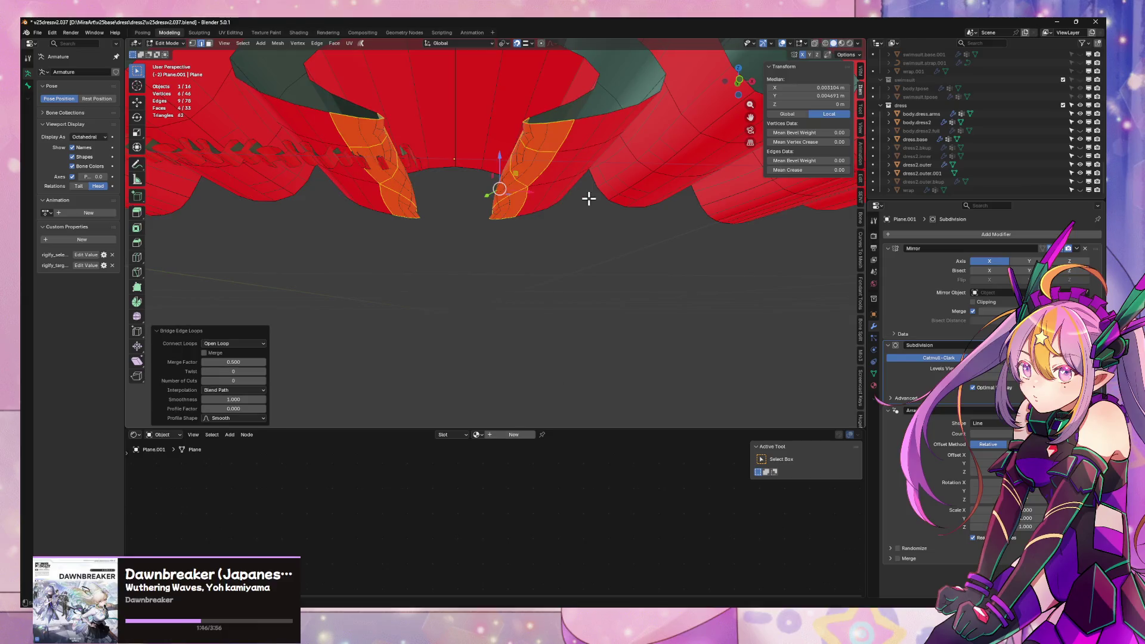
- Bridge the gaps between the frill edge loops and add two loop cuts across the new faces
{"action": "mouse_move", "coordinate": [589, 196]}
{"action": "middle_mouse_down"}
{"action": "mouse_move", "coordinate": [583, 245]}
{"action": "mouse_move", "coordinate": [483, 315]}
{"action": "mouse_move", "coordinate": [485, 186]}
{"action": "mouse_move", "coordinate": [475, 197]}
{"action": "mouse_move", "coordinate": [526, 225]}
{"action": "mouse_move", "coordinate": [536, 255]}
{"action": "mouse_move", "coordinate": [532, 239]}
{"action": "middle_mouse_up"}
{"action": "left_click", "coordinate": [464, 290]}
{"action": "left_click", "coordinate": [443, 166], "text": "alt"}
{"action": "key", "text": "ctrl+e"}
{"action": "left_click", "coordinate": [521, 188]}
- Select the whole frill mesh and recalculate its normals
{"action": "key", "text": "a"}
{"action": "right_click", "coordinate": [576, 253]}
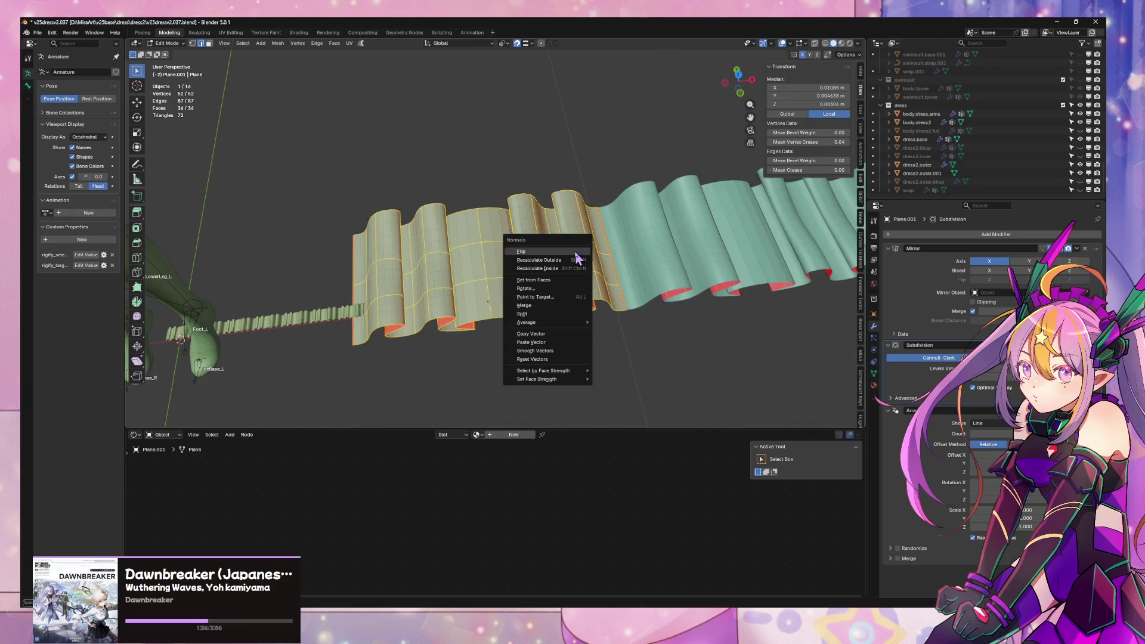
{"action": "key", "text": "Escape"}
{"action": "key", "text": "ctrl+e"}
{"action": "key", "text": "Escape"}
{"action": "middle_click_drag", "start_coordinate": [576, 253], "coordinate": [577, 249]}
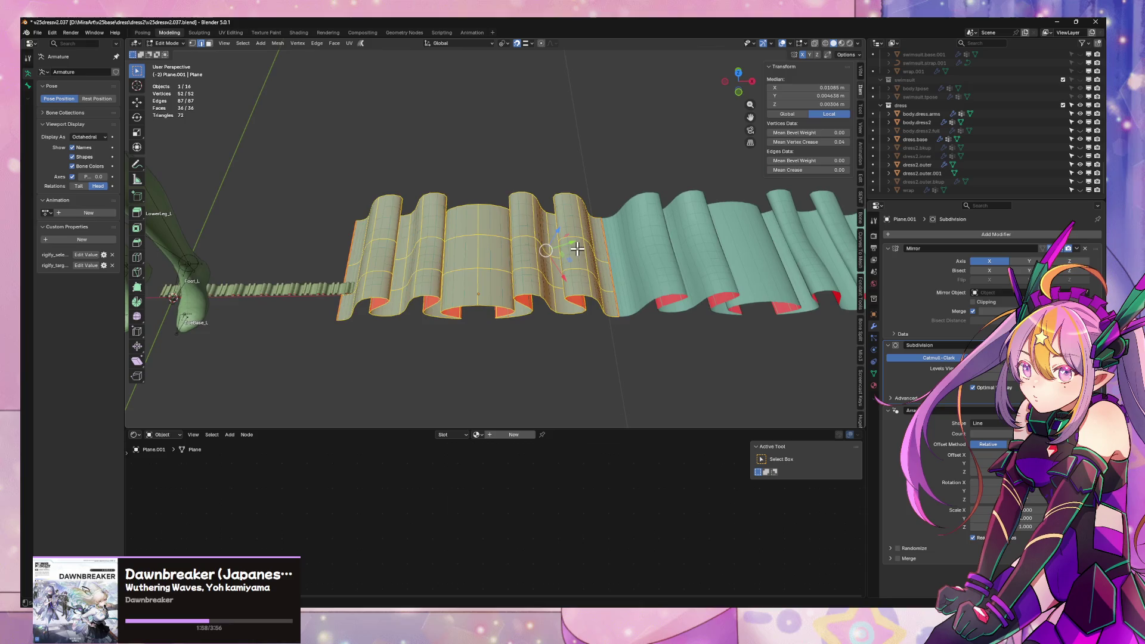
{"action": "key", "text": "alt+n"}
{"action": "key", "text": "Escape"}
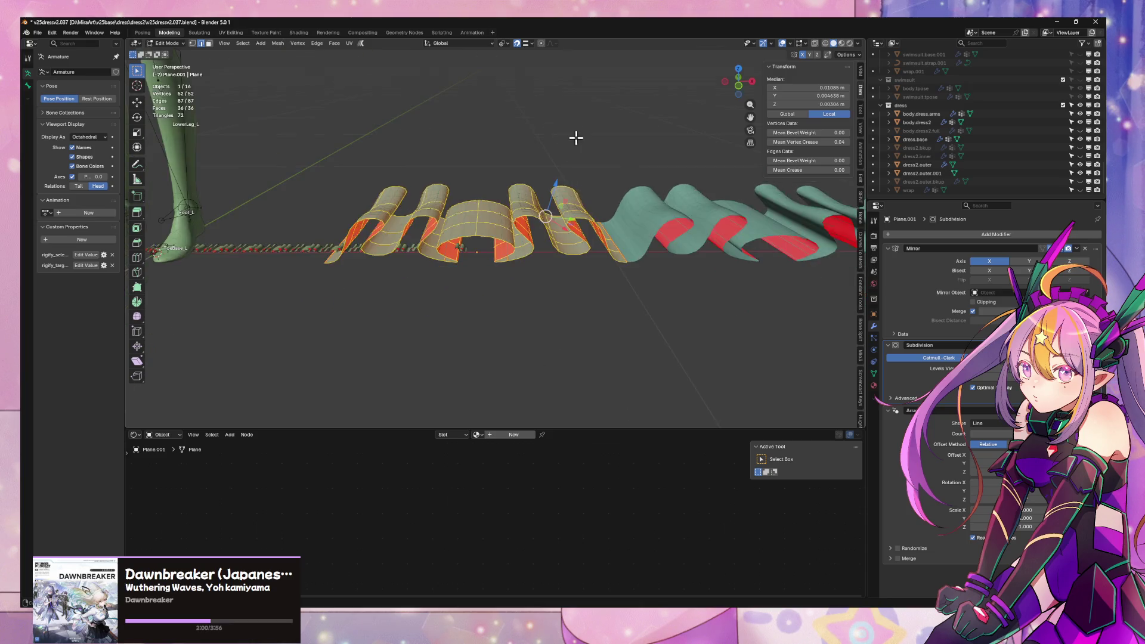
- Select a single edge of the strip and shift it along the X axis
{"action": "key", "text": "Tab"}
{"action": "mouse_move", "coordinate": [608, 325]}
{"action": "middle_mouse_down"}
{"action": "mouse_move", "coordinate": [597, 389]}
{"action": "mouse_move", "coordinate": [492, 403]}
{"action": "mouse_move", "coordinate": [406, 368]}
{"action": "mouse_move", "coordinate": [529, 256]}
{"action": "mouse_move", "coordinate": [591, 179]}
{"action": "middle_mouse_up"}
{"action": "key", "text": "Tab"}
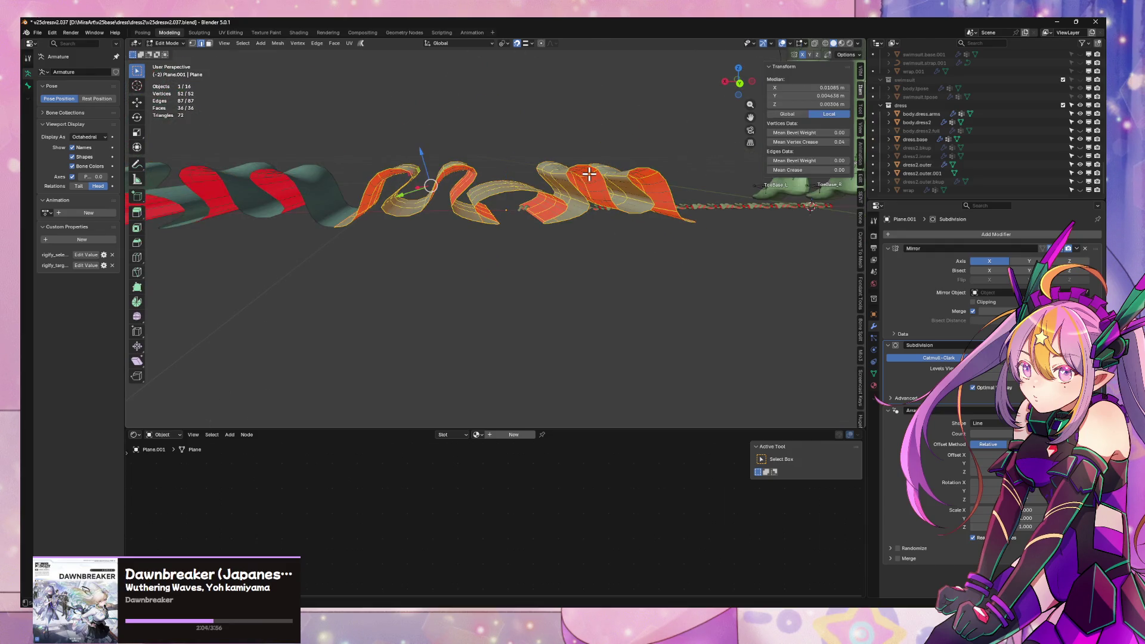
{"action": "scroll", "coordinate": [483, 289], "scroll_direction": "up", "scroll_amount": 4}
{"action": "left_click", "coordinate": [503, 272]}
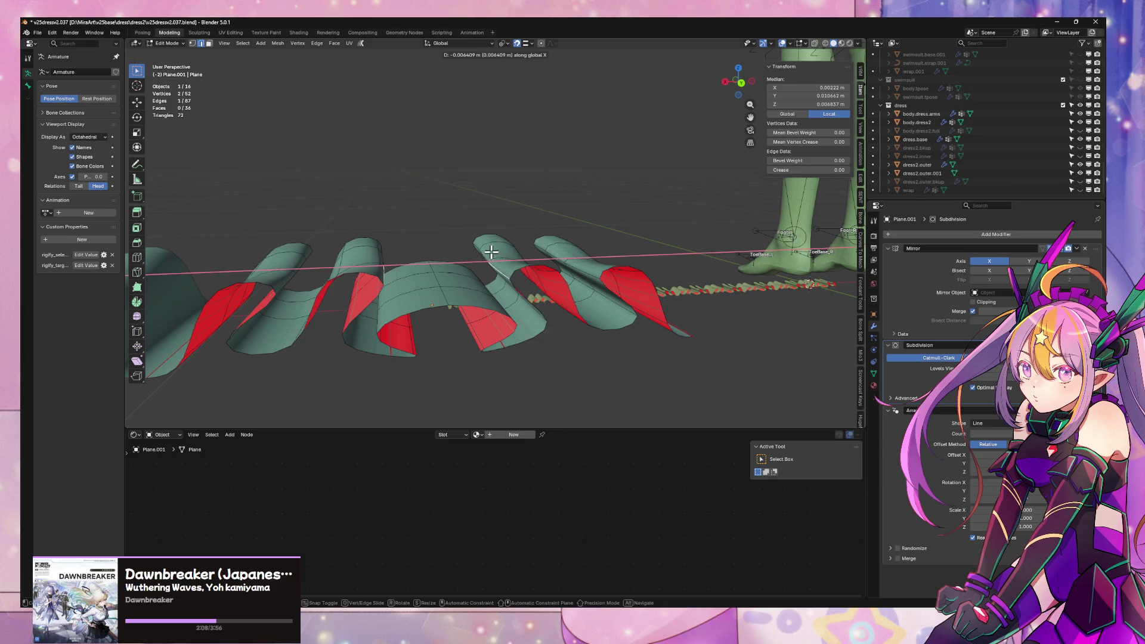
{"action": "right_click", "coordinate": [486, 253]}
{"action": "key", "text": "x"}
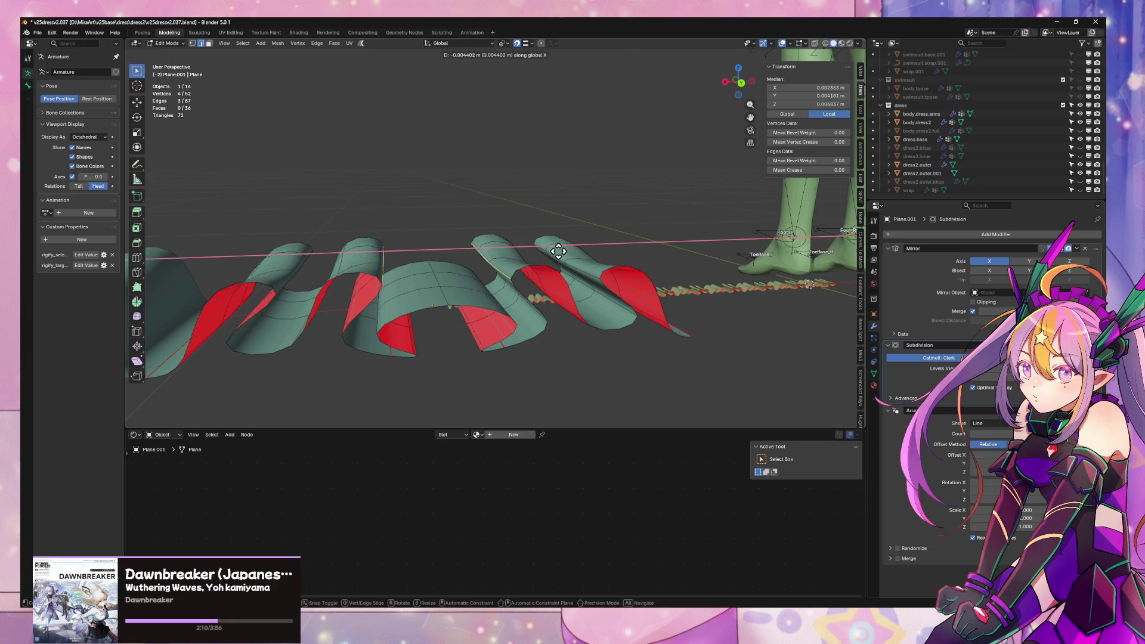
{"action": "left_click", "coordinate": [542, 246]}
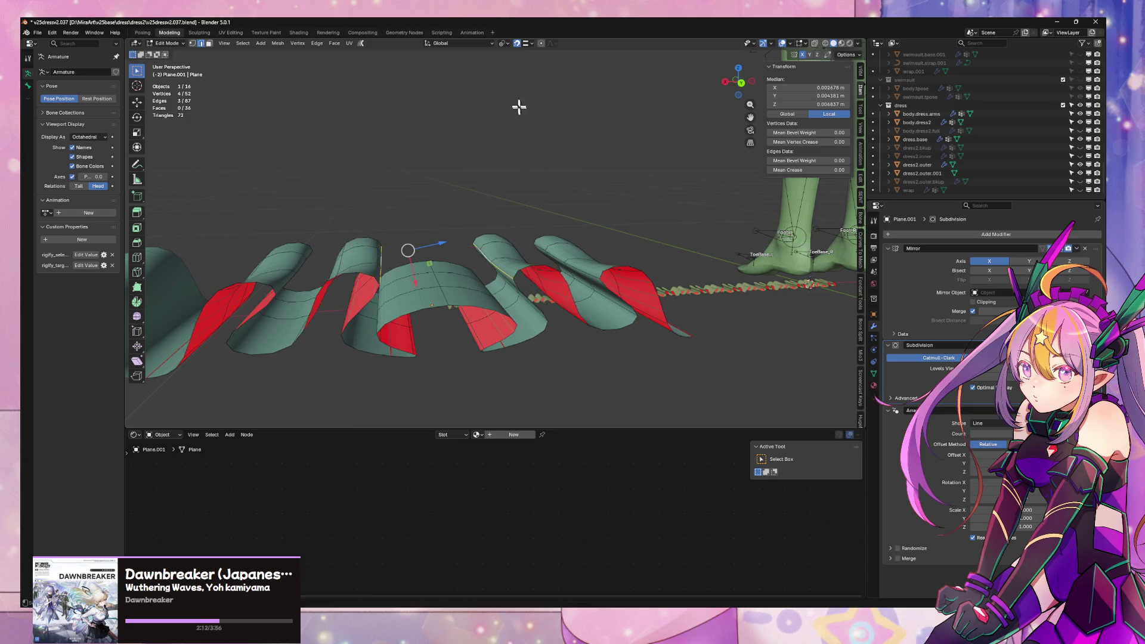
- Move the selected vertices further along X and inspect the subdivided frill
{"action": "key", "text": "g"}
{"action": "key", "text": "x"}
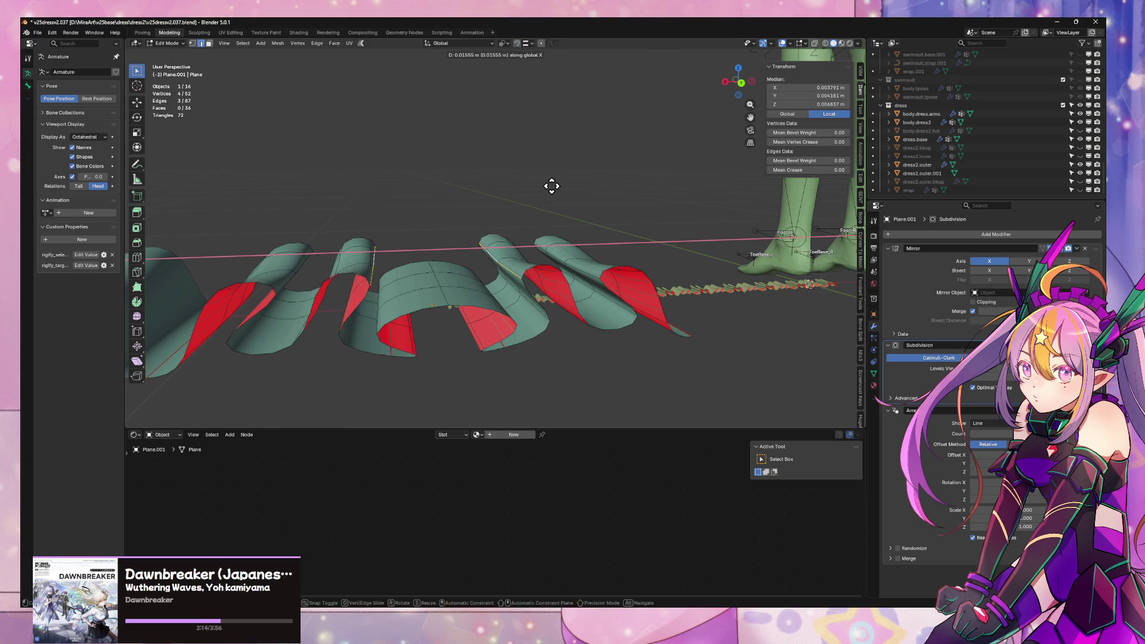
{"action": "left_click", "coordinate": [552, 186]}
{"action": "key", "text": "Tab"}
{"action": "mouse_move", "coordinate": [545, 279]}
{"action": "middle_mouse_down"}
{"action": "mouse_move", "coordinate": [560, 302]}
{"action": "mouse_move", "coordinate": [560, 270]}
{"action": "mouse_move", "coordinate": [652, 263]}
{"action": "mouse_move", "coordinate": [554, 226]}
{"action": "mouse_move", "coordinate": [618, 194]}
{"action": "middle_mouse_up"}
{"action": "key", "text": "Tab"}
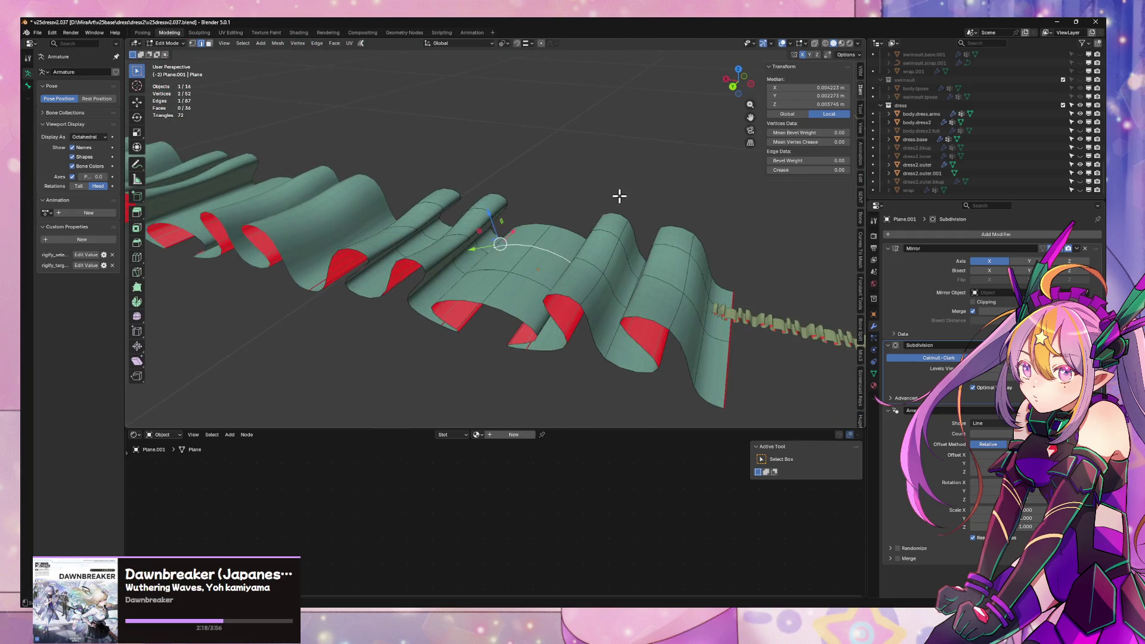
- Nudge the selected vertices along Z and set their median Y to 0
{"action": "key", "text": "g"}
{"action": "key", "text": "z"}
{"action": "left_click", "coordinate": [618, 204]}
{"action": "scroll", "coordinate": [669, 235], "scroll_direction": "down", "scroll_amount": 5}
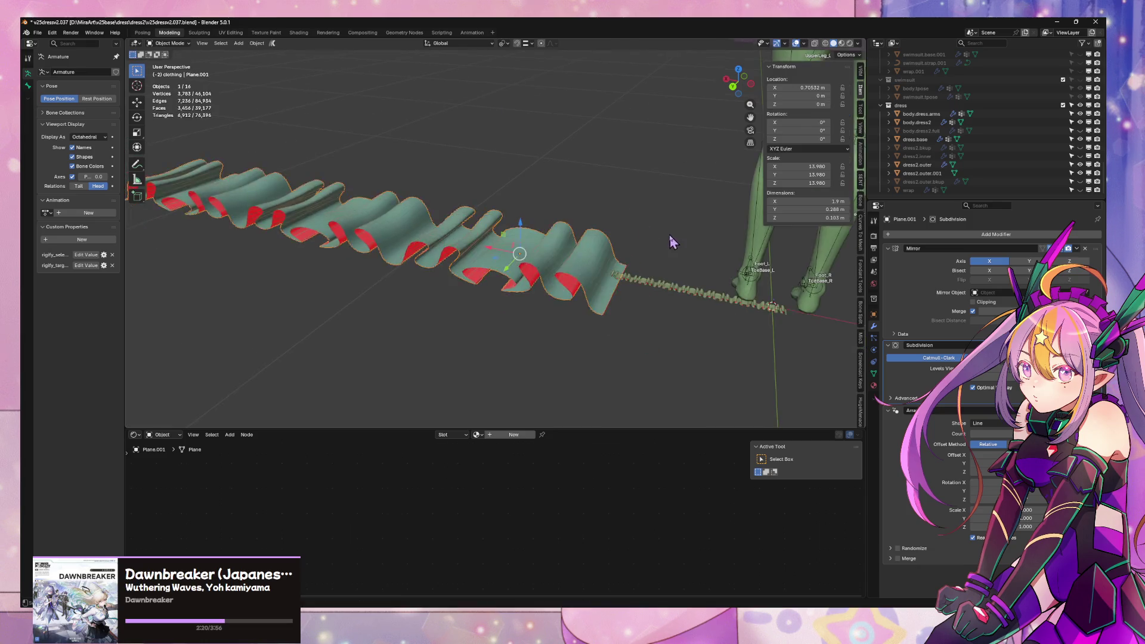
{"action": "key", "text": "Tab"}
{"action": "mouse_move", "coordinate": [669, 234]}
{"action": "middle_mouse_down"}
{"action": "mouse_move", "coordinate": [529, 253]}
{"action": "mouse_move", "coordinate": [519, 149]}
{"action": "mouse_move", "coordinate": [552, 183]}
{"action": "mouse_move", "coordinate": [575, 263]}
{"action": "mouse_move", "coordinate": [575, 248]}
{"action": "mouse_move", "coordinate": [504, 250]}
{"action": "mouse_move", "coordinate": [530, 270]}
{"action": "middle_mouse_up"}
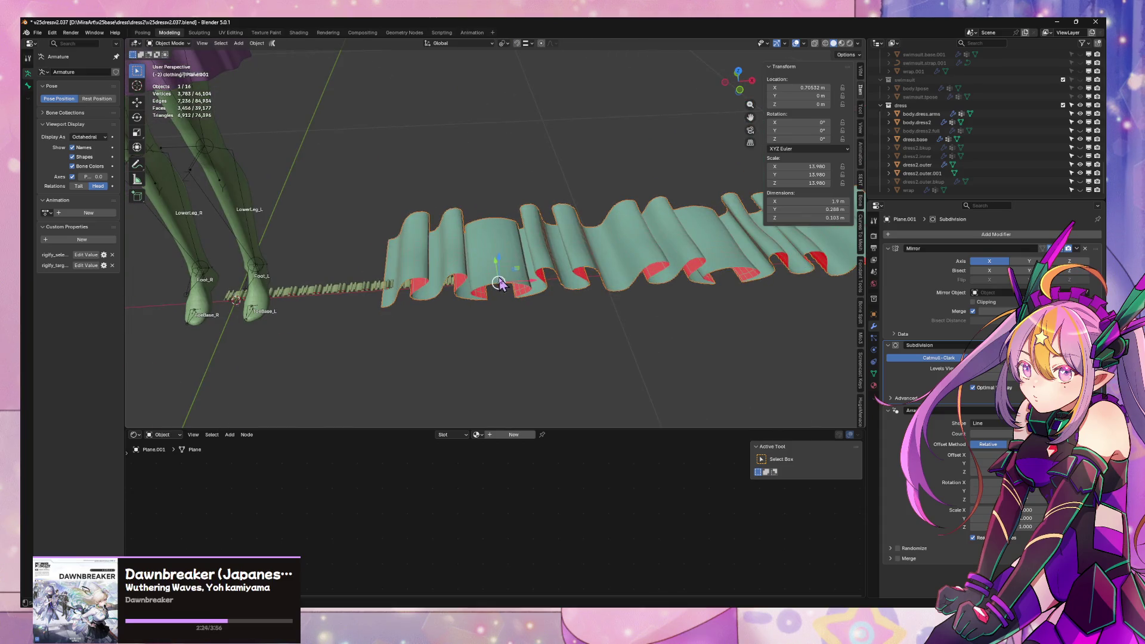
{"action": "key", "text": "Tab"}
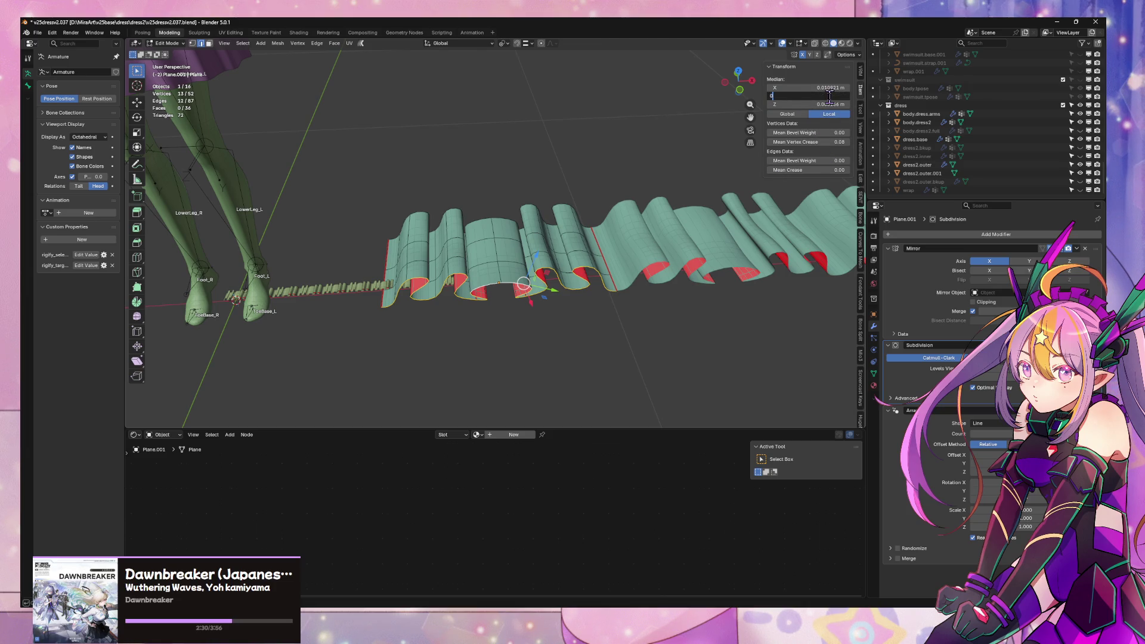
{"action": "key", "text": "Return"}
- Select an edge loop higher on the strip and shift it along Y
{"action": "scroll", "coordinate": [490, 250], "scroll_direction": "up", "scroll_amount": 5}
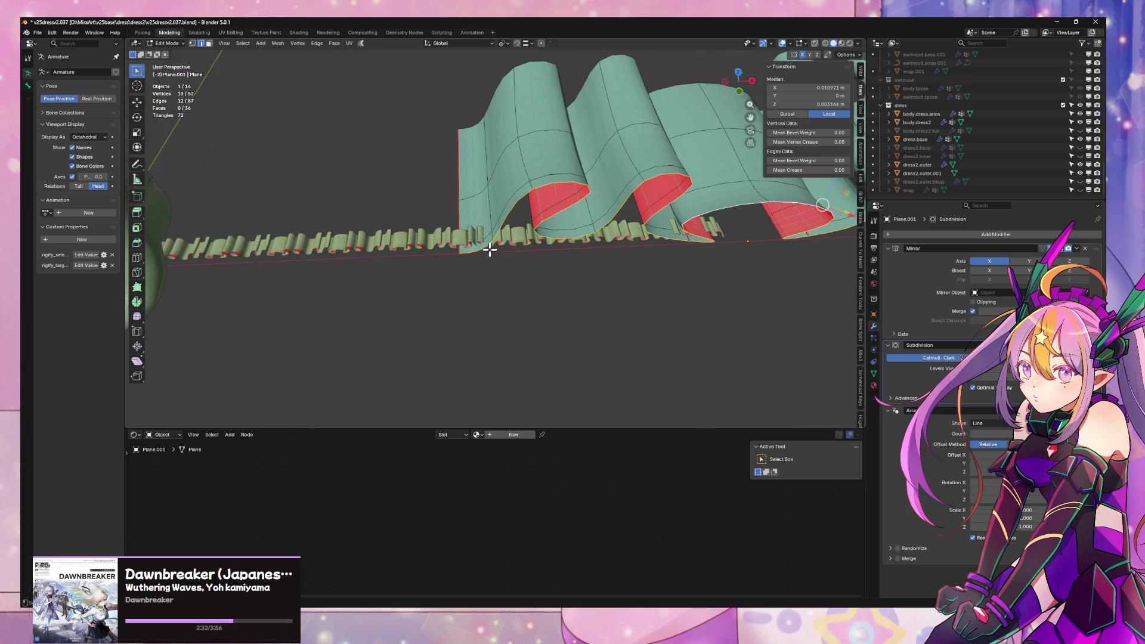
{"action": "mouse_move", "coordinate": [763, 247]}
{"action": "middle_mouse_down"}
{"action": "mouse_move", "coordinate": [560, 292]}
{"action": "mouse_move", "coordinate": [615, 274]}
{"action": "middle_mouse_up"}
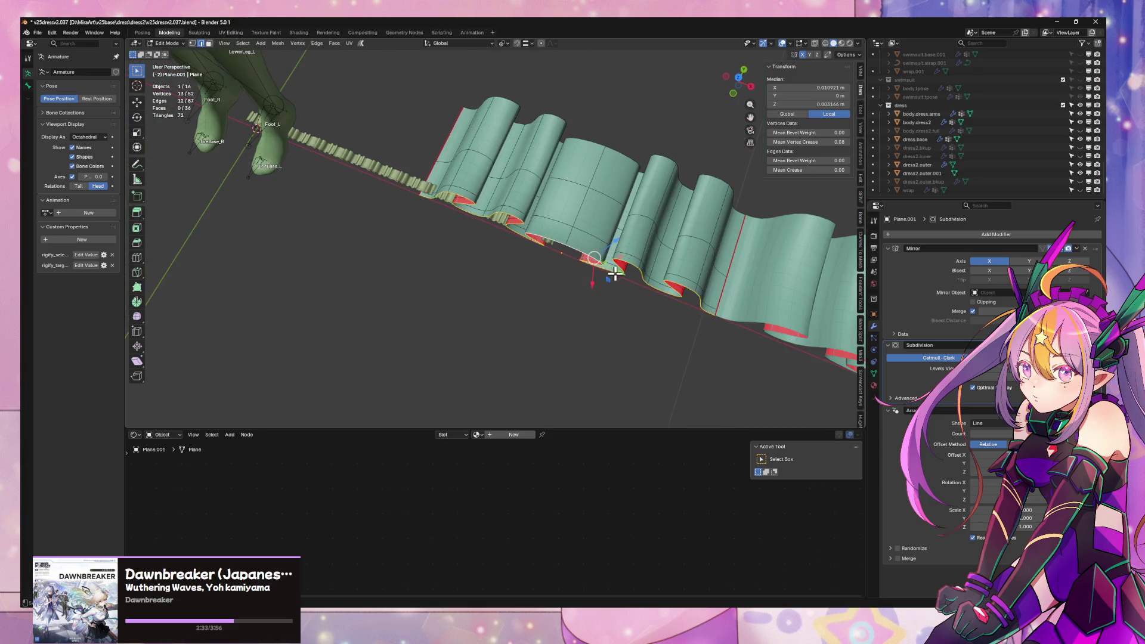
{"action": "left_click", "coordinate": [593, 233], "text": "alt"}
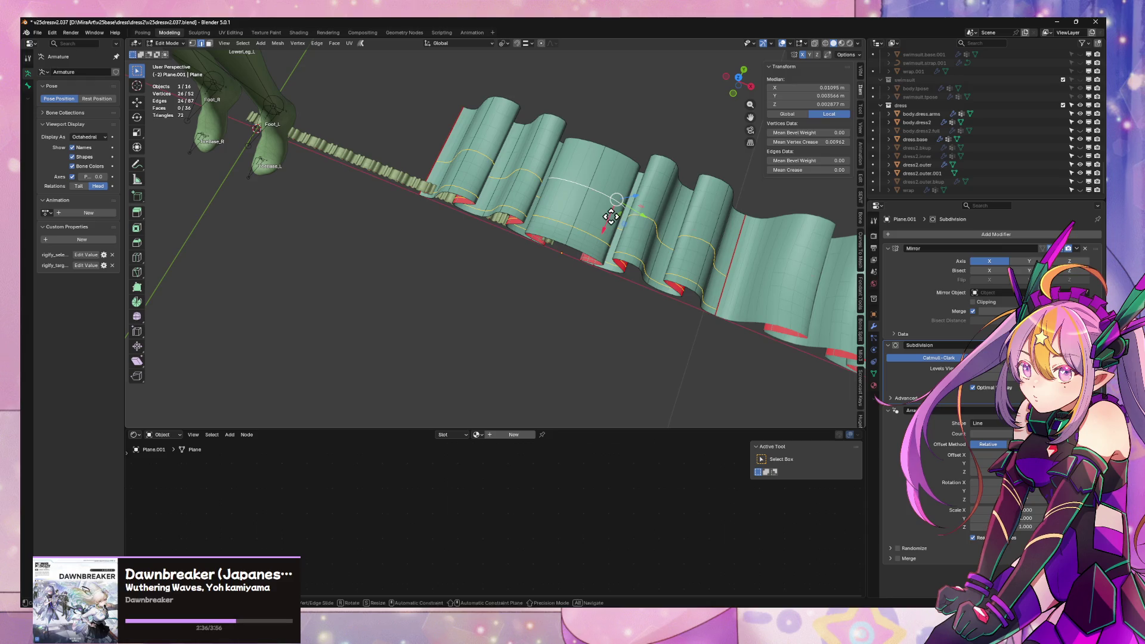
{"action": "key", "text": "y"}
{"action": "left_click", "coordinate": [616, 203]}
{"action": "key", "text": "Tab"}
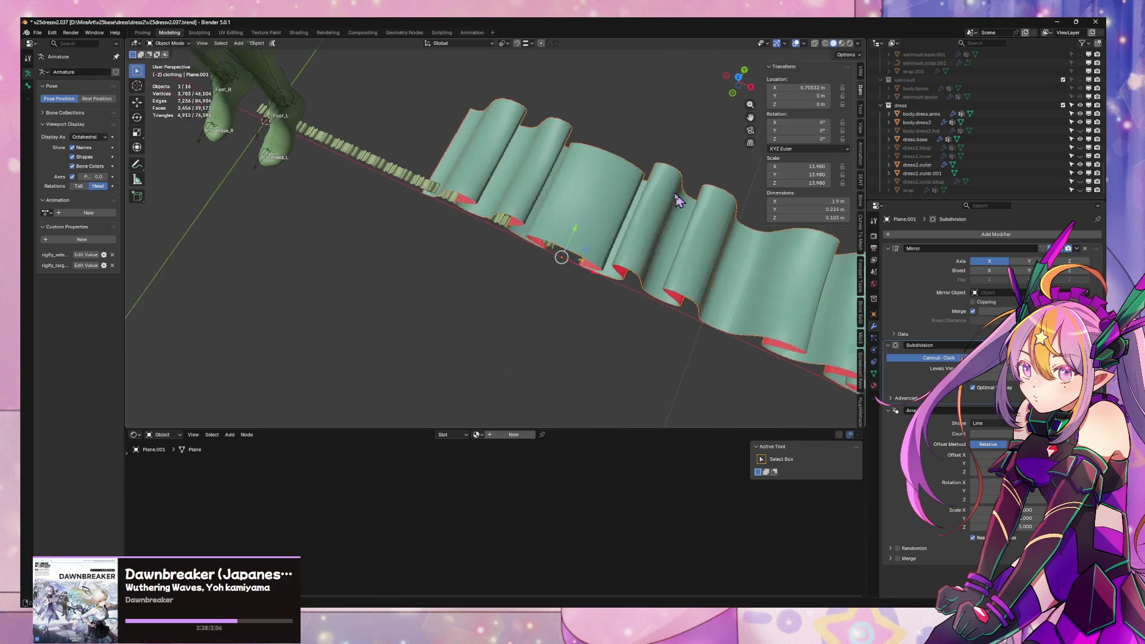
{"action": "mouse_move", "coordinate": [677, 191]}
{"action": "middle_mouse_down"}
{"action": "mouse_move", "coordinate": [603, 171]}
{"action": "mouse_move", "coordinate": [554, 242]}
{"action": "mouse_move", "coordinate": [507, 243]}
{"action": "middle_mouse_up"}
- Scale the selected frill vertices to about 1.22, then undo the enlargement
{"action": "key", "text": "Tab"}
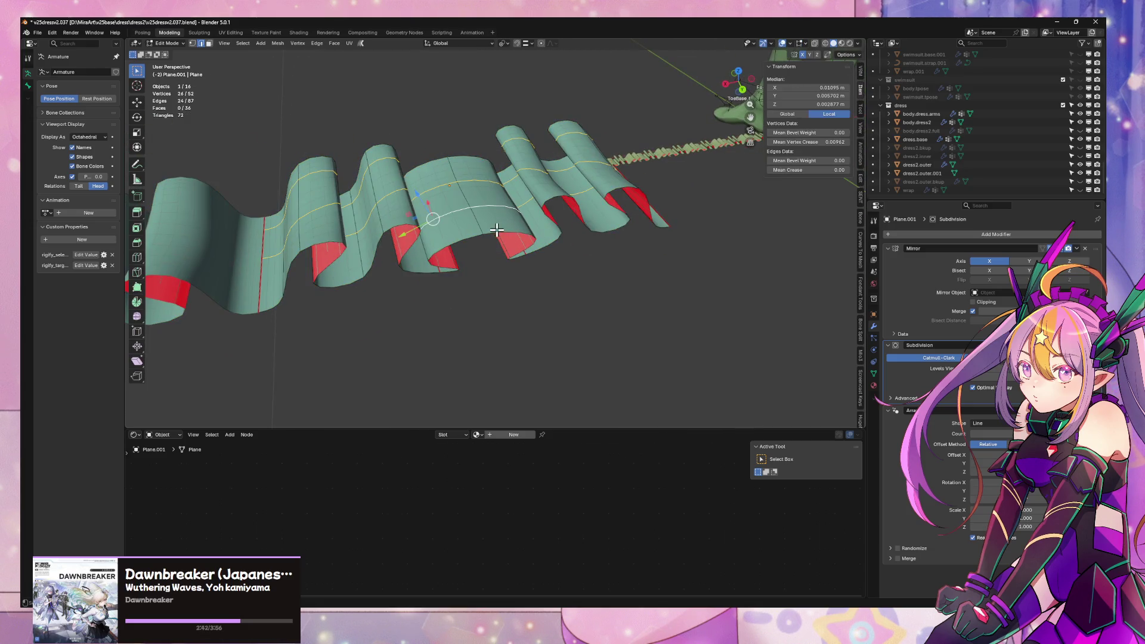
{"action": "key", "text": "s"}
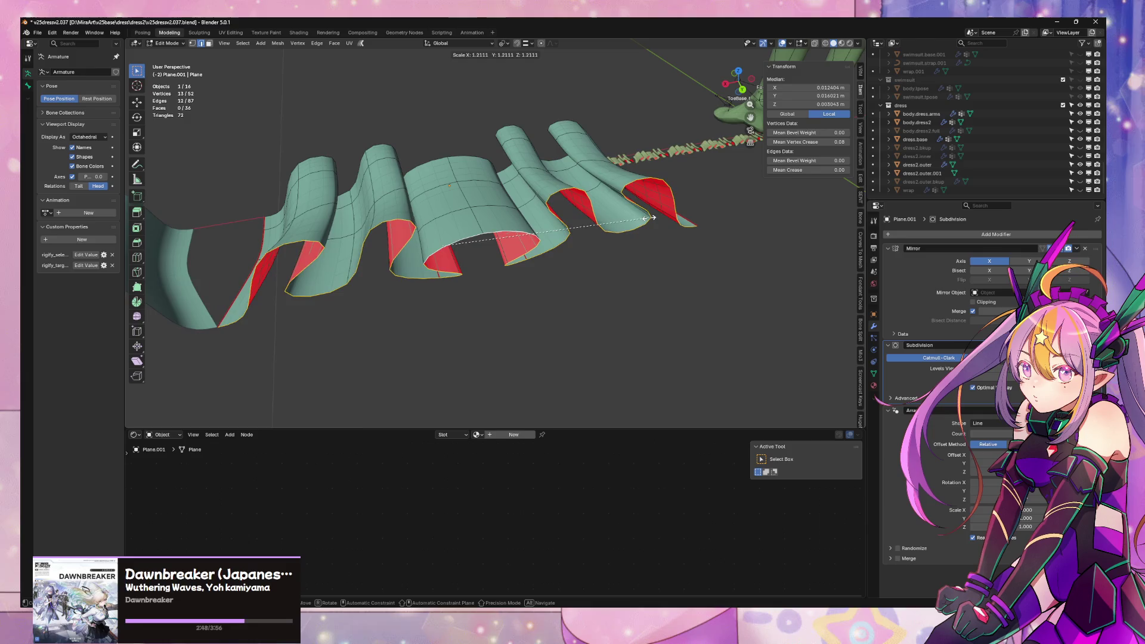
{"action": "left_click", "coordinate": [656, 217]}
{"action": "mouse_move", "coordinate": [657, 217]}
{"action": "middle_mouse_down"}
{"action": "mouse_move", "coordinate": [596, 229]}
{"action": "mouse_move", "coordinate": [632, 197]}
{"action": "mouse_move", "coordinate": [655, 225]}
{"action": "mouse_move", "coordinate": [645, 267]}
{"action": "mouse_move", "coordinate": [534, 256]}
{"action": "mouse_move", "coordinate": [546, 266]}
{"action": "middle_mouse_up"}
{"action": "key", "text": "ctrl+z"}
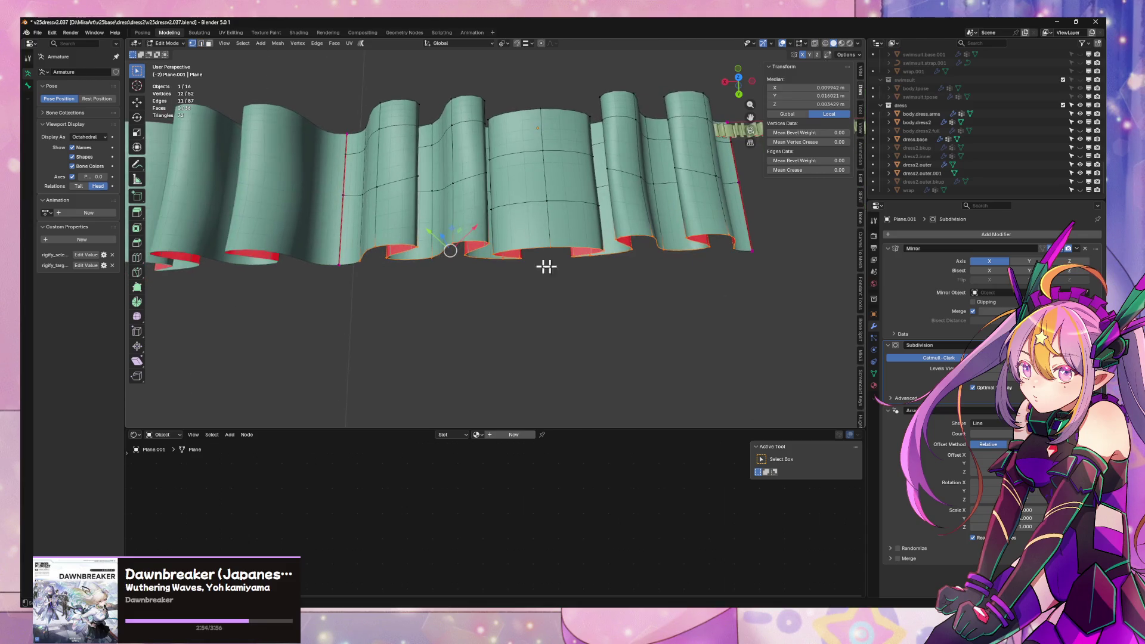
- Rescale the pleat edges slightly larger, ending at 1.122, and leave Edit Mode
{"action": "middle_click_drag", "start_coordinate": [454, 242], "coordinate": [346, 252]}
{"action": "key", "text": "s"}
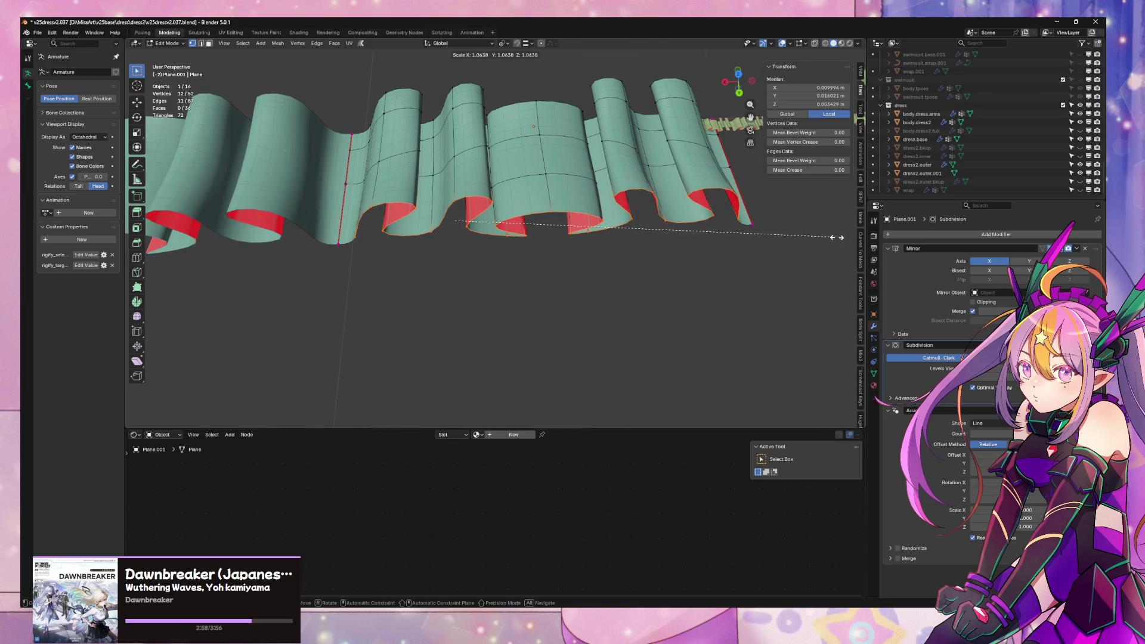
{"action": "left_click", "coordinate": [762, 238]}
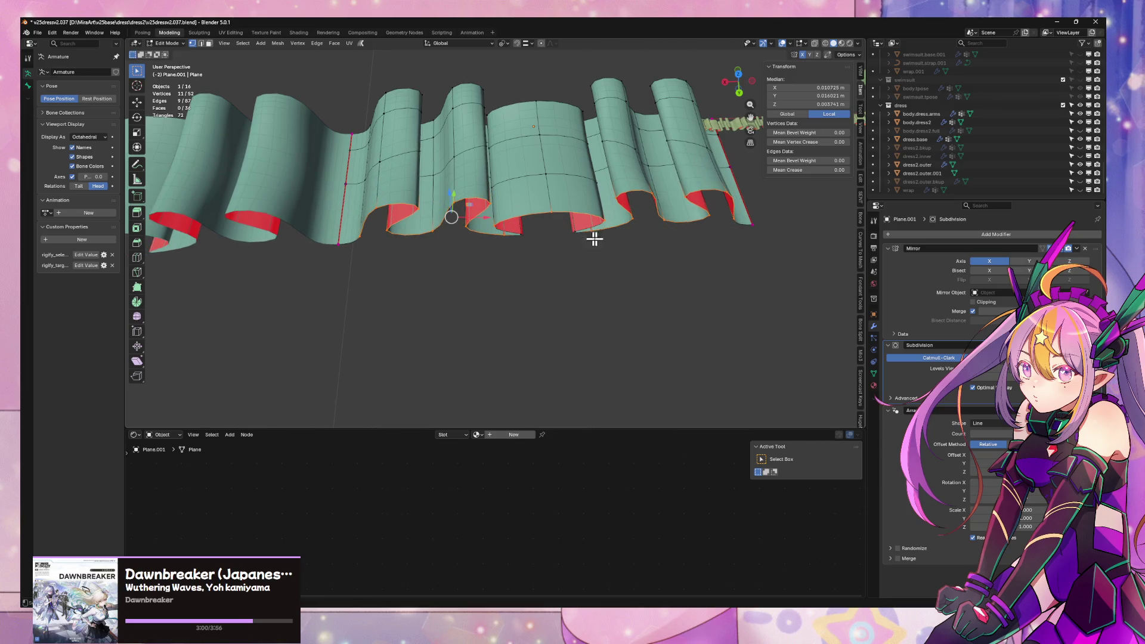
{"action": "key", "text": "s"}
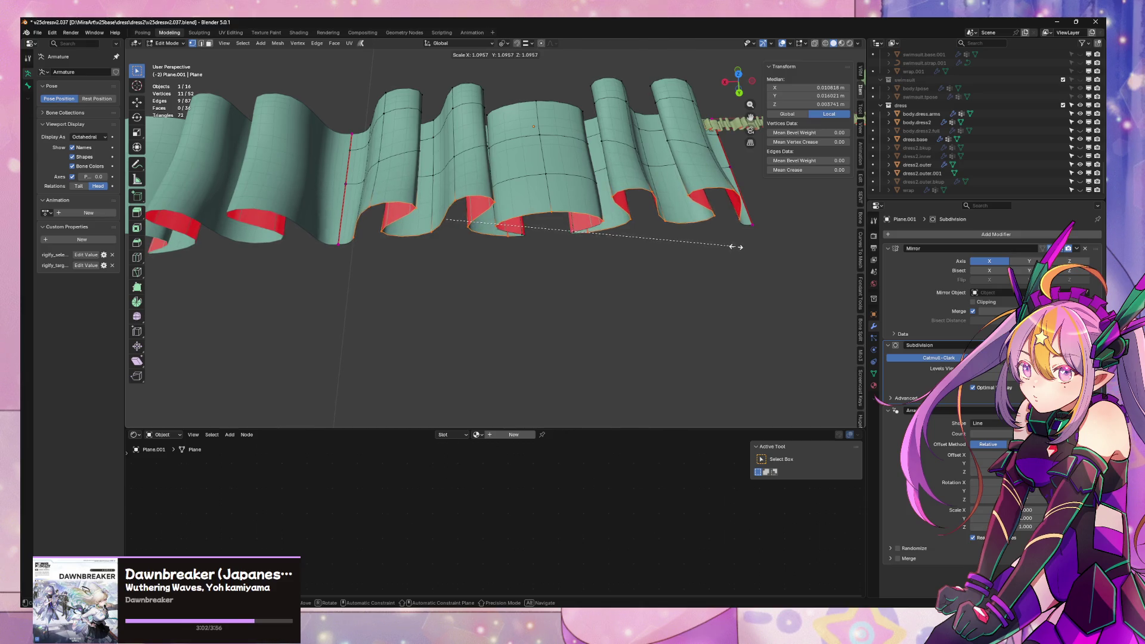
{"action": "left_click", "coordinate": [743, 244]}
{"action": "key", "text": "Tab"}
{"action": "mouse_move", "coordinate": [728, 225]}
{"action": "middle_mouse_down"}
{"action": "mouse_move", "coordinate": [623, 197]}
{"action": "mouse_move", "coordinate": [589, 265]}
{"action": "mouse_move", "coordinate": [485, 256]}
{"action": "mouse_move", "coordinate": [629, 220]}
{"action": "mouse_move", "coordinate": [435, 327]}
{"action": "mouse_move", "coordinate": [463, 379]}
{"action": "mouse_move", "coordinate": [524, 294]}
{"action": "mouse_move", "coordinate": [540, 197]}
{"action": "mouse_move", "coordinate": [713, 186]}
{"action": "mouse_move", "coordinate": [529, 273]}
{"action": "mouse_move", "coordinate": [684, 315]}
{"action": "middle_mouse_up"}
- Select dress2.outer.001 in the Outliner and frame it in the view
{"action": "left_click", "coordinate": [684, 314]}
{"action": "left_click", "coordinate": [483, 280]}
{"action": "mouse_move", "coordinate": [483, 281]}
{"action": "middle_mouse_down"}
{"action": "mouse_move", "coordinate": [583, 325]}
{"action": "mouse_move", "coordinate": [563, 267]}
{"action": "middle_mouse_up"}
{"action": "scroll", "coordinate": [549, 370], "scroll_direction": "up", "scroll_amount": 2}
{"action": "left_click", "coordinate": [923, 173]}
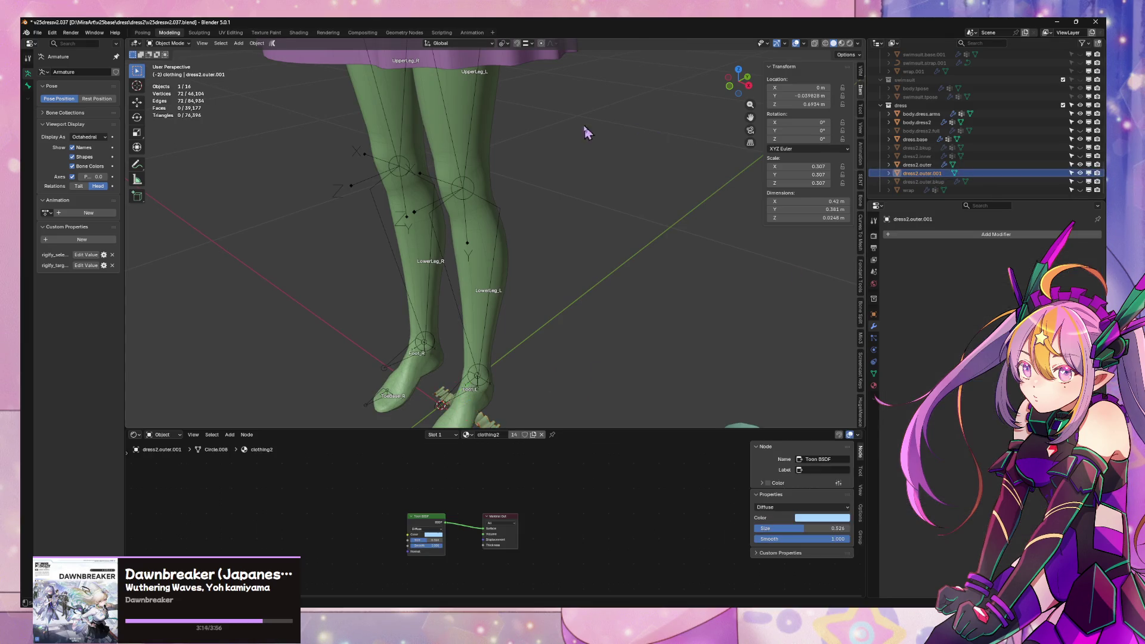
{"action": "key", "text": "KP_Decimal"}
{"action": "key", "text": "Tab"}
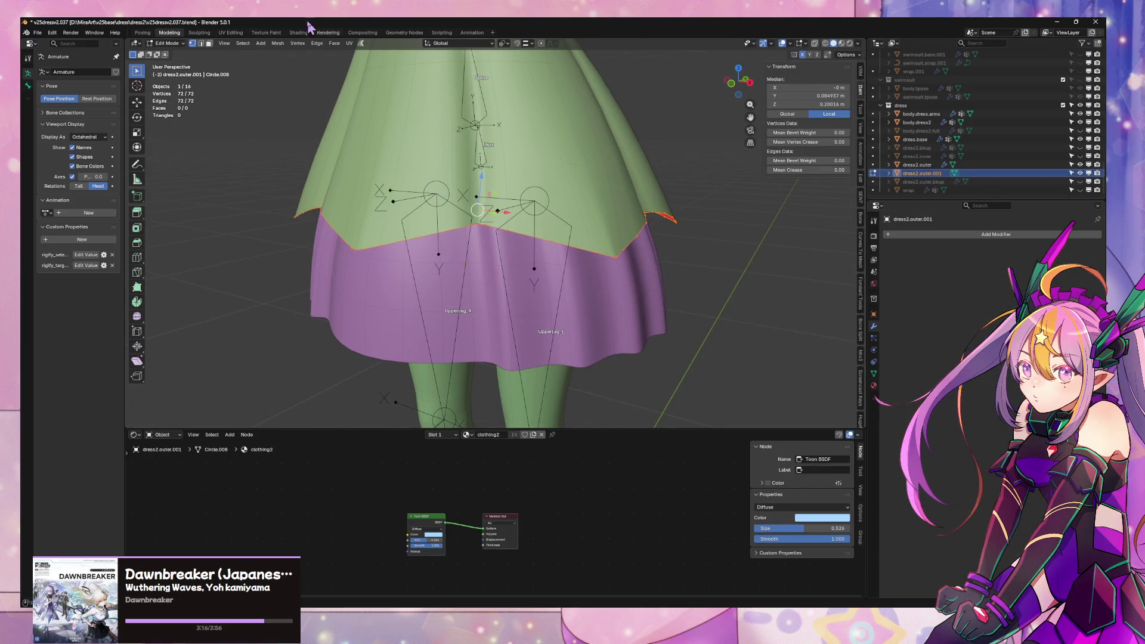
{"action": "key", "text": "Tab"}
- Apply All Transforms to dress2.outer.001 so its scale reads 1, then begin renaming it
{"action": "left_click", "coordinate": [257, 44]}
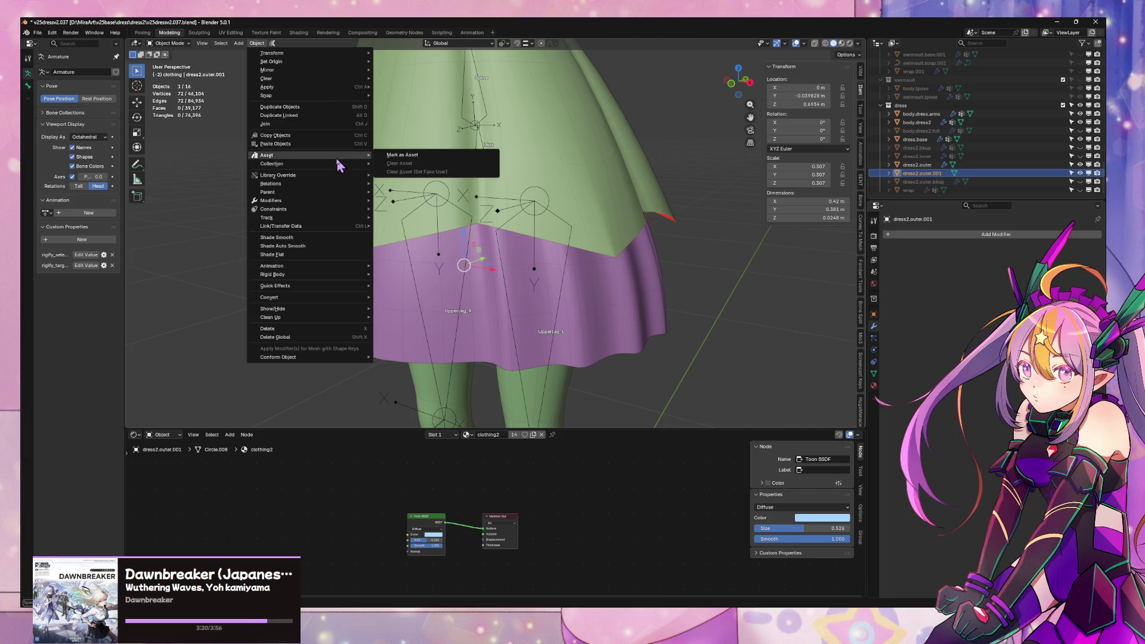
{"action": "key", "text": "Escape"}
{"action": "left_click", "coordinate": [257, 43]}
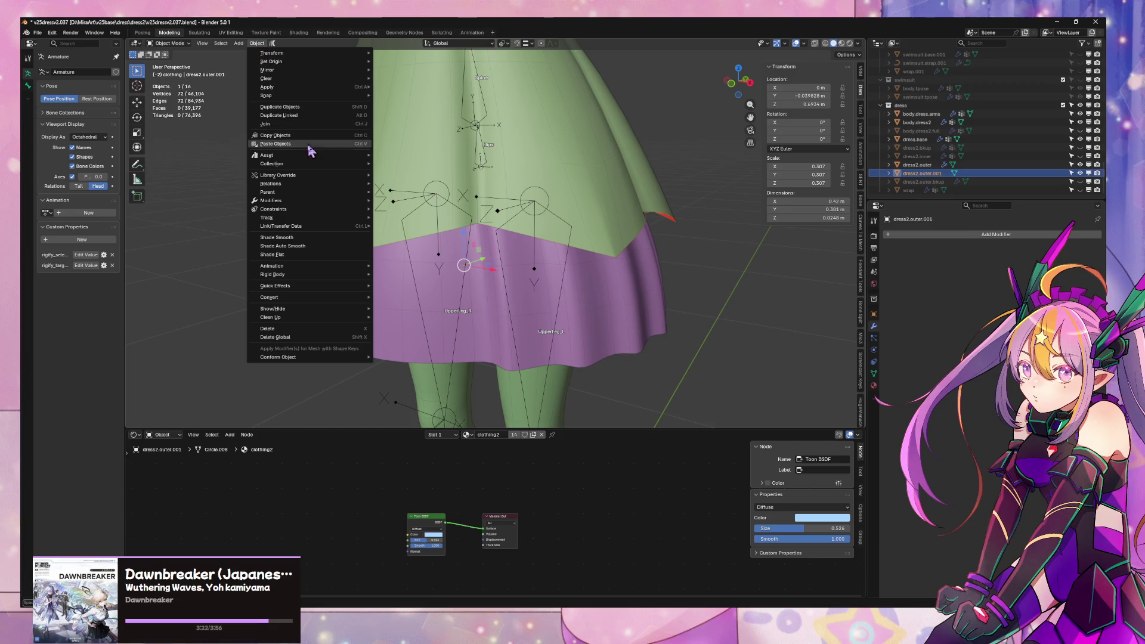
{"action": "mouse_move", "coordinate": [374, 86]}
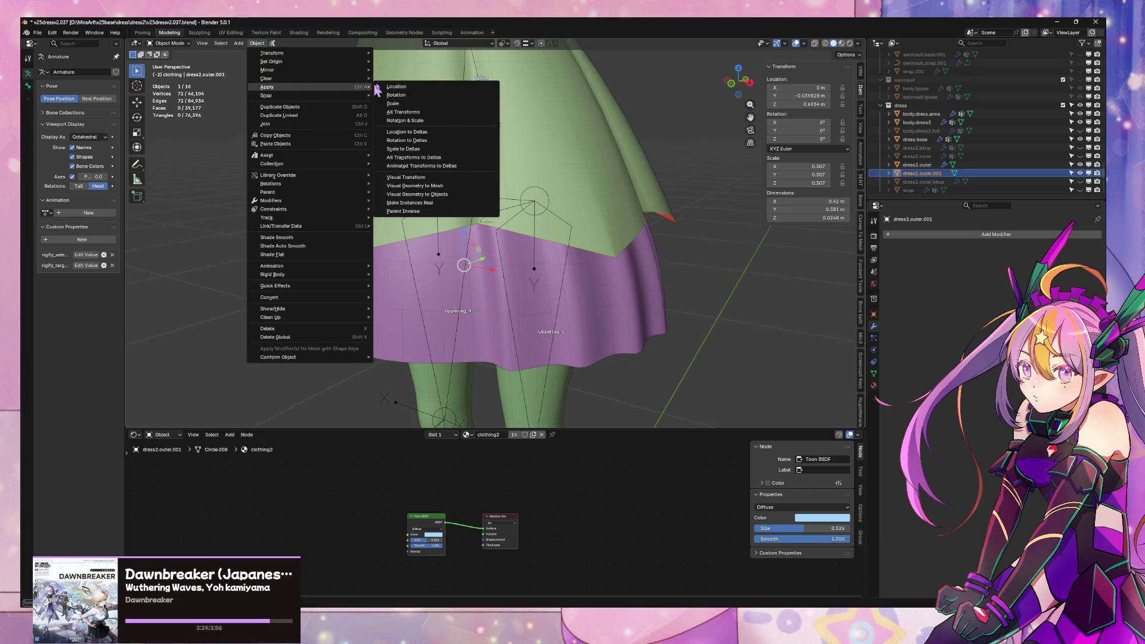
{"action": "left_click", "coordinate": [453, 112]}
{"action": "scroll", "coordinate": [626, 276], "scroll_direction": "down", "scroll_amount": 5}
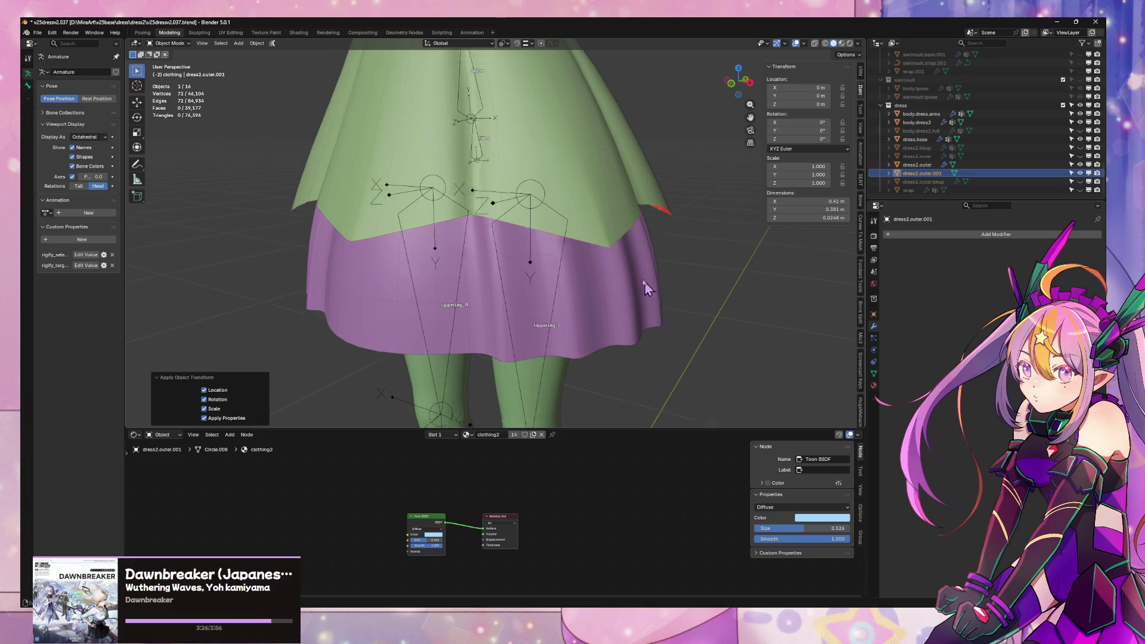
{"action": "middle_click_drag", "start_coordinate": [626, 276], "coordinate": [606, 173], "text": "shift"}
{"action": "left_click", "coordinate": [920, 174]}
{"action": "type", "text": "frill.pat"}
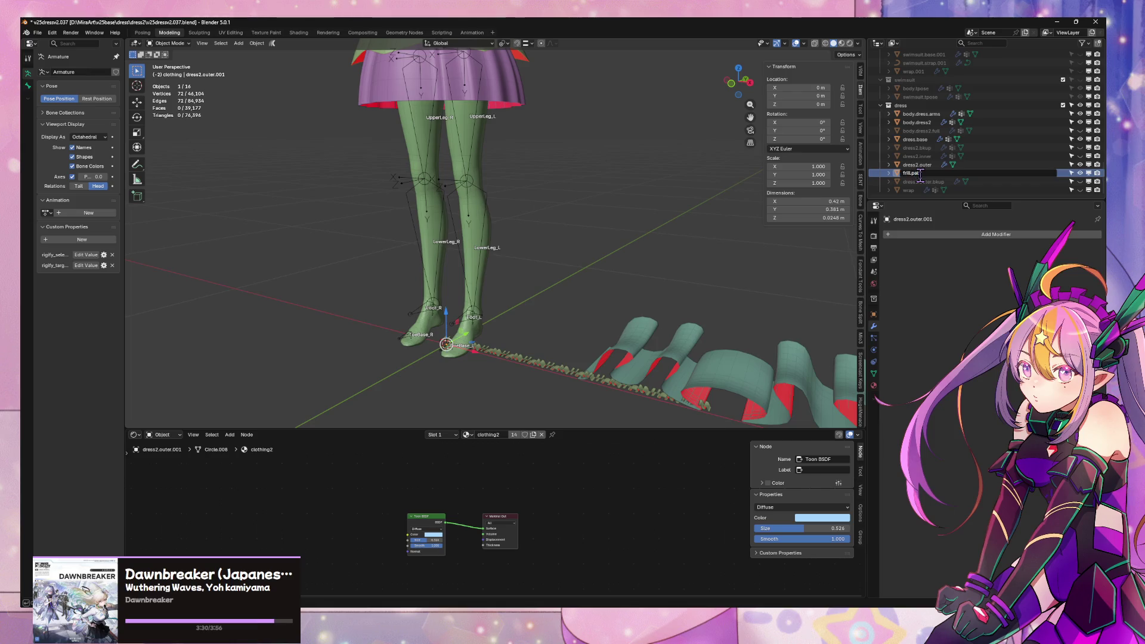
- Finish renaming the object to frill.path and select the frill strip
{"action": "type", "text": "h"}
{"action": "key", "text": "Return"}
{"action": "mouse_move", "coordinate": [680, 334]}
{"action": "middle_mouse_down"}
{"action": "mouse_move", "coordinate": [606, 261]}
{"action": "mouse_move", "coordinate": [640, 332]}
{"action": "mouse_move", "coordinate": [671, 248]}
{"action": "middle_mouse_up"}
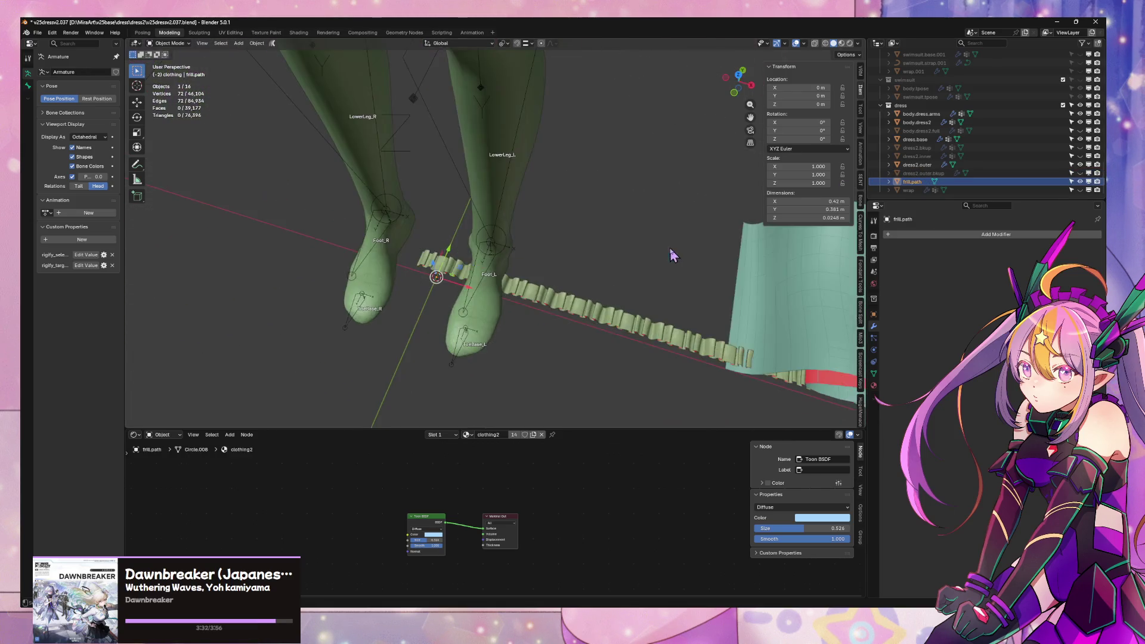
{"action": "left_click", "coordinate": [601, 332]}
{"action": "middle_click_drag", "start_coordinate": [614, 301], "coordinate": [840, 263]}
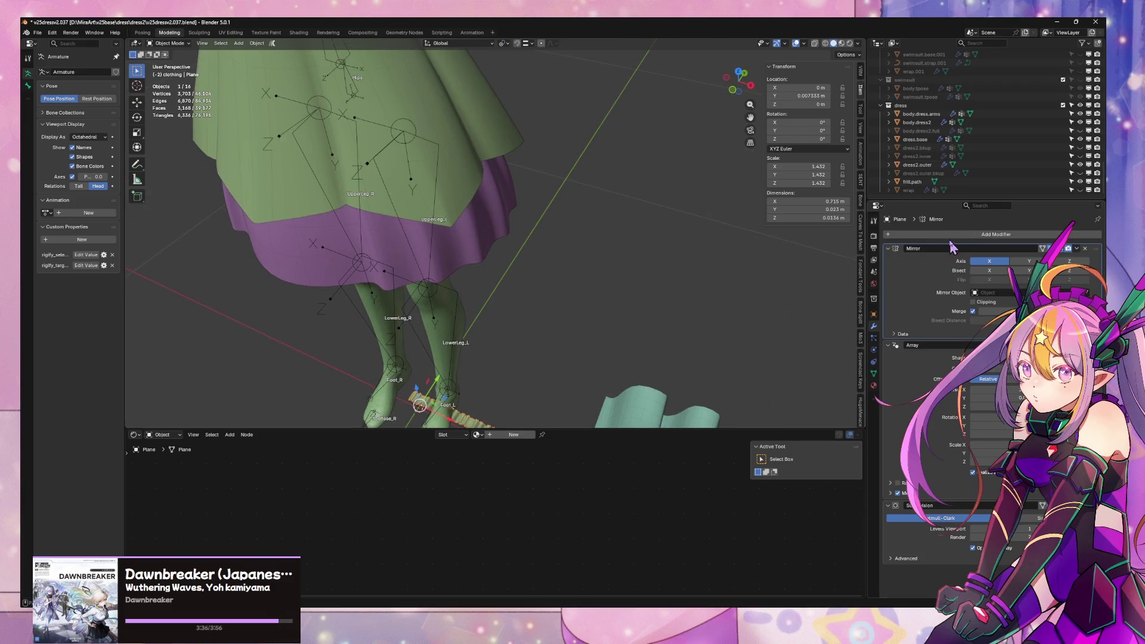
- Add a Curve modifier to the frill strip targeting frill.path, then select frill.path
{"action": "key", "text": "shift+a"}
{"action": "mouse_move", "coordinate": [944, 249]}
{"action": "left_click", "coordinate": [997, 262]}
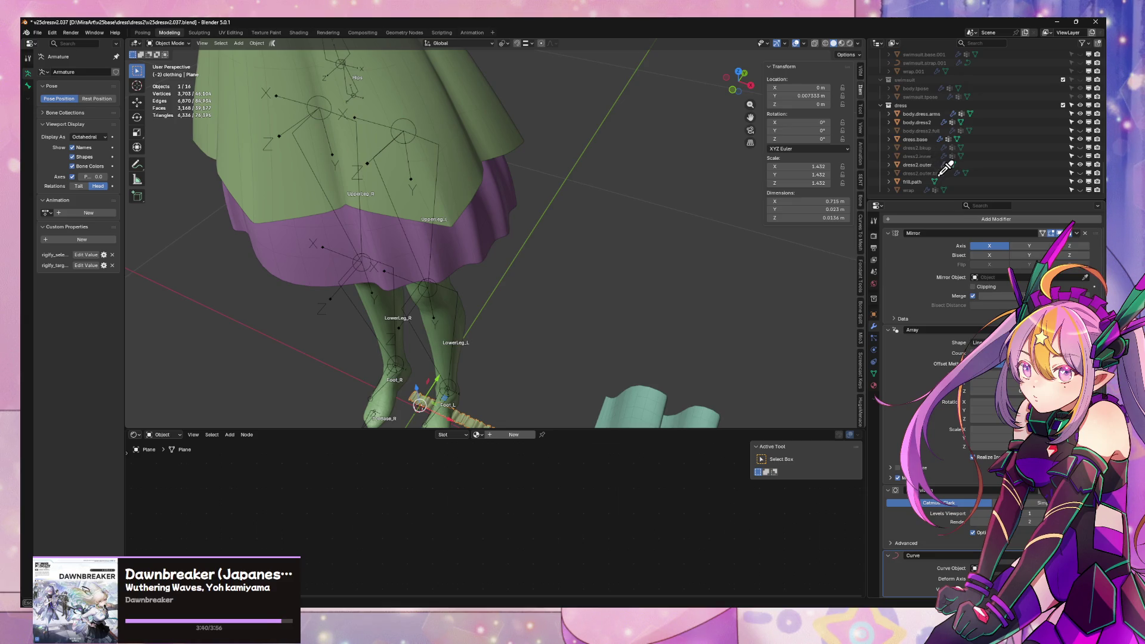
{"action": "left_click", "coordinate": [920, 180]}
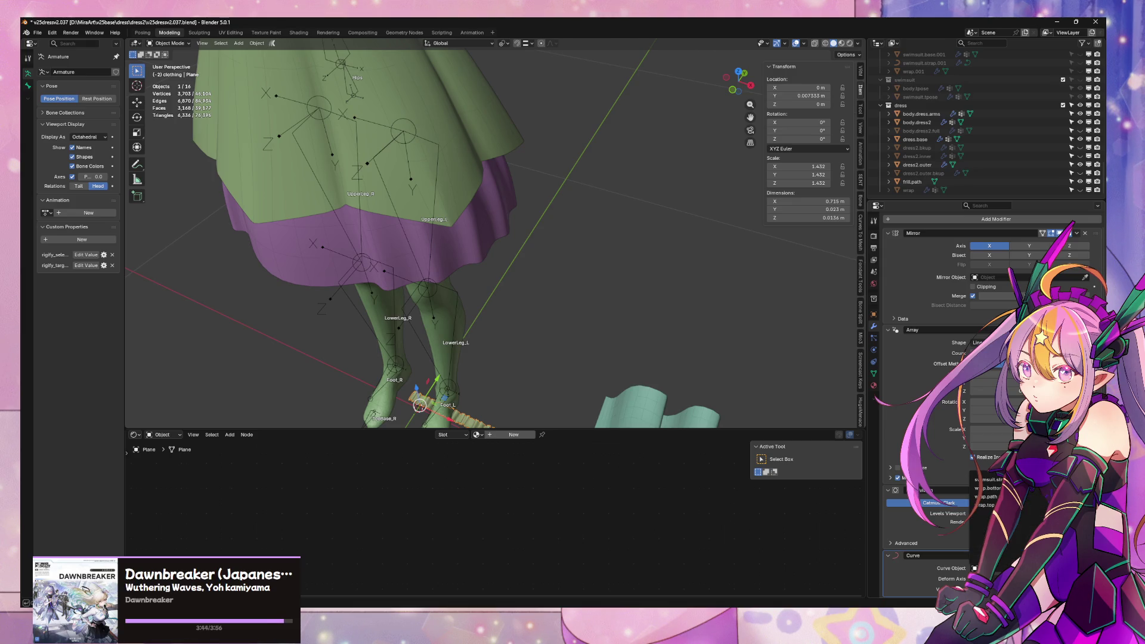
{"action": "left_click", "coordinate": [911, 184]}
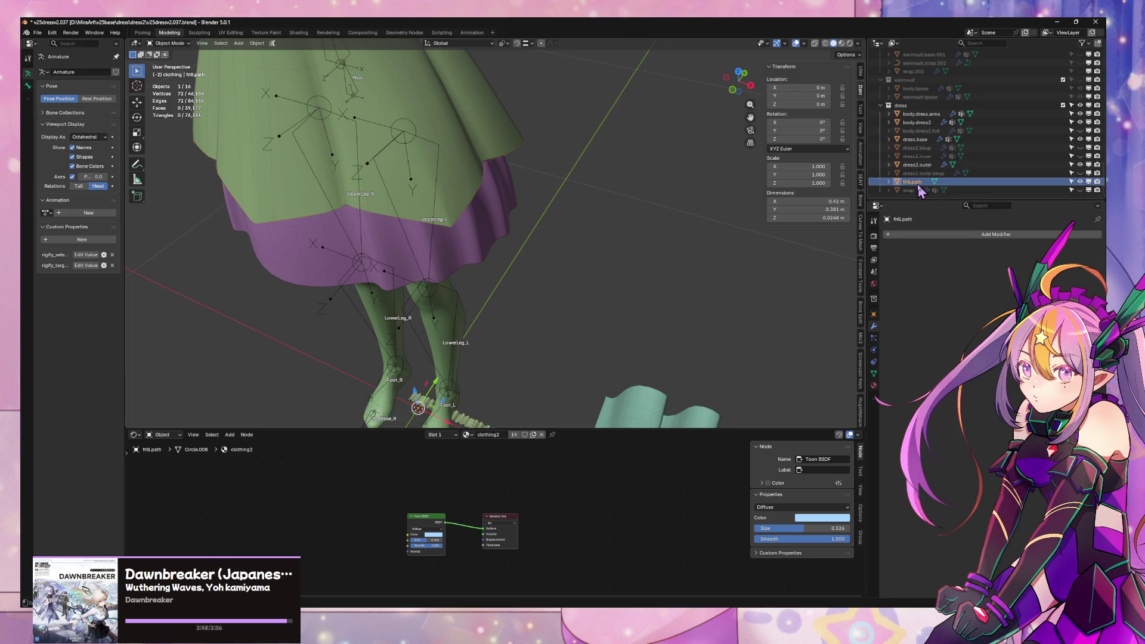
- Convert frill.path into a curve
{"action": "right_click", "coordinate": [498, 187]}
{"action": "mouse_move", "coordinate": [500, 189]}
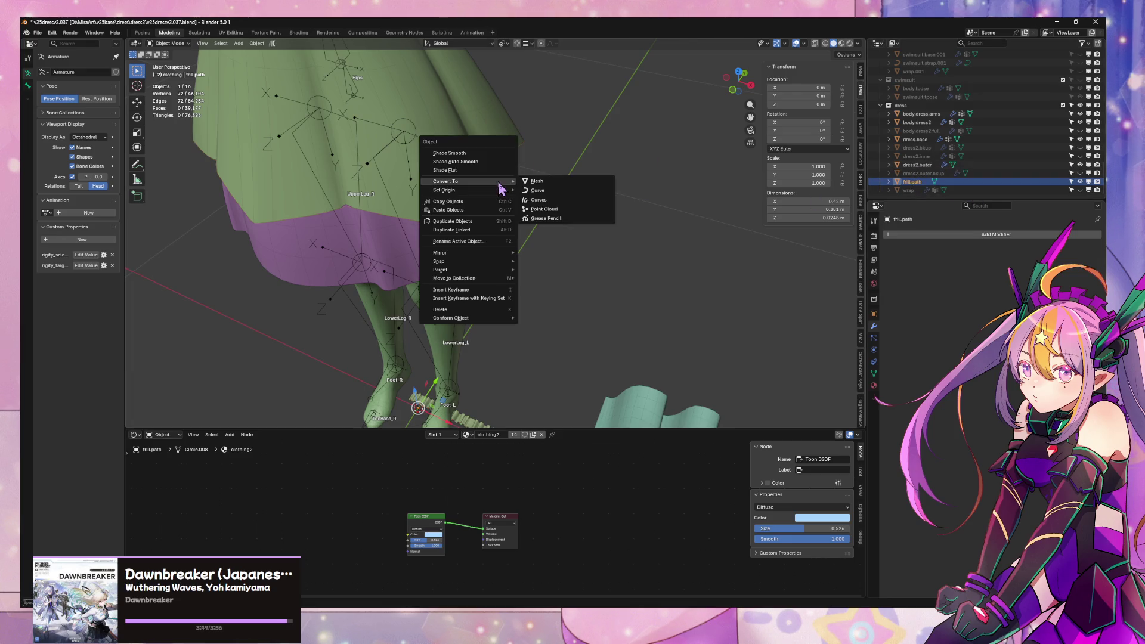
{"action": "left_click", "coordinate": [581, 196]}
{"action": "key", "text": "KP_Decimal"}
- Set frill.path as the Plane frill's Curve modifier target so it wraps the hem
{"action": "left_click", "coordinate": [510, 287]}
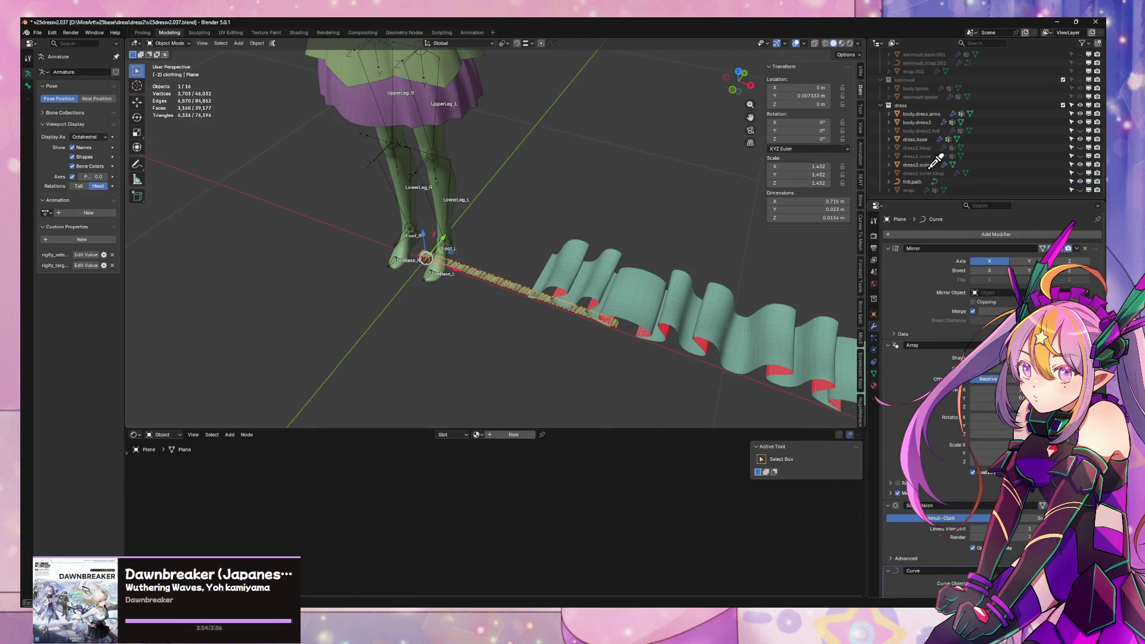
{"action": "left_click", "coordinate": [914, 179]}
{"action": "scroll", "coordinate": [519, 98], "scroll_direction": "up", "scroll_amount": 3}
{"action": "middle_click_drag", "start_coordinate": [586, 169], "coordinate": [561, 113]}
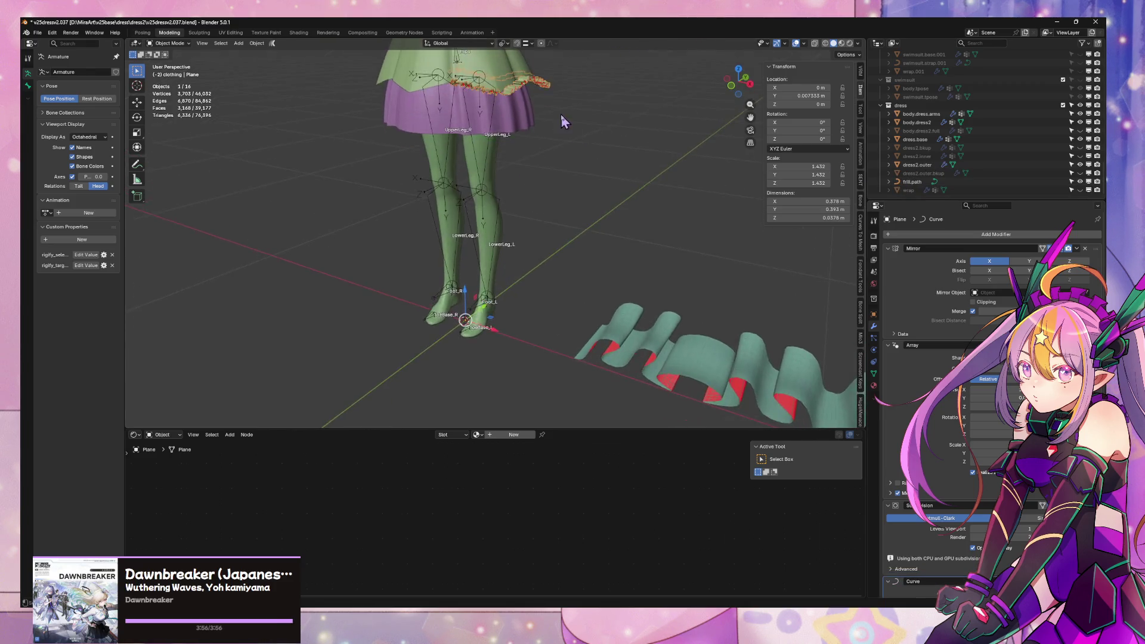
{"action": "scroll", "coordinate": [609, 192], "scroll_direction": "up", "scroll_amount": 2}
{"action": "mouse_move", "coordinate": [609, 192]}
{"action": "middle_mouse_down"}
{"action": "mouse_move", "coordinate": [568, 184]}
{"action": "mouse_move", "coordinate": [660, 170]}
{"action": "mouse_move", "coordinate": [716, 188]}
{"action": "mouse_move", "coordinate": [619, 179]}
{"action": "mouse_move", "coordinate": [596, 149]}
{"action": "middle_mouse_up"}
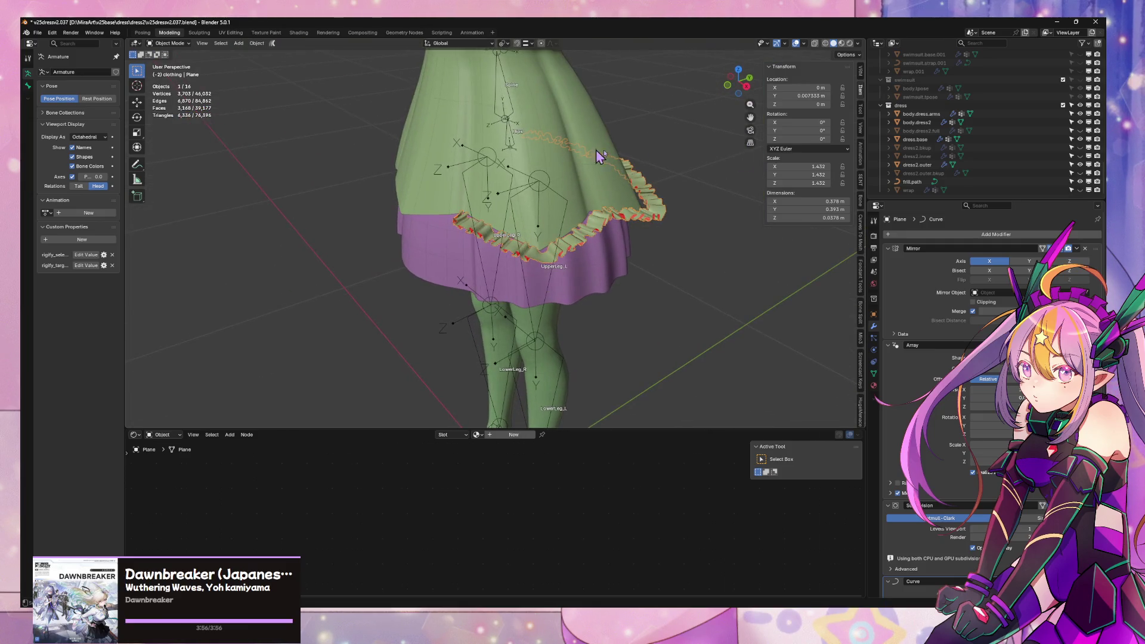
- Tilt the frill.path curve points to a mean tilt of -43.4°, then reselect the Plane frill
{"action": "left_click", "coordinate": [913, 182]}
{"action": "key", "text": "Tab"}
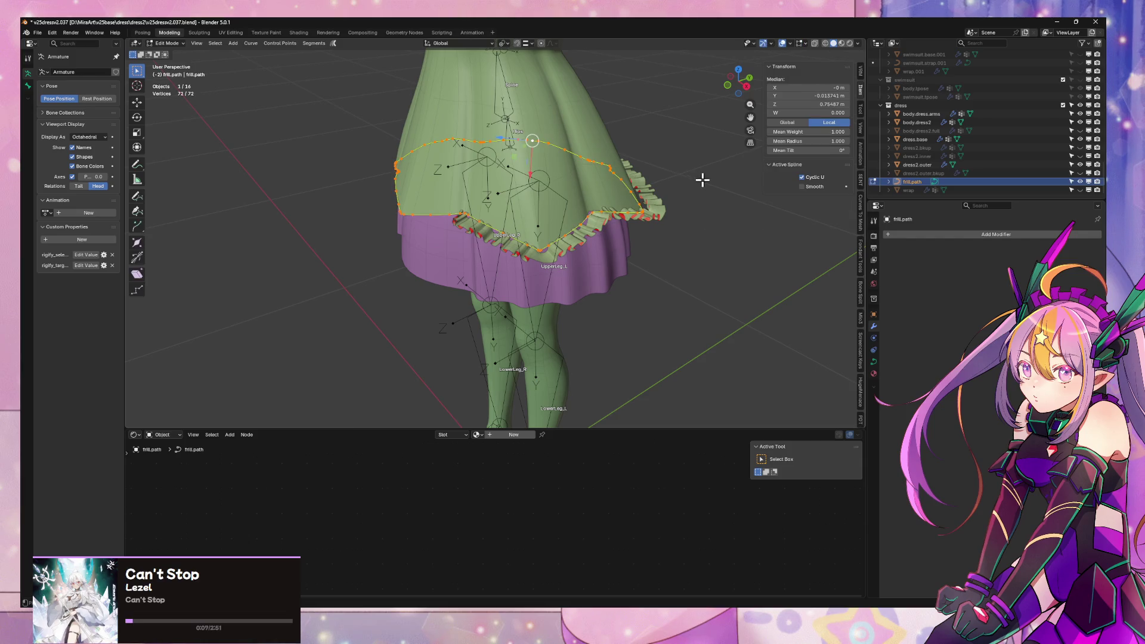
{"action": "key", "text": "ctrl+t"}
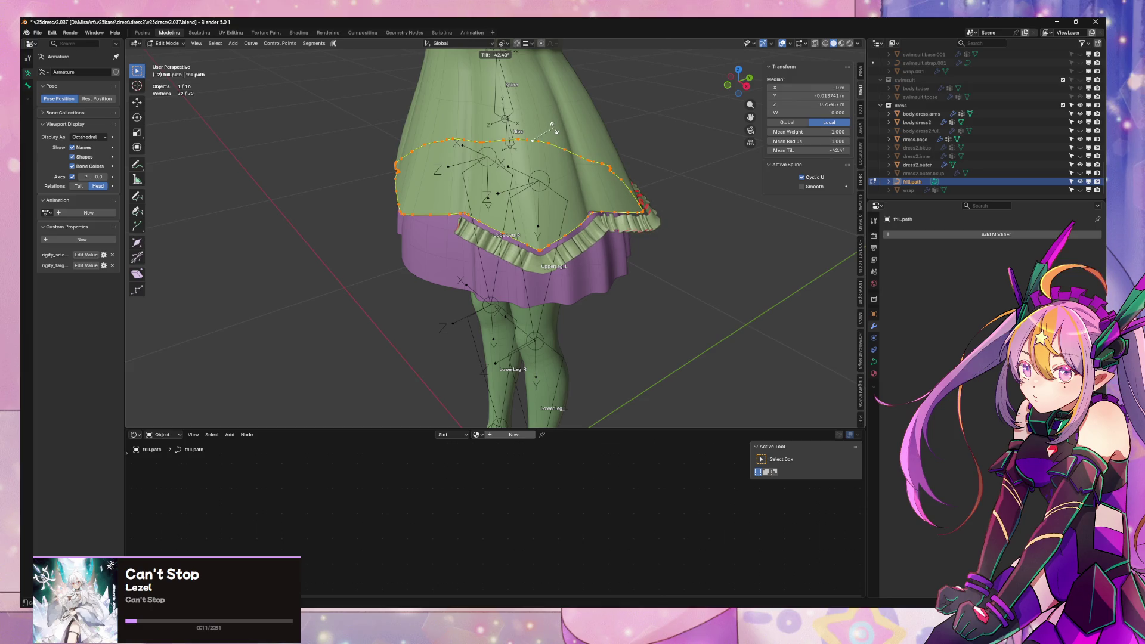
{"action": "left_click", "coordinate": [553, 127]}
{"action": "key", "text": "Tab"}
{"action": "mouse_move", "coordinate": [716, 309]}
{"action": "middle_mouse_down", "text": "shift"}
{"action": "mouse_move", "coordinate": [696, 214]}
{"action": "mouse_move", "coordinate": [731, 247]}
{"action": "mouse_move", "coordinate": [613, 235]}
{"action": "mouse_move", "coordinate": [520, 195]}
{"action": "mouse_move", "coordinate": [639, 238]}
{"action": "mouse_move", "coordinate": [573, 238]}
{"action": "mouse_move", "coordinate": [811, 227]}
{"action": "middle_mouse_up", "text": "shift"}
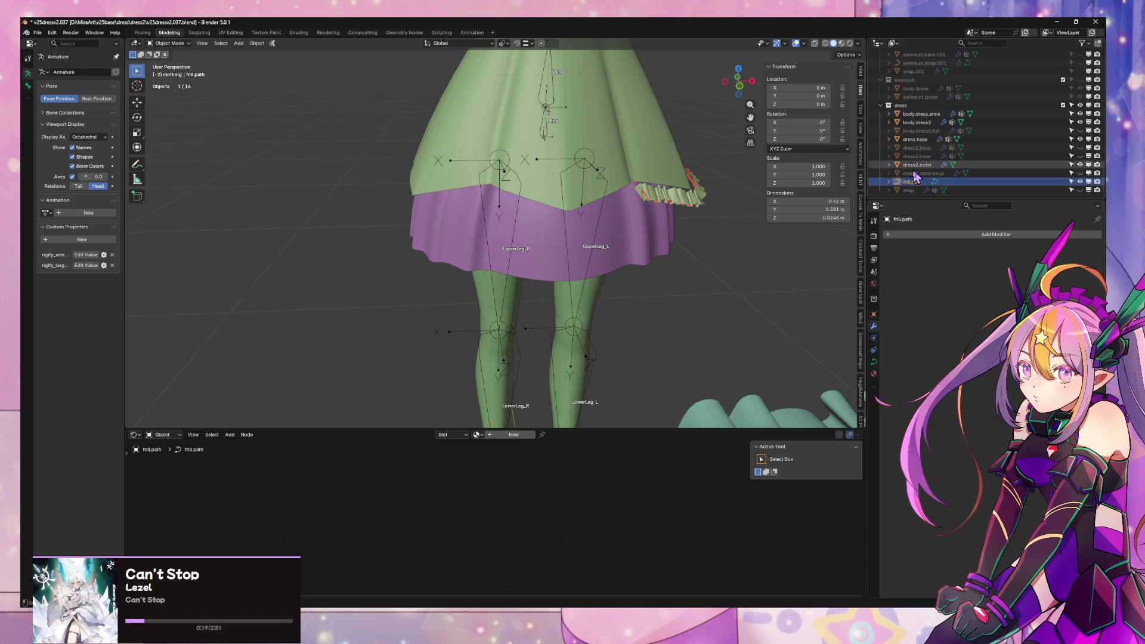
{"action": "left_click", "coordinate": [699, 198]}
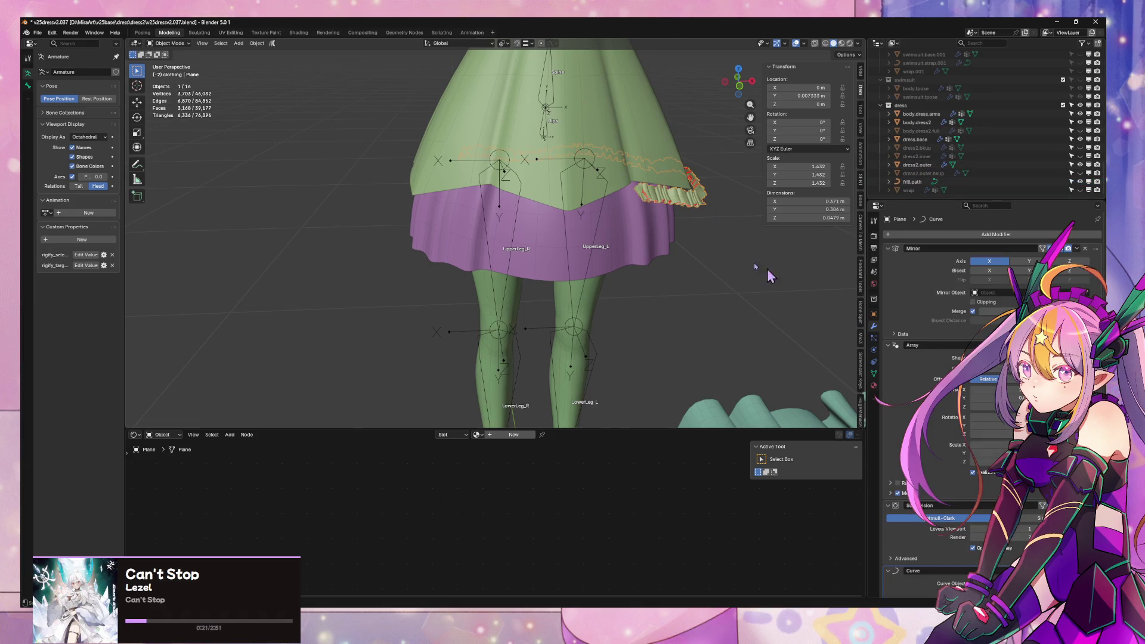
{"action": "middle_click_drag", "start_coordinate": [768, 269], "coordinate": [733, 257]}
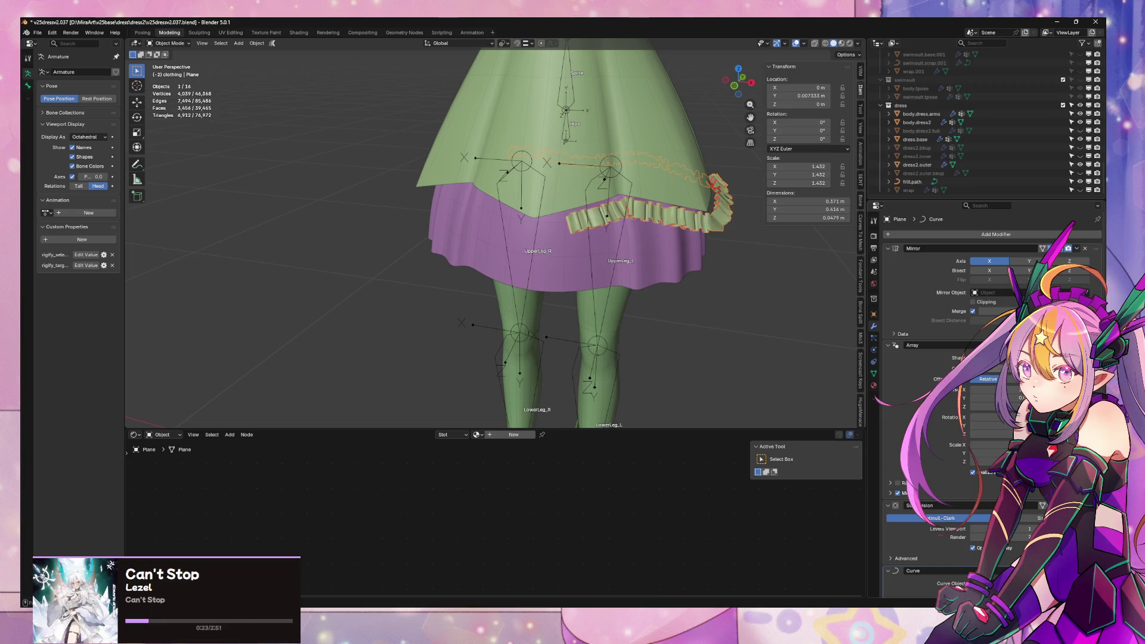
- Scale the Plane frill up to 1.472 on all axes and check its fit around the hem
{"action": "middle_click_drag", "start_coordinate": [572, 298], "coordinate": [700, 317]}
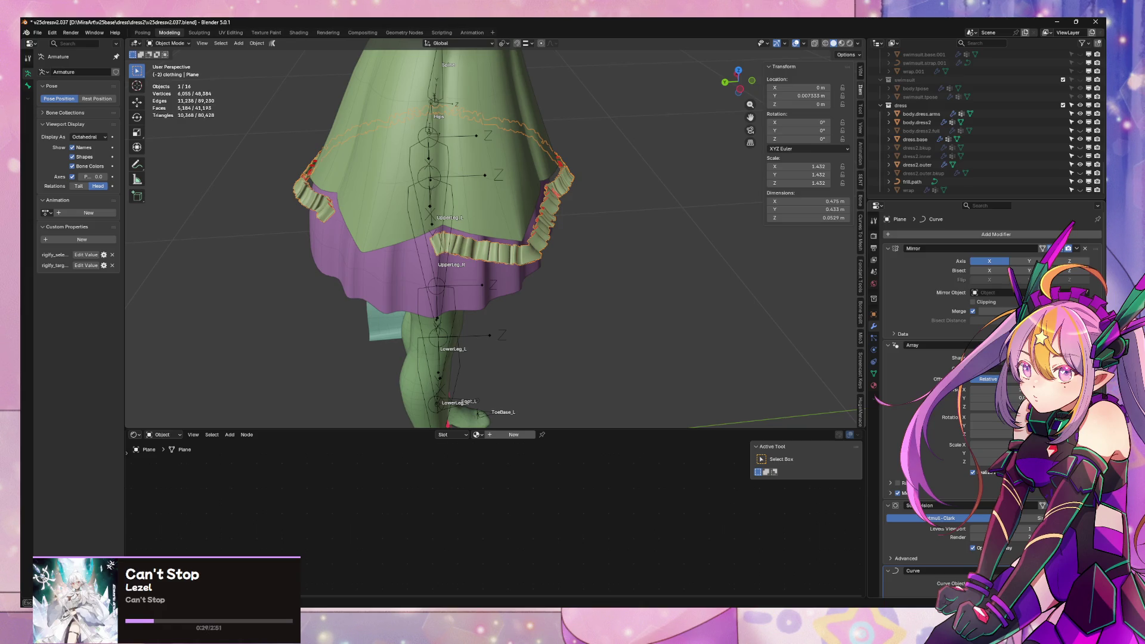
{"action": "mouse_move", "coordinate": [701, 316]}
{"action": "middle_mouse_down"}
{"action": "mouse_move", "coordinate": [757, 320]}
{"action": "mouse_move", "coordinate": [680, 366]}
{"action": "mouse_move", "coordinate": [713, 286]}
{"action": "middle_mouse_up"}
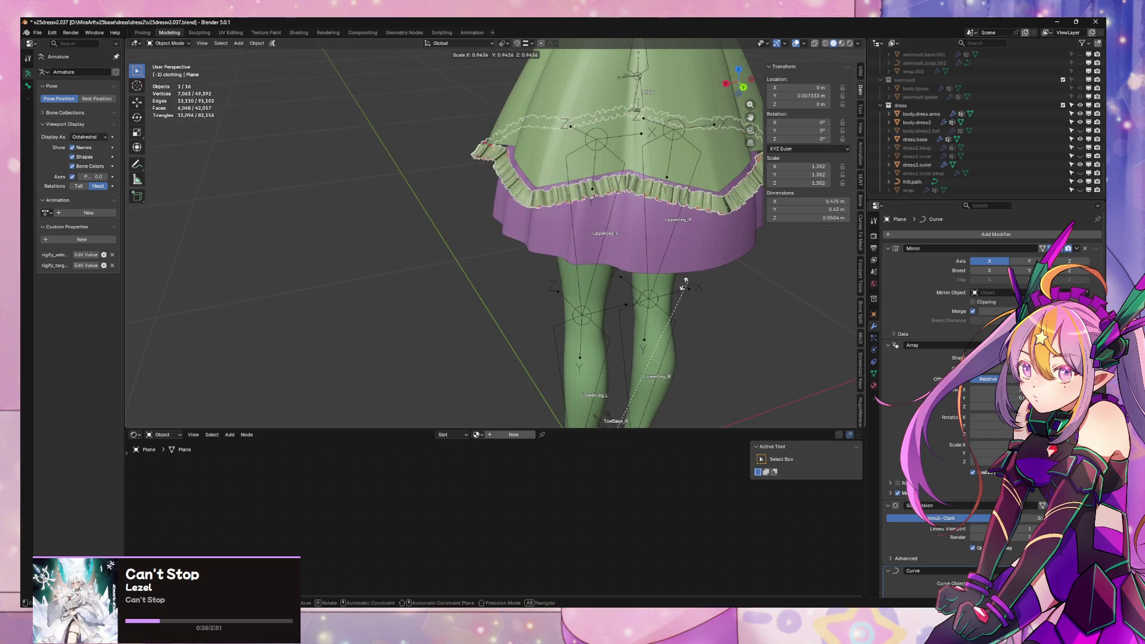
{"action": "key", "text": "Escape"}
{"action": "mouse_move", "coordinate": [728, 269]}
{"action": "middle_mouse_down"}
{"action": "mouse_move", "coordinate": [593, 281]}
{"action": "mouse_move", "coordinate": [716, 274]}
{"action": "mouse_move", "coordinate": [670, 307]}
{"action": "mouse_move", "coordinate": [737, 300]}
{"action": "middle_mouse_up"}
{"action": "key", "text": "s"}
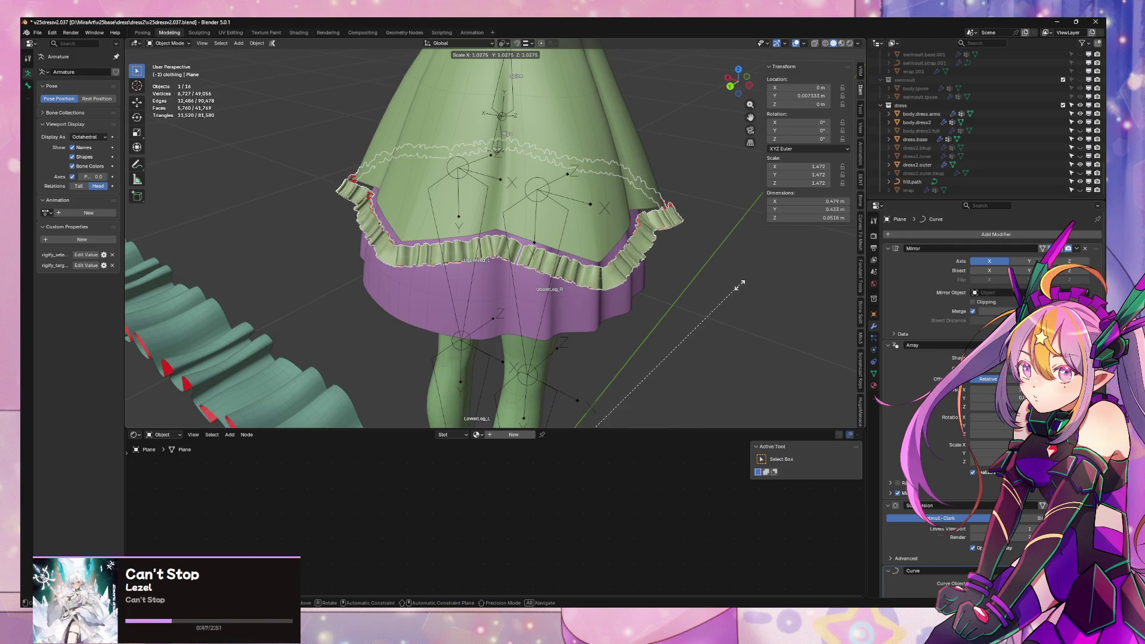
{"action": "left_click", "coordinate": [742, 288]}
{"action": "mouse_move", "coordinate": [701, 321]}
{"action": "middle_mouse_down"}
{"action": "mouse_move", "coordinate": [678, 323]}
{"action": "mouse_move", "coordinate": [704, 270]}
{"action": "mouse_move", "coordinate": [582, 221]}
{"action": "middle_mouse_up"}
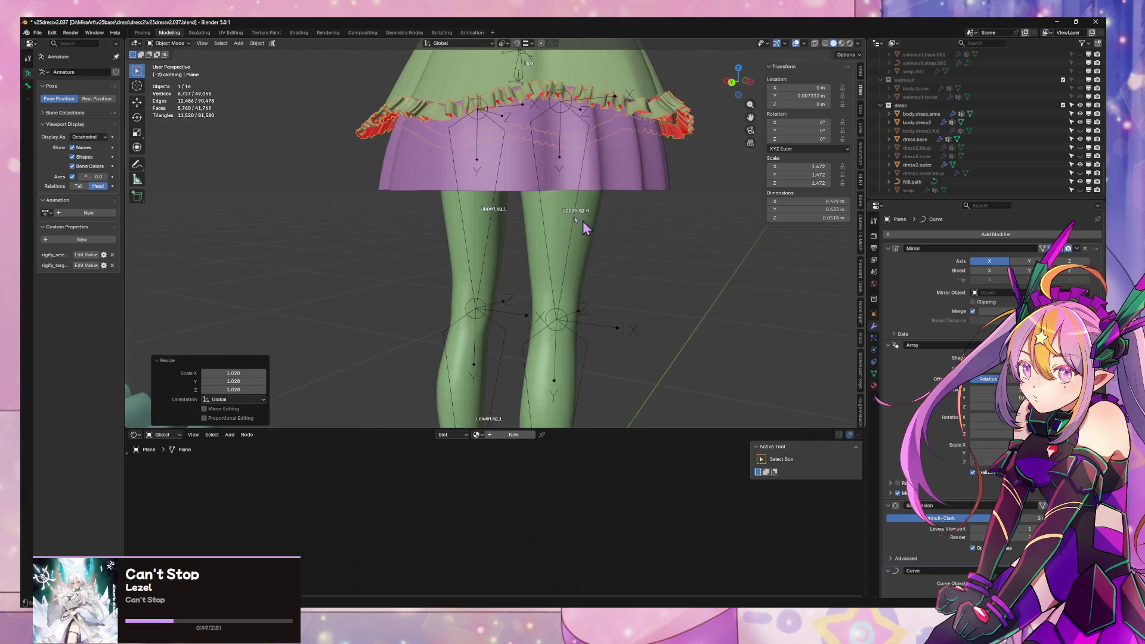
{"action": "mouse_move", "coordinate": [561, 281]}
{"action": "middle_mouse_down"}
{"action": "mouse_move", "coordinate": [570, 297]}
{"action": "mouse_move", "coordinate": [597, 197]}
{"action": "middle_mouse_up"}
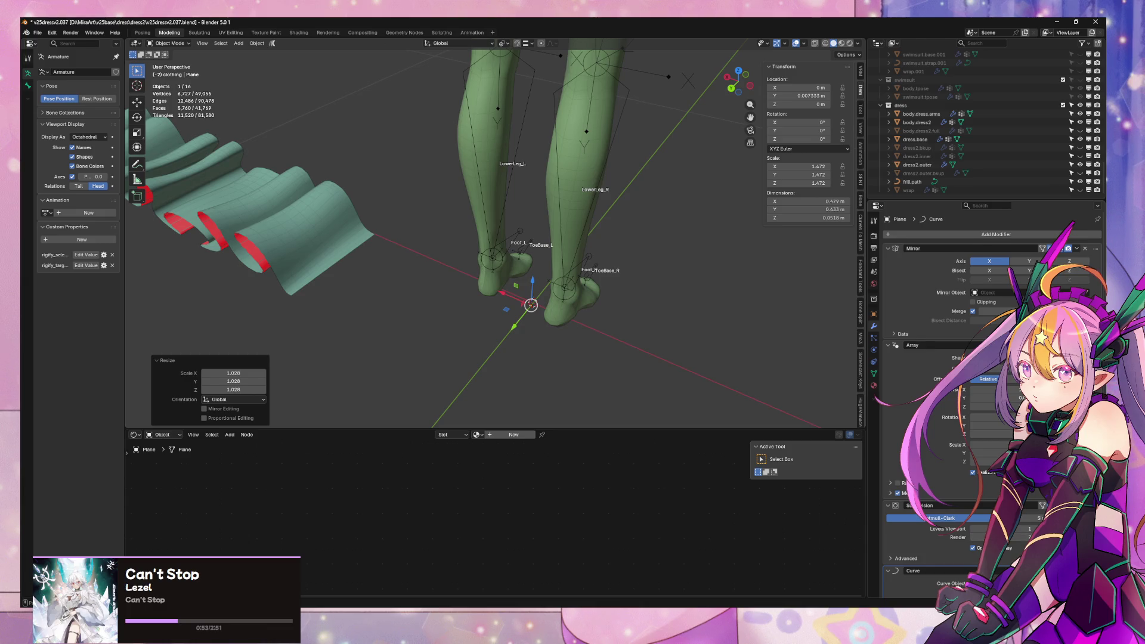
{"action": "scroll", "coordinate": [1062, 280], "scroll_direction": "down", "scroll_amount": 1}
- Snap the frill onto the 3D cursor with Selection to Cursor
{"action": "scroll", "coordinate": [589, 240], "scroll_direction": "up", "scroll_amount": 6}
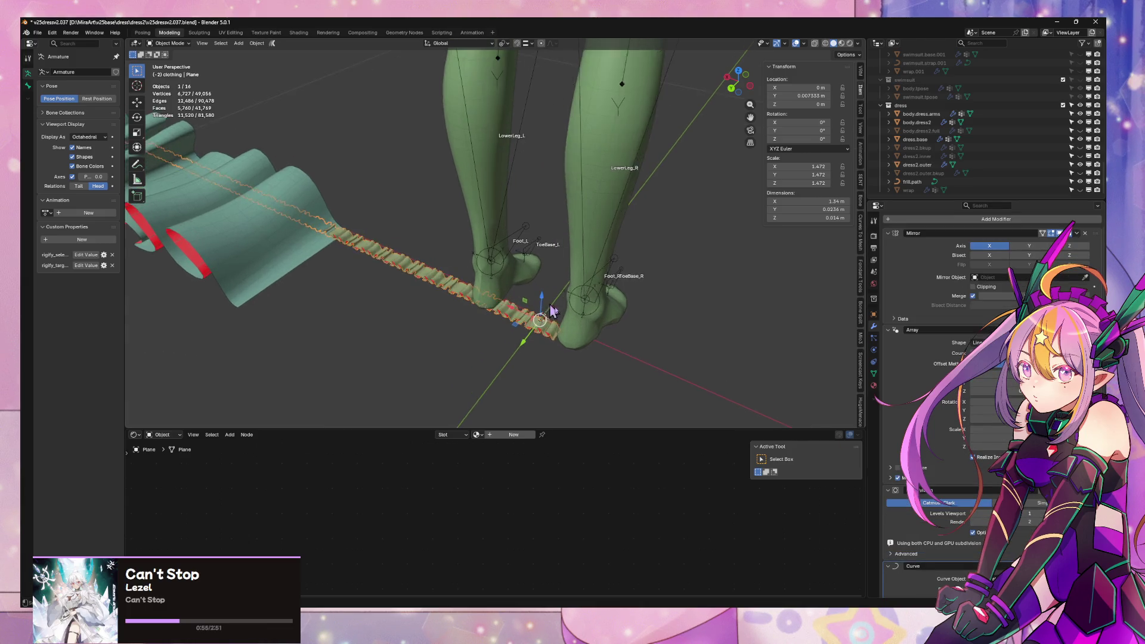
{"action": "mouse_move", "coordinate": [589, 241]}
{"action": "middle_mouse_down"}
{"action": "mouse_move", "coordinate": [526, 253]}
{"action": "mouse_move", "coordinate": [539, 242]}
{"action": "middle_mouse_up"}
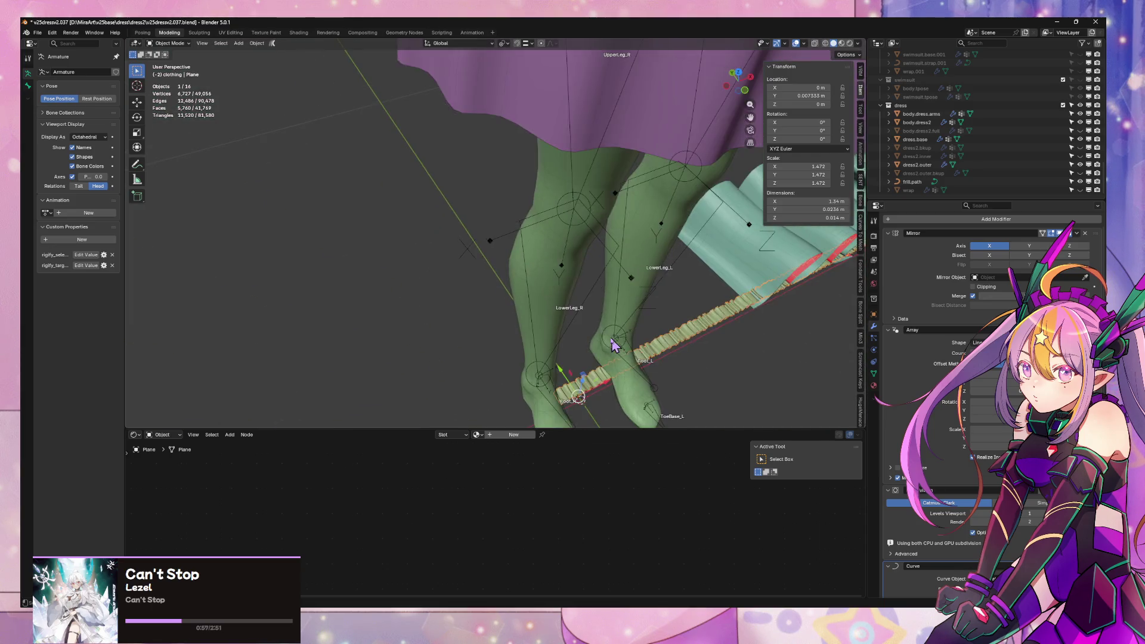
{"action": "scroll", "coordinate": [540, 241], "scroll_direction": "up", "scroll_amount": 4}
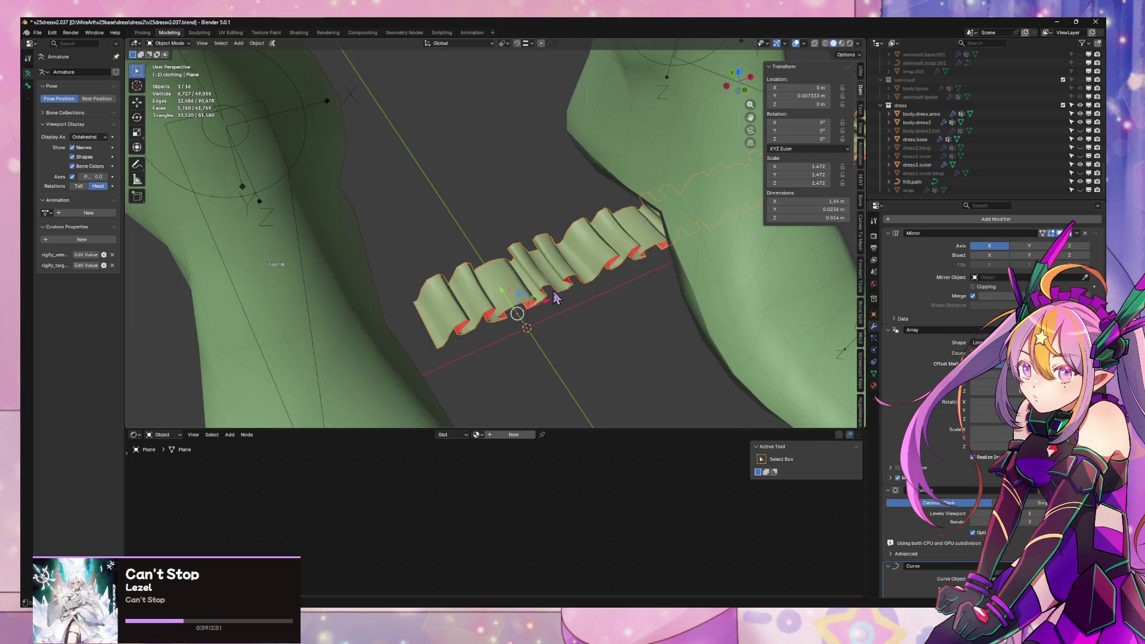
{"action": "key", "text": "shift+s"}
{"action": "left_click", "coordinate": [544, 215]}
- Lower the frill along Z to sit just above the purple underskirt, then select frill.path
{"action": "mouse_move", "coordinate": [545, 214]}
{"action": "middle_mouse_down"}
{"action": "mouse_move", "coordinate": [564, 324]}
{"action": "mouse_move", "coordinate": [561, 268]}
{"action": "middle_mouse_up"}
{"action": "scroll", "coordinate": [561, 268], "scroll_direction": "down", "scroll_amount": 3}
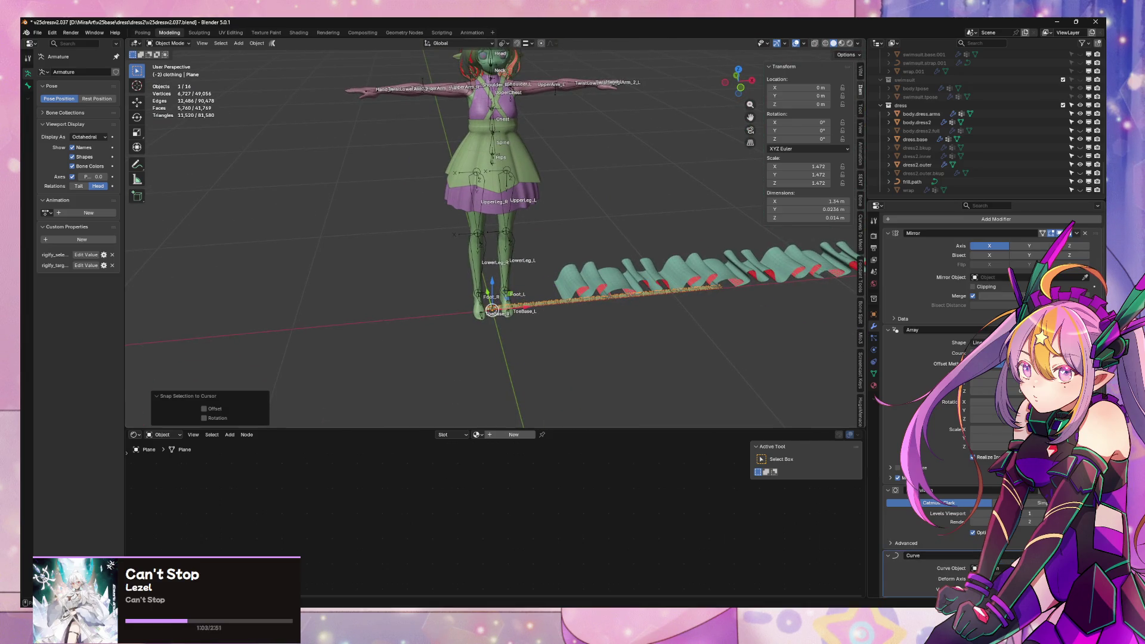
{"action": "scroll", "coordinate": [609, 252], "scroll_direction": "up", "scroll_amount": 5}
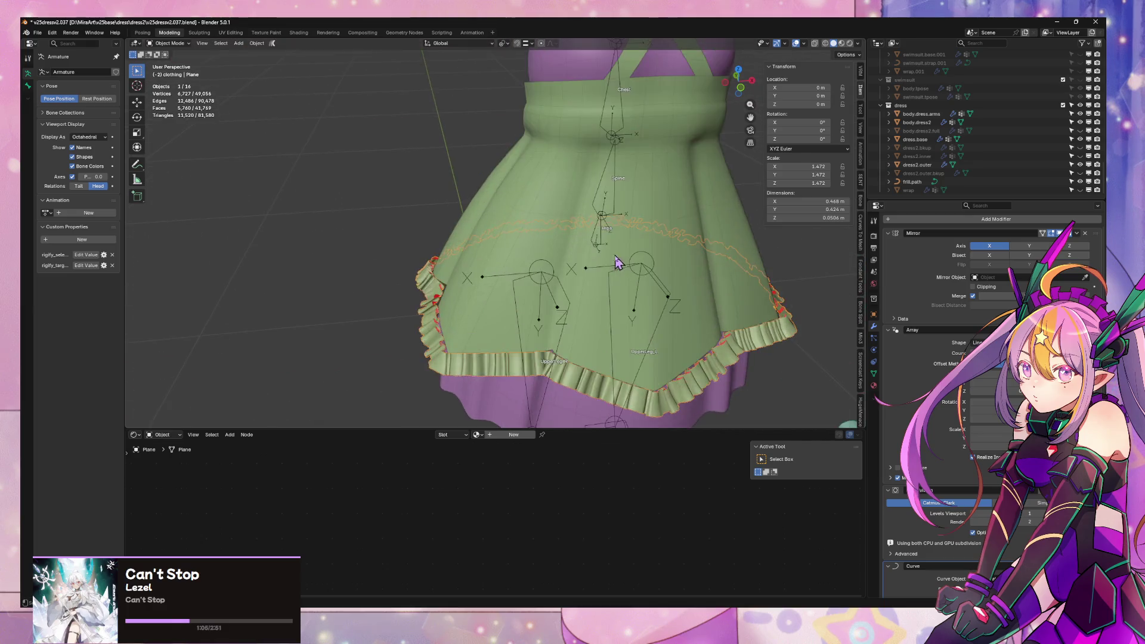
{"action": "mouse_move", "coordinate": [609, 252]}
{"action": "middle_mouse_down"}
{"action": "mouse_move", "coordinate": [585, 248]}
{"action": "mouse_move", "coordinate": [653, 300]}
{"action": "middle_mouse_up"}
{"action": "mouse_move", "coordinate": [686, 293]}
{"action": "middle_mouse_down"}
{"action": "mouse_move", "coordinate": [707, 263]}
{"action": "mouse_move", "coordinate": [650, 284]}
{"action": "middle_mouse_up"}
{"action": "key", "text": "g"}
{"action": "key", "text": "z"}
{"action": "left_click", "coordinate": [648, 255]}
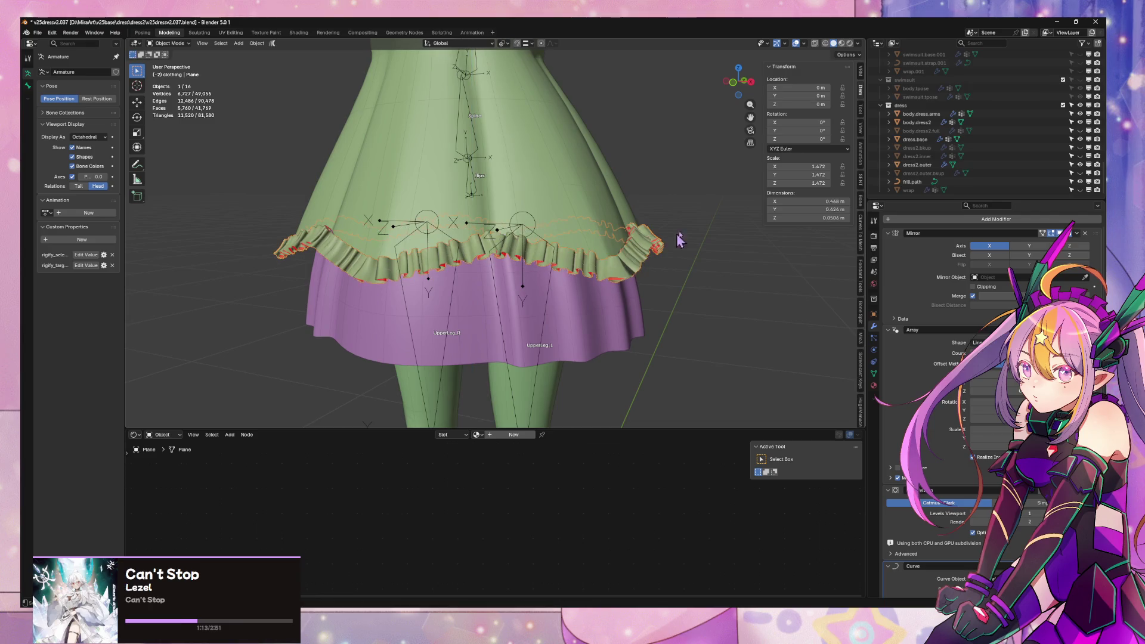
{"action": "left_click", "coordinate": [914, 183]}
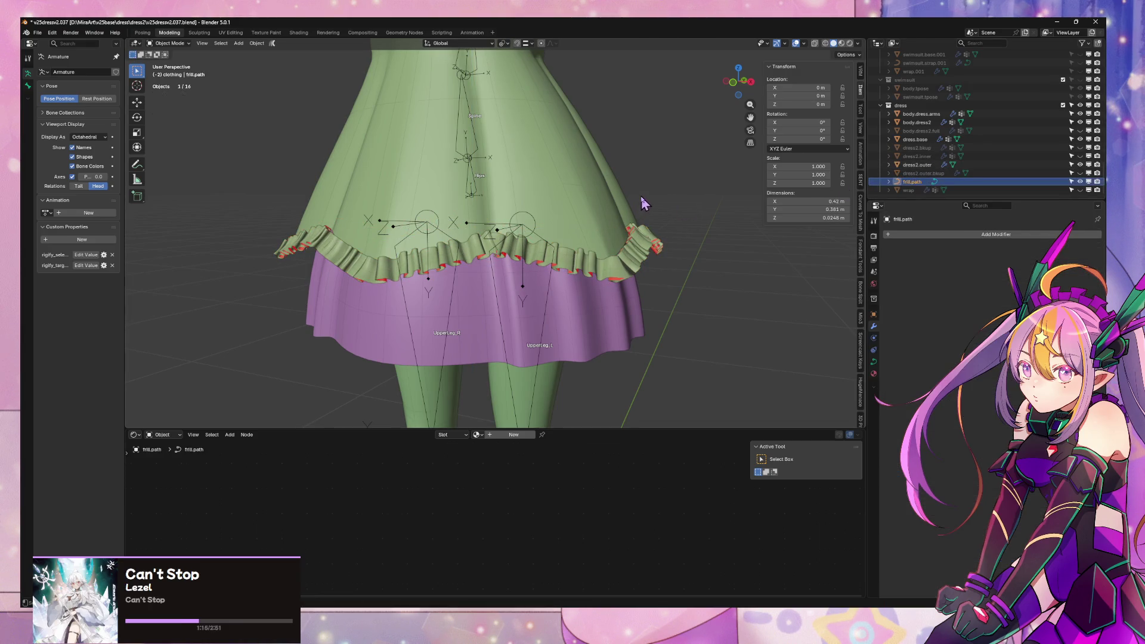
{"action": "key", "text": "g"}
{"action": "key", "text": "z"}
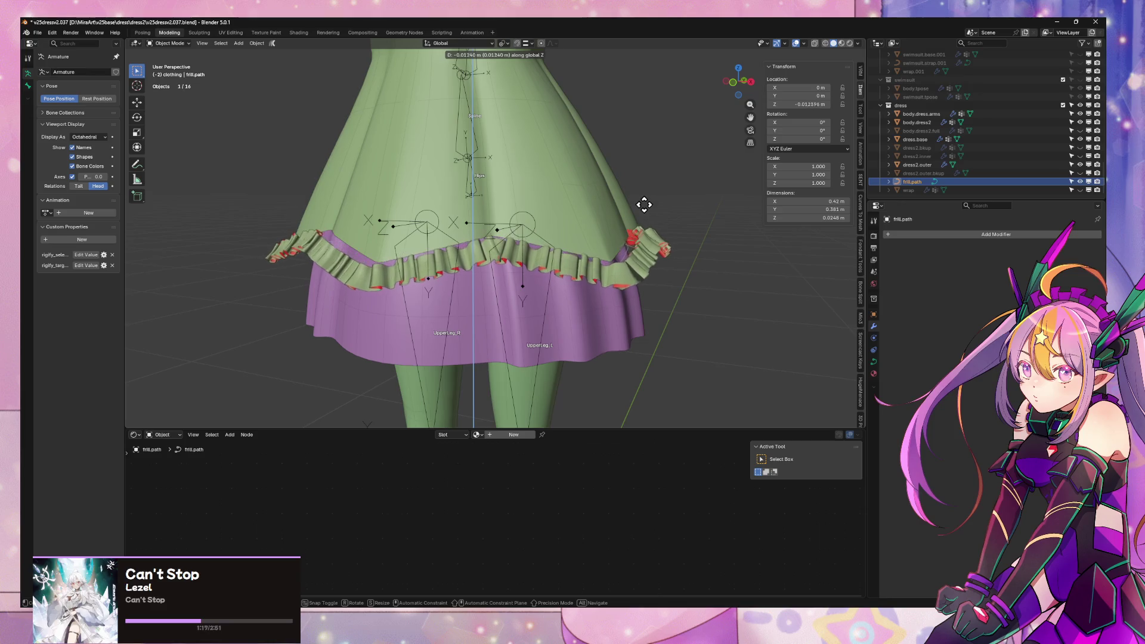
{"action": "left_click", "coordinate": [644, 205]}
{"action": "mouse_move", "coordinate": [647, 212]}
{"action": "middle_mouse_down"}
{"action": "mouse_move", "coordinate": [761, 222]}
{"action": "mouse_move", "coordinate": [500, 151]}
{"action": "mouse_move", "coordinate": [668, 104]}
{"action": "mouse_move", "coordinate": [555, 214]}
{"action": "mouse_move", "coordinate": [567, 289]}
{"action": "mouse_move", "coordinate": [517, 310]}
{"action": "mouse_move", "coordinate": [409, 274]}
{"action": "mouse_move", "coordinate": [380, 213]}
{"action": "middle_mouse_up"}
{"action": "key", "text": "ctrl+z"}
{"action": "scroll", "coordinate": [597, 131], "scroll_direction": "up", "scroll_amount": 3}
{"action": "scroll", "coordinate": [668, 104], "scroll_direction": "down", "scroll_amount": 5}
{"action": "left_click", "coordinate": [554, 217]}
- Enter Edit Mode on the frill strip and shift all its vertices along Y
{"action": "key", "text": "Tab"}
{"action": "scroll", "coordinate": [380, 213], "scroll_direction": "up", "scroll_amount": 2}
{"action": "middle_click_drag", "start_coordinate": [486, 221], "coordinate": [547, 251]}
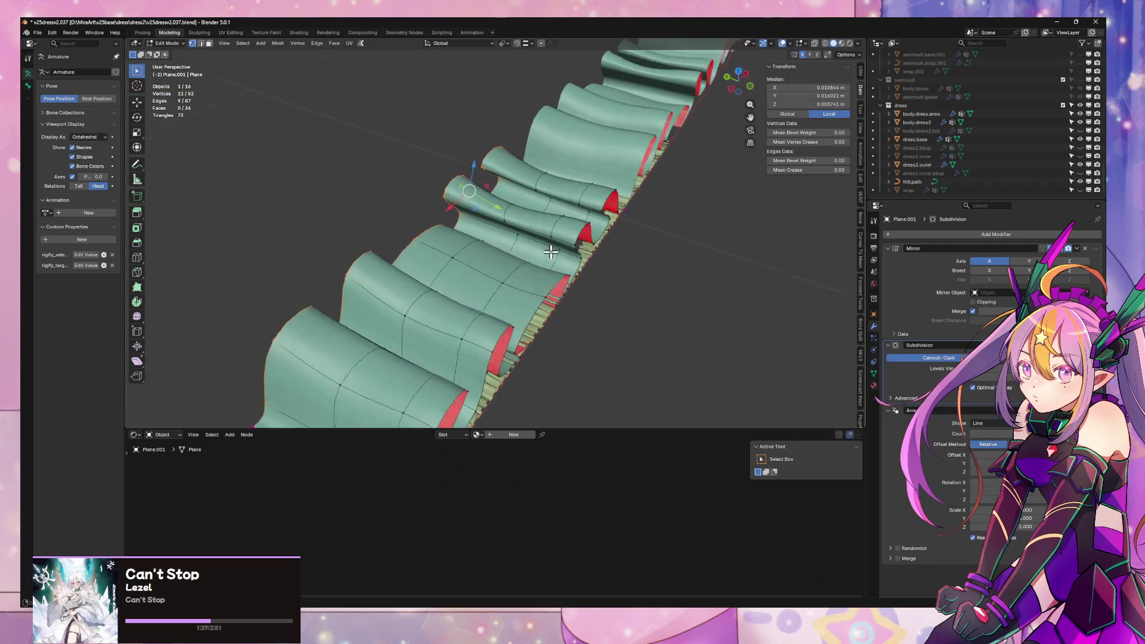
{"action": "key", "text": "a"}
{"action": "key", "text": "g"}
{"action": "key", "text": "y"}
{"action": "left_click", "coordinate": [582, 238]}
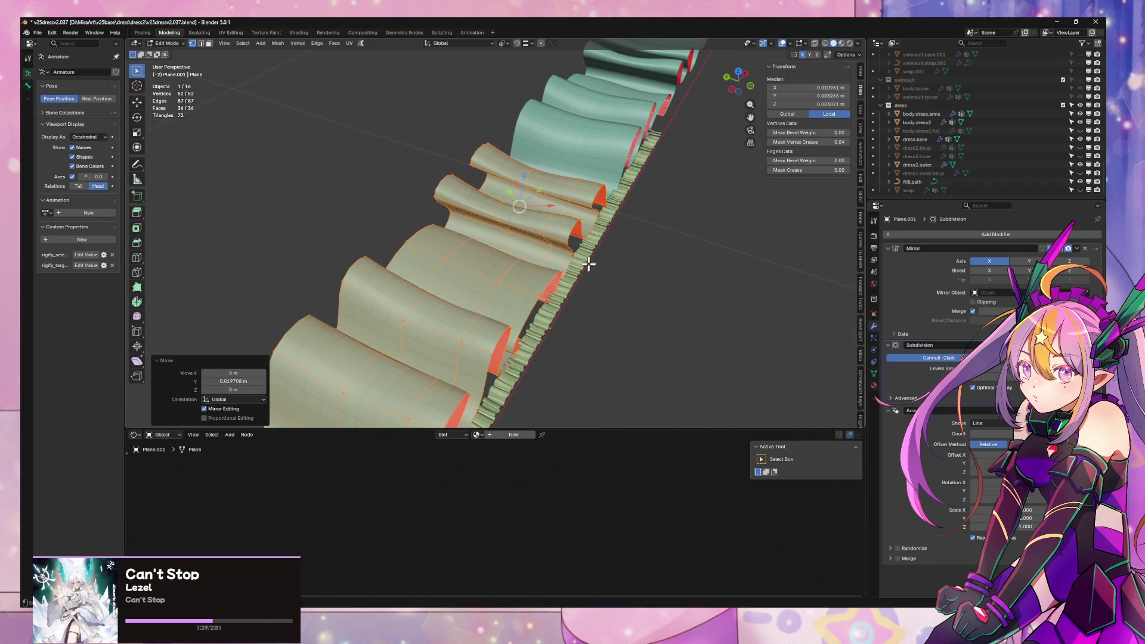
- In edge select mode, pick one pleat edge loop and set its Y position to 0
{"action": "key", "text": "2"}
{"action": "left_click", "coordinate": [551, 281], "text": "alt"}
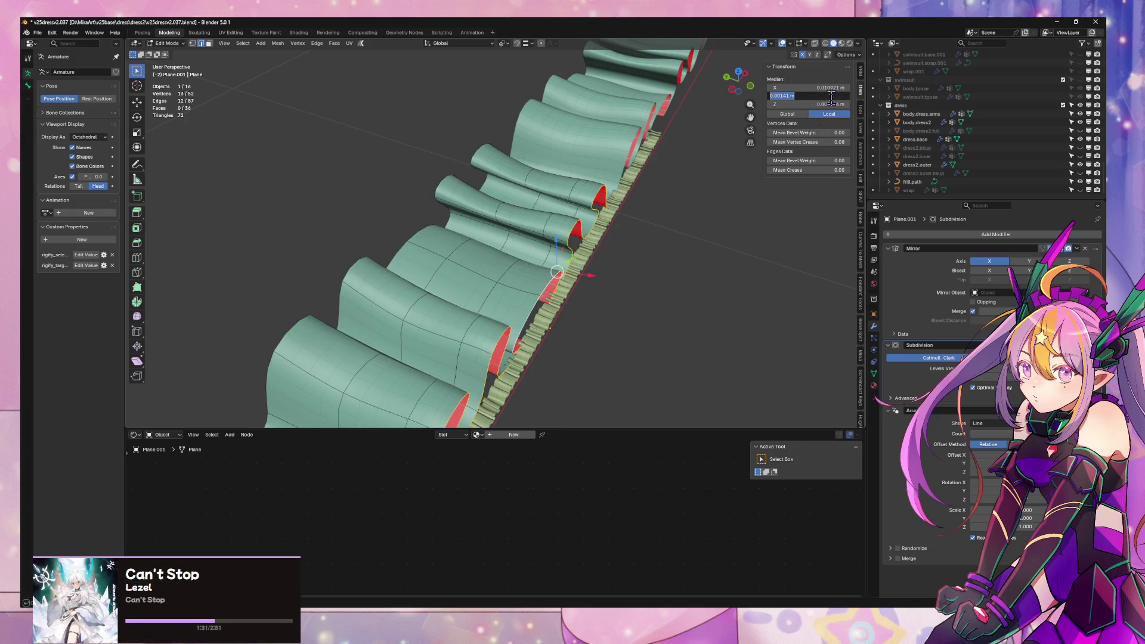
{"action": "type", "text": "0"}
{"action": "key", "text": "Return"}
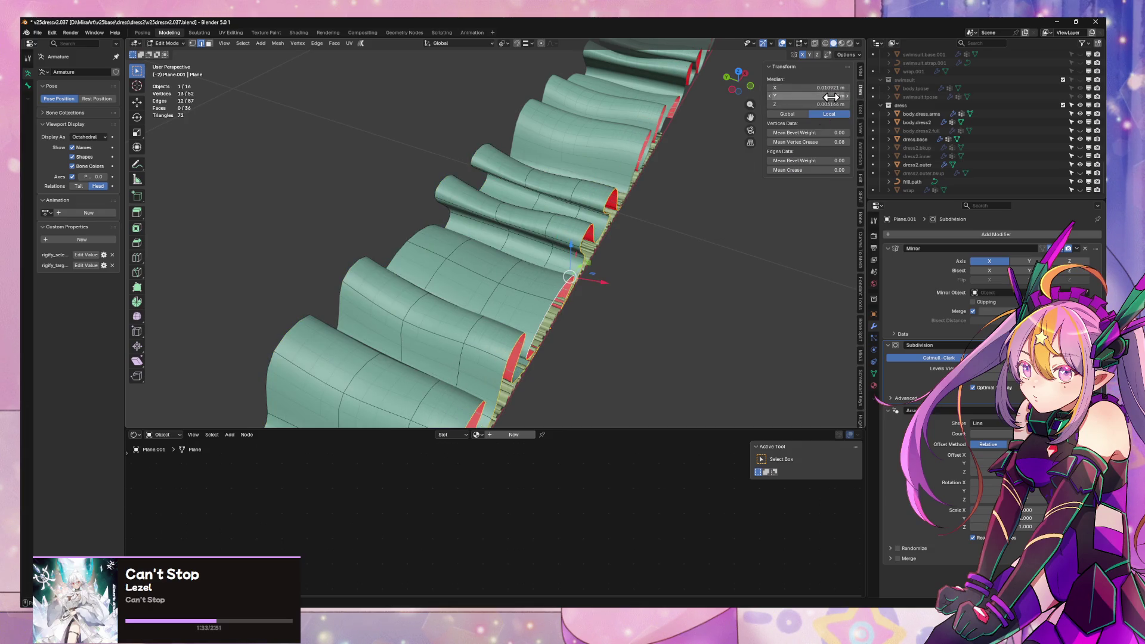
- Flatten the selection to Z scale 0 around individual origins, then select another edge loop
{"action": "mouse_move", "coordinate": [716, 170]}
{"action": "middle_mouse_down"}
{"action": "mouse_move", "coordinate": [632, 197]}
{"action": "mouse_move", "coordinate": [651, 192]}
{"action": "middle_mouse_up"}
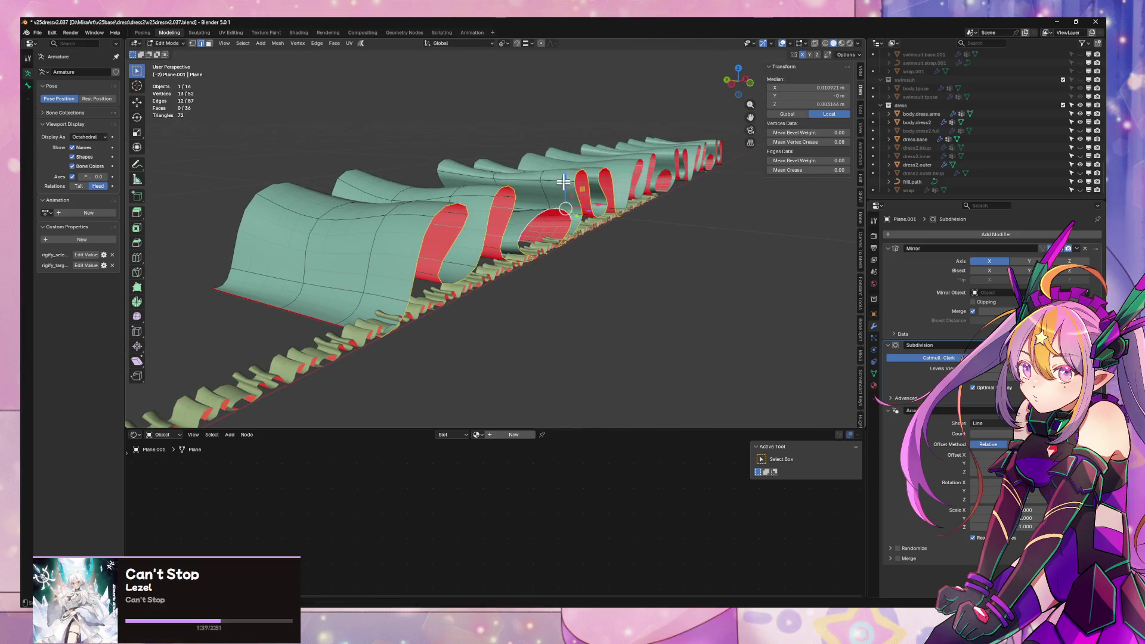
{"action": "scroll", "coordinate": [522, 207], "scroll_direction": "down", "scroll_amount": 3}
{"action": "left_click", "coordinate": [504, 44]}
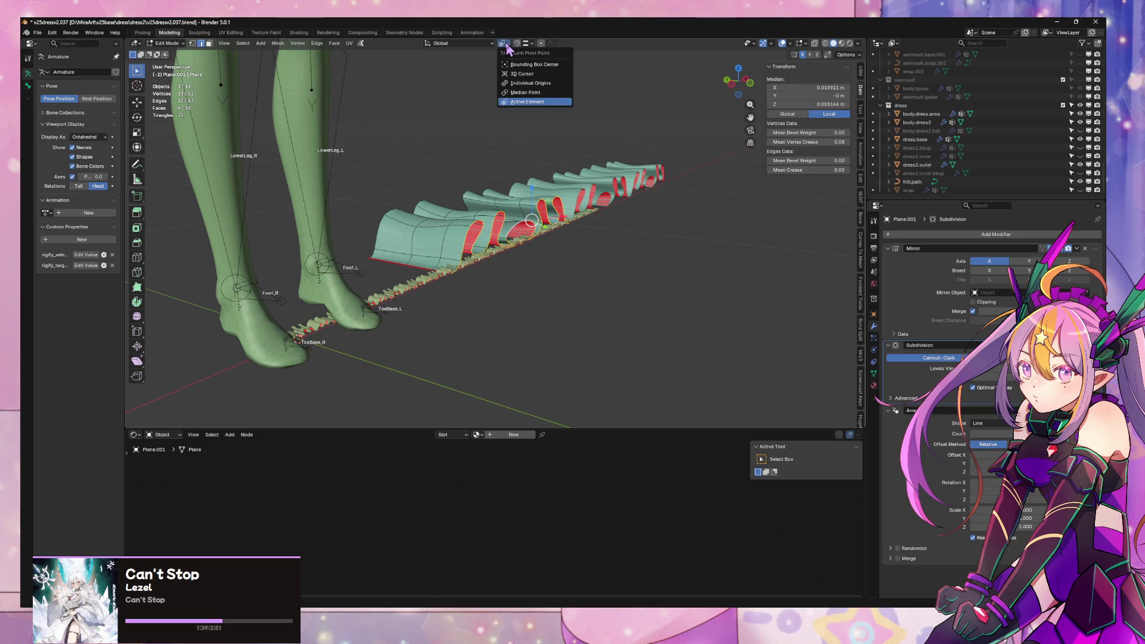
{"action": "left_click", "coordinate": [526, 83]}
{"action": "key", "text": "s"}
{"action": "key", "text": "z"}
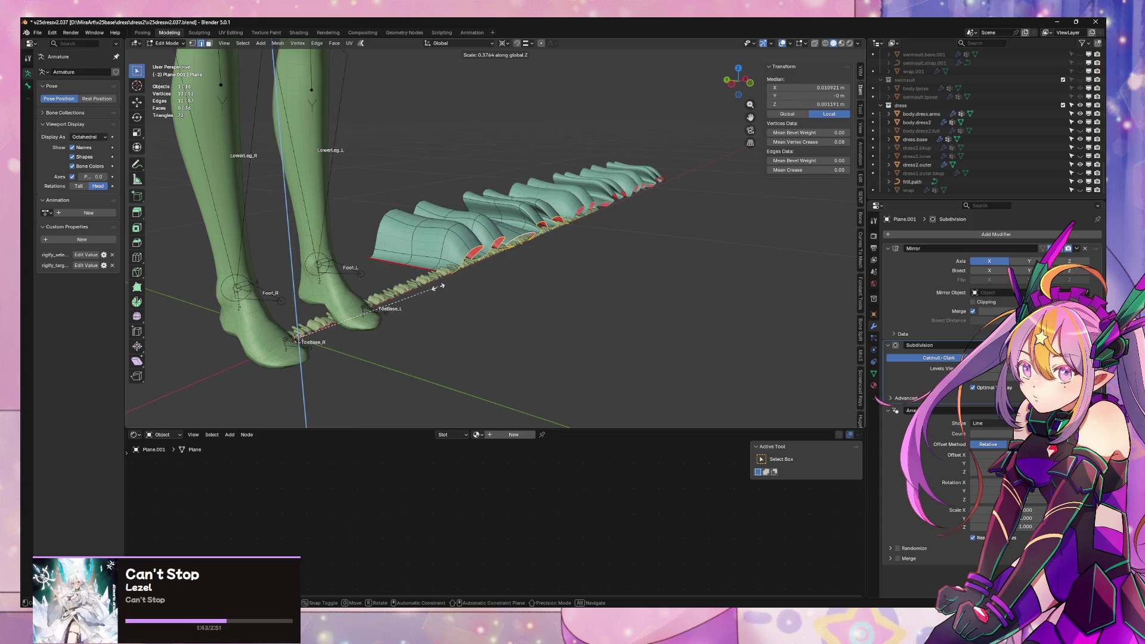
{"action": "key", "text": "0"}
{"action": "key", "text": "Return"}
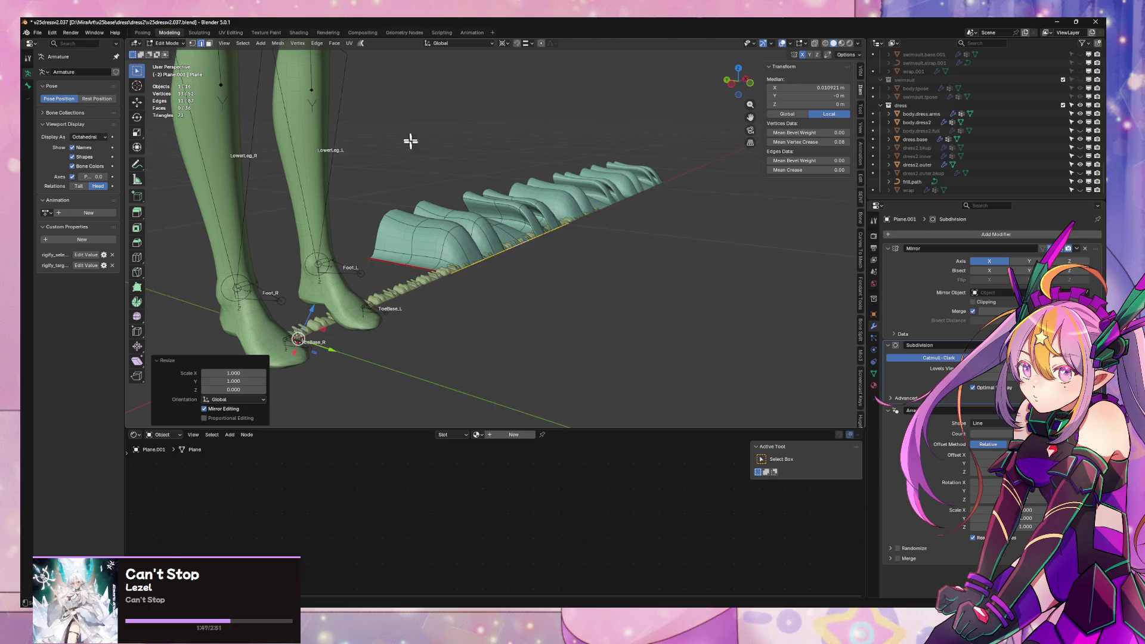
{"action": "left_click", "coordinate": [505, 258], "text": "alt"}
- Dissolve the selected edge loop across the frills and frame the strip
{"action": "key", "text": "ctrl+x"}
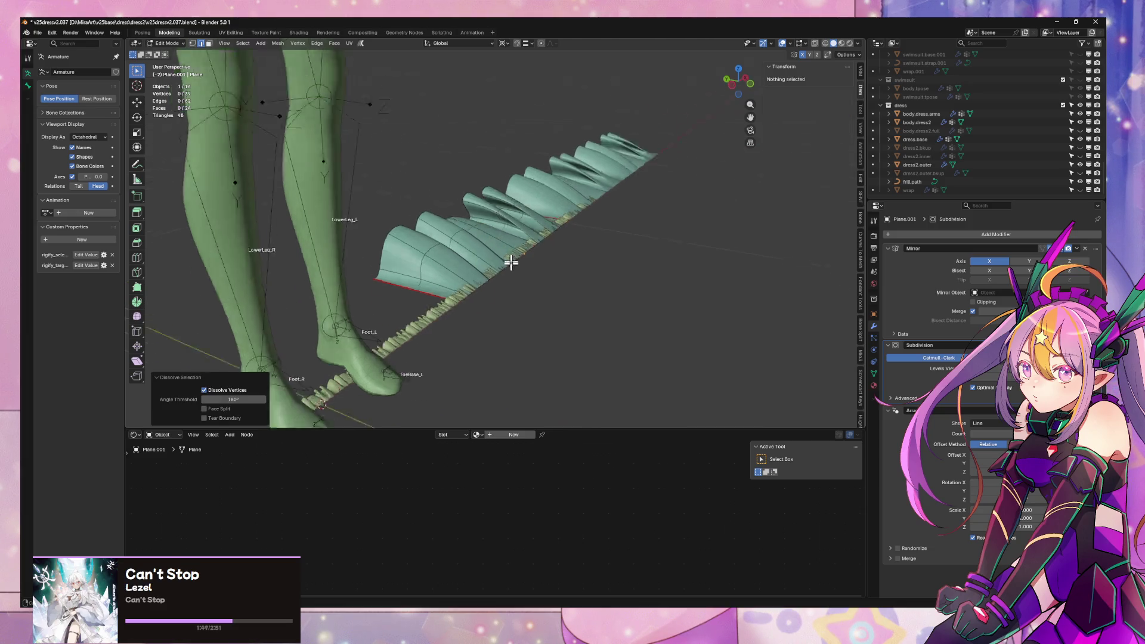
{"action": "mouse_move", "coordinate": [506, 259]}
{"action": "middle_mouse_down"}
{"action": "mouse_move", "coordinate": [460, 302]}
{"action": "mouse_move", "coordinate": [574, 262]}
{"action": "middle_mouse_up"}
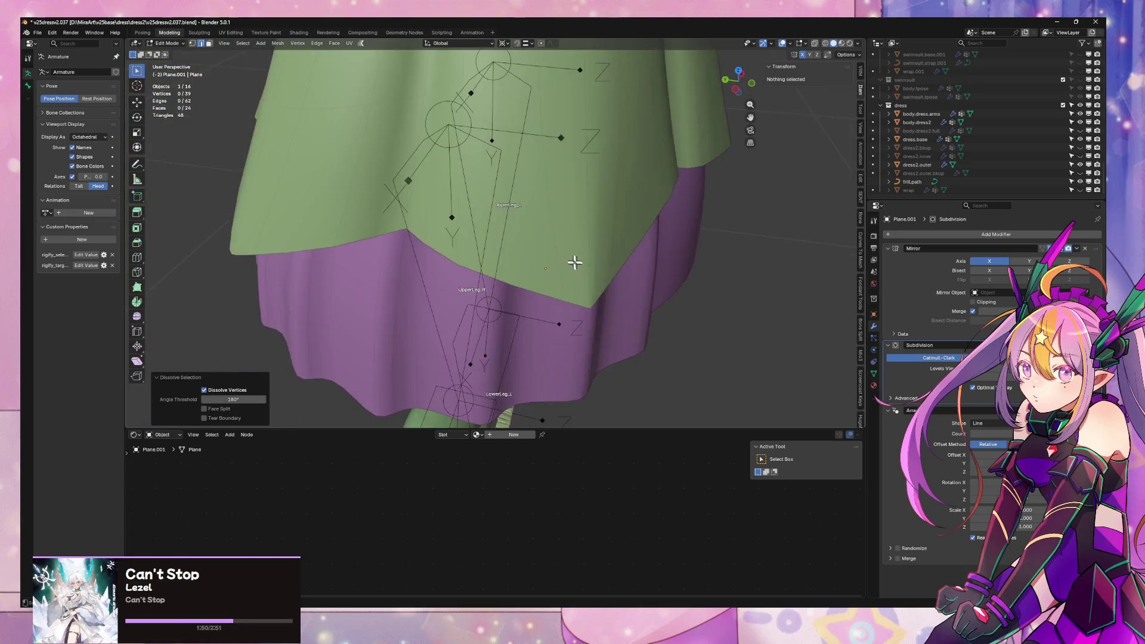
{"action": "key", "text": "Home"}
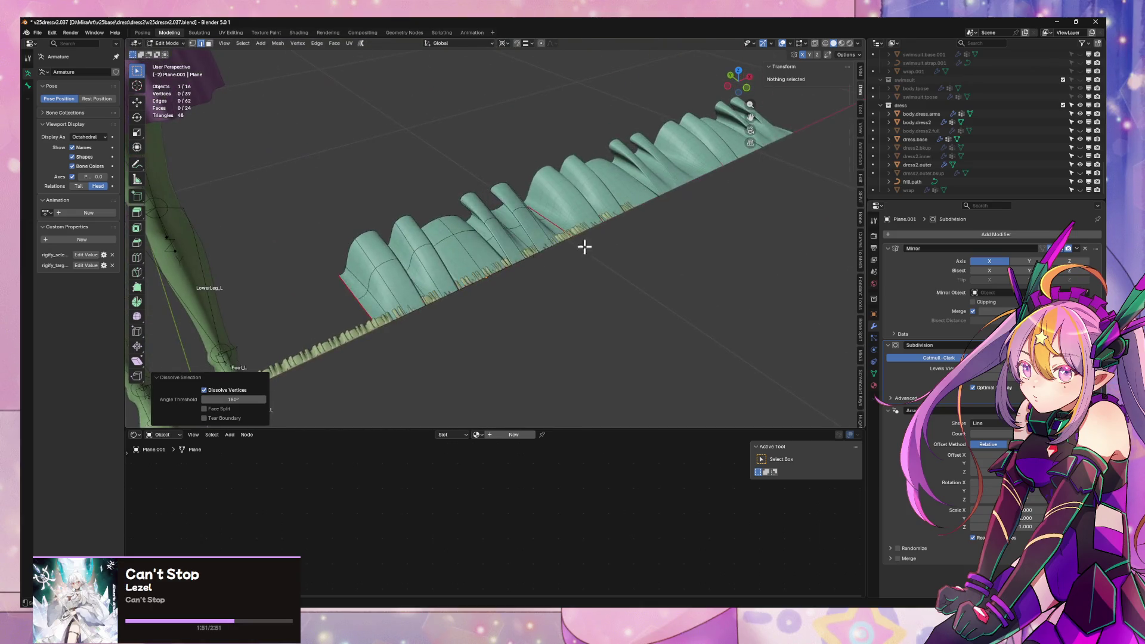
- Move the entire frill strip along the Y axis
{"action": "key", "text": "a"}
{"action": "key", "text": "g"}
{"action": "key", "text": "y"}
{"action": "left_click", "coordinate": [599, 242]}
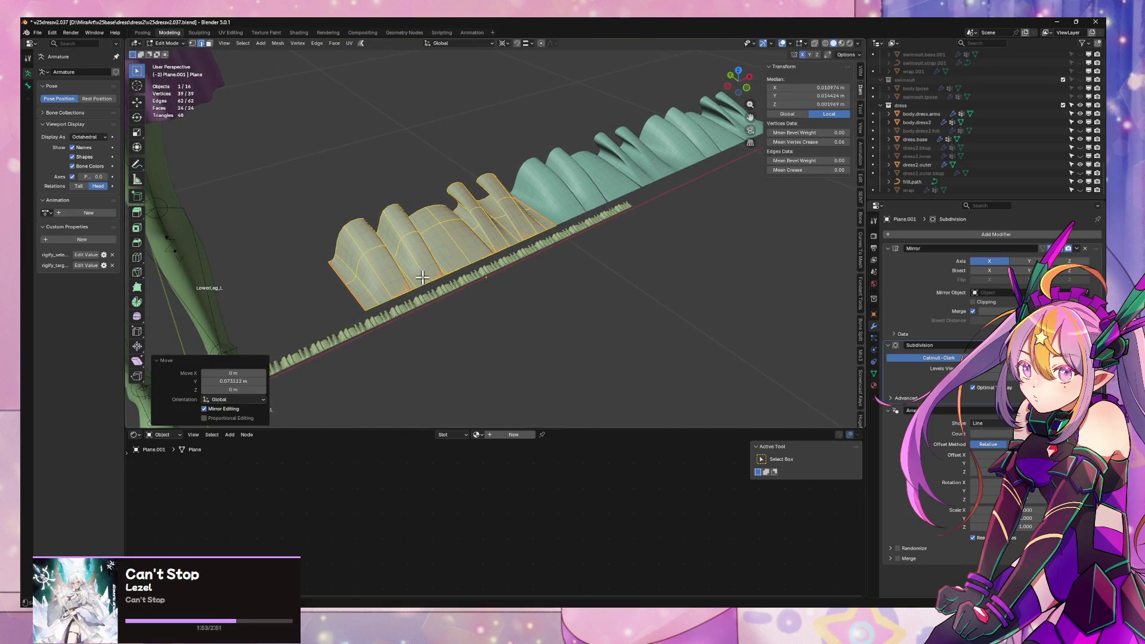
- Extrude the strip's bottom edge loop about -0.041 m and set its median Y to 0
{"action": "left_click", "coordinate": [399, 295], "text": "alt"}
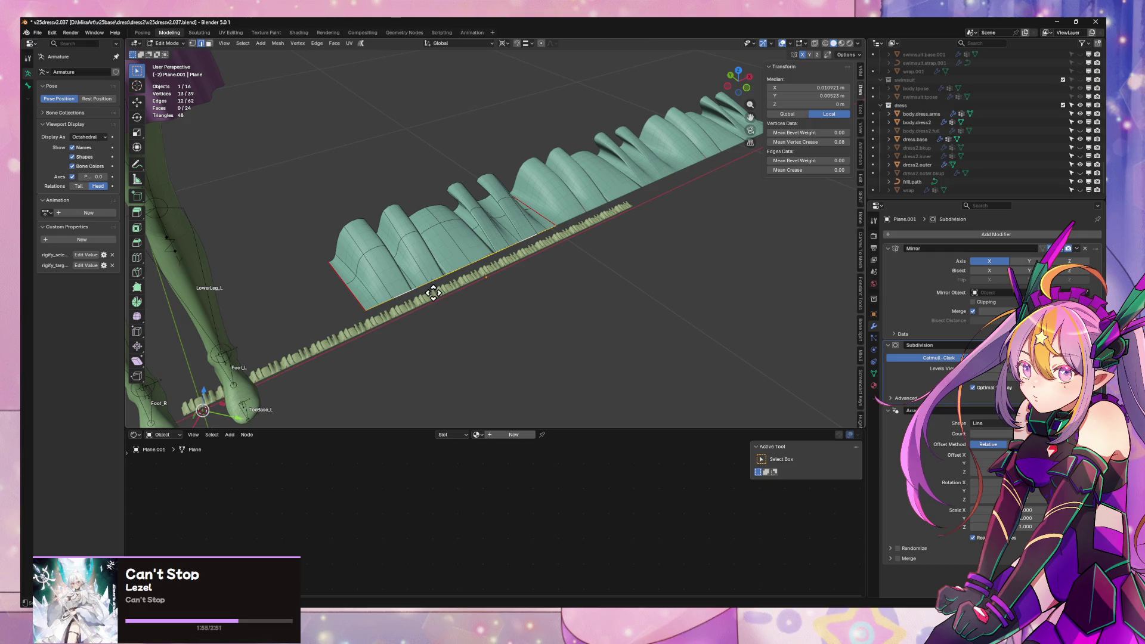
{"action": "key", "text": "e"}
{"action": "key", "text": "x"}
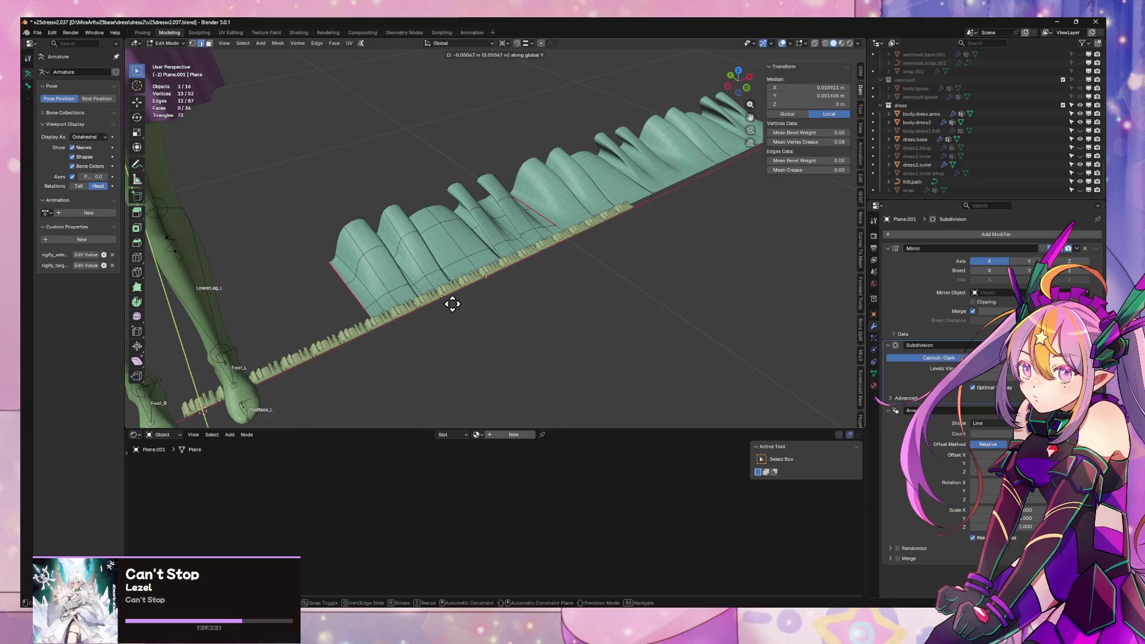
{"action": "left_click", "coordinate": [447, 302]}
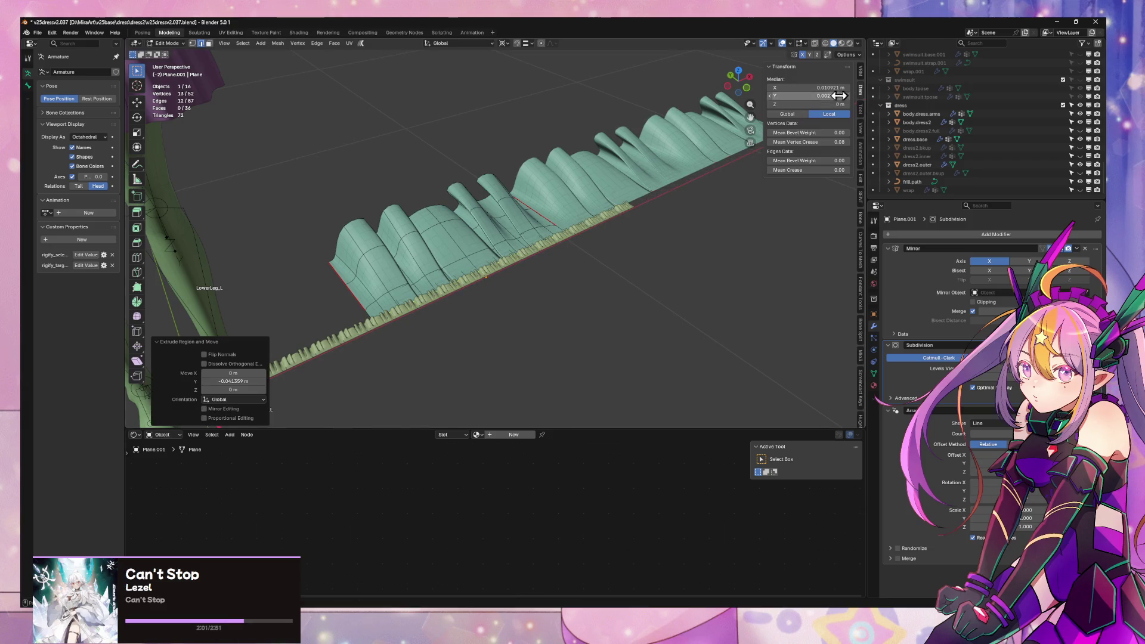
{"action": "key", "text": "Return"}
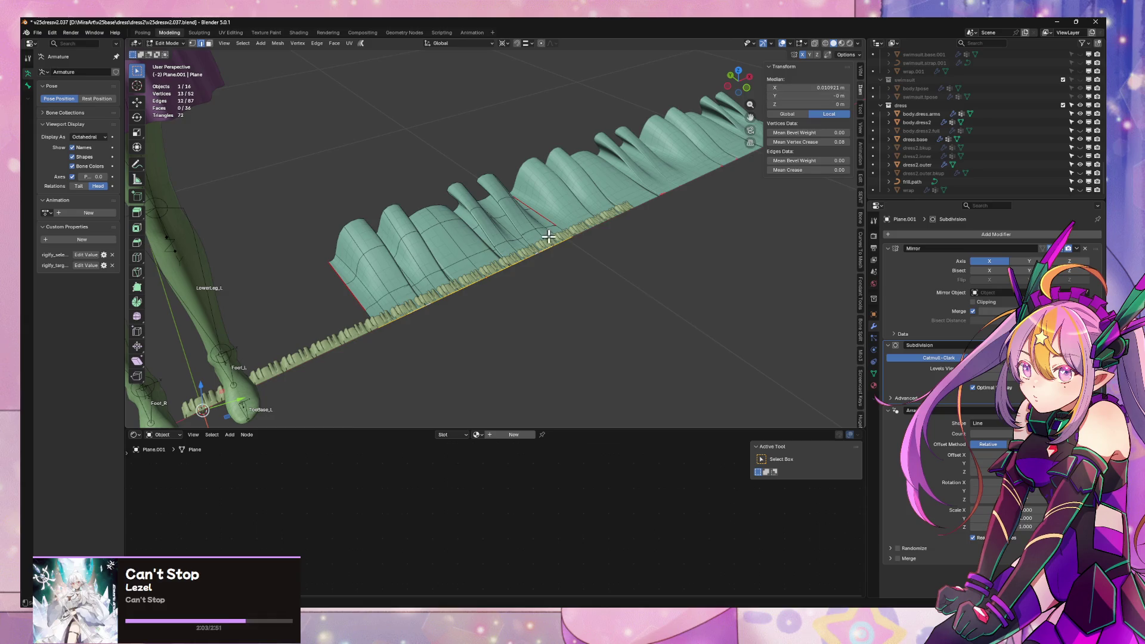
- Dissolve the excess vertices on the extended strip base
{"action": "scroll", "coordinate": [548, 237], "scroll_direction": "up", "scroll_amount": 5}
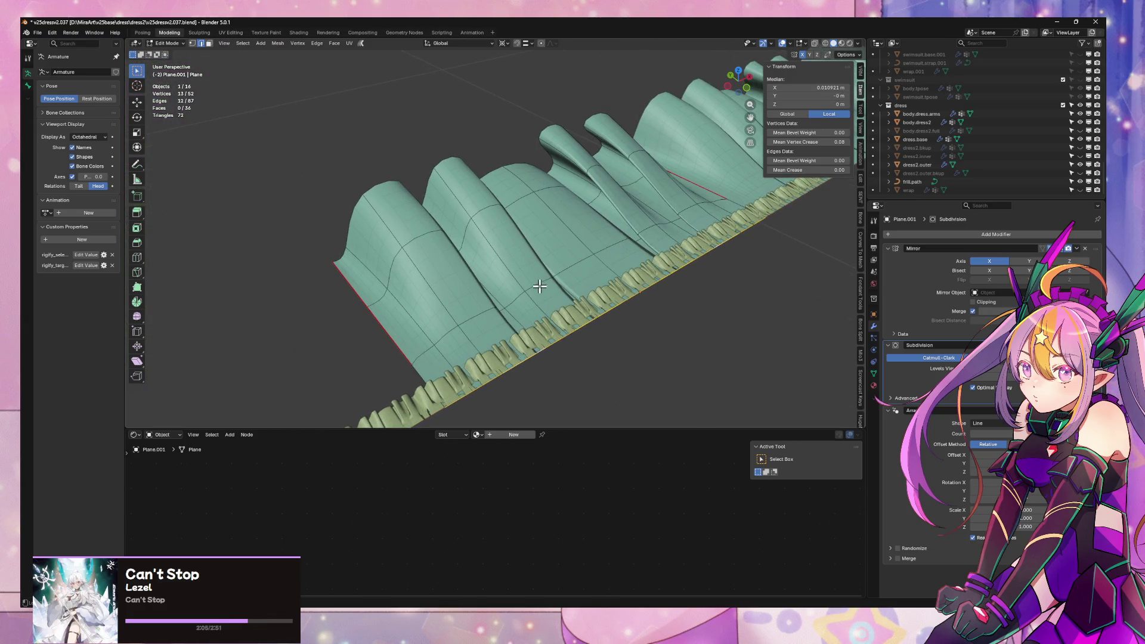
{"action": "key", "text": "ctrl+x"}
{"action": "scroll", "coordinate": [583, 268], "scroll_direction": "down", "scroll_amount": 5}
{"action": "scroll", "coordinate": [616, 248], "scroll_direction": "up", "scroll_amount": 2}
{"action": "mouse_move", "coordinate": [616, 248]}
{"action": "middle_mouse_down"}
{"action": "mouse_move", "coordinate": [650, 325]}
{"action": "mouse_move", "coordinate": [570, 250]}
{"action": "mouse_move", "coordinate": [660, 294]}
{"action": "middle_mouse_up"}
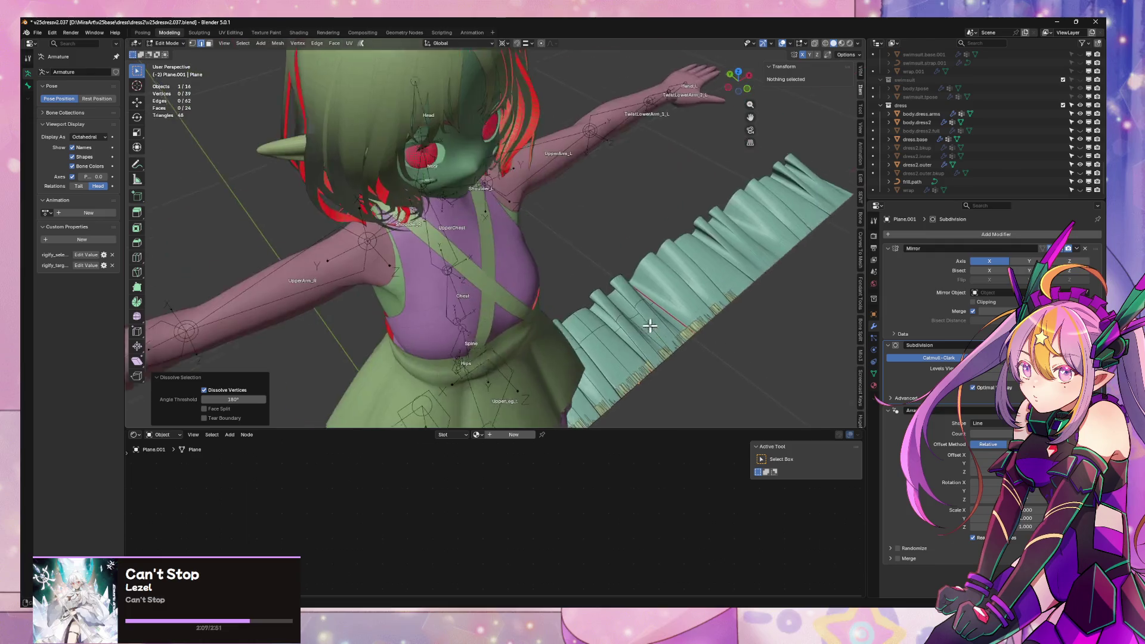
- Return to Object Mode and select the frill object wrapped around the skirt hem
{"action": "key", "text": "Tab"}
{"action": "scroll", "coordinate": [629, 266], "scroll_direction": "down", "scroll_amount": 2}
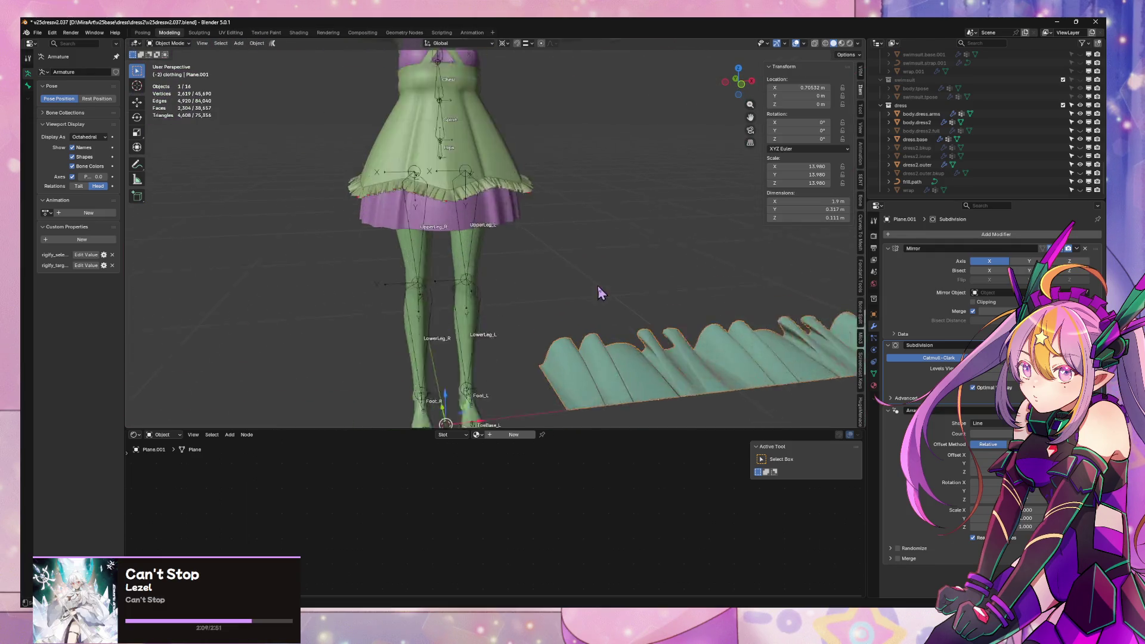
{"action": "scroll", "coordinate": [598, 285], "scroll_direction": "up", "scroll_amount": 2}
{"action": "scroll", "coordinate": [540, 226], "scroll_direction": "up", "scroll_amount": 6}
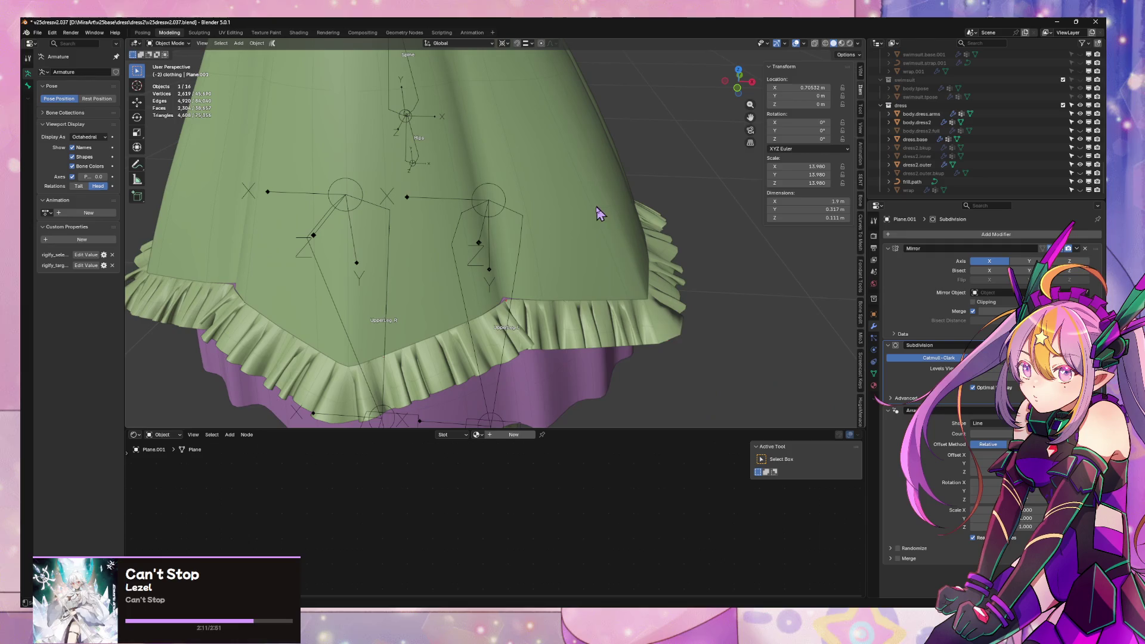
{"action": "left_click", "coordinate": [571, 322]}
{"action": "scroll", "coordinate": [583, 288], "scroll_direction": "down", "scroll_amount": 4}
{"action": "scroll", "coordinate": [639, 266], "scroll_direction": "up", "scroll_amount": 5}
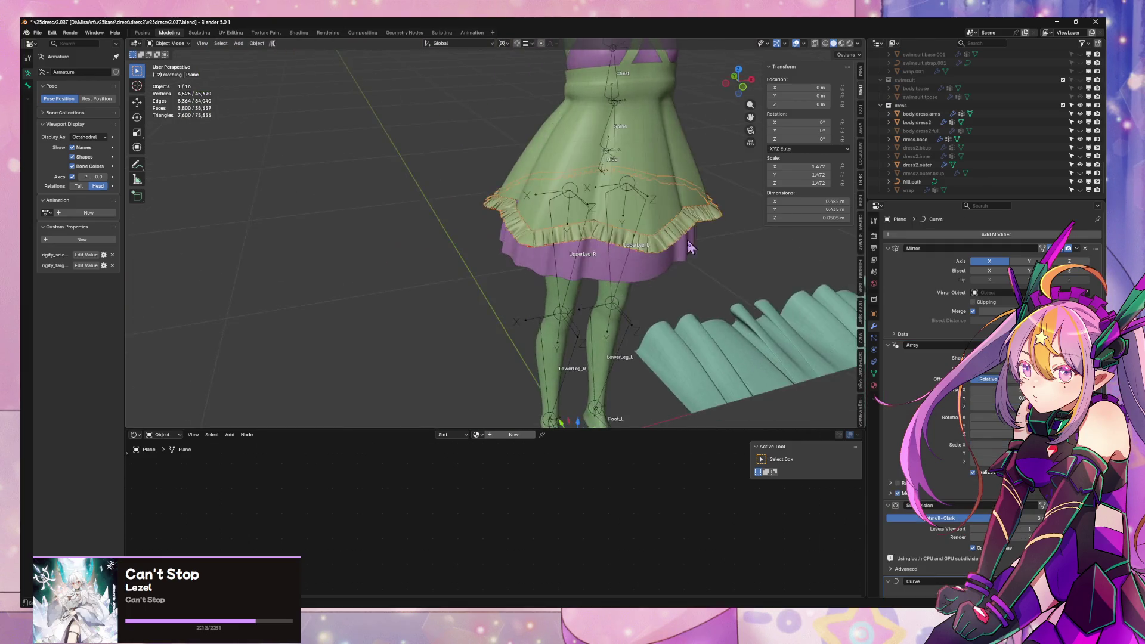
{"action": "mouse_move", "coordinate": [639, 265]}
{"action": "middle_mouse_down"}
{"action": "mouse_move", "coordinate": [659, 257]}
{"action": "mouse_move", "coordinate": [573, 250]}
{"action": "mouse_move", "coordinate": [655, 238]}
{"action": "mouse_move", "coordinate": [511, 243]}
{"action": "mouse_move", "coordinate": [556, 237]}
{"action": "mouse_move", "coordinate": [554, 215]}
{"action": "mouse_move", "coordinate": [532, 225]}
{"action": "mouse_move", "coordinate": [501, 269]}
{"action": "mouse_move", "coordinate": [523, 280]}
{"action": "middle_mouse_up"}
- Enter Edit Mode on frill.path and delete control points along the near side of the hem
{"action": "left_click", "coordinate": [555, 213]}
{"action": "key", "text": "Tab"}
{"action": "left_click", "coordinate": [495, 297]}
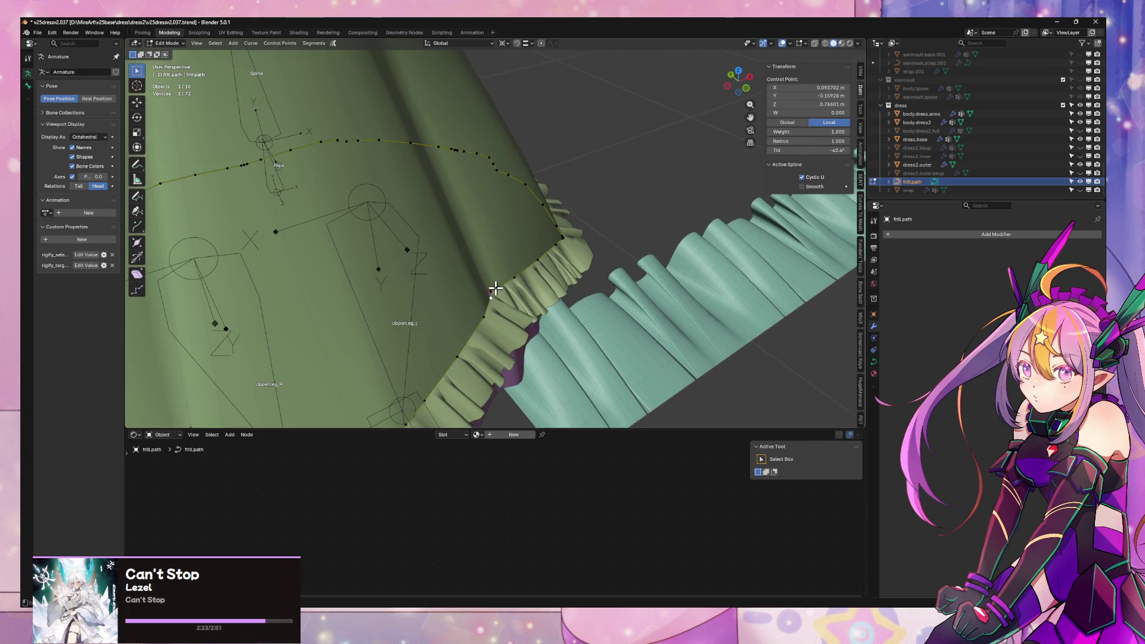
{"action": "key", "text": "Delete"}
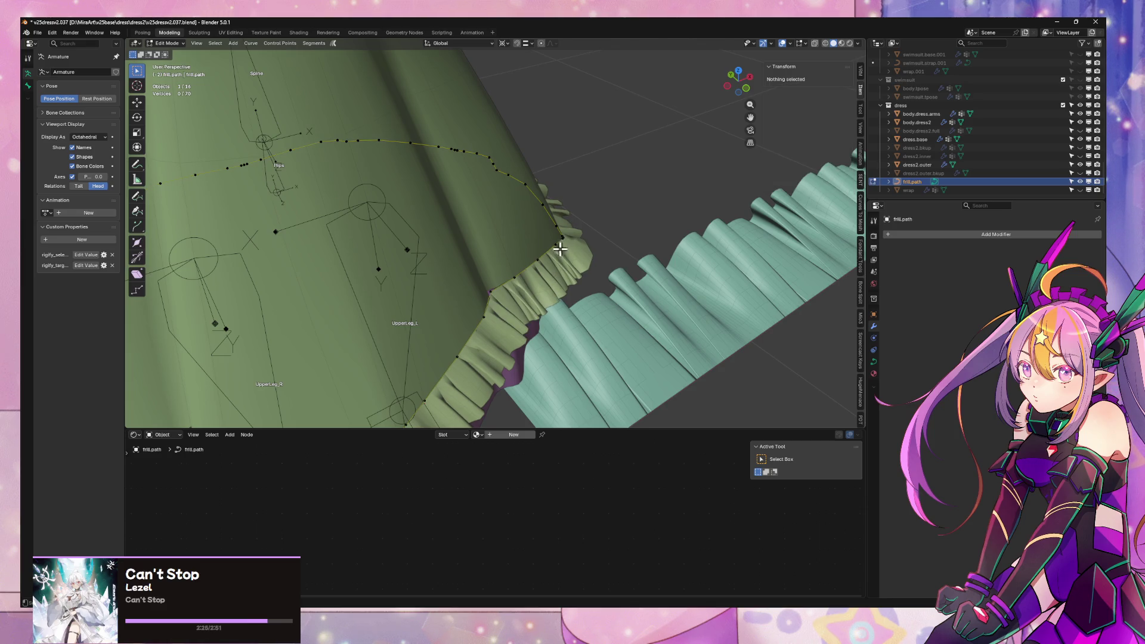
{"action": "left_click", "coordinate": [561, 249]}
{"action": "scroll", "coordinate": [588, 240], "scroll_direction": "up", "scroll_amount": 2}
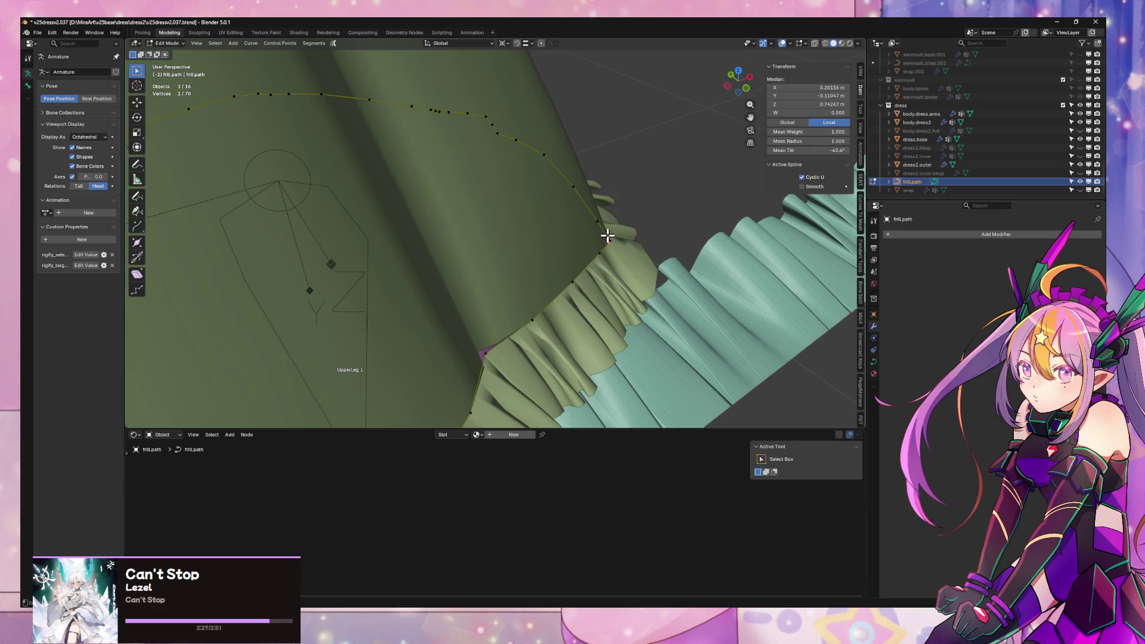
{"action": "key", "text": "Delete"}
{"action": "mouse_move", "coordinate": [488, 121]}
{"action": "middle_mouse_down"}
{"action": "mouse_move", "coordinate": [452, 145]}
{"action": "mouse_move", "coordinate": [545, 110]}
{"action": "mouse_move", "coordinate": [519, 120]}
{"action": "mouse_move", "coordinate": [499, 253]}
{"action": "mouse_move", "coordinate": [542, 264]}
{"action": "mouse_move", "coordinate": [534, 277]}
{"action": "mouse_move", "coordinate": [428, 284]}
{"action": "mouse_move", "coordinate": [522, 286]}
{"action": "mouse_move", "coordinate": [373, 255]}
{"action": "middle_mouse_up"}
{"action": "left_click", "coordinate": [461, 262]}
{"action": "key", "text": "Delete"}
{"action": "left_click", "coordinate": [430, 276]}
{"action": "key", "text": "Delete"}
{"action": "left_click", "coordinate": [351, 258]}
{"action": "key", "text": "Delete"}
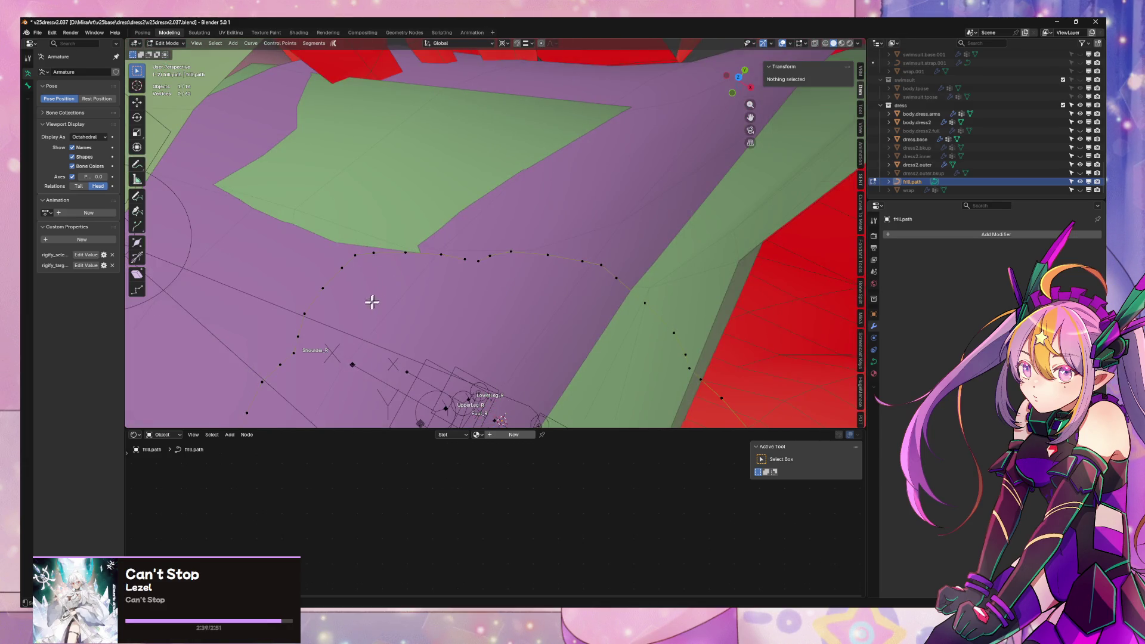
- Delete more frill.path control points around the far side of the hem, leaving 56
{"action": "mouse_move", "coordinate": [373, 302]}
{"action": "middle_mouse_down"}
{"action": "mouse_move", "coordinate": [460, 238]}
{"action": "mouse_move", "coordinate": [501, 234]}
{"action": "middle_mouse_up"}
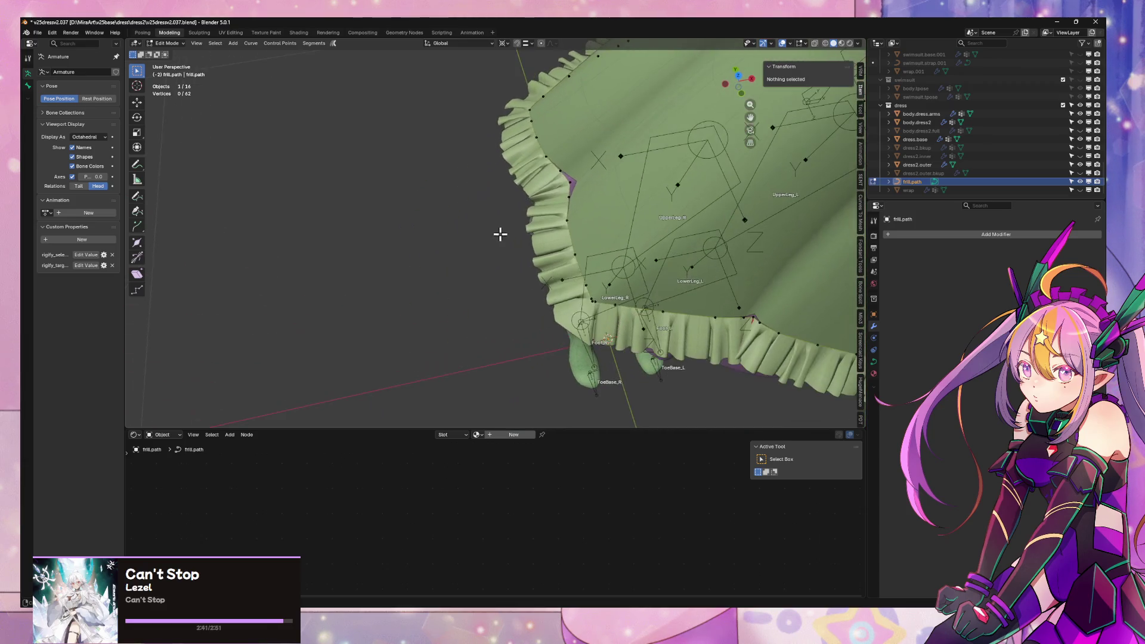
{"action": "left_click", "coordinate": [597, 352]}
{"action": "key", "text": "Delete"}
{"action": "mouse_move", "coordinate": [641, 316]}
{"action": "middle_mouse_down"}
{"action": "mouse_move", "coordinate": [733, 256]}
{"action": "mouse_move", "coordinate": [735, 270]}
{"action": "middle_mouse_up"}
{"action": "left_click", "coordinate": [686, 265]}
{"action": "key", "text": "Delete"}
{"action": "left_click", "coordinate": [737, 267]}
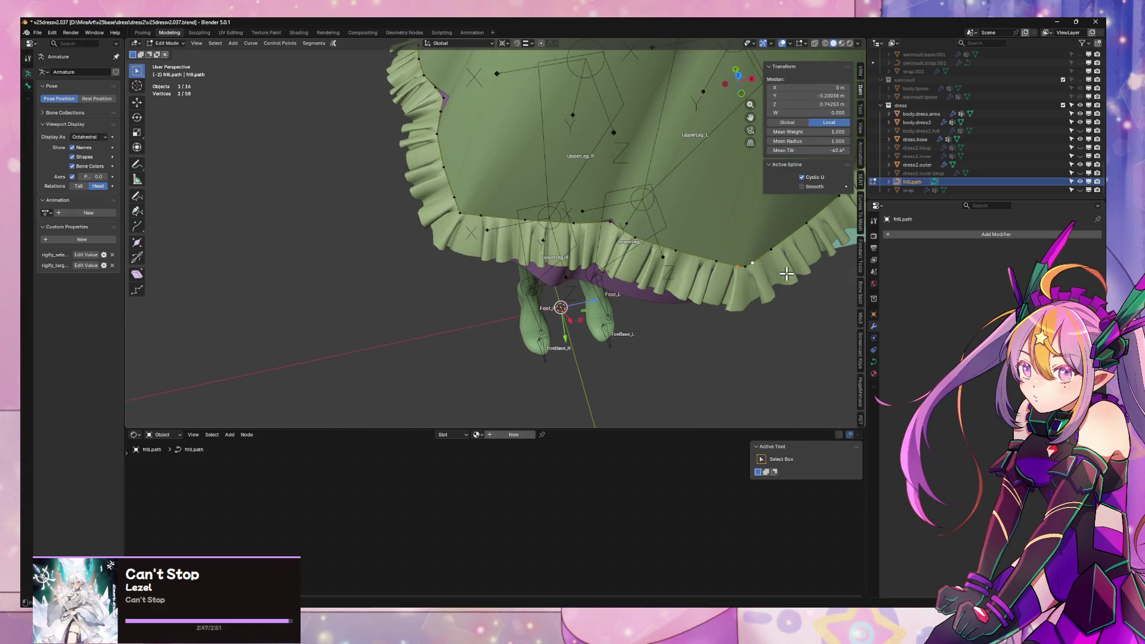
{"action": "key", "text": "Delete"}
{"action": "scroll", "coordinate": [774, 263], "scroll_direction": "down", "scroll_amount": 5}
{"action": "mouse_move", "coordinate": [750, 259]}
{"action": "middle_mouse_down"}
{"action": "mouse_move", "coordinate": [749, 274]}
{"action": "mouse_move", "coordinate": [780, 212]}
{"action": "mouse_move", "coordinate": [699, 173]}
{"action": "middle_mouse_up"}
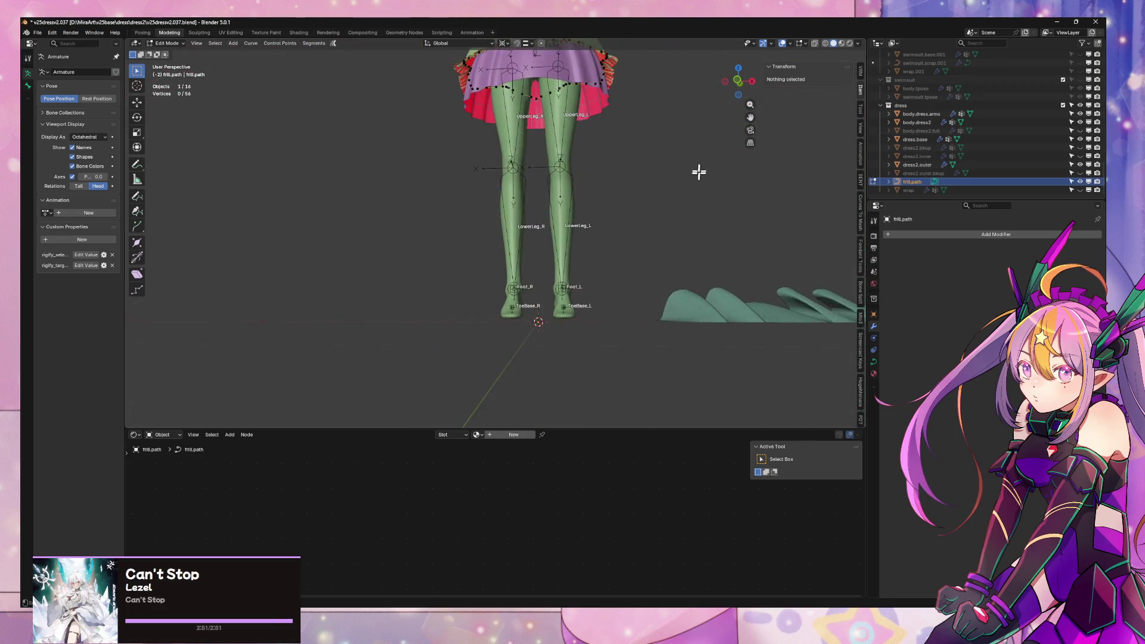
{"action": "scroll", "coordinate": [700, 172], "scroll_direction": "down", "scroll_amount": 5}
{"action": "mouse_move", "coordinate": [672, 347]}
{"action": "middle_mouse_down"}
{"action": "mouse_move", "coordinate": [670, 360]}
{"action": "mouse_move", "coordinate": [735, 323]}
{"action": "mouse_move", "coordinate": [583, 296]}
{"action": "middle_mouse_up"}
{"action": "scroll", "coordinate": [700, 337], "scroll_direction": "up", "scroll_amount": 5}
{"action": "scroll", "coordinate": [621, 271], "scroll_direction": "down", "scroll_amount": 4}
{"action": "scroll", "coordinate": [664, 287], "scroll_direction": "up", "scroll_amount": 2}
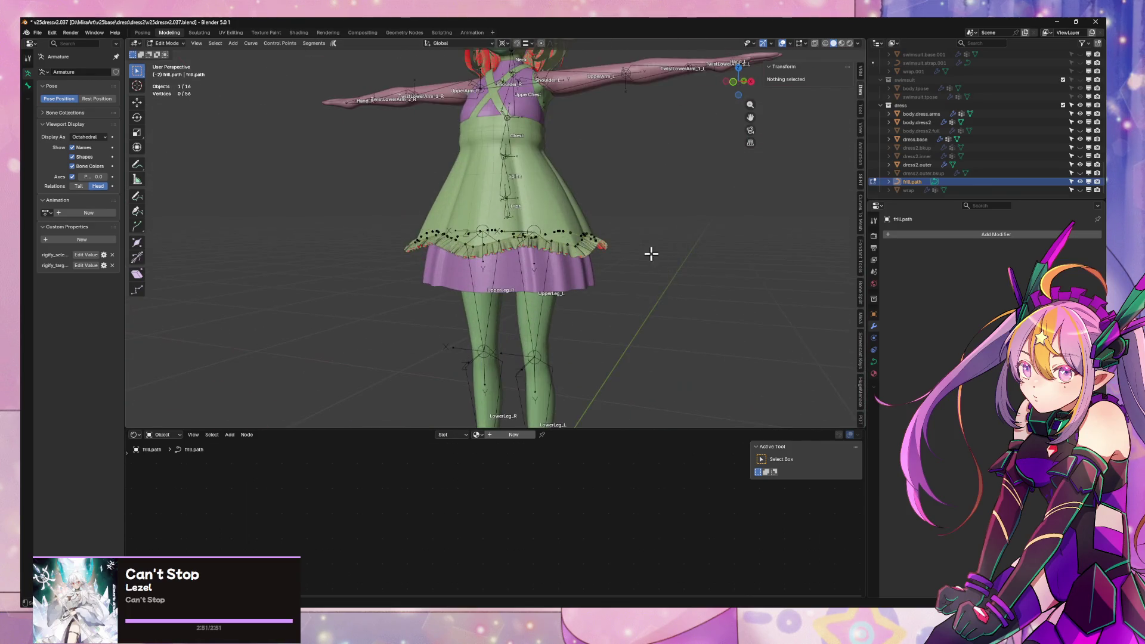
{"action": "scroll", "coordinate": [620, 251], "scroll_direction": "up", "scroll_amount": 2}
- Leave curve editing, select the hem frill object Plane, and toggle its Edit Mode
{"action": "key", "text": "Tab"}
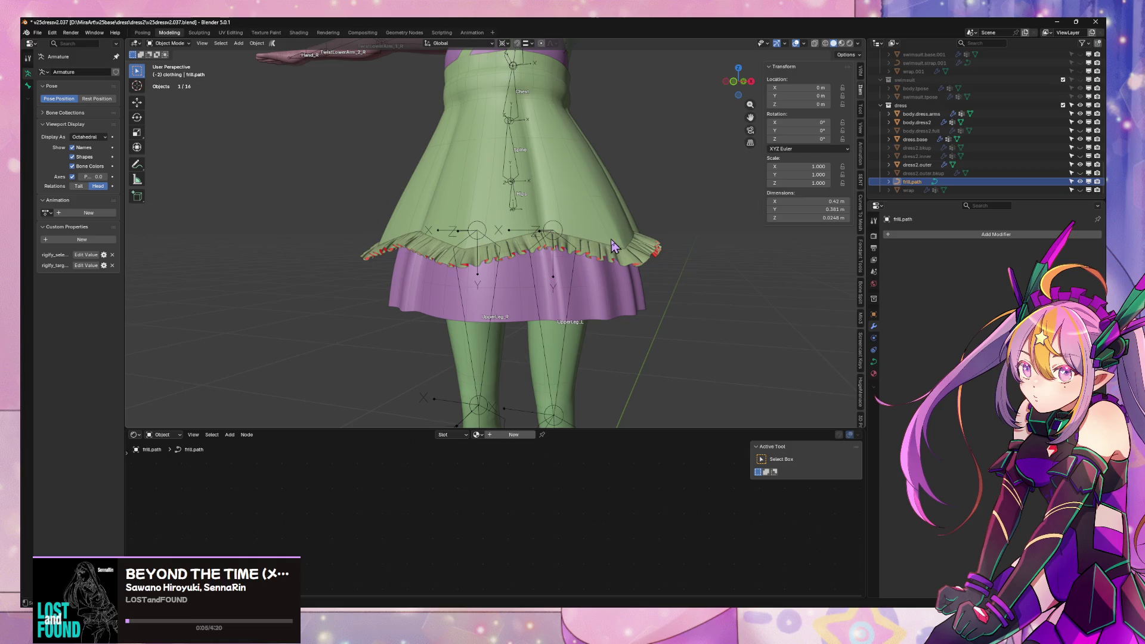
{"action": "left_click", "coordinate": [652, 248]}
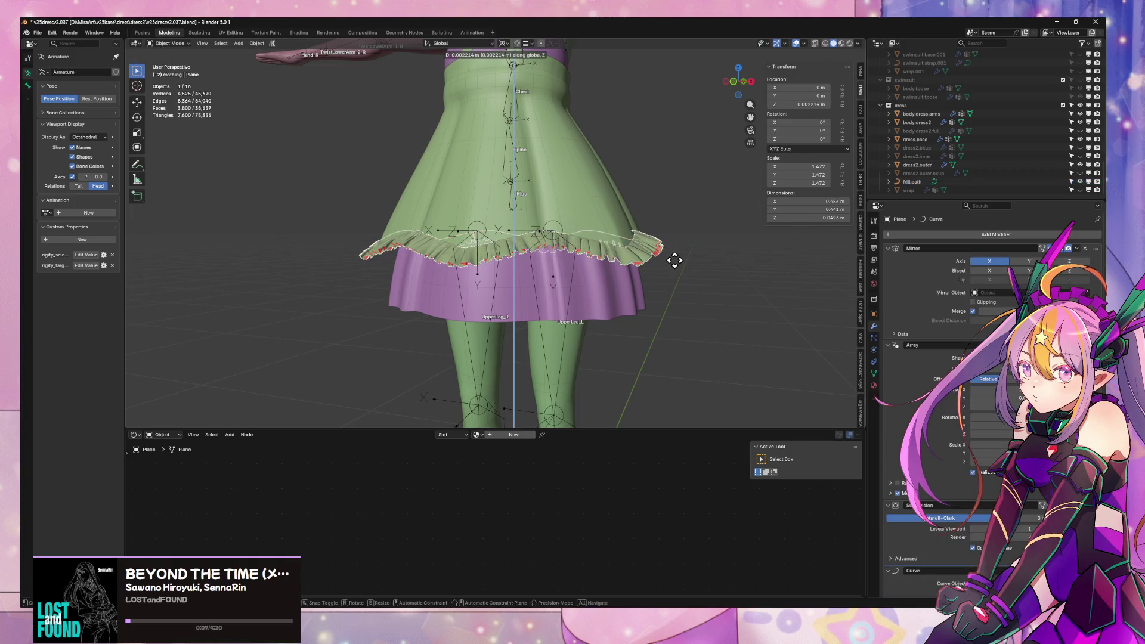
{"action": "key", "text": "Tab"}
{"action": "key", "text": "Tab"}
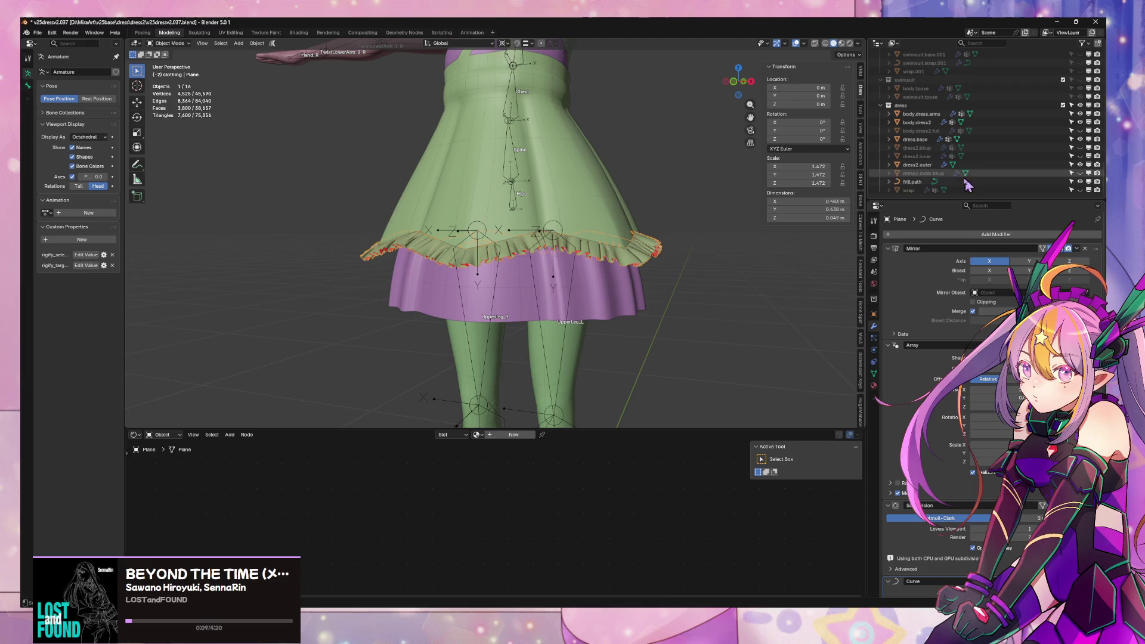
- Select all frill.path points and tilt them by about -17.9°
{"action": "left_click", "coordinate": [585, 248]}
{"action": "key", "text": "Tab"}
{"action": "key", "text": "a"}
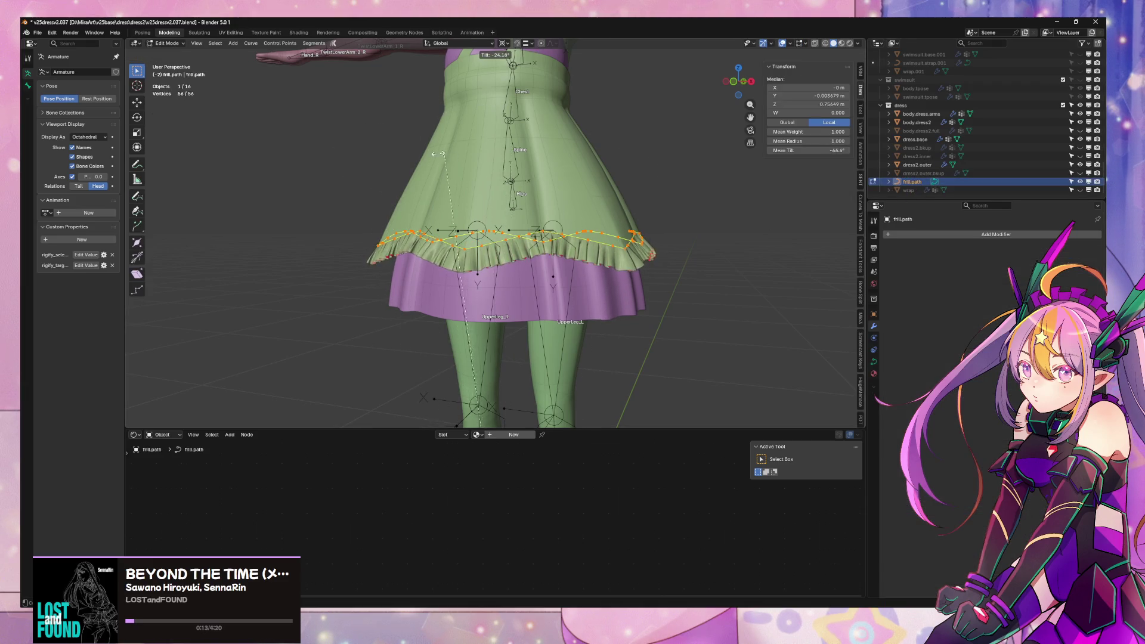
{"action": "left_click", "coordinate": [502, 174]}
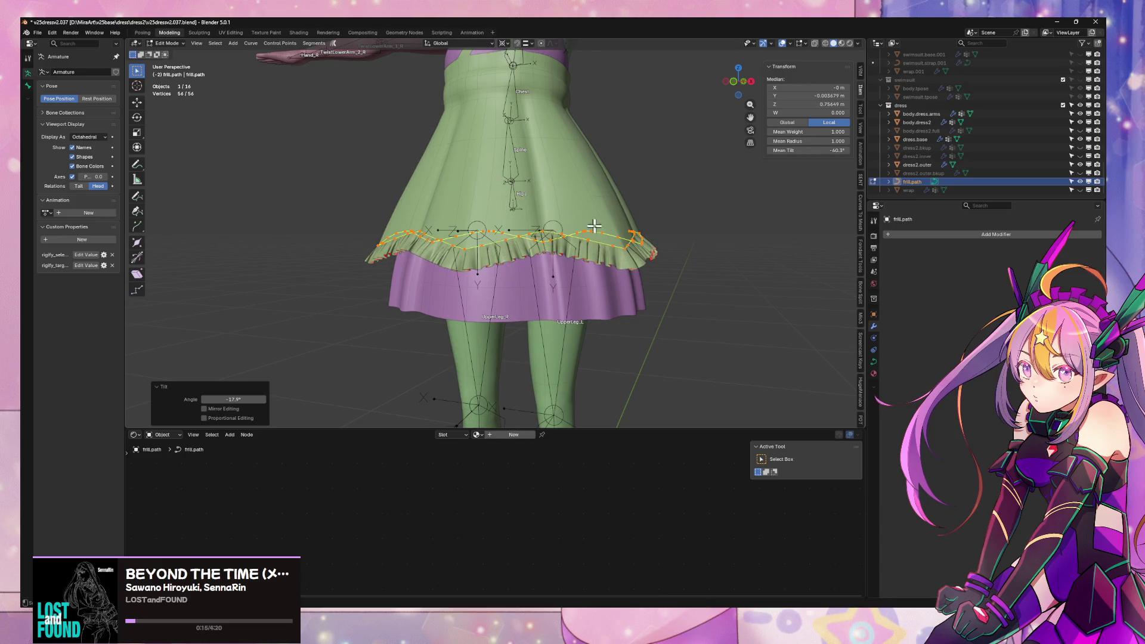
- Select the teal frill strip and toggle its Edit Mode
{"action": "middle_click_drag", "start_coordinate": [593, 224], "coordinate": [680, 253]}
{"action": "key", "text": "Tab"}
{"action": "left_click", "coordinate": [631, 269]}
{"action": "key", "text": "Tab"}
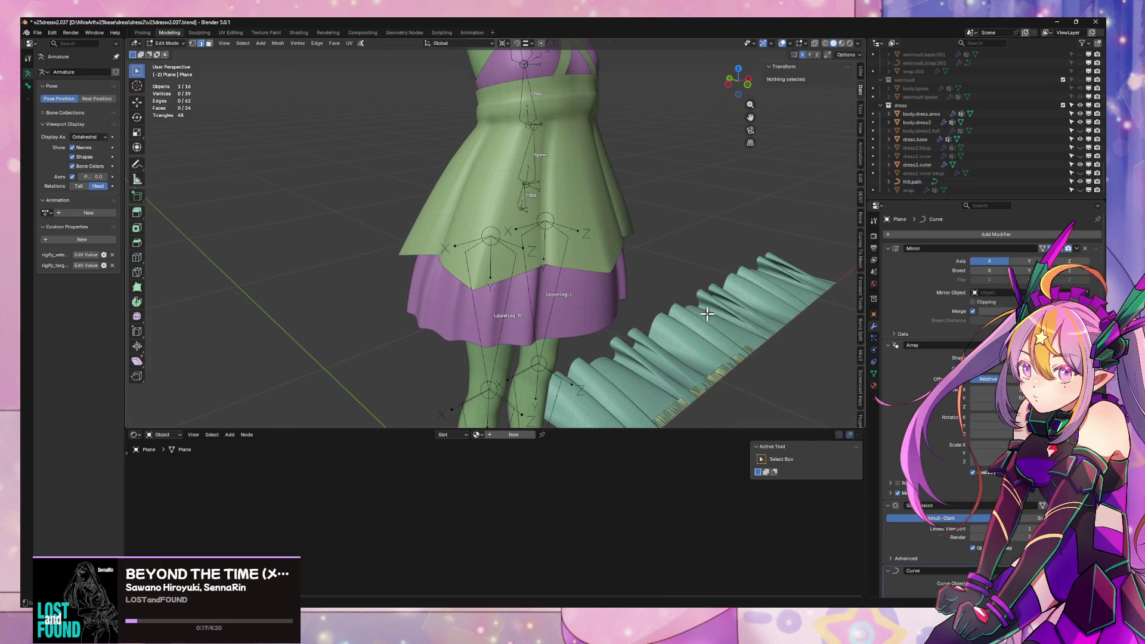
{"action": "key", "text": "Tab"}
{"action": "middle_click_drag", "start_coordinate": [707, 315], "coordinate": [656, 226]}
{"action": "scroll", "coordinate": [656, 227], "scroll_direction": "down", "scroll_amount": 3}
{"action": "scroll", "coordinate": [656, 226], "scroll_direction": "up", "scroll_amount": 3}
- Select dress2.outer and enter mesh editing, viewing it from behind
{"action": "left_click", "coordinate": [652, 211]}
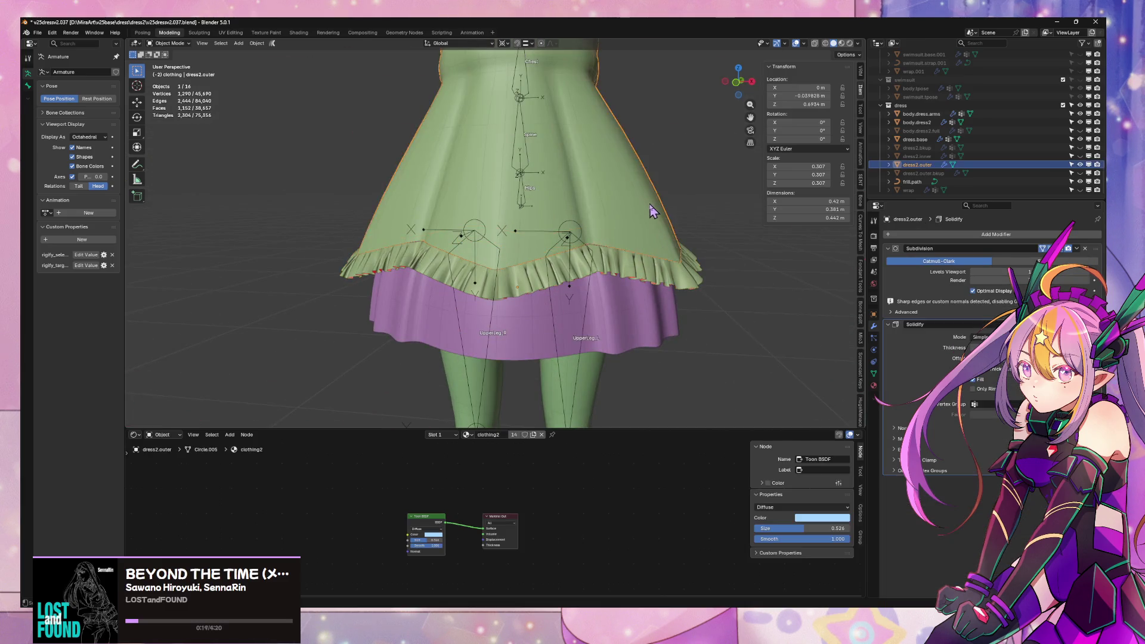
{"action": "key", "text": "Tab"}
{"action": "scroll", "coordinate": [647, 203], "scroll_direction": "down", "scroll_amount": 4}
{"action": "mouse_move", "coordinate": [649, 205]}
{"action": "middle_mouse_down"}
{"action": "mouse_move", "coordinate": [586, 235]}
{"action": "mouse_move", "coordinate": [442, 221]}
{"action": "mouse_move", "coordinate": [306, 185]}
{"action": "mouse_move", "coordinate": [225, 197]}
{"action": "mouse_move", "coordinate": [274, 241]}
{"action": "mouse_move", "coordinate": [294, 281]}
{"action": "mouse_move", "coordinate": [276, 217]}
{"action": "mouse_move", "coordinate": [288, 215]}
{"action": "mouse_move", "coordinate": [678, 225]}
{"action": "mouse_move", "coordinate": [557, 235]}
{"action": "mouse_move", "coordinate": [525, 216]}
{"action": "middle_mouse_up"}
{"action": "scroll", "coordinate": [396, 219], "scroll_direction": "up", "scroll_amount": 4}
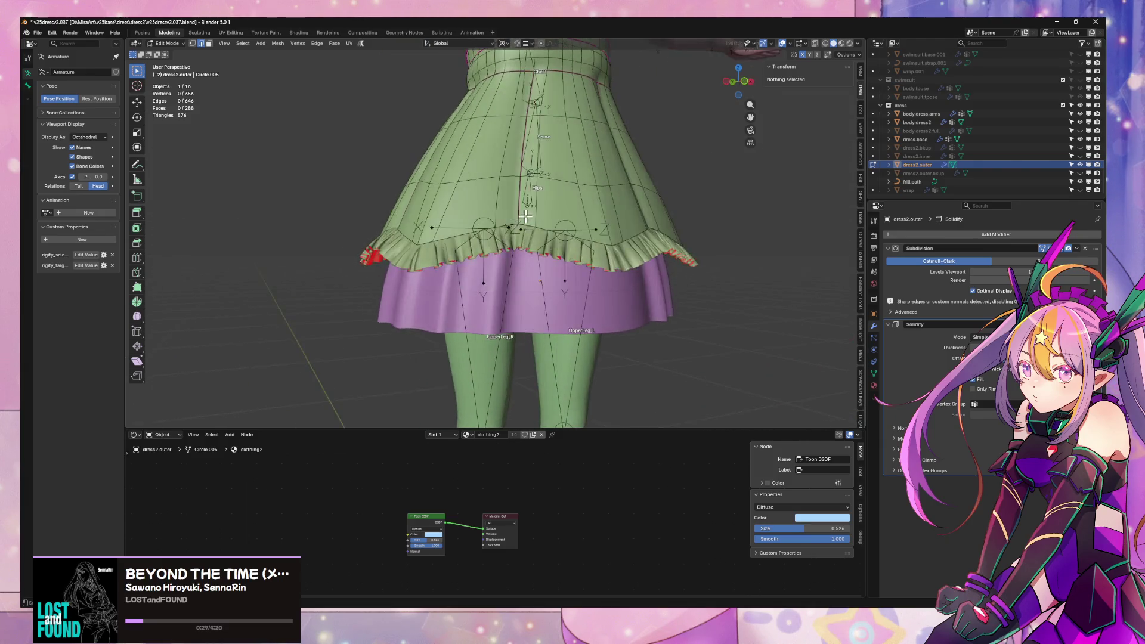
{"action": "scroll", "coordinate": [525, 216], "scroll_direction": "down", "scroll_amount": 6}
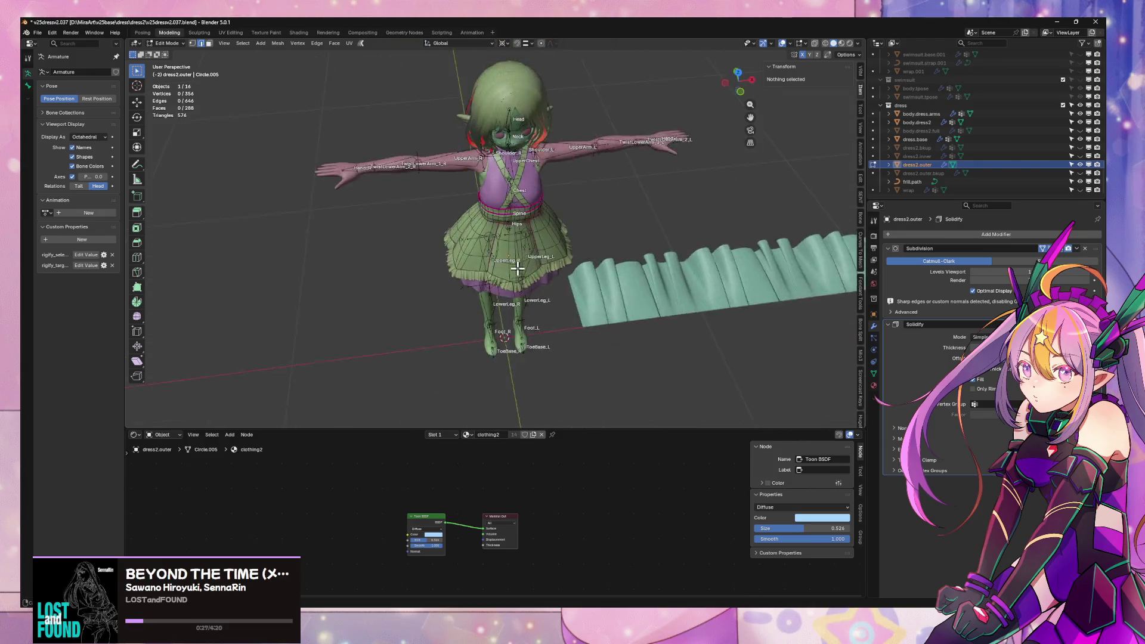
- Inspect the frilled skirt in Material Preview, then switch back to Solid shading
{"action": "left_click", "coordinate": [841, 45]}
{"action": "mouse_move", "coordinate": [595, 248]}
{"action": "middle_mouse_down"}
{"action": "mouse_move", "coordinate": [672, 235]}
{"action": "mouse_move", "coordinate": [611, 235]}
{"action": "mouse_move", "coordinate": [603, 264]}
{"action": "mouse_move", "coordinate": [620, 298]}
{"action": "mouse_move", "coordinate": [353, 233]}
{"action": "mouse_move", "coordinate": [561, 229]}
{"action": "middle_mouse_up"}
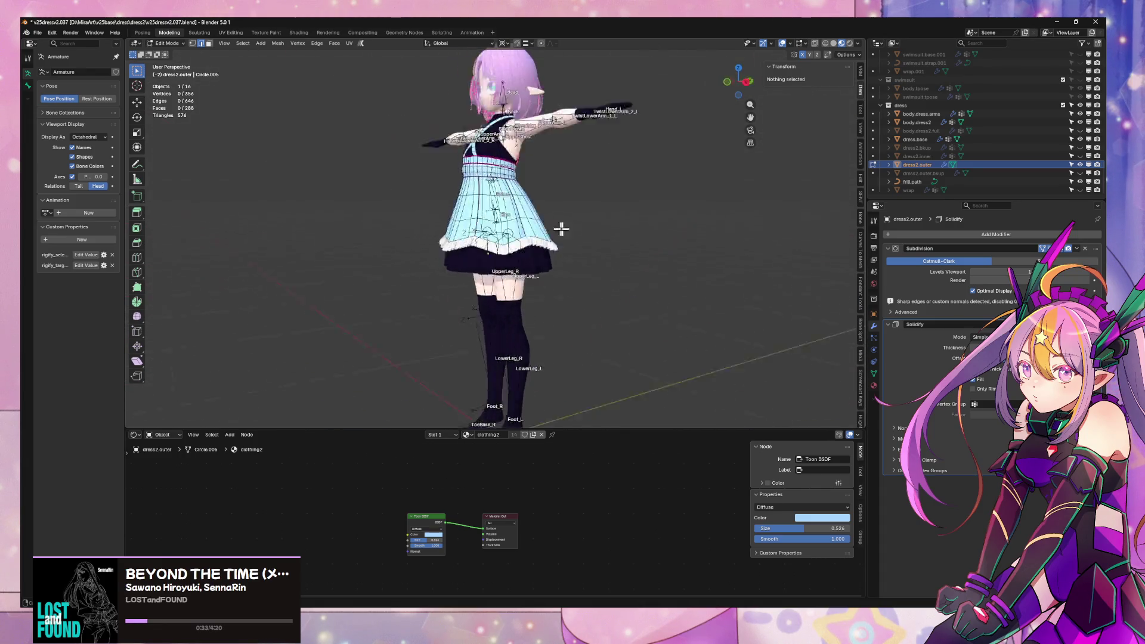
{"action": "scroll", "coordinate": [561, 228], "scroll_direction": "up", "scroll_amount": 4}
{"action": "scroll", "coordinate": [629, 220], "scroll_direction": "up", "scroll_amount": 3}
{"action": "mouse_move", "coordinate": [628, 221]}
{"action": "middle_mouse_down"}
{"action": "mouse_move", "coordinate": [611, 185]}
{"action": "mouse_move", "coordinate": [583, 185]}
{"action": "mouse_move", "coordinate": [595, 220]}
{"action": "mouse_move", "coordinate": [685, 256]}
{"action": "mouse_move", "coordinate": [745, 209]}
{"action": "middle_mouse_up"}
{"action": "scroll", "coordinate": [595, 221], "scroll_direction": "down", "scroll_amount": 5}
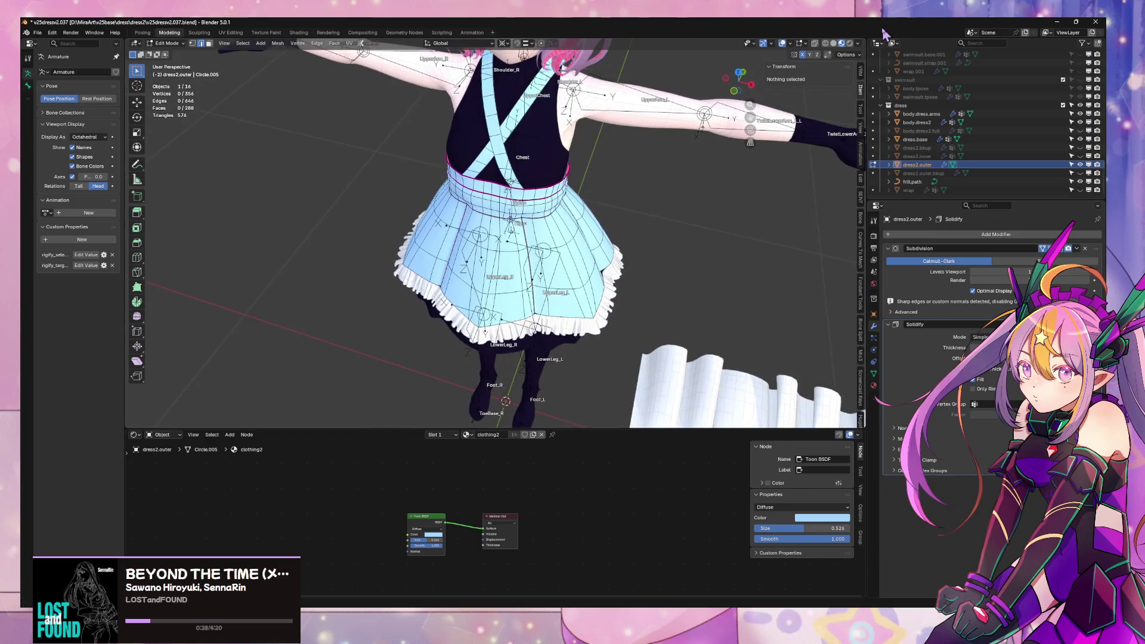
{"action": "left_click", "coordinate": [833, 44]}
{"action": "scroll", "coordinate": [720, 345], "scroll_direction": "down", "scroll_amount": 1}
{"action": "scroll", "coordinate": [652, 209], "scroll_direction": "up", "scroll_amount": 2}
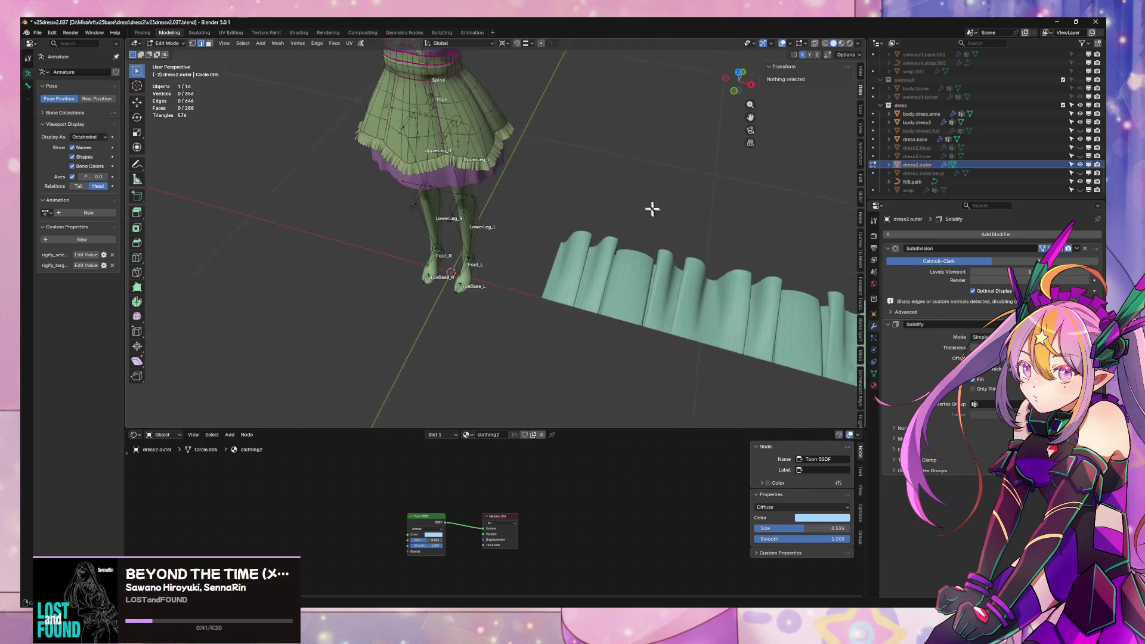
{"action": "scroll", "coordinate": [644, 261], "scroll_direction": "up", "scroll_amount": 2}
- Select Plane.001, enter Edit Mode, and move an edge at the frill's tip along Y
{"action": "key", "text": "Tab"}
{"action": "left_click", "coordinate": [711, 281]}
{"action": "mouse_move", "coordinate": [711, 281]}
{"action": "middle_mouse_down"}
{"action": "mouse_move", "coordinate": [560, 286]}
{"action": "mouse_move", "coordinate": [560, 327]}
{"action": "middle_mouse_up"}
{"action": "key", "text": "KP_Decimal"}
{"action": "key", "text": "Tab"}
{"action": "middle_click_drag", "start_coordinate": [534, 255], "coordinate": [561, 258]}
{"action": "left_click", "coordinate": [561, 257]}
{"action": "key", "text": "g"}
{"action": "key", "text": "y"}
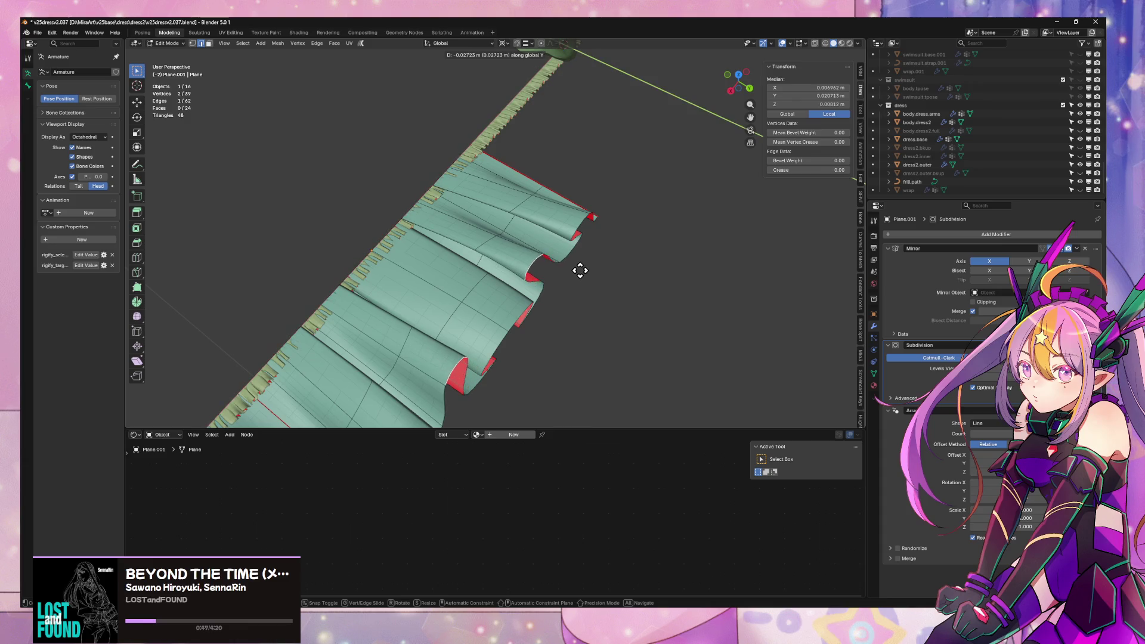
{"action": "left_click", "coordinate": [517, 327]}
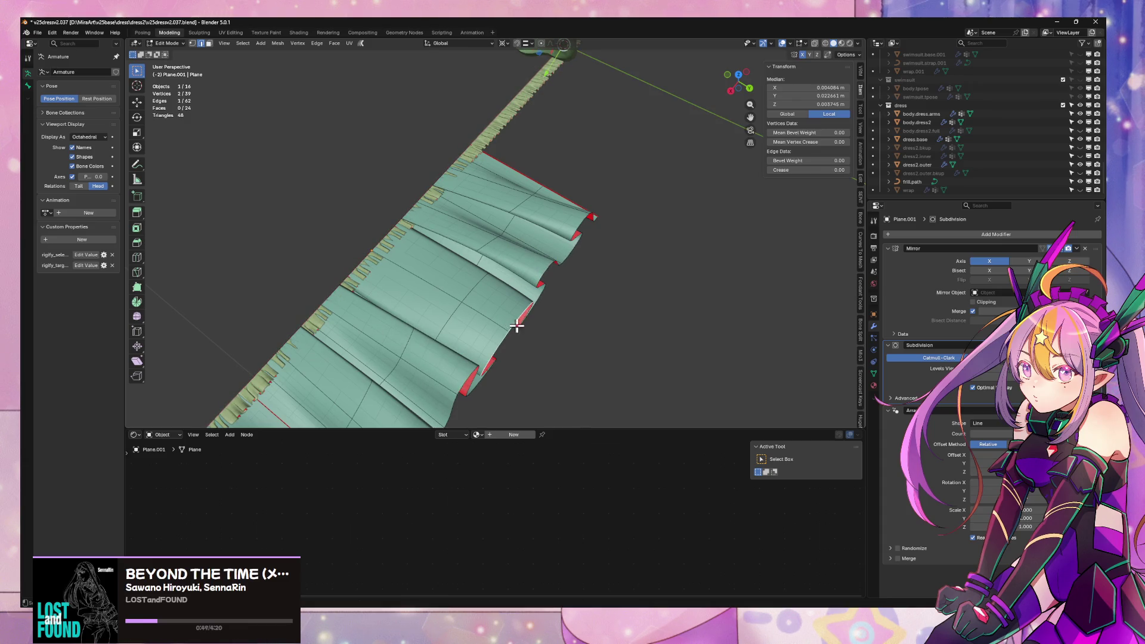
- Try moving the tip edge and a second vertex along Y, cancelling both attempts
{"action": "middle_click_drag", "start_coordinate": [517, 327], "coordinate": [537, 294]}
{"action": "key", "text": "g"}
{"action": "key", "text": "y"}
{"action": "key", "text": "Escape"}
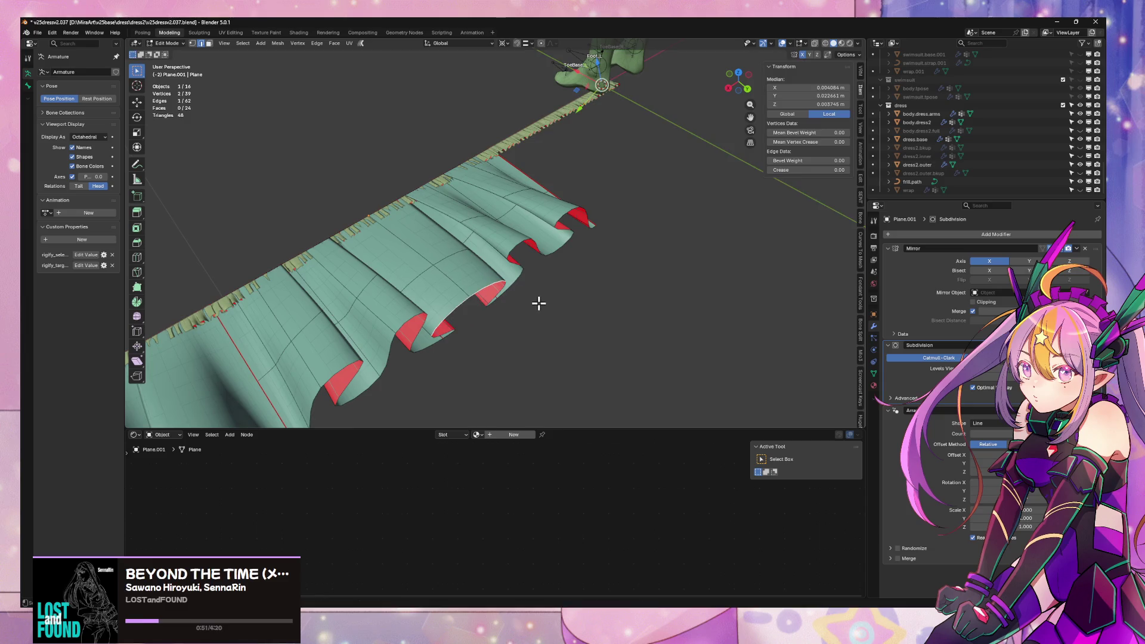
{"action": "left_click", "coordinate": [496, 303], "text": "shift"}
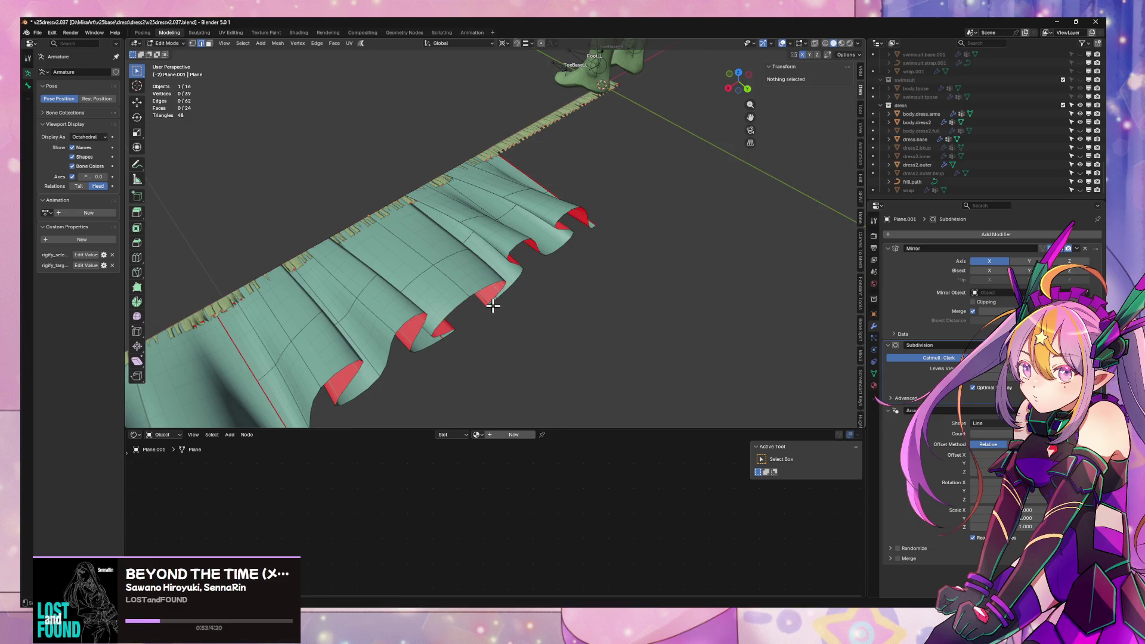
{"action": "key", "text": "g"}
{"action": "key", "text": "y"}
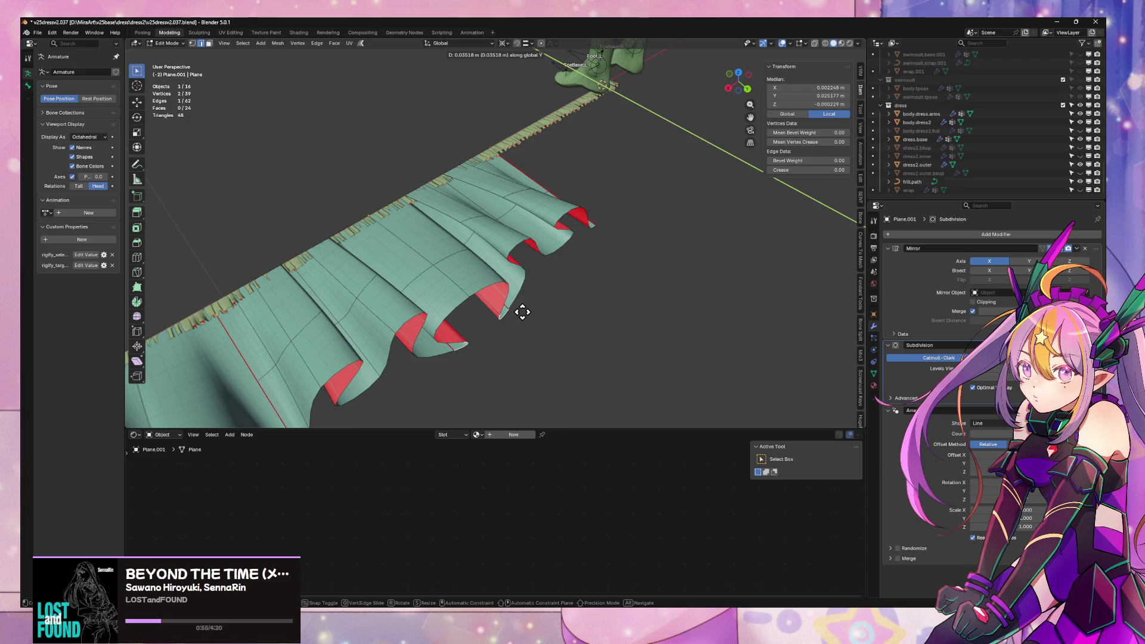
{"action": "key", "text": "Escape"}
{"action": "middle_click_drag", "start_coordinate": [517, 246], "coordinate": [489, 290]}
- In face select mode, pick a pleat face and test a Y move before cancelling
{"action": "key", "text": "3"}
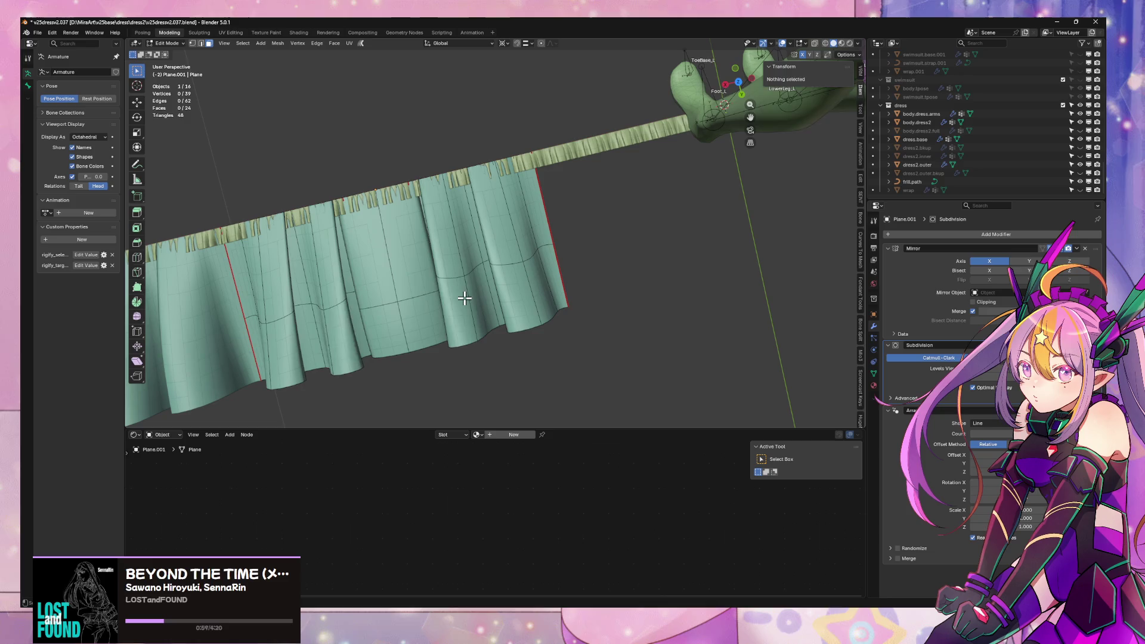
{"action": "left_click", "coordinate": [471, 299]}
{"action": "key", "text": "g"}
{"action": "key", "text": "y"}
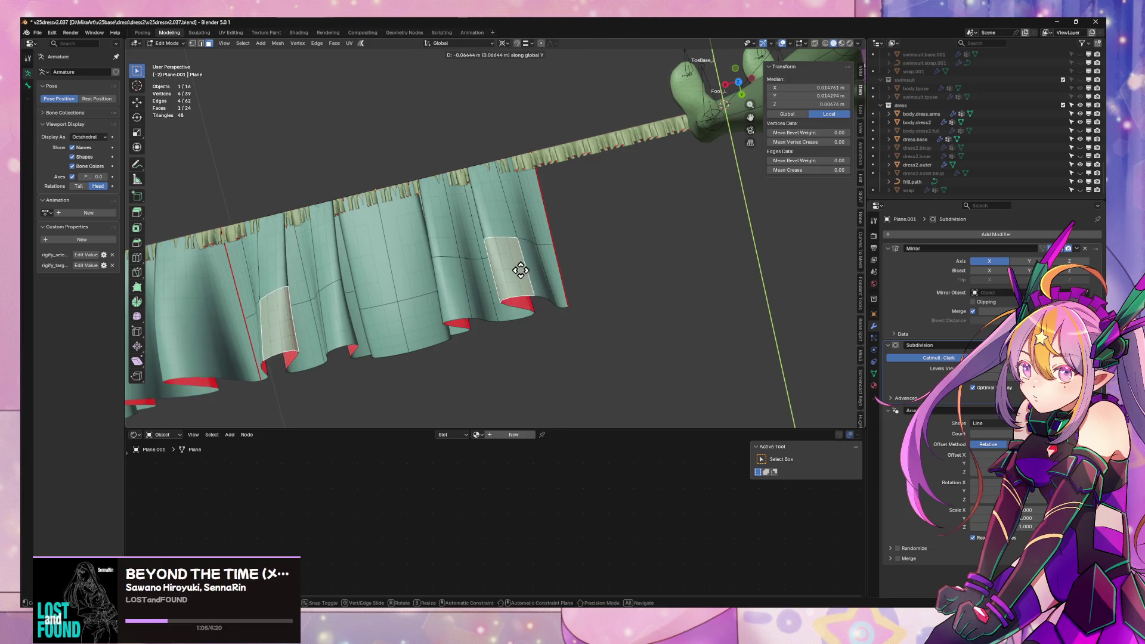
{"action": "key", "text": "Escape"}
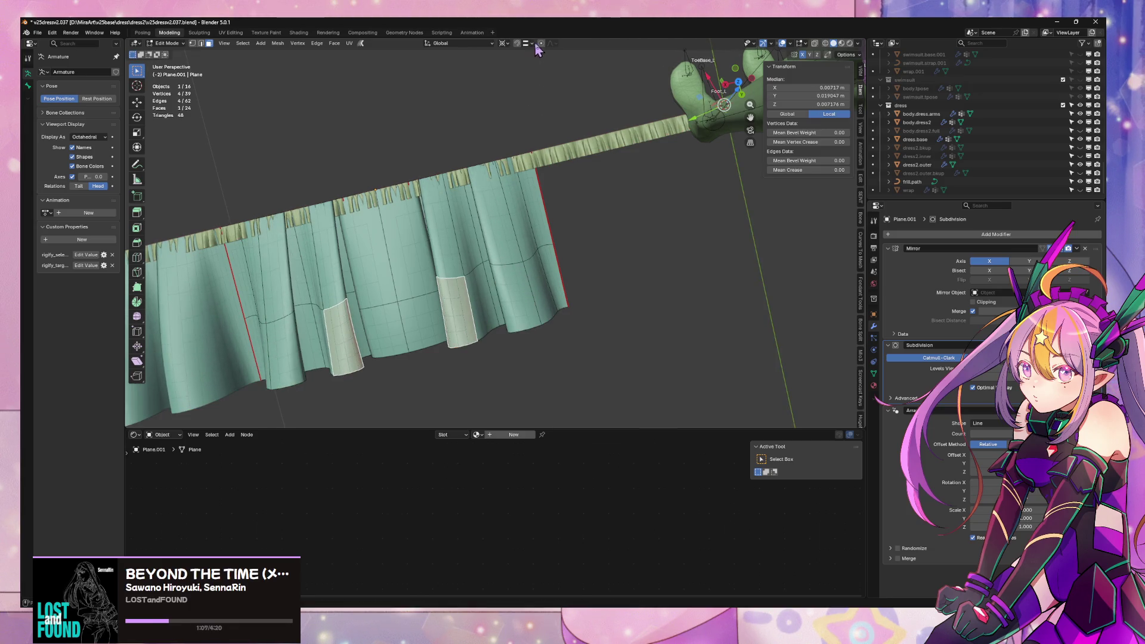
- Move the pleat faces along Y with proportional editing and an enlarged falloff, then exit to Object Mode
{"action": "left_click", "coordinate": [525, 43]}
{"action": "key", "text": "g"}
{"action": "key", "text": "y"}
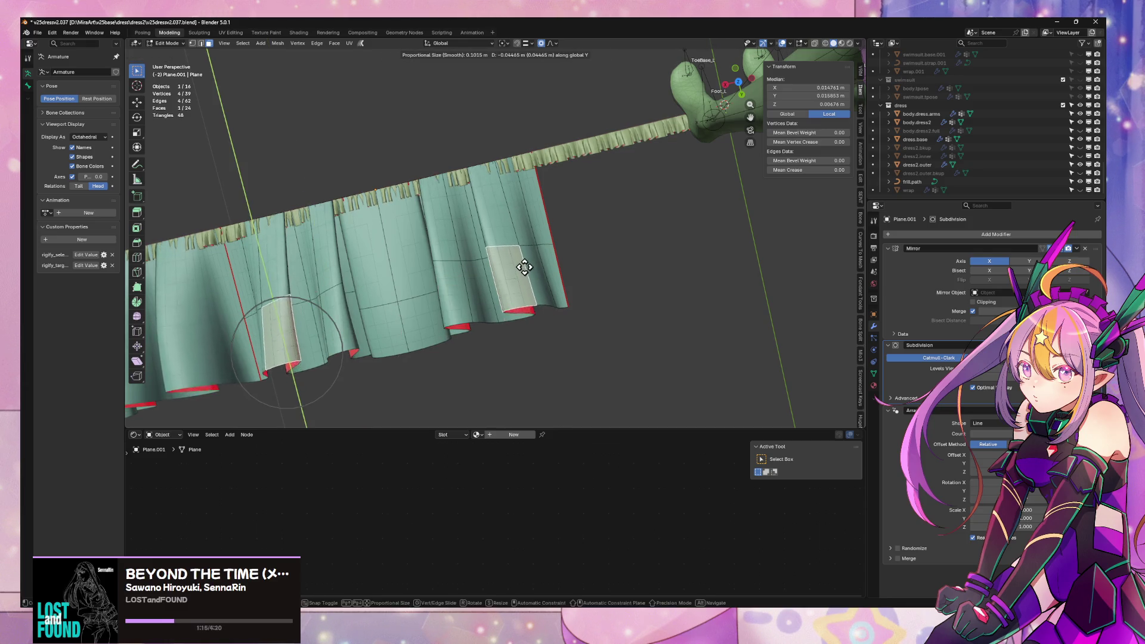
{"action": "scroll", "coordinate": [519, 248], "scroll_direction": "down", "scroll_amount": 1}
{"action": "scroll", "coordinate": [514, 251], "scroll_direction": "down", "scroll_amount": 1}
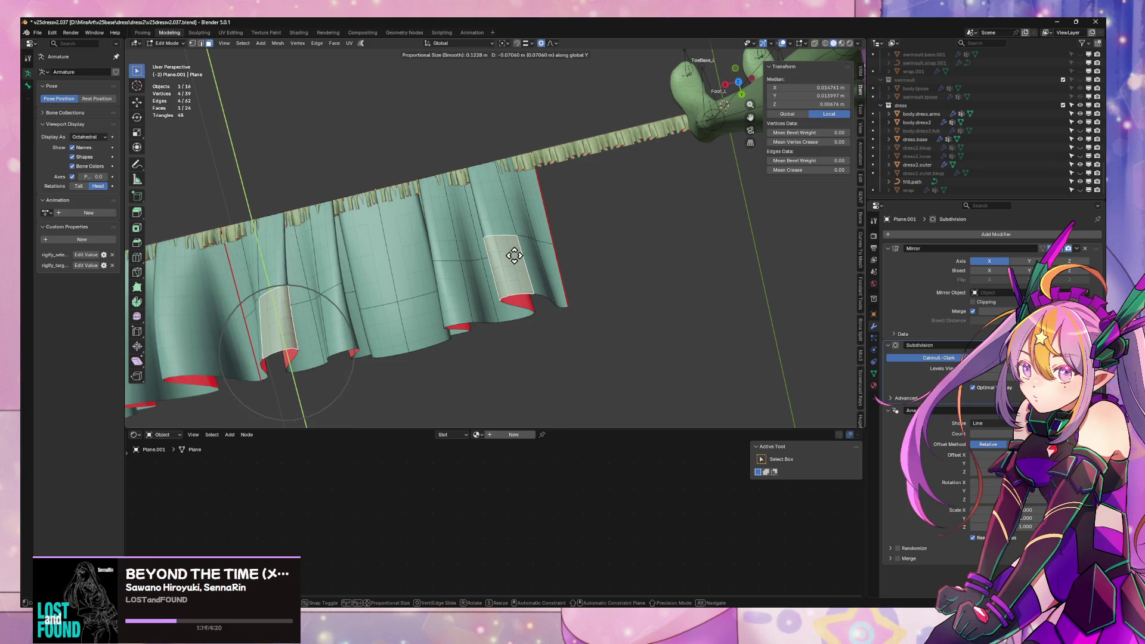
{"action": "left_click", "coordinate": [514, 256]}
{"action": "key", "text": "Tab"}
{"action": "scroll", "coordinate": [637, 255], "scroll_direction": "down", "scroll_amount": 4}
{"action": "middle_click_drag", "start_coordinate": [637, 255], "coordinate": [528, 209]}
{"action": "scroll", "coordinate": [527, 263], "scroll_direction": "up", "scroll_amount": 6}
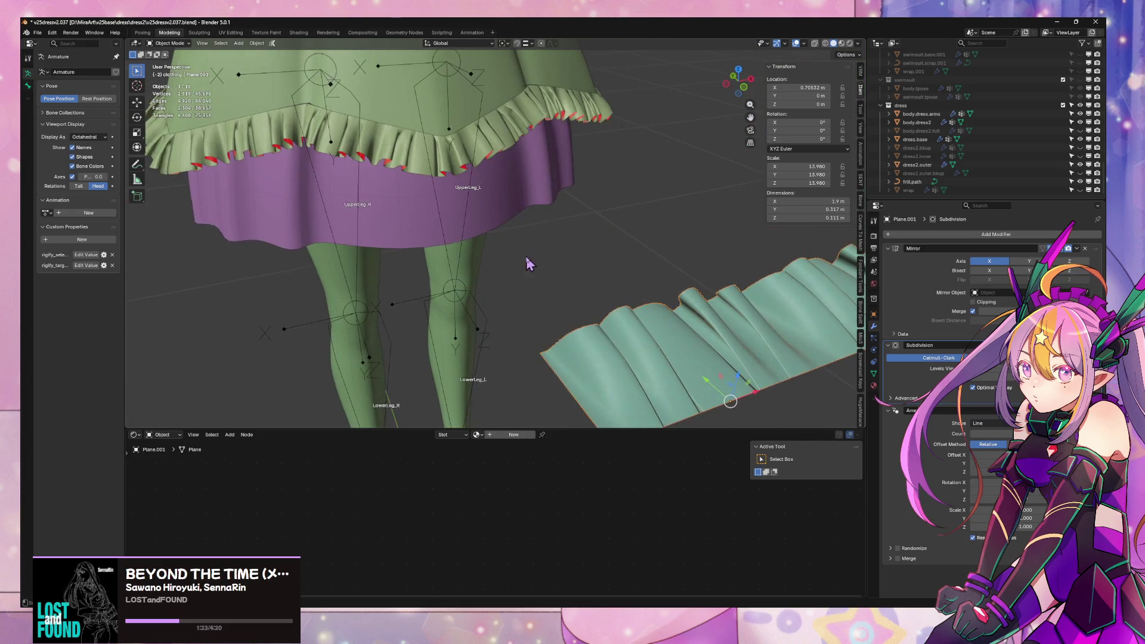
- Select the whole frill mesh and scale it along Y to 0.710 about the active element
{"action": "mouse_move", "coordinate": [528, 263]}
{"action": "middle_mouse_down"}
{"action": "mouse_move", "coordinate": [655, 328]}
{"action": "mouse_move", "coordinate": [511, 320]}
{"action": "mouse_move", "coordinate": [493, 251]}
{"action": "mouse_move", "coordinate": [524, 273]}
{"action": "middle_mouse_up"}
{"action": "scroll", "coordinate": [655, 328], "scroll_direction": "down", "scroll_amount": 3}
{"action": "key", "text": "Tab"}
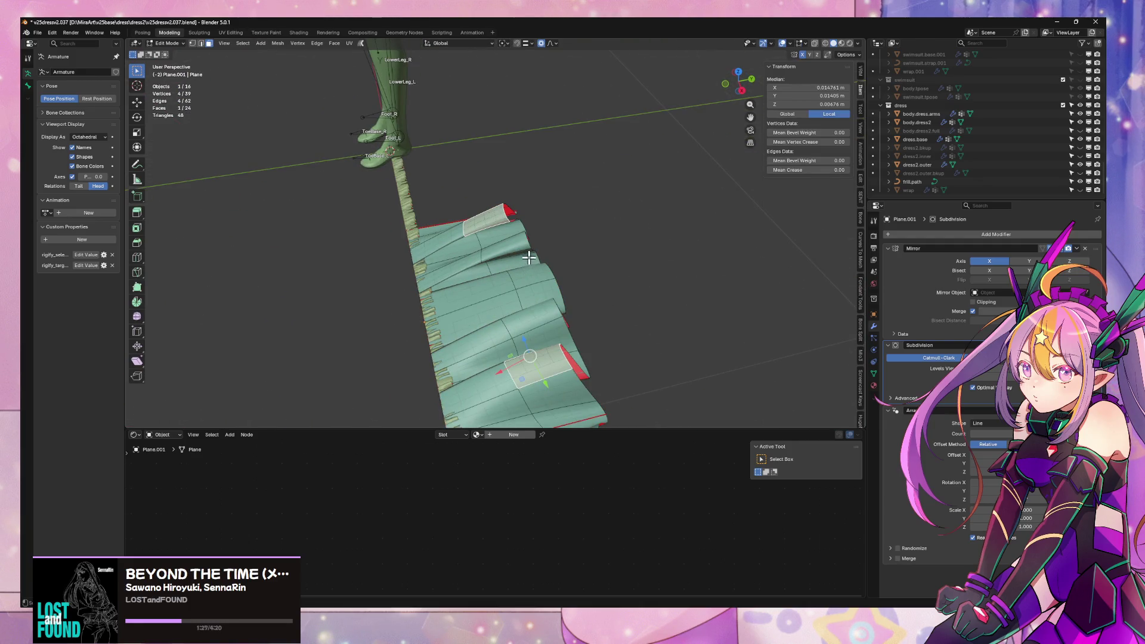
{"action": "key", "text": "a"}
{"action": "key", "text": "1"}
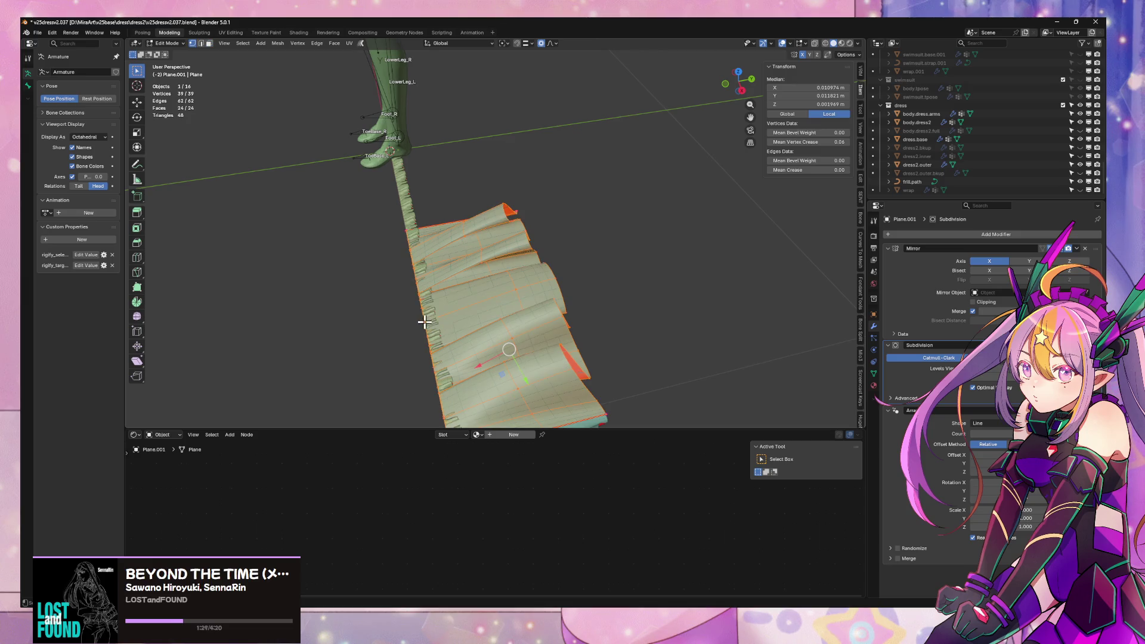
{"action": "left_click", "coordinate": [511, 43]}
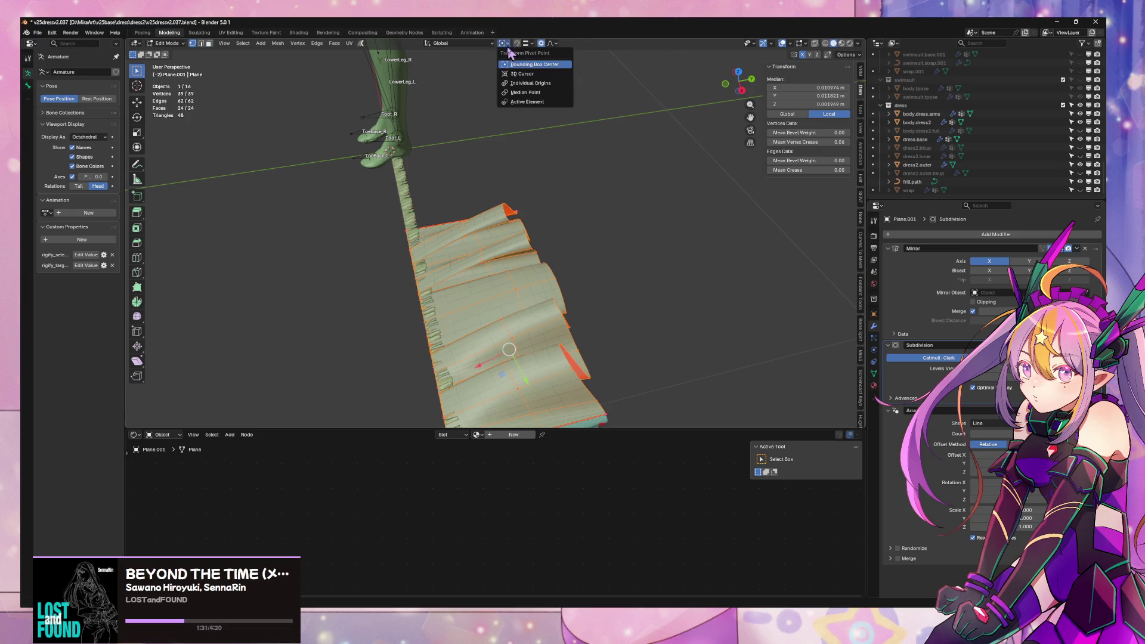
{"action": "left_click", "coordinate": [516, 102]}
{"action": "key", "text": "s"}
{"action": "key", "text": "y"}
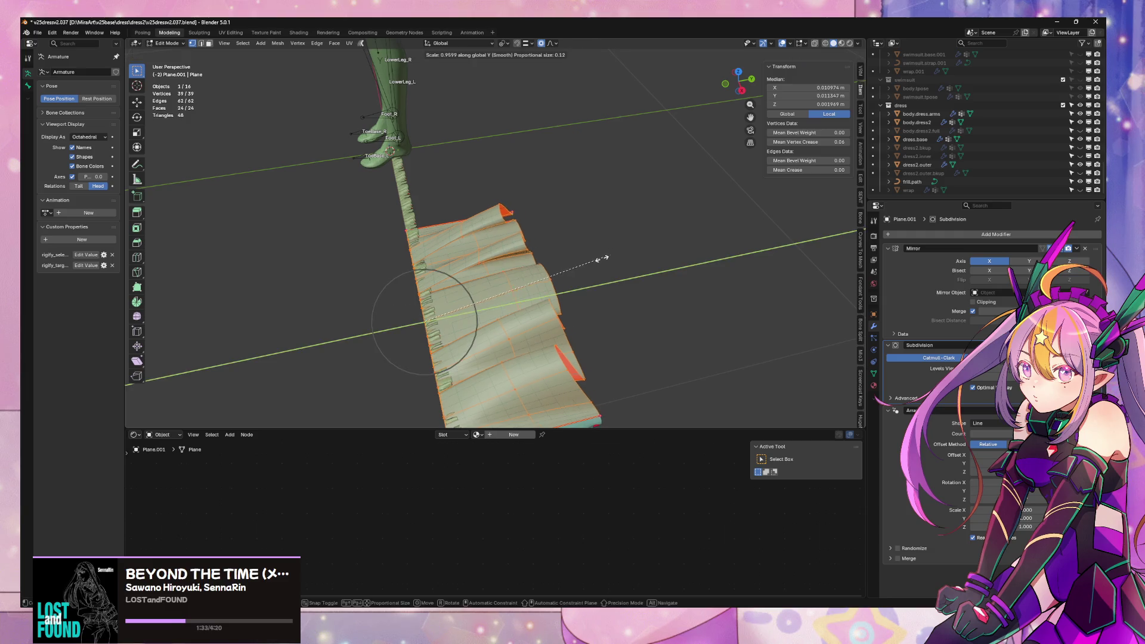
{"action": "left_click", "coordinate": [555, 270]}
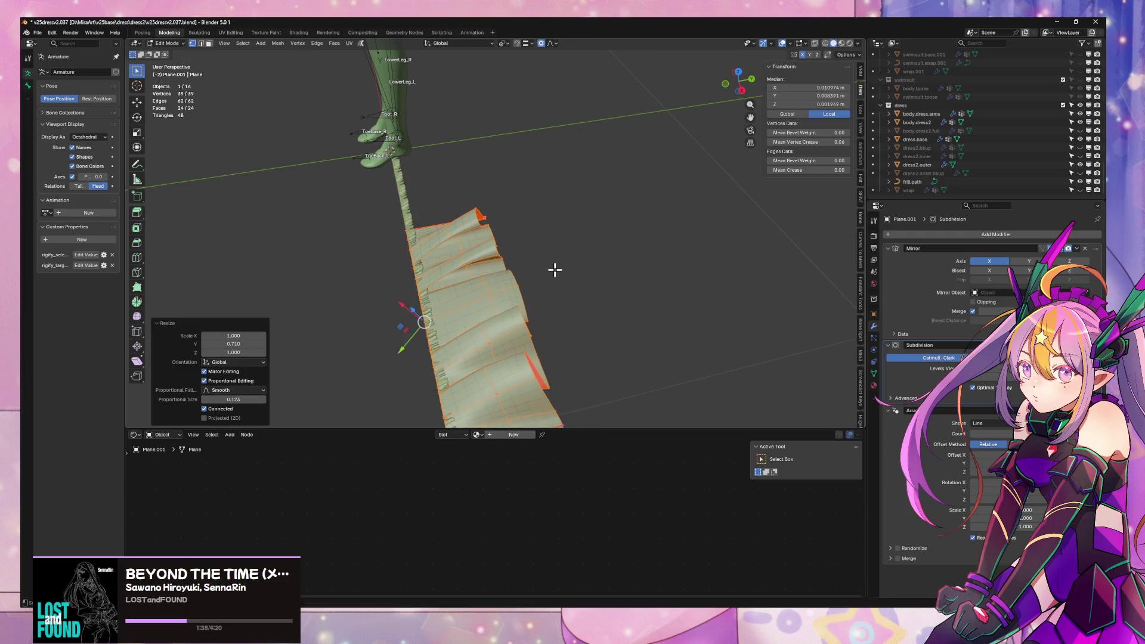
{"action": "key", "text": "Tab"}
- Widen the frill strip along X by about 1.246, then return to Object Mode
{"action": "middle_click_drag", "start_coordinate": [465, 185], "coordinate": [475, 342], "text": "shift"}
{"action": "mouse_move", "coordinate": [551, 319]}
{"action": "middle_mouse_down"}
{"action": "mouse_move", "coordinate": [629, 305]}
{"action": "mouse_move", "coordinate": [631, 271]}
{"action": "mouse_move", "coordinate": [618, 270]}
{"action": "mouse_move", "coordinate": [675, 291]}
{"action": "middle_mouse_up"}
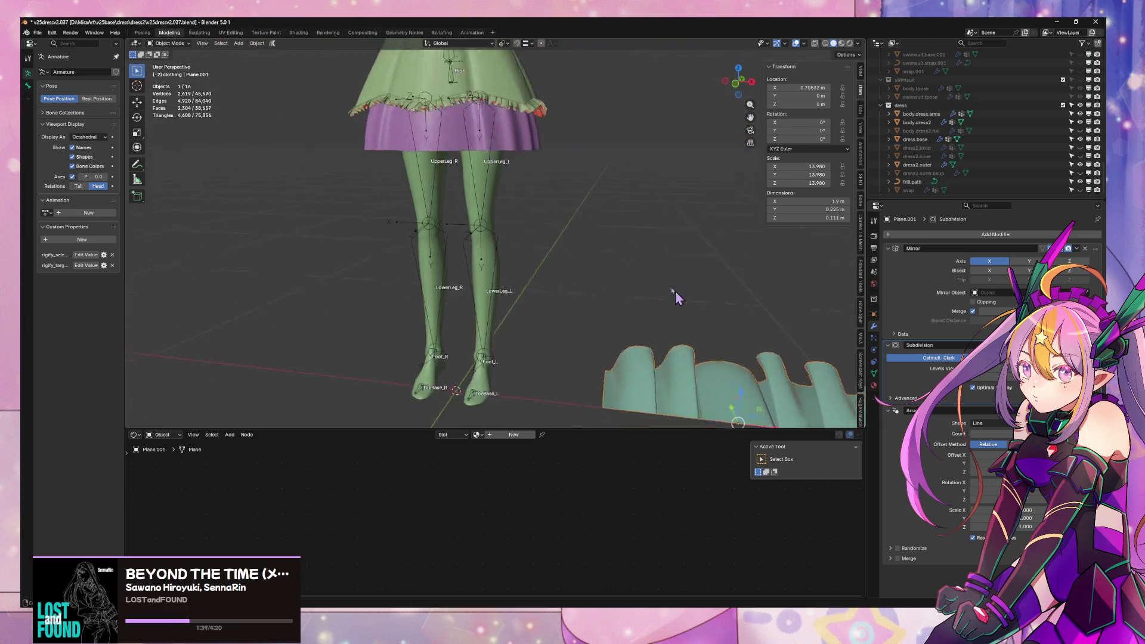
{"action": "scroll", "coordinate": [563, 271], "scroll_direction": "down", "scroll_amount": 5}
{"action": "scroll", "coordinate": [615, 325], "scroll_direction": "up", "scroll_amount": 4}
{"action": "key", "text": "Tab"}
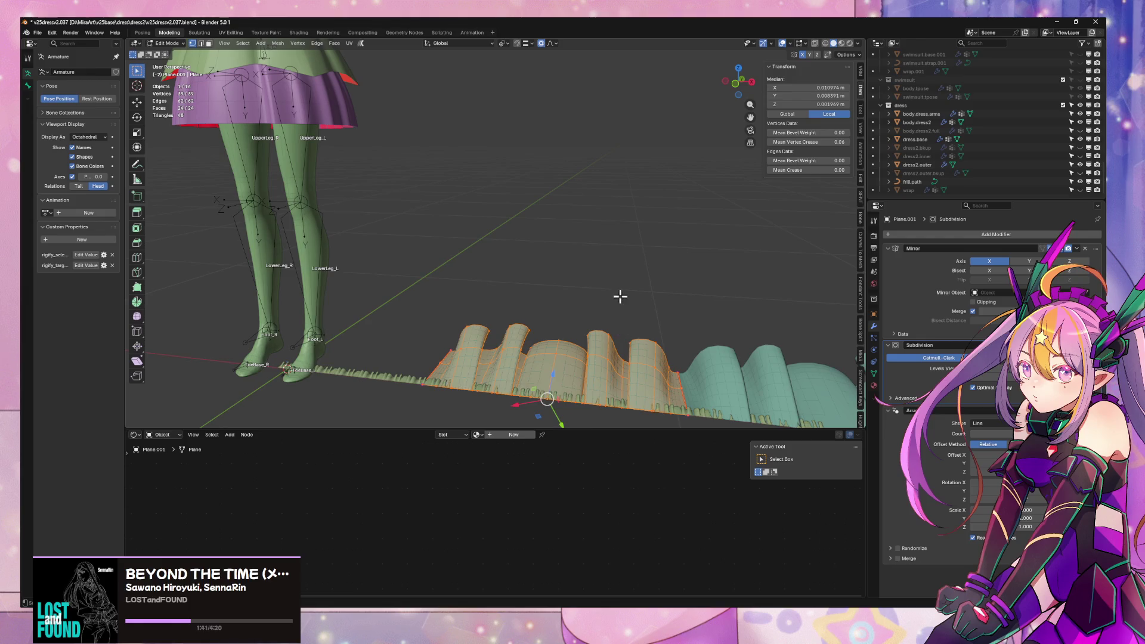
{"action": "key", "text": "s"}
{"action": "key", "text": "x"}
{"action": "left_click", "coordinate": [682, 320]}
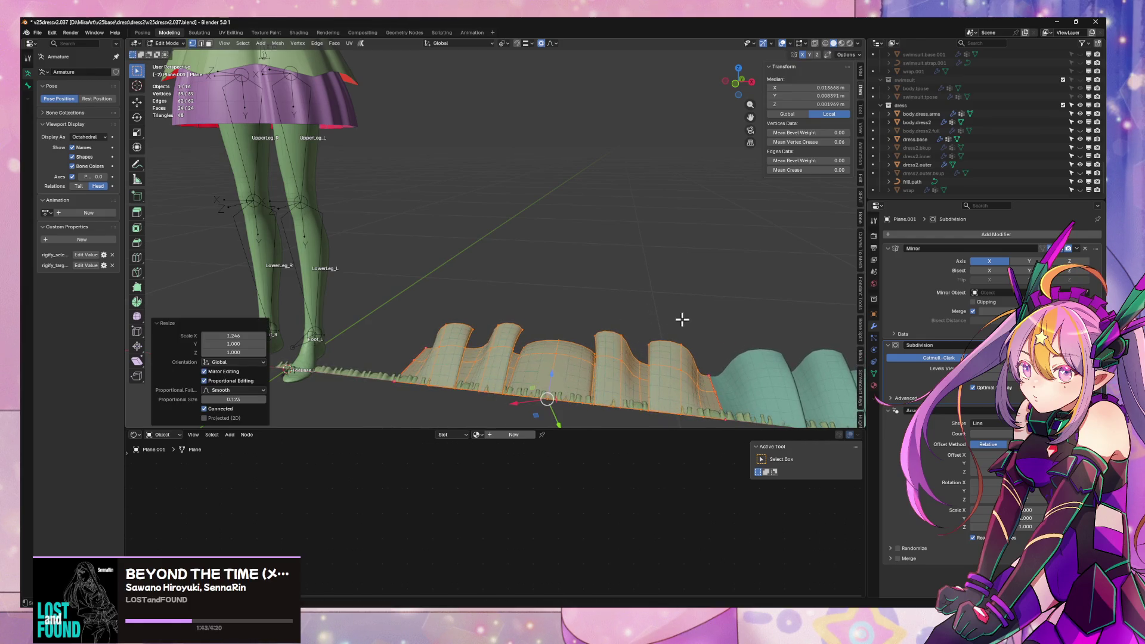
{"action": "mouse_move", "coordinate": [682, 320]}
{"action": "middle_mouse_down"}
{"action": "mouse_move", "coordinate": [614, 312]}
{"action": "mouse_move", "coordinate": [650, 256]}
{"action": "mouse_move", "coordinate": [593, 235]}
{"action": "mouse_move", "coordinate": [600, 259]}
{"action": "middle_mouse_up"}
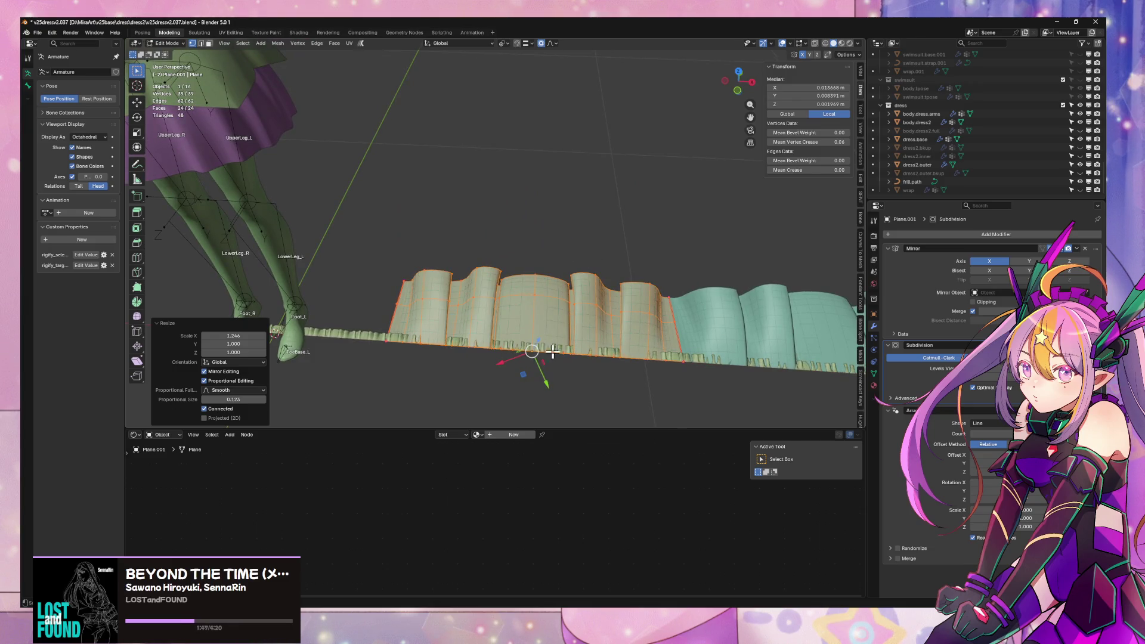
{"action": "key", "text": "Tab"}
{"action": "mouse_move", "coordinate": [606, 297]}
{"action": "middle_mouse_down"}
{"action": "mouse_move", "coordinate": [639, 301]}
{"action": "mouse_move", "coordinate": [620, 268]}
{"action": "mouse_move", "coordinate": [602, 281]}
{"action": "mouse_move", "coordinate": [632, 298]}
{"action": "mouse_move", "coordinate": [620, 322]}
{"action": "middle_mouse_up"}
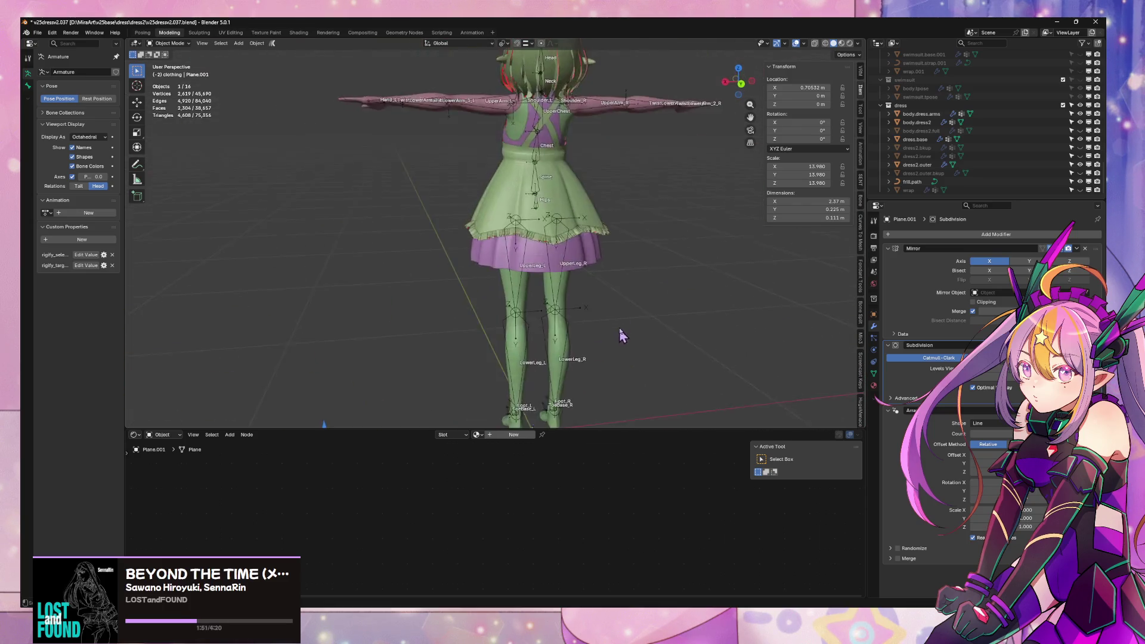
- Make the hem frill object Plane active and view the skirt frill from the front
{"action": "scroll", "coordinate": [621, 325], "scroll_direction": "up", "scroll_amount": 5}
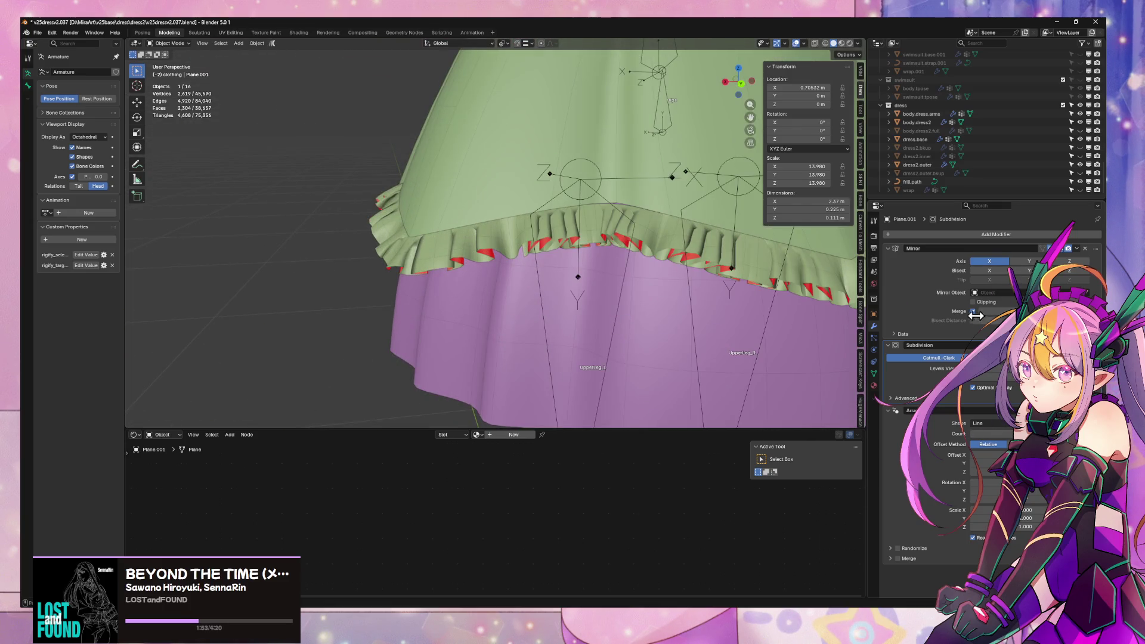
{"action": "left_click", "coordinate": [767, 266]}
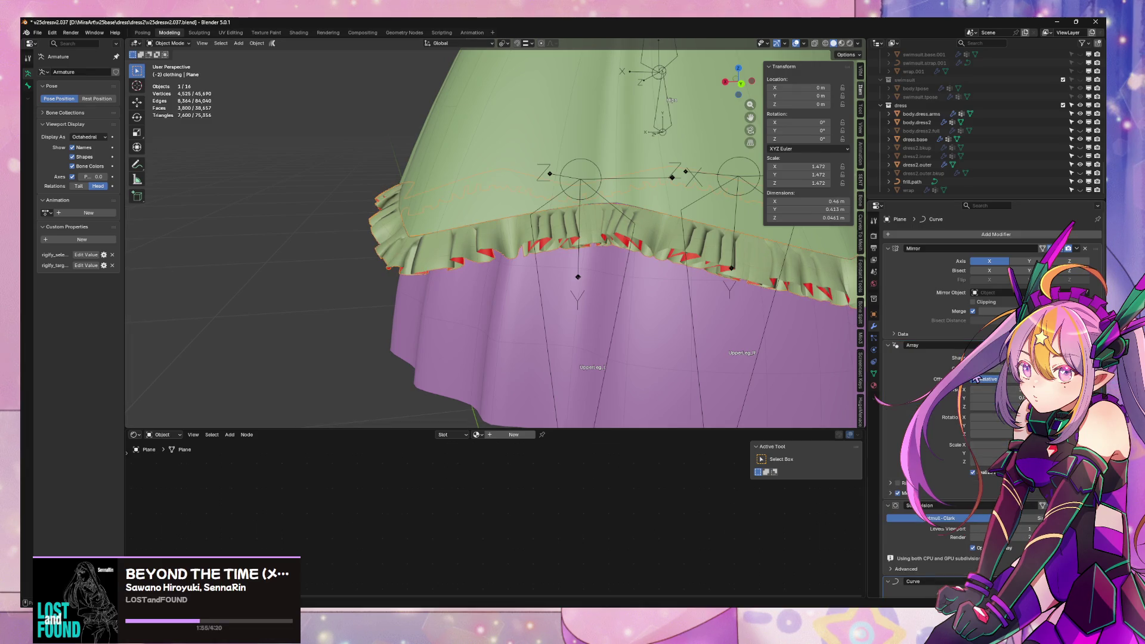
{"action": "scroll", "coordinate": [995, 367], "scroll_direction": "down", "scroll_amount": 1, "text": "ctrl"}
{"action": "scroll", "coordinate": [729, 274], "scroll_direction": "down", "scroll_amount": 5}
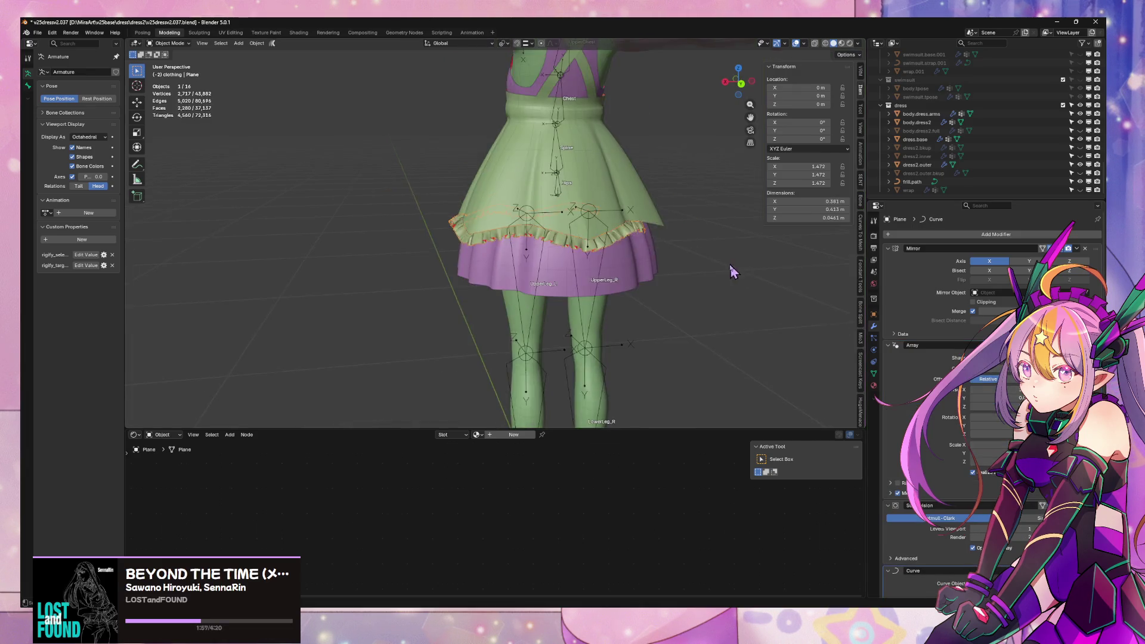
{"action": "mouse_move", "coordinate": [729, 274]}
{"action": "middle_mouse_down"}
{"action": "mouse_move", "coordinate": [631, 271]}
{"action": "mouse_move", "coordinate": [656, 278]}
{"action": "middle_mouse_up"}
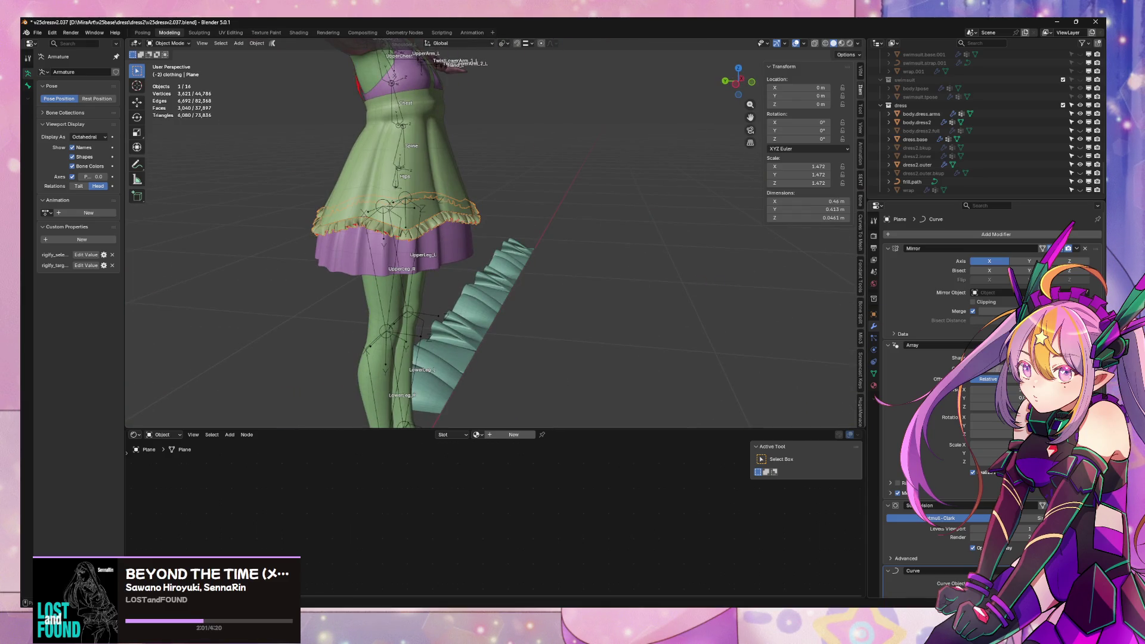
{"action": "scroll", "coordinate": [540, 262], "scroll_direction": "up", "scroll_amount": 3}
{"action": "middle_click_drag", "start_coordinate": [540, 263], "coordinate": [632, 269]}
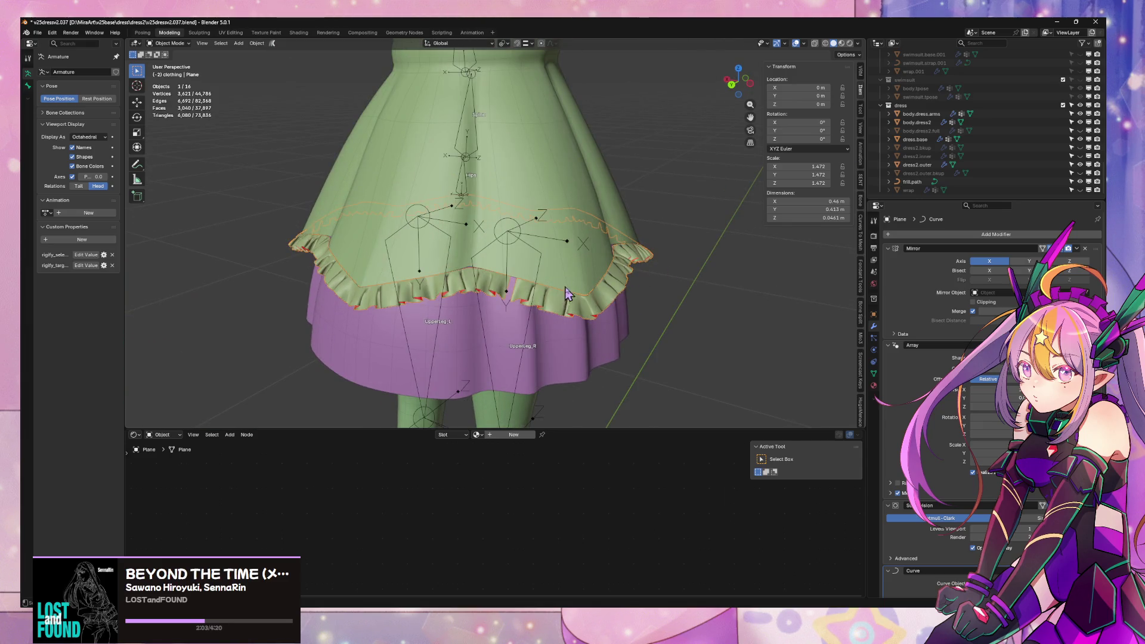
{"action": "scroll", "coordinate": [703, 292], "scroll_direction": "down", "scroll_amount": 2}
- Change the pivot point and finish scaling the frill with proportional falloff, then exit Edit Mode
{"action": "key", "text": "Tab"}
{"action": "mouse_move", "coordinate": [634, 330]}
{"action": "middle_mouse_down"}
{"action": "mouse_move", "coordinate": [647, 238]}
{"action": "mouse_move", "coordinate": [628, 266]}
{"action": "middle_mouse_up"}
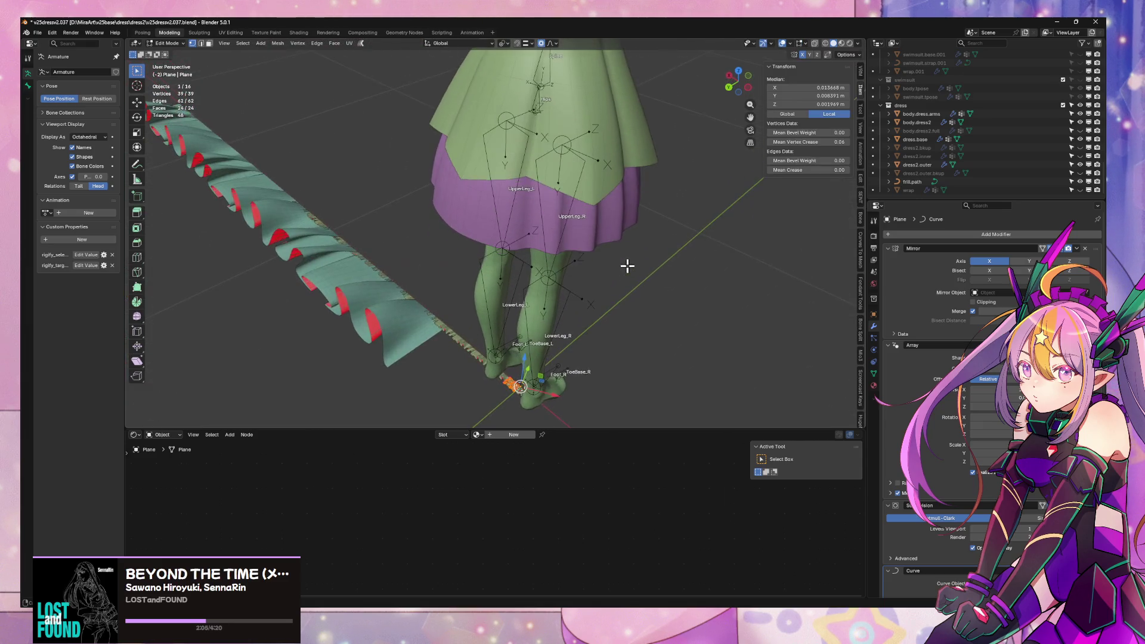
{"action": "left_click", "coordinate": [503, 43]}
{"action": "left_click", "coordinate": [525, 81]}
{"action": "mouse_move", "coordinate": [573, 119]}
{"action": "middle_mouse_down"}
{"action": "mouse_move", "coordinate": [634, 171]}
{"action": "mouse_move", "coordinate": [669, 255]}
{"action": "mouse_move", "coordinate": [593, 255]}
{"action": "mouse_move", "coordinate": [542, 235]}
{"action": "mouse_move", "coordinate": [614, 256]}
{"action": "mouse_move", "coordinate": [597, 132]}
{"action": "mouse_move", "coordinate": [583, 220]}
{"action": "mouse_move", "coordinate": [608, 263]}
{"action": "middle_mouse_up"}
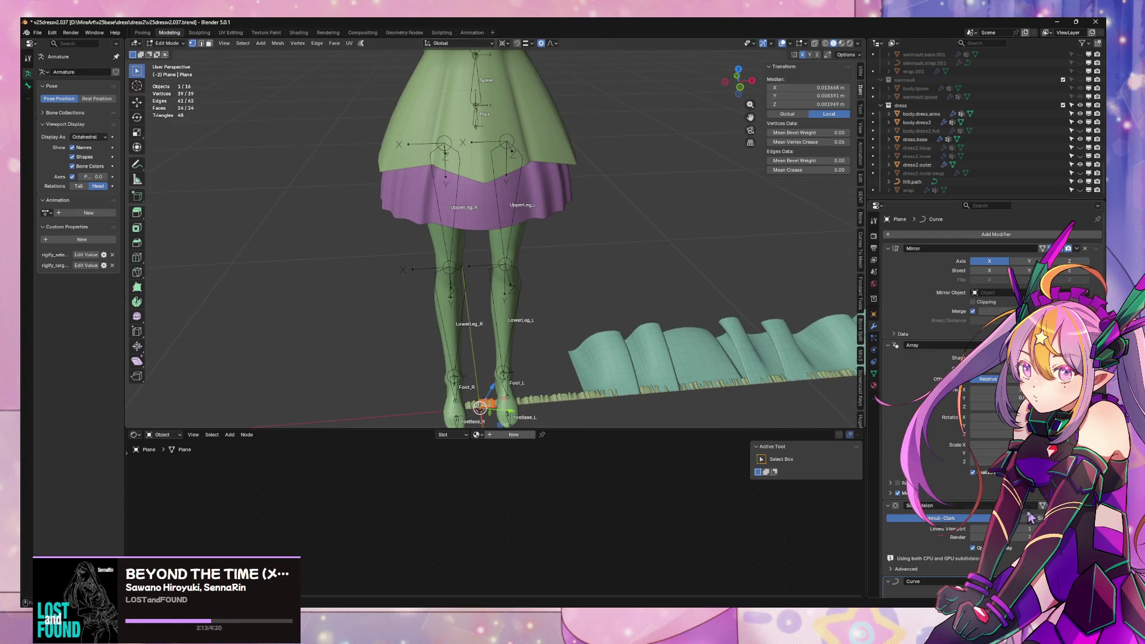
{"action": "scroll", "coordinate": [1043, 505], "scroll_direction": "down", "scroll_amount": 1}
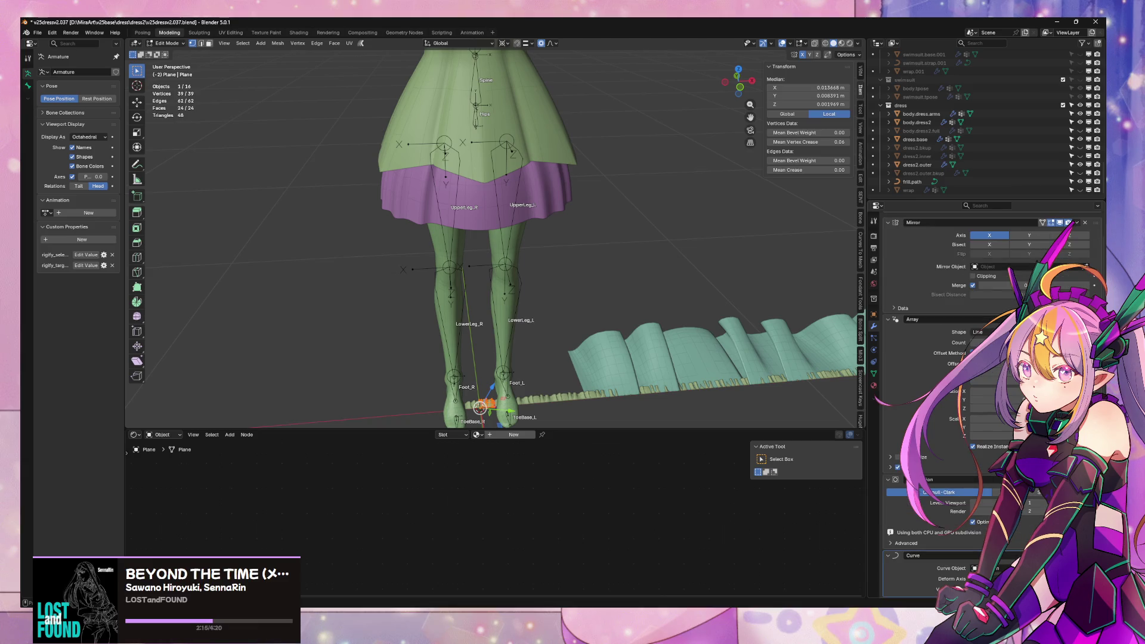
{"action": "scroll", "coordinate": [1067, 223], "scroll_direction": "up", "scroll_amount": 1}
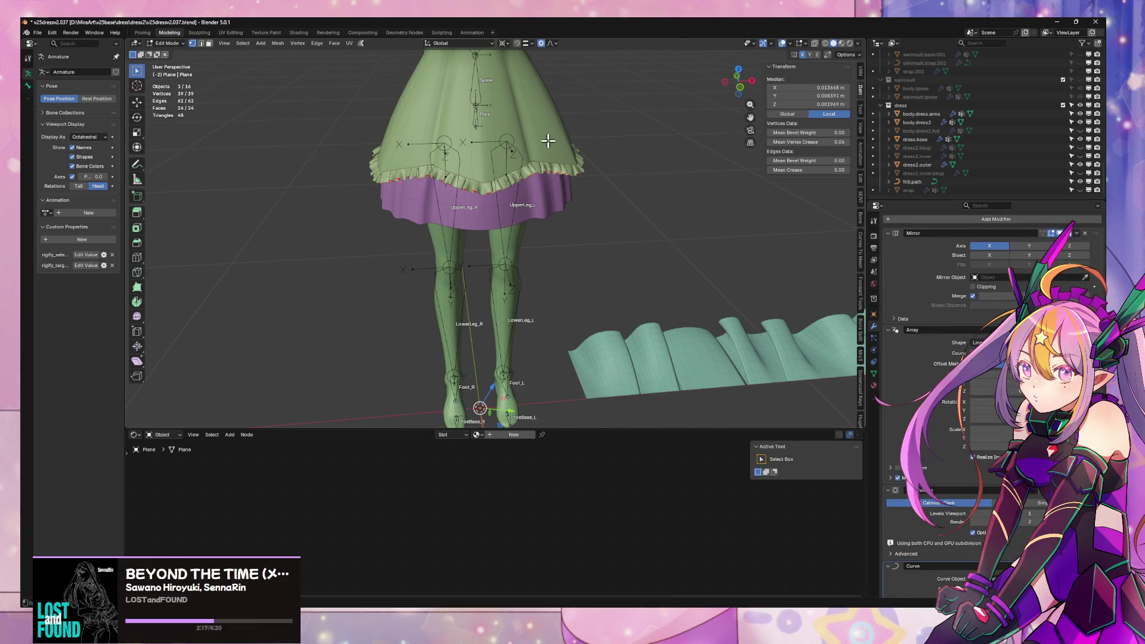
{"action": "mouse_move", "coordinate": [548, 141]}
{"action": "middle_mouse_down"}
{"action": "mouse_move", "coordinate": [646, 143]}
{"action": "mouse_move", "coordinate": [558, 225]}
{"action": "mouse_move", "coordinate": [596, 197]}
{"action": "middle_mouse_up"}
{"action": "scroll", "coordinate": [652, 195], "scroll_direction": "up", "scroll_amount": 2}
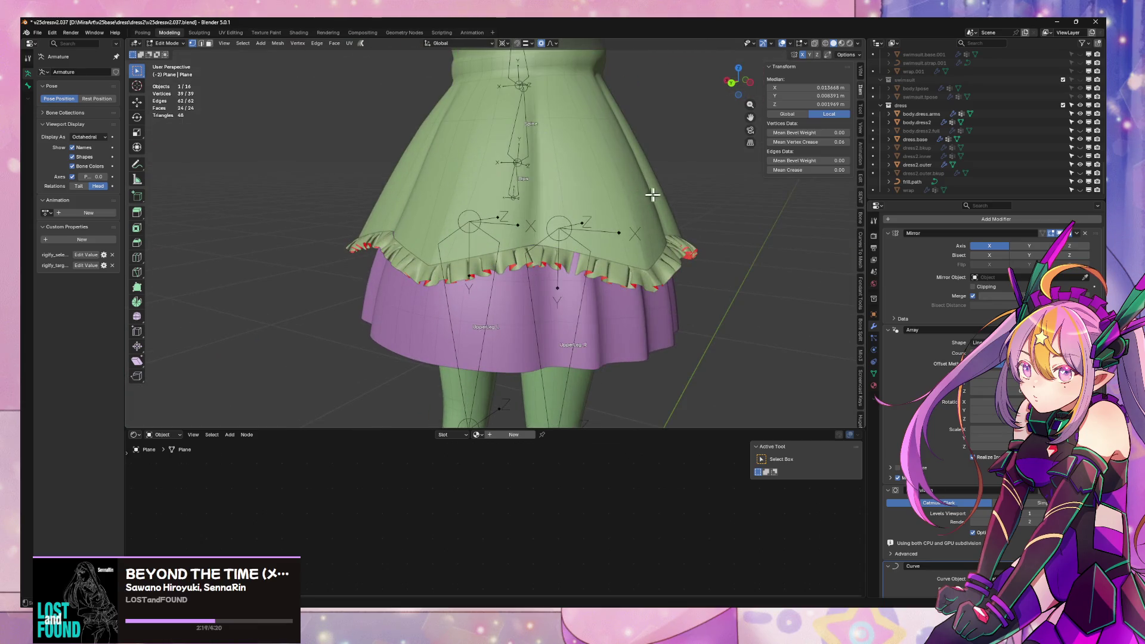
{"action": "key", "text": "s"}
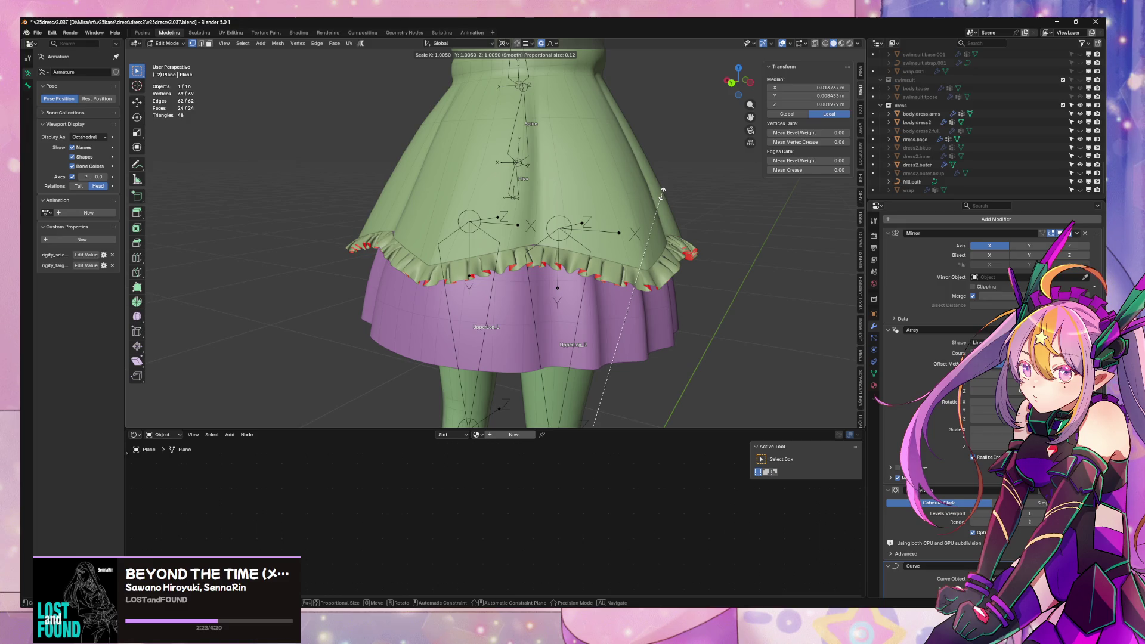
{"action": "left_click", "coordinate": [661, 190]}
{"action": "key", "text": "Tab"}
- Inspect the whole dress and save the file as v25dress2.037.blend
{"action": "scroll", "coordinate": [665, 214], "scroll_direction": "down", "scroll_amount": 5}
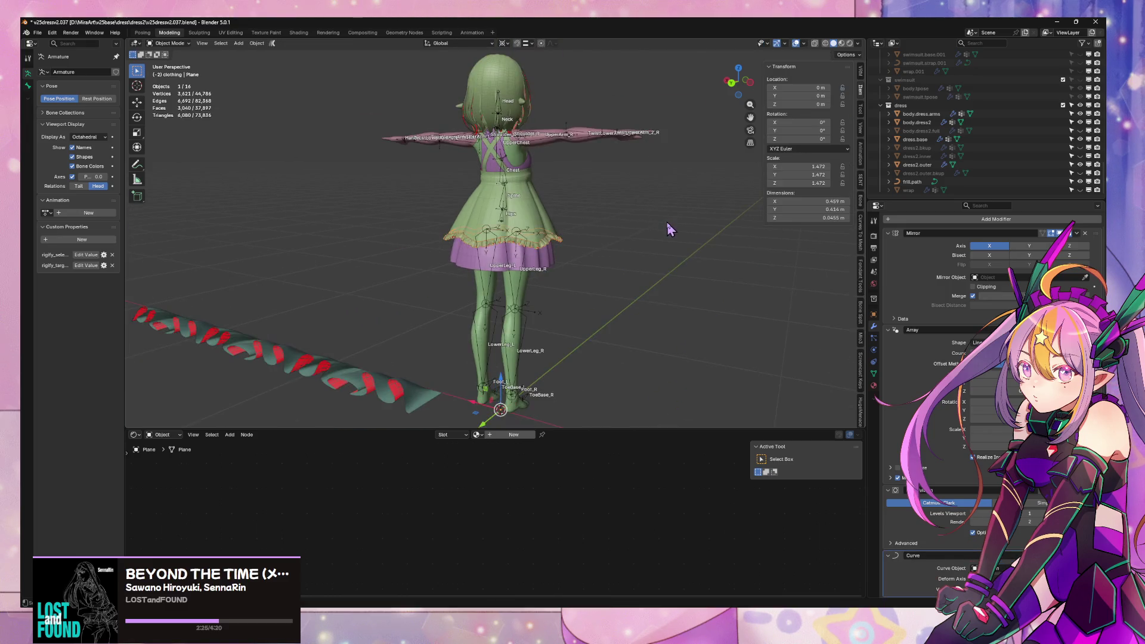
{"action": "mouse_move", "coordinate": [667, 222]}
{"action": "middle_mouse_down"}
{"action": "mouse_move", "coordinate": [606, 233]}
{"action": "mouse_move", "coordinate": [524, 198]}
{"action": "mouse_move", "coordinate": [557, 151]}
{"action": "mouse_move", "coordinate": [624, 132]}
{"action": "mouse_move", "coordinate": [590, 62]}
{"action": "mouse_move", "coordinate": [560, 209]}
{"action": "mouse_move", "coordinate": [711, 222]}
{"action": "mouse_move", "coordinate": [600, 258]}
{"action": "mouse_move", "coordinate": [286, 209]}
{"action": "middle_mouse_up"}
{"action": "scroll", "coordinate": [524, 199], "scroll_direction": "up", "scroll_amount": 5}
{"action": "scroll", "coordinate": [624, 132], "scroll_direction": "down", "scroll_amount": 5}
{"action": "scroll", "coordinate": [620, 123], "scroll_direction": "up", "scroll_amount": 4}
{"action": "scroll", "coordinate": [600, 258], "scroll_direction": "down", "scroll_amount": 5}
{"action": "scroll", "coordinate": [287, 210], "scroll_direction": "up", "scroll_amount": 5}
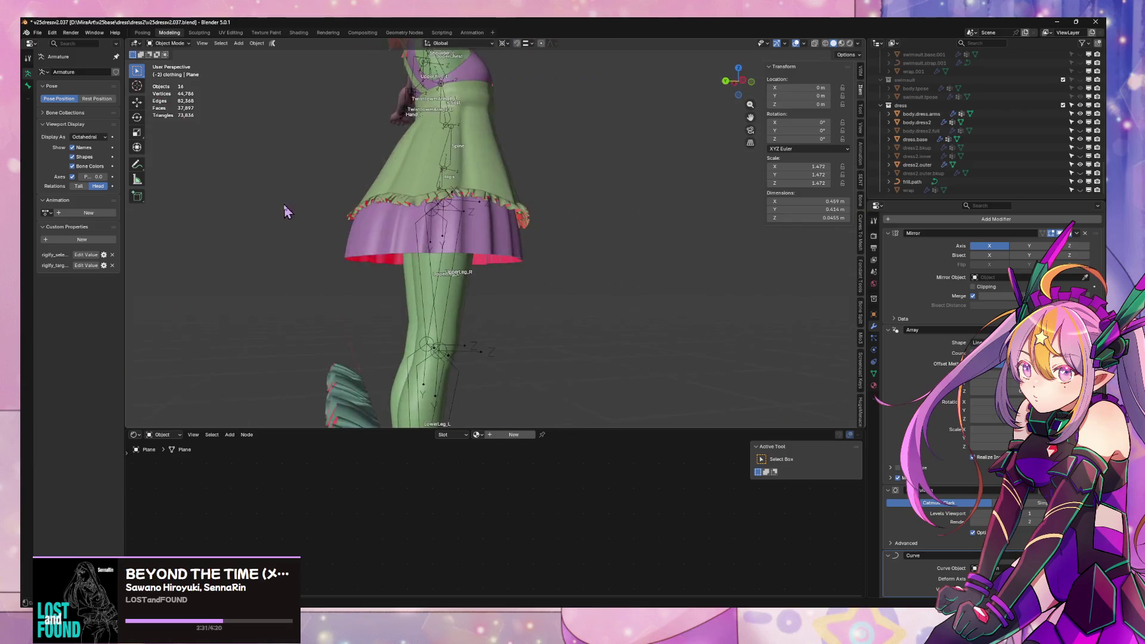
{"action": "scroll", "coordinate": [495, 197], "scroll_direction": "down", "scroll_amount": 5}
{"action": "scroll", "coordinate": [477, 200], "scroll_direction": "up", "scroll_amount": 5}
{"action": "mouse_move", "coordinate": [495, 197]}
{"action": "middle_mouse_down"}
{"action": "mouse_move", "coordinate": [477, 199]}
{"action": "mouse_move", "coordinate": [537, 197]}
{"action": "middle_mouse_up"}
{"action": "scroll", "coordinate": [545, 191], "scroll_direction": "up", "scroll_amount": 3}
{"action": "scroll", "coordinate": [519, 194], "scroll_direction": "down", "scroll_amount": 2}
{"action": "scroll", "coordinate": [537, 197], "scroll_direction": "down", "scroll_amount": 2}
{"action": "left_click", "coordinate": [37, 34]}
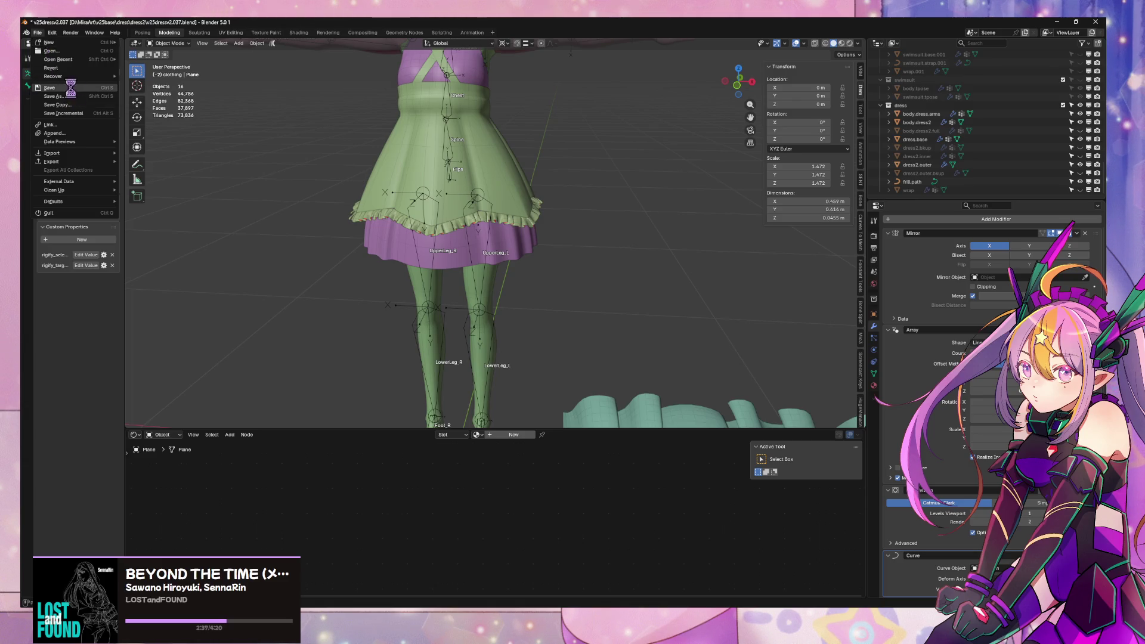
{"action": "mouse_move", "coordinate": [535, 192]}
{"action": "middle_mouse_down"}
{"action": "mouse_move", "coordinate": [690, 178]}
{"action": "mouse_move", "coordinate": [665, 179]}
{"action": "middle_mouse_up"}
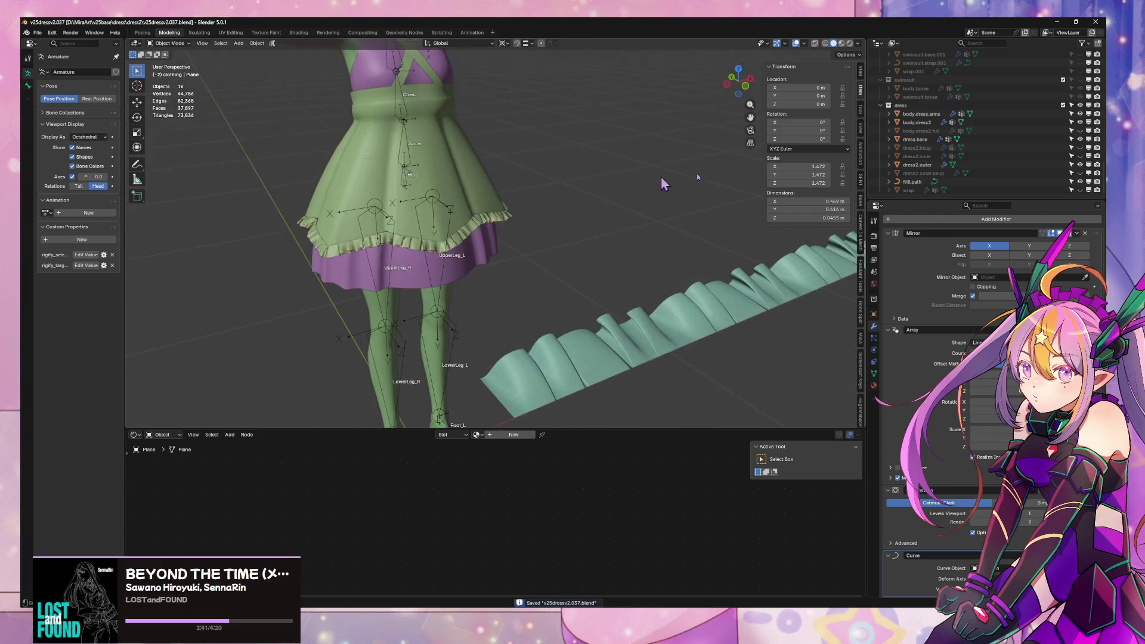
- Tilt the frill.path points a further ~8.9° to a mean tilt of -49.2°
{"action": "left_click", "coordinate": [913, 181]}
{"action": "key", "text": "Tab"}
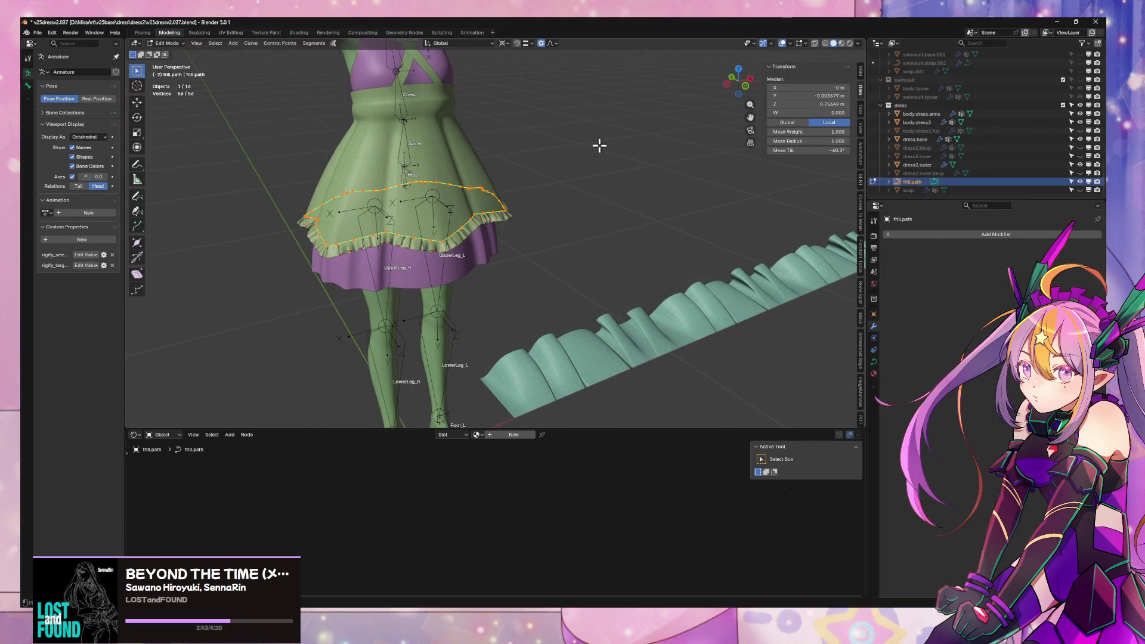
{"action": "key", "text": "ctrl+t"}
{"action": "left_click", "coordinate": [590, 144]}
{"action": "mouse_move", "coordinate": [590, 145]}
{"action": "middle_mouse_down"}
{"action": "mouse_move", "coordinate": [571, 143]}
{"action": "mouse_move", "coordinate": [655, 120]}
{"action": "mouse_move", "coordinate": [714, 124]}
{"action": "middle_mouse_up"}
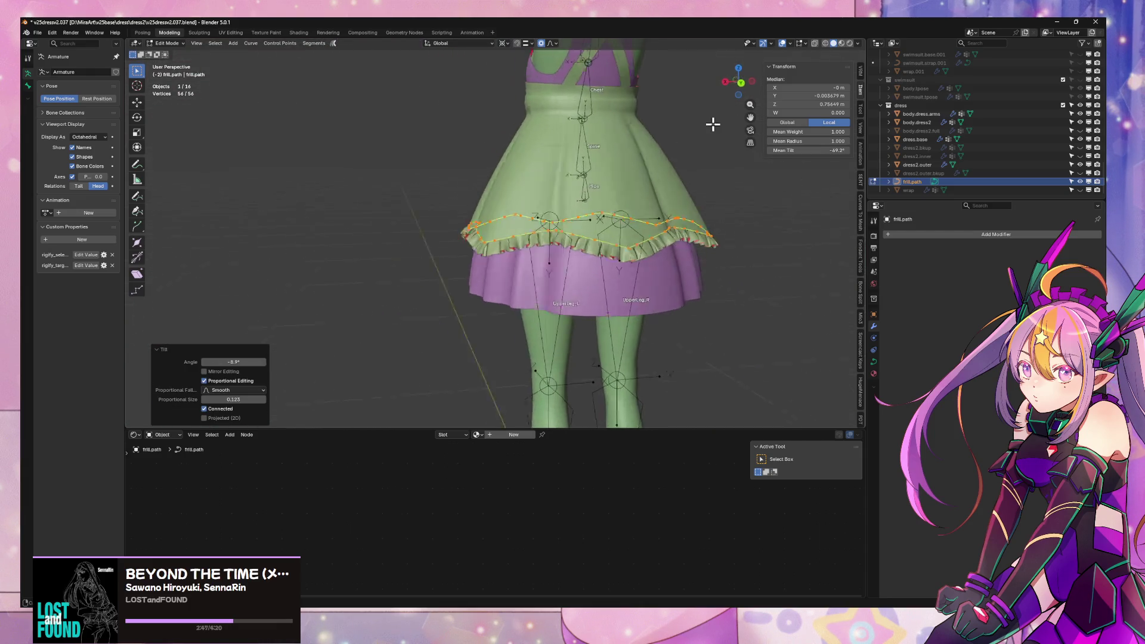
{"action": "key", "text": "Tab"}
- Select the frill plane, start a vertical move, then cancel it
{"action": "left_click", "coordinate": [644, 250]}
{"action": "key", "text": "g"}
{"action": "key", "text": "z"}
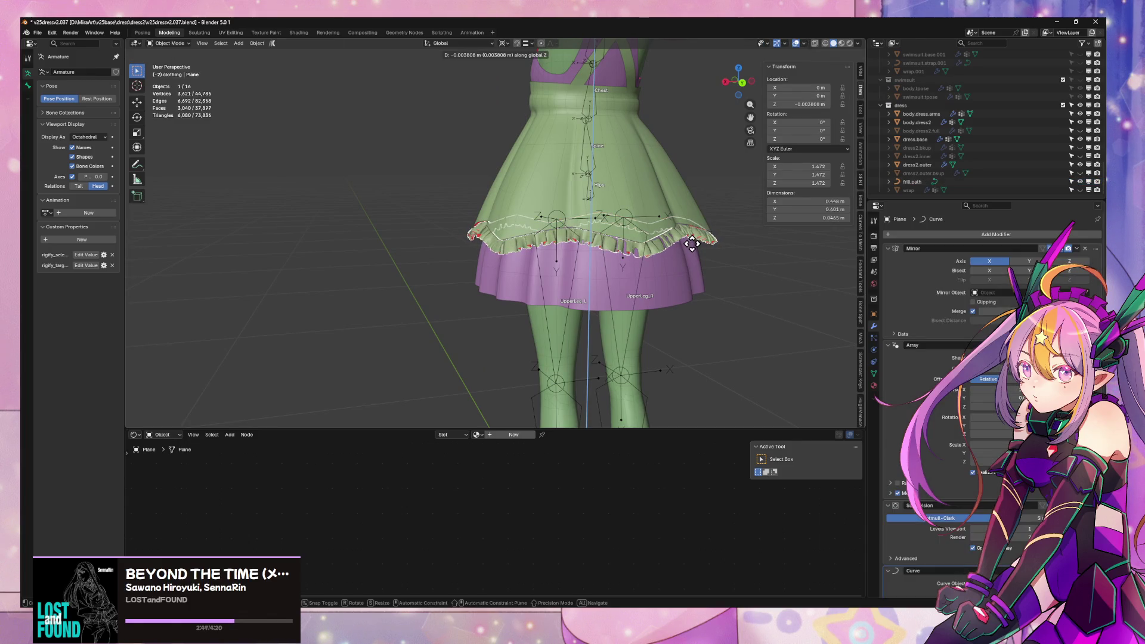
{"action": "right_click", "coordinate": [692, 243]}
{"action": "middle_click_drag", "start_coordinate": [692, 244], "coordinate": [543, 180], "text": "shift"}
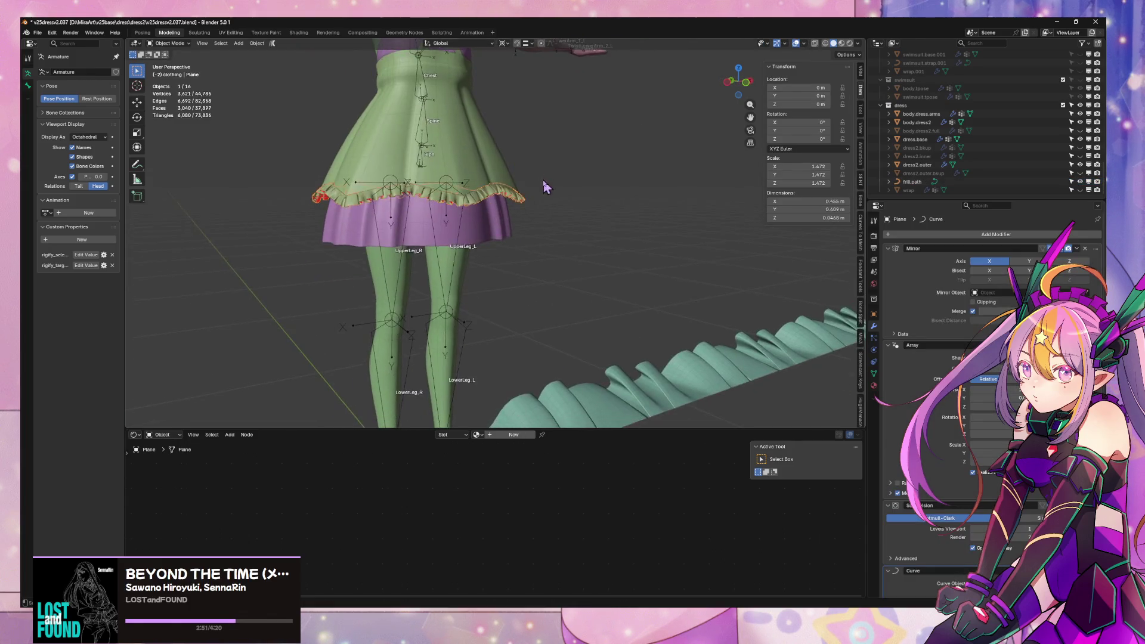
{"action": "scroll", "coordinate": [543, 180], "scroll_direction": "up", "scroll_amount": 5}
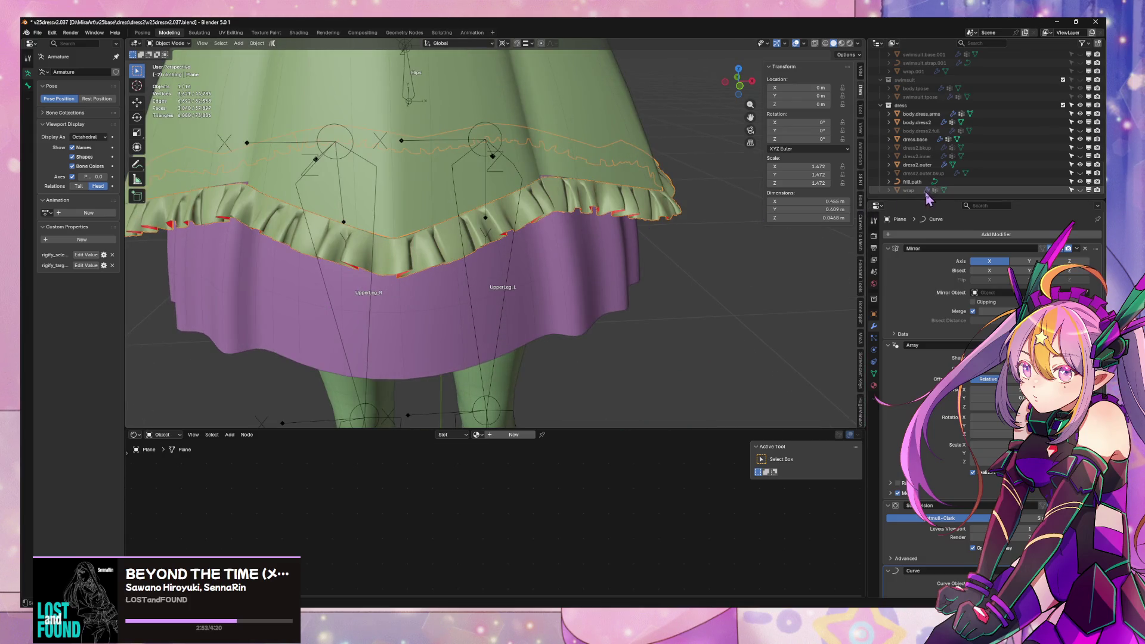
- Move the Plane object into the dress collection and rename it frill
{"action": "left_click", "coordinate": [912, 181]}
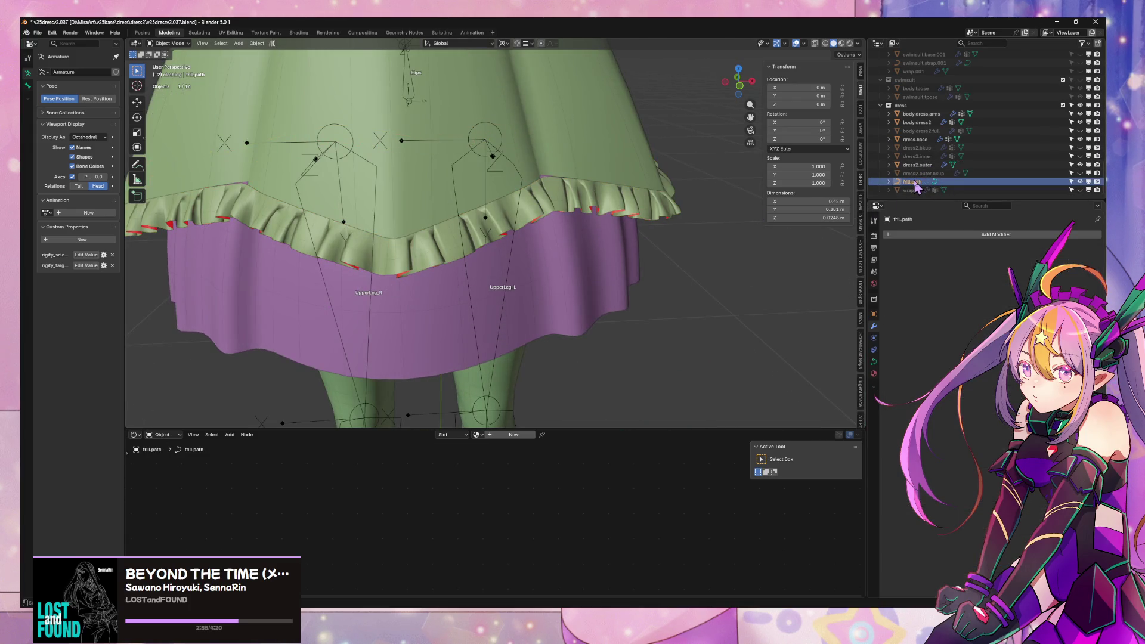
{"action": "key", "text": "ctrl+z"}
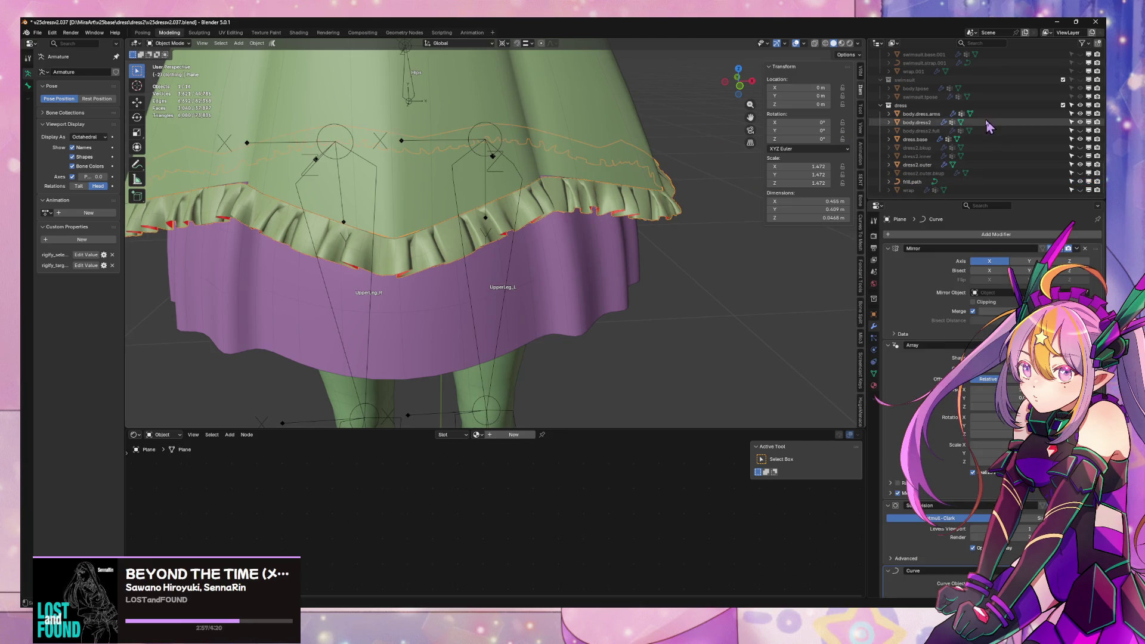
{"action": "key", "text": "m"}
{"action": "left_click", "coordinate": [631, 278]}
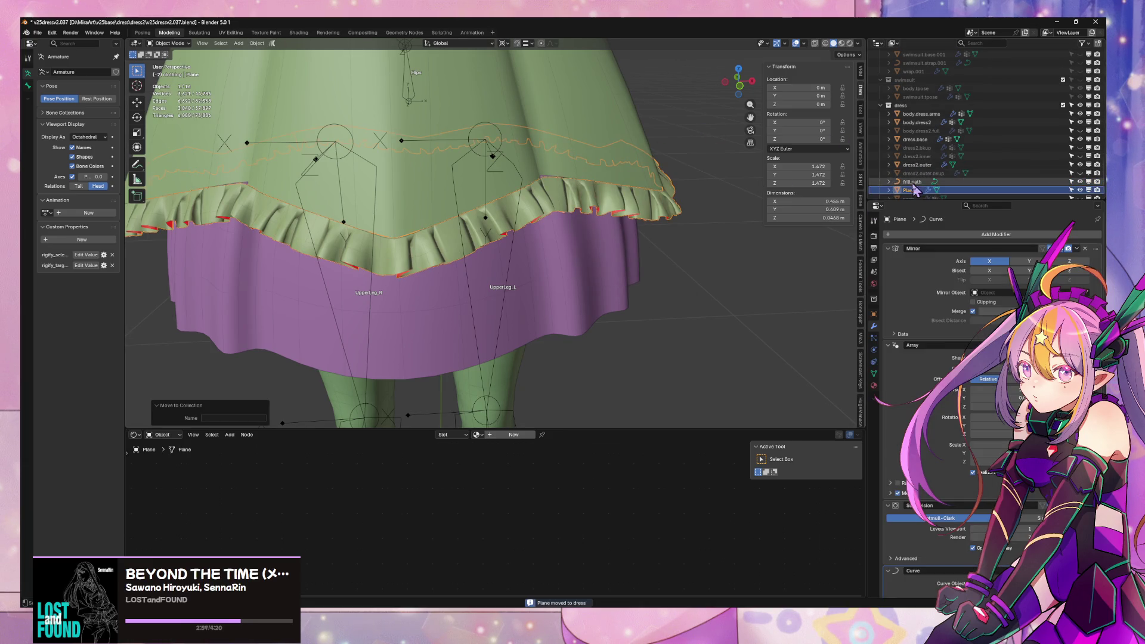
{"action": "double_click", "coordinate": [910, 190]}
{"action": "type", "text": "ill"}
{"action": "key", "text": "Return"}
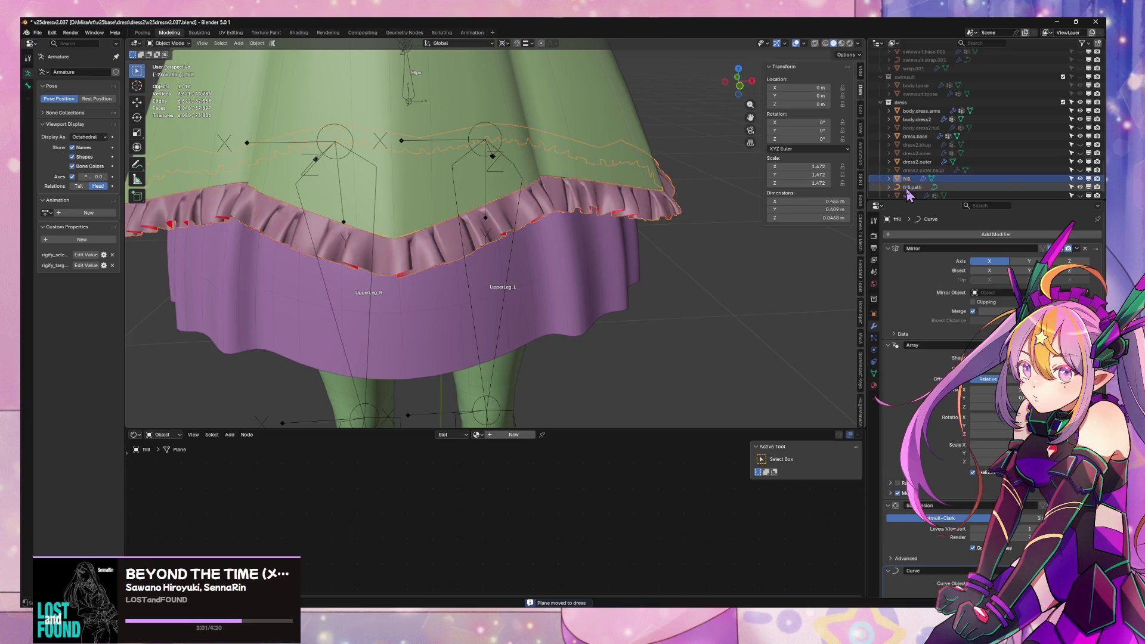
- Duplicate frill in place as frill.bkup and hide the backup
{"action": "key", "text": "shift+d"}
{"action": "key", "text": "Escape"}
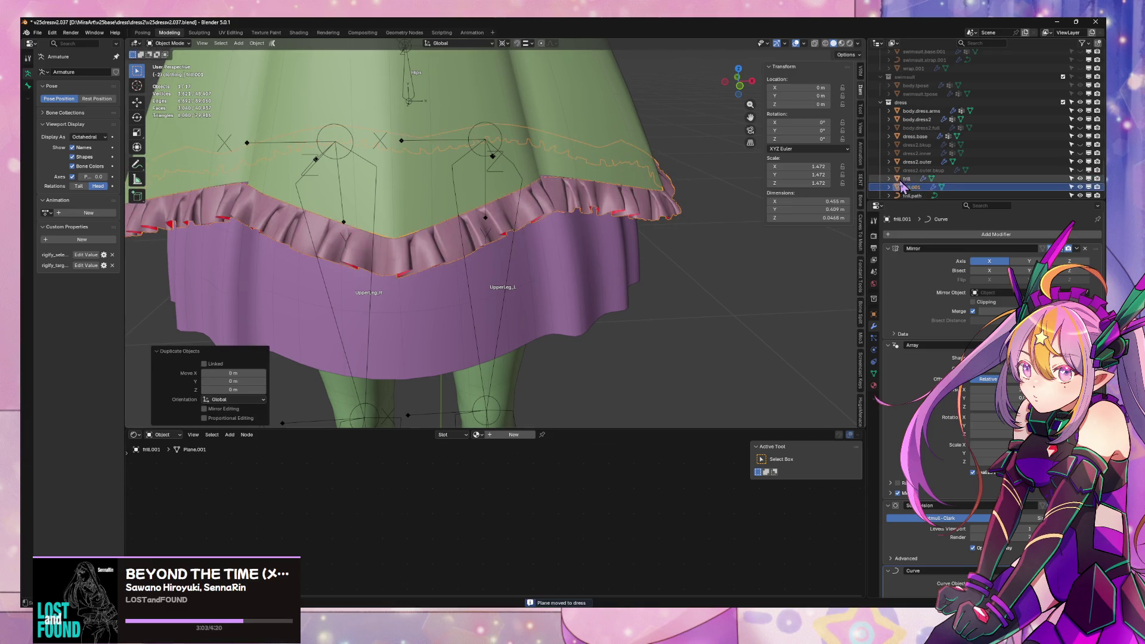
{"action": "double_click", "coordinate": [916, 186]}
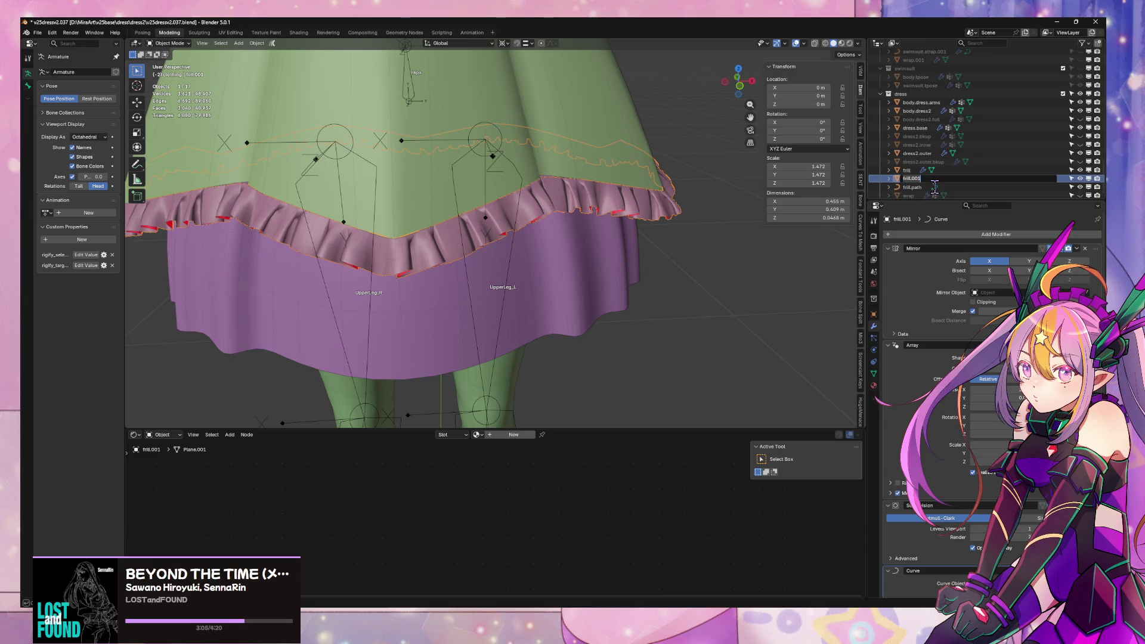
{"action": "type", "text": "up"}
{"action": "key", "text": "Return"}
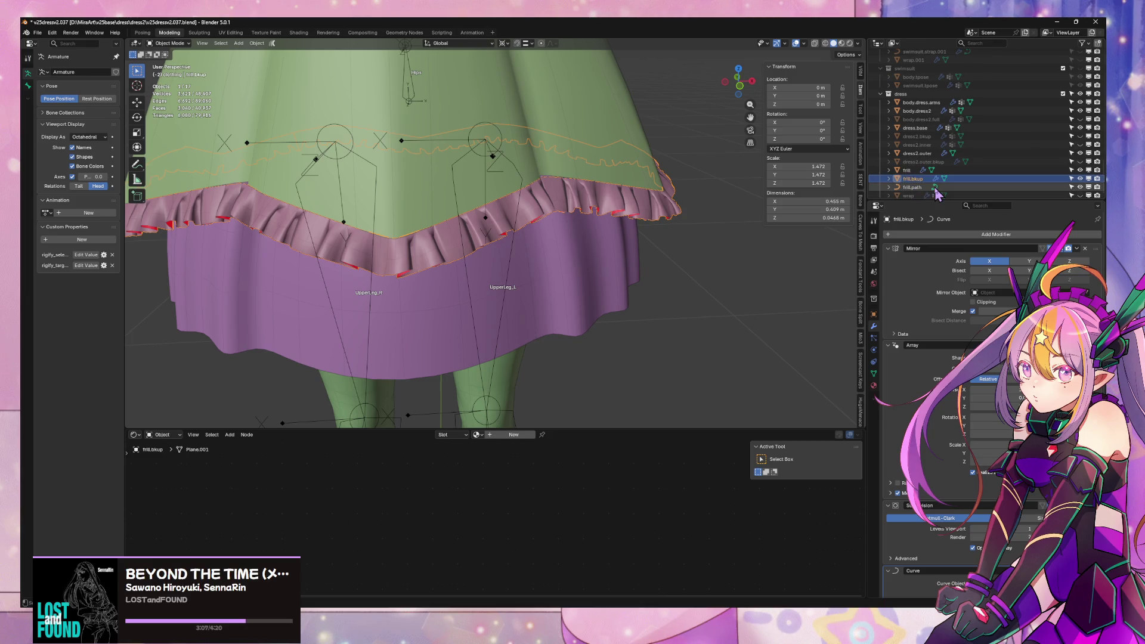
{"action": "left_click", "coordinate": [1079, 179]}
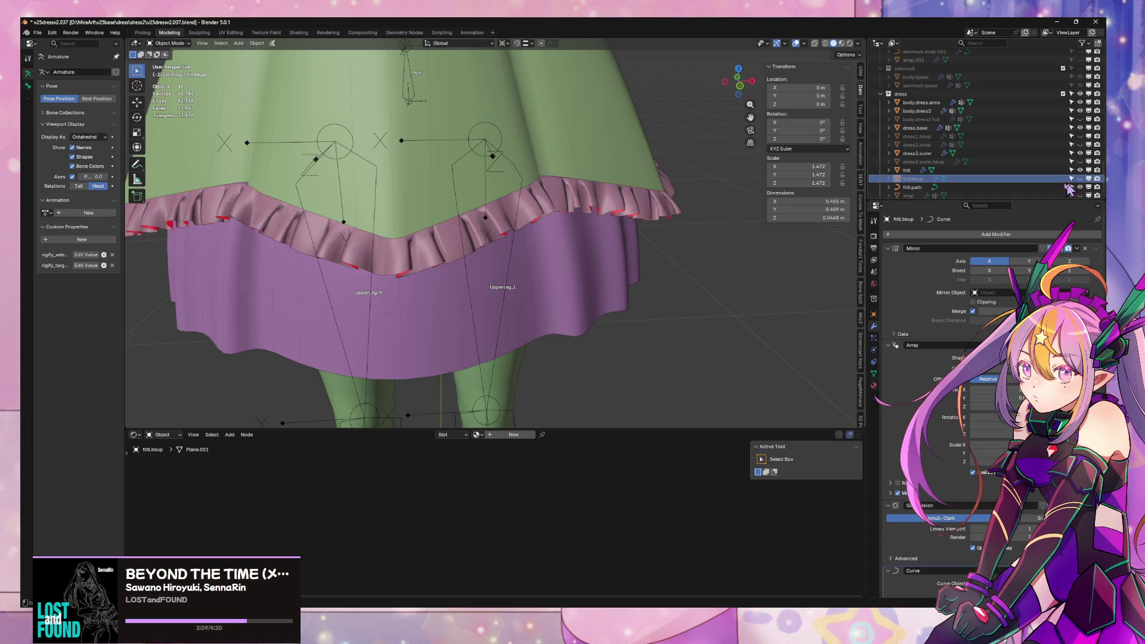
{"action": "left_click", "coordinate": [595, 214]}
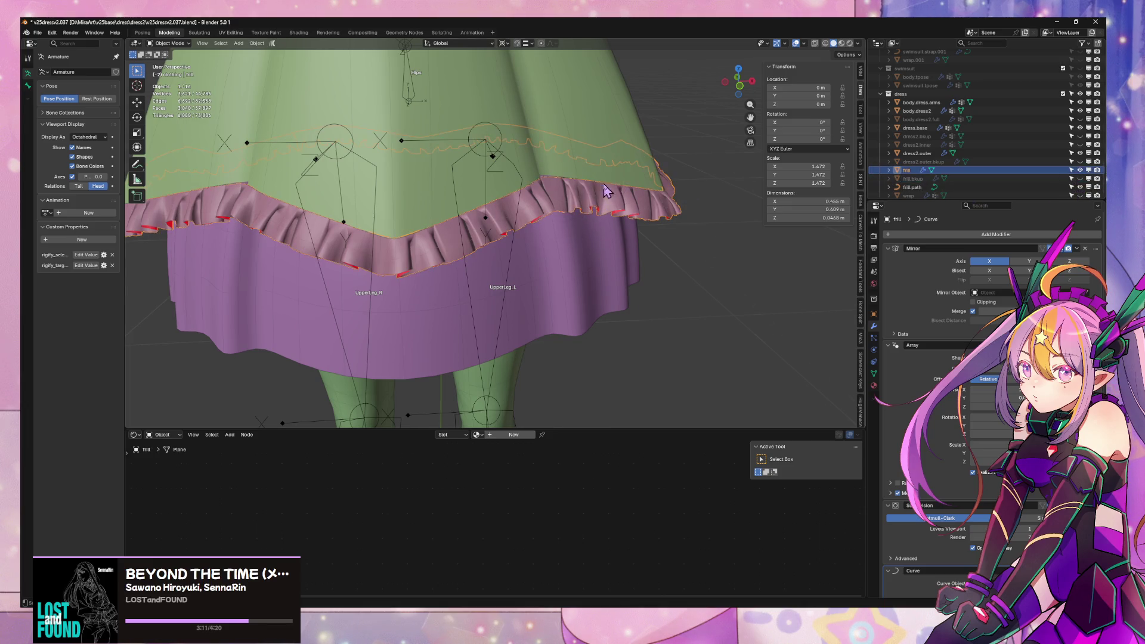
{"action": "middle_click_drag", "start_coordinate": [595, 214], "coordinate": [601, 185]}
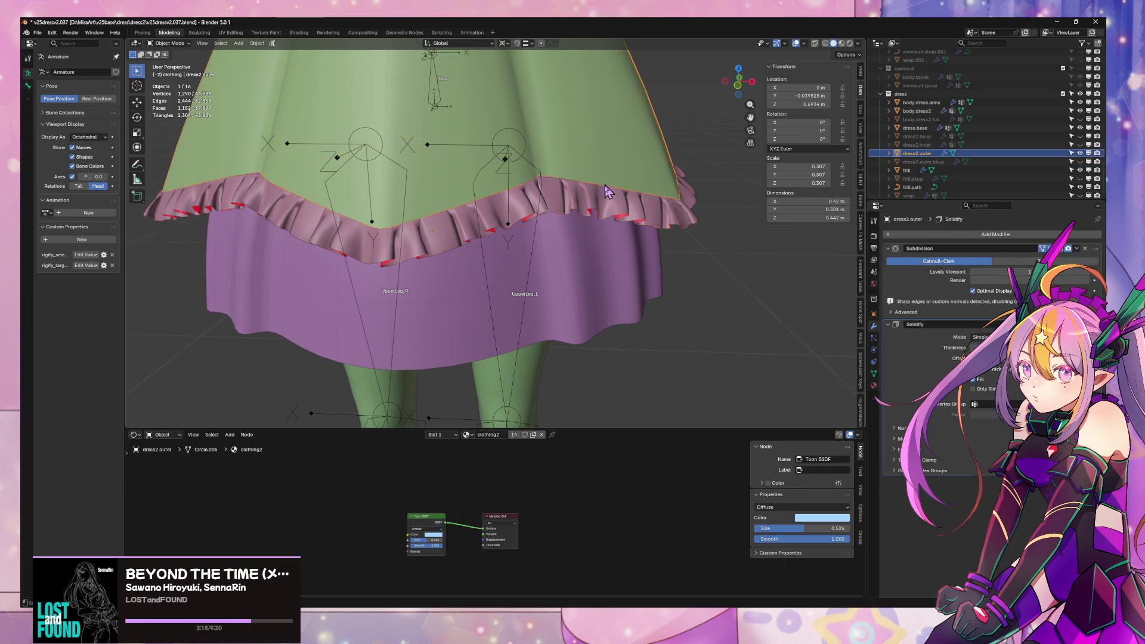
- Delete the frill's Subdivision modifier
{"action": "middle_click_drag", "start_coordinate": [604, 134], "coordinate": [559, 147]}
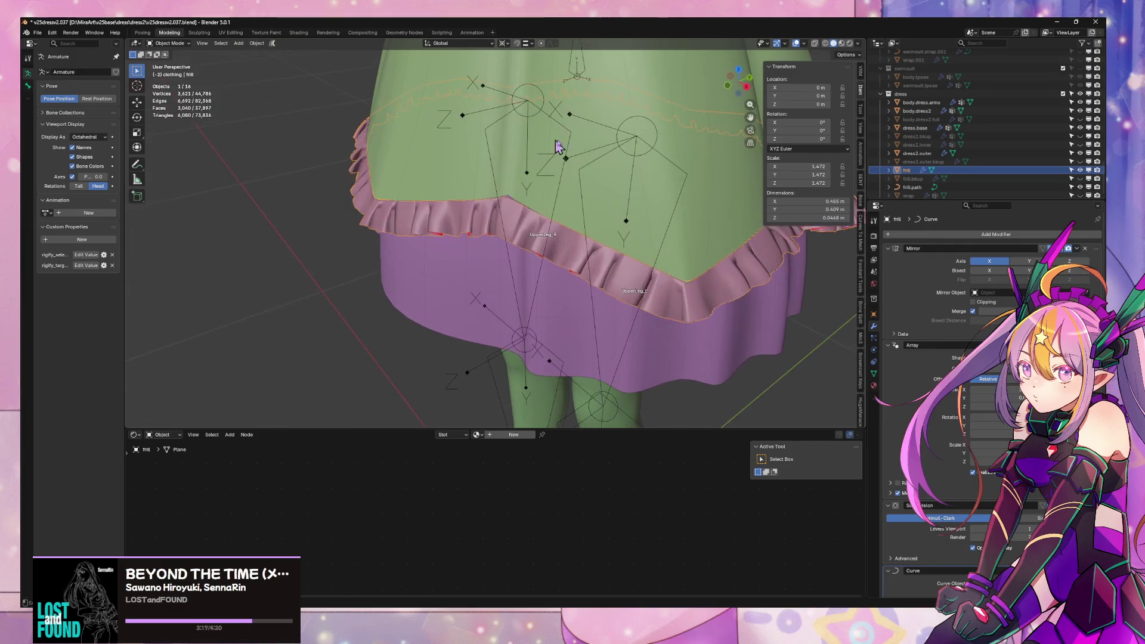
{"action": "scroll", "coordinate": [993, 393], "scroll_direction": "down", "scroll_amount": 1}
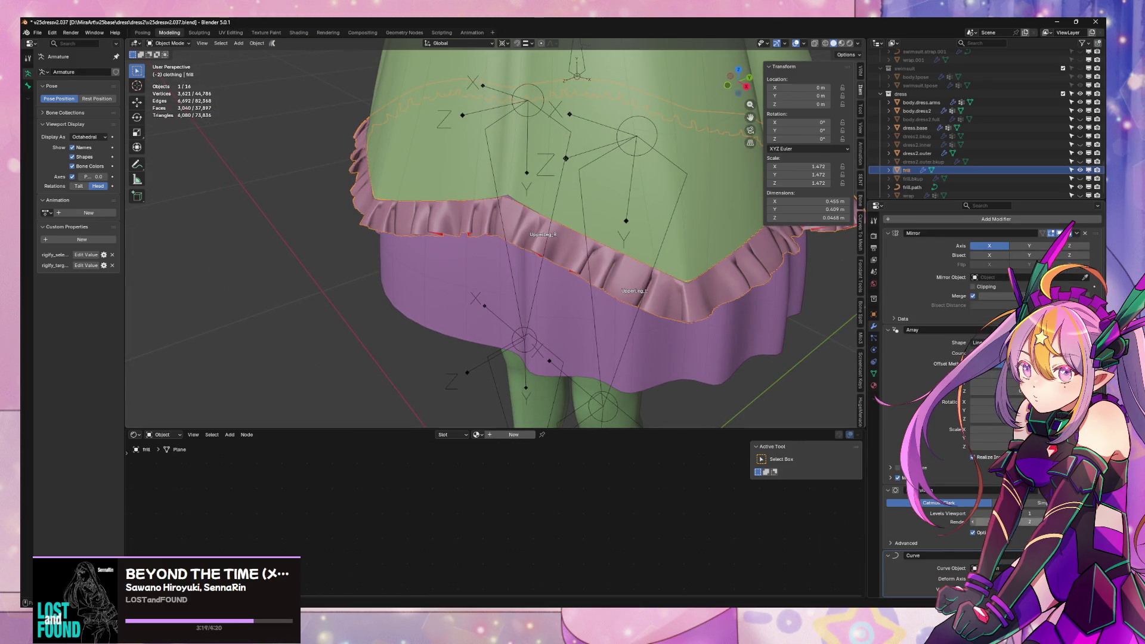
{"action": "scroll", "coordinate": [981, 514], "scroll_direction": "up", "scroll_amount": 1, "text": "ctrl"}
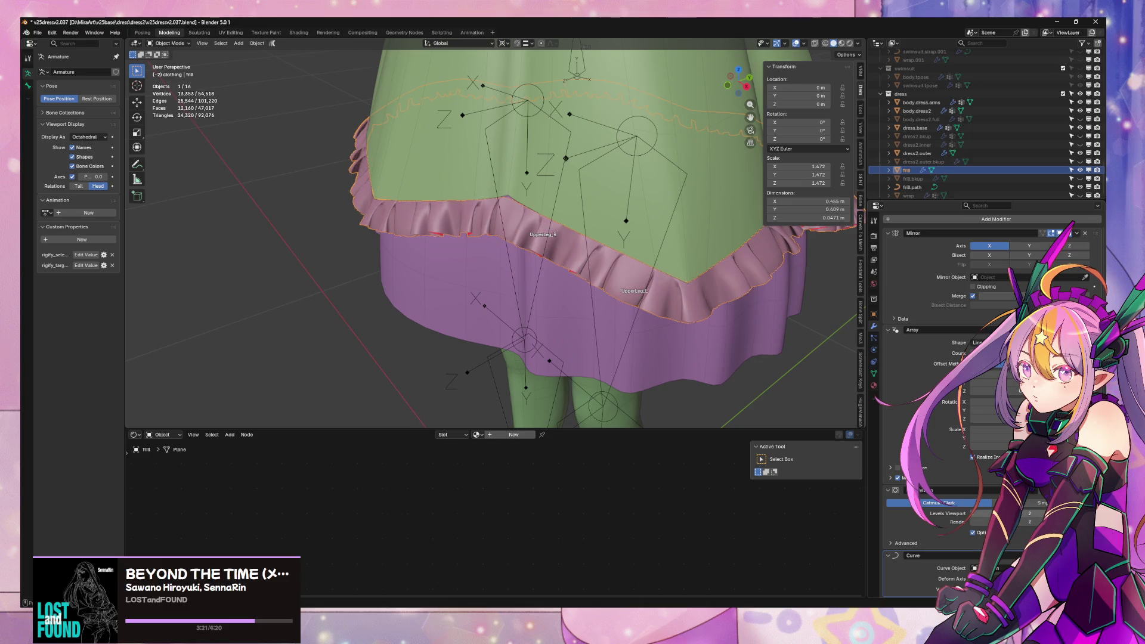
{"action": "scroll", "coordinate": [981, 514], "scroll_direction": "down", "scroll_amount": 1, "text": "ctrl"}
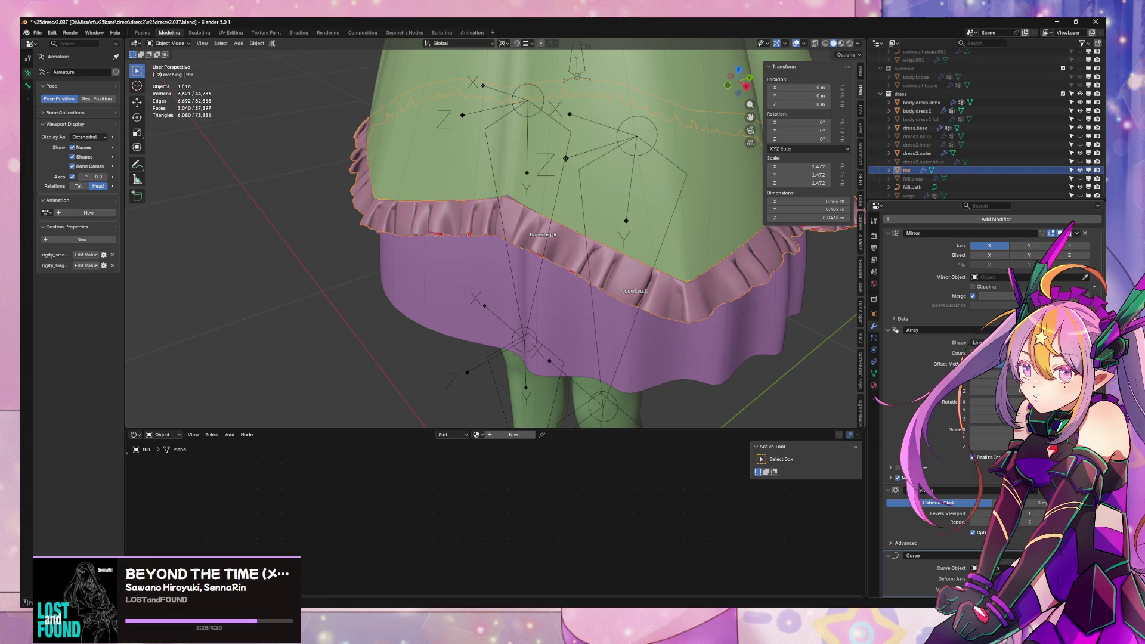
{"action": "key", "text": "ctrl+x"}
- Check the frill around the skirt and save v25dress2.037.blend
{"action": "mouse_move", "coordinate": [790, 331]}
{"action": "middle_mouse_down"}
{"action": "mouse_move", "coordinate": [782, 245]}
{"action": "mouse_move", "coordinate": [739, 283]}
{"action": "mouse_move", "coordinate": [751, 302]}
{"action": "mouse_move", "coordinate": [714, 342]}
{"action": "mouse_move", "coordinate": [731, 310]}
{"action": "mouse_move", "coordinate": [836, 297]}
{"action": "mouse_move", "coordinate": [694, 289]}
{"action": "mouse_move", "coordinate": [720, 292]}
{"action": "mouse_move", "coordinate": [716, 306]}
{"action": "mouse_move", "coordinate": [639, 266]}
{"action": "mouse_move", "coordinate": [651, 263]}
{"action": "middle_mouse_up"}
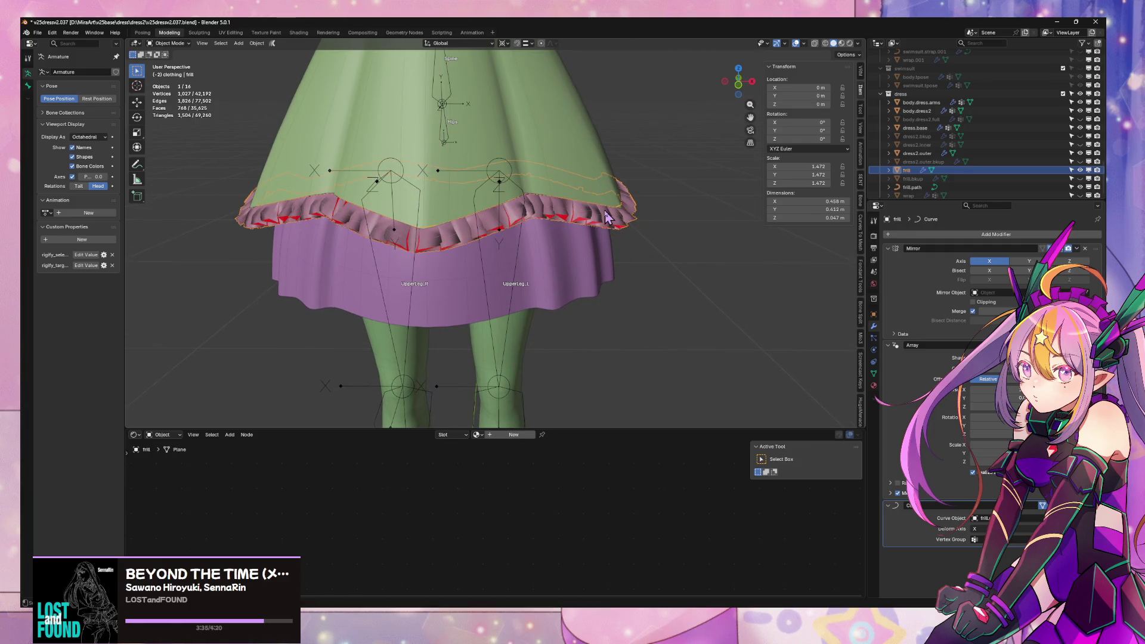
{"action": "mouse_move", "coordinate": [606, 216]}
{"action": "middle_mouse_down"}
{"action": "mouse_move", "coordinate": [590, 229]}
{"action": "mouse_move", "coordinate": [635, 250]}
{"action": "middle_mouse_up"}
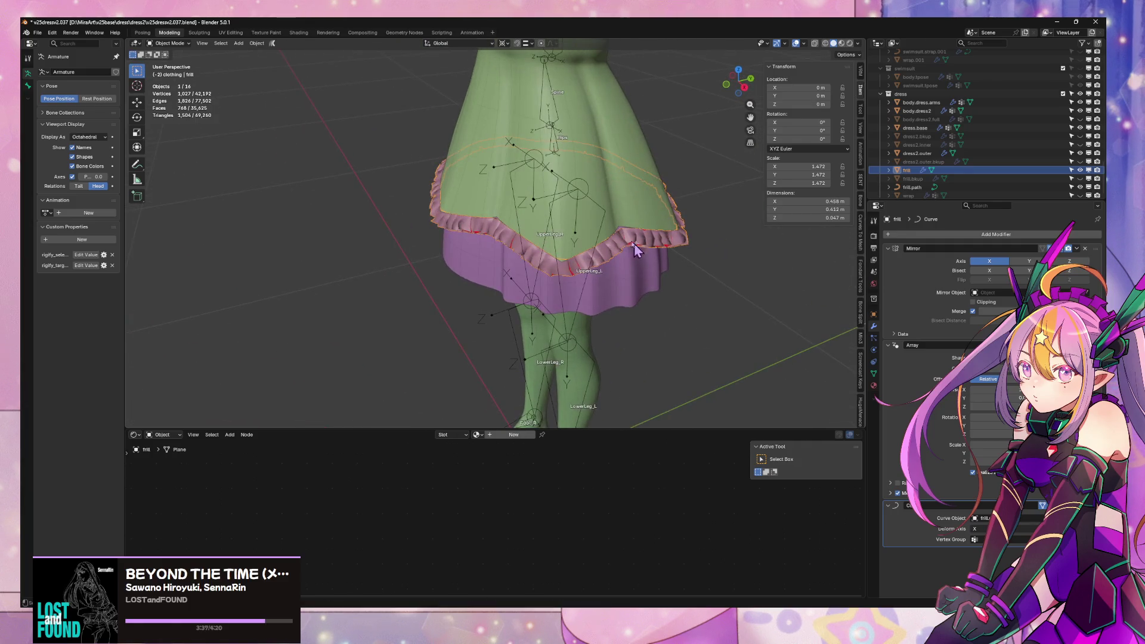
{"action": "key", "text": "ctrl+s"}
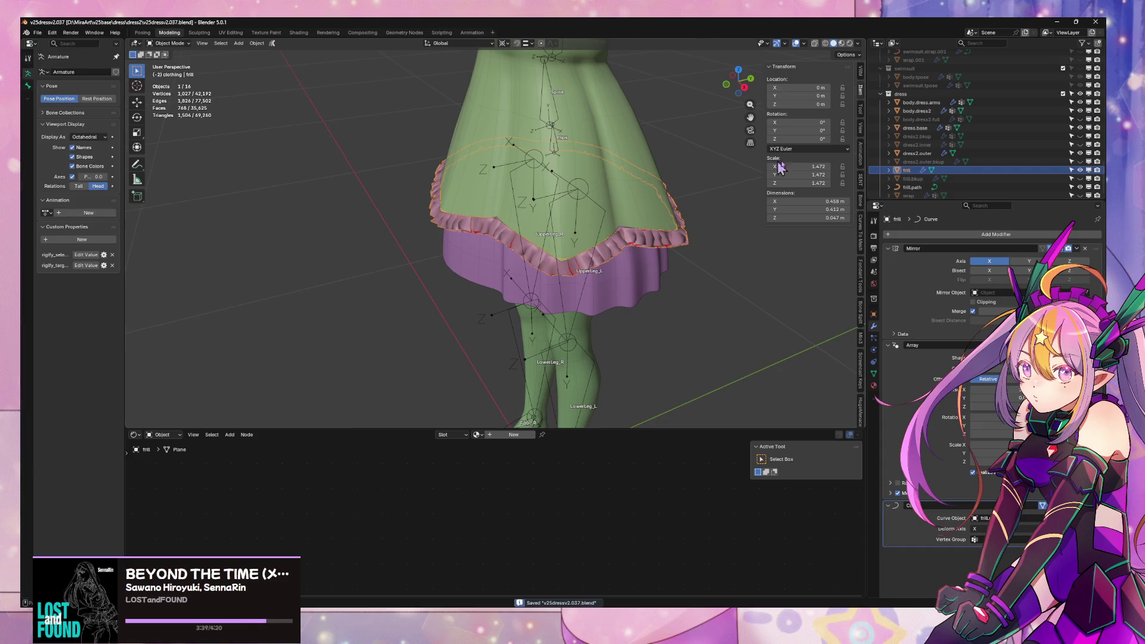
- Convert the frill object into a mesh
{"action": "right_click", "coordinate": [606, 262]}
{"action": "mouse_move", "coordinate": [605, 259]}
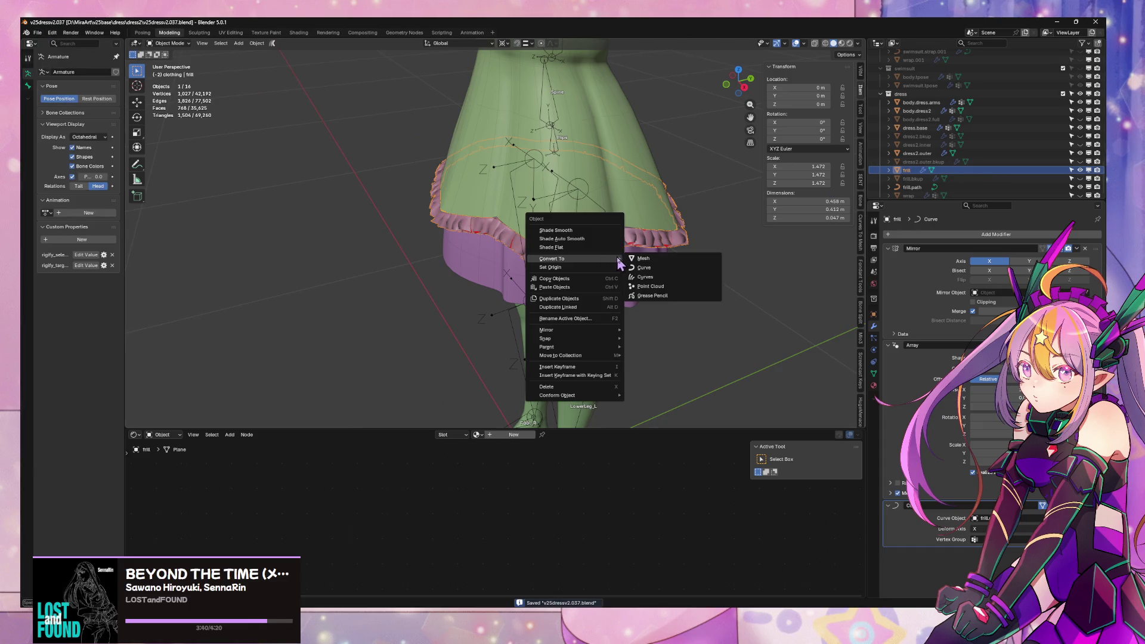
{"action": "left_click", "coordinate": [654, 264]}
{"action": "scroll", "coordinate": [596, 232], "scroll_direction": "up", "scroll_amount": 4}
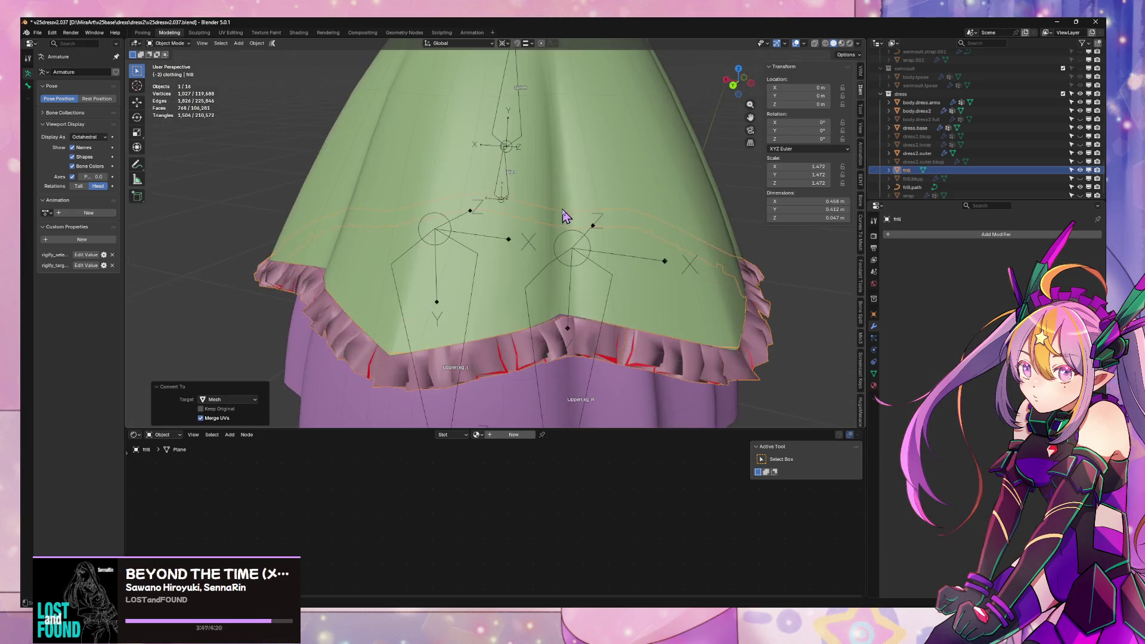
{"action": "scroll", "coordinate": [611, 246], "scroll_direction": "up", "scroll_amount": 3}
- Bridge the two edge loops at the frill's open seam and dissolve the stray bridge edges
{"action": "key", "text": "Tab"}
{"action": "left_click", "coordinate": [600, 211]}
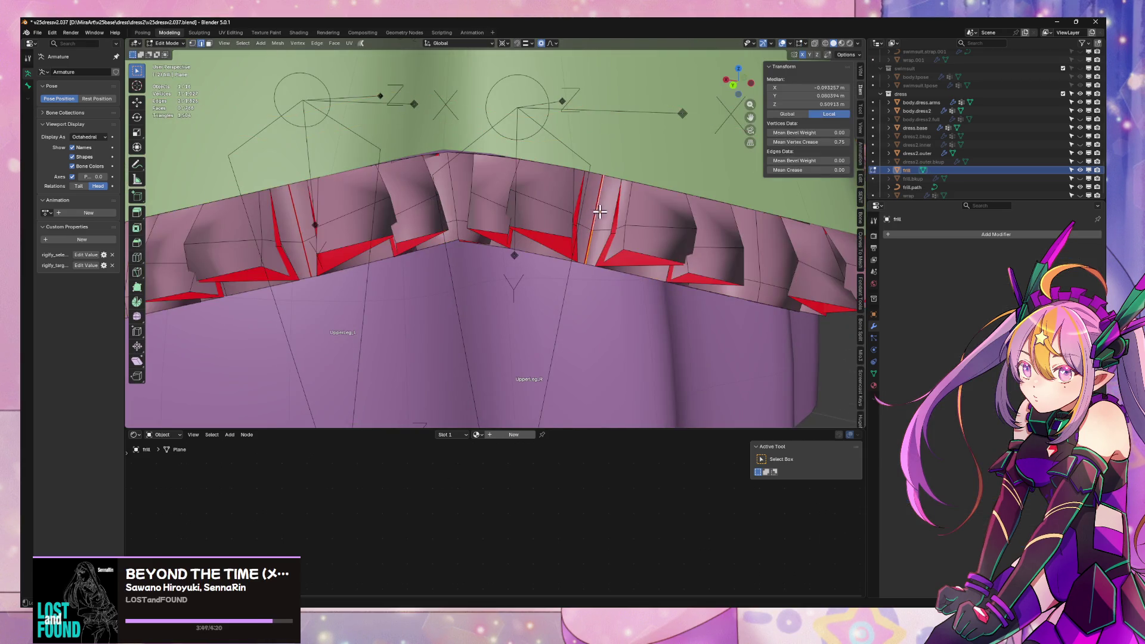
{"action": "left_click", "coordinate": [587, 215], "text": "shift"}
{"action": "key", "text": "ctrl+e"}
{"action": "left_click", "coordinate": [608, 220]}
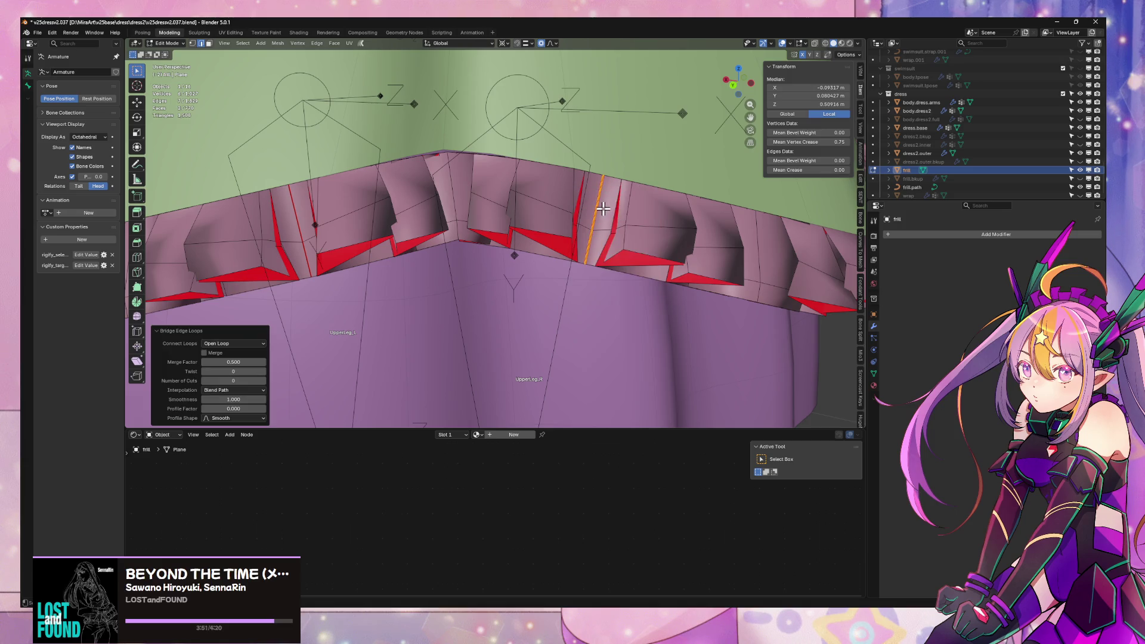
{"action": "scroll", "coordinate": [634, 222], "scroll_direction": "up", "scroll_amount": 5}
{"action": "scroll", "coordinate": [616, 227], "scroll_direction": "down", "scroll_amount": 5}
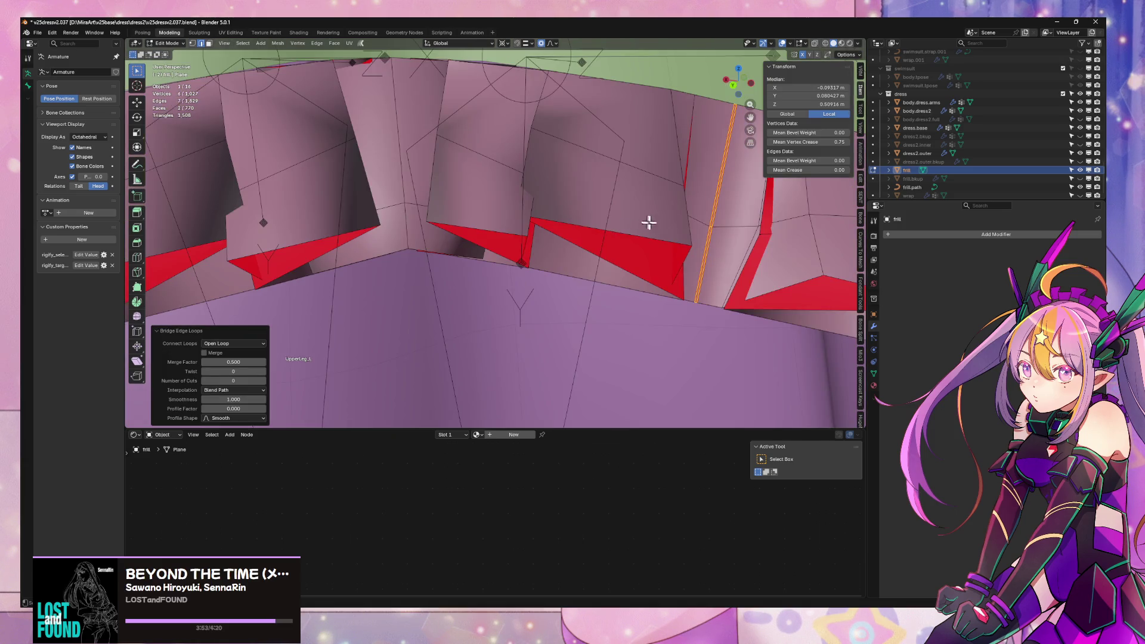
{"action": "key", "text": "ctrl+x"}
{"action": "scroll", "coordinate": [716, 205], "scroll_direction": "down", "scroll_amount": 8}
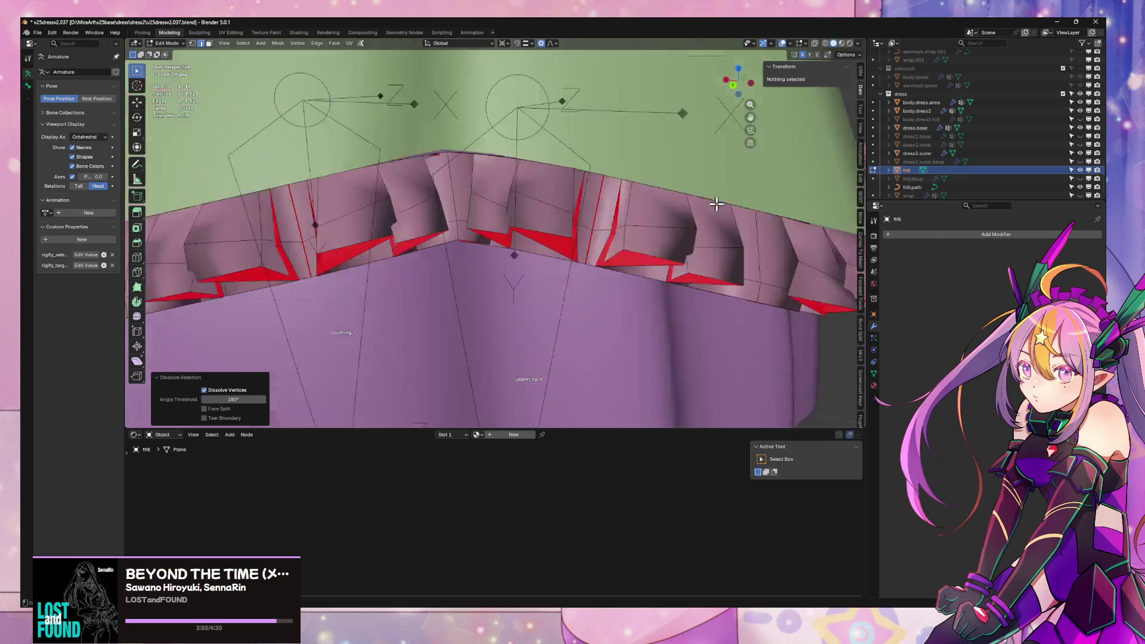
{"action": "scroll", "coordinate": [667, 200], "scroll_direction": "up", "scroll_amount": 2}
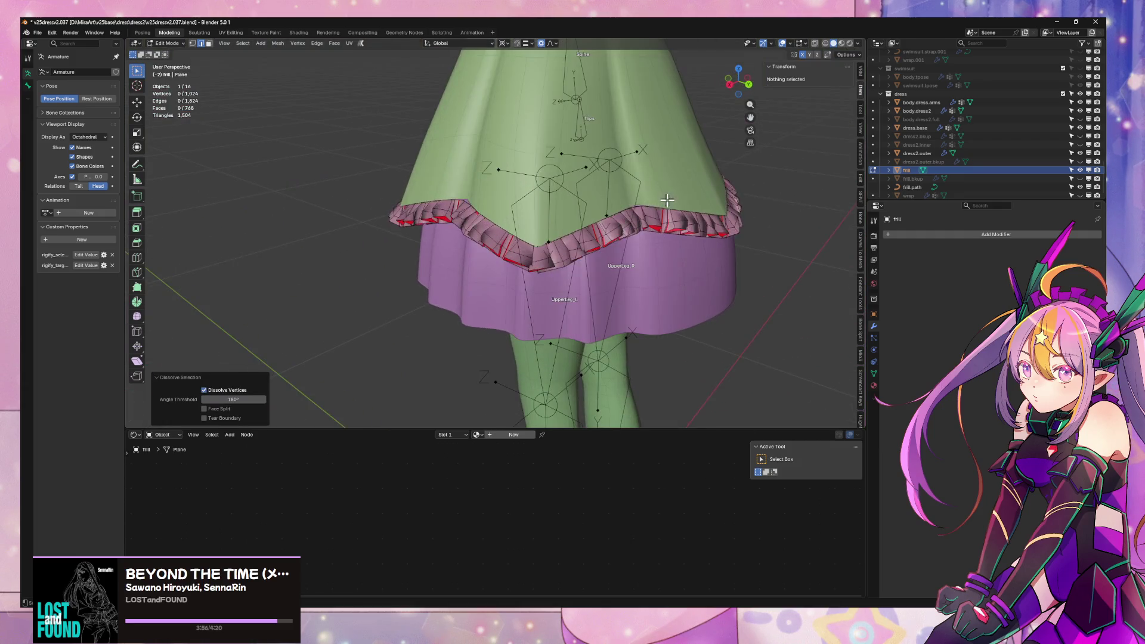
{"action": "key", "text": "Tab"}
- Lower the frill slightly along Z and select dress2.outer together with the frill
{"action": "key", "text": "g"}
{"action": "key", "text": "z"}
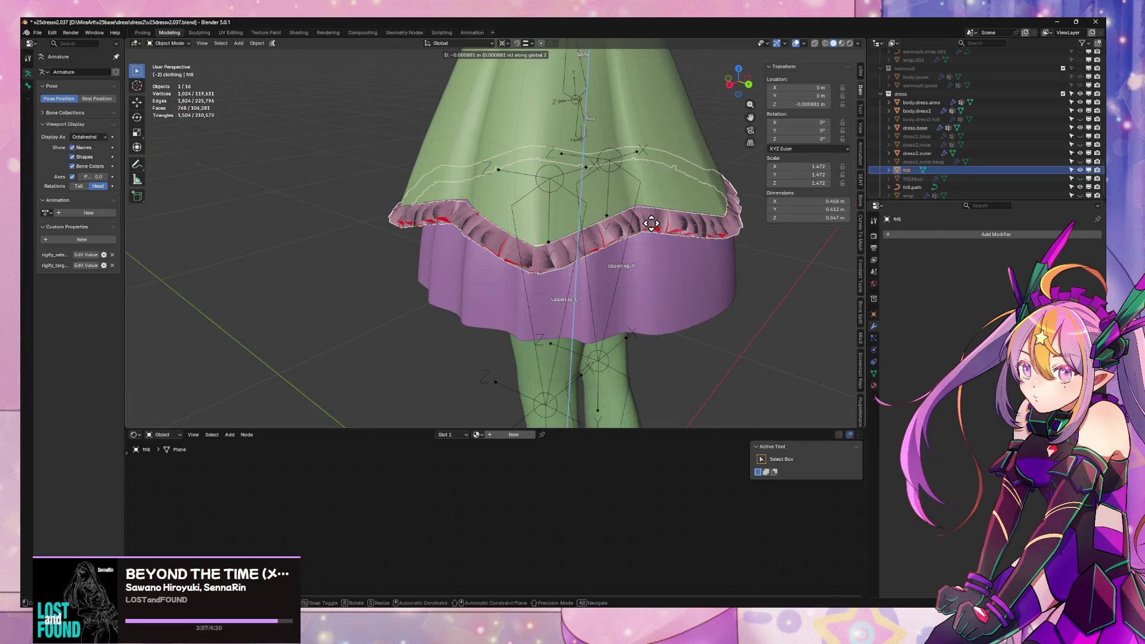
{"action": "left_click", "coordinate": [653, 224]}
{"action": "key", "text": "s"}
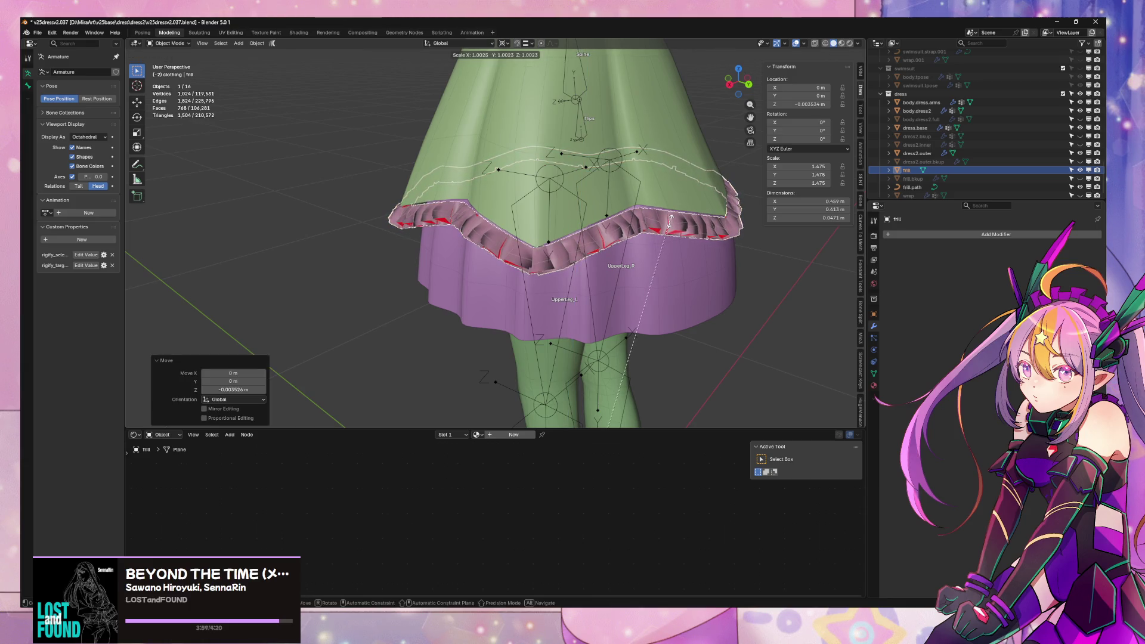
{"action": "key", "text": "Escape"}
{"action": "key", "text": "Tab"}
{"action": "mouse_move", "coordinate": [673, 228]}
{"action": "middle_mouse_down"}
{"action": "mouse_move", "coordinate": [723, 238]}
{"action": "mouse_move", "coordinate": [723, 221]}
{"action": "middle_mouse_up"}
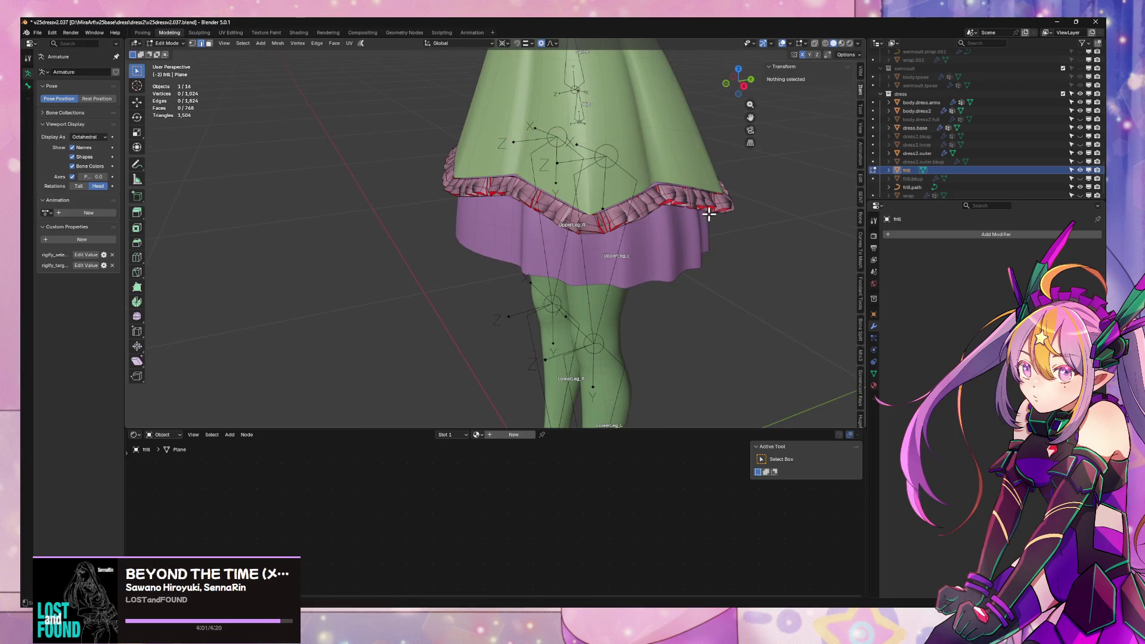
{"action": "key", "text": "Tab"}
{"action": "left_click", "coordinate": [671, 145], "text": "shift"}
{"action": "left_click", "coordinate": [685, 173], "text": "shift"}
- Join the frill into dress2.outer and enter Edit Mode on the combined mesh
{"action": "left_click", "coordinate": [695, 170], "text": "shift"}
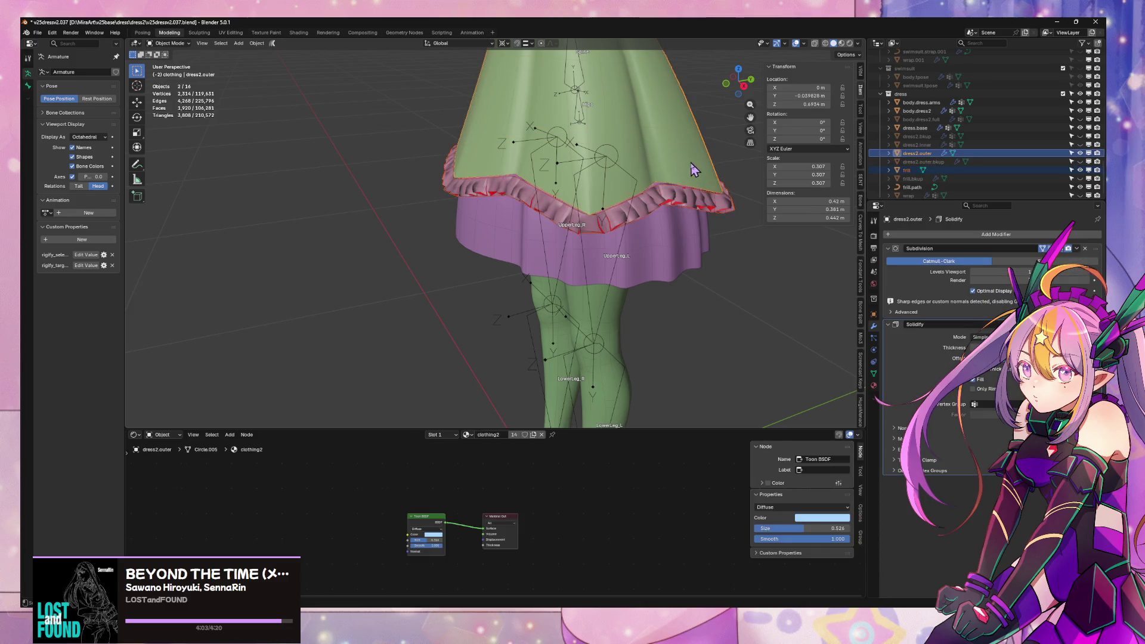
{"action": "key", "text": "ctrl+j"}
{"action": "scroll", "coordinate": [657, 196], "scroll_direction": "up", "scroll_amount": 5}
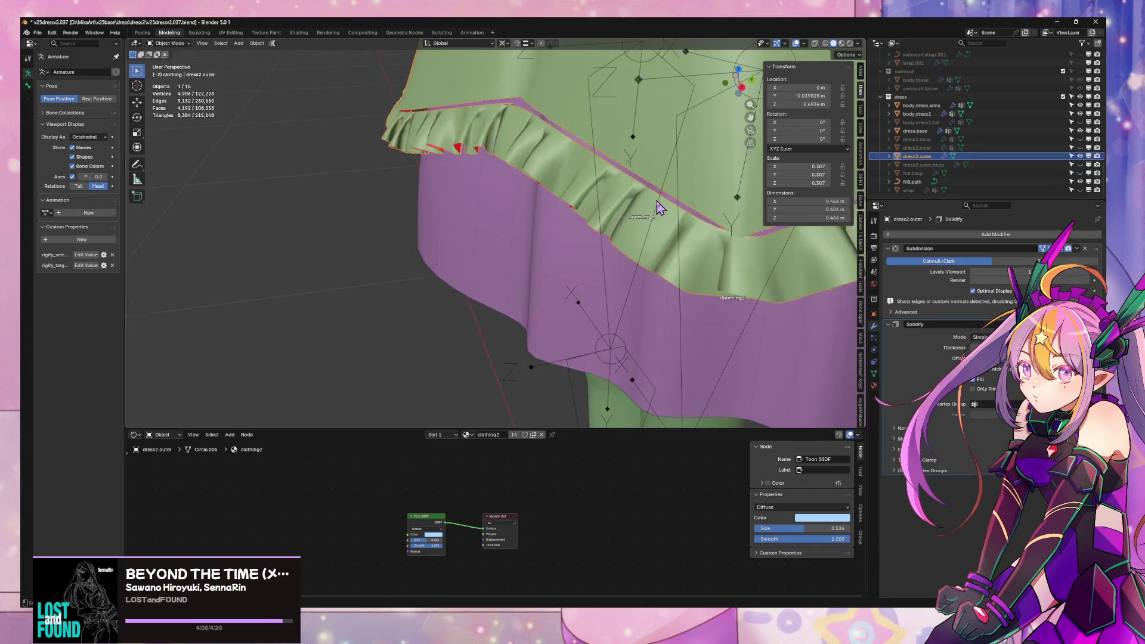
{"action": "key", "text": "Tab"}
- Select the whole linked frill piece and lower it slightly along Z
{"action": "mouse_move", "coordinate": [635, 218]}
{"action": "middle_mouse_down"}
{"action": "mouse_move", "coordinate": [626, 204]}
{"action": "mouse_move", "coordinate": [638, 183]}
{"action": "middle_mouse_up"}
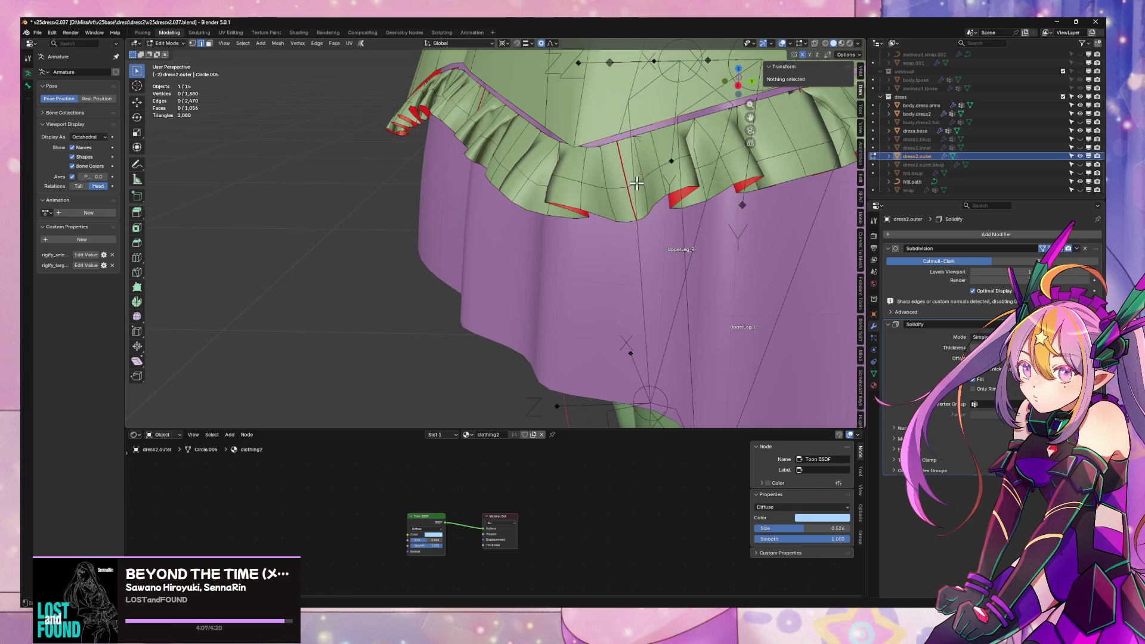
{"action": "left_click", "coordinate": [576, 184]}
{"action": "key", "text": "ctrl+l"}
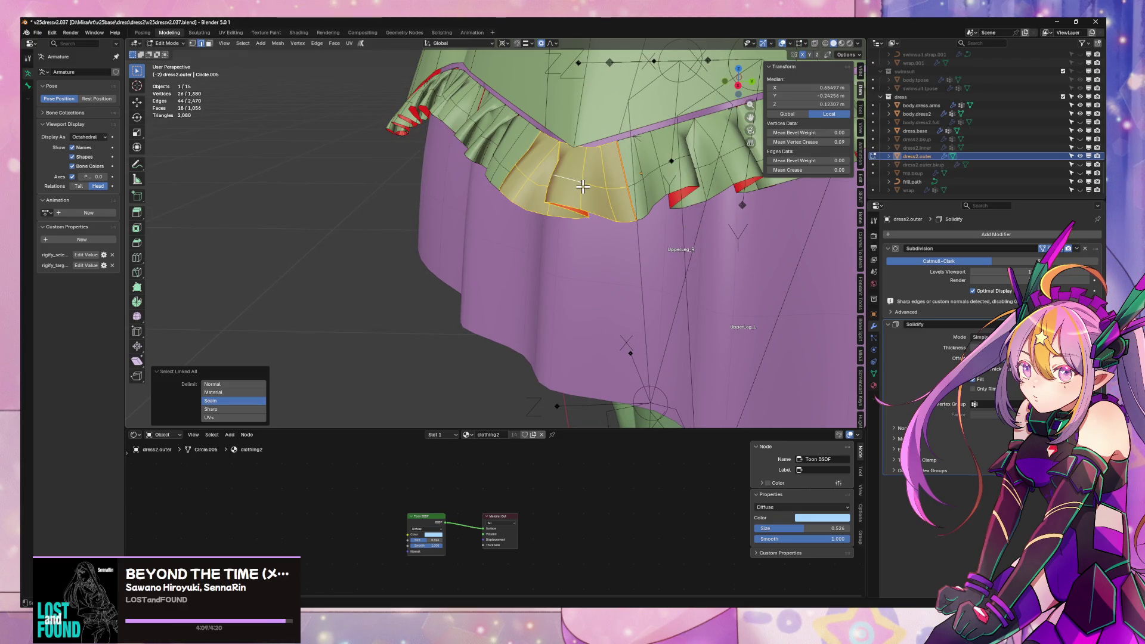
{"action": "left_click", "coordinate": [235, 384]}
{"action": "key", "text": "g"}
{"action": "key", "text": "z"}
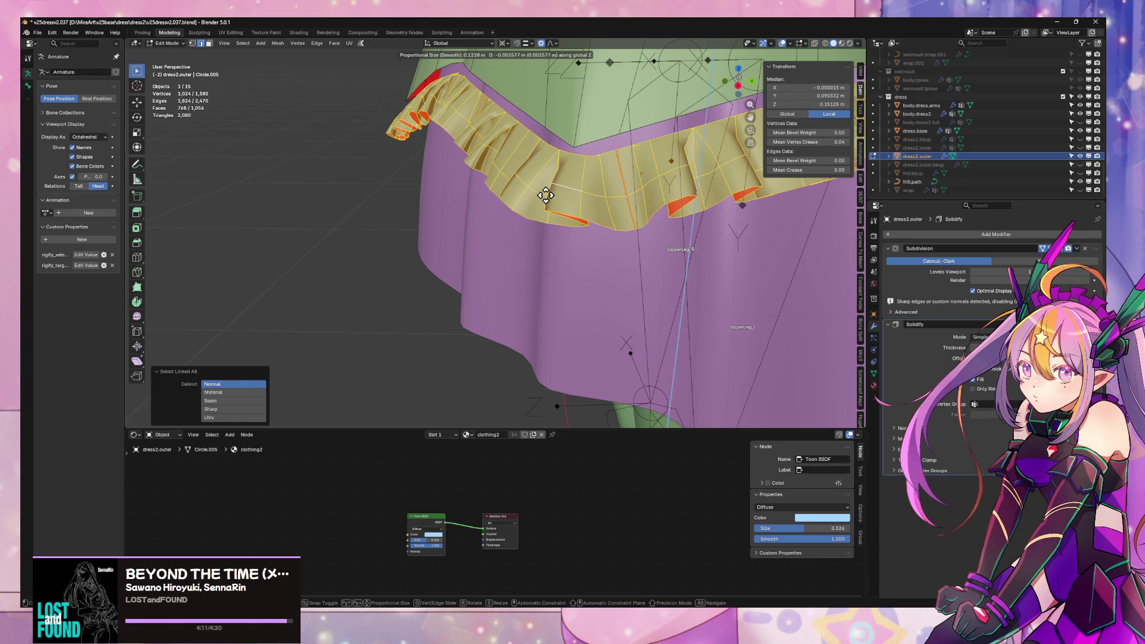
{"action": "left_click", "coordinate": [544, 194]}
{"action": "mouse_move", "coordinate": [545, 194]}
{"action": "middle_mouse_down"}
{"action": "mouse_move", "coordinate": [703, 166]}
{"action": "mouse_move", "coordinate": [767, 172]}
{"action": "mouse_move", "coordinate": [759, 158]}
{"action": "mouse_move", "coordinate": [724, 179]}
{"action": "mouse_move", "coordinate": [656, 172]}
{"action": "middle_mouse_up"}
- Try bridging the frill's top edge loop with the selected loop, then undo the faulty bridge
{"action": "left_click", "coordinate": [545, 118], "text": "alt+shift"}
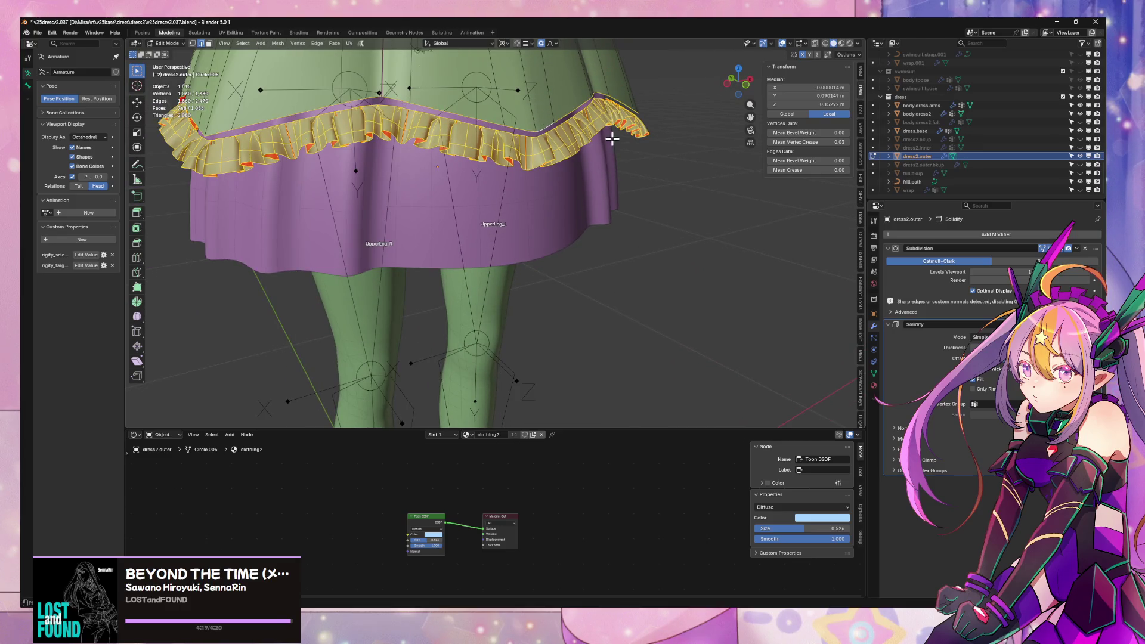
{"action": "right_click", "coordinate": [673, 202]}
{"action": "mouse_move", "coordinate": [674, 200]}
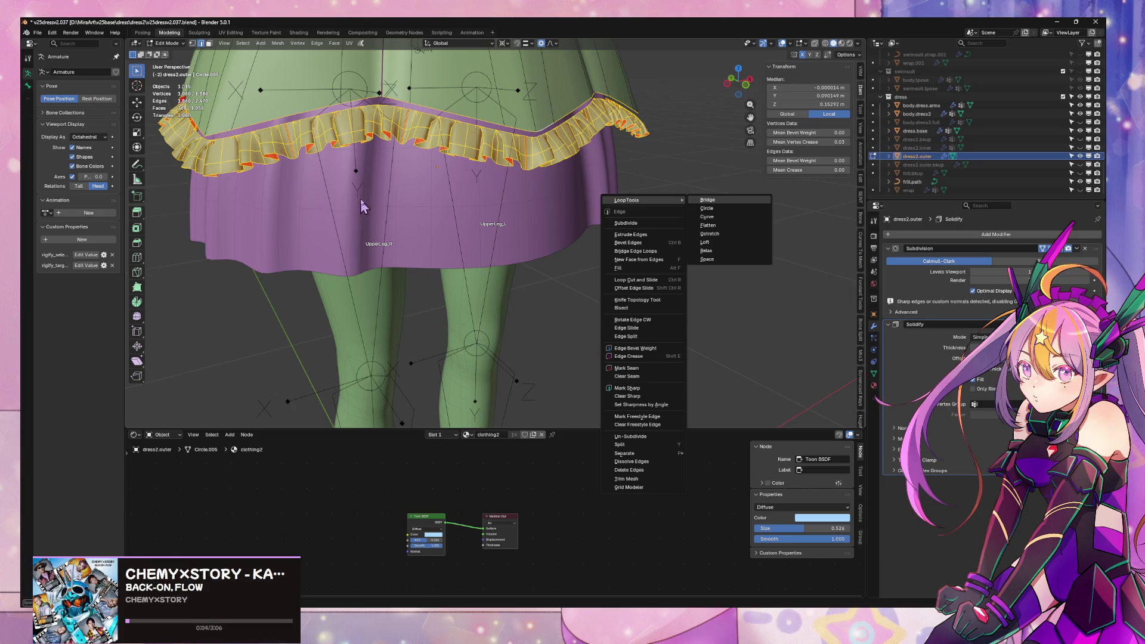
{"action": "key", "text": "Return"}
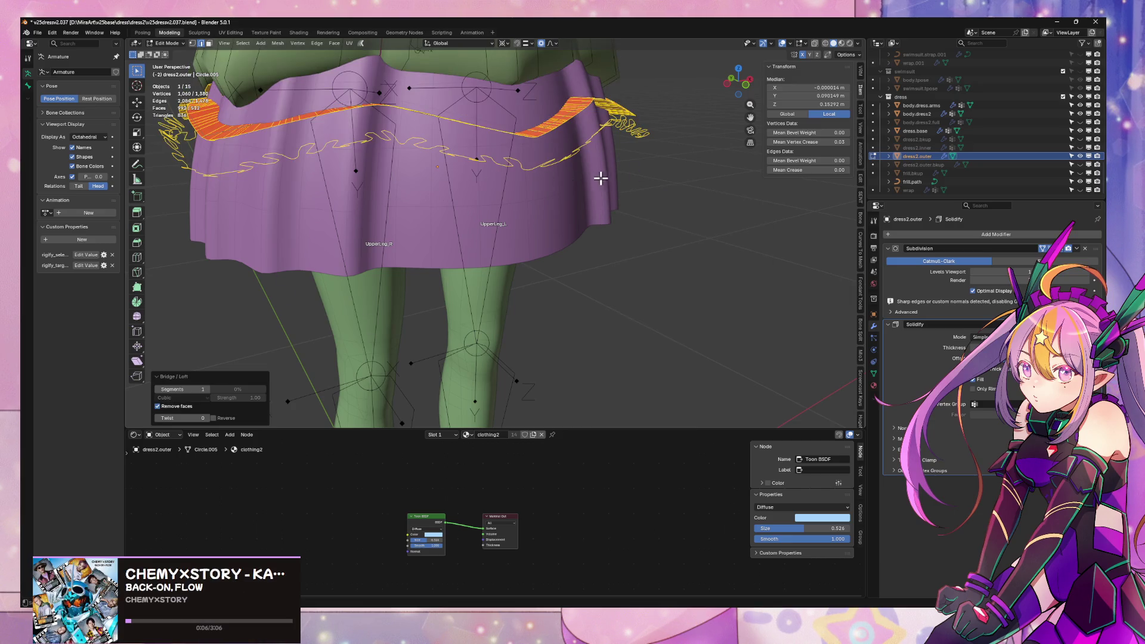
{"action": "mouse_move", "coordinate": [601, 178]}
{"action": "middle_mouse_down"}
{"action": "mouse_move", "coordinate": [511, 214]}
{"action": "mouse_move", "coordinate": [473, 187]}
{"action": "mouse_move", "coordinate": [564, 208]}
{"action": "middle_mouse_up"}
{"action": "key", "text": "ctrl+z"}
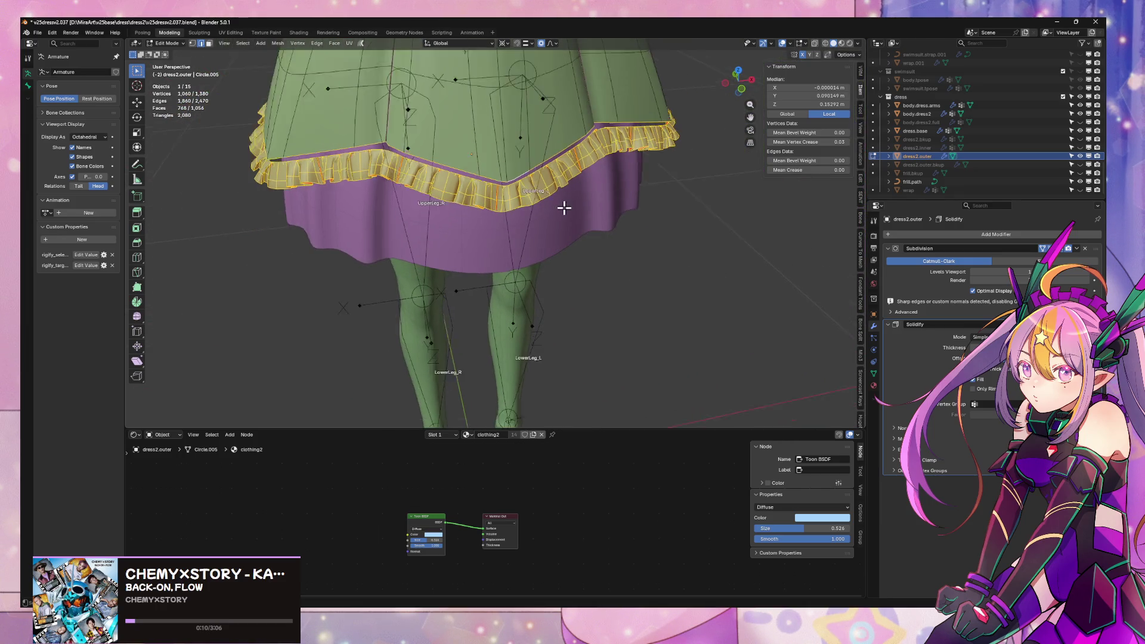
- Recalculate the whole skirt's normals outward, and try a merge by distance, then undo it
{"action": "scroll", "coordinate": [564, 207], "scroll_direction": "down", "scroll_amount": 2}
{"action": "key", "text": "a"}
{"action": "key", "text": "alt+n"}
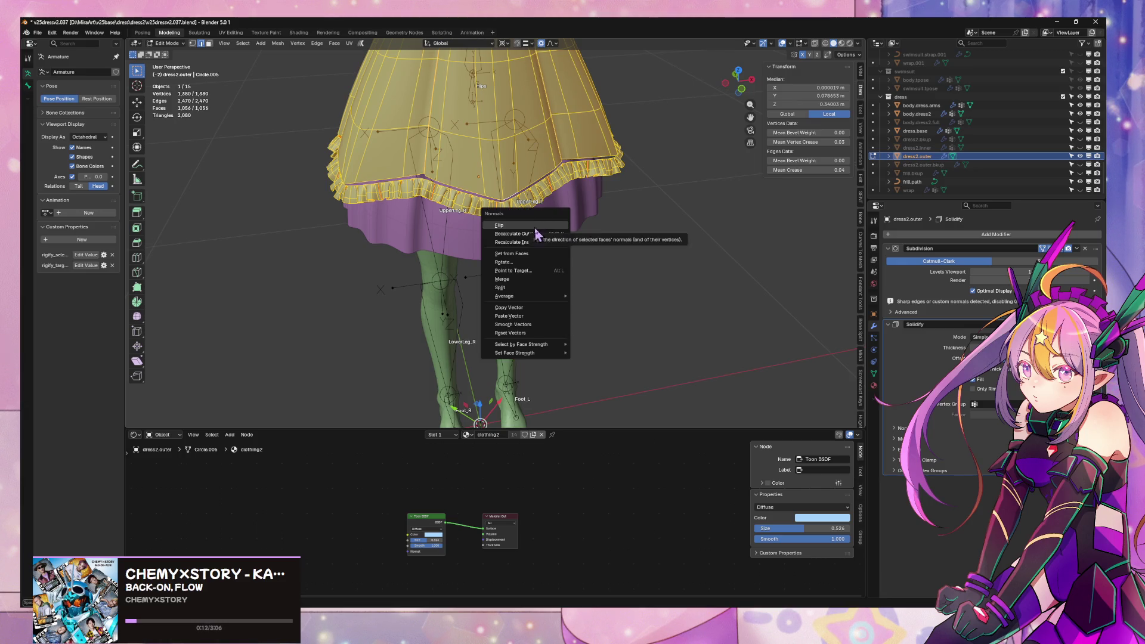
{"action": "left_click", "coordinate": [529, 235]}
{"action": "scroll", "coordinate": [540, 213], "scroll_direction": "up", "scroll_amount": 3}
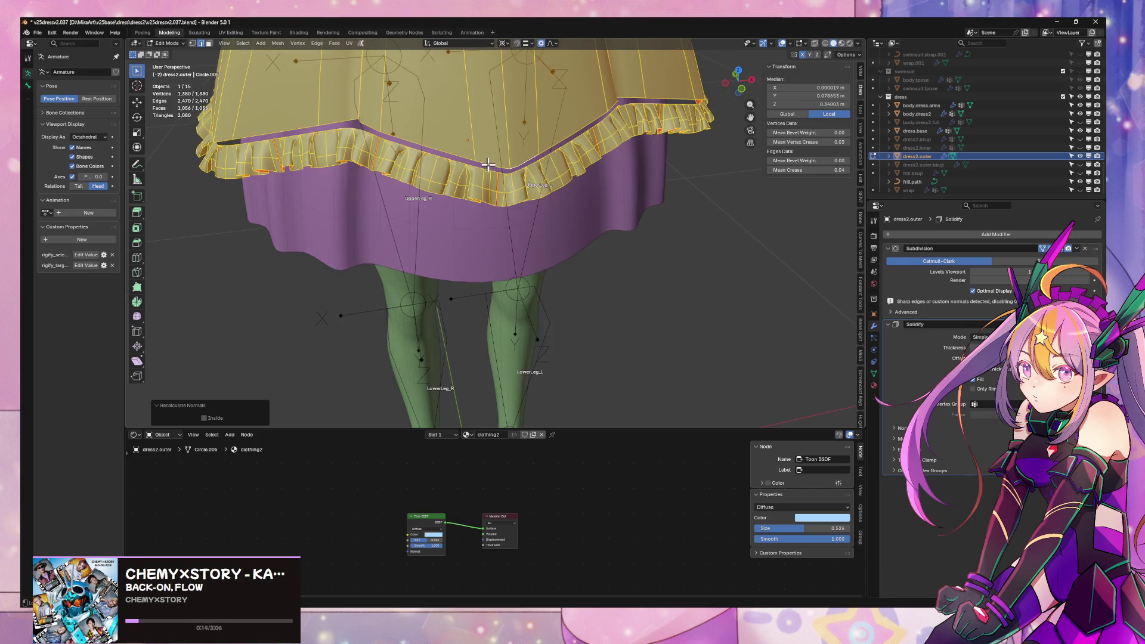
{"action": "key", "text": "m"}
{"action": "left_click", "coordinate": [594, 299]}
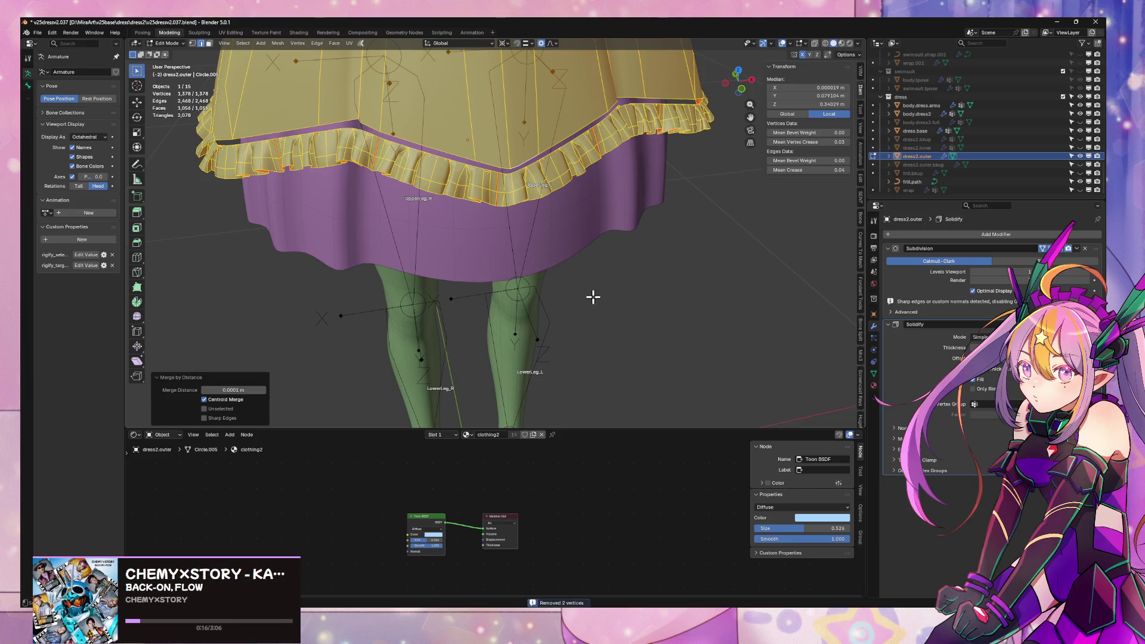
{"action": "key", "text": "ctrl+z"}
- Select the full edge loop along the frill's top edge
{"action": "mouse_move", "coordinate": [606, 223]}
{"action": "middle_mouse_down"}
{"action": "mouse_move", "coordinate": [554, 209]}
{"action": "mouse_move", "coordinate": [464, 212]}
{"action": "mouse_move", "coordinate": [455, 199]}
{"action": "mouse_move", "coordinate": [525, 191]}
{"action": "mouse_move", "coordinate": [526, 202]}
{"action": "mouse_move", "coordinate": [503, 193]}
{"action": "middle_mouse_up"}
{"action": "left_click", "coordinate": [410, 139], "text": "alt"}
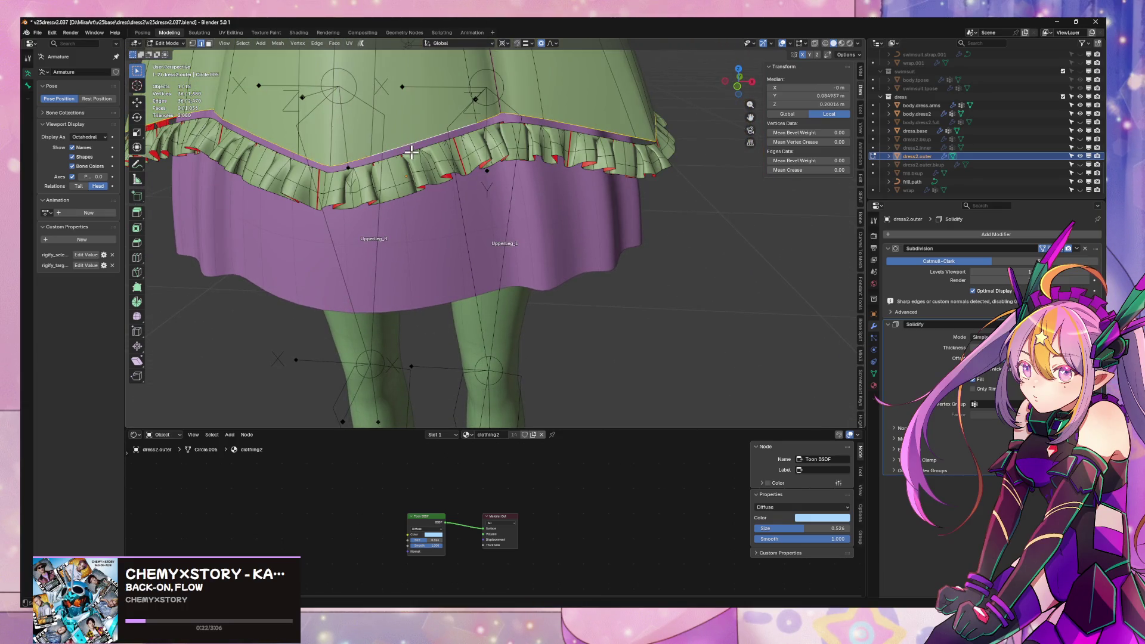
{"action": "left_click", "coordinate": [411, 153], "text": "alt"}
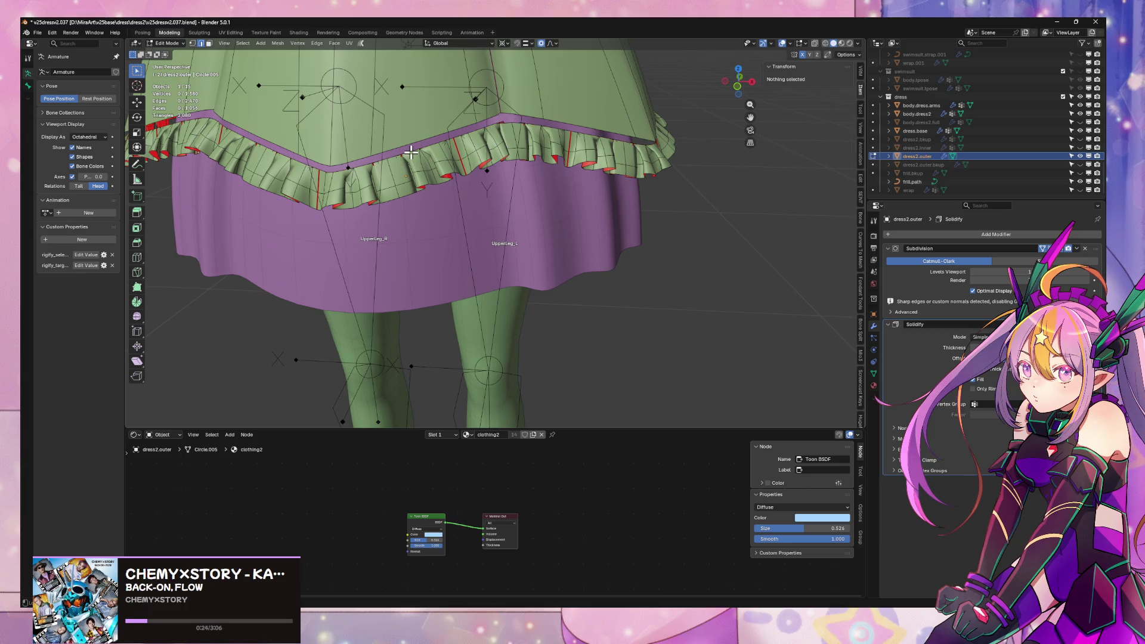
- Add the second top edge loop and bridge both loops with LoopTools Bridge
{"action": "left_click", "coordinate": [405, 140], "text": "alt+shift"}
{"action": "middle_click_drag", "start_coordinate": [468, 145], "coordinate": [503, 135]}
{"action": "key", "text": "ctrl+e"}
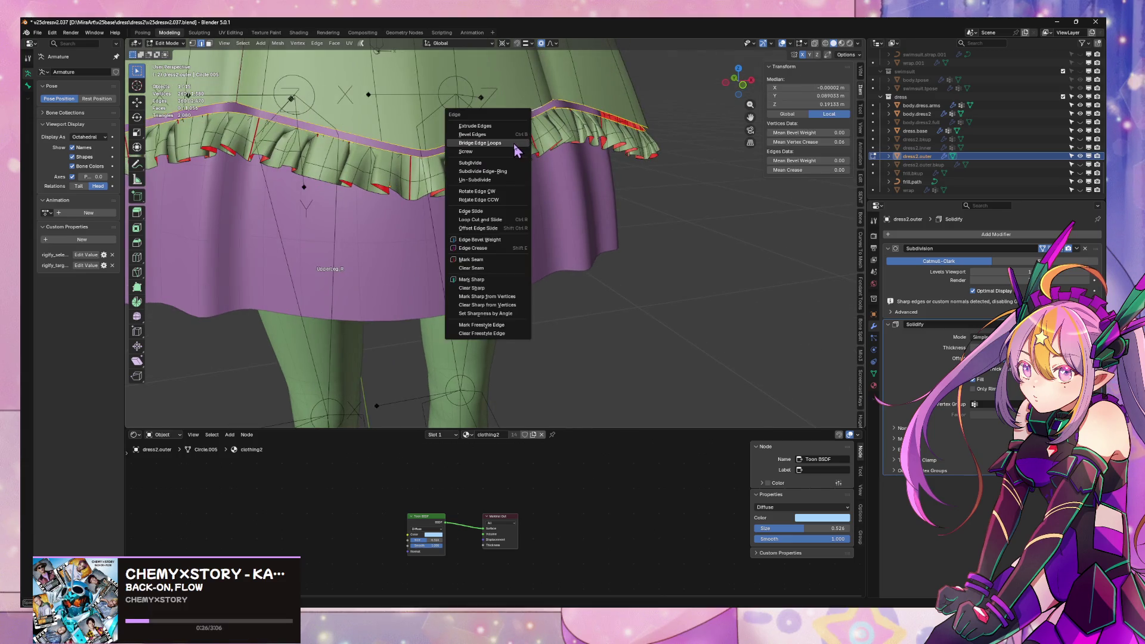
{"action": "key", "text": "Escape"}
{"action": "right_click", "coordinate": [517, 149]}
{"action": "mouse_move", "coordinate": [525, 145]}
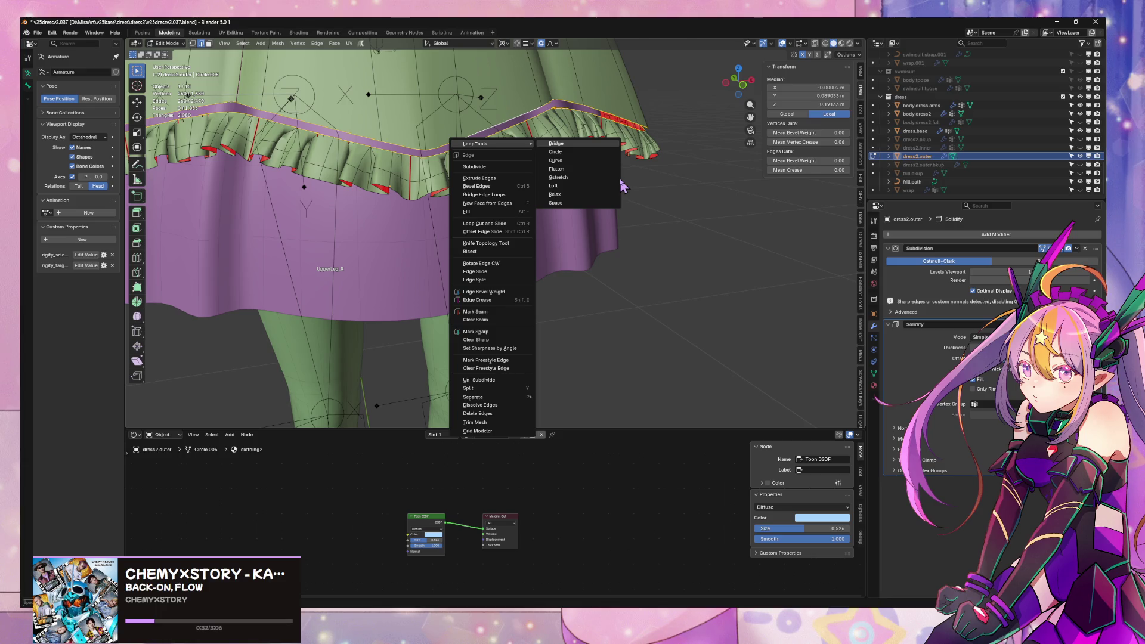
{"action": "left_click", "coordinate": [555, 144]}
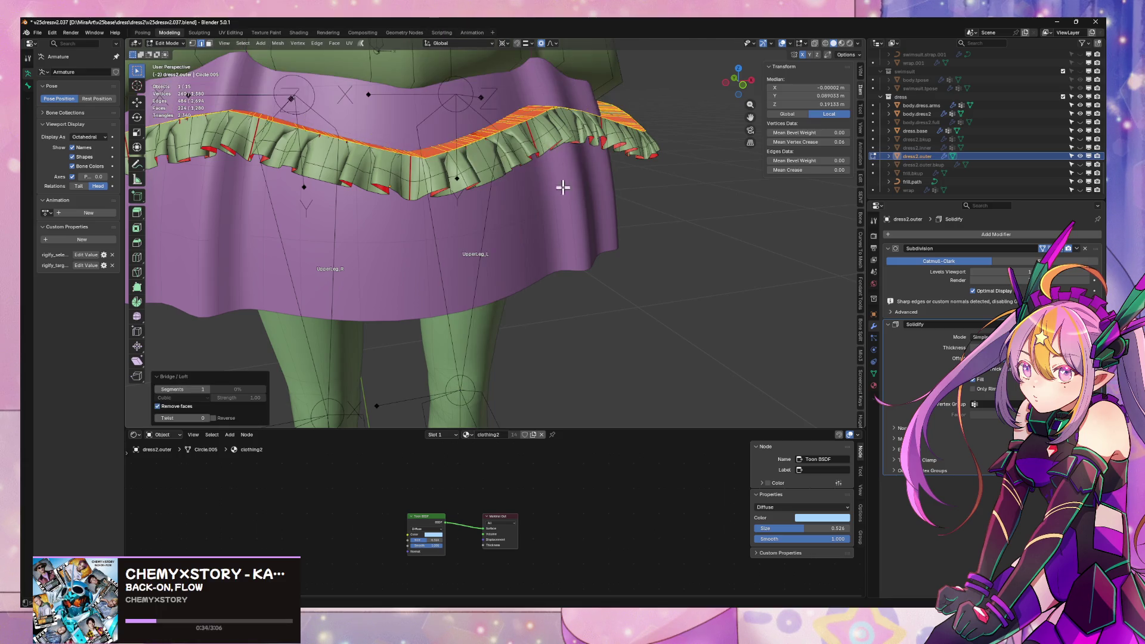
- Inspect the bridged band from several angles, then undo the bridge
{"action": "middle_click_drag", "start_coordinate": [507, 149], "coordinate": [424, 178]}
{"action": "mouse_move", "coordinate": [428, 158]}
{"action": "middle_mouse_down"}
{"action": "mouse_move", "coordinate": [619, 125]}
{"action": "mouse_move", "coordinate": [659, 141]}
{"action": "mouse_move", "coordinate": [614, 225]}
{"action": "mouse_move", "coordinate": [606, 217]}
{"action": "mouse_move", "coordinate": [621, 192]}
{"action": "mouse_move", "coordinate": [647, 194]}
{"action": "mouse_move", "coordinate": [617, 179]}
{"action": "mouse_move", "coordinate": [596, 190]}
{"action": "middle_mouse_up"}
{"action": "scroll", "coordinate": [616, 129], "scroll_direction": "up", "scroll_amount": 3}
{"action": "key", "text": "ctrl+z"}
{"action": "scroll", "coordinate": [615, 204], "scroll_direction": "up", "scroll_amount": 3}
{"action": "scroll", "coordinate": [617, 203], "scroll_direction": "down", "scroll_amount": 2}
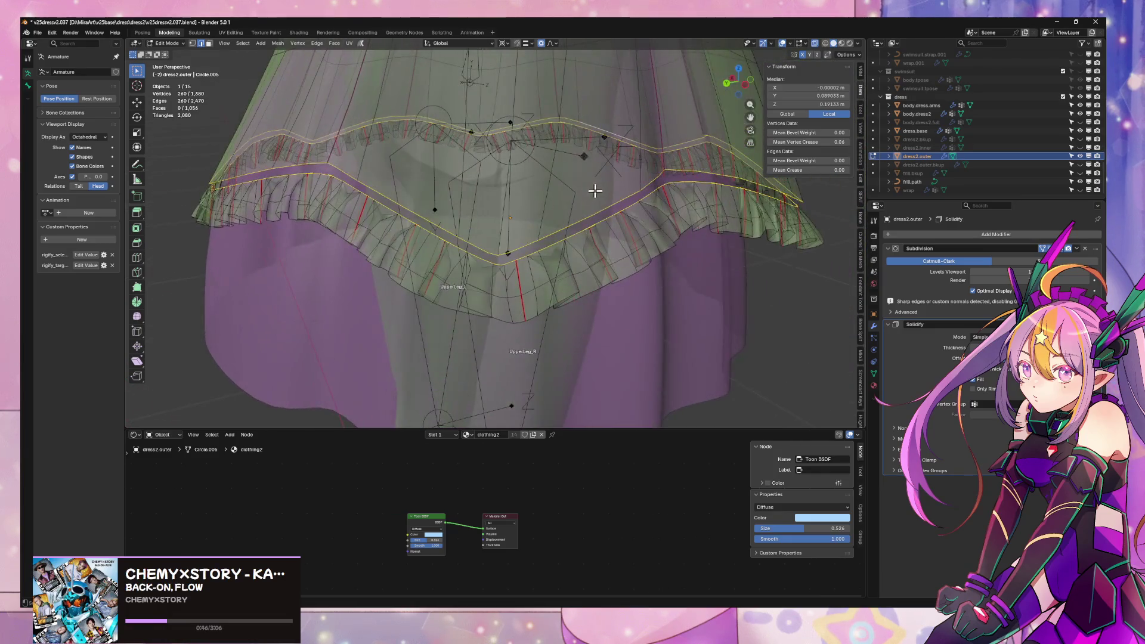
- Extrude the frill's top edge loop straight up along Z into a new strip
{"action": "key", "text": "e"}
{"action": "key", "text": "z"}
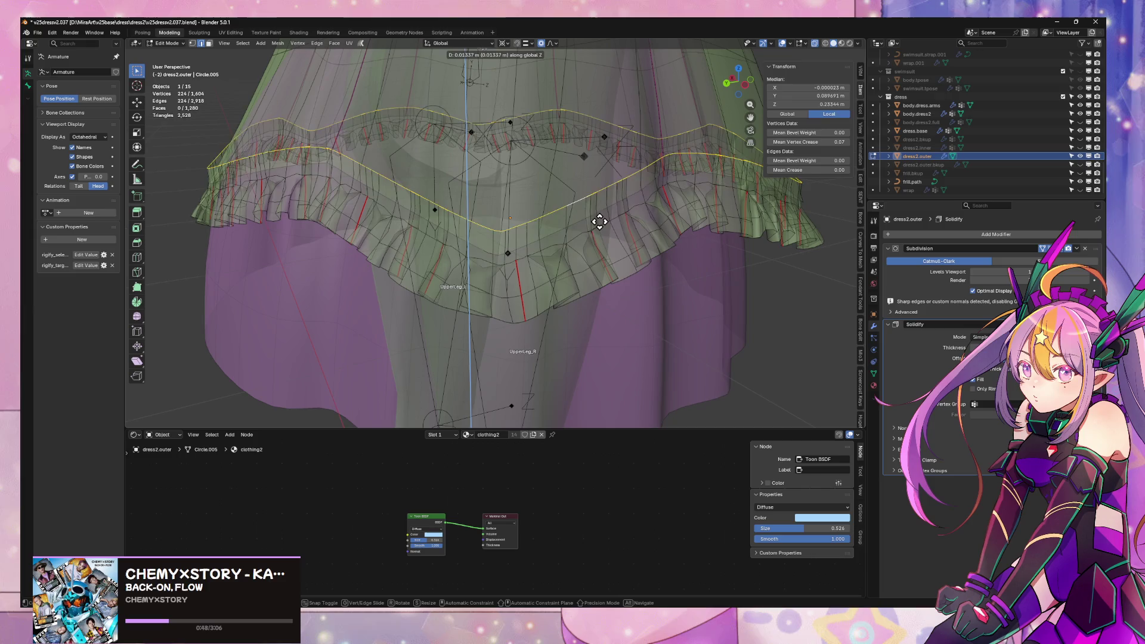
{"action": "left_click", "coordinate": [599, 229]}
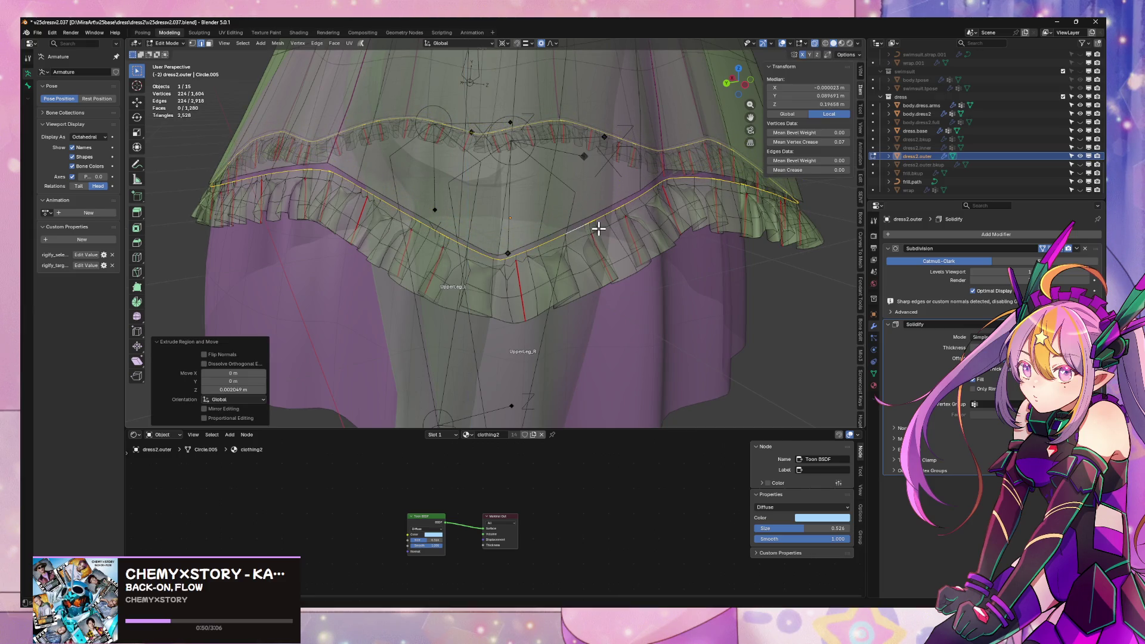
- Select both whole frill bands and lower them slightly along Z
{"action": "key", "text": "ctrl+l"}
{"action": "key", "text": "g"}
{"action": "key", "text": "z"}
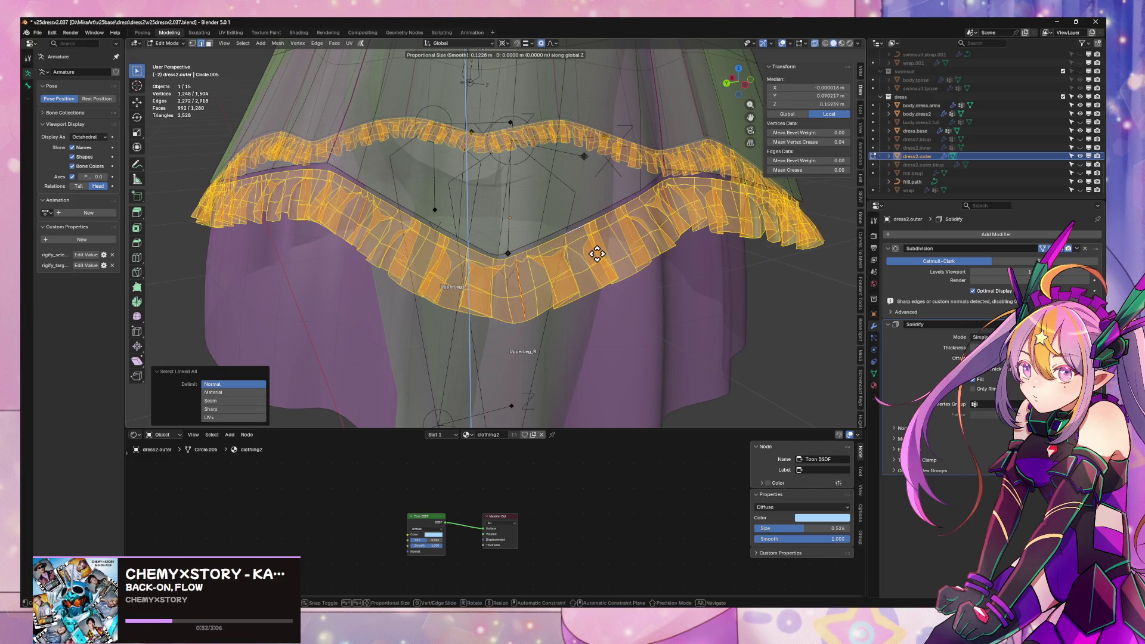
{"action": "left_click", "coordinate": [598, 253]}
- Scale the frill bands up by about 1.029 with proportional editing off, then exit Edit Mode
{"action": "key", "text": "s"}
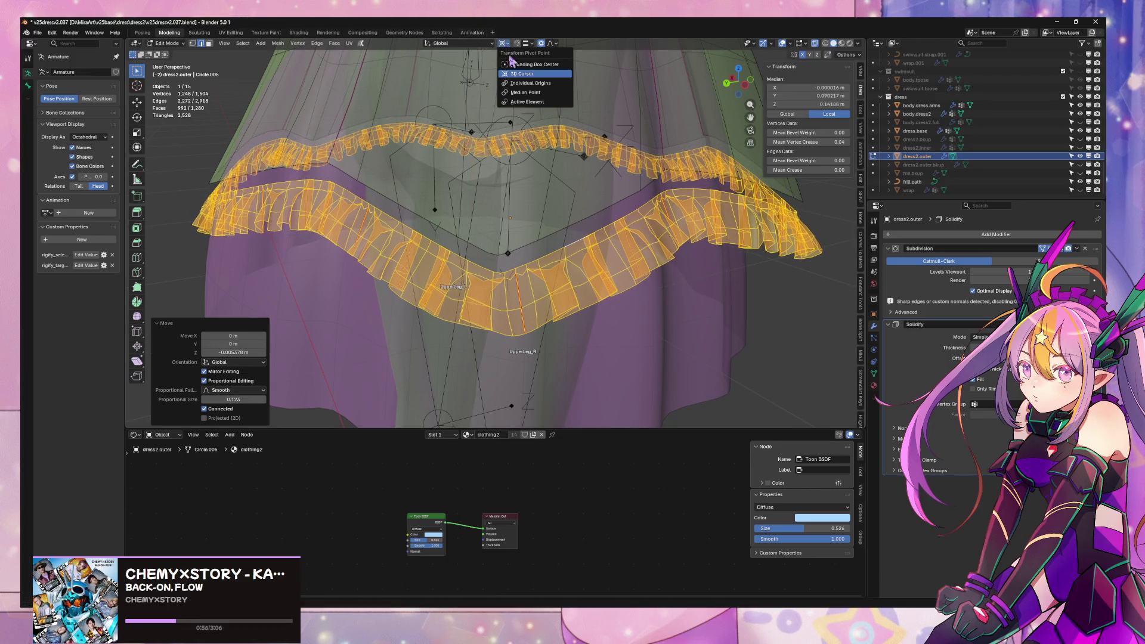
{"action": "key", "text": "Escape"}
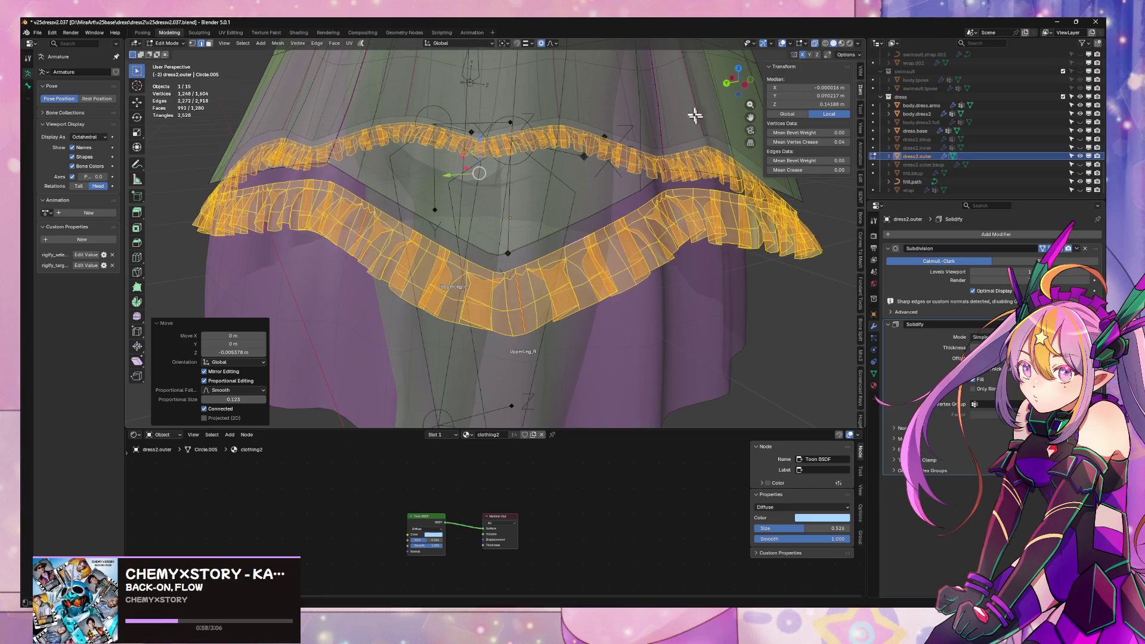
{"action": "key", "text": "s"}
{"action": "key", "text": "o"}
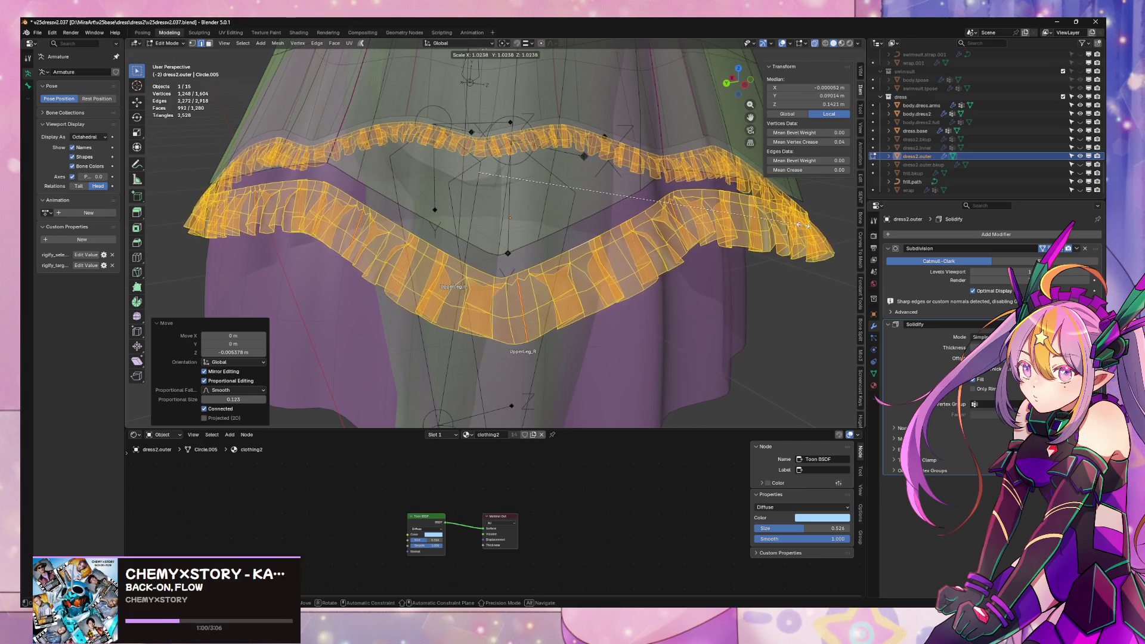
{"action": "left_click", "coordinate": [781, 259]}
{"action": "key", "text": "Tab"}
- Turn off X-ray, and bridge the edge loops at the band's top edge
{"action": "key", "text": "alt+z"}
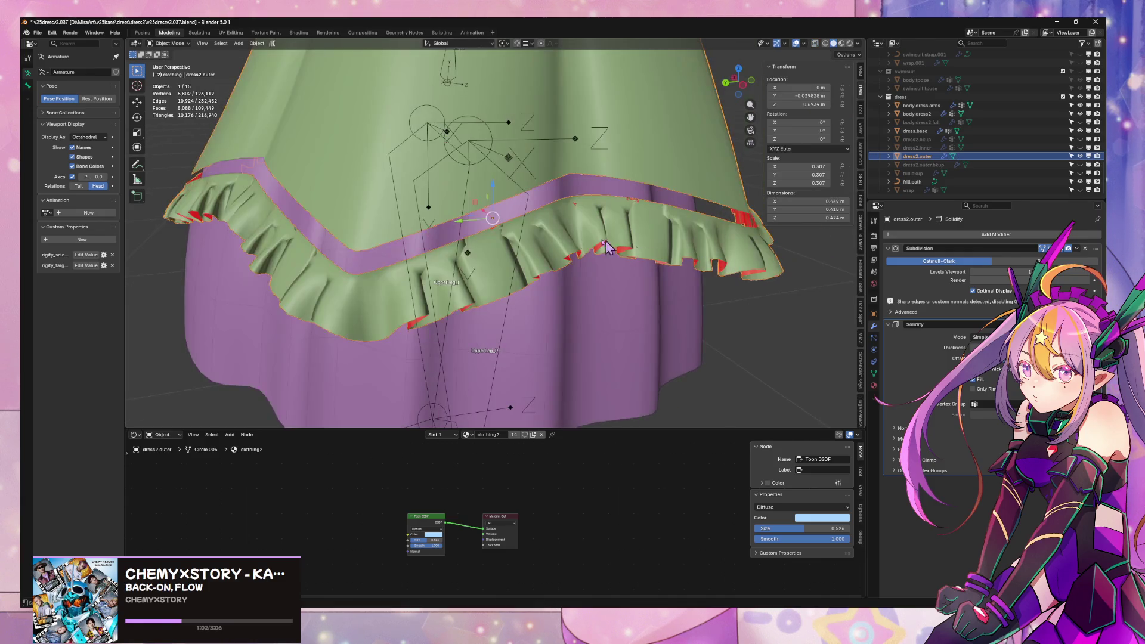
{"action": "mouse_move", "coordinate": [618, 221]}
{"action": "middle_mouse_down"}
{"action": "mouse_move", "coordinate": [618, 235]}
{"action": "mouse_move", "coordinate": [614, 218]}
{"action": "middle_mouse_up"}
{"action": "key", "text": "Tab"}
{"action": "left_click", "coordinate": [540, 196], "text": "alt"}
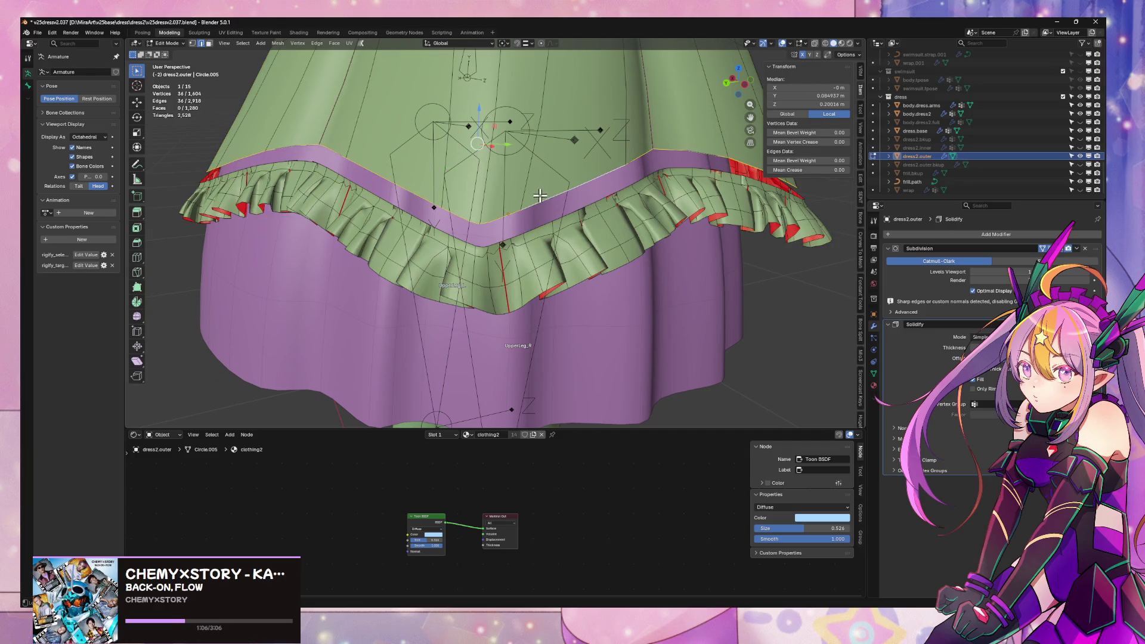
{"action": "key", "text": "ctrl+e"}
{"action": "left_click", "coordinate": [593, 231]}
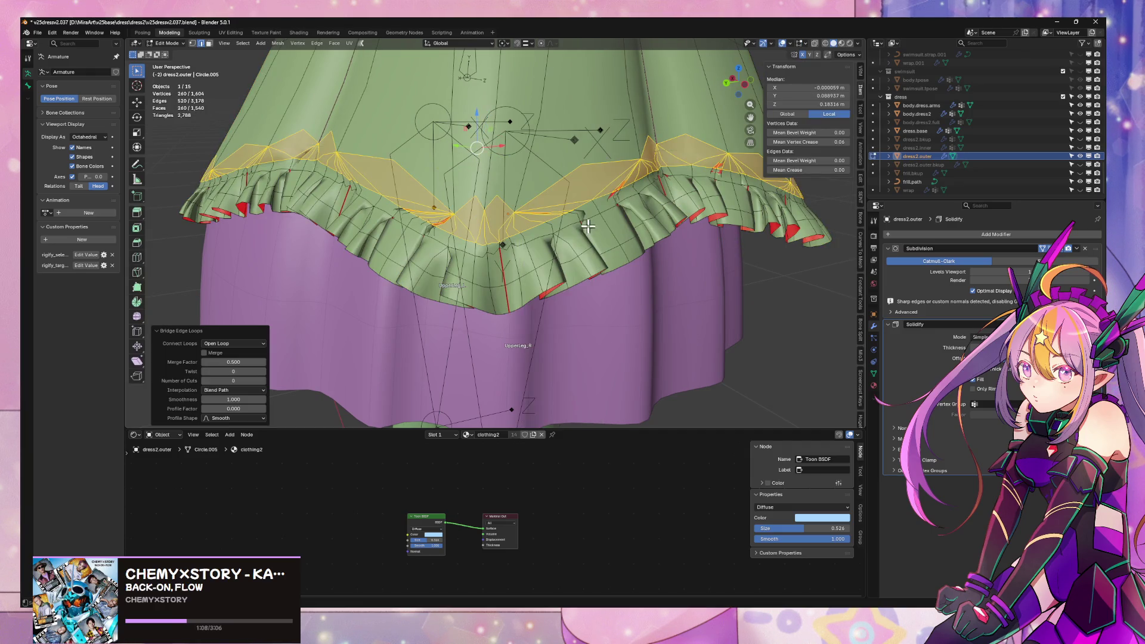
- Smooth the selected hem vertices using the operator search, then return to Object Mode
{"action": "scroll", "coordinate": [594, 233], "scroll_direction": "down", "scroll_amount": 3}
{"action": "middle_click_drag", "start_coordinate": [594, 234], "coordinate": [717, 234]}
{"action": "scroll", "coordinate": [722, 232], "scroll_direction": "up", "scroll_amount": 5}
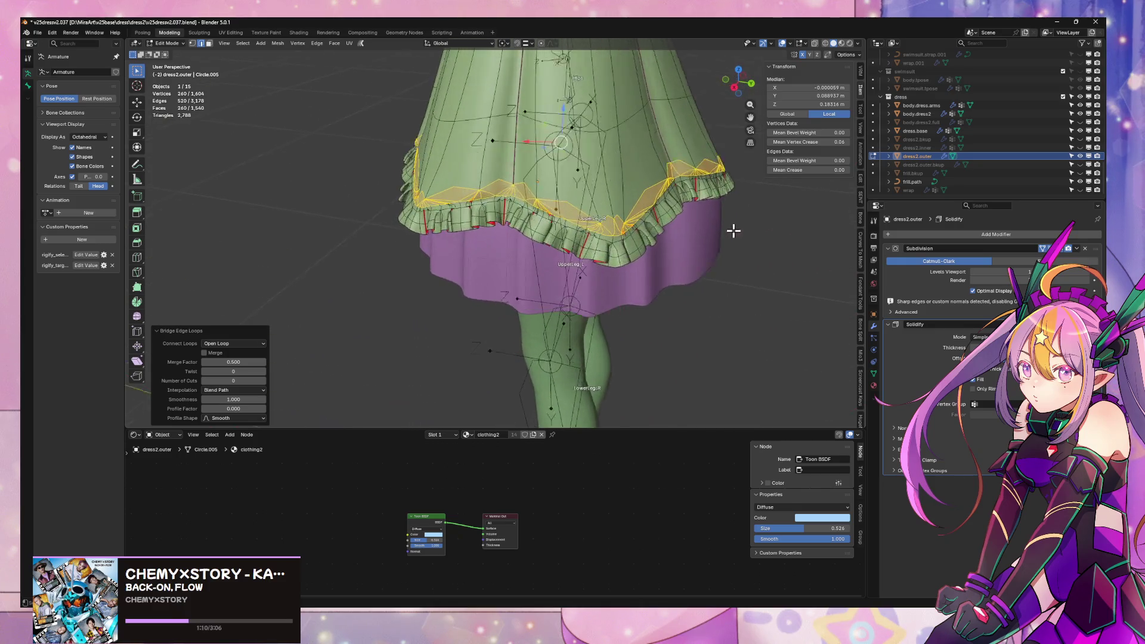
{"action": "key", "text": "F3"}
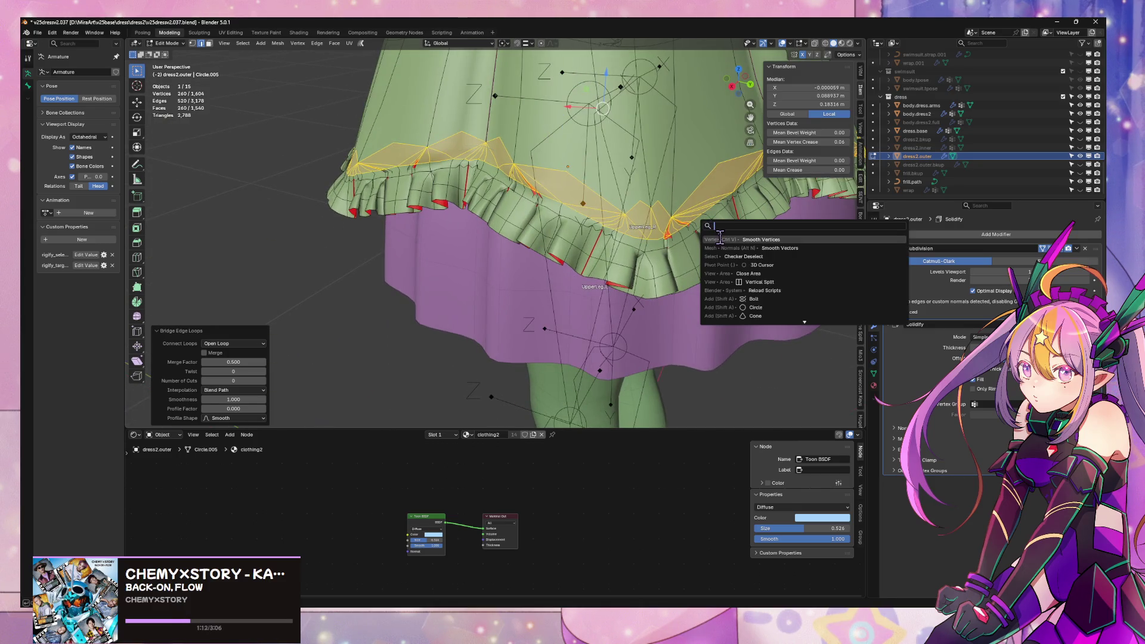
{"action": "left_click", "coordinate": [720, 239]}
{"action": "scroll", "coordinate": [720, 236], "scroll_direction": "down", "scroll_amount": 3}
{"action": "middle_click_drag", "start_coordinate": [720, 235], "coordinate": [578, 227]}
{"action": "key", "text": "Tab"}
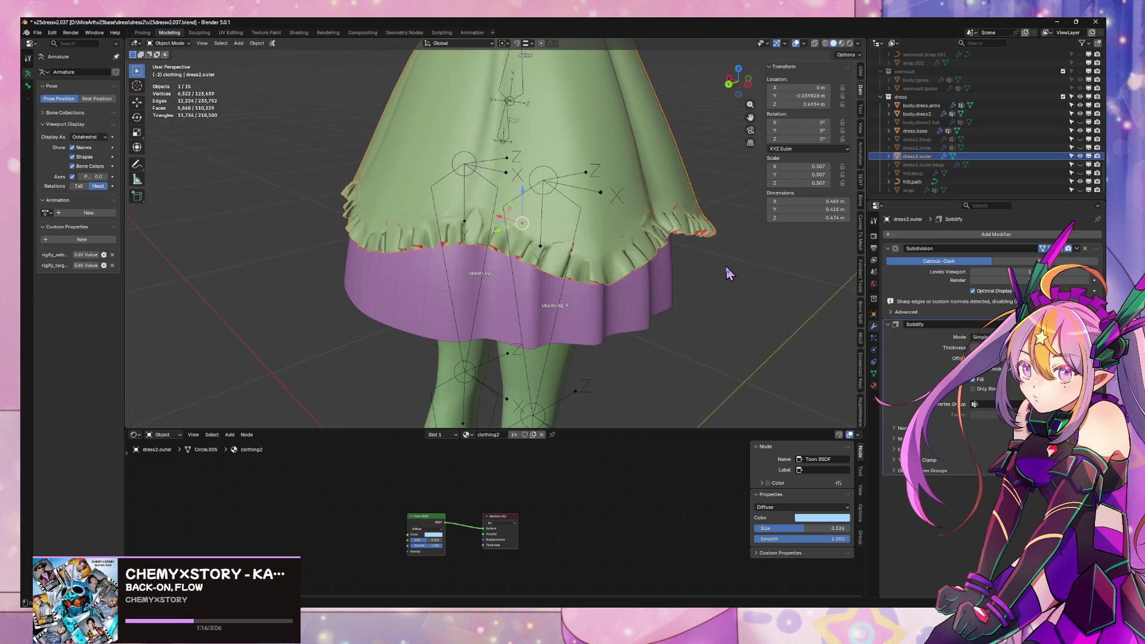
- Re-enter Edit Mode on dress2.outer and undo repeatedly until the frill is separate again
{"action": "mouse_move", "coordinate": [729, 276]}
{"action": "middle_mouse_down"}
{"action": "mouse_move", "coordinate": [669, 269]}
{"action": "mouse_move", "coordinate": [677, 284]}
{"action": "middle_mouse_up"}
{"action": "scroll", "coordinate": [704, 278], "scroll_direction": "up", "scroll_amount": 4}
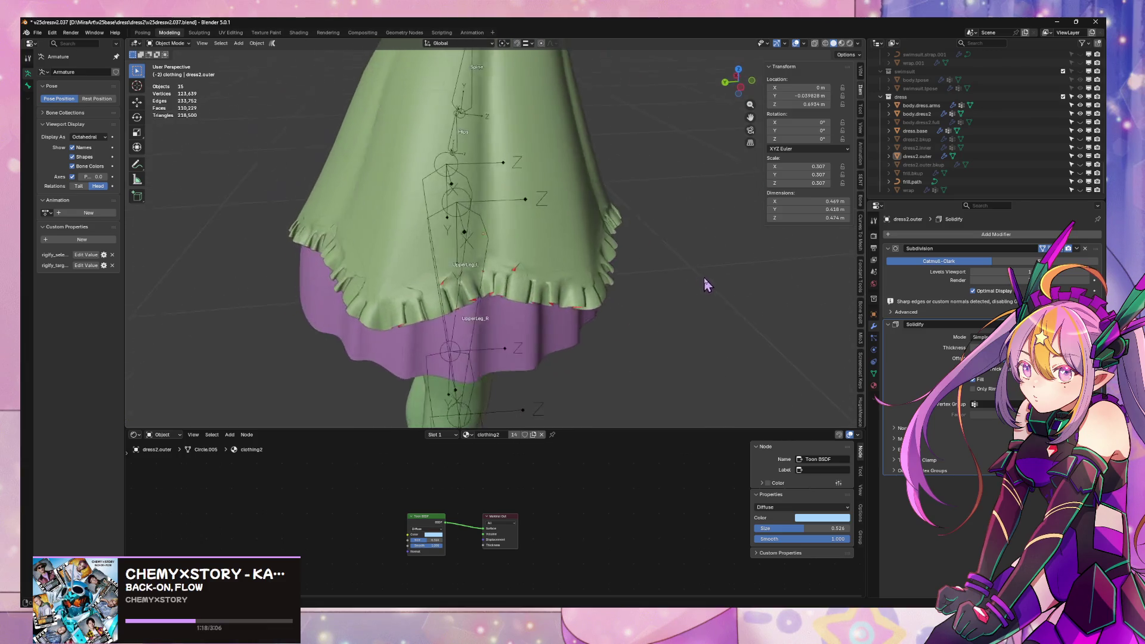
{"action": "left_click", "coordinate": [639, 259]}
{"action": "key", "text": "Tab"}
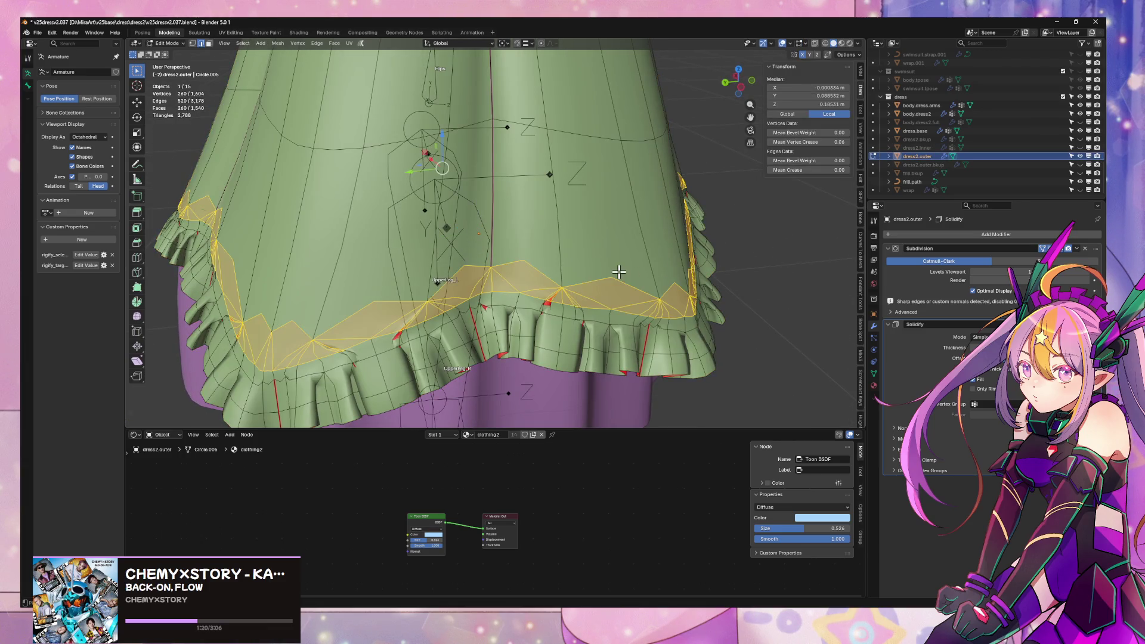
{"action": "left_click", "coordinate": [619, 272], "text": "alt"}
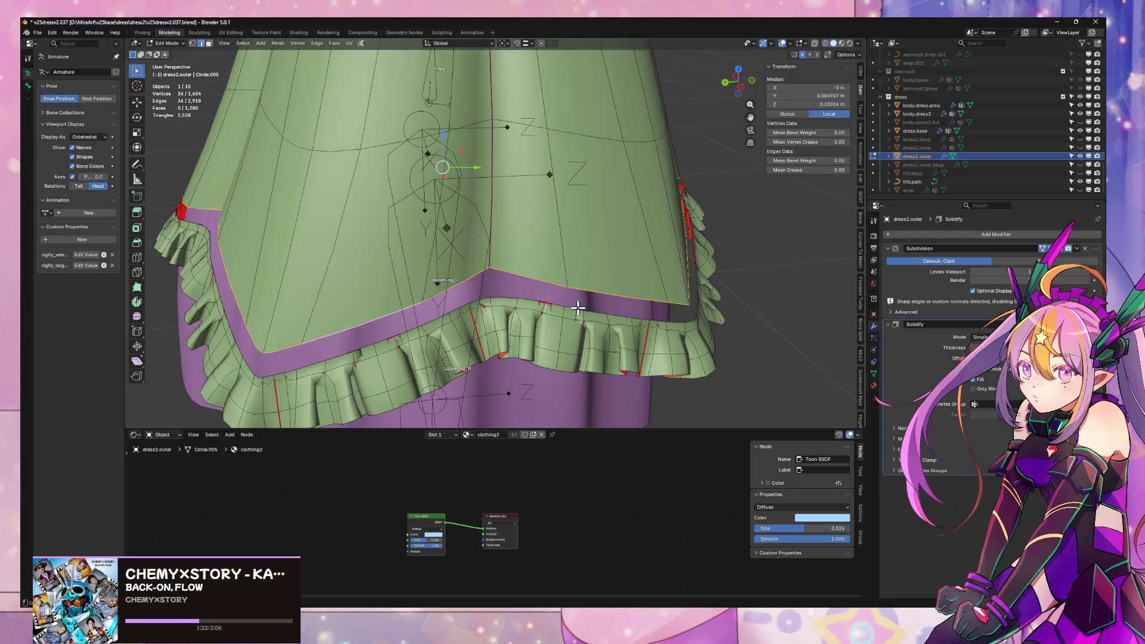
{"action": "key", "text": "ctrl+z"}
{"action": "key", "text": "ctrl+z"}
{"action": "key", "text": "ctrl+z"}
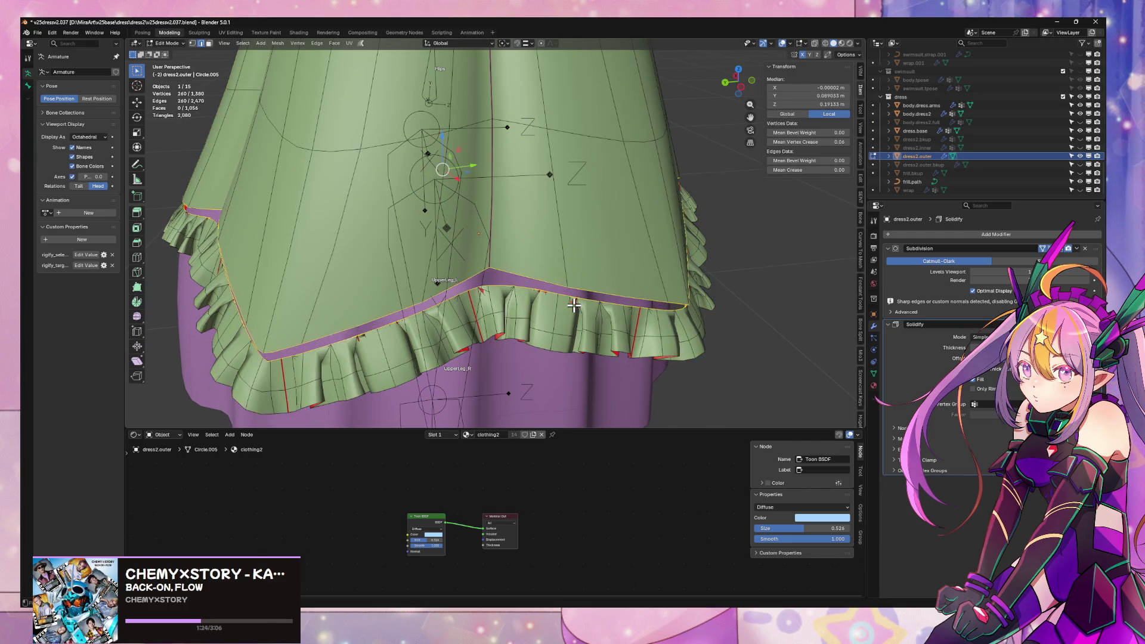
{"action": "key", "text": "ctrl+z"}
{"action": "key", "text": "ctrl+z"}
{"action": "key", "text": "ctrl+z"}
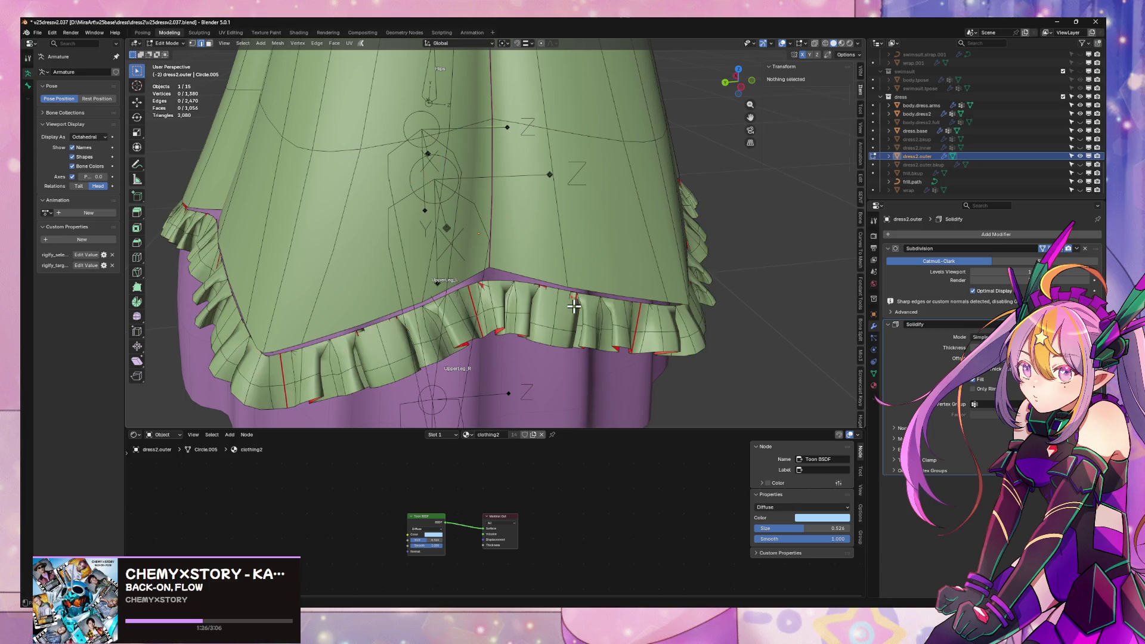
{"action": "key", "text": "ctrl+z"}
{"action": "key", "text": "ctrl+z"}
{"action": "key", "text": "ctrl+z"}
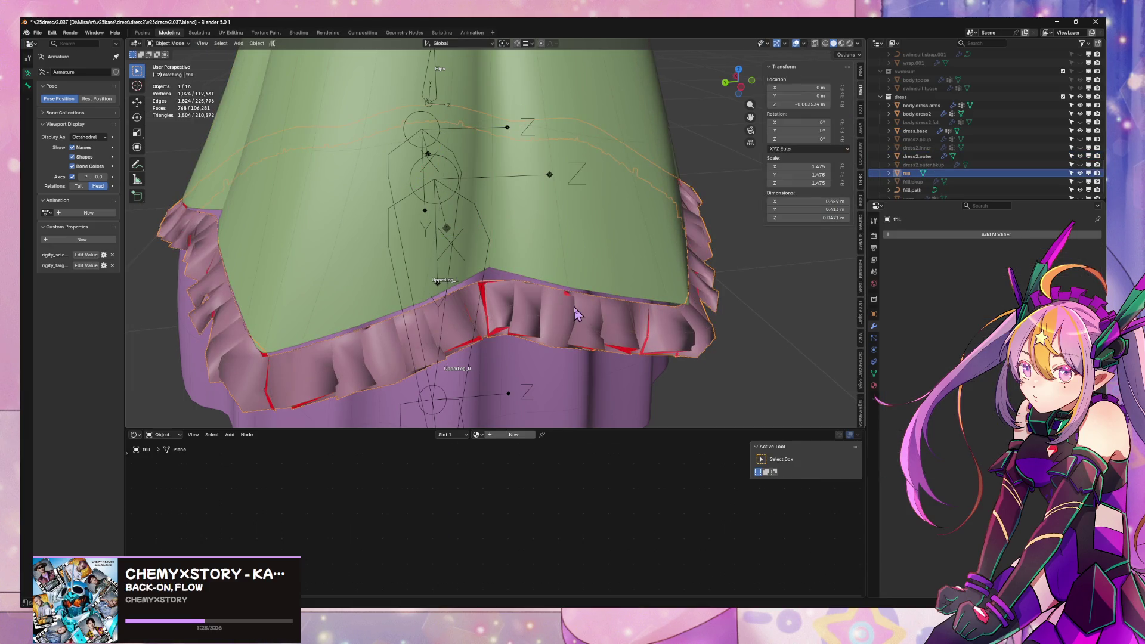
- Check the undo history without changes, then delete the frill object
{"action": "middle_click_drag", "start_coordinate": [574, 307], "coordinate": [528, 276]}
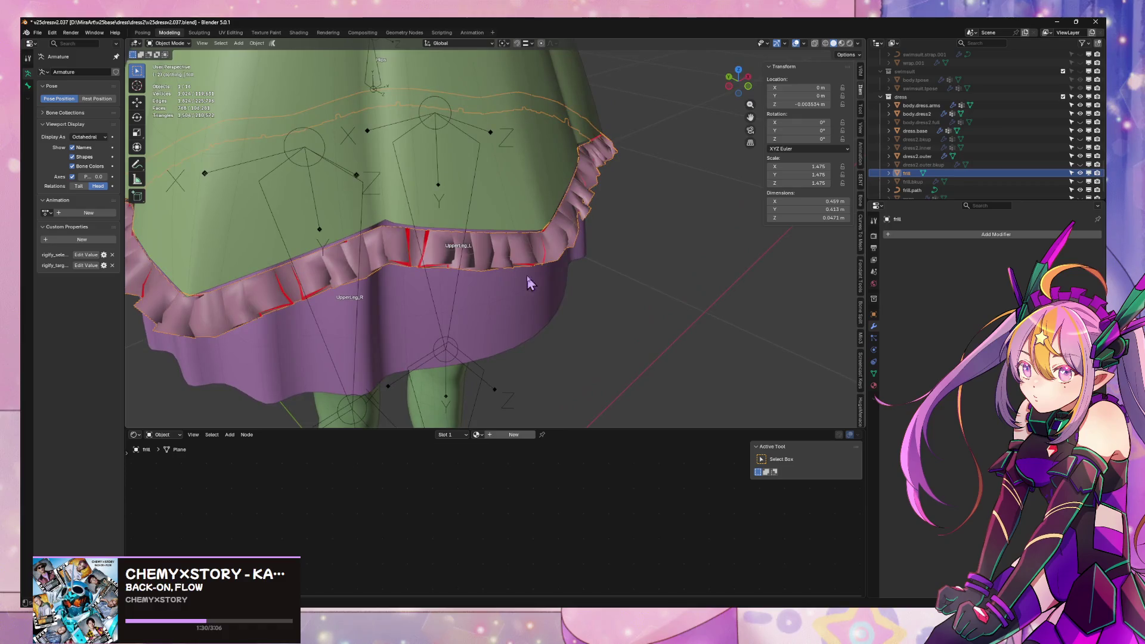
{"action": "left_click", "coordinate": [52, 32]}
{"action": "mouse_move", "coordinate": [66, 62]}
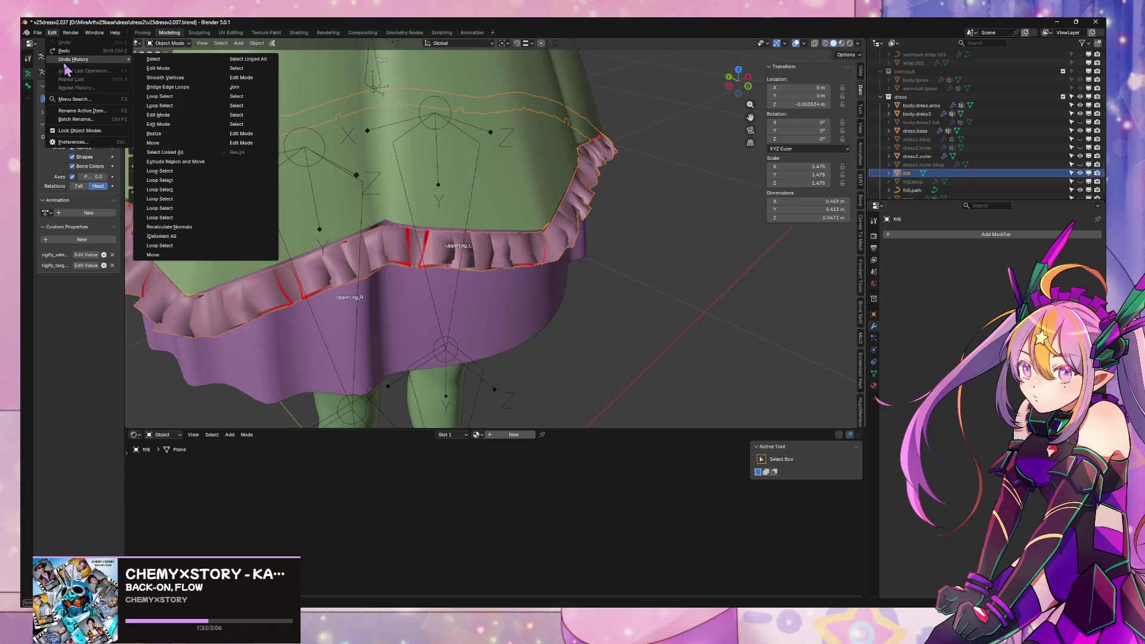
{"action": "left_click", "coordinate": [483, 243]}
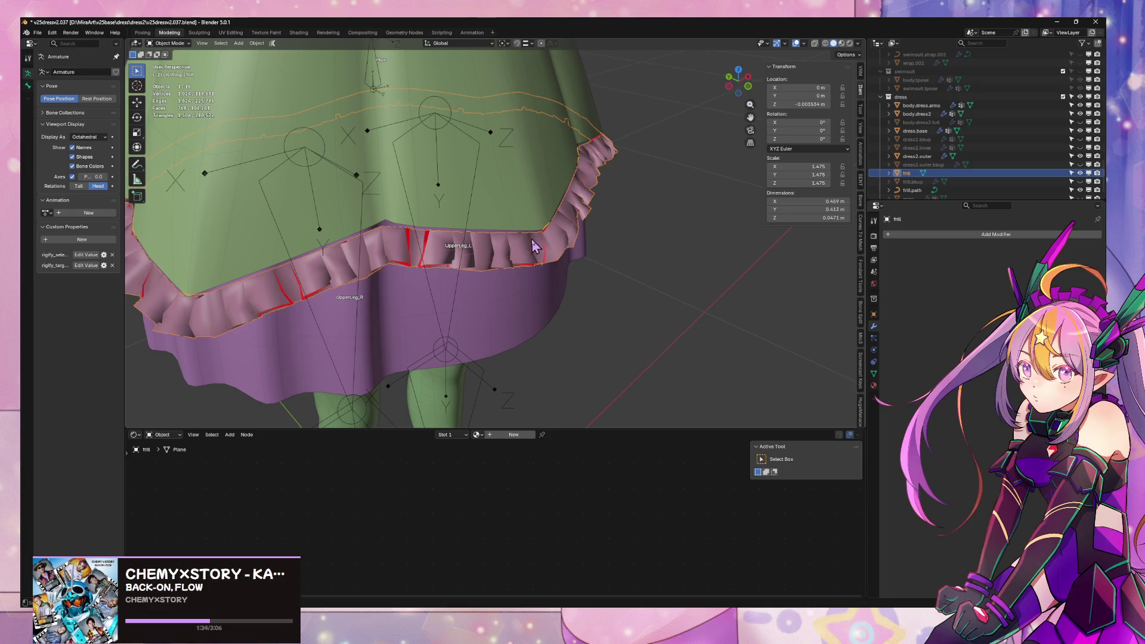
{"action": "key", "text": "x"}
{"action": "middle_click_drag", "start_coordinate": [620, 139], "coordinate": [549, 154]}
{"action": "left_click", "coordinate": [582, 192]}
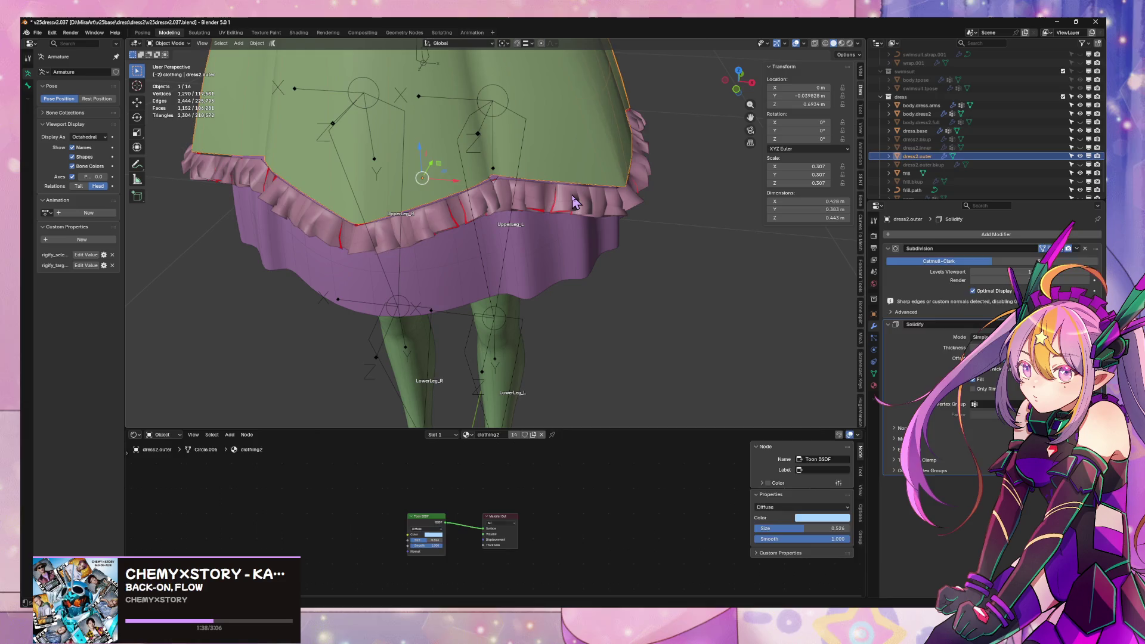
{"action": "left_click", "coordinate": [574, 201]}
{"action": "key", "text": "x"}
{"action": "left_click", "coordinate": [575, 190]}
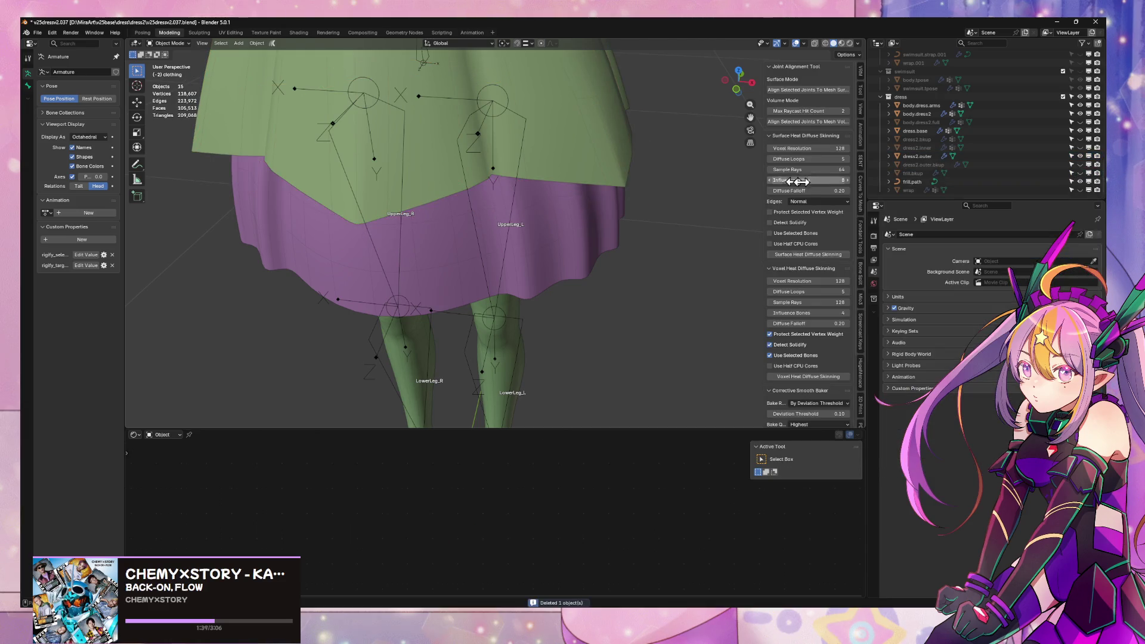
- Unhide frill.bkup, duplicate it in place, and rename the copy to frill
{"action": "left_click", "coordinate": [1079, 173]}
{"action": "left_click", "coordinate": [913, 173]}
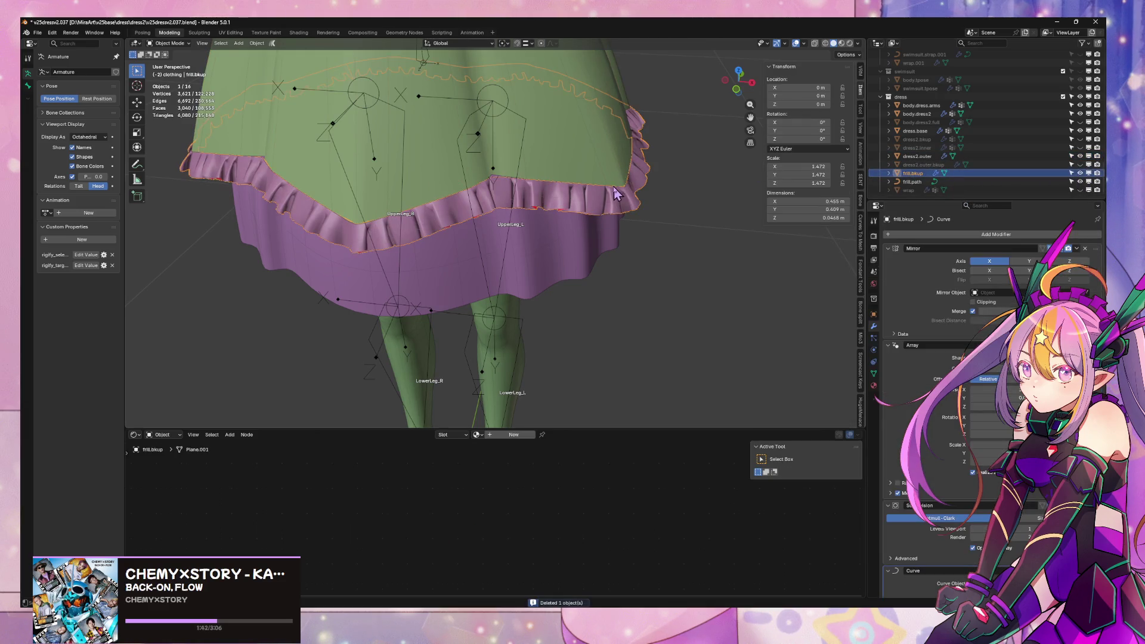
{"action": "key", "text": "shift+d"}
{"action": "key", "text": "Escape"}
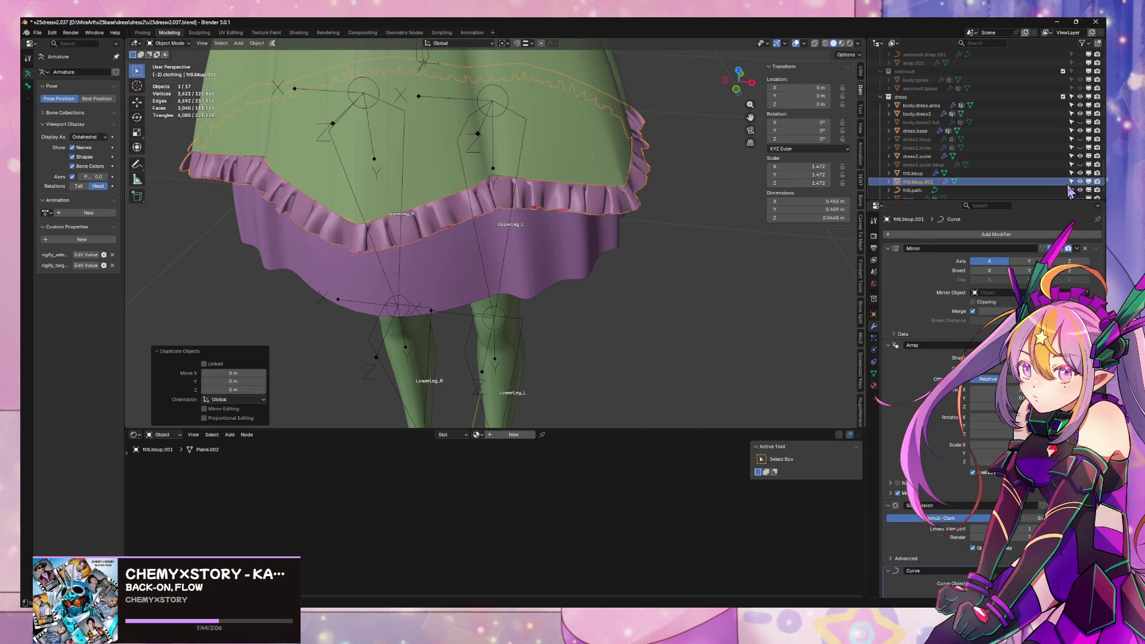
{"action": "double_click", "coordinate": [918, 183]}
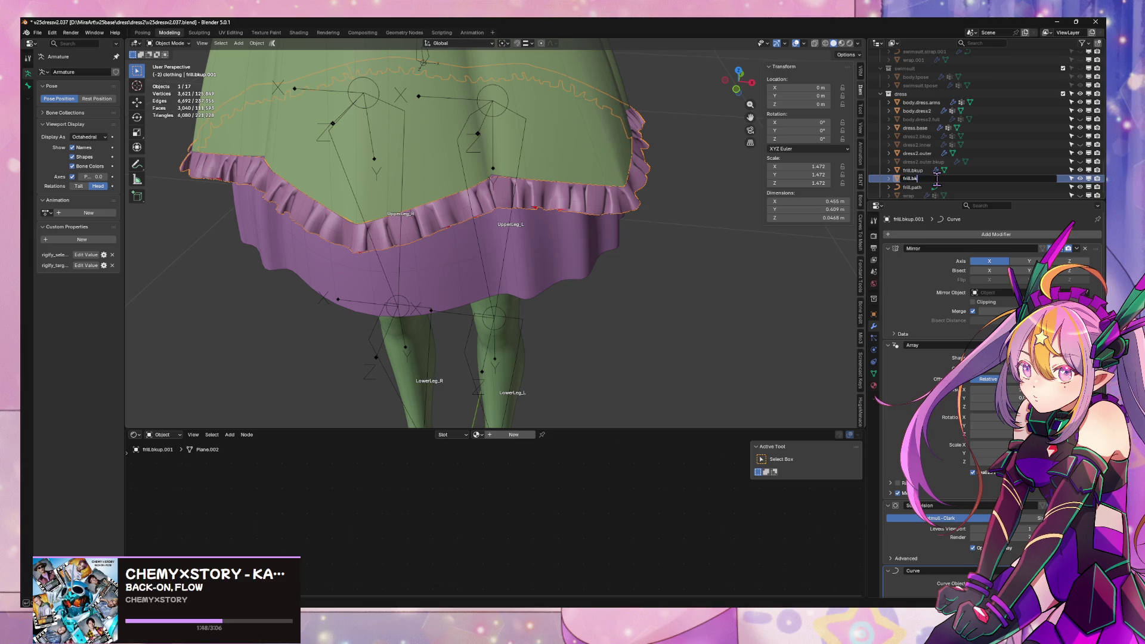
{"action": "key", "text": "Return"}
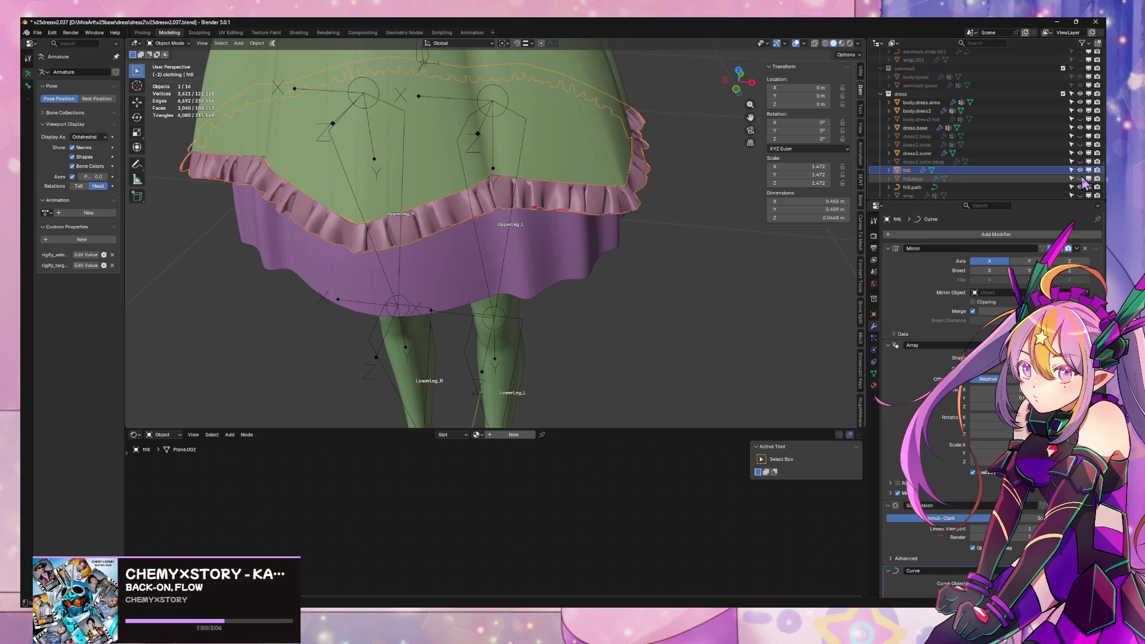
- Convert the new frill into a plain mesh
{"action": "middle_click_drag", "start_coordinate": [582, 193], "coordinate": [561, 175]}
{"action": "key", "text": "g"}
{"action": "key", "text": "z"}
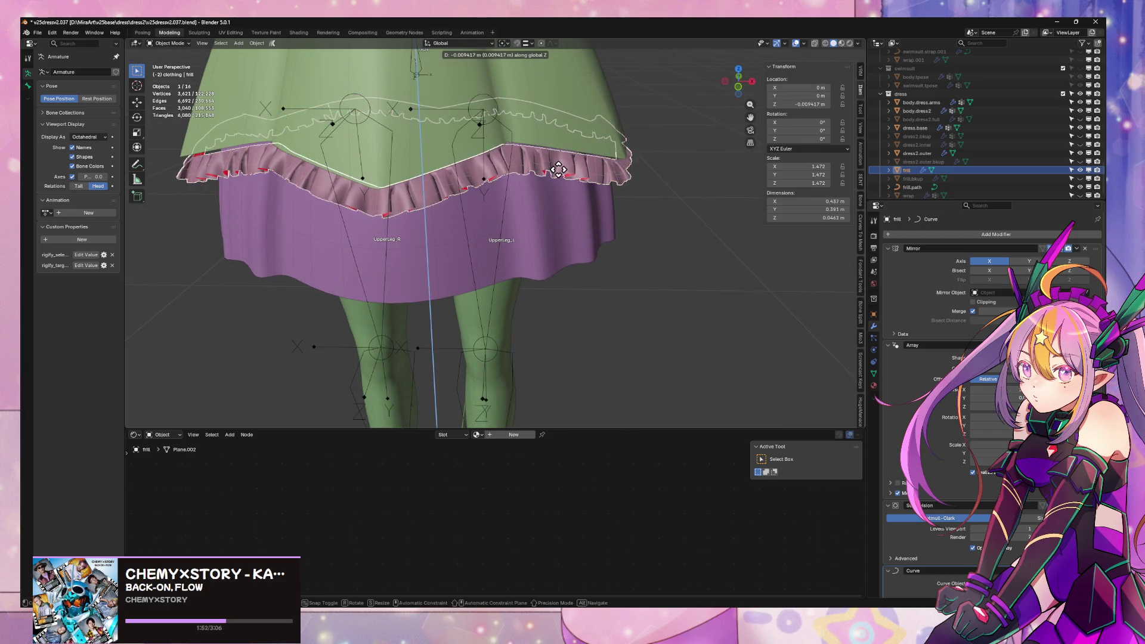
{"action": "key", "text": "Escape"}
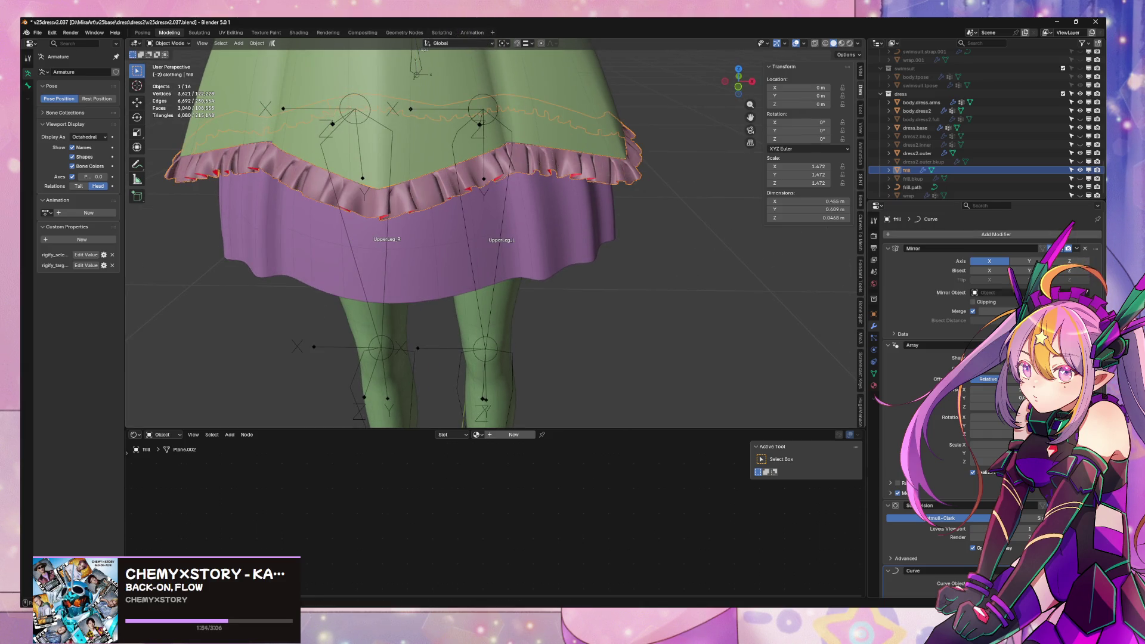
{"action": "right_click", "coordinate": [588, 177]}
{"action": "left_click", "coordinate": [631, 172]}
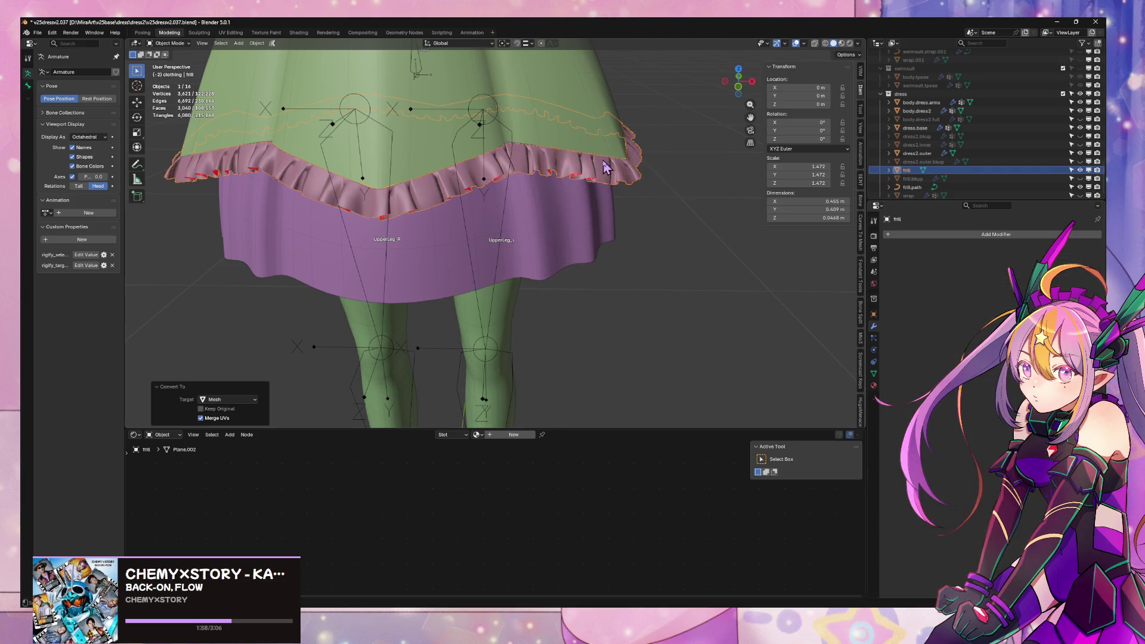
- Lower the frill about 0.0095 m along Z, and select dress2.outer
{"action": "key", "text": "g"}
{"action": "key", "text": "z"}
{"action": "left_click", "coordinate": [609, 163]}
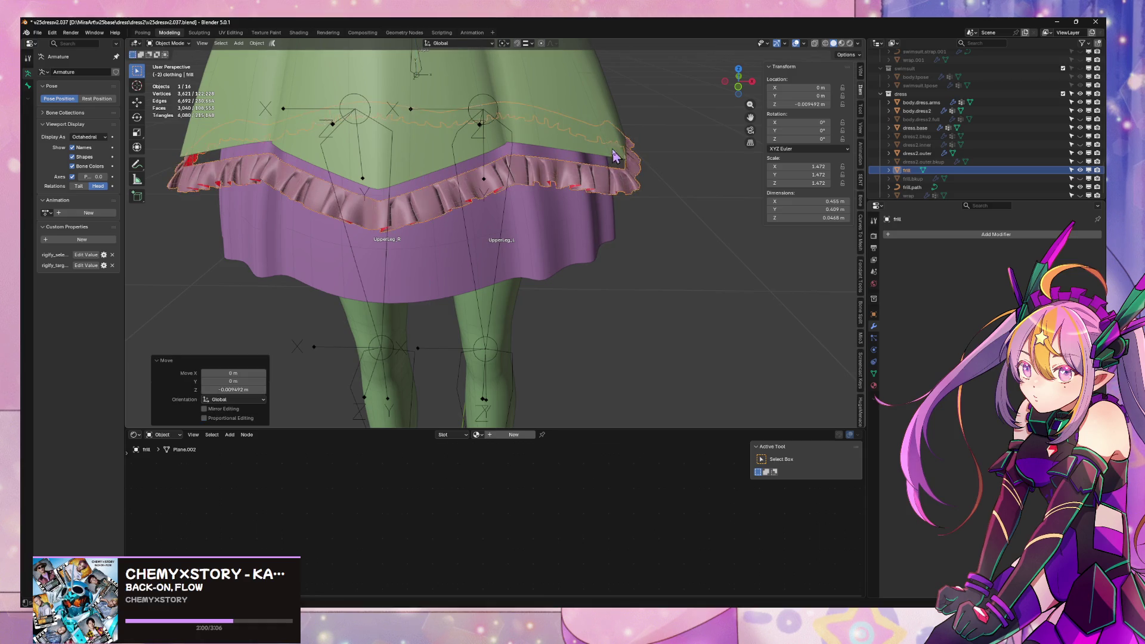
{"action": "middle_click_drag", "start_coordinate": [609, 163], "coordinate": [578, 114]}
{"action": "left_click", "coordinate": [577, 114]}
- Duplicate dress2.outer, name the copy dress2.outer.bkup2, and hide it
{"action": "key", "text": "shift+d"}
{"action": "key", "text": "Escape"}
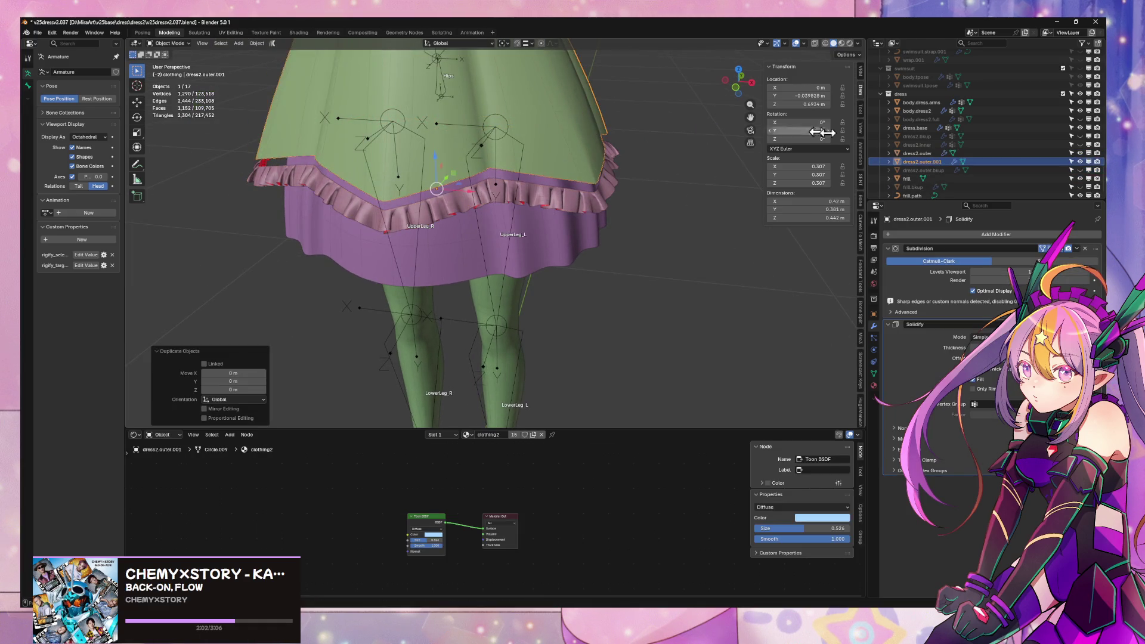
{"action": "double_click", "coordinate": [931, 154]}
{"action": "type", "text": "bkup2"}
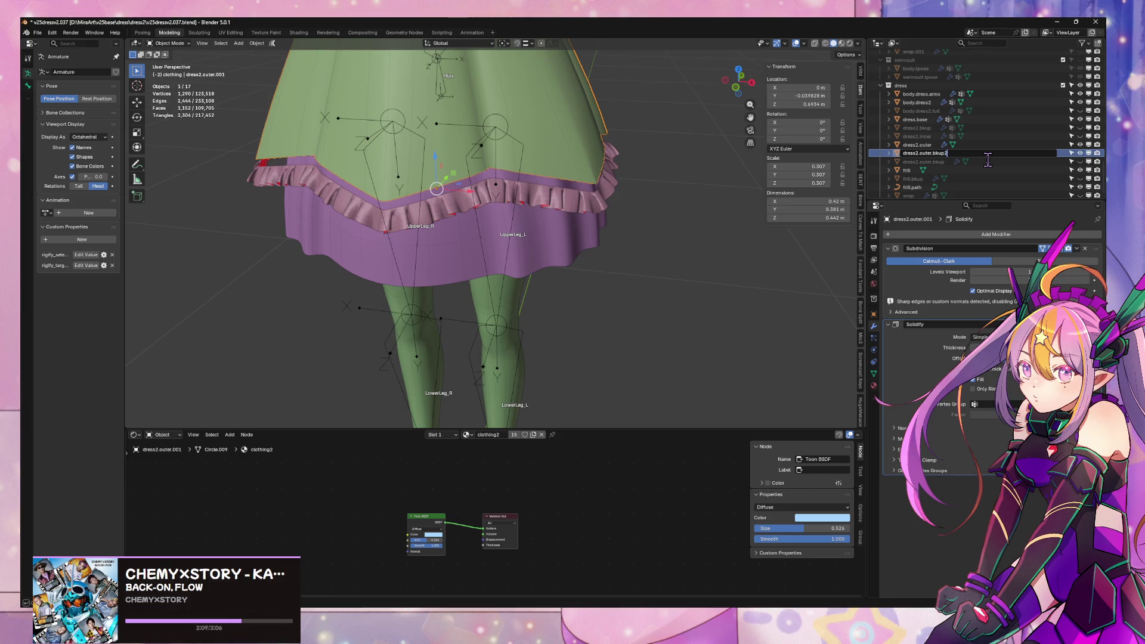
{"action": "key", "text": "Return"}
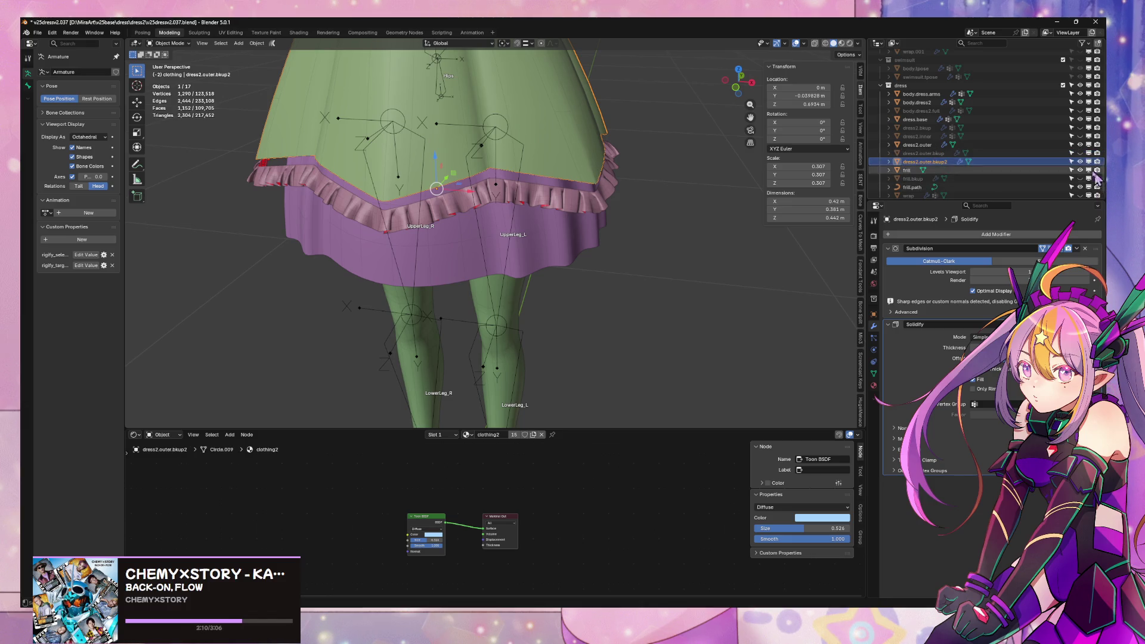
{"action": "left_click", "coordinate": [1080, 162]}
- Convert dress2.outer to a mesh, baking its remaining subdivision into the geometry
{"action": "left_click", "coordinate": [916, 145]}
{"action": "right_click", "coordinate": [520, 114]}
{"action": "mouse_move", "coordinate": [566, 121]}
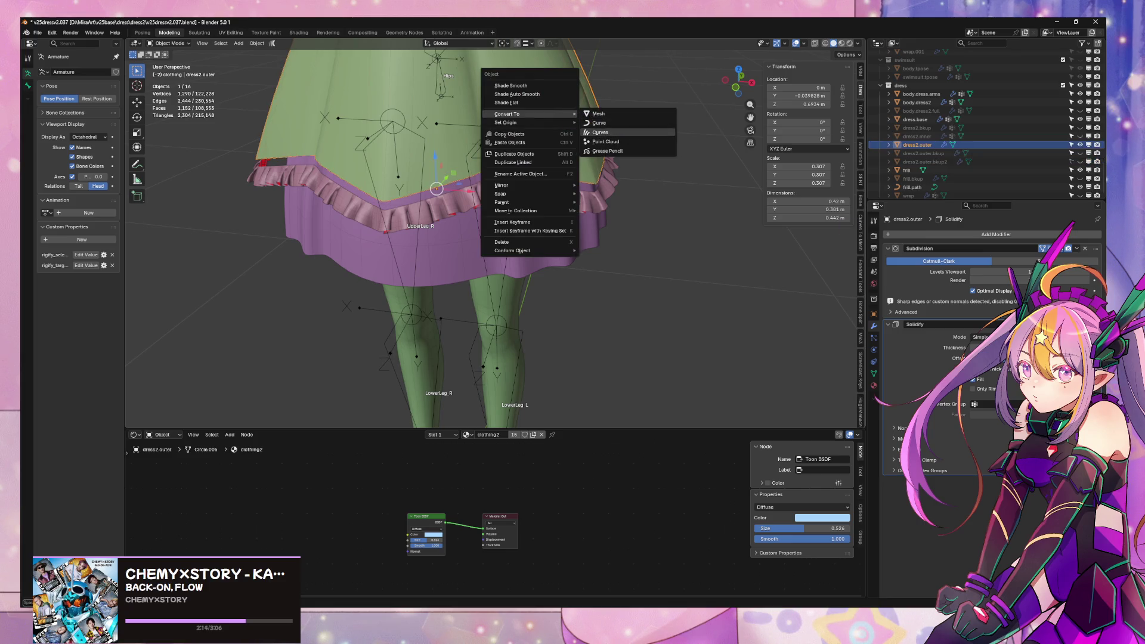
{"action": "left_click", "coordinate": [597, 113]}
{"action": "right_click", "coordinate": [590, 151]}
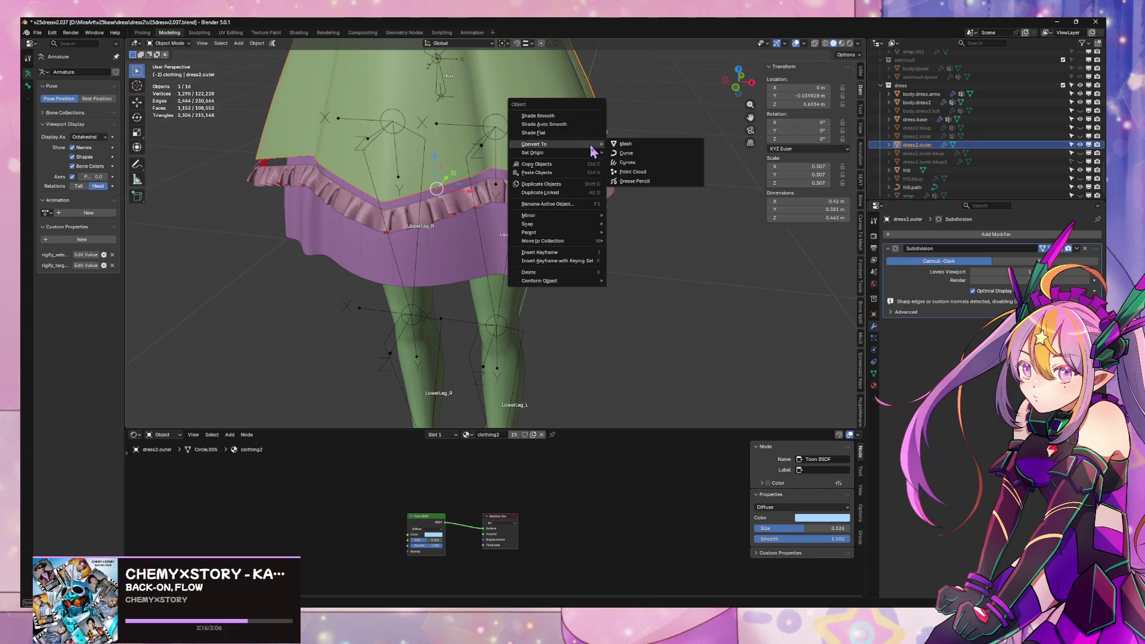
{"action": "left_click", "coordinate": [619, 146]}
- Select the frill and then dress2.outer, leaving dress2.outer active for the join
{"action": "left_click", "coordinate": [468, 199]}
{"action": "key", "text": "Tab"}
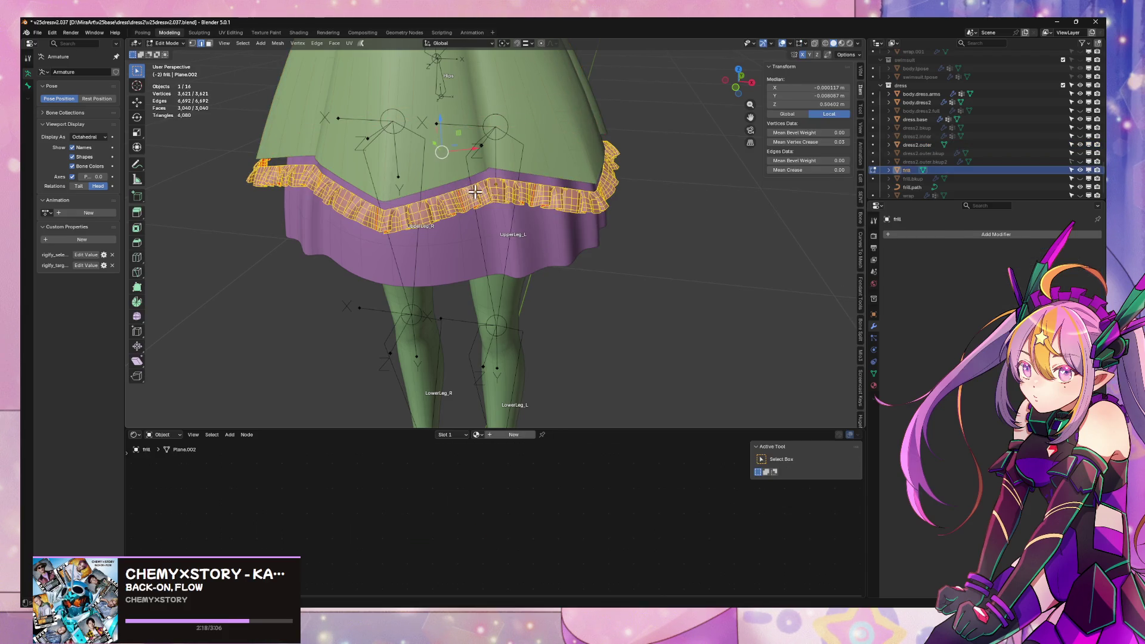
{"action": "left_click", "coordinate": [445, 199], "text": "alt"}
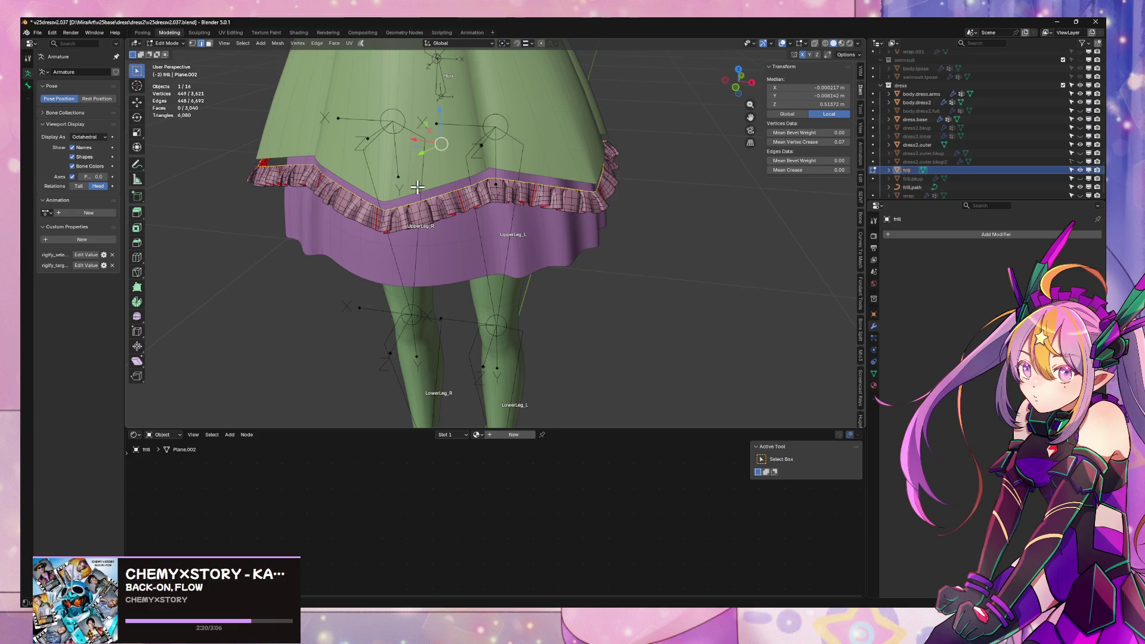
{"action": "key", "text": "alt+a"}
{"action": "key", "text": "Tab"}
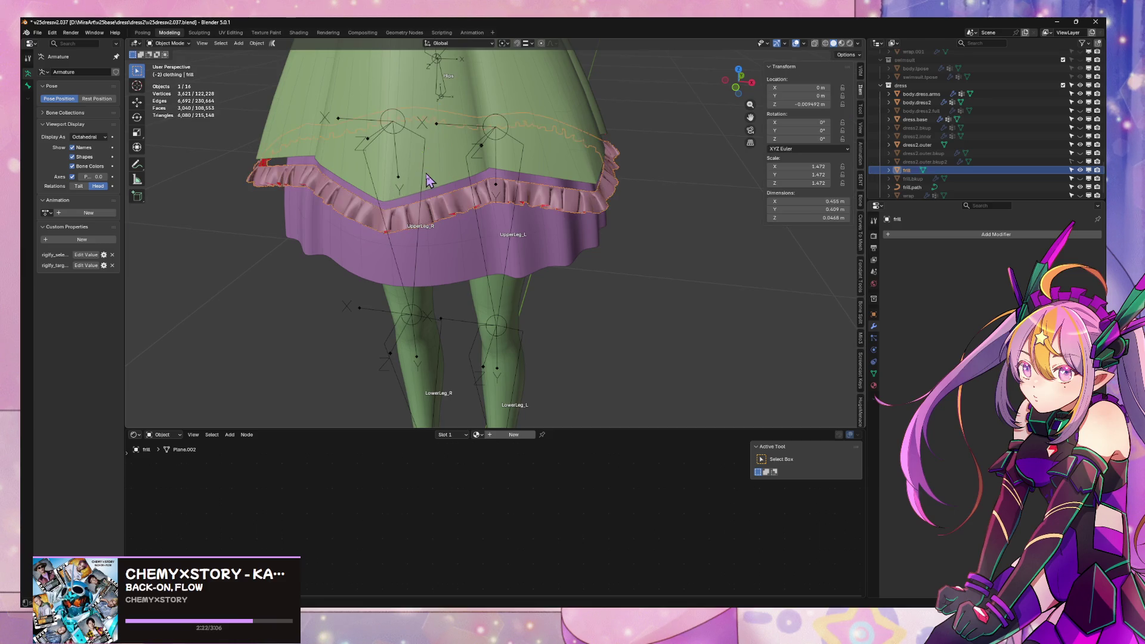
{"action": "left_click", "coordinate": [435, 187]}
{"action": "left_click", "coordinate": [455, 206]}
{"action": "left_click", "coordinate": [446, 174], "text": "shift"}
- Join the frill into dress2.outer and select the frill's top loop and the hem loop in Edit Mode
{"action": "key", "text": "ctrl+j"}
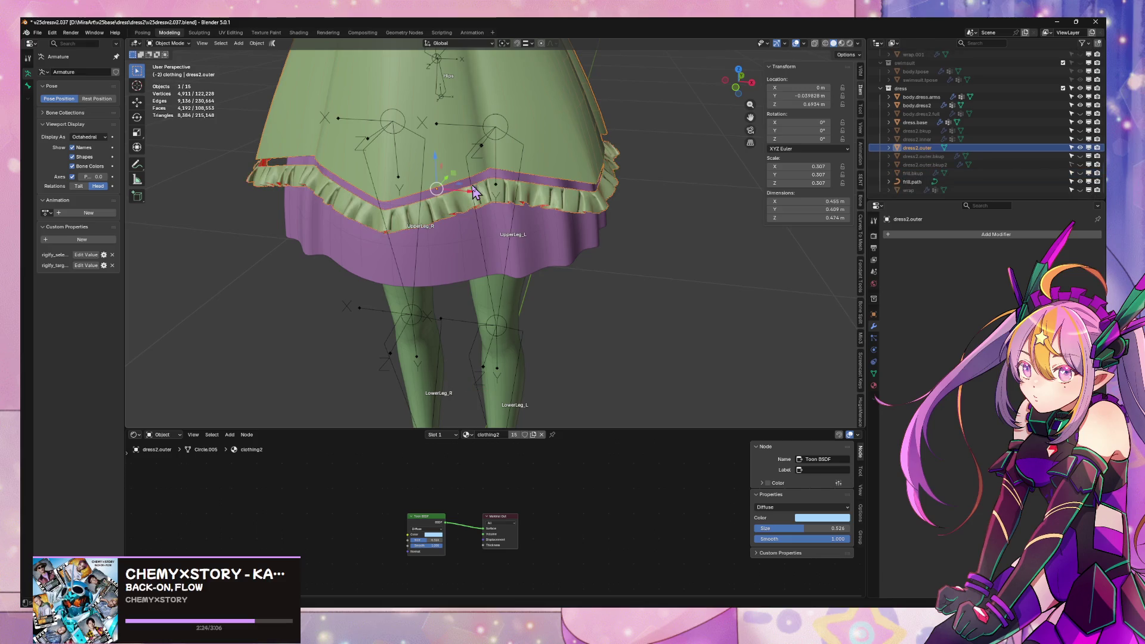
{"action": "key", "text": "Tab"}
{"action": "scroll", "coordinate": [464, 179], "scroll_direction": "up", "scroll_amount": 2}
{"action": "left_click", "coordinate": [412, 169], "text": "alt"}
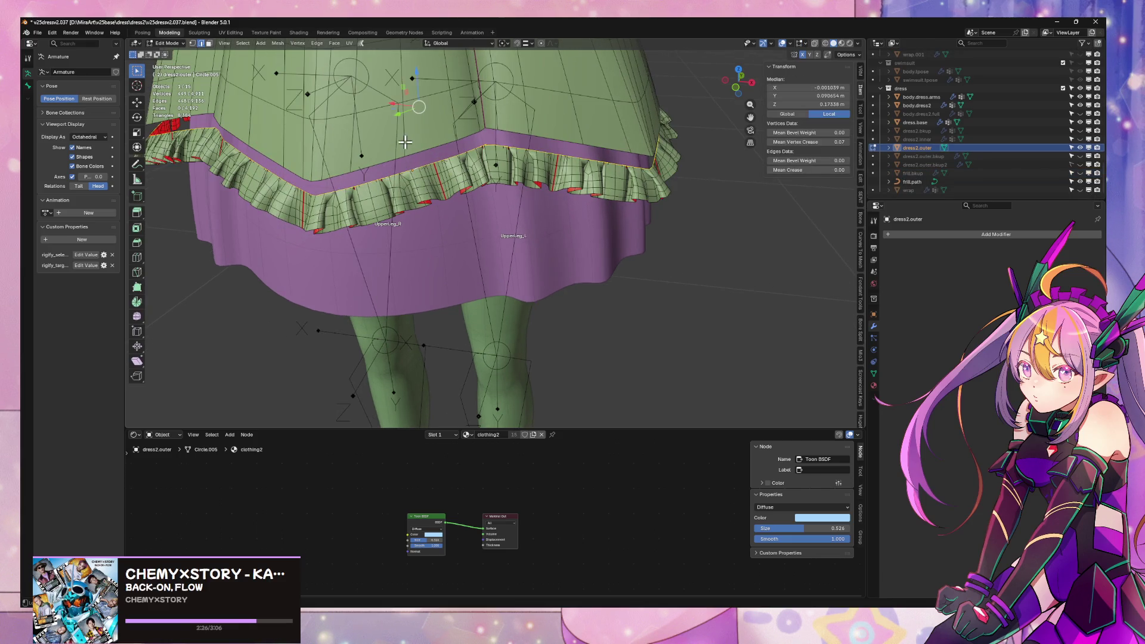
{"action": "left_click", "coordinate": [395, 159], "text": "alt+shift"}
- Bridge the two selected loops as a trial, inspect the result, then undo the bridge
{"action": "key", "text": "ctrl+e"}
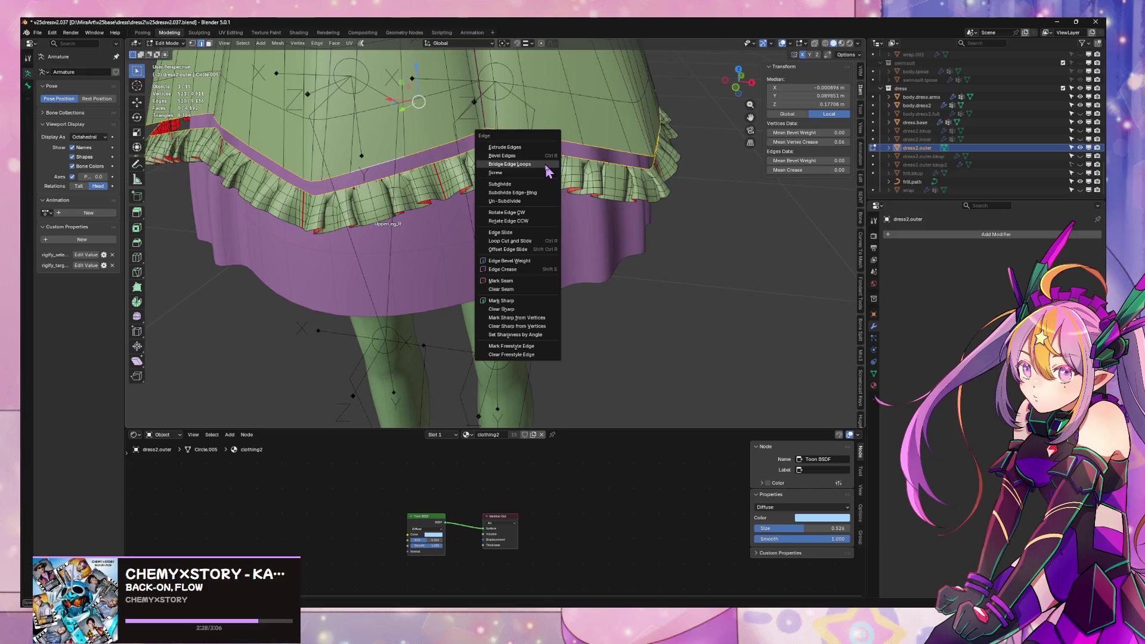
{"action": "left_click", "coordinate": [545, 163]}
{"action": "mouse_move", "coordinate": [558, 169]}
{"action": "middle_mouse_down"}
{"action": "mouse_move", "coordinate": [611, 161]}
{"action": "mouse_move", "coordinate": [528, 162]}
{"action": "middle_mouse_up"}
{"action": "scroll", "coordinate": [594, 168], "scroll_direction": "down", "scroll_amount": 3}
{"action": "key", "text": "ctrl+z"}
- Select the whole mesh and recalculate its normals to face outward
{"action": "scroll", "coordinate": [528, 162], "scroll_direction": "up", "scroll_amount": 2}
{"action": "key", "text": "a"}
{"action": "key", "text": "alt+n"}
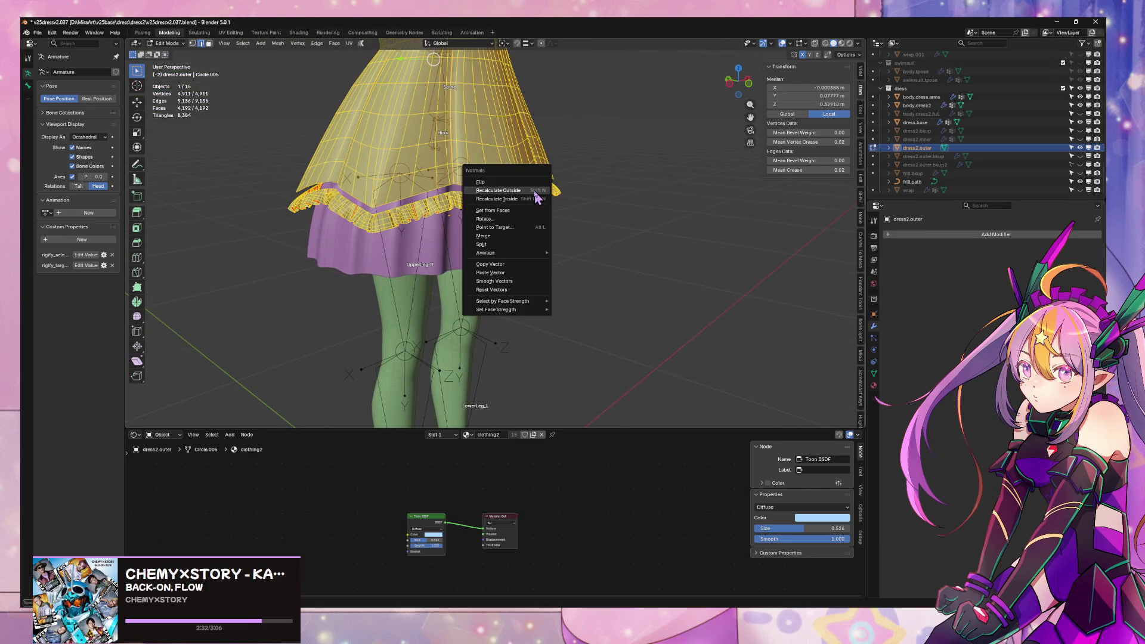
{"action": "left_click", "coordinate": [529, 186]}
- Select the purple band's upper edge loop and the frill's top edge loop for bridging
{"action": "left_click", "coordinate": [450, 159], "text": "alt"}
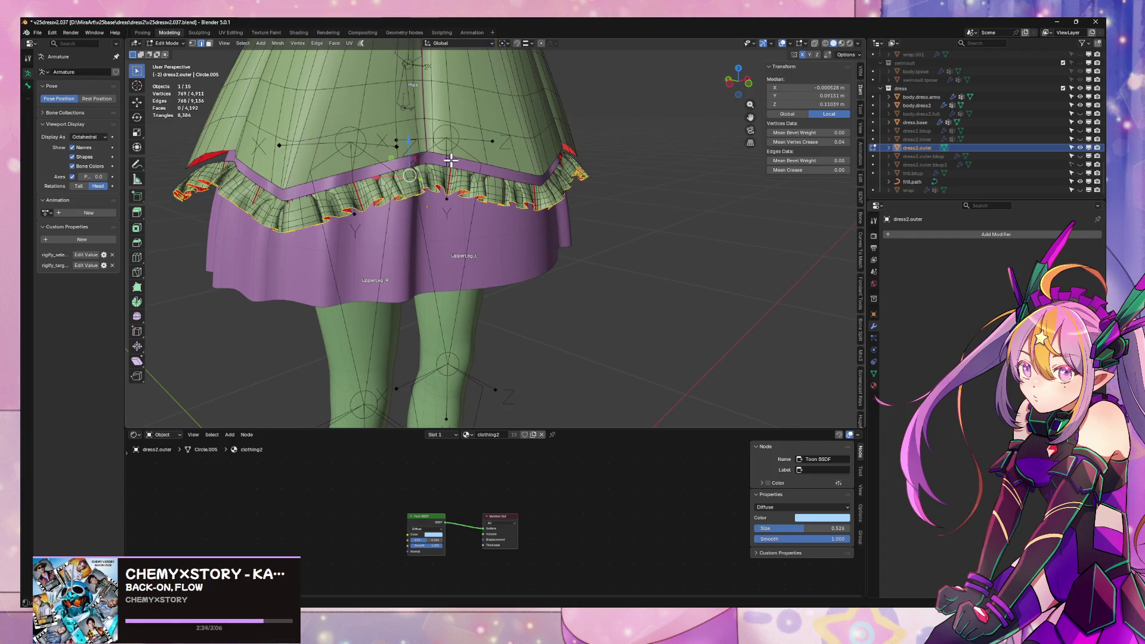
{"action": "left_click", "coordinate": [445, 160], "text": "alt+shift"}
{"action": "left_click", "coordinate": [444, 162], "text": "alt"}
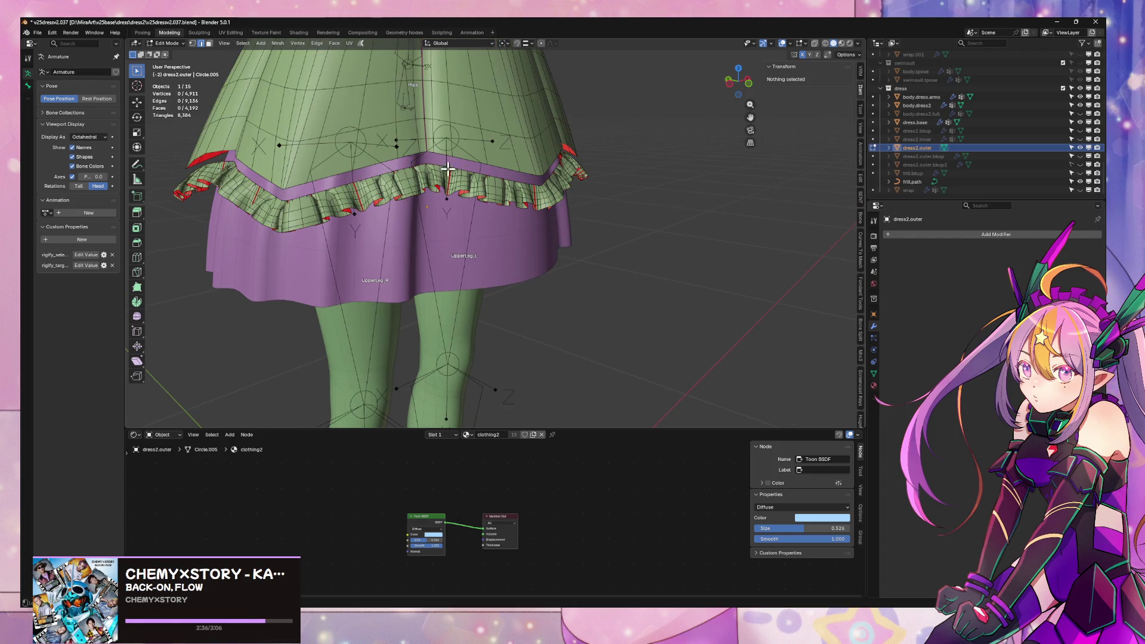
{"action": "scroll", "coordinate": [409, 173], "scroll_direction": "up", "scroll_amount": 4}
{"action": "key", "text": "alt+a"}
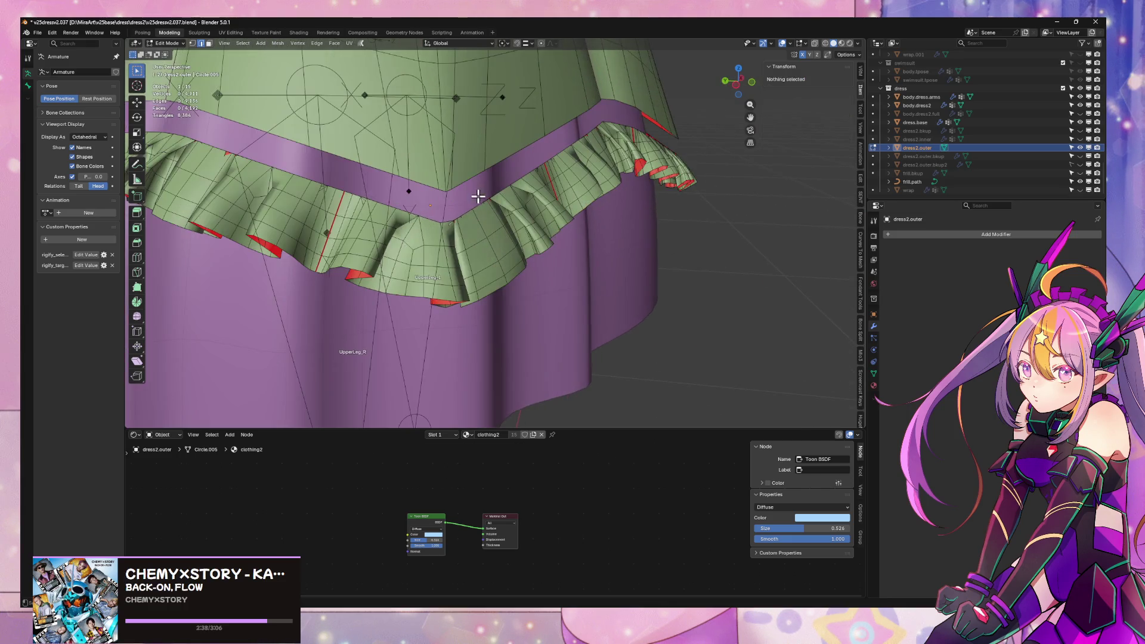
{"action": "left_click", "coordinate": [424, 211], "text": "alt"}
{"action": "scroll", "coordinate": [434, 196], "scroll_direction": "down", "scroll_amount": 4}
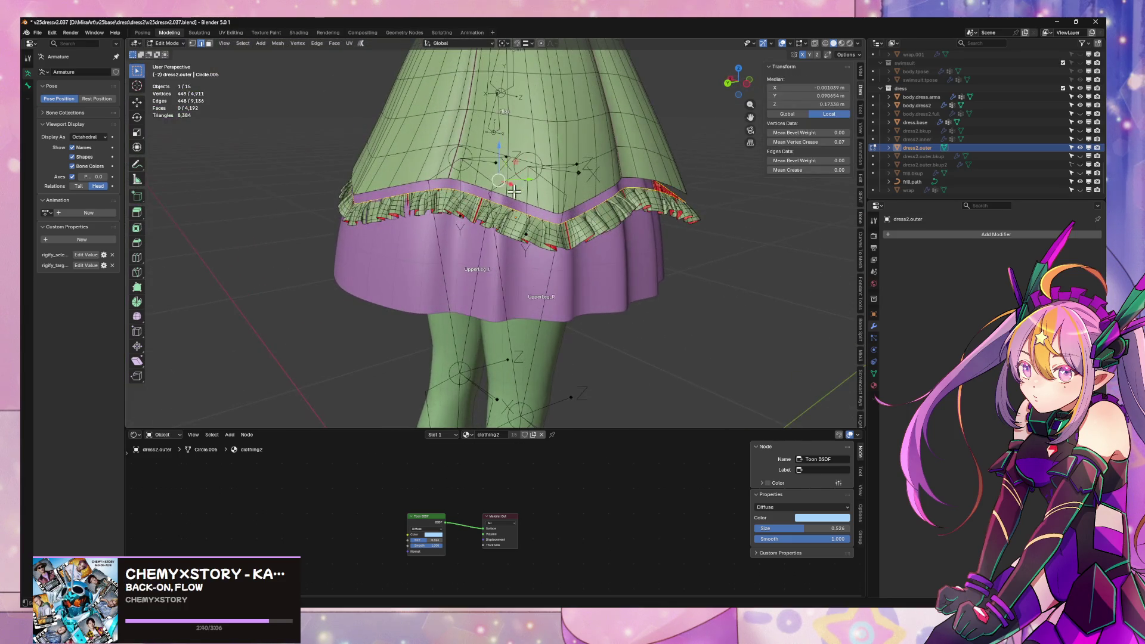
{"action": "key", "text": "ctrl+e"}
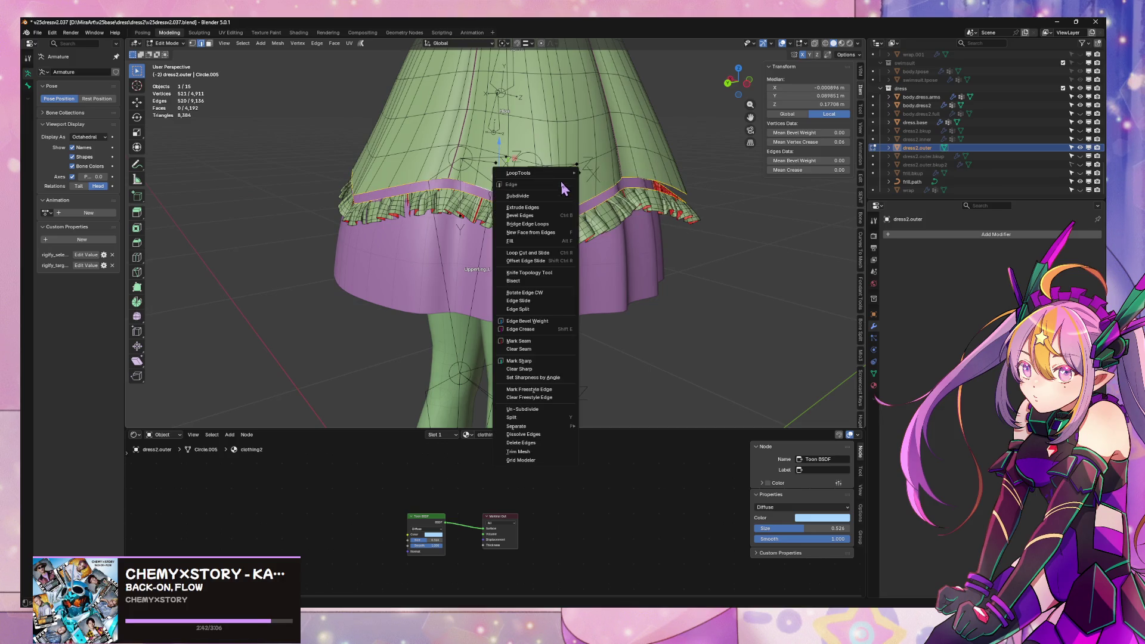
- Bridge the selected loops with LoopTools Bridge, then undo it
{"action": "mouse_move", "coordinate": [537, 173]}
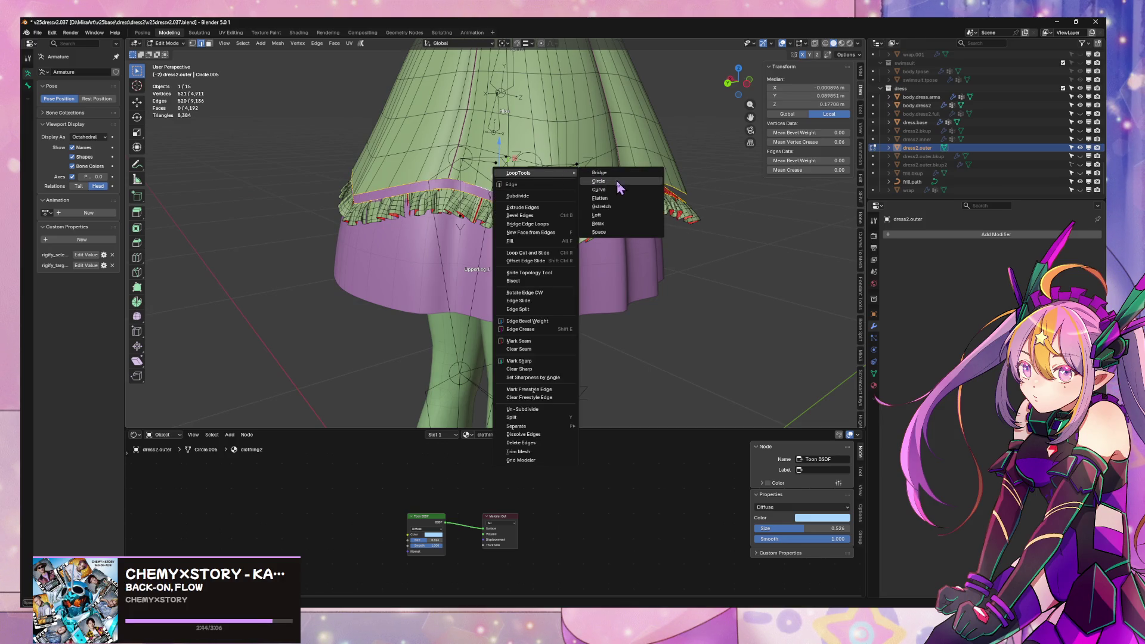
{"action": "left_click", "coordinate": [600, 172]}
{"action": "scroll", "coordinate": [593, 187], "scroll_direction": "up", "scroll_amount": 4}
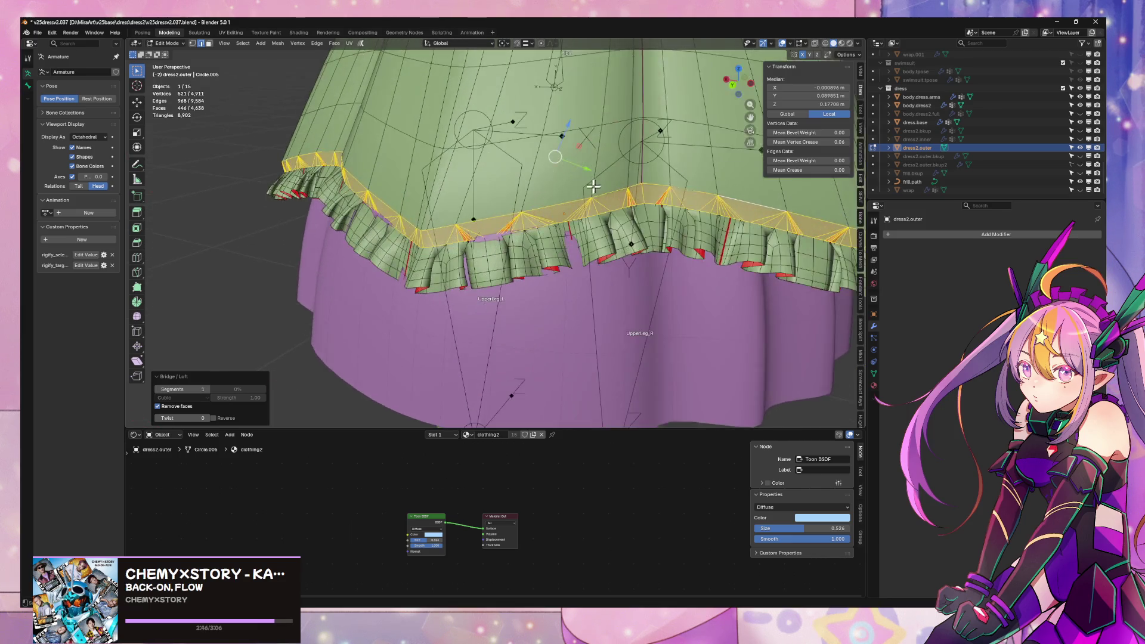
{"action": "scroll", "coordinate": [594, 187], "scroll_direction": "up", "scroll_amount": 3}
{"action": "key", "text": "ctrl+z"}
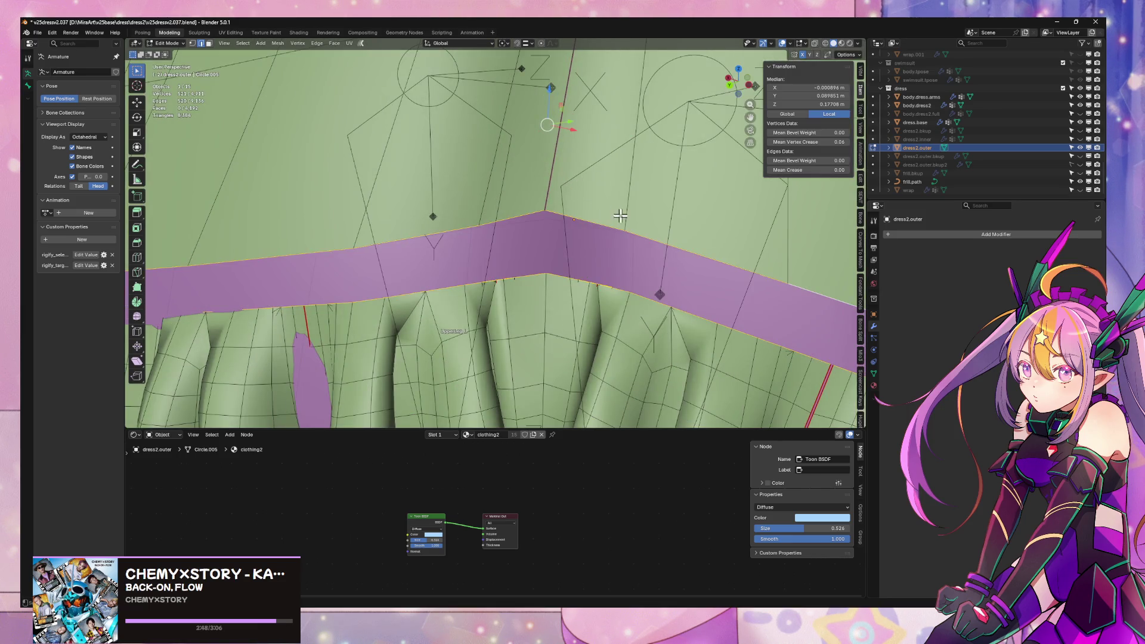
- Merge overlapping vertices by distance, then bridge the frill loop to the skirt hem again with LoopTools
{"action": "key", "text": "m"}
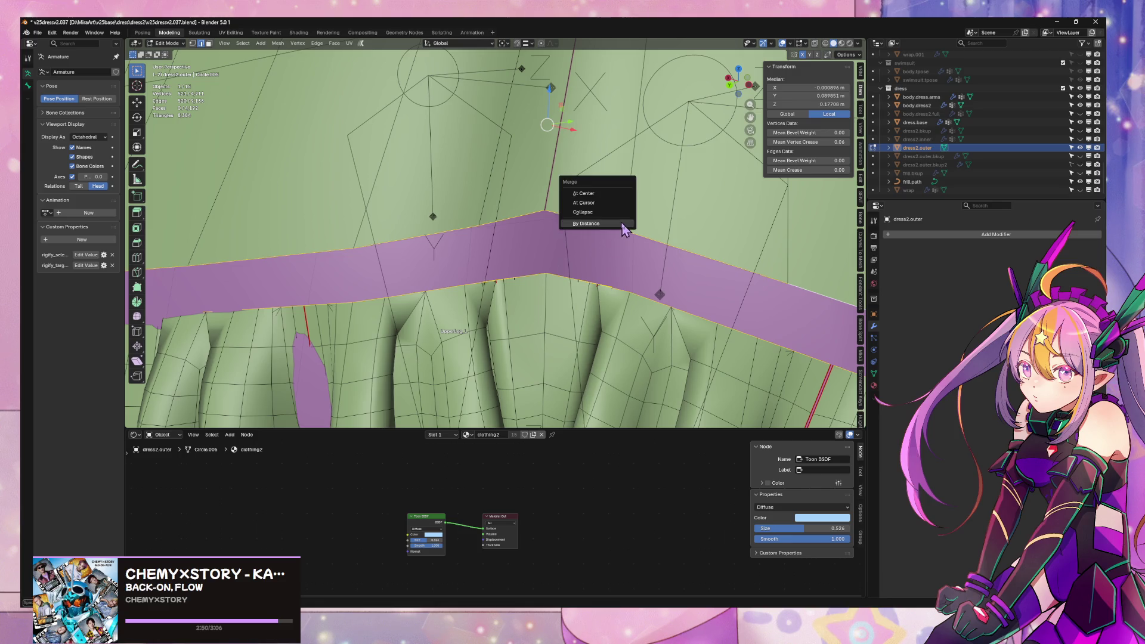
{"action": "left_click", "coordinate": [621, 222]}
{"action": "right_click", "coordinate": [582, 221]}
{"action": "mouse_move", "coordinate": [585, 219]}
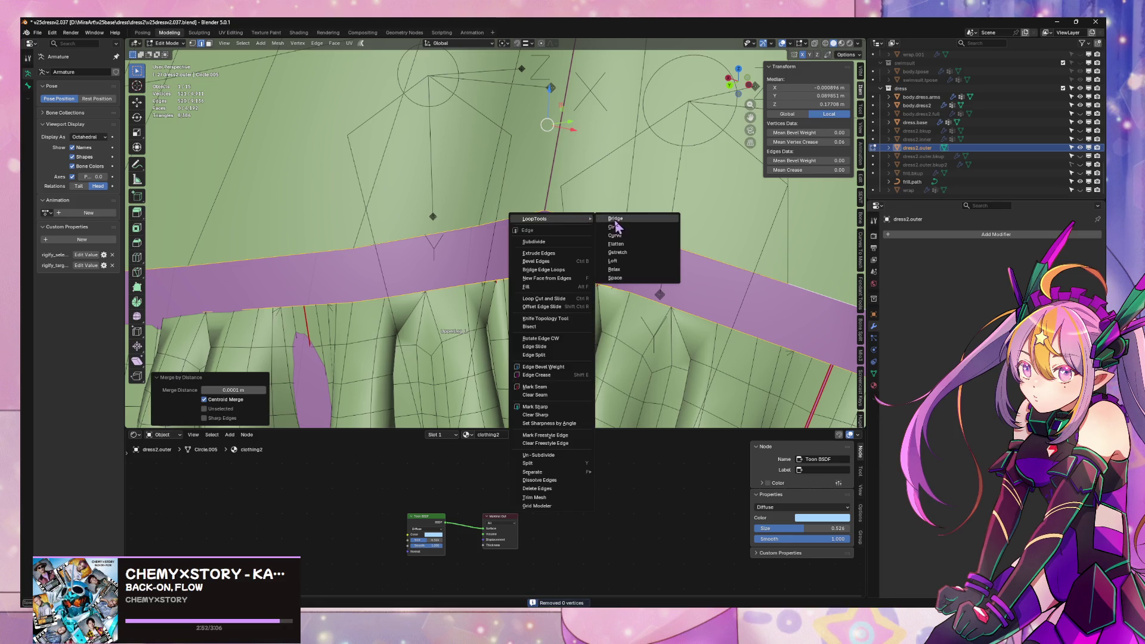
{"action": "left_click", "coordinate": [620, 220]}
- Set the Bridge/Loft panel to 2 segments, checking the skirt from the front and below
{"action": "scroll", "coordinate": [716, 221], "scroll_direction": "down", "scroll_amount": 5}
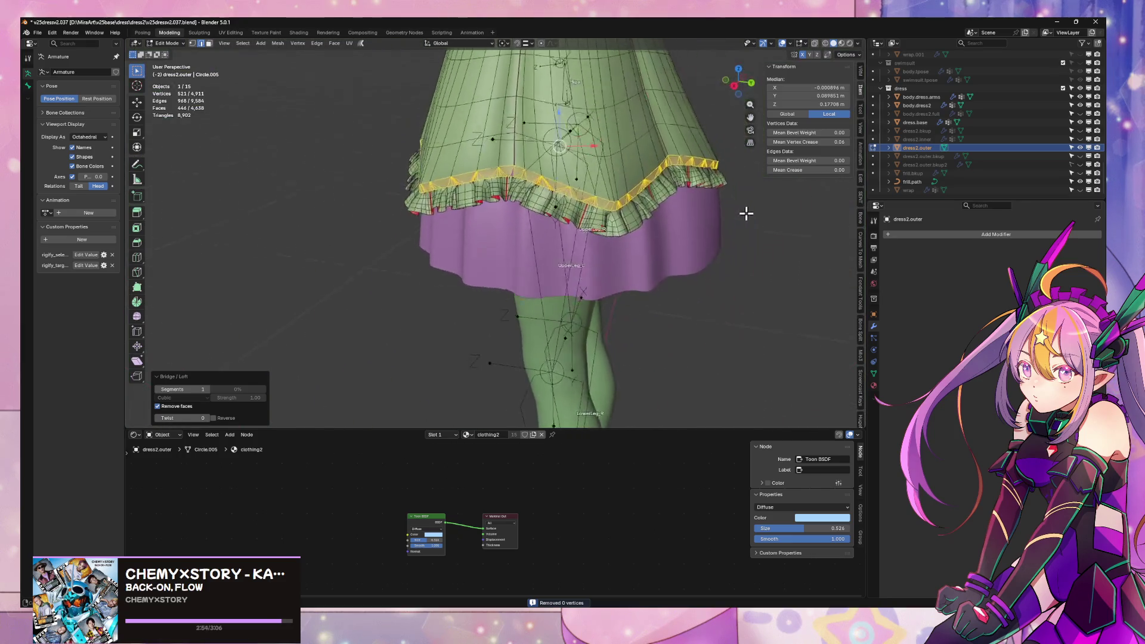
{"action": "mouse_move", "coordinate": [808, 221]}
{"action": "middle_mouse_down"}
{"action": "mouse_move", "coordinate": [795, 202]}
{"action": "mouse_move", "coordinate": [741, 192]}
{"action": "mouse_move", "coordinate": [740, 203]}
{"action": "middle_mouse_up"}
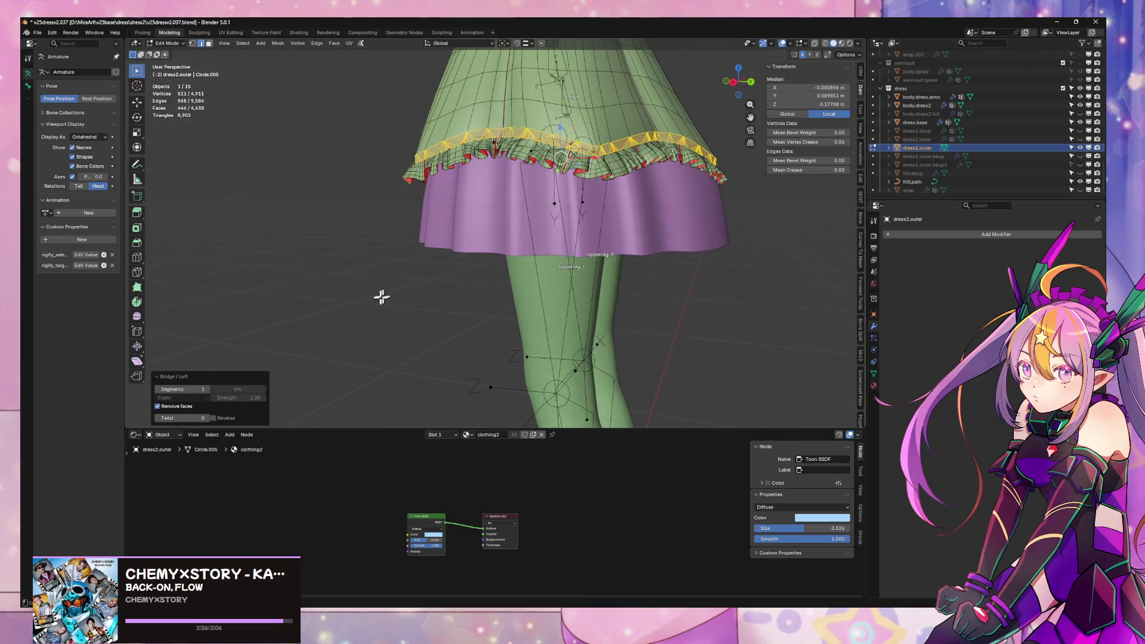
{"action": "middle_click_drag", "start_coordinate": [674, 151], "coordinate": [657, 119]}
{"action": "scroll", "coordinate": [343, 358], "scroll_direction": "up", "scroll_amount": 4}
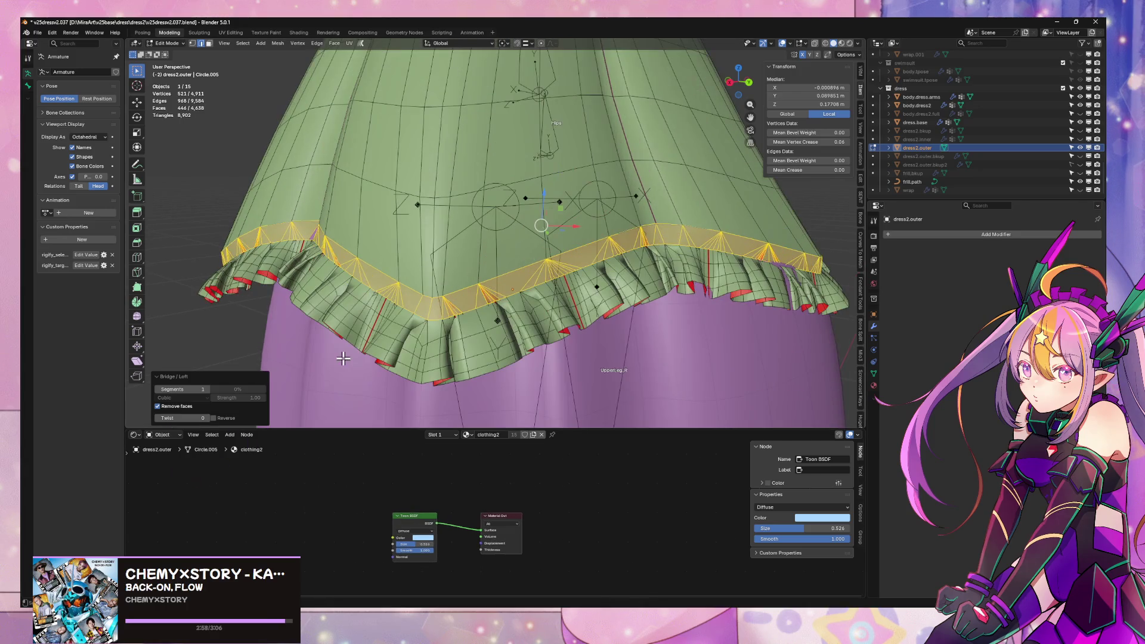
{"action": "left_click", "coordinate": [207, 389]}
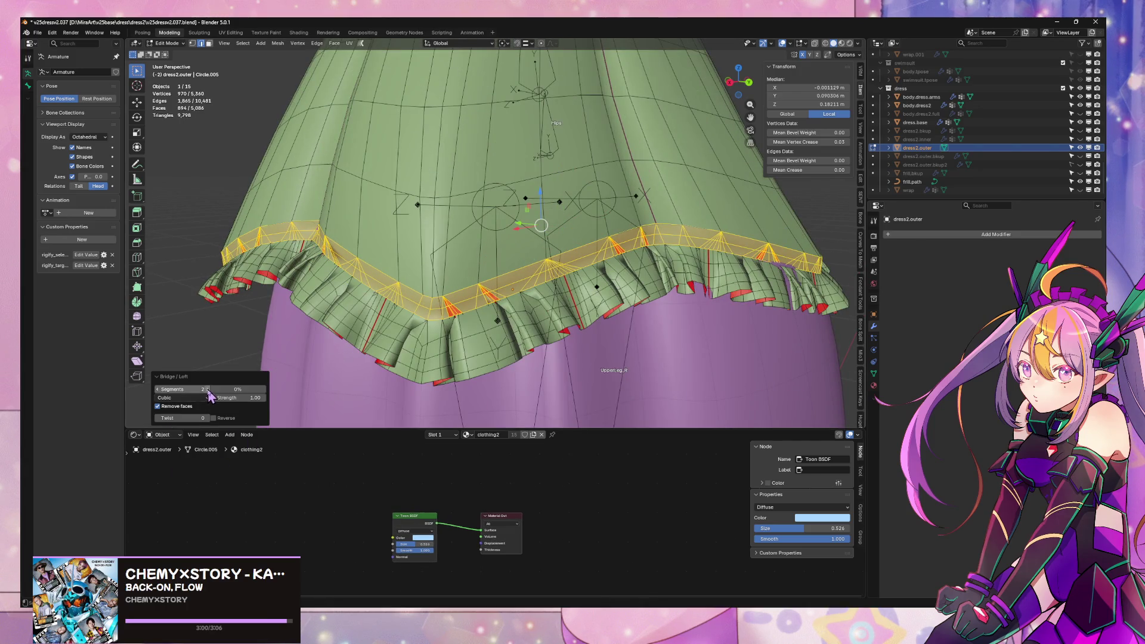
{"action": "mouse_move", "coordinate": [382, 334]}
{"action": "middle_mouse_down"}
{"action": "mouse_move", "coordinate": [463, 315]}
{"action": "mouse_move", "coordinate": [537, 315]}
{"action": "mouse_move", "coordinate": [417, 318]}
{"action": "mouse_move", "coordinate": [615, 334]}
{"action": "mouse_move", "coordinate": [641, 381]}
{"action": "middle_mouse_up"}
- Recalculate all normals to the outside, then inspect individual frill faces from below
{"action": "key", "text": "a"}
{"action": "key", "text": "alt+n"}
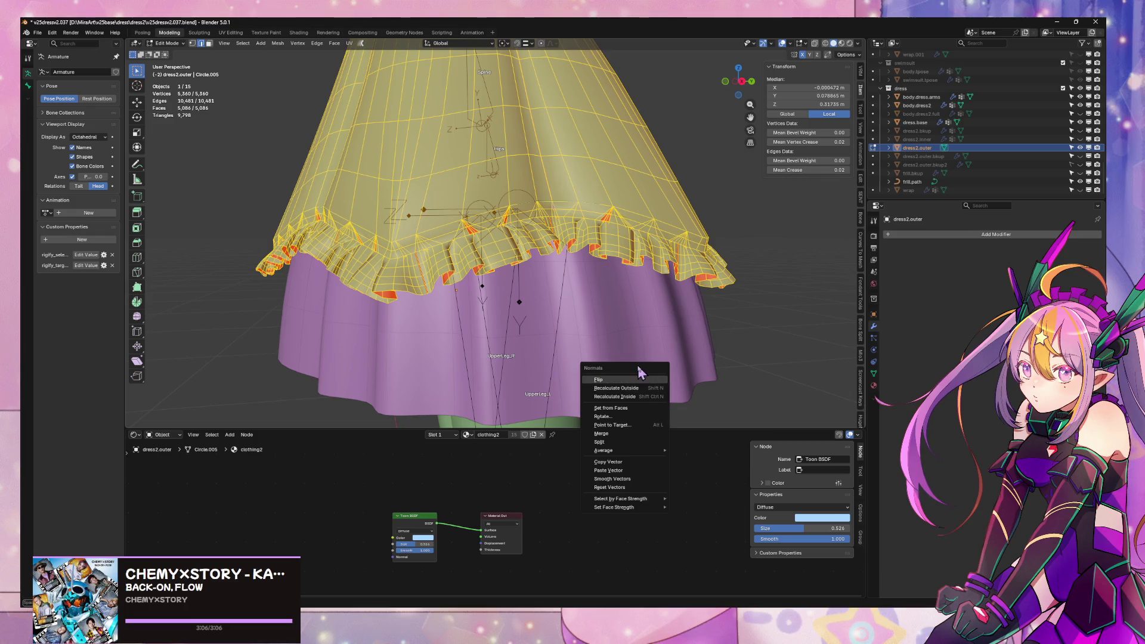
{"action": "left_click", "coordinate": [622, 389]}
{"action": "scroll", "coordinate": [615, 292], "scroll_direction": "up", "scroll_amount": 8}
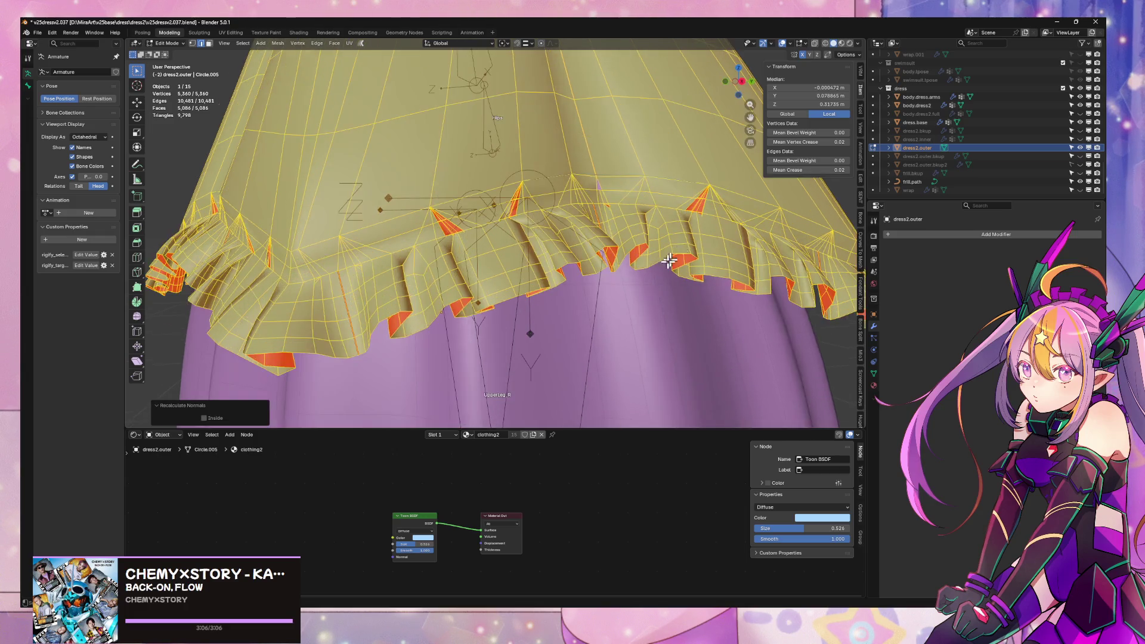
{"action": "left_click", "coordinate": [695, 305]}
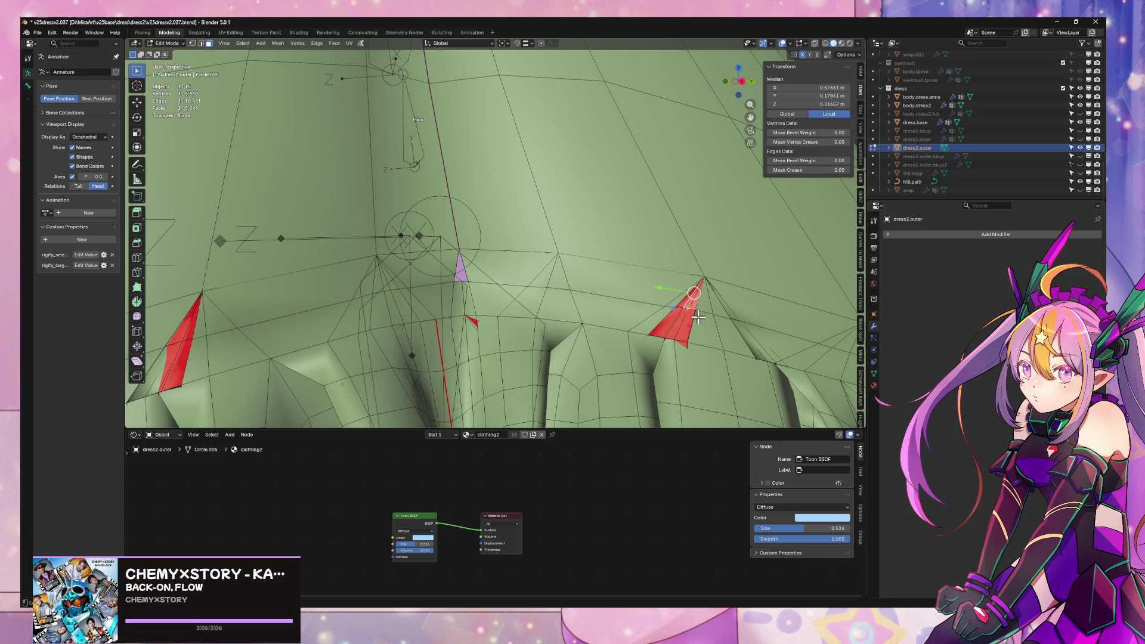
{"action": "left_click", "coordinate": [692, 314]}
{"action": "scroll", "coordinate": [688, 311], "scroll_direction": "down", "scroll_amount": 5}
{"action": "mouse_move", "coordinate": [686, 312]}
{"action": "middle_mouse_down"}
{"action": "mouse_move", "coordinate": [698, 286]}
{"action": "mouse_move", "coordinate": [692, 300]}
{"action": "middle_mouse_up"}
- Undo three times to step back through the bridging and joining
{"action": "key", "text": "ctrl+z"}
{"action": "key", "text": "ctrl+z"}
{"action": "key", "text": "ctrl+z"}
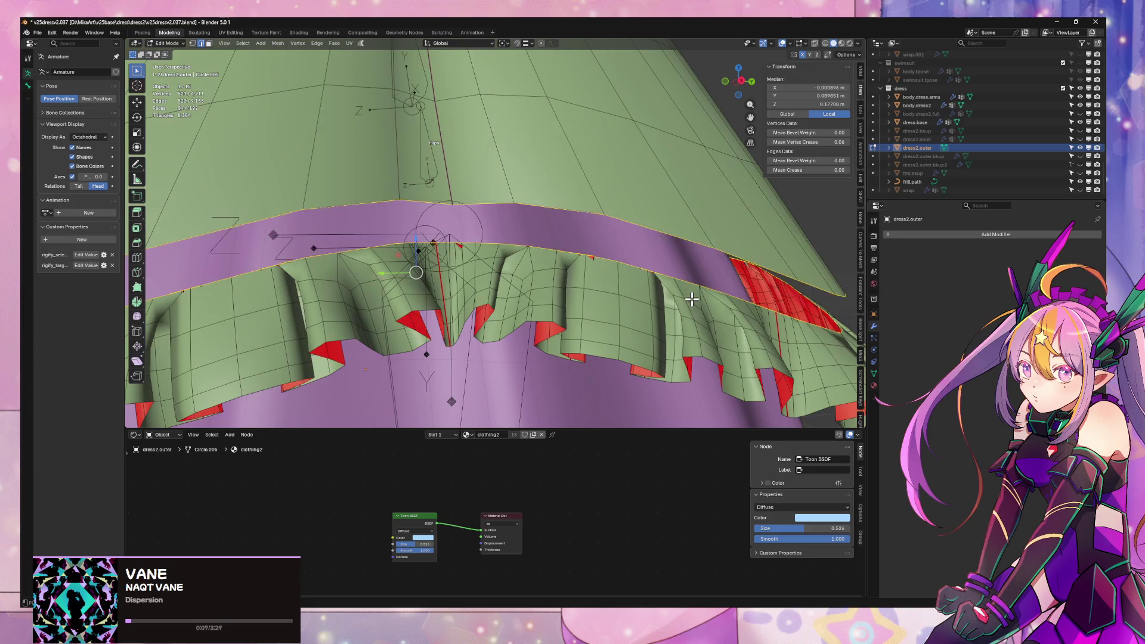
{"action": "key", "text": "ctrl+z"}
{"action": "key", "text": "ctrl+z"}
{"action": "key", "text": "ctrl+z"}
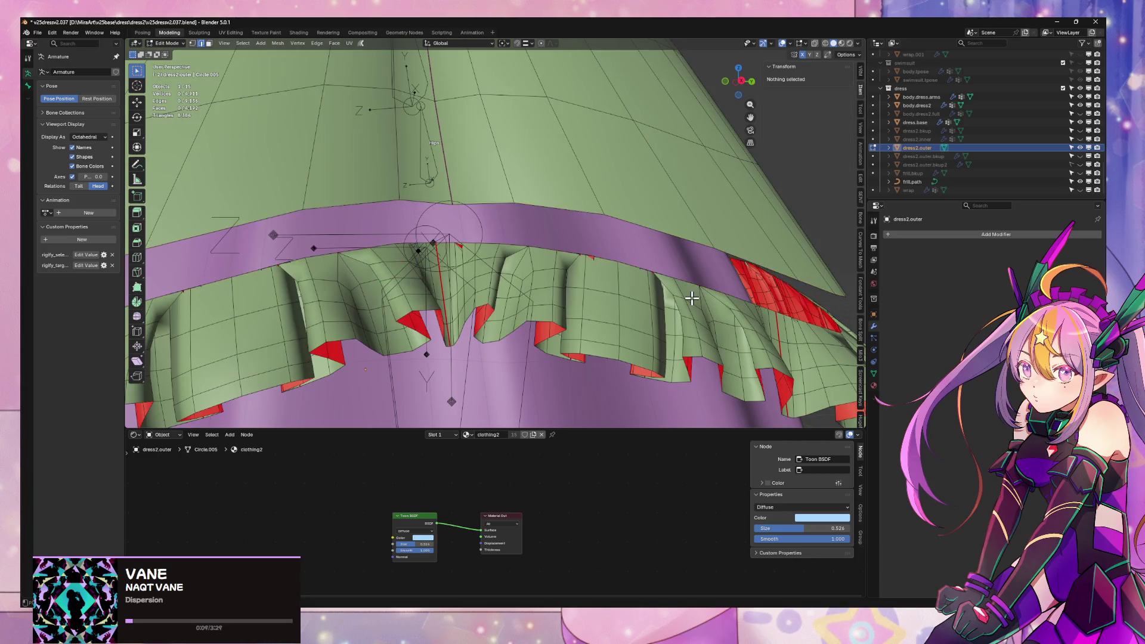
{"action": "key", "text": "ctrl+z"}
{"action": "key", "text": "ctrl+z"}
{"action": "key", "text": "ctrl+z"}
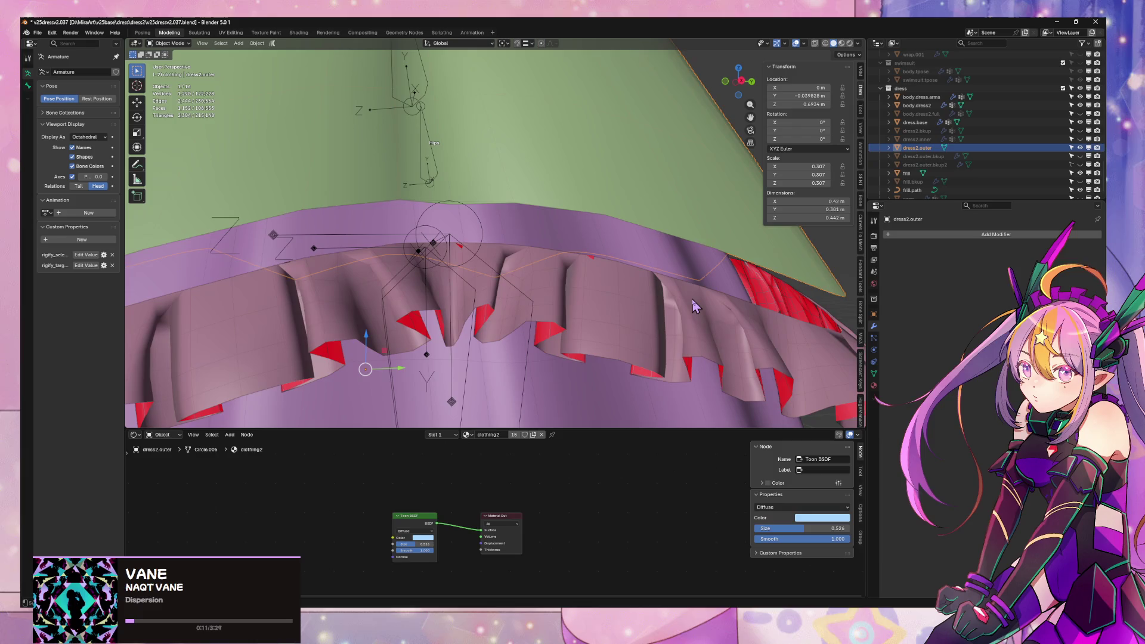
- Settle the undo history on the frill mesh and leave Edit Mode
{"action": "key", "text": "ctrl+z"}
{"action": "key", "text": "ctrl+z"}
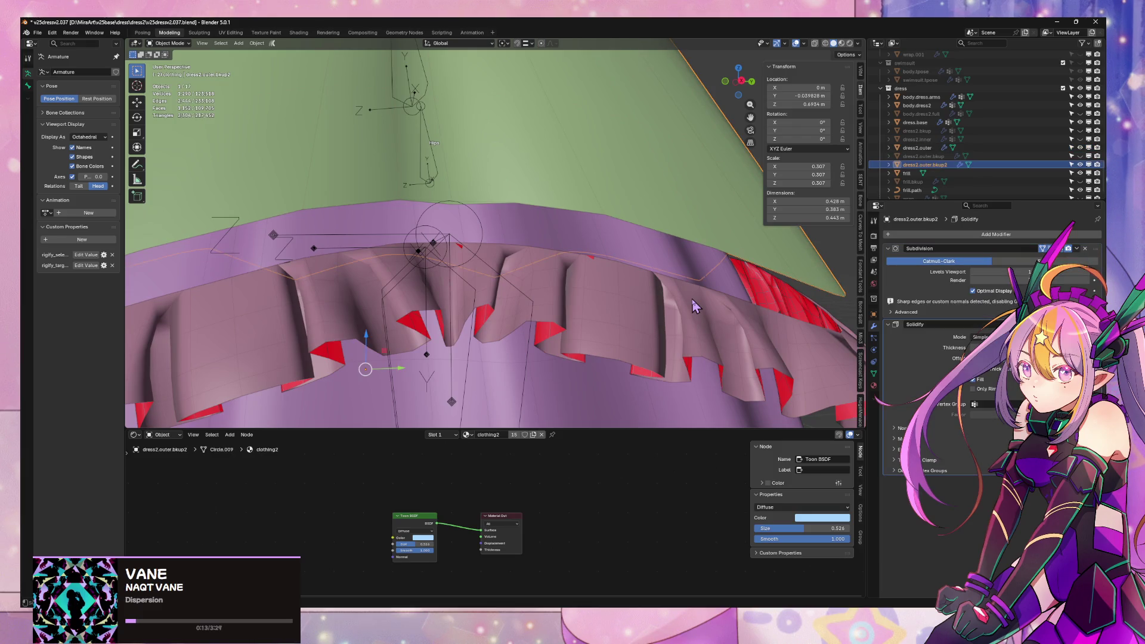
{"action": "scroll", "coordinate": [680, 304], "scroll_direction": "down", "scroll_amount": 10}
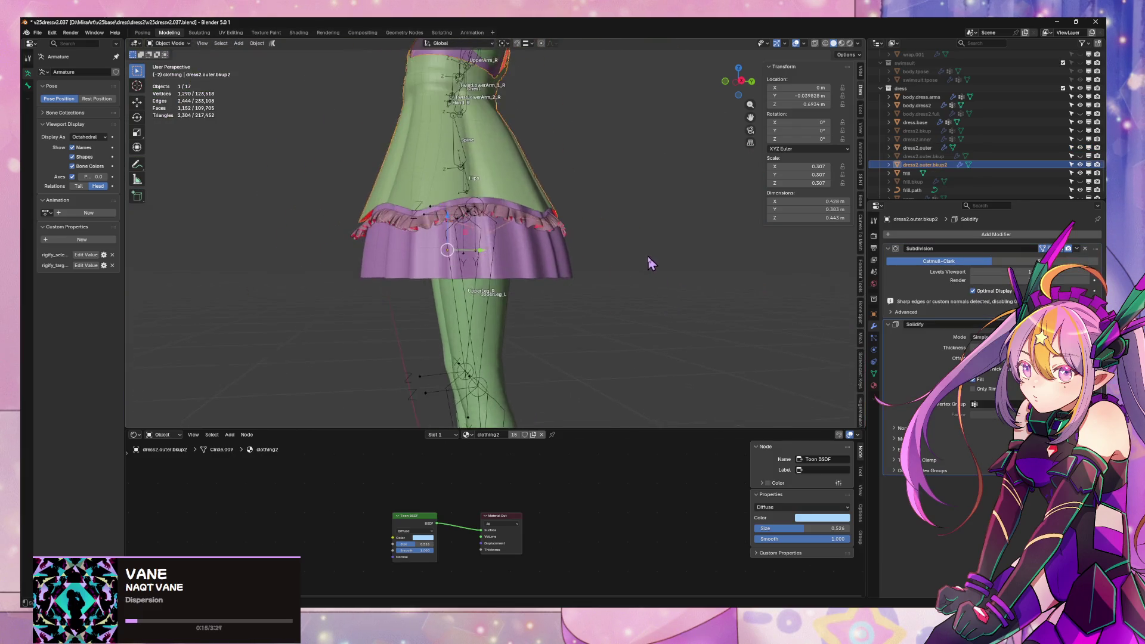
{"action": "key", "text": "ctrl+shift+z"}
{"action": "key", "text": "ctrl+shift+z"}
{"action": "key", "text": "ctrl+shift+z"}
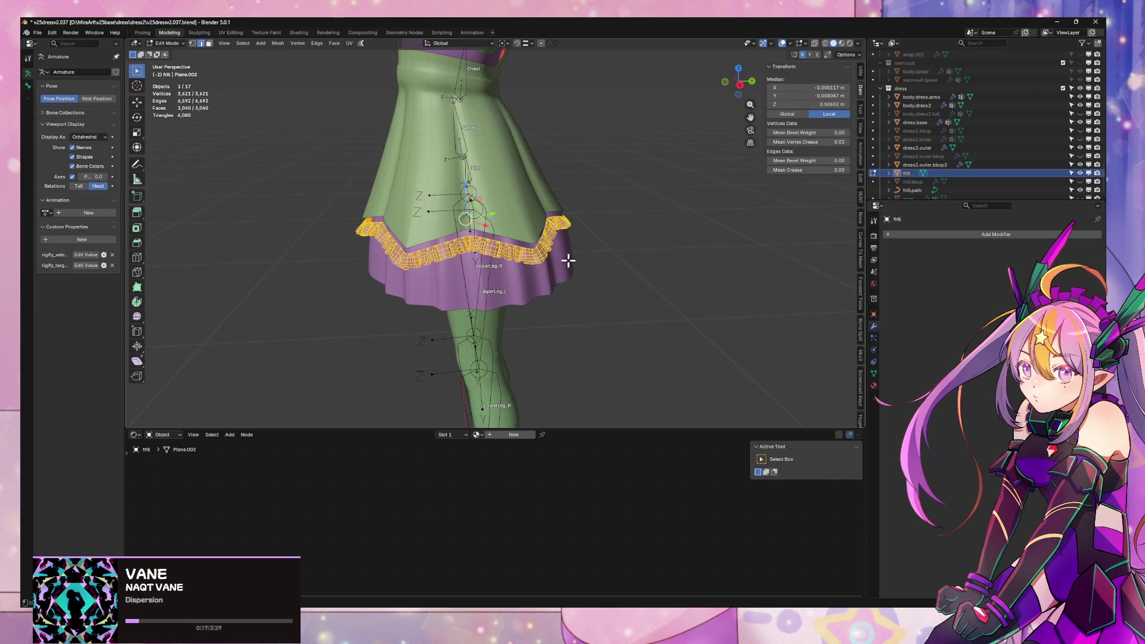
{"action": "key", "text": "Tab"}
- Unhide frill.bkup, delete the current frill object, and select frill.bkup
{"action": "left_click", "coordinate": [1080, 182]}
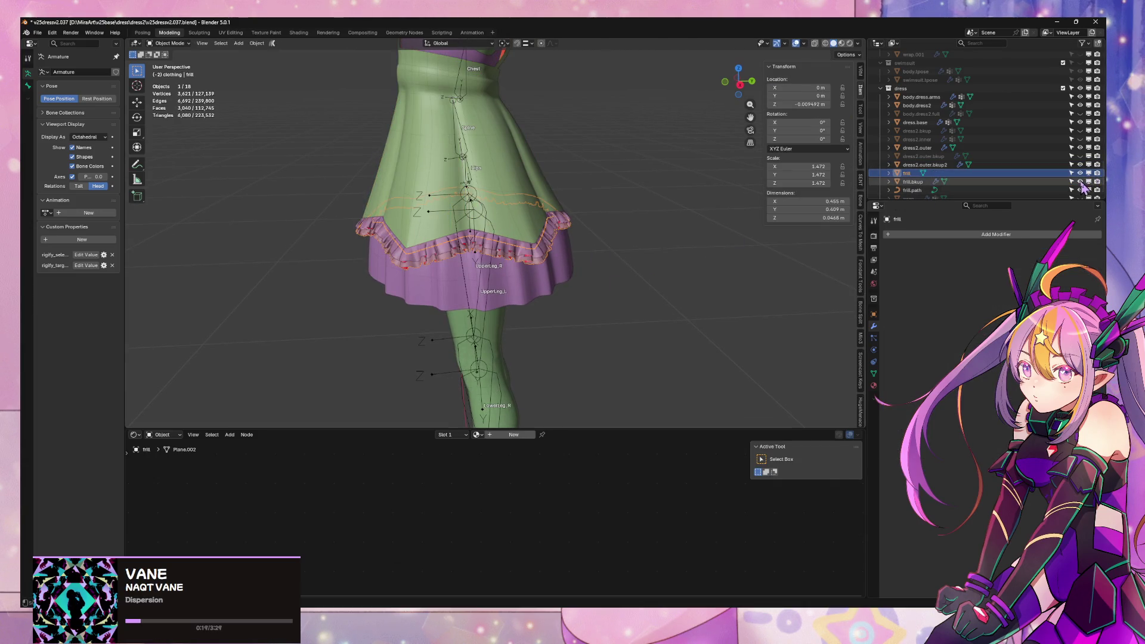
{"action": "middle_click_drag", "start_coordinate": [650, 257], "coordinate": [647, 220]}
{"action": "scroll", "coordinate": [489, 161], "scroll_direction": "up", "scroll_amount": 3}
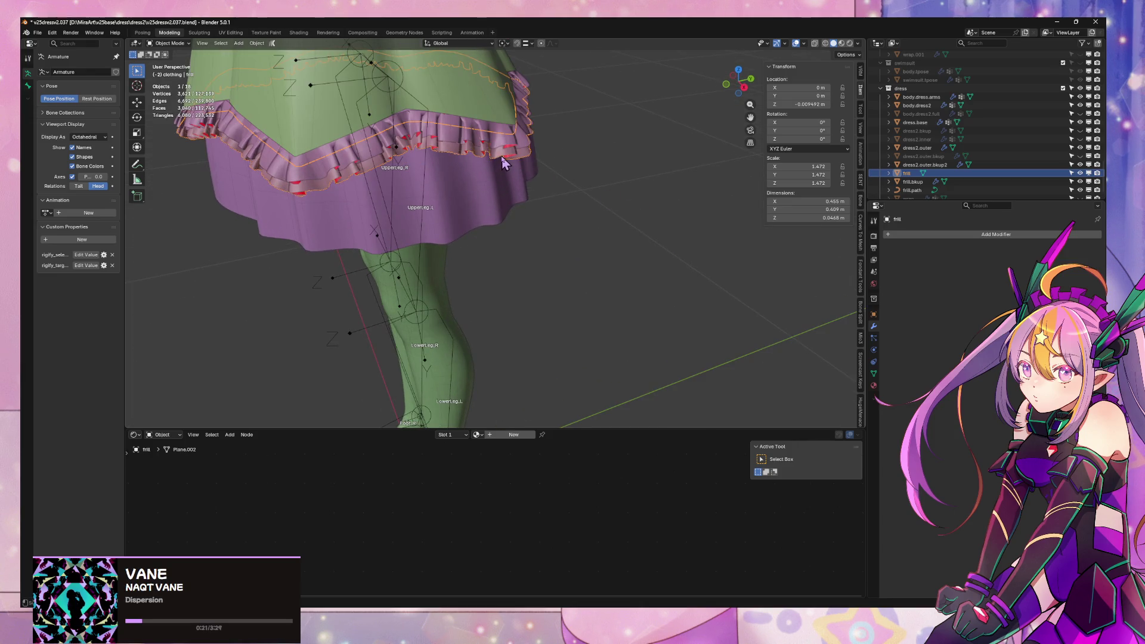
{"action": "key", "text": "Delete"}
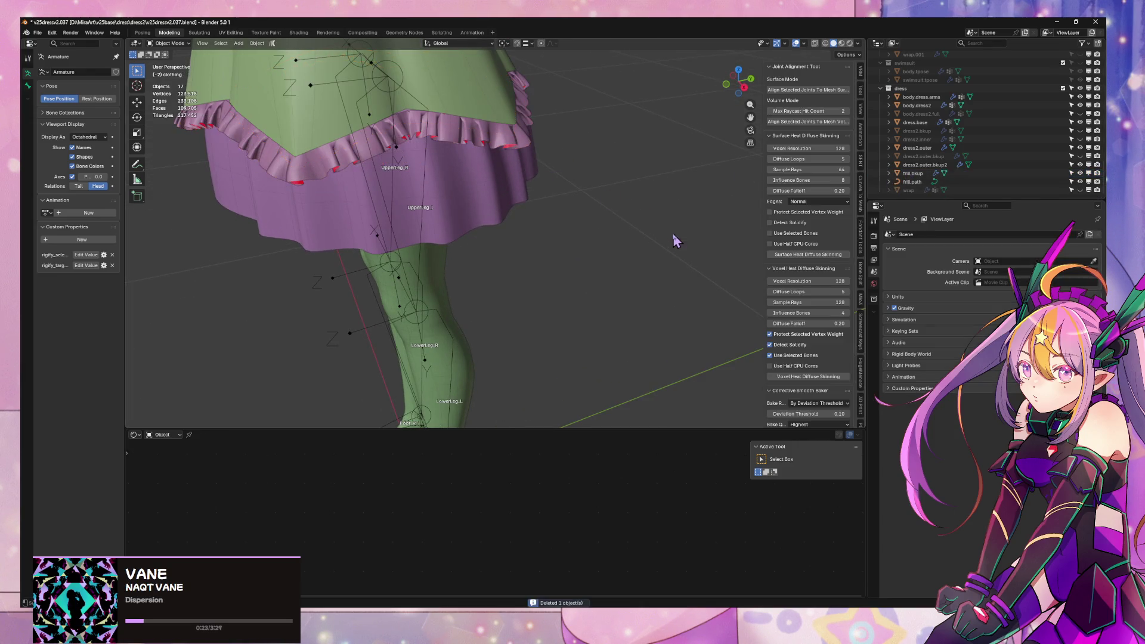
{"action": "left_click", "coordinate": [955, 173]}
- Duplicate frill.bkup in place, hide the backup, and rename the copy to 'frills'
{"action": "key", "text": "shift+d"}
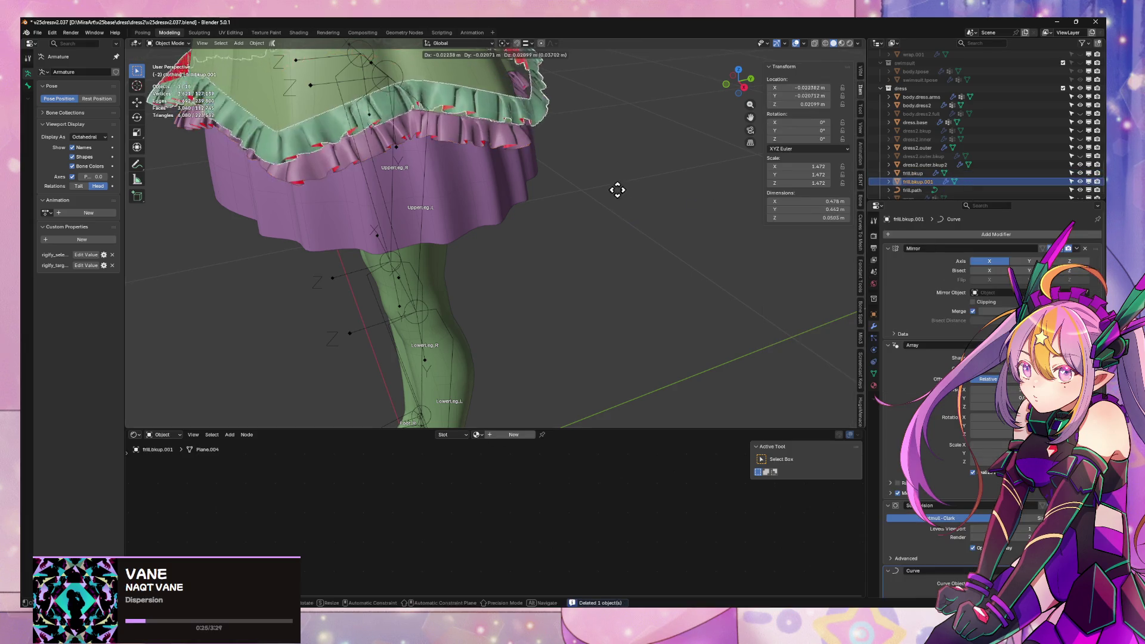
{"action": "key", "text": "Escape"}
{"action": "left_click", "coordinate": [1080, 173]}
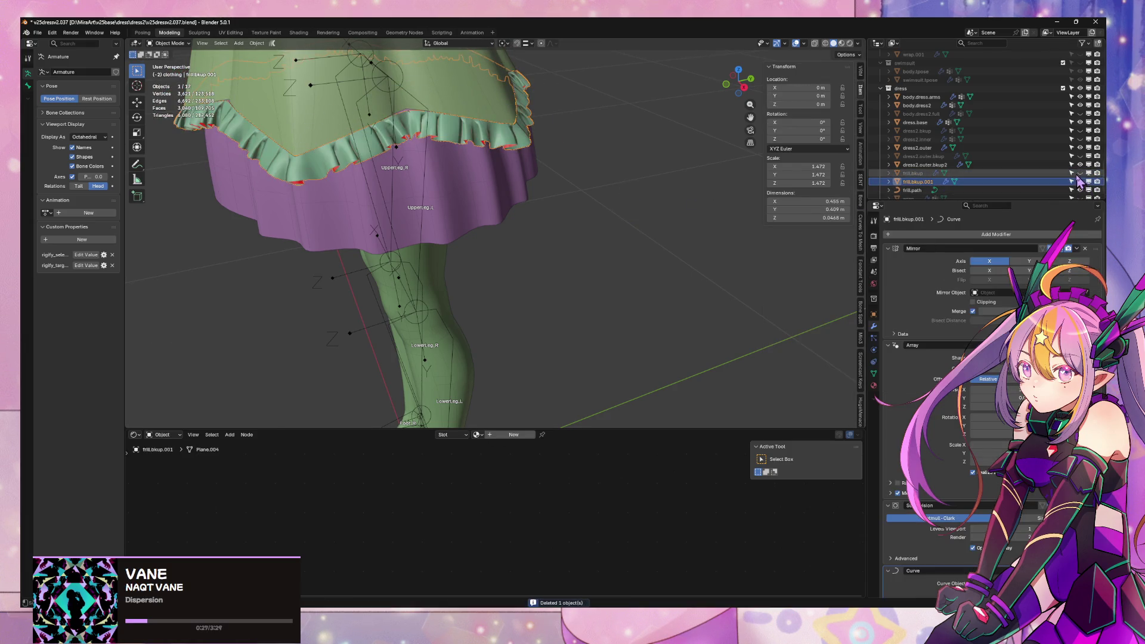
{"action": "double_click", "coordinate": [922, 181]}
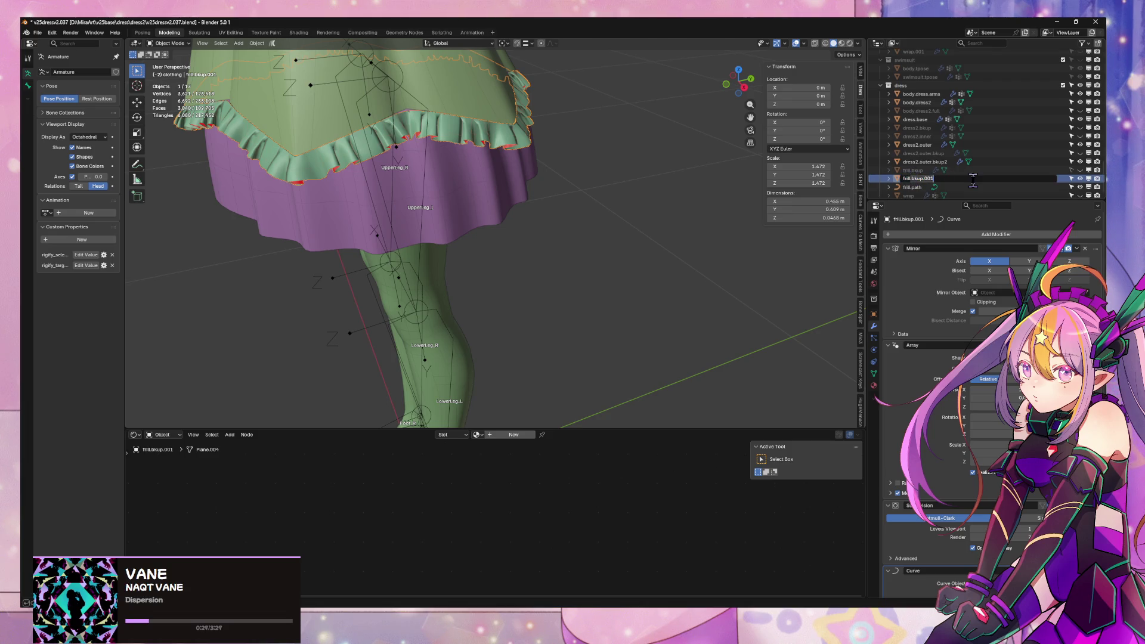
{"action": "type", "text": "frill"}
{"action": "type", "text": "frills"}
{"action": "key", "text": "Return"}
- Toggle local view on frills and enter Edit Mode on its mesh
{"action": "mouse_move", "coordinate": [460, 173]}
{"action": "middle_mouse_down"}
{"action": "mouse_move", "coordinate": [503, 238]}
{"action": "mouse_move", "coordinate": [539, 213]}
{"action": "middle_mouse_up"}
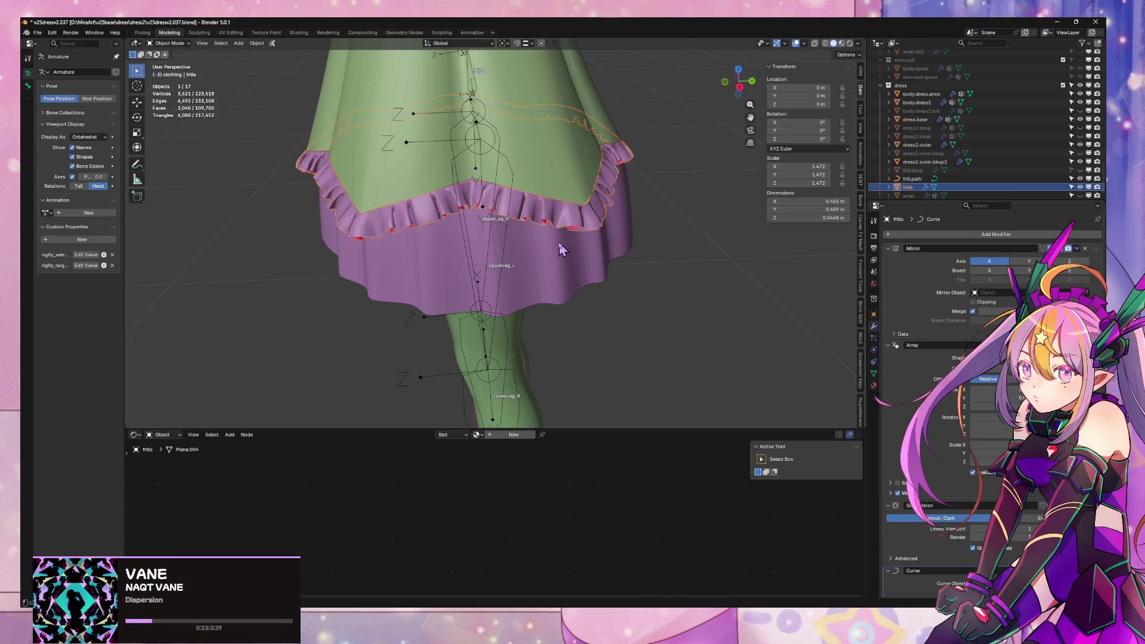
{"action": "key", "text": "KP_Divide"}
{"action": "key", "text": "KP_Divide"}
{"action": "key", "text": "Tab"}
{"action": "mouse_move", "coordinate": [564, 320]}
{"action": "middle_mouse_down"}
{"action": "mouse_move", "coordinate": [564, 244]}
{"action": "mouse_move", "coordinate": [633, 205]}
{"action": "middle_mouse_up"}
- Extrude the selected frill edges upward along Z into a new row of faces
{"action": "scroll", "coordinate": [633, 205], "scroll_direction": "up", "scroll_amount": 2}
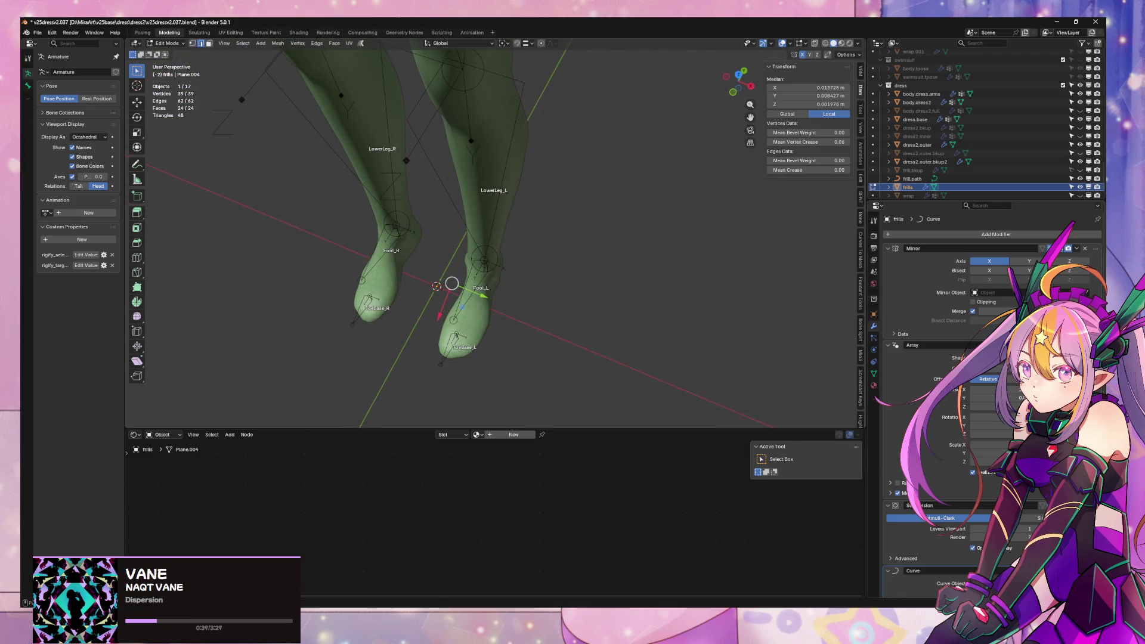
- Extrude the selected frill edges upward along Z into a new row of faces
{"action": "mouse_move", "coordinate": [690, 383]}
{"action": "middle_mouse_down"}
{"action": "mouse_move", "coordinate": [460, 235]}
{"action": "mouse_move", "coordinate": [640, 308]}
{"action": "mouse_move", "coordinate": [752, 314]}
{"action": "mouse_move", "coordinate": [632, 366]}
{"action": "mouse_move", "coordinate": [658, 46]}
{"action": "mouse_move", "coordinate": [652, 235]}
{"action": "mouse_move", "coordinate": [621, 174]}
{"action": "mouse_move", "coordinate": [573, 128]}
{"action": "mouse_move", "coordinate": [625, 132]}
{"action": "mouse_move", "coordinate": [432, 174]}
{"action": "mouse_move", "coordinate": [484, 248]}
{"action": "mouse_move", "coordinate": [514, 501]}
{"action": "middle_mouse_up"}
{"action": "scroll", "coordinate": [509, 238], "scroll_direction": "up", "scroll_amount": 3}
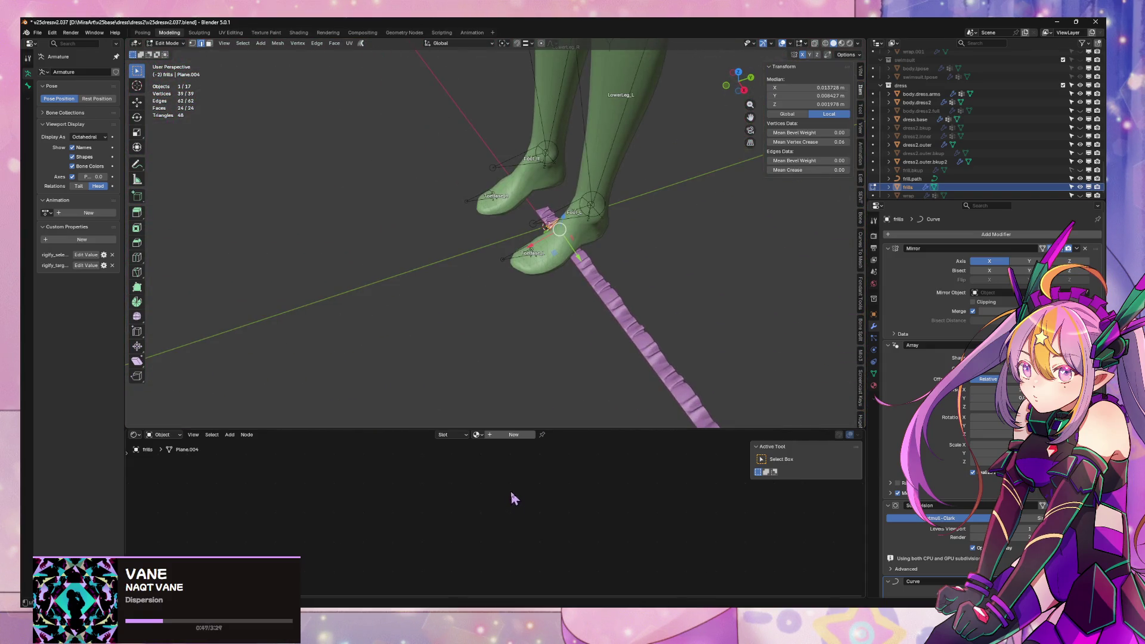
{"action": "scroll", "coordinate": [561, 374], "scroll_direction": "up", "scroll_amount": 2}
{"action": "scroll", "coordinate": [573, 364], "scroll_direction": "up", "scroll_amount": 2}
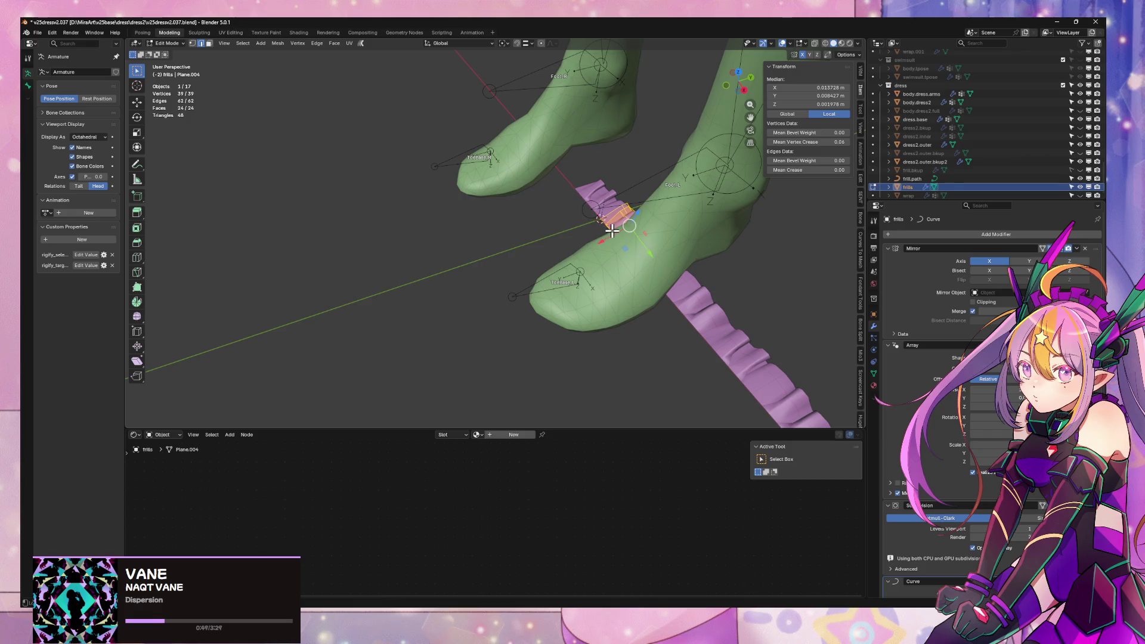
{"action": "key", "text": "e"}
{"action": "key", "text": "z"}
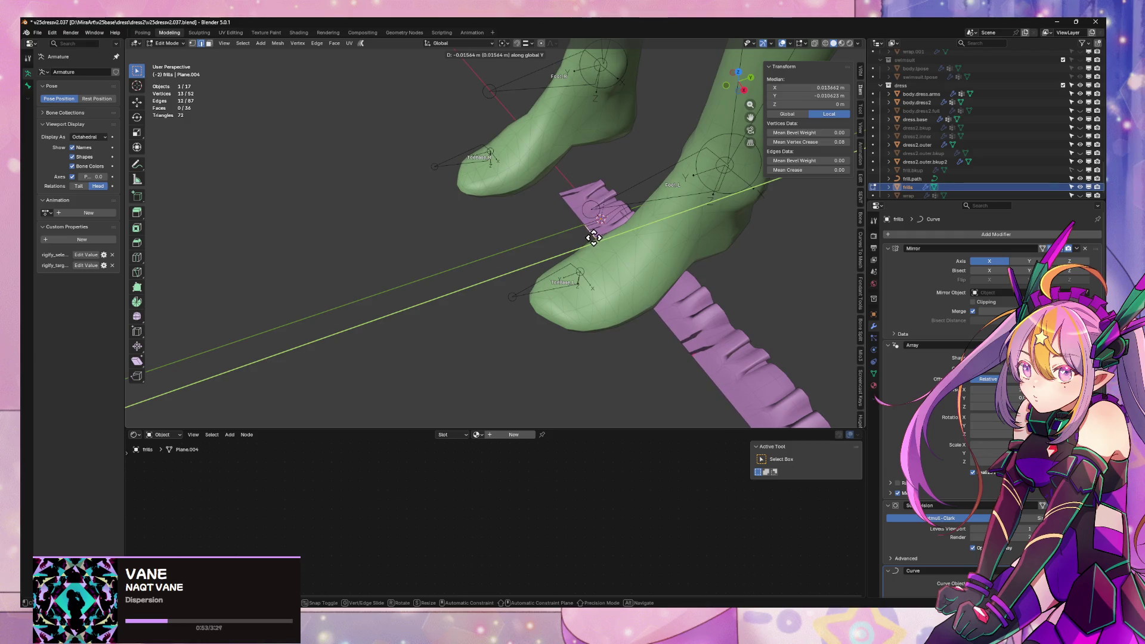
{"action": "left_click", "coordinate": [593, 238]}
- Shift the whole frill base mesh along Y, then select an edge loop
{"action": "key", "text": "a"}
{"action": "key", "text": "g"}
{"action": "key", "text": "y"}
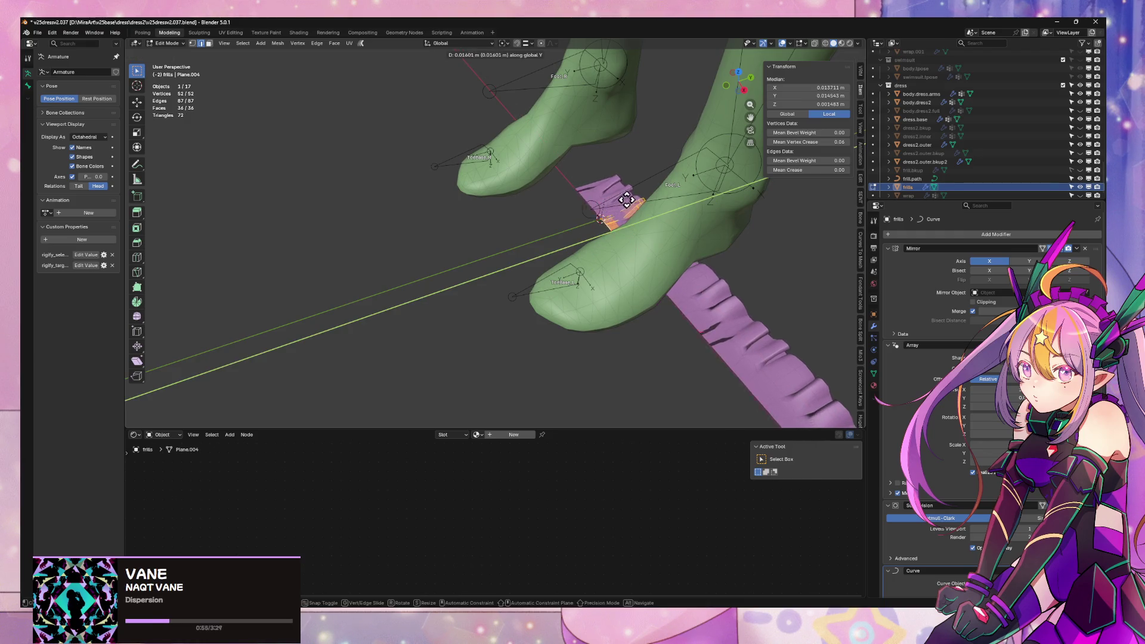
{"action": "left_click", "coordinate": [626, 203]}
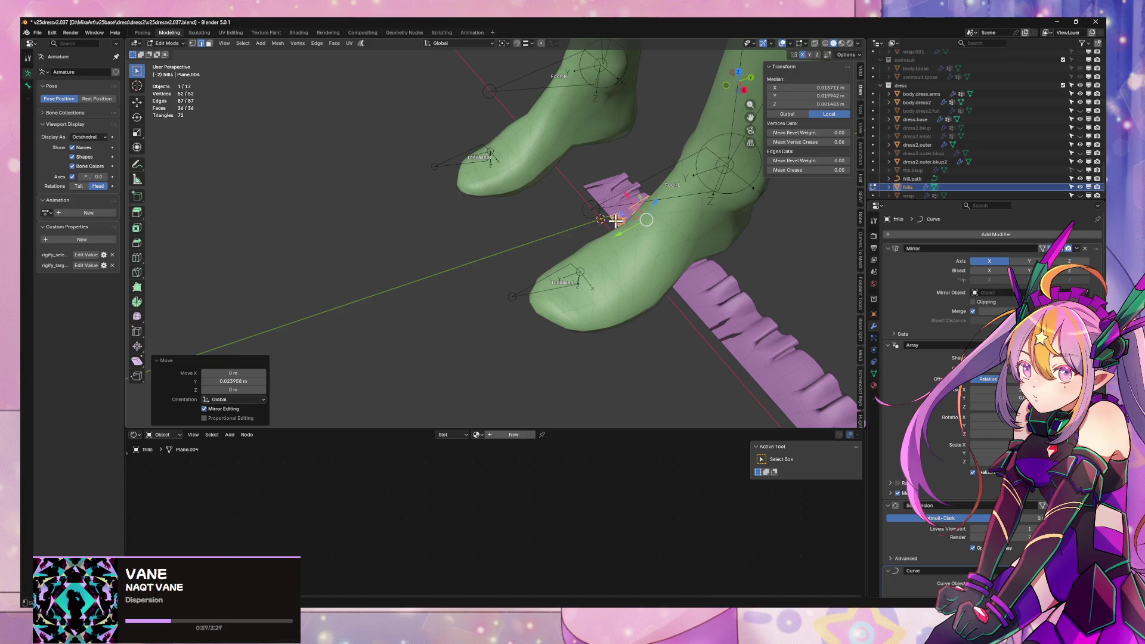
{"action": "left_click", "coordinate": [613, 222], "text": "alt"}
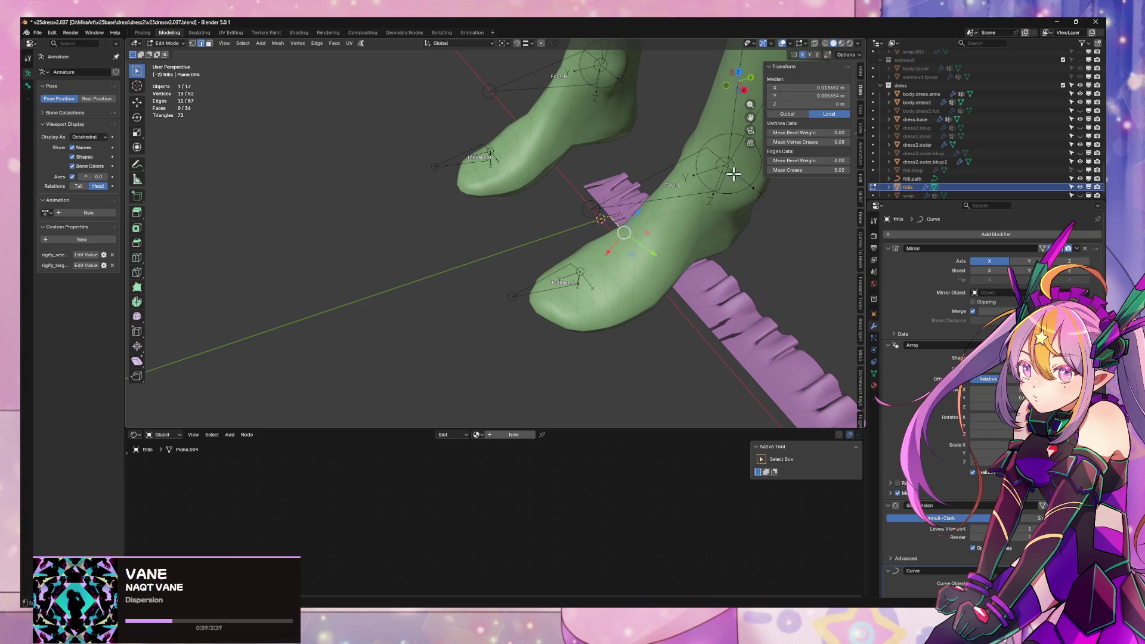
{"action": "middle_click_drag", "start_coordinate": [608, 207], "coordinate": [754, 225]}
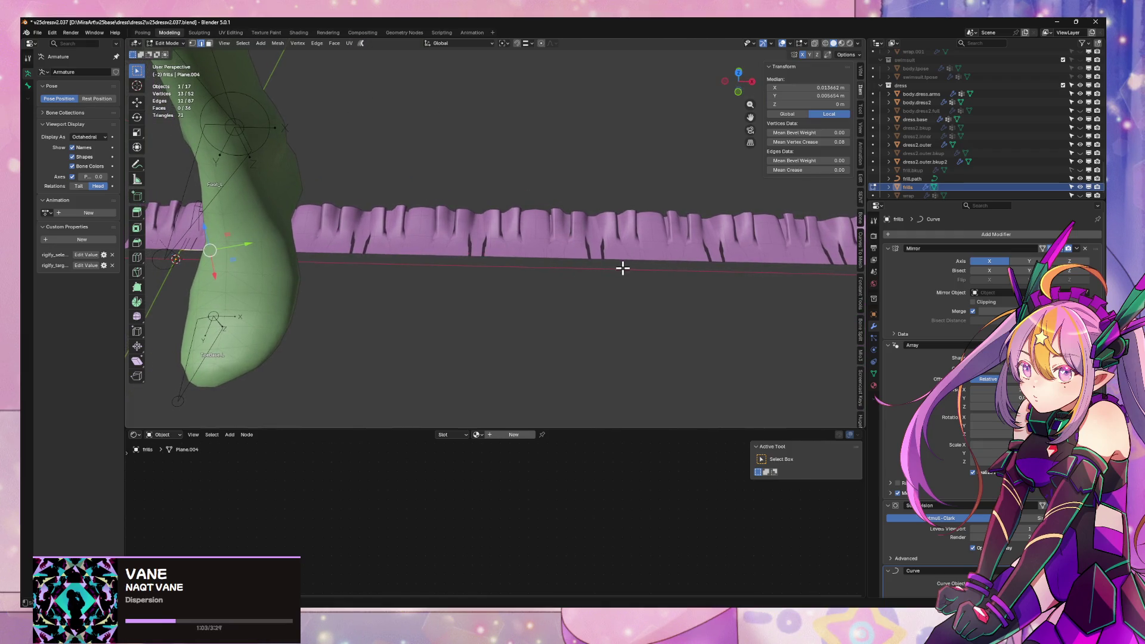
- Isolate the frill strip in local view and close in on the edge loop
{"action": "key", "text": "slash"}
{"action": "scroll", "coordinate": [414, 277], "scroll_direction": "up", "scroll_amount": 5}
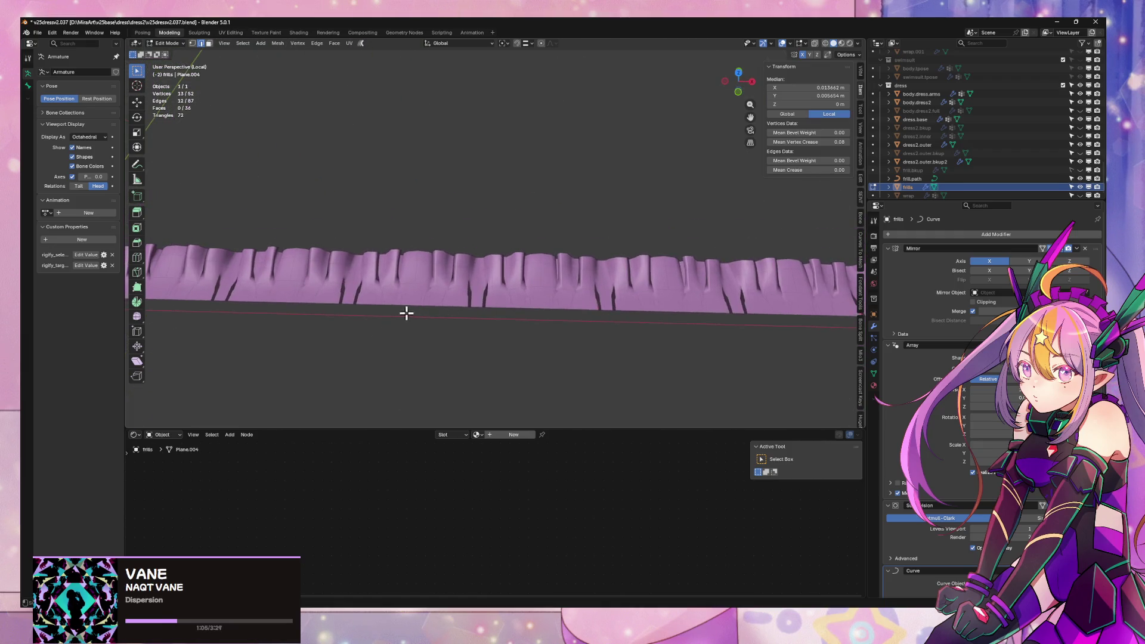
{"action": "mouse_move", "coordinate": [406, 313]}
{"action": "middle_mouse_down"}
{"action": "mouse_move", "coordinate": [302, 316]}
{"action": "mouse_move", "coordinate": [544, 217]}
{"action": "mouse_move", "coordinate": [563, 248]}
{"action": "mouse_move", "coordinate": [529, 251]}
{"action": "mouse_move", "coordinate": [557, 179]}
{"action": "mouse_move", "coordinate": [532, 215]}
{"action": "mouse_move", "coordinate": [524, 263]}
{"action": "middle_mouse_up"}
{"action": "scroll", "coordinate": [561, 226], "scroll_direction": "up", "scroll_amount": 4}
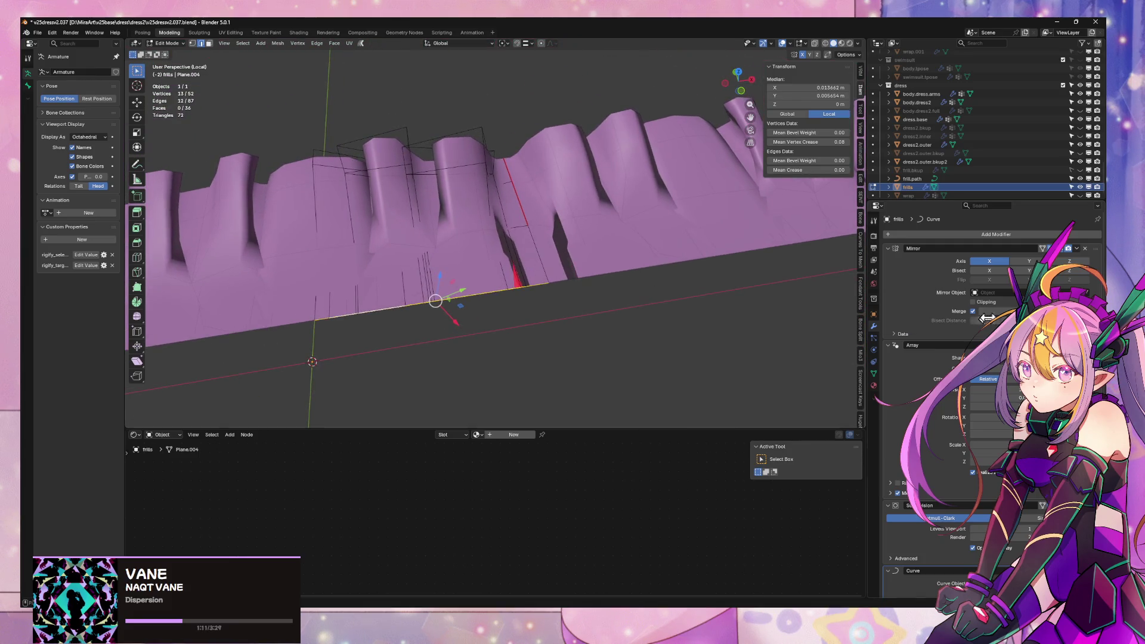
- Hide the Mirror modifier's display so only one half of the frill shows
{"action": "left_click", "coordinate": [1063, 255]}
{"action": "left_click", "coordinate": [1063, 254]}
{"action": "left_click", "coordinate": [1063, 254]}
{"action": "left_click", "coordinate": [1063, 255]}
{"action": "left_click", "coordinate": [1063, 255]}
{"action": "left_click", "coordinate": [1063, 254]}
{"action": "left_click", "coordinate": [1063, 255]}
- Move a face on one pleat to reshape its fold
{"action": "left_click", "coordinate": [530, 275]}
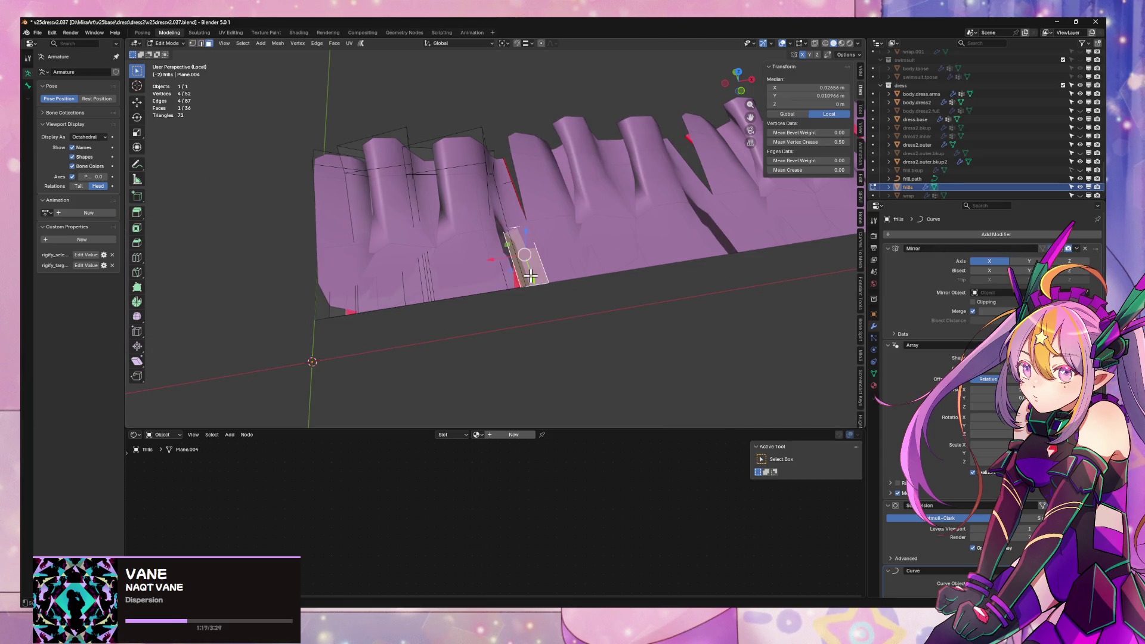
{"action": "mouse_move", "coordinate": [534, 271]}
{"action": "left_mouse_down"}
{"action": "mouse_move", "coordinate": [583, 238]}
{"action": "mouse_move", "coordinate": [532, 286]}
{"action": "mouse_move", "coordinate": [548, 264]}
{"action": "mouse_move", "coordinate": [537, 197]}
{"action": "mouse_move", "coordinate": [525, 243]}
{"action": "left_mouse_up"}
{"action": "mouse_move", "coordinate": [525, 242]}
{"action": "middle_mouse_down"}
{"action": "mouse_move", "coordinate": [549, 171]}
{"action": "mouse_move", "coordinate": [565, 293]}
{"action": "mouse_move", "coordinate": [549, 217]}
{"action": "mouse_move", "coordinate": [522, 322]}
{"action": "mouse_move", "coordinate": [524, 276]}
{"action": "middle_mouse_up"}
- Merge by Distance at 0.0001 m, check the frill in Object Mode, then select a pleat face
{"action": "key", "text": "a"}
{"action": "left_click", "coordinate": [557, 187]}
{"action": "key", "text": "Tab"}
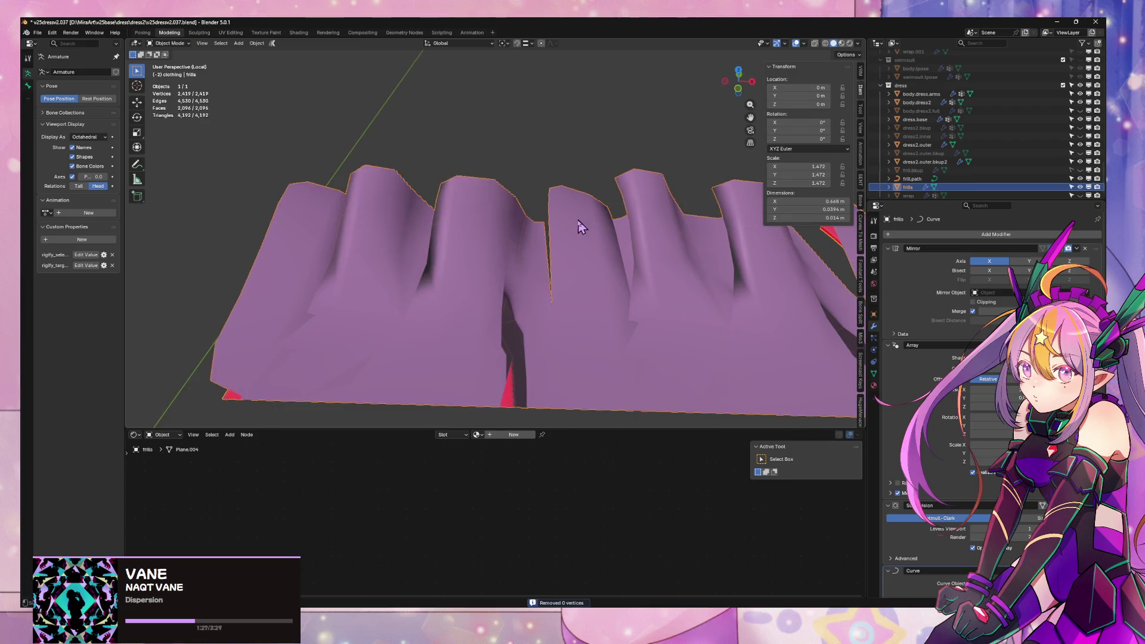
{"action": "mouse_move", "coordinate": [583, 225]}
{"action": "middle_mouse_down"}
{"action": "mouse_move", "coordinate": [657, 238]}
{"action": "mouse_move", "coordinate": [614, 231]}
{"action": "mouse_move", "coordinate": [527, 275]}
{"action": "mouse_move", "coordinate": [501, 310]}
{"action": "mouse_move", "coordinate": [475, 319]}
{"action": "mouse_move", "coordinate": [567, 288]}
{"action": "mouse_move", "coordinate": [537, 280]}
{"action": "middle_mouse_up"}
{"action": "key", "text": "Tab"}
{"action": "left_click", "coordinate": [515, 301]}
{"action": "scroll", "coordinate": [1014, 280], "scroll_direction": "down", "scroll_amount": 1}
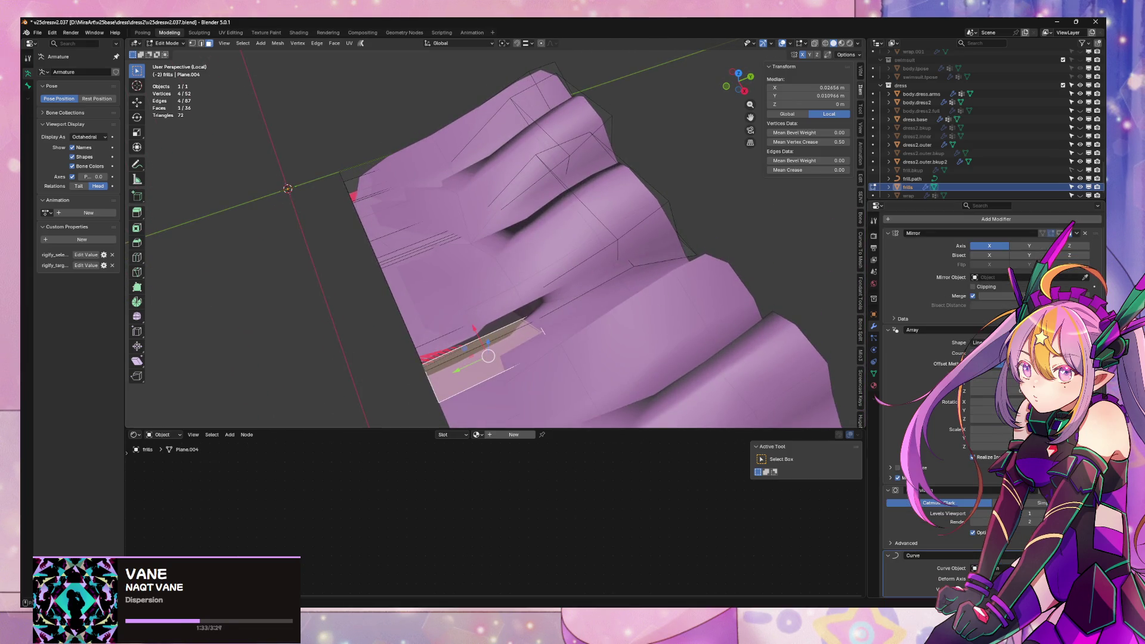
{"action": "mouse_move", "coordinate": [597, 353]}
{"action": "middle_mouse_down"}
{"action": "mouse_move", "coordinate": [590, 330]}
{"action": "mouse_move", "coordinate": [623, 244]}
{"action": "middle_mouse_up"}
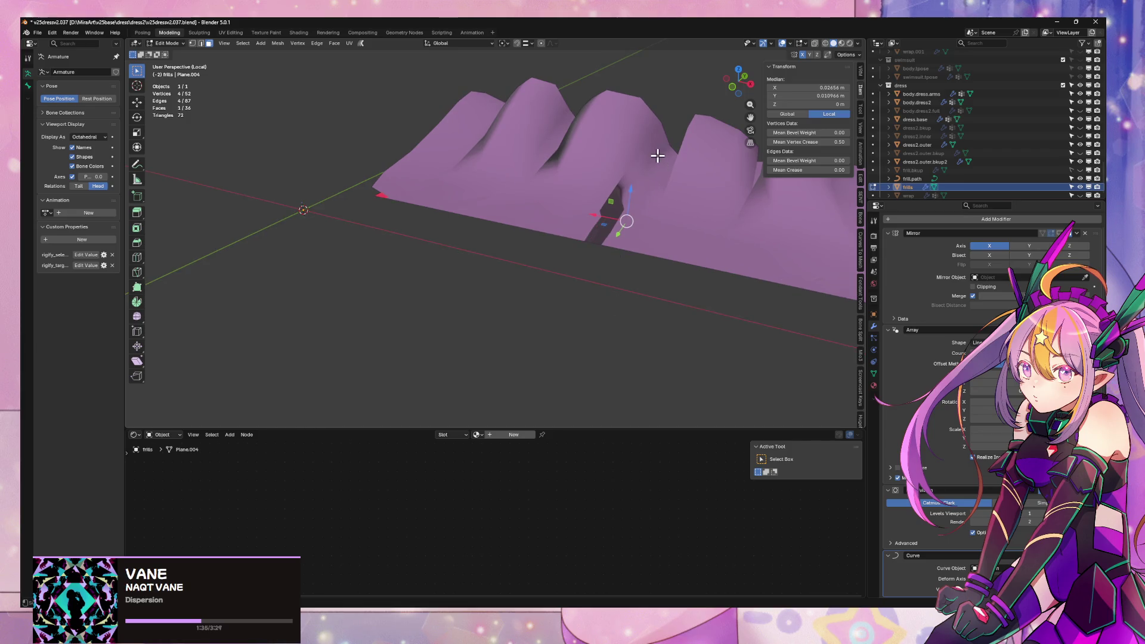
{"action": "middle_click_drag", "start_coordinate": [657, 156], "coordinate": [705, 192]}
{"action": "scroll", "coordinate": [618, 235], "scroll_direction": "down", "scroll_amount": 4}
{"action": "scroll", "coordinate": [624, 266], "scroll_direction": "down", "scroll_amount": 2}
{"action": "middle_click_drag", "start_coordinate": [624, 266], "coordinate": [679, 263]}
{"action": "scroll", "coordinate": [678, 263], "scroll_direction": "up", "scroll_amount": 3}
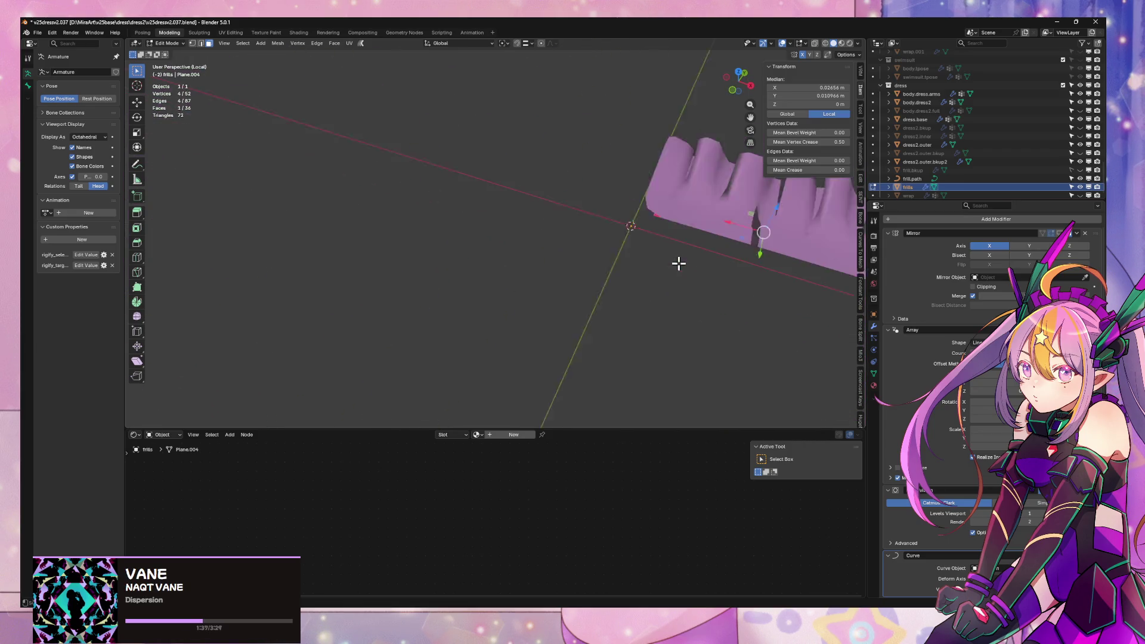
{"action": "scroll", "coordinate": [519, 294], "scroll_direction": "up", "scroll_amount": 2}
{"action": "middle_click_drag", "start_coordinate": [519, 294], "coordinate": [593, 302]}
{"action": "scroll", "coordinate": [620, 294], "scroll_direction": "up", "scroll_amount": 2}
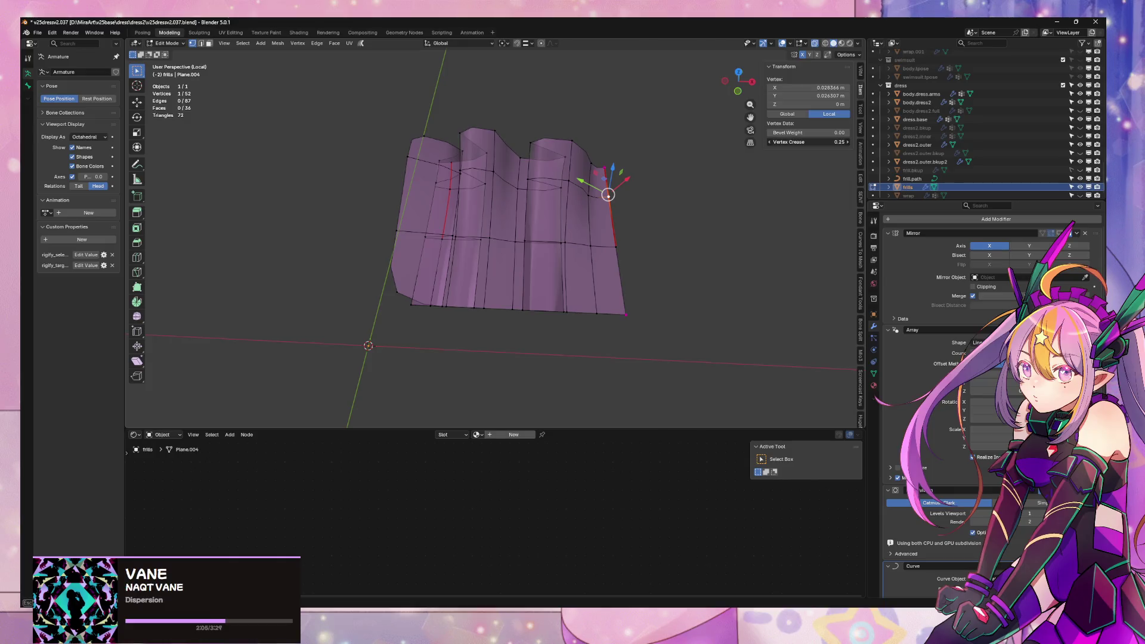
{"action": "key", "text": "2"}
{"action": "left_click", "coordinate": [613, 225], "text": "alt"}
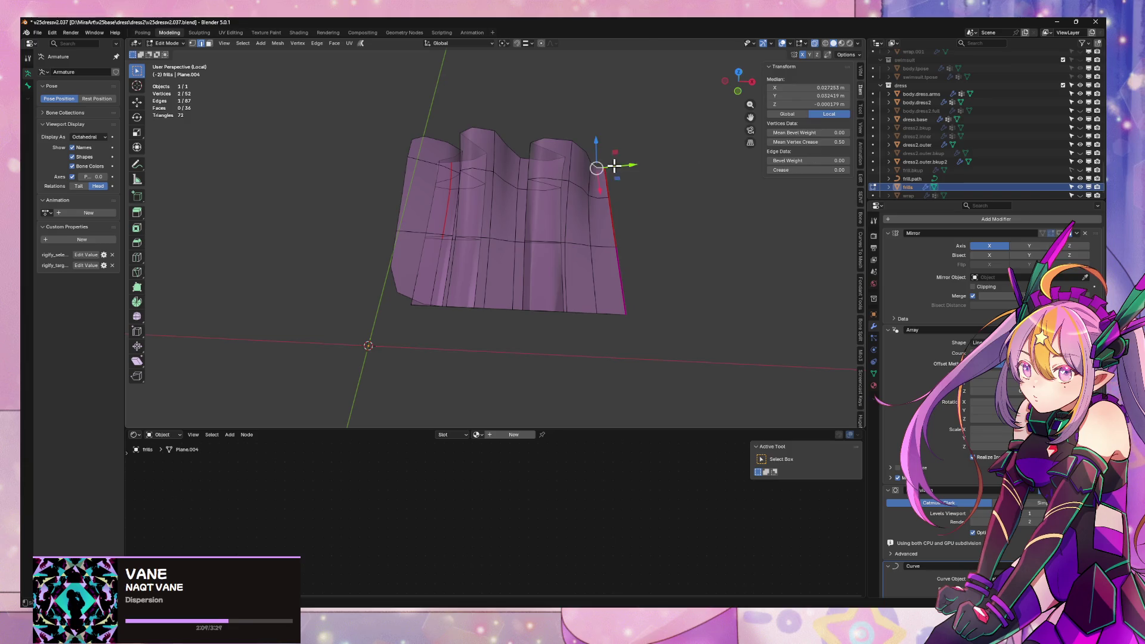
{"action": "key", "text": "Tab"}
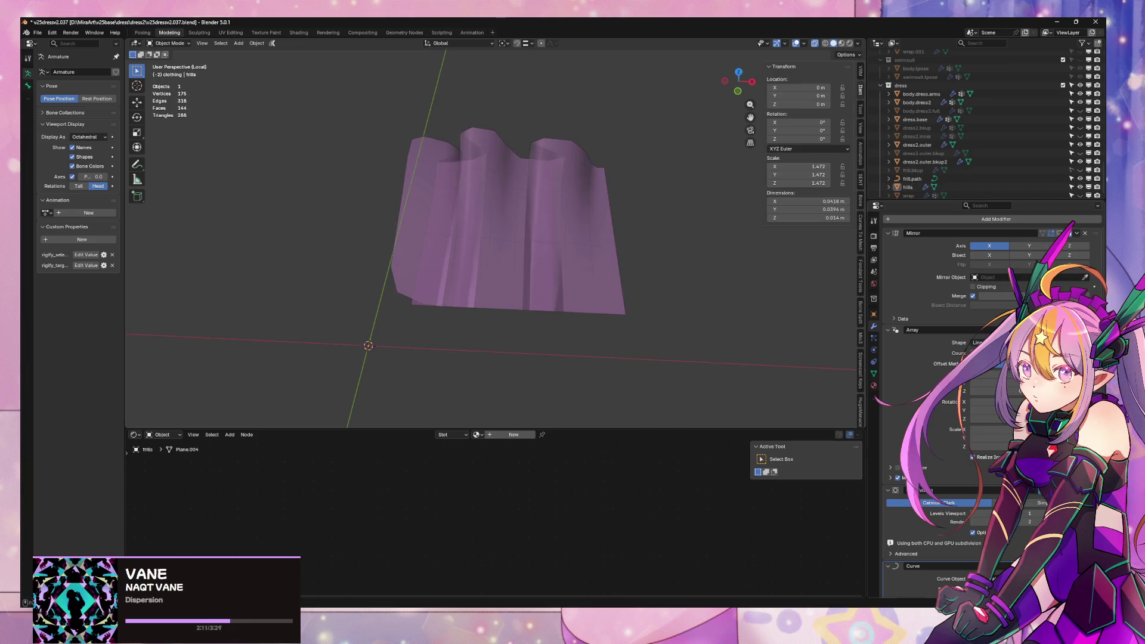
{"action": "mouse_move", "coordinate": [596, 236]}
{"action": "middle_mouse_down"}
{"action": "mouse_move", "coordinate": [583, 225]}
{"action": "mouse_move", "coordinate": [618, 235]}
{"action": "mouse_move", "coordinate": [608, 208]}
{"action": "mouse_move", "coordinate": [605, 229]}
{"action": "middle_mouse_up"}
{"action": "left_click", "coordinate": [605, 229]}
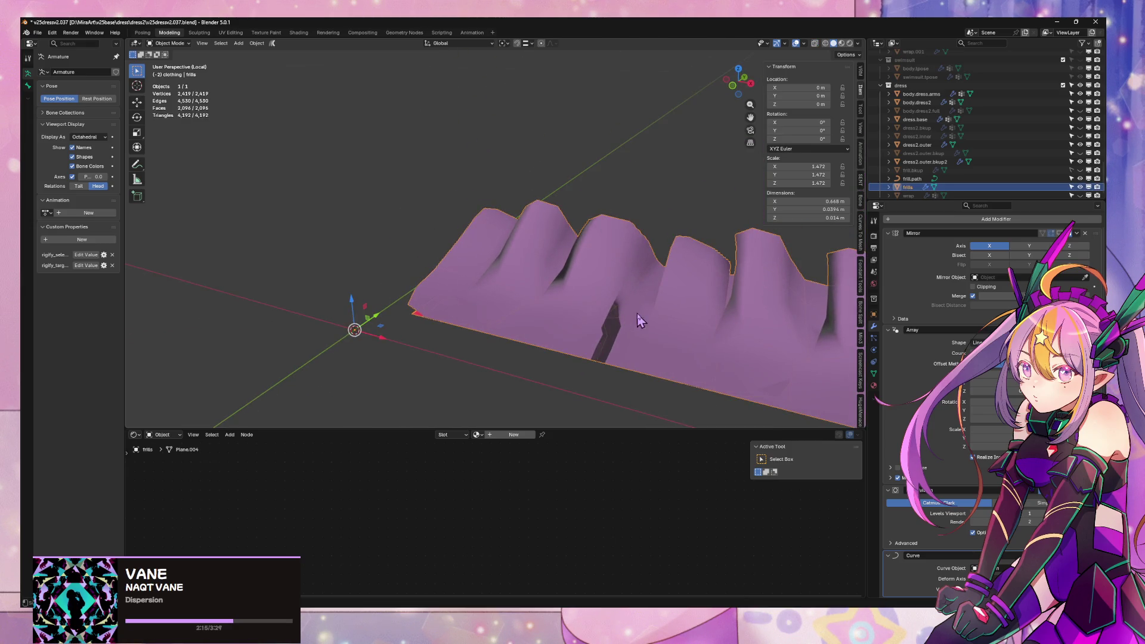
{"action": "left_click", "coordinate": [1065, 240]}
{"action": "mouse_move", "coordinate": [620, 257]}
{"action": "middle_mouse_down"}
{"action": "mouse_move", "coordinate": [642, 238]}
{"action": "mouse_move", "coordinate": [637, 212]}
{"action": "mouse_move", "coordinate": [662, 187]}
{"action": "mouse_move", "coordinate": [647, 292]}
{"action": "mouse_move", "coordinate": [612, 337]}
{"action": "mouse_move", "coordinate": [626, 288]}
{"action": "mouse_move", "coordinate": [642, 324]}
{"action": "mouse_move", "coordinate": [587, 259]}
{"action": "middle_mouse_up"}
{"action": "key", "text": "Tab"}
{"action": "key", "text": "Tab"}
{"action": "mouse_move", "coordinate": [656, 148]}
{"action": "middle_mouse_down"}
{"action": "mouse_move", "coordinate": [695, 251]}
{"action": "mouse_move", "coordinate": [549, 194]}
{"action": "mouse_move", "coordinate": [554, 253]}
{"action": "mouse_move", "coordinate": [723, 228]}
{"action": "mouse_move", "coordinate": [650, 280]}
{"action": "mouse_move", "coordinate": [649, 186]}
{"action": "mouse_move", "coordinate": [621, 268]}
{"action": "mouse_move", "coordinate": [644, 258]}
{"action": "mouse_move", "coordinate": [563, 311]}
{"action": "mouse_move", "coordinate": [593, 278]}
{"action": "mouse_move", "coordinate": [537, 312]}
{"action": "mouse_move", "coordinate": [593, 307]}
{"action": "middle_mouse_up"}
{"action": "key", "text": "Tab"}
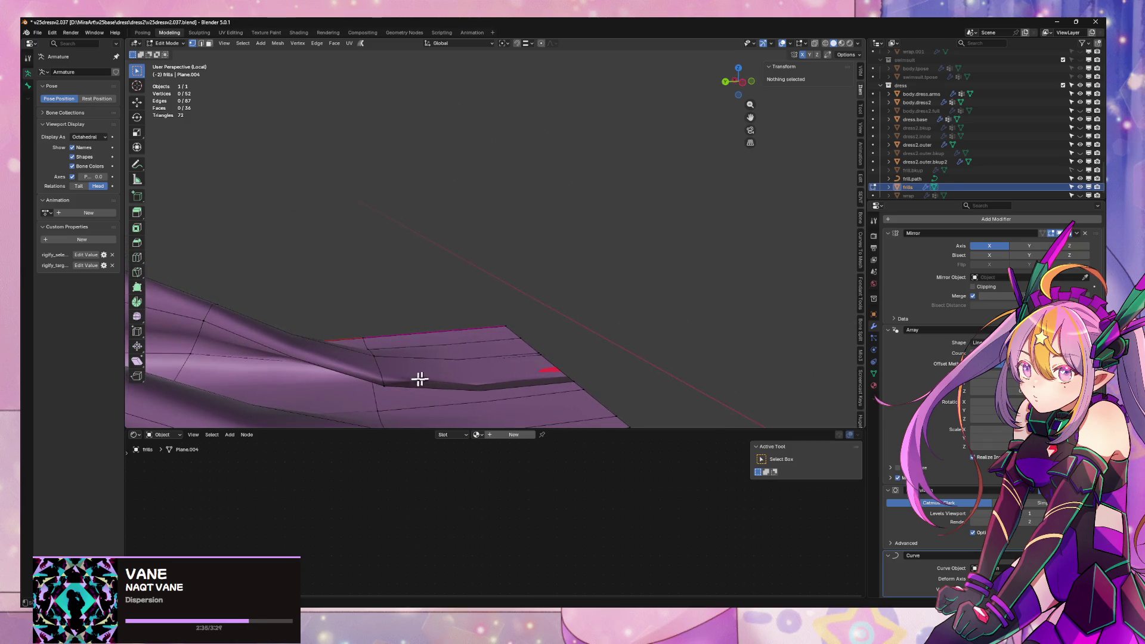
- Select the pleat's base edge and lift it slightly along Z
{"action": "left_click", "coordinate": [404, 388]}
{"action": "key", "text": "2"}
{"action": "left_click", "coordinate": [476, 392]}
{"action": "key", "text": "g"}
{"action": "key", "text": "z"}
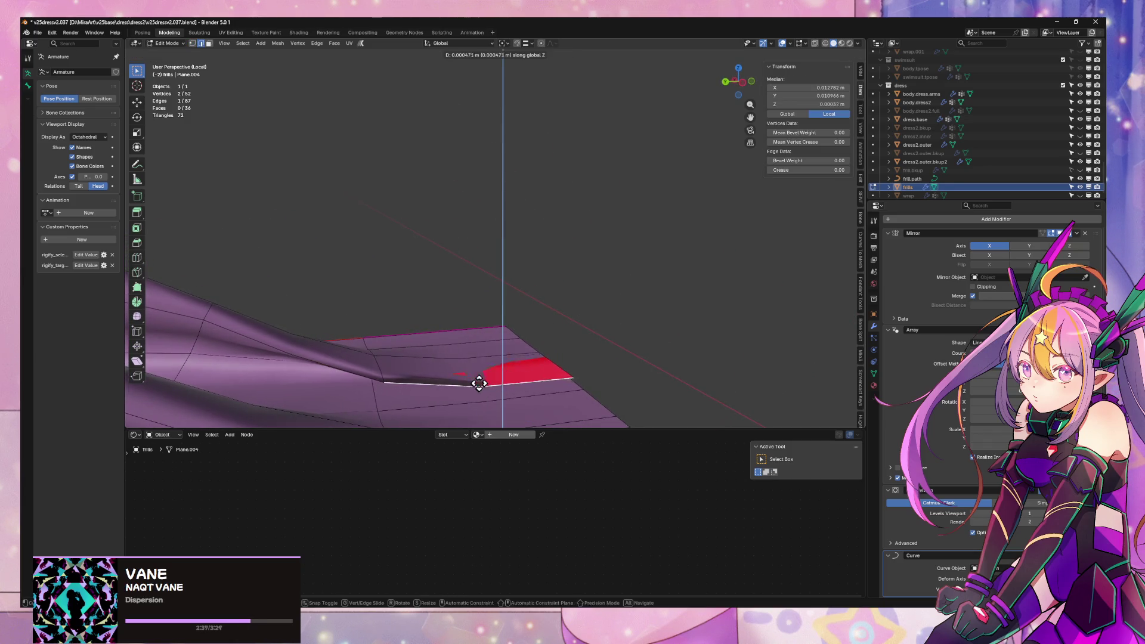
{"action": "mouse_move", "coordinate": [485, 326]}
{"action": "middle_mouse_down"}
{"action": "mouse_move", "coordinate": [470, 333]}
{"action": "mouse_move", "coordinate": [567, 383]}
{"action": "mouse_move", "coordinate": [511, 330]}
{"action": "mouse_move", "coordinate": [498, 391]}
{"action": "middle_mouse_up"}
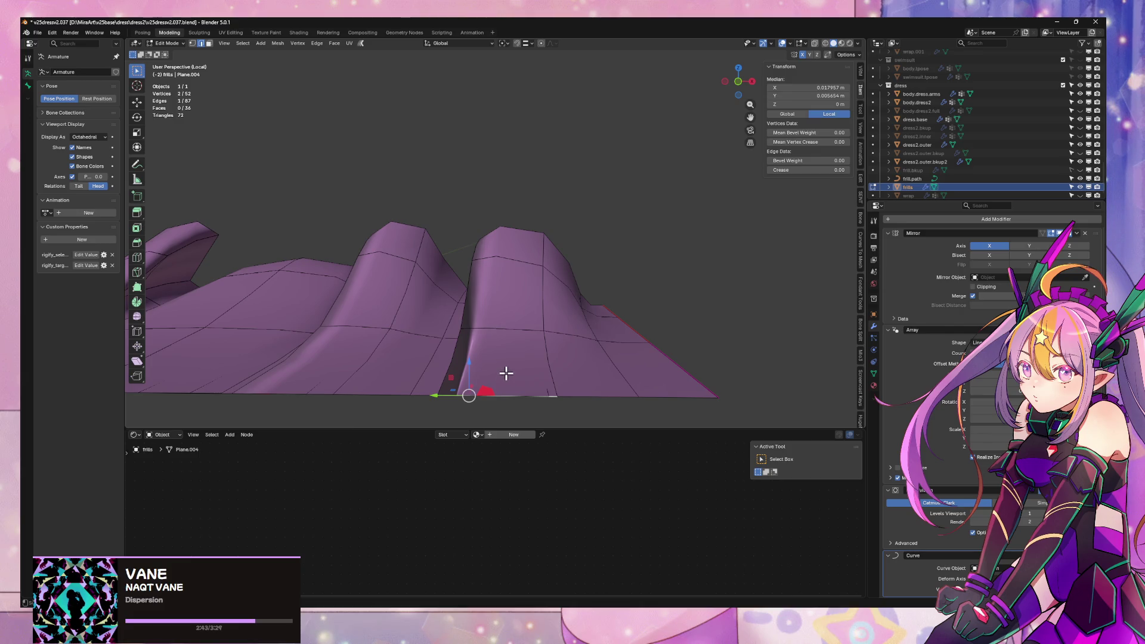
{"action": "key", "text": "g"}
{"action": "key", "text": "z"}
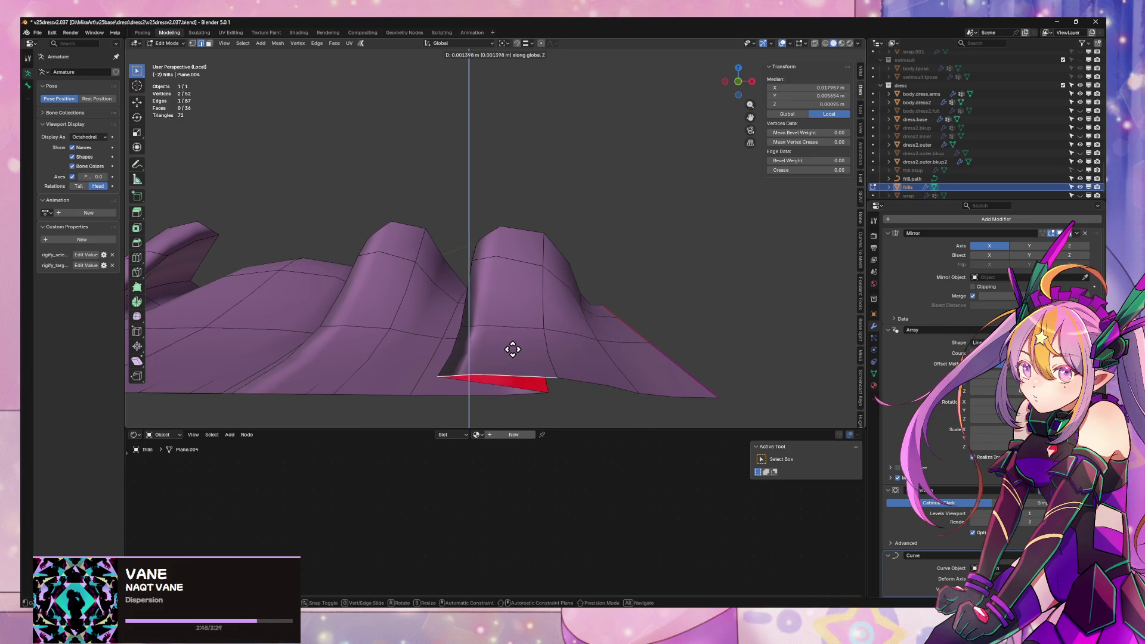
{"action": "left_click", "coordinate": [513, 349]}
- Slide a vertex along its edge at the pleat tip
{"action": "mouse_move", "coordinate": [552, 358]}
{"action": "middle_mouse_down"}
{"action": "mouse_move", "coordinate": [640, 369]}
{"action": "mouse_move", "coordinate": [494, 378]}
{"action": "mouse_move", "coordinate": [573, 346]}
{"action": "mouse_move", "coordinate": [616, 363]}
{"action": "mouse_move", "coordinate": [646, 350]}
{"action": "mouse_move", "coordinate": [542, 327]}
{"action": "middle_mouse_up"}
{"action": "key", "text": "1"}
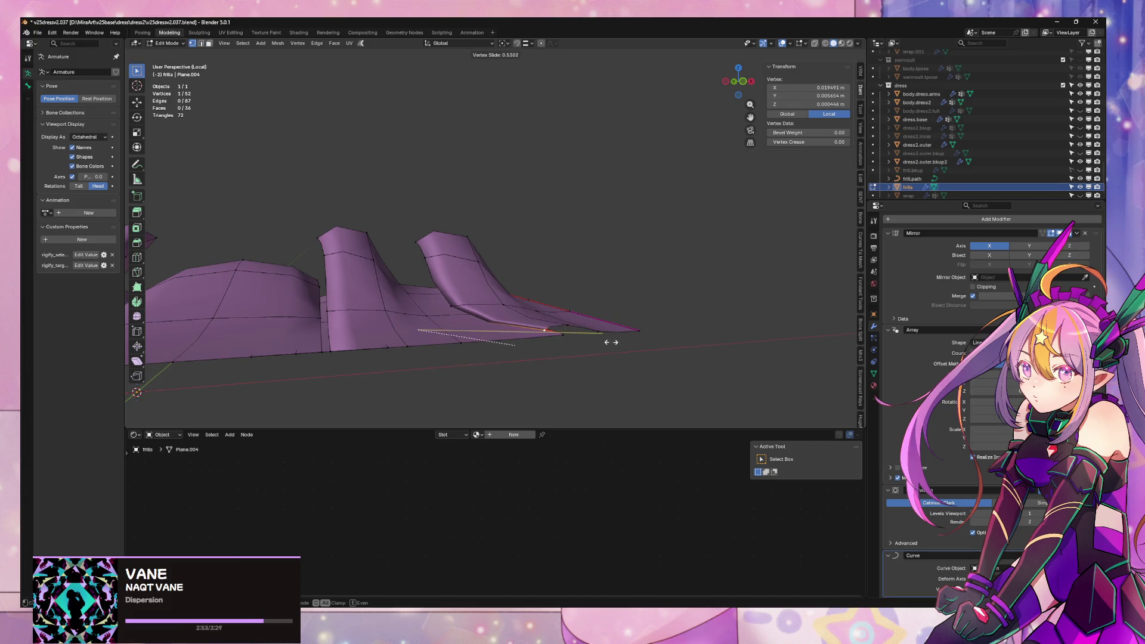
{"action": "left_click", "coordinate": [585, 335]}
{"action": "mouse_move", "coordinate": [585, 334]}
{"action": "middle_mouse_down"}
{"action": "mouse_move", "coordinate": [585, 378]}
{"action": "mouse_move", "coordinate": [566, 340]}
{"action": "mouse_move", "coordinate": [600, 281]}
{"action": "mouse_move", "coordinate": [503, 269]}
{"action": "mouse_move", "coordinate": [499, 321]}
{"action": "mouse_move", "coordinate": [511, 351]}
{"action": "middle_mouse_up"}
{"action": "scroll", "coordinate": [586, 380], "scroll_direction": "up", "scroll_amount": 2}
- Select an edge beside the pleat and start a vertical move, then cancel it
{"action": "key", "text": "3"}
{"action": "left_click", "coordinate": [418, 361]}
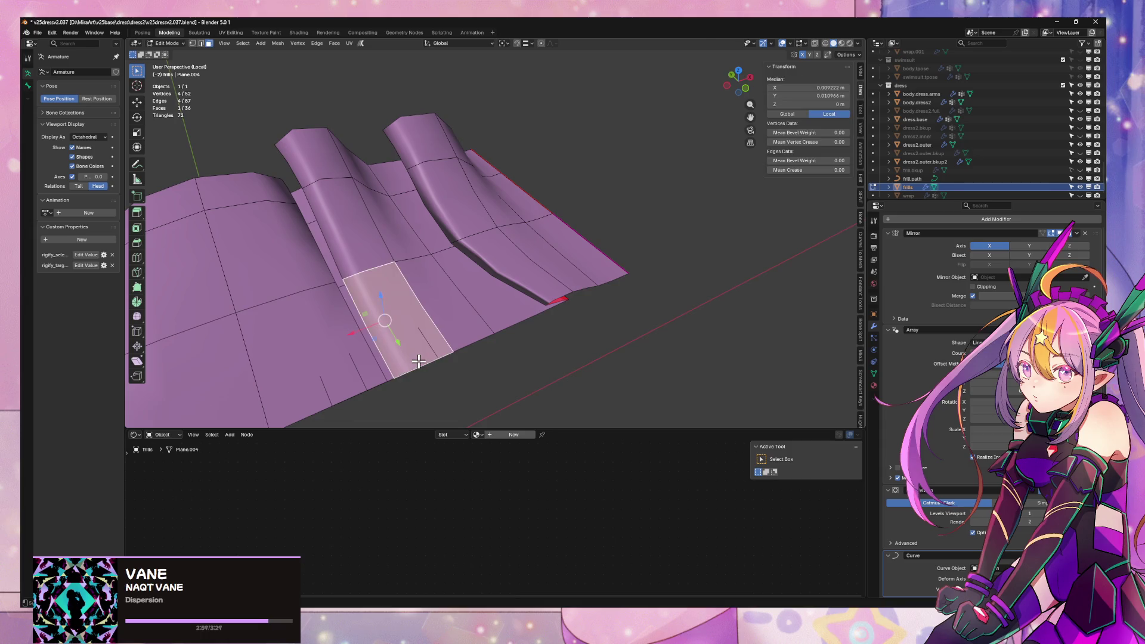
{"action": "key", "text": "2"}
{"action": "left_click", "coordinate": [418, 362]}
{"action": "key", "text": "g"}
{"action": "key", "text": "z"}
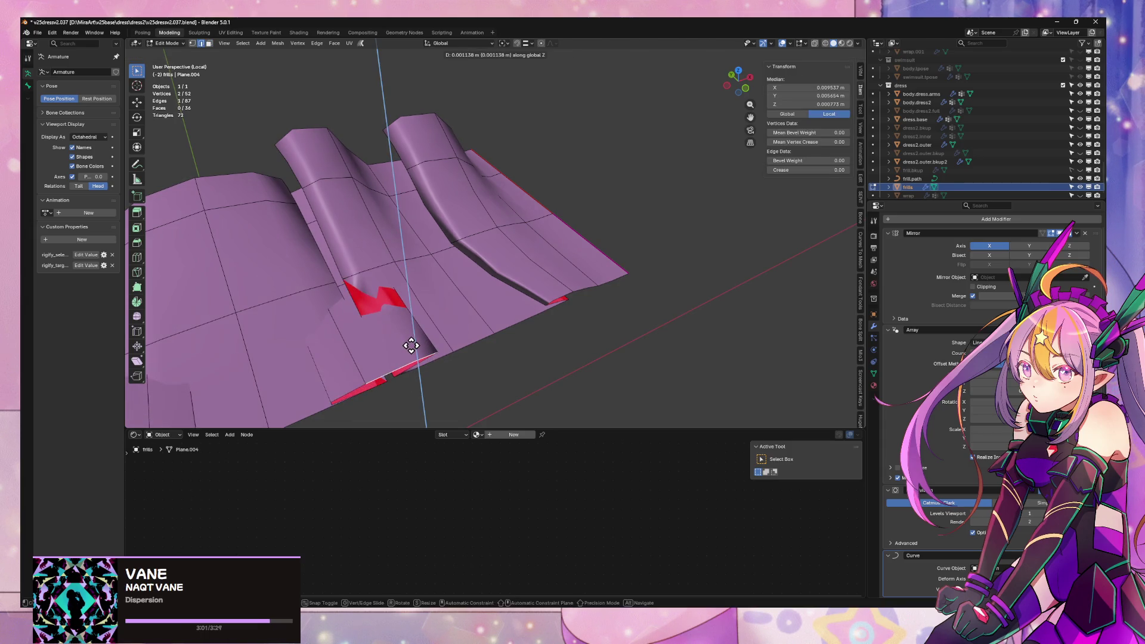
{"action": "key", "text": "Escape"}
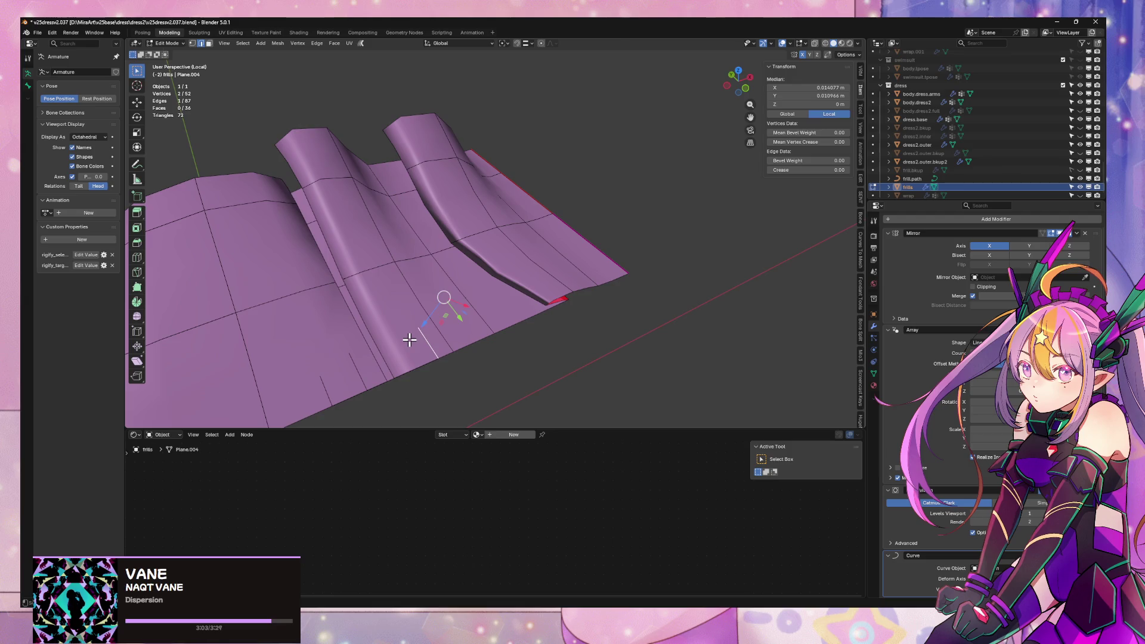
- Try deleting a horizontal loop of faces, then undo to restore them
{"action": "middle_click_drag", "start_coordinate": [430, 328], "coordinate": [421, 320]}
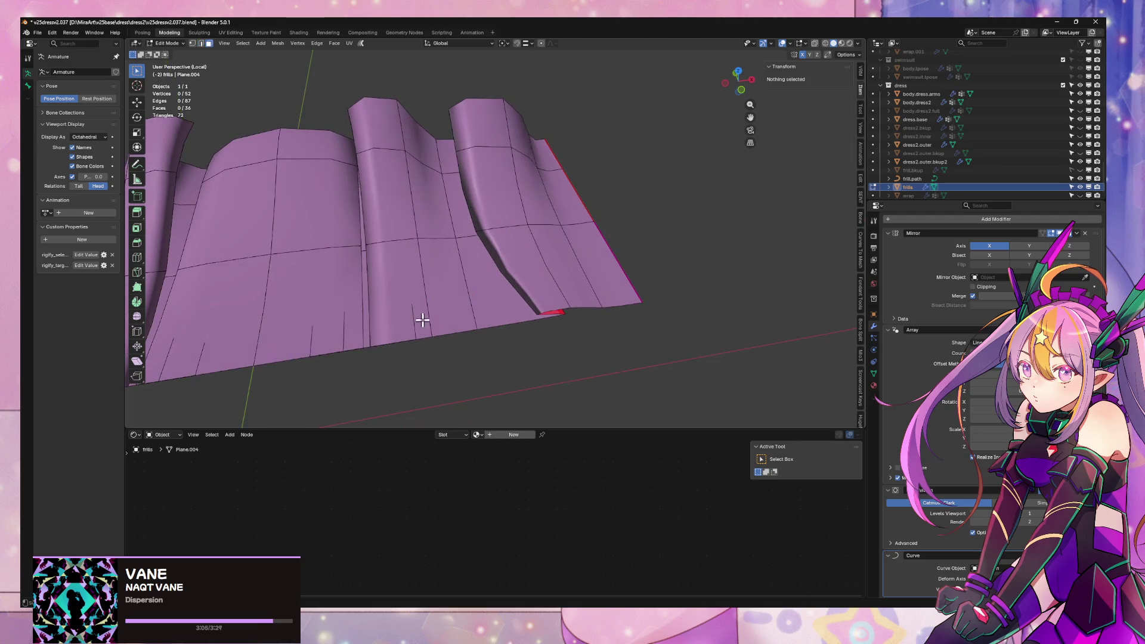
{"action": "key", "text": "3"}
{"action": "left_click", "coordinate": [421, 314], "text": "alt"}
{"action": "key", "text": "x"}
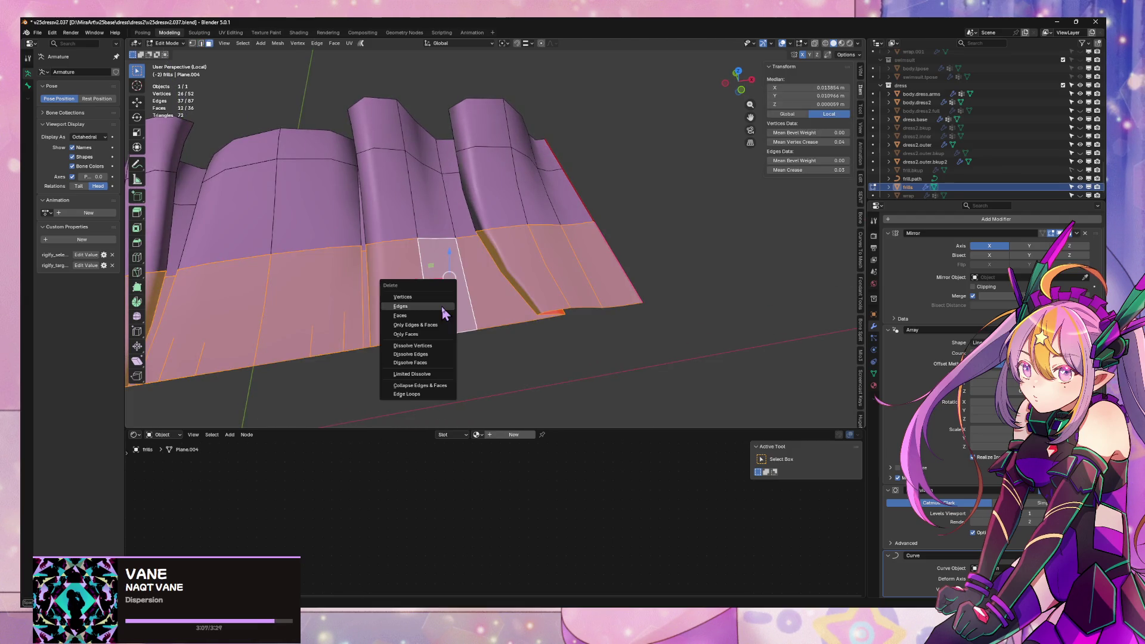
{"action": "left_click", "coordinate": [435, 318]}
{"action": "key", "text": "ctrl+z"}
{"action": "key", "text": "x"}
{"action": "left_click", "coordinate": [427, 319]}
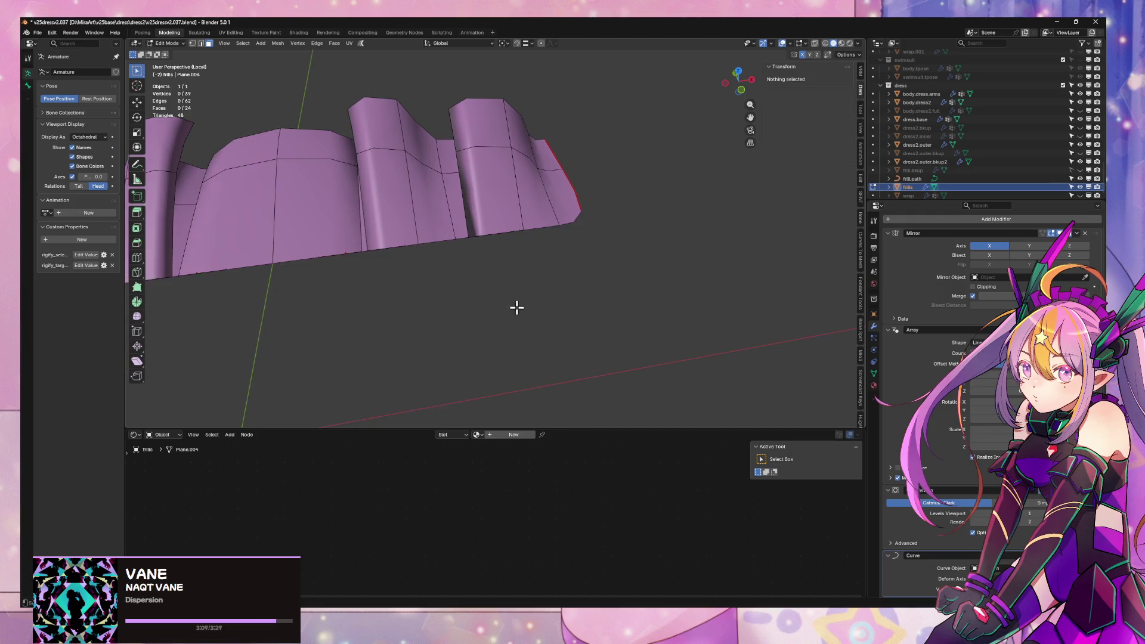
{"action": "mouse_move", "coordinate": [516, 306]}
{"action": "middle_mouse_down"}
{"action": "mouse_move", "coordinate": [493, 266]}
{"action": "mouse_move", "coordinate": [432, 299]}
{"action": "mouse_move", "coordinate": [432, 325]}
{"action": "mouse_move", "coordinate": [349, 336]}
{"action": "middle_mouse_up"}
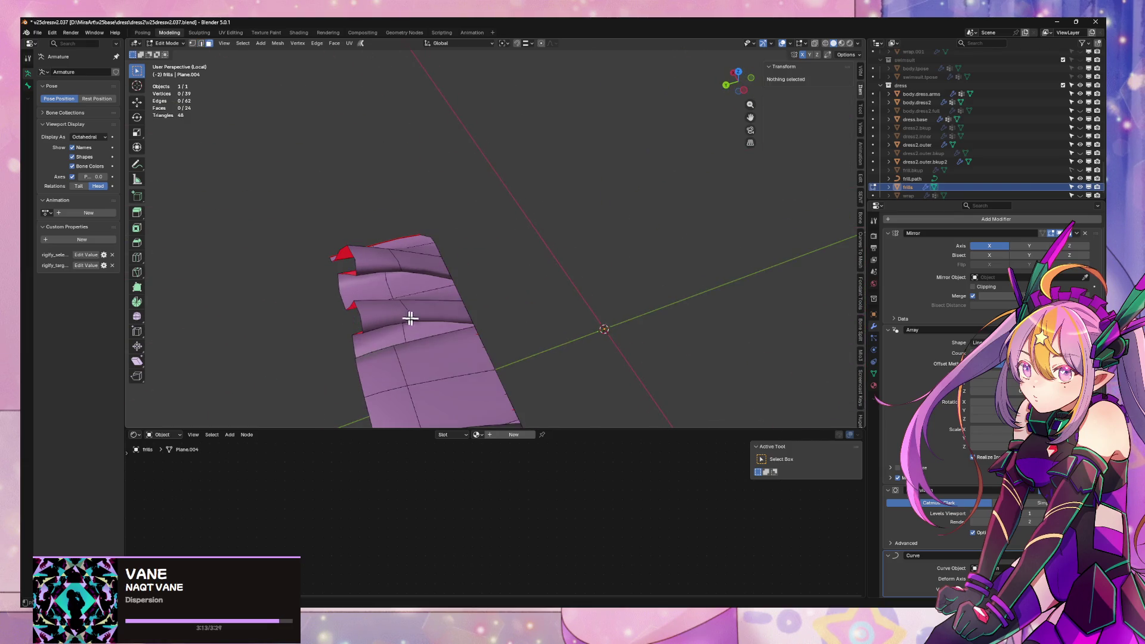
{"action": "key", "text": "ctrl+z"}
- Delete the vertices of the frill's bottom edge loop
{"action": "mouse_move", "coordinate": [508, 301]}
{"action": "middle_mouse_down"}
{"action": "mouse_move", "coordinate": [460, 288]}
{"action": "mouse_move", "coordinate": [534, 312]}
{"action": "mouse_move", "coordinate": [508, 309]}
{"action": "mouse_move", "coordinate": [488, 351]}
{"action": "mouse_move", "coordinate": [504, 333]}
{"action": "middle_mouse_up"}
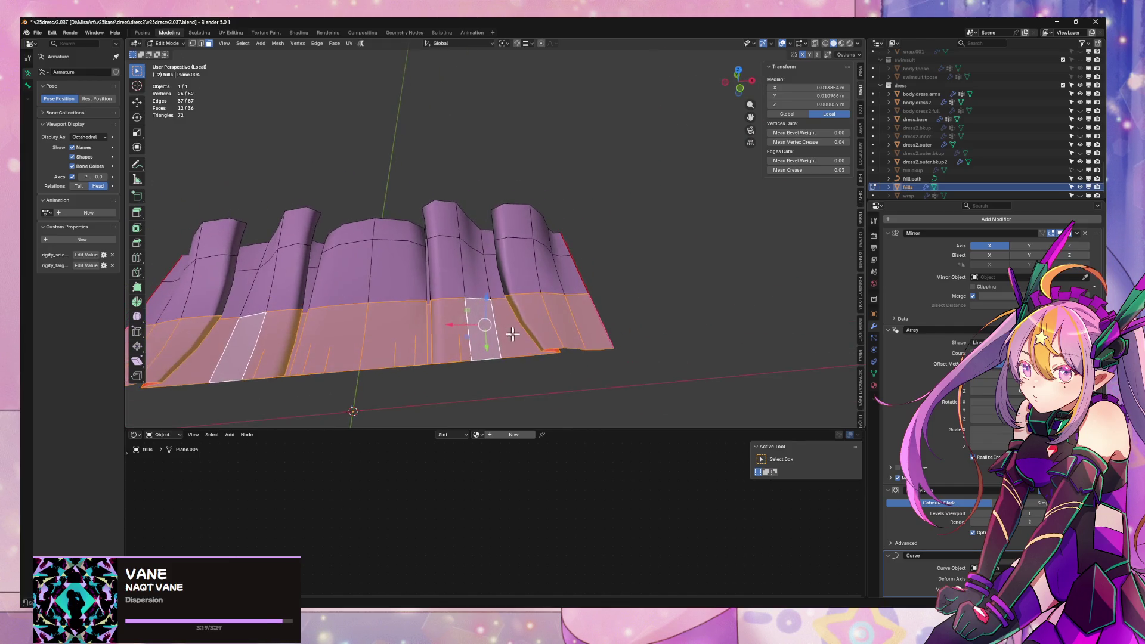
{"action": "key", "text": "2"}
{"action": "left_click", "coordinate": [524, 351], "text": "alt"}
{"action": "key", "text": "x"}
{"action": "left_click", "coordinate": [525, 336]}
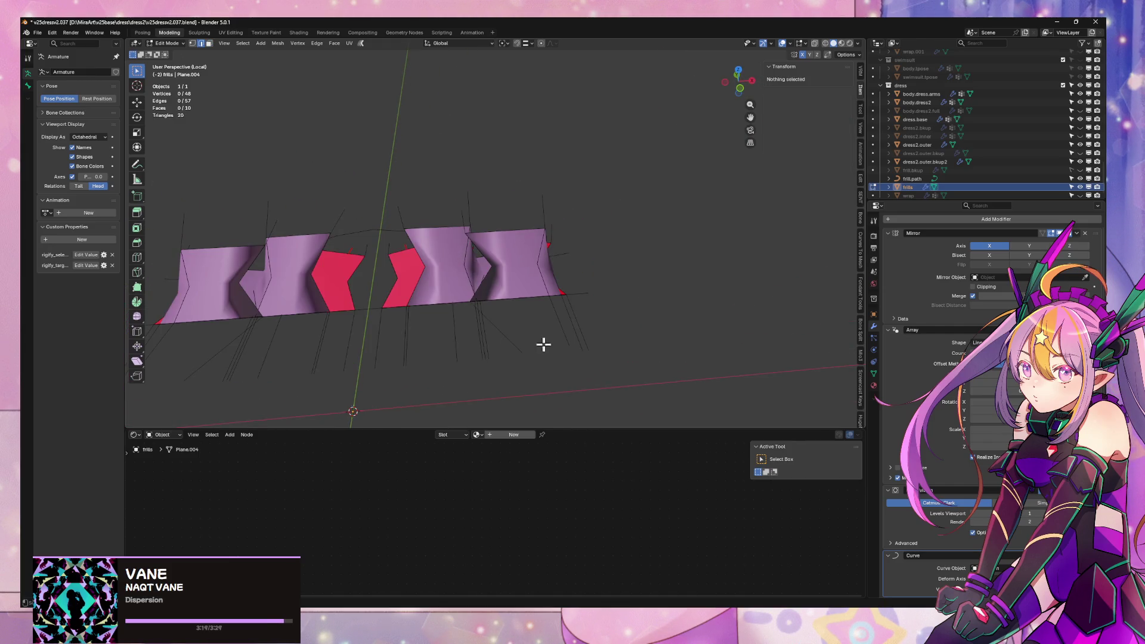
{"action": "key", "text": "ctrl+z"}
{"action": "key", "text": "x"}
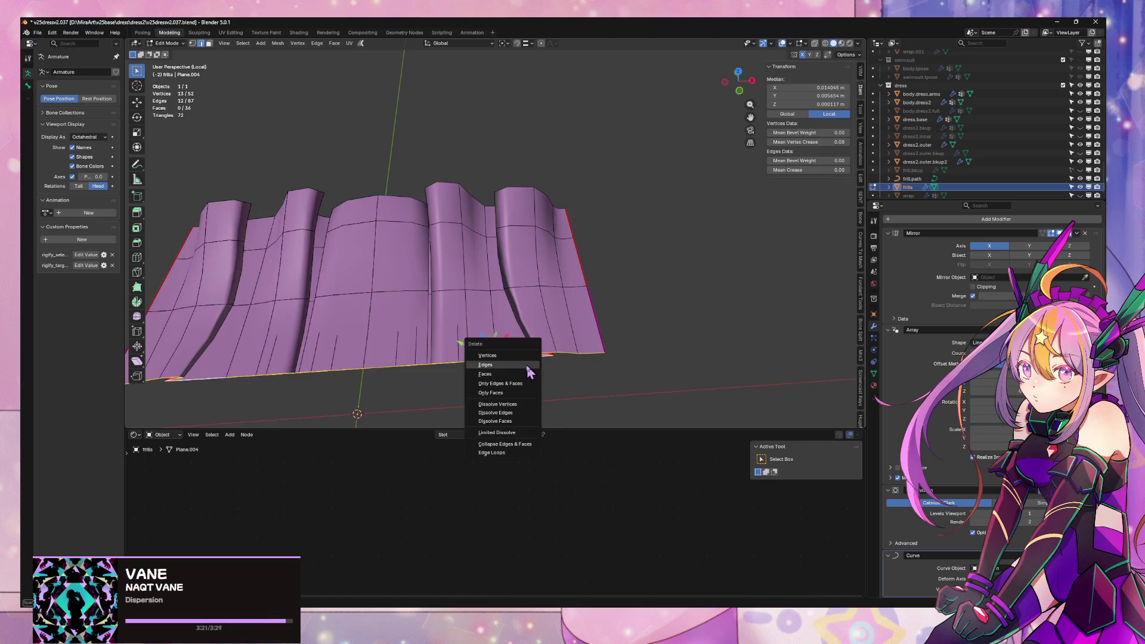
{"action": "left_click", "coordinate": [524, 367]}
{"action": "mouse_move", "coordinate": [525, 365]}
{"action": "middle_mouse_down"}
{"action": "mouse_move", "coordinate": [546, 317]}
{"action": "mouse_move", "coordinate": [542, 351]}
{"action": "mouse_move", "coordinate": [557, 330]}
{"action": "mouse_move", "coordinate": [541, 325]}
{"action": "mouse_move", "coordinate": [545, 263]}
{"action": "mouse_move", "coordinate": [527, 334]}
{"action": "mouse_move", "coordinate": [586, 363]}
{"action": "middle_mouse_up"}
- Remove loose geometry, then extrude the lower boundary loop along Y into a new band
{"action": "key", "text": "x"}
{"action": "left_click", "coordinate": [542, 352]}
{"action": "left_click", "coordinate": [539, 338], "text": "alt"}
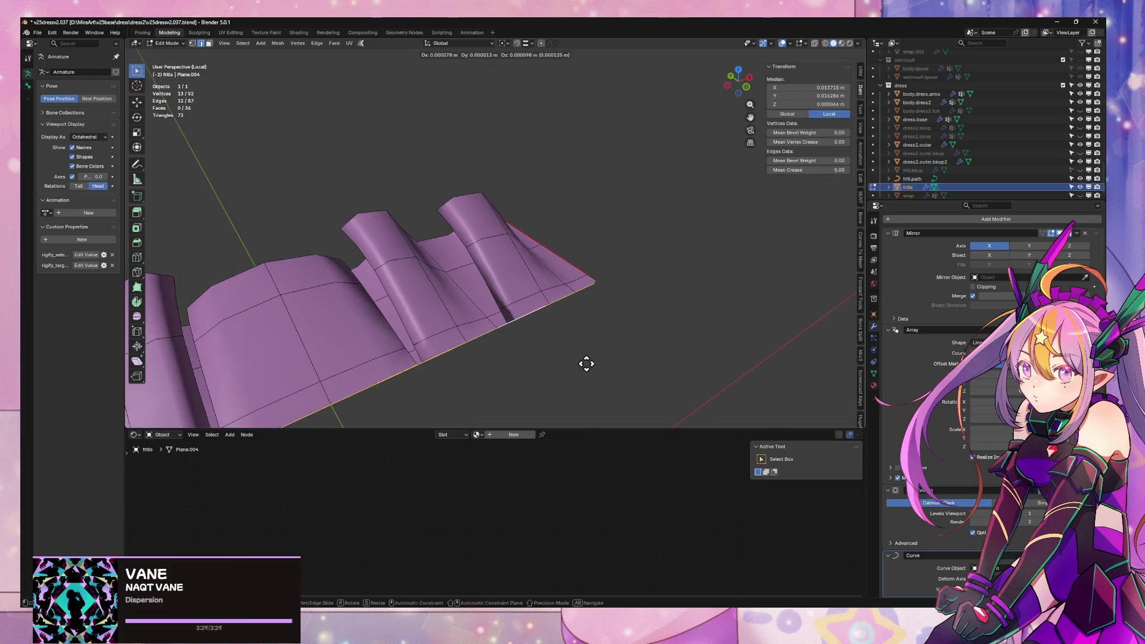
{"action": "key", "text": "e"}
{"action": "key", "text": "y"}
{"action": "left_click", "coordinate": [681, 411]}
{"action": "mouse_move", "coordinate": [682, 396]}
{"action": "middle_mouse_down"}
{"action": "mouse_move", "coordinate": [706, 396]}
{"action": "mouse_move", "coordinate": [660, 366]}
{"action": "mouse_move", "coordinate": [603, 263]}
{"action": "mouse_move", "coordinate": [609, 311]}
{"action": "middle_mouse_up"}
- Attempt a vertex slide on the new band, then cancel it
{"action": "key", "text": "1"}
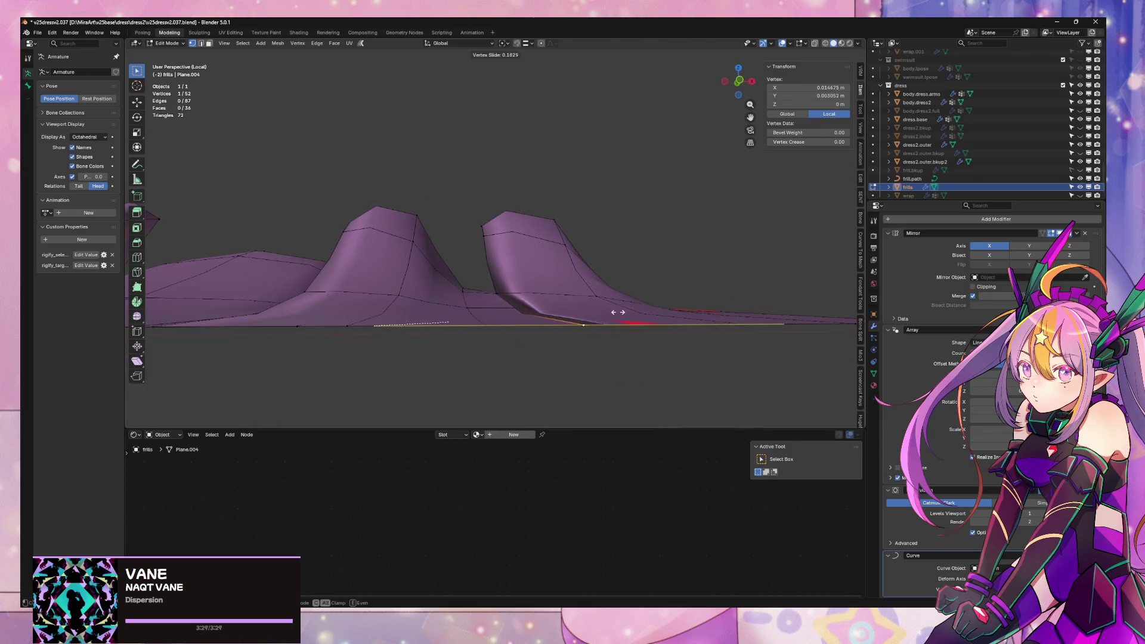
{"action": "left_click", "coordinate": [603, 313]}
{"action": "mouse_move", "coordinate": [603, 313]}
{"action": "middle_mouse_down"}
{"action": "mouse_move", "coordinate": [519, 376]}
{"action": "mouse_move", "coordinate": [626, 356]}
{"action": "mouse_move", "coordinate": [498, 307]}
{"action": "middle_mouse_up"}
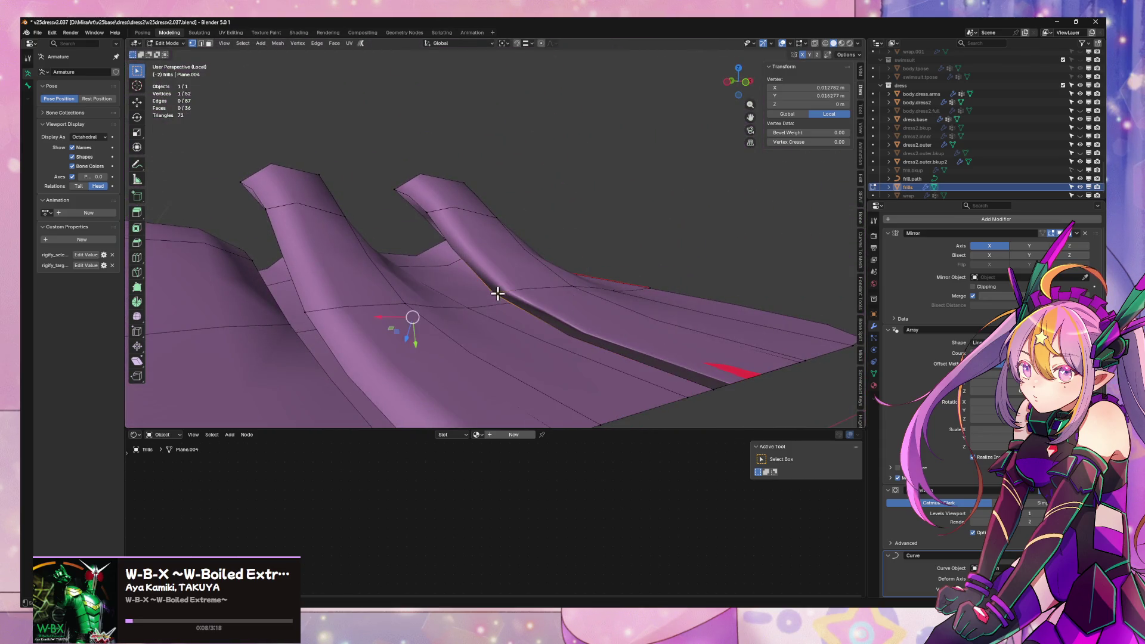
{"action": "key", "text": "Escape"}
{"action": "mouse_move", "coordinate": [682, 271]}
{"action": "middle_mouse_down"}
{"action": "mouse_move", "coordinate": [672, 294]}
{"action": "mouse_move", "coordinate": [656, 287]}
{"action": "mouse_move", "coordinate": [631, 334]}
{"action": "mouse_move", "coordinate": [573, 325]}
{"action": "middle_mouse_up"}
- Delete the bottom band of faces, then undo the changes and leave Edit Mode
{"action": "key", "text": "alt+a"}
{"action": "left_click", "coordinate": [487, 293], "text": "alt"}
{"action": "key", "text": "x"}
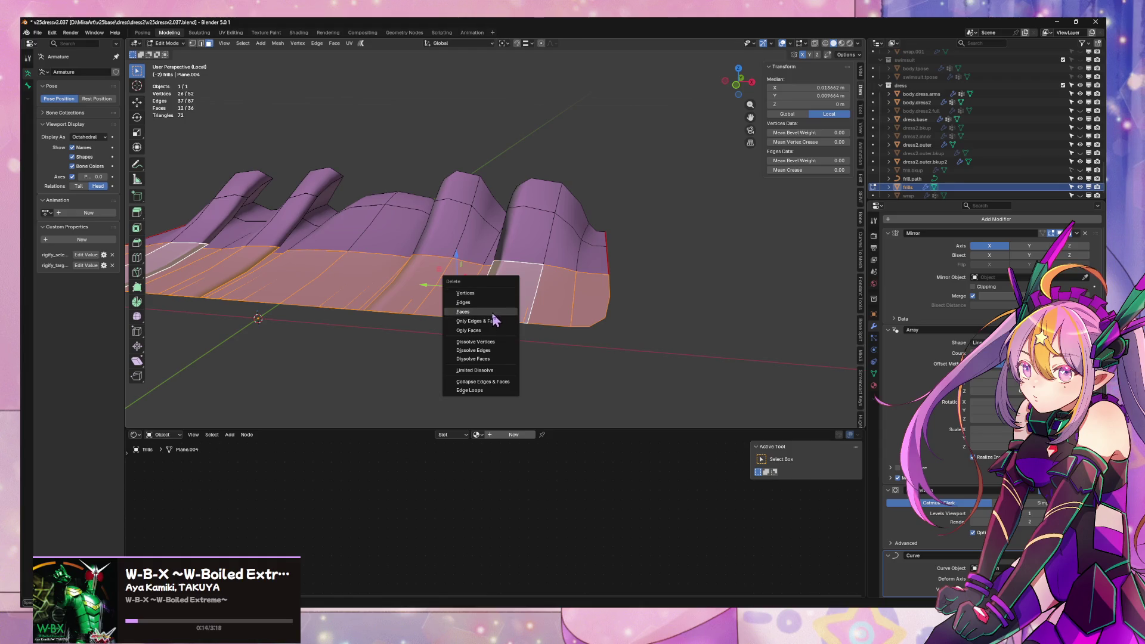
{"action": "left_click", "coordinate": [493, 312]}
{"action": "mouse_move", "coordinate": [565, 284]}
{"action": "middle_mouse_down"}
{"action": "mouse_move", "coordinate": [517, 263]}
{"action": "mouse_move", "coordinate": [513, 232]}
{"action": "mouse_move", "coordinate": [565, 252]}
{"action": "mouse_move", "coordinate": [561, 276]}
{"action": "middle_mouse_up"}
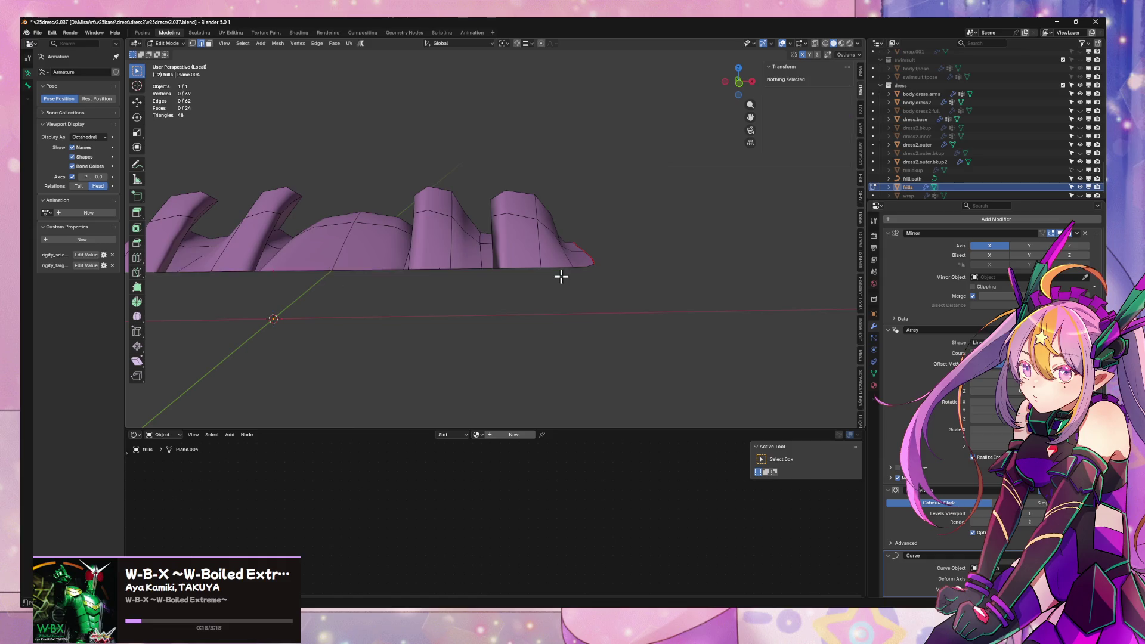
{"action": "key", "text": "ctrl+z"}
{"action": "key", "text": "ctrl+z"}
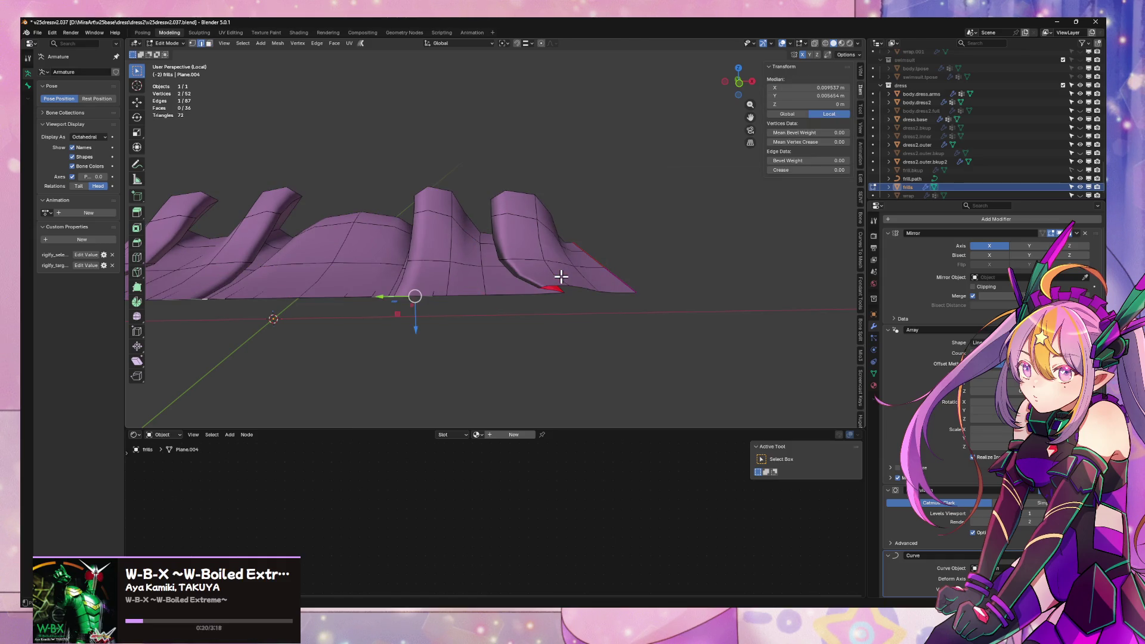
{"action": "key", "text": "ctrl+z"}
{"action": "key", "text": "ctrl+z"}
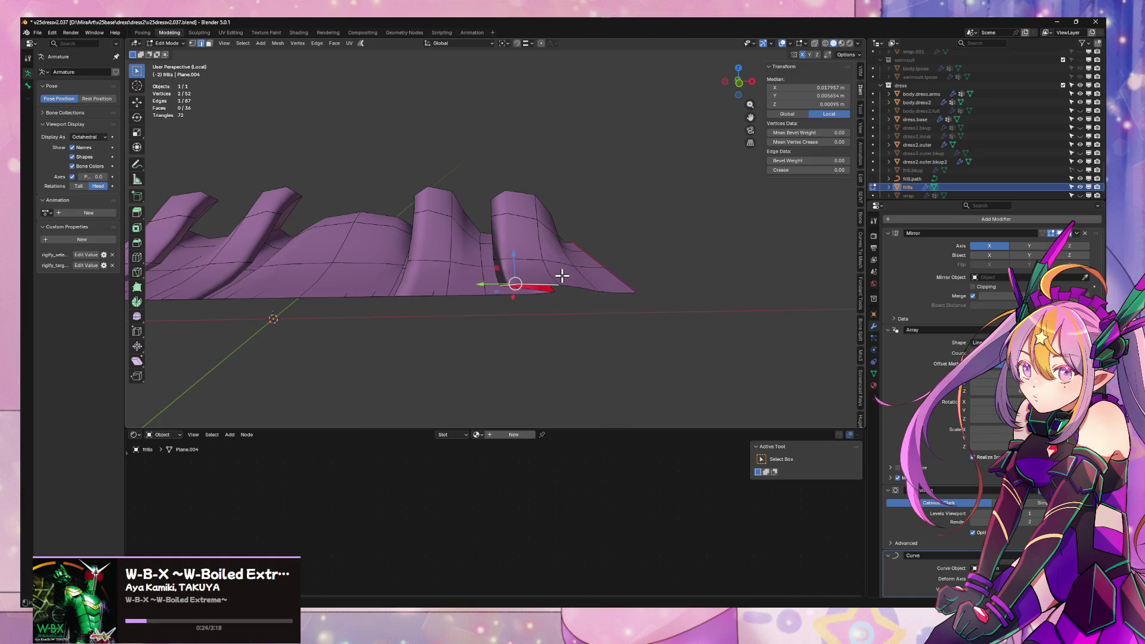
{"action": "key", "text": "ctrl+z"}
{"action": "key", "text": "ctrl+z"}
{"action": "key", "text": "ctrl+z"}
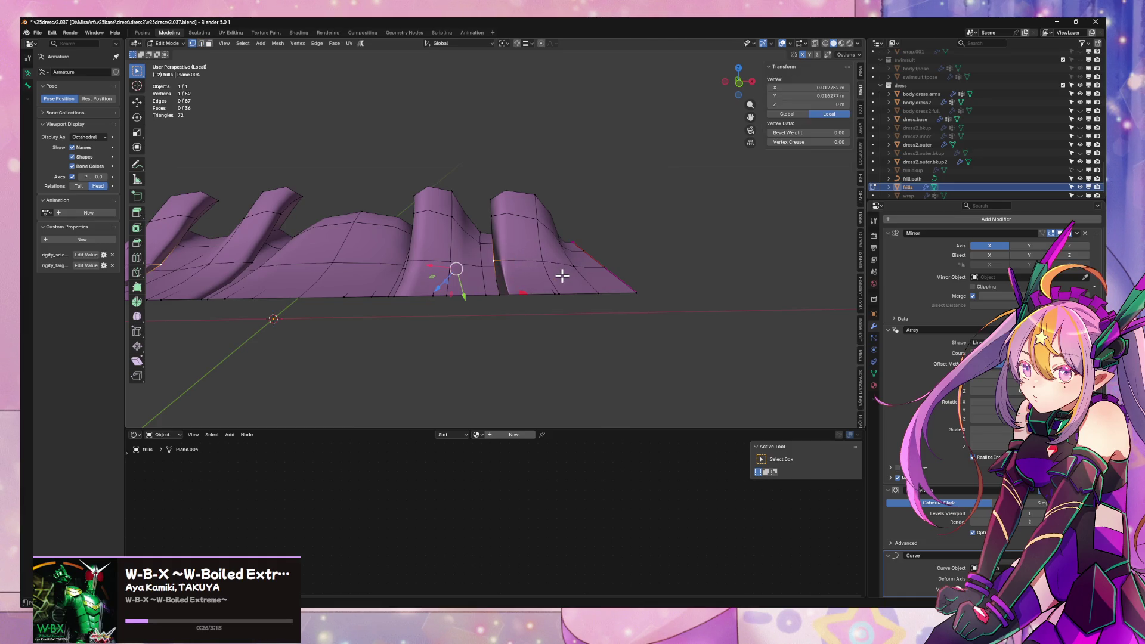
{"action": "mouse_move", "coordinate": [565, 290]}
{"action": "middle_mouse_down"}
{"action": "mouse_move", "coordinate": [448, 327]}
{"action": "mouse_move", "coordinate": [410, 292]}
{"action": "mouse_move", "coordinate": [399, 324]}
{"action": "mouse_move", "coordinate": [336, 307]}
{"action": "middle_mouse_up"}
- Delete the edited frills object
{"action": "key", "text": "x"}
{"action": "left_click", "coordinate": [331, 301]}
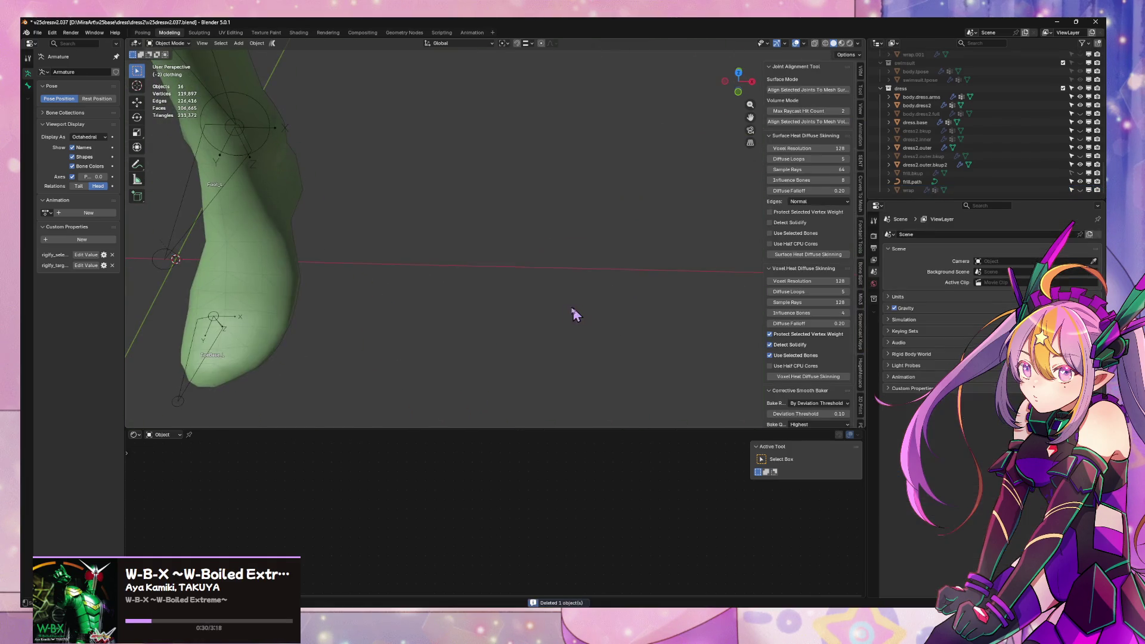
{"action": "middle_click_drag", "start_coordinate": [458, 253], "coordinate": [483, 255]}
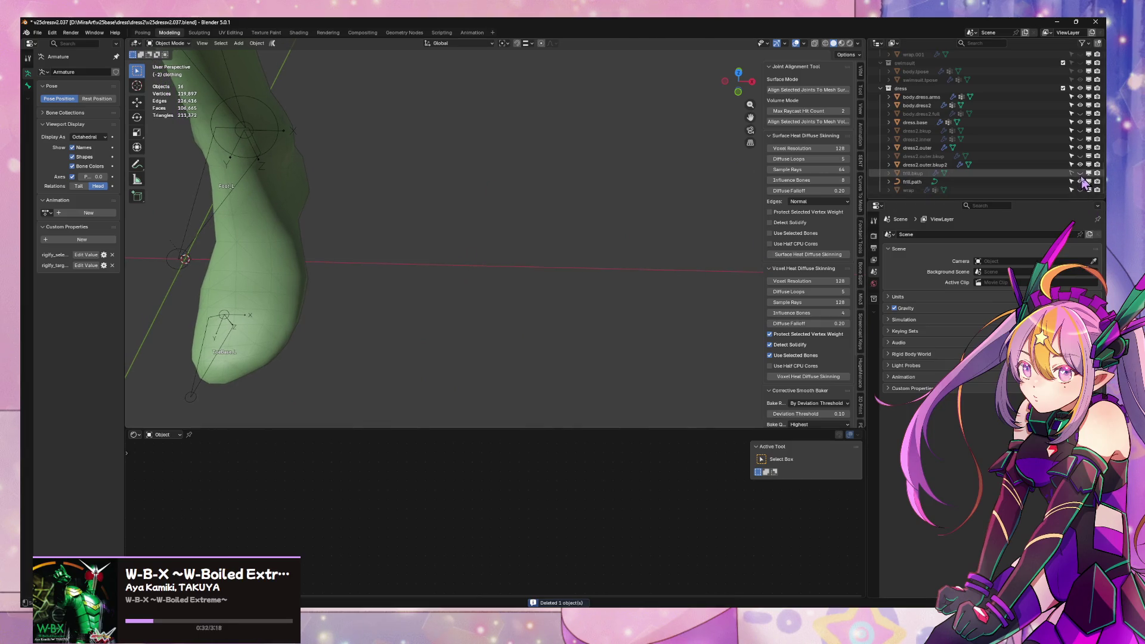
- Duplicate frill.bkup in place and rename the copy to frill
{"action": "left_click", "coordinate": [1061, 175]}
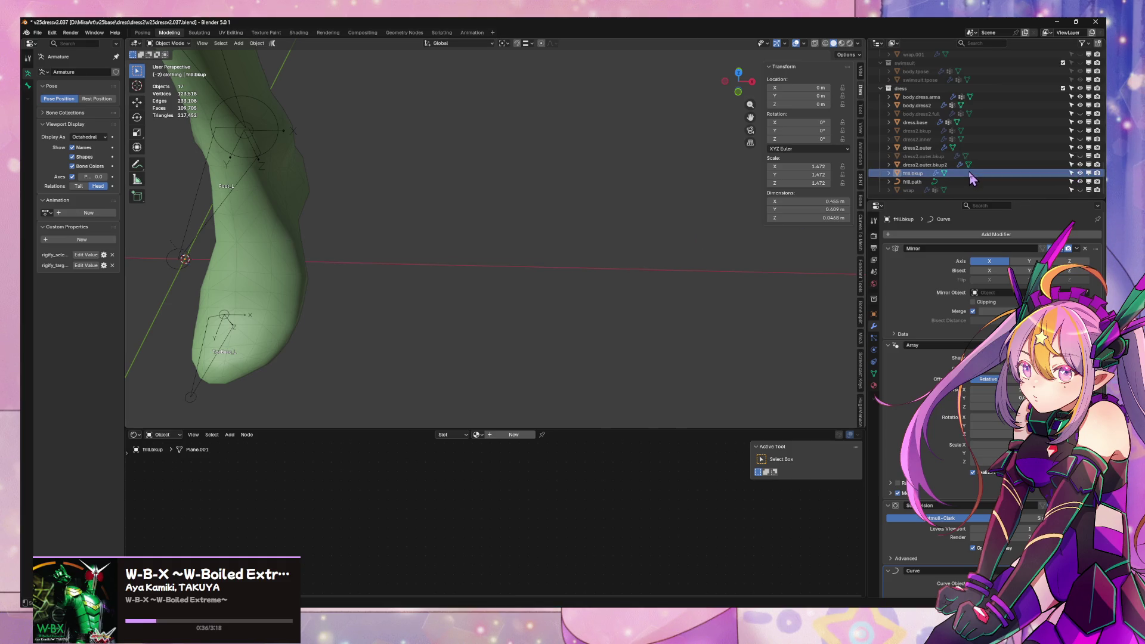
{"action": "key", "text": "shift+d"}
{"action": "key", "text": "Escape"}
{"action": "double_click", "coordinate": [928, 178]}
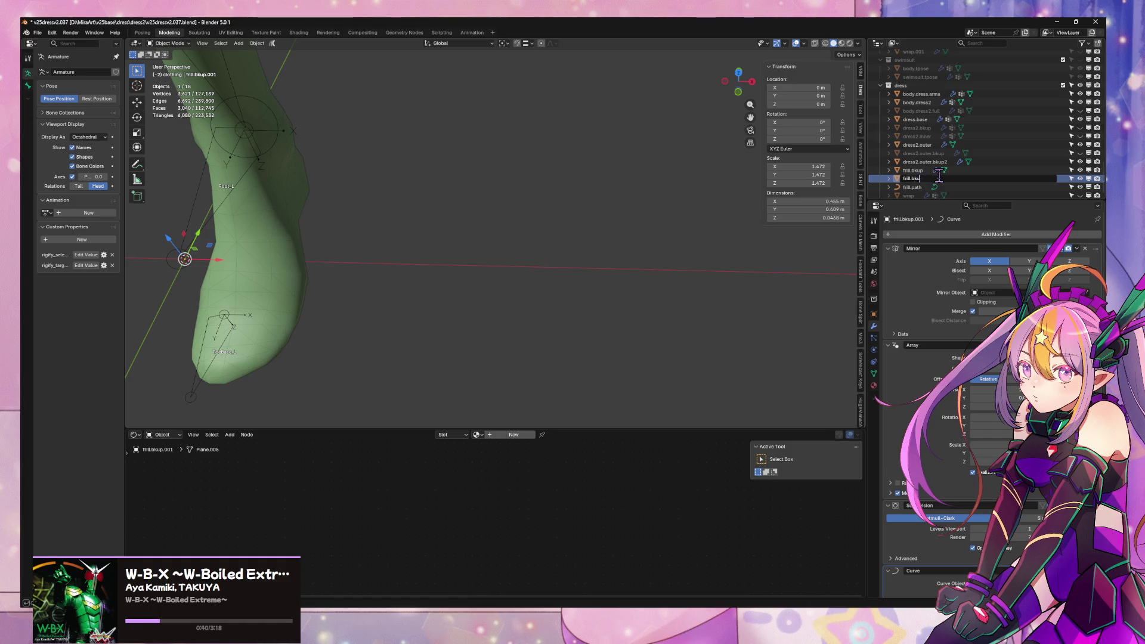
{"action": "key", "text": "Return"}
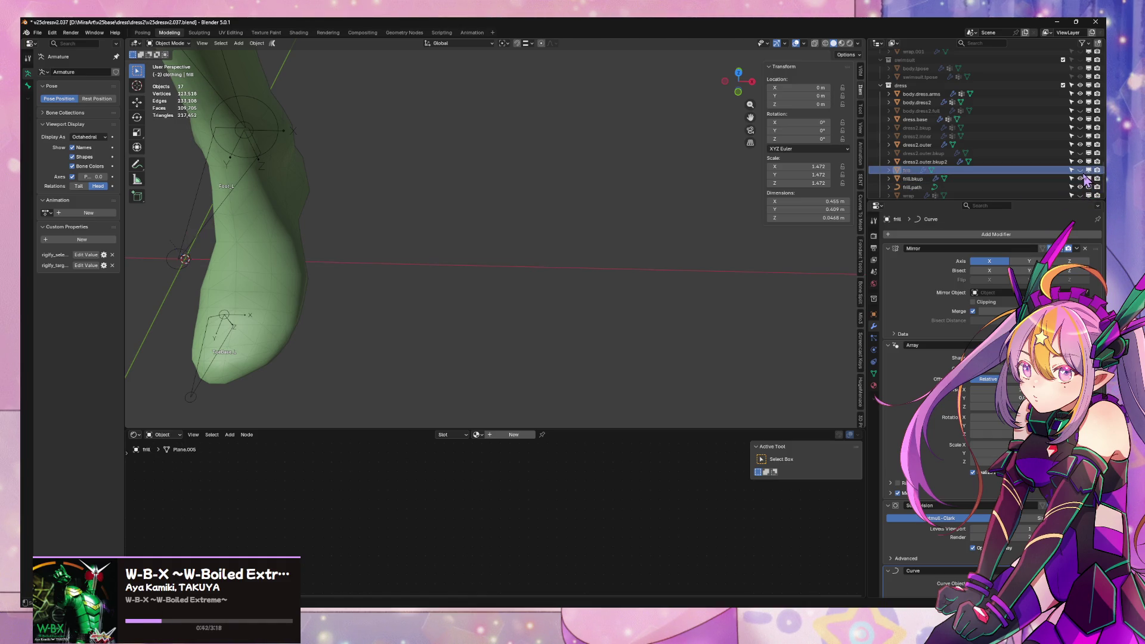
- Unhide frill, isolate it in local view and enter Edit Mode on its mesh
{"action": "left_click", "coordinate": [1080, 170]}
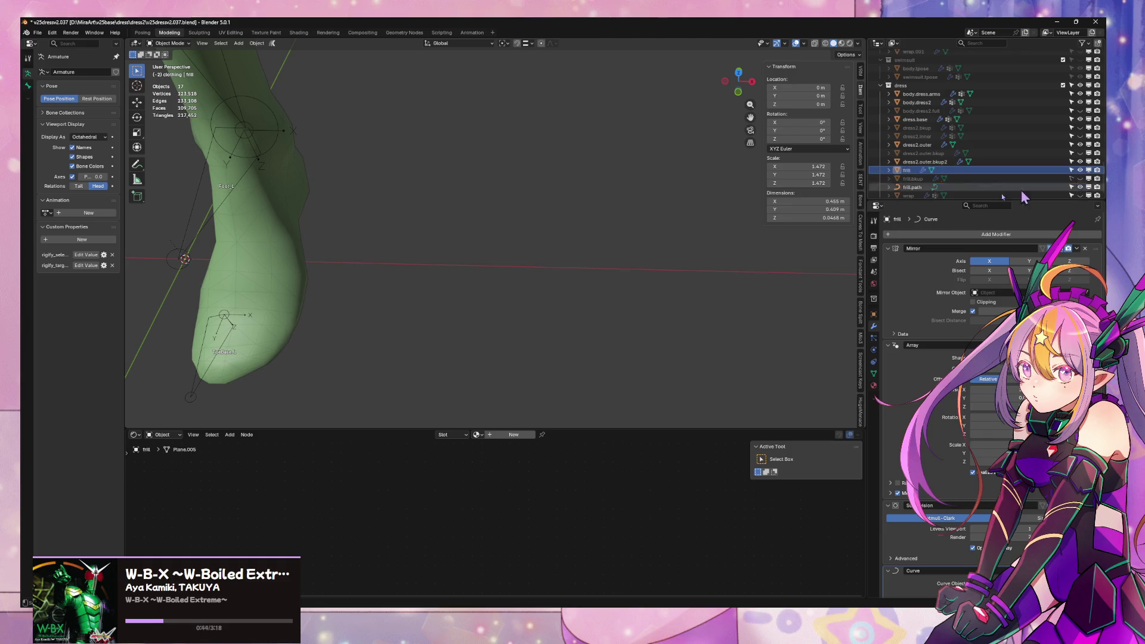
{"action": "scroll", "coordinate": [543, 281], "scroll_direction": "down", "scroll_amount": 6}
{"action": "scroll", "coordinate": [484, 241], "scroll_direction": "up", "scroll_amount": 4}
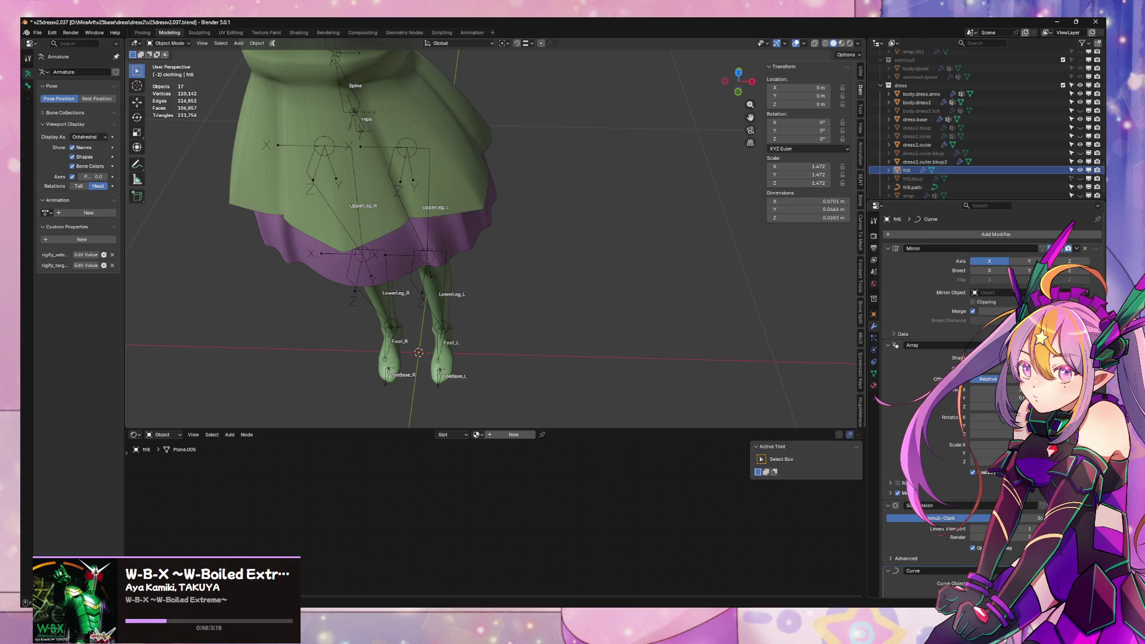
{"action": "middle_click_drag", "start_coordinate": [517, 348], "coordinate": [597, 197], "text": "shift"}
{"action": "key", "text": "KP_Divide"}
{"action": "mouse_move", "coordinate": [486, 231]}
{"action": "middle_mouse_down"}
{"action": "mouse_move", "coordinate": [619, 223]}
{"action": "mouse_move", "coordinate": [567, 199]}
{"action": "mouse_move", "coordinate": [567, 152]}
{"action": "mouse_move", "coordinate": [578, 212]}
{"action": "mouse_move", "coordinate": [603, 141]}
{"action": "mouse_move", "coordinate": [599, 187]}
{"action": "mouse_move", "coordinate": [616, 258]}
{"action": "mouse_move", "coordinate": [468, 307]}
{"action": "mouse_move", "coordinate": [513, 323]}
{"action": "middle_mouse_up"}
{"action": "key", "text": "Tab"}
- Select half the frill's faces, then an edge loop, trying delete and move without committing
{"action": "key", "text": "3"}
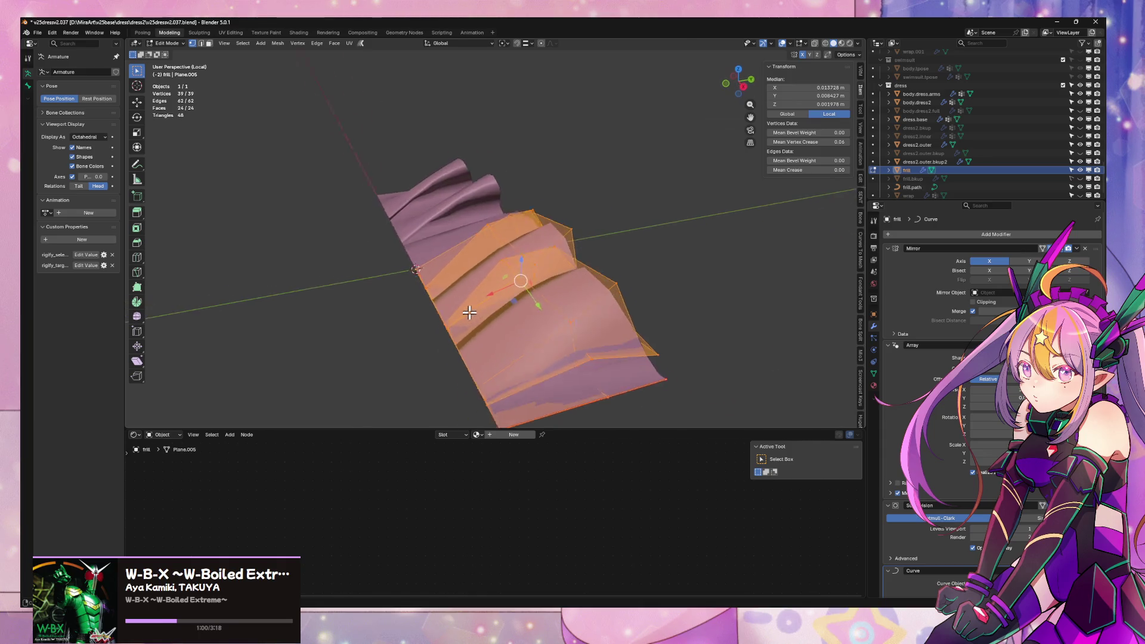
{"action": "left_click_drag", "start_coordinate": [394, 239], "coordinate": [557, 340]}
{"action": "key", "text": "x"}
{"action": "key", "text": "Escape"}
{"action": "mouse_move", "coordinate": [562, 349]}
{"action": "middle_mouse_down"}
{"action": "mouse_move", "coordinate": [608, 317]}
{"action": "mouse_move", "coordinate": [619, 281]}
{"action": "mouse_move", "coordinate": [628, 286]}
{"action": "mouse_move", "coordinate": [514, 304]}
{"action": "mouse_move", "coordinate": [606, 238]}
{"action": "mouse_move", "coordinate": [656, 307]}
{"action": "mouse_move", "coordinate": [603, 323]}
{"action": "mouse_move", "coordinate": [625, 274]}
{"action": "mouse_move", "coordinate": [685, 217]}
{"action": "middle_mouse_up"}
{"action": "key", "text": "2"}
{"action": "left_click", "coordinate": [588, 281], "text": "alt"}
{"action": "key", "text": "g"}
{"action": "key", "text": "x"}
{"action": "key", "text": "Escape"}
- Extrude the end edge along Y, scale it to 0.752, and shift it along X and Z
{"action": "key", "text": "e"}
{"action": "key", "text": "y"}
{"action": "left_click", "coordinate": [514, 300]}
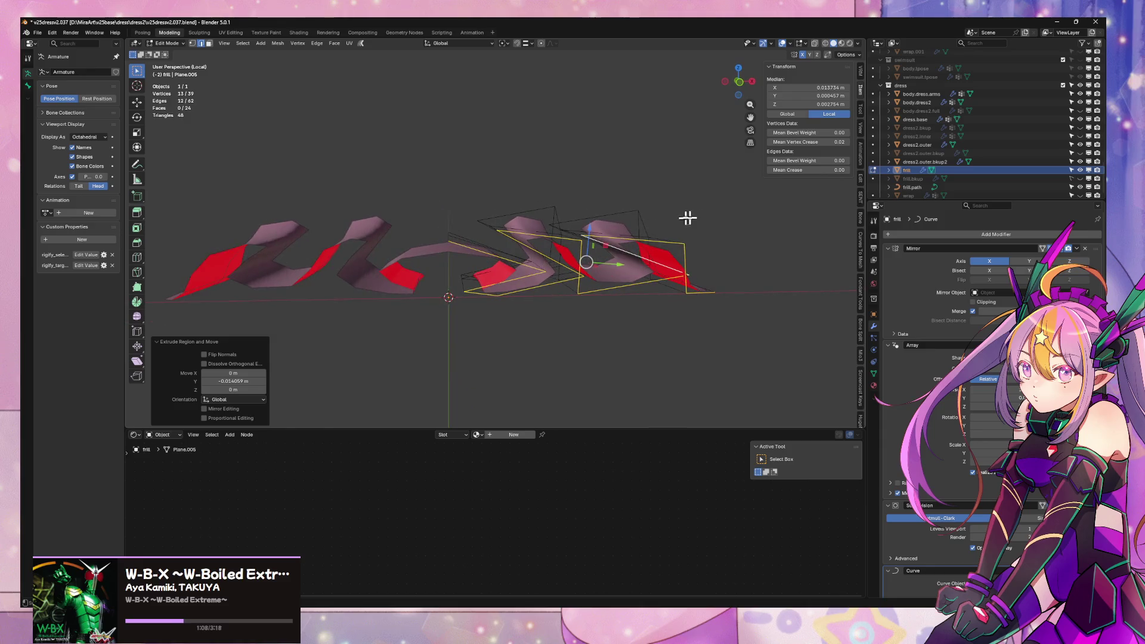
{"action": "key", "text": "s"}
{"action": "left_click", "coordinate": [678, 242]}
{"action": "key", "text": "g"}
{"action": "key", "text": "x"}
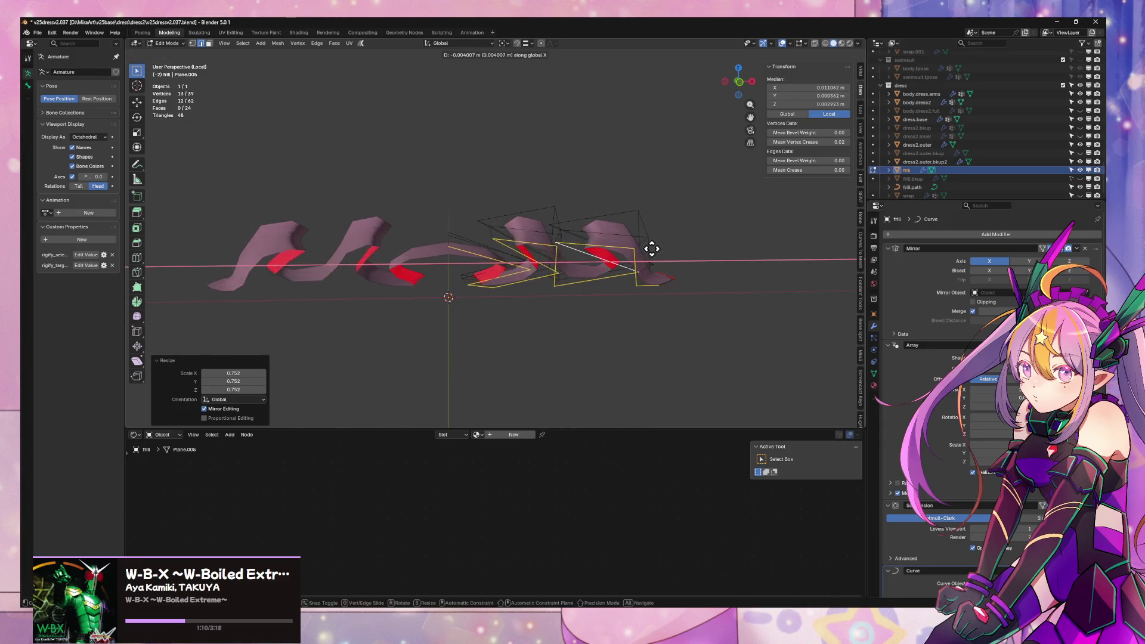
{"action": "left_click", "coordinate": [637, 254]}
{"action": "key", "text": "g"}
{"action": "key", "text": "z"}
{"action": "left_click", "coordinate": [673, 258]}
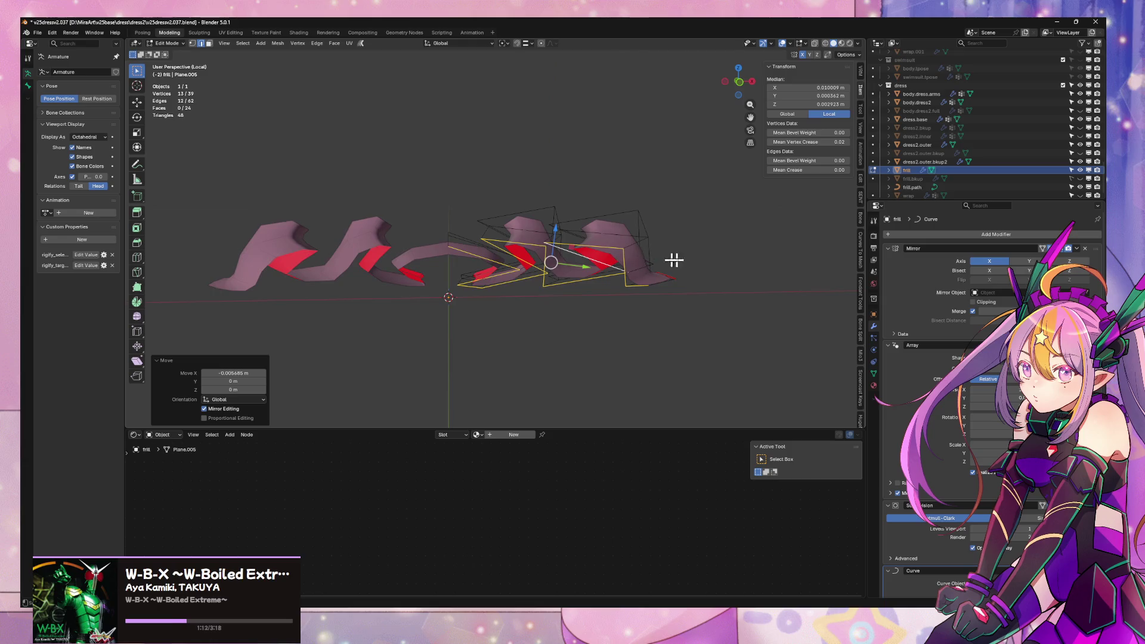
- With X-ray on, box-select the bottom frill vertices and shift them left along X
{"action": "mouse_move", "coordinate": [673, 259]}
{"action": "middle_mouse_down"}
{"action": "mouse_move", "coordinate": [694, 312]}
{"action": "mouse_move", "coordinate": [724, 256]}
{"action": "mouse_move", "coordinate": [728, 294]}
{"action": "mouse_move", "coordinate": [680, 378]}
{"action": "middle_mouse_up"}
{"action": "key", "text": "1"}
{"action": "left_click", "coordinate": [692, 362]}
{"action": "key", "text": "alt+a"}
{"action": "key", "text": "alt+z"}
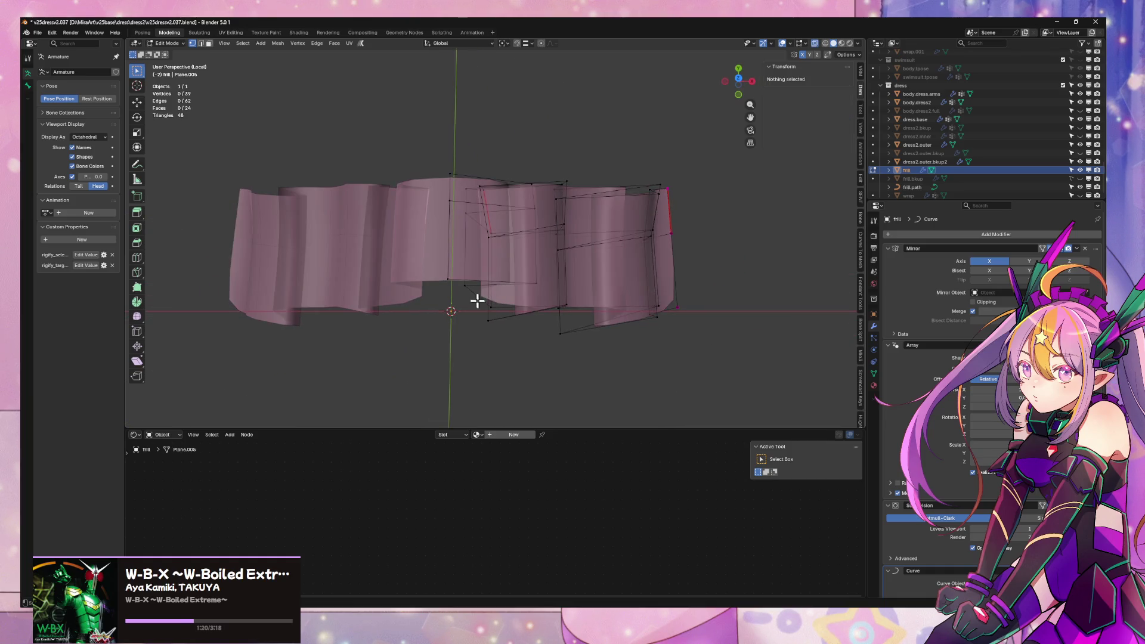
{"action": "left_click_drag", "start_coordinate": [664, 342], "coordinate": [665, 342]}
{"action": "key", "text": "g"}
{"action": "key", "text": "x"}
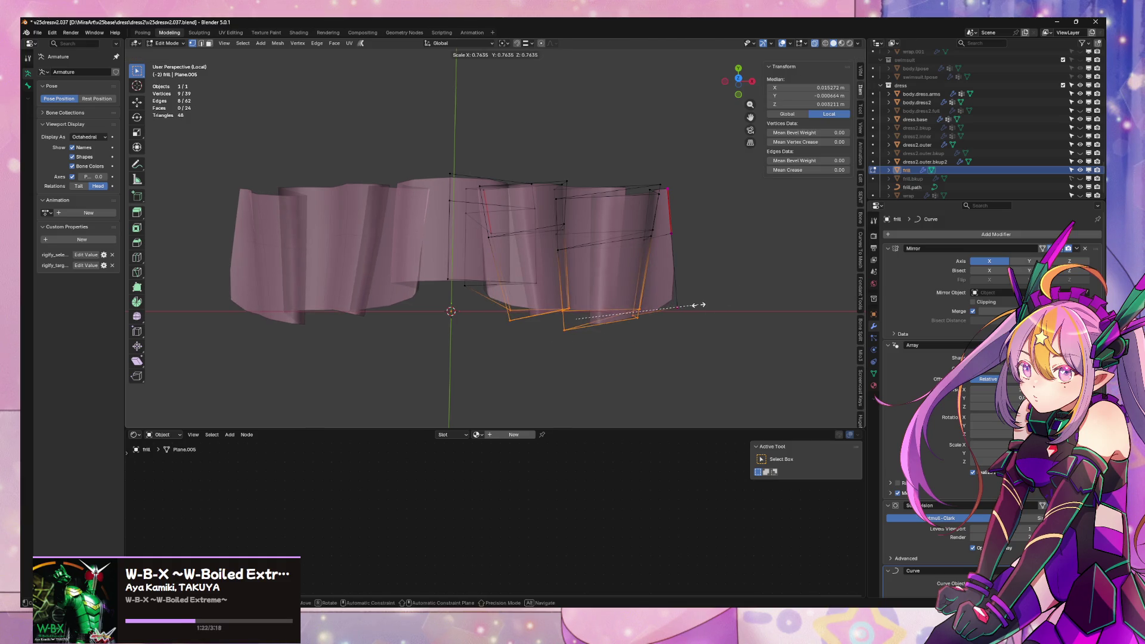
{"action": "left_click", "coordinate": [683, 302]}
- Shift the selected bottom vertices twice along the Y axis
{"action": "middle_click_drag", "start_coordinate": [667, 303], "coordinate": [673, 250]}
{"action": "key", "text": "g"}
{"action": "key", "text": "z"}
{"action": "key", "text": "y"}
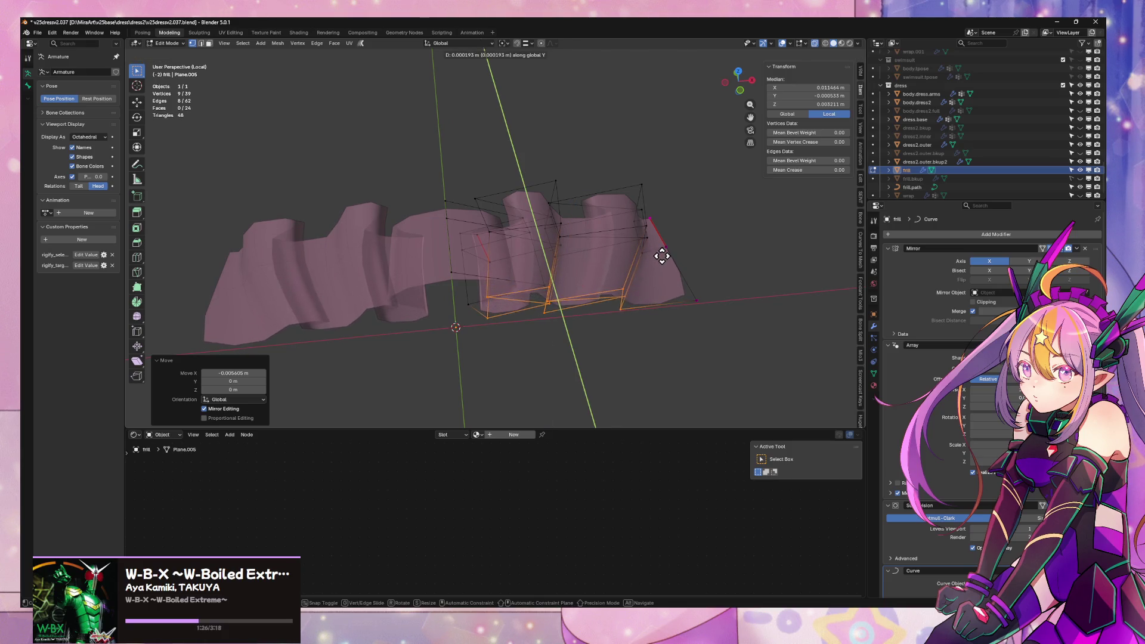
{"action": "left_click", "coordinate": [661, 258]}
{"action": "key", "text": "g"}
{"action": "key", "text": "y"}
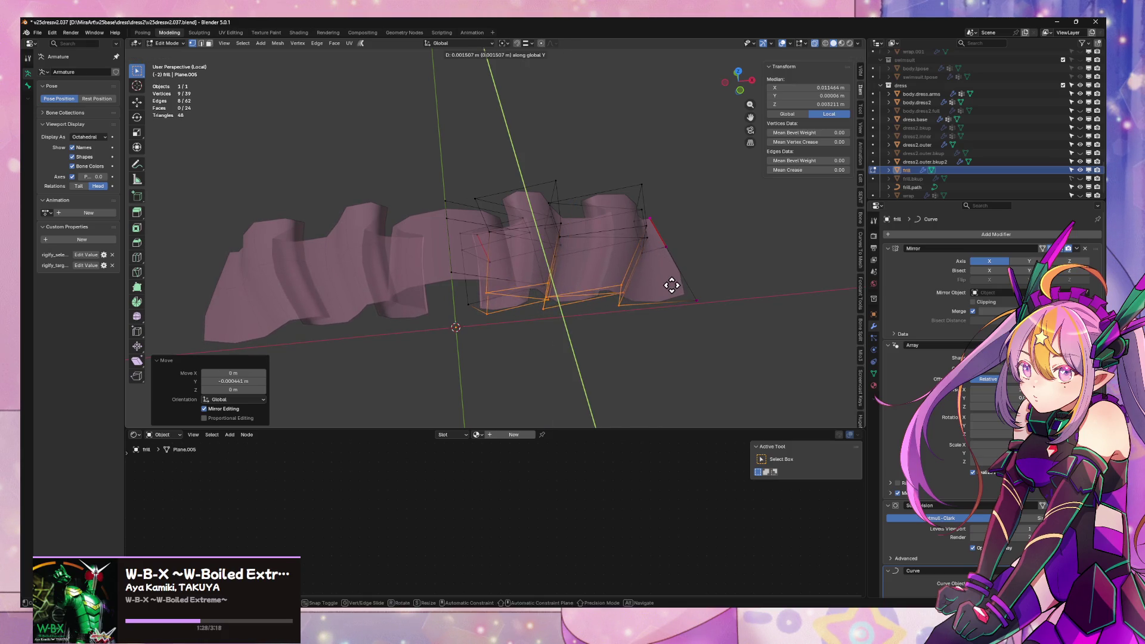
{"action": "left_click", "coordinate": [672, 285]}
{"action": "mouse_move", "coordinate": [674, 289]}
{"action": "middle_mouse_down"}
{"action": "mouse_move", "coordinate": [686, 302]}
{"action": "mouse_move", "coordinate": [724, 281]}
{"action": "mouse_move", "coordinate": [688, 268]}
{"action": "middle_mouse_up"}
- Extrude the selected bottom edge along Y into a new frill section
{"action": "key", "text": "e"}
{"action": "key", "text": "y"}
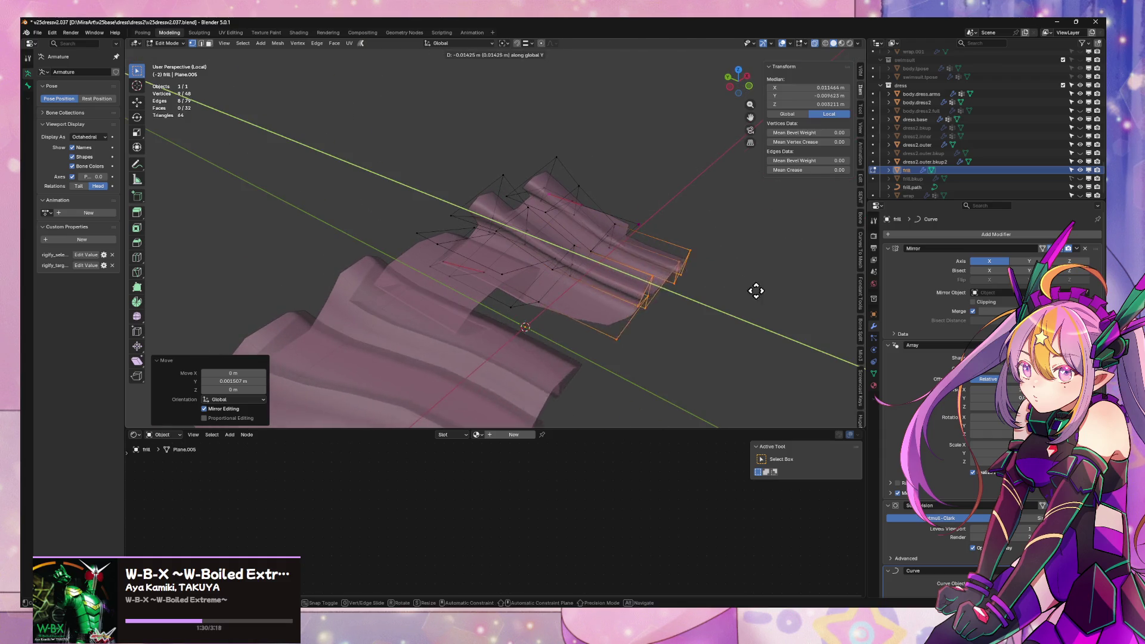
{"action": "key", "text": "Escape"}
{"action": "mouse_move", "coordinate": [780, 301]}
{"action": "middle_mouse_down"}
{"action": "mouse_move", "coordinate": [698, 312]}
{"action": "mouse_move", "coordinate": [708, 294]}
{"action": "mouse_move", "coordinate": [761, 306]}
{"action": "mouse_move", "coordinate": [706, 294]}
{"action": "mouse_move", "coordinate": [746, 310]}
{"action": "mouse_move", "coordinate": [753, 293]}
{"action": "mouse_move", "coordinate": [710, 260]}
{"action": "mouse_move", "coordinate": [734, 315]}
{"action": "mouse_move", "coordinate": [720, 341]}
{"action": "mouse_move", "coordinate": [728, 325]}
{"action": "mouse_move", "coordinate": [711, 305]}
{"action": "mouse_move", "coordinate": [732, 220]}
{"action": "mouse_move", "coordinate": [718, 208]}
{"action": "mouse_move", "coordinate": [734, 229]}
{"action": "middle_mouse_up"}
{"action": "key", "text": "ctrl+z"}
{"action": "key", "text": "e"}
{"action": "key", "text": "y"}
{"action": "left_click", "coordinate": [800, 330]}
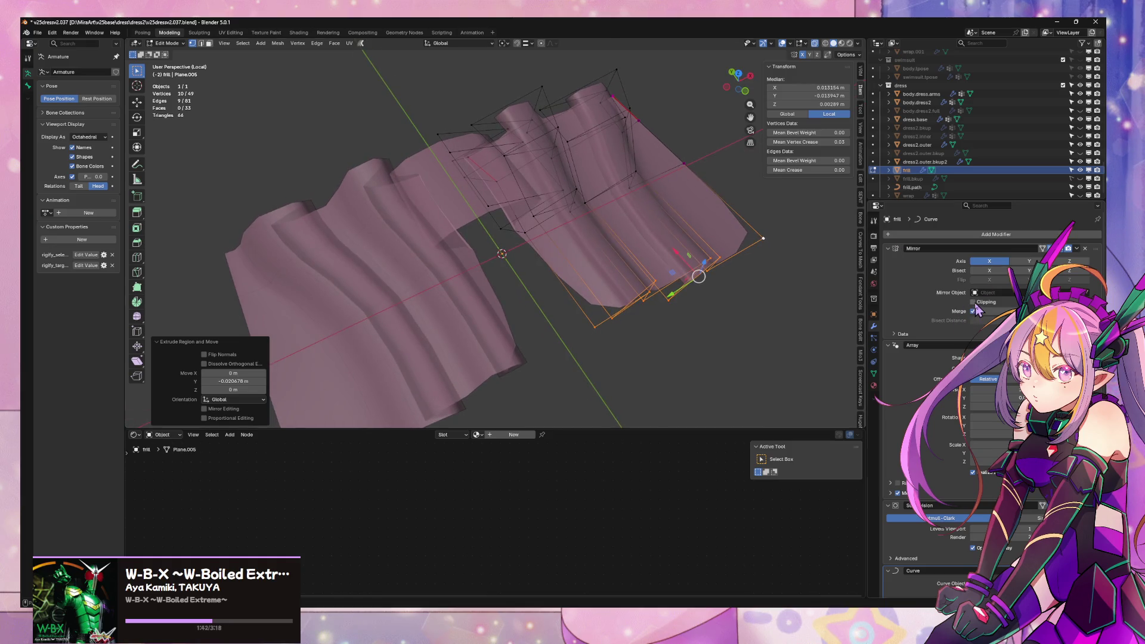
- Nudge an edge at the new section's corner slightly along X
{"action": "left_click", "coordinate": [595, 325]}
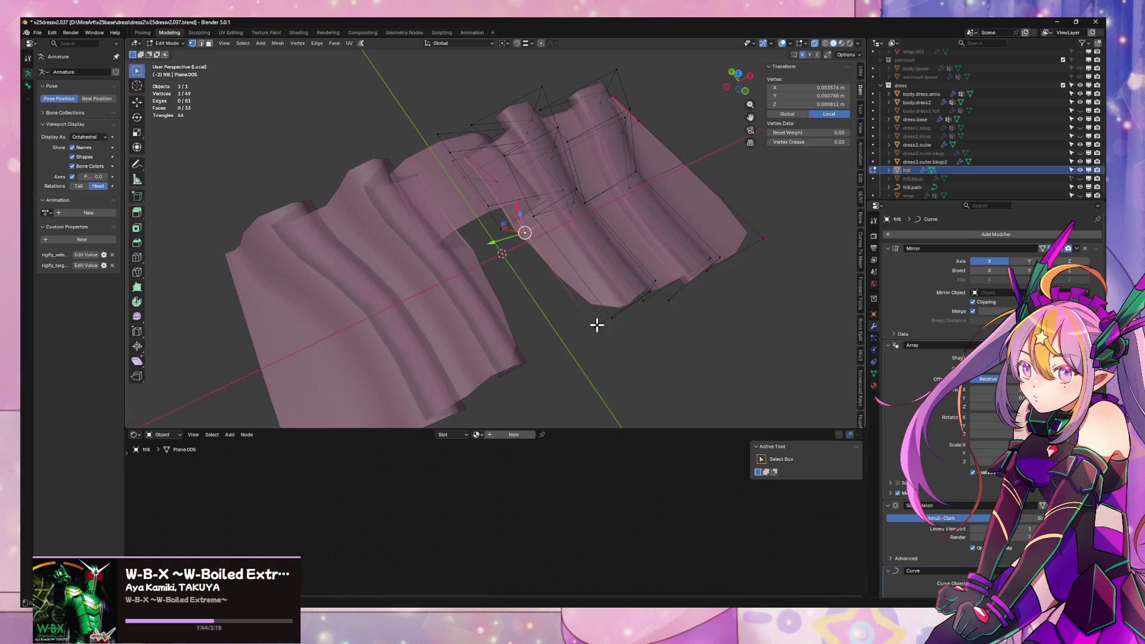
{"action": "key", "text": "g"}
{"action": "key", "text": "y"}
{"action": "key", "text": "x"}
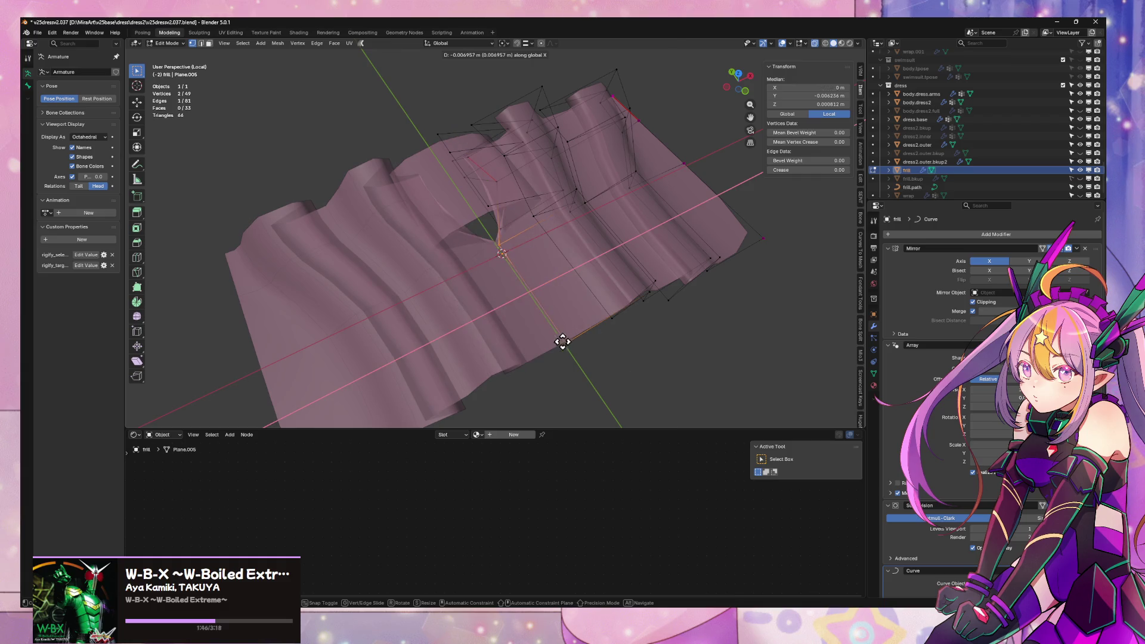
{"action": "left_click", "coordinate": [583, 327]}
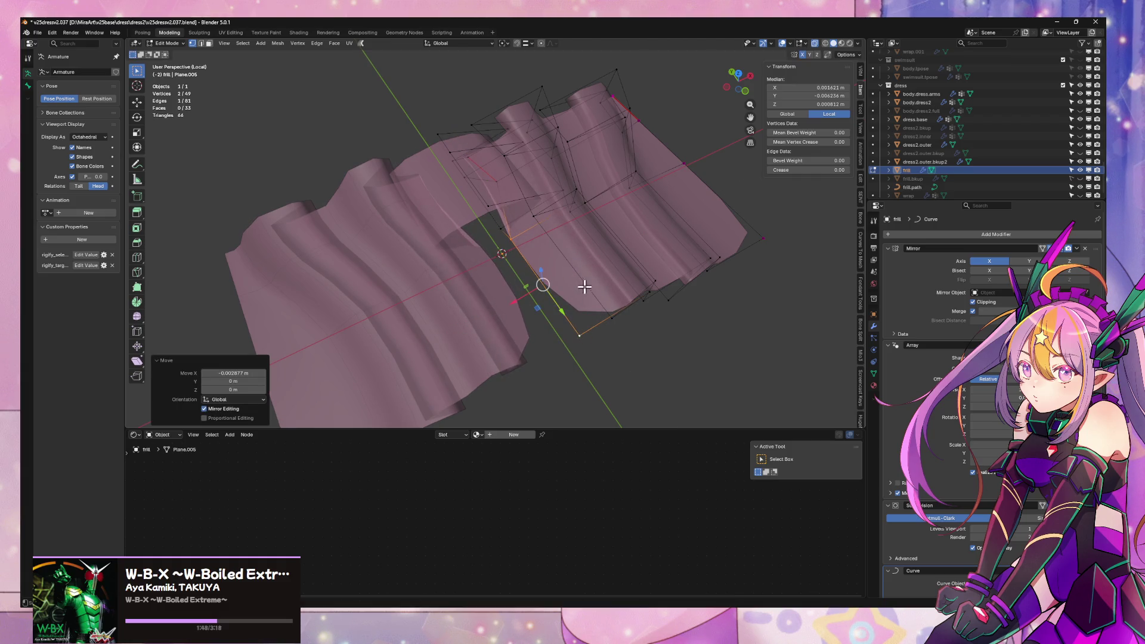
{"action": "middle_click_drag", "start_coordinate": [584, 287], "coordinate": [525, 205]}
{"action": "mouse_move", "coordinate": [619, 257]}
{"action": "middle_mouse_down"}
{"action": "mouse_move", "coordinate": [603, 215]}
{"action": "mouse_move", "coordinate": [603, 263]}
{"action": "mouse_move", "coordinate": [631, 217]}
{"action": "middle_mouse_up"}
- Undo the edits back to the 39-vertex mesh and select the bottom edge loop
{"action": "key", "text": "ctrl+z"}
{"action": "key", "text": "ctrl+z"}
{"action": "key", "text": "ctrl+z"}
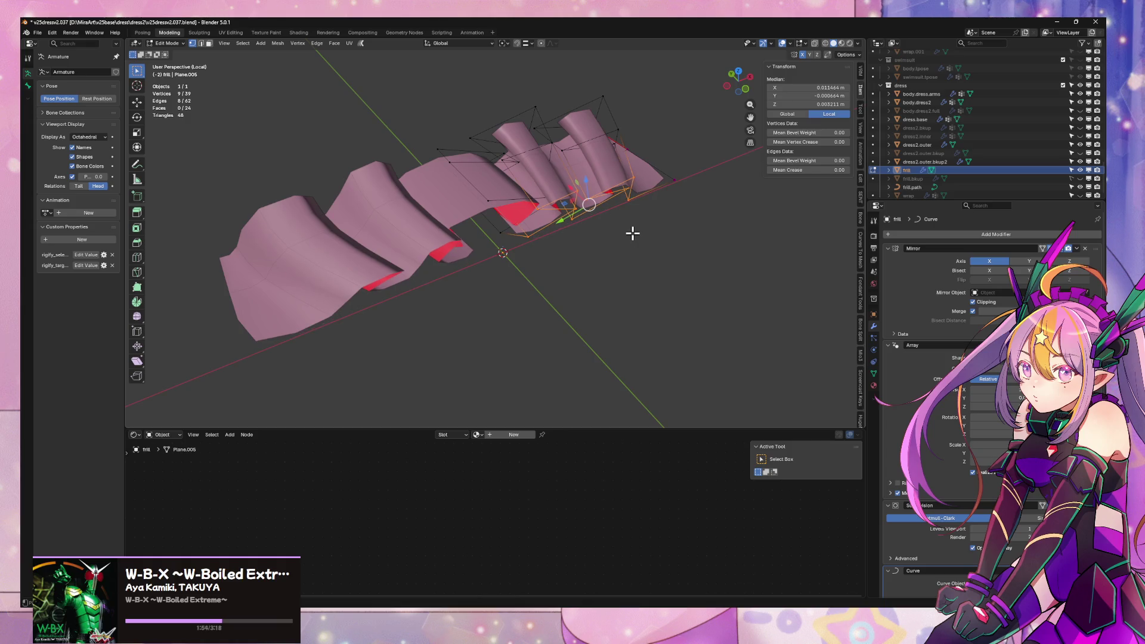
{"action": "key", "text": "ctrl+z"}
{"action": "key", "text": "q"}
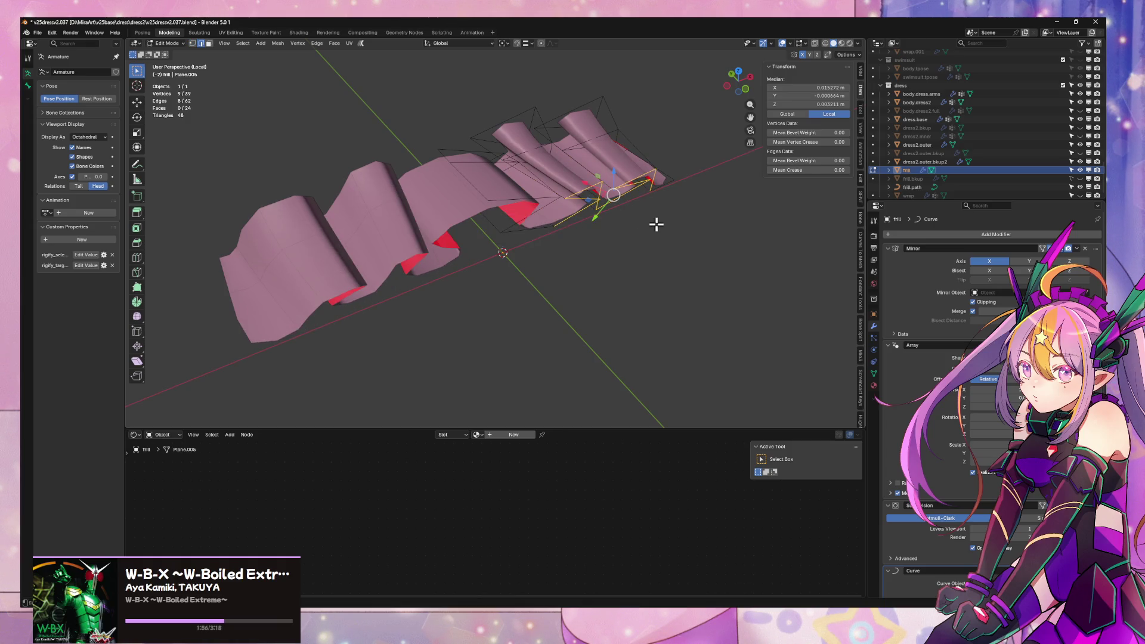
{"action": "mouse_move", "coordinate": [656, 223]}
{"action": "middle_mouse_down"}
{"action": "mouse_move", "coordinate": [545, 238]}
{"action": "mouse_move", "coordinate": [647, 284]}
{"action": "mouse_move", "coordinate": [633, 278]}
{"action": "middle_mouse_up"}
{"action": "left_click", "coordinate": [545, 239], "text": "ctrl"}
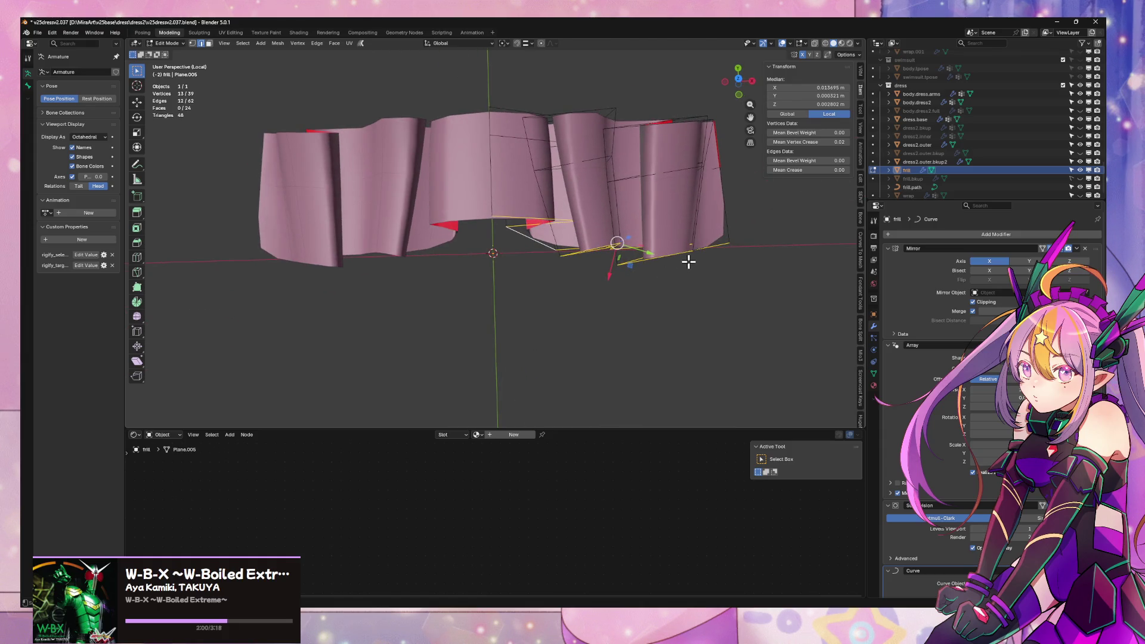
- Extrude the bottom edges along Y and flatten them straight with scale Y 0
{"action": "key", "text": "e"}
{"action": "key", "text": "y"}
{"action": "left_click", "coordinate": [690, 349]}
{"action": "key", "text": "s"}
{"action": "key", "text": "y"}
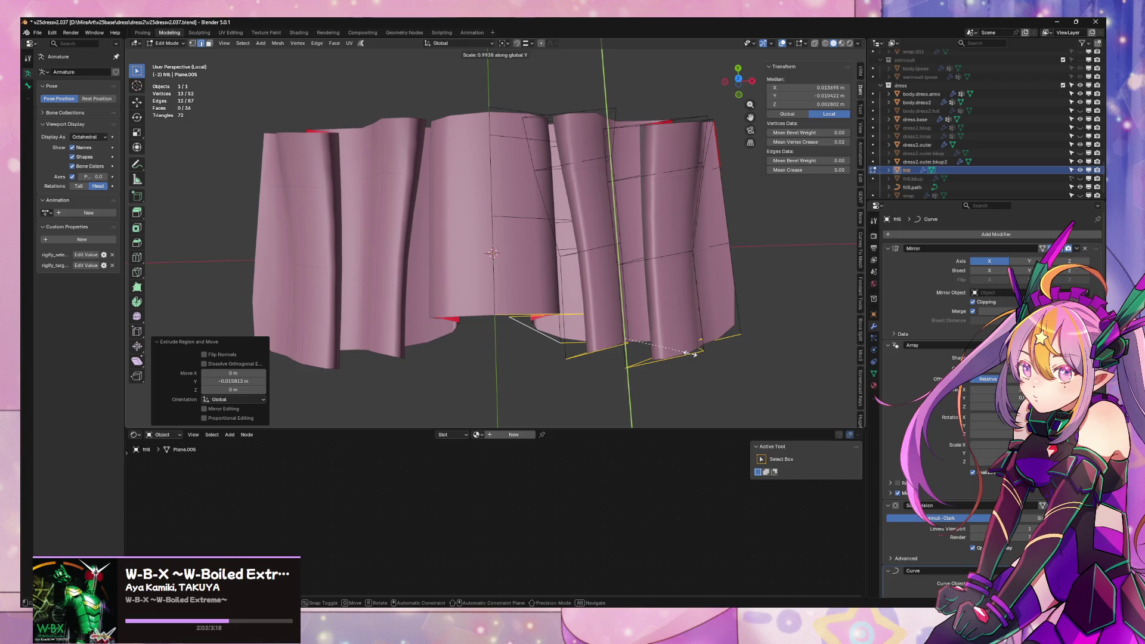
{"action": "key", "text": "0"}
{"action": "key", "text": "Return"}
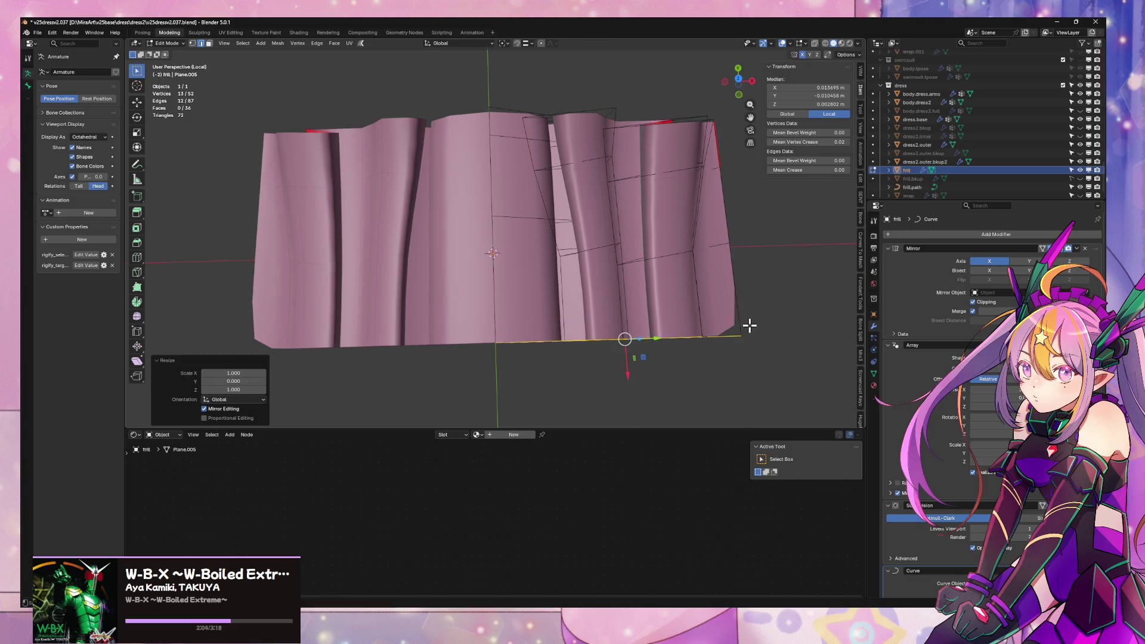
{"action": "middle_click_drag", "start_coordinate": [750, 325], "coordinate": [663, 242]}
- Give the bottom corner vertex a Vertex Crease of 1.00
{"action": "left_click", "coordinate": [651, 253]}
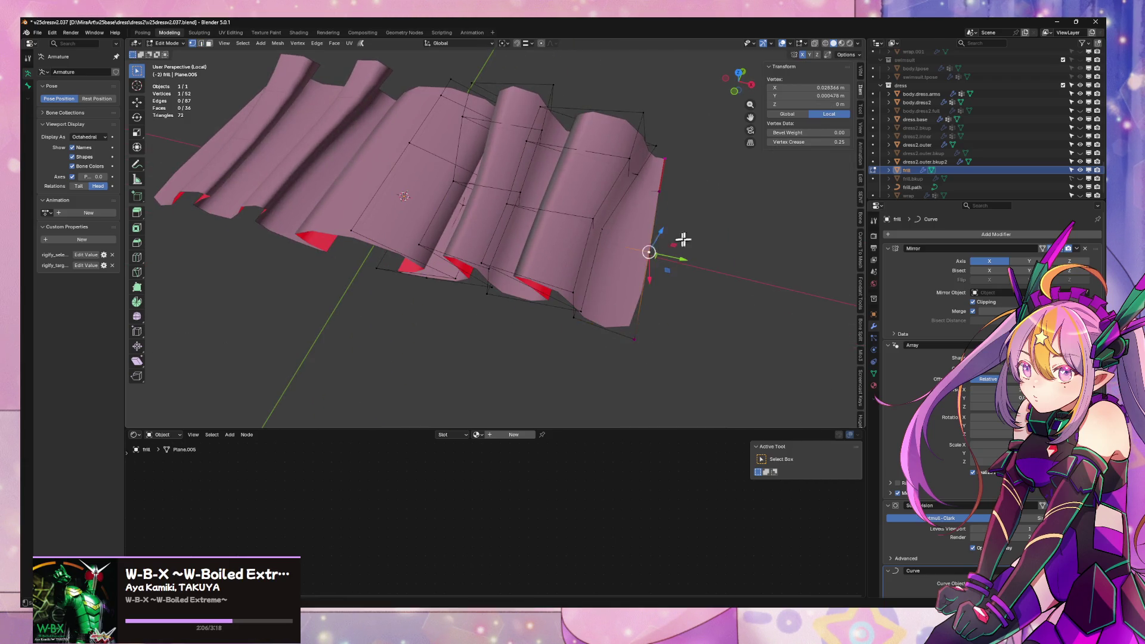
{"action": "left_click", "coordinate": [636, 339]}
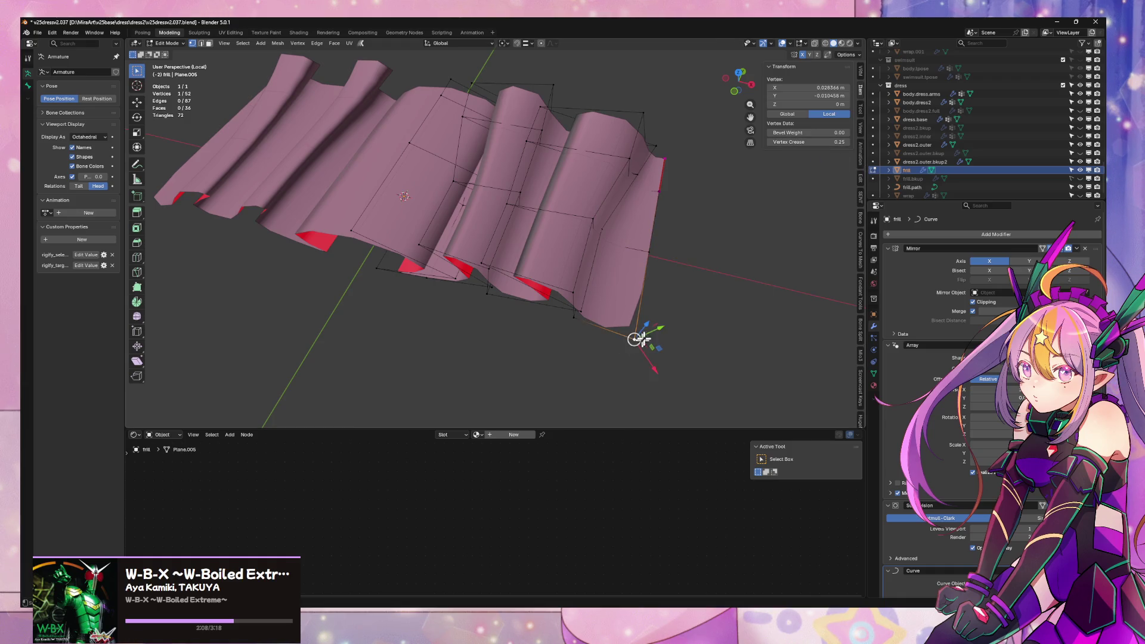
{"action": "left_click", "coordinate": [658, 194]}
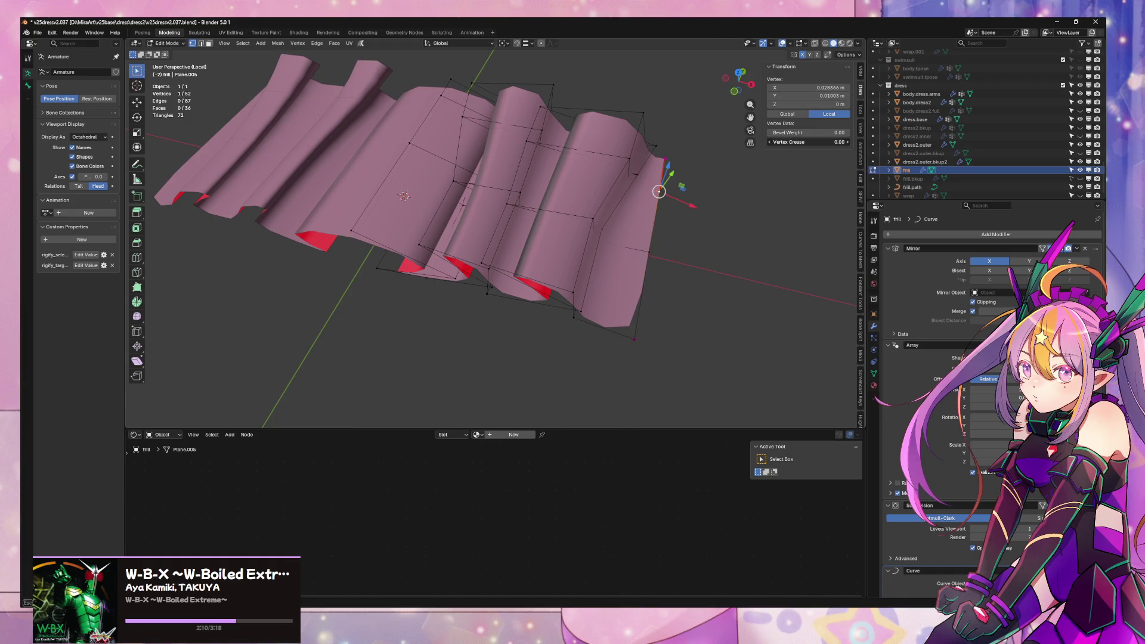
{"action": "left_click", "coordinate": [582, 322]}
{"action": "left_click", "coordinate": [635, 339]}
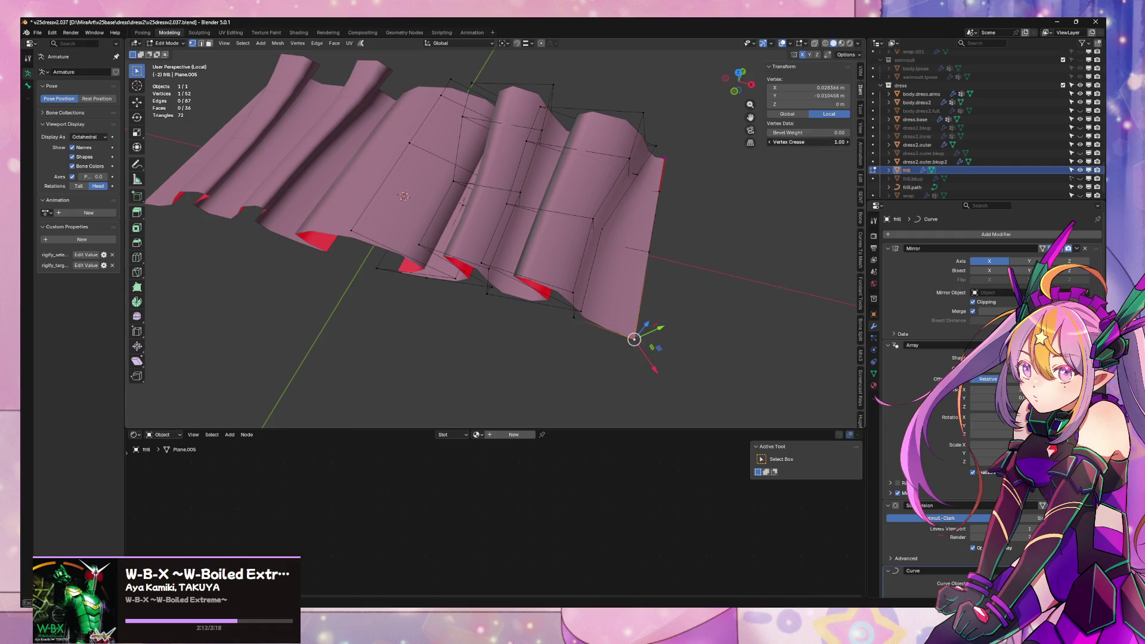
- Try sliding a vertex under the central pleat, cancel, and select a hem vertex there
{"action": "mouse_move", "coordinate": [474, 294]}
{"action": "middle_mouse_down"}
{"action": "mouse_move", "coordinate": [568, 268]}
{"action": "mouse_move", "coordinate": [585, 301]}
{"action": "mouse_move", "coordinate": [589, 235]}
{"action": "mouse_move", "coordinate": [568, 255]}
{"action": "mouse_move", "coordinate": [565, 297]}
{"action": "mouse_move", "coordinate": [549, 296]}
{"action": "mouse_move", "coordinate": [590, 261]}
{"action": "mouse_move", "coordinate": [582, 249]}
{"action": "middle_mouse_up"}
{"action": "left_click", "coordinate": [583, 250]}
{"action": "key", "text": "shift+v"}
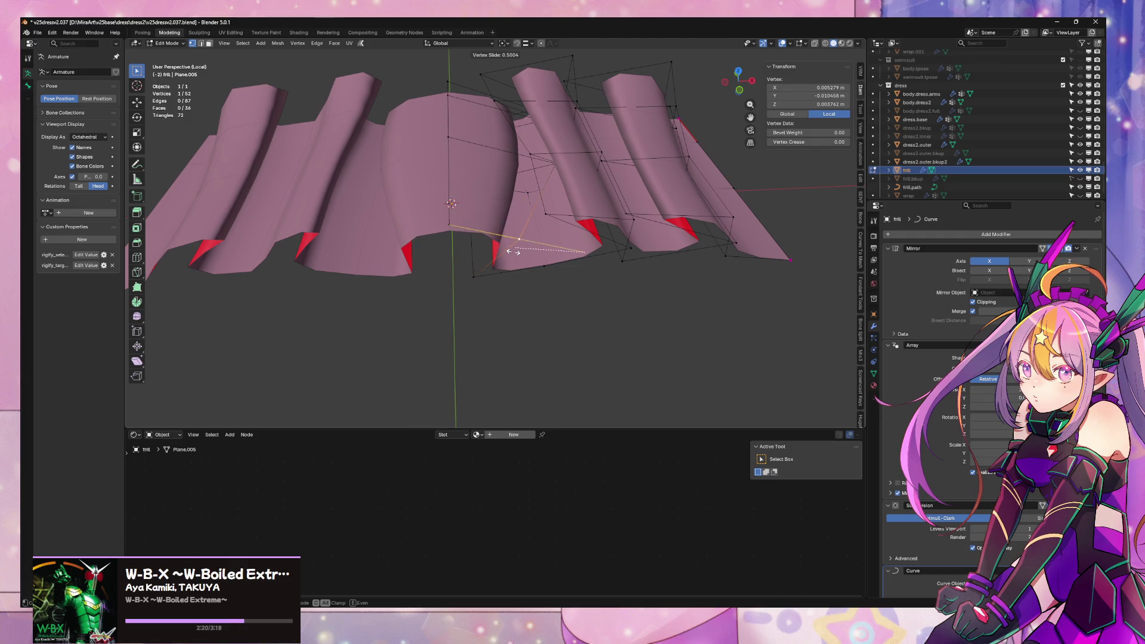
{"action": "right_click", "coordinate": [511, 251]}
{"action": "left_click", "coordinate": [452, 223]}
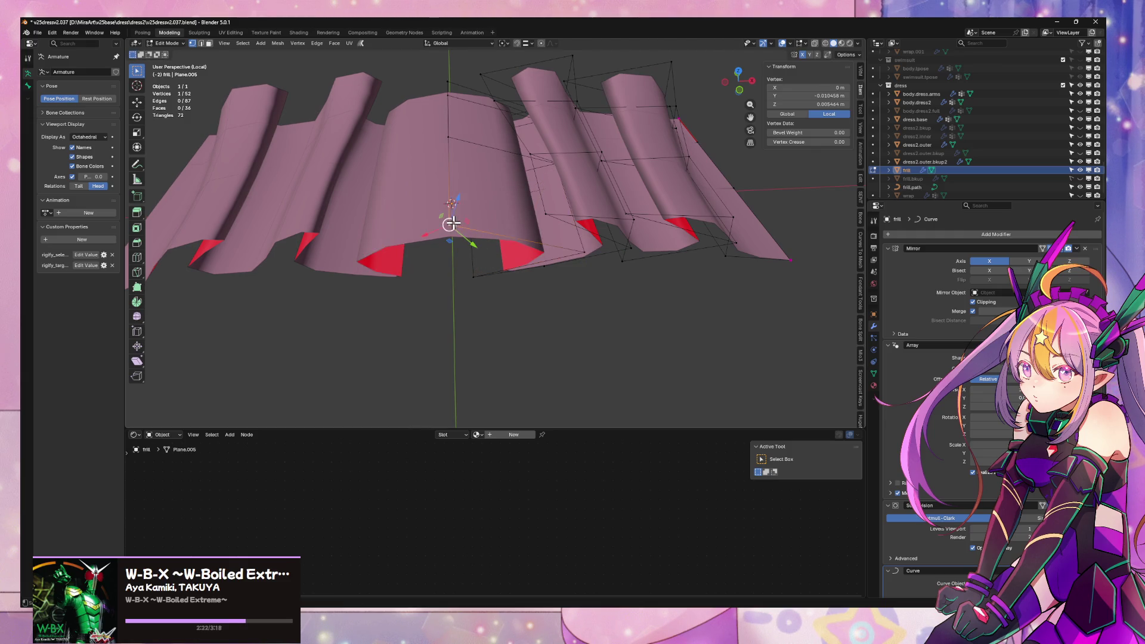
{"action": "mouse_move", "coordinate": [527, 266]}
{"action": "middle_mouse_down"}
{"action": "mouse_move", "coordinate": [539, 258]}
{"action": "mouse_move", "coordinate": [526, 248]}
{"action": "mouse_move", "coordinate": [543, 258]}
{"action": "mouse_move", "coordinate": [493, 247]}
{"action": "middle_mouse_up"}
- Extrude a new vertex along X from the vertex under the central pleat
{"action": "left_click", "coordinate": [488, 256], "text": "shift"}
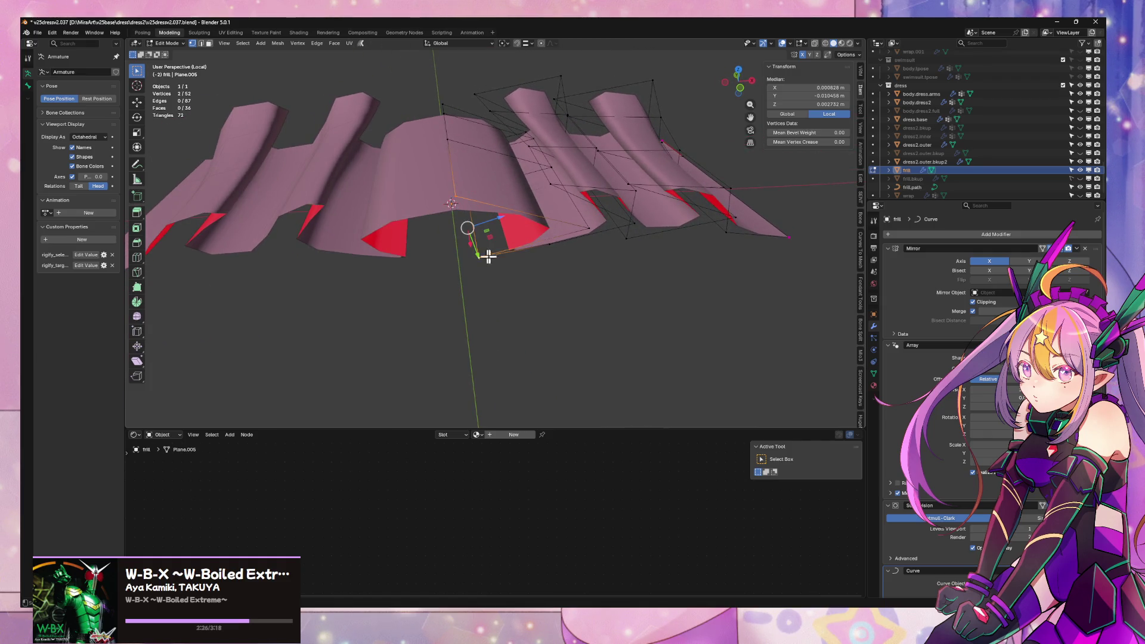
{"action": "scroll", "coordinate": [537, 252], "scroll_direction": "up", "scroll_amount": 4}
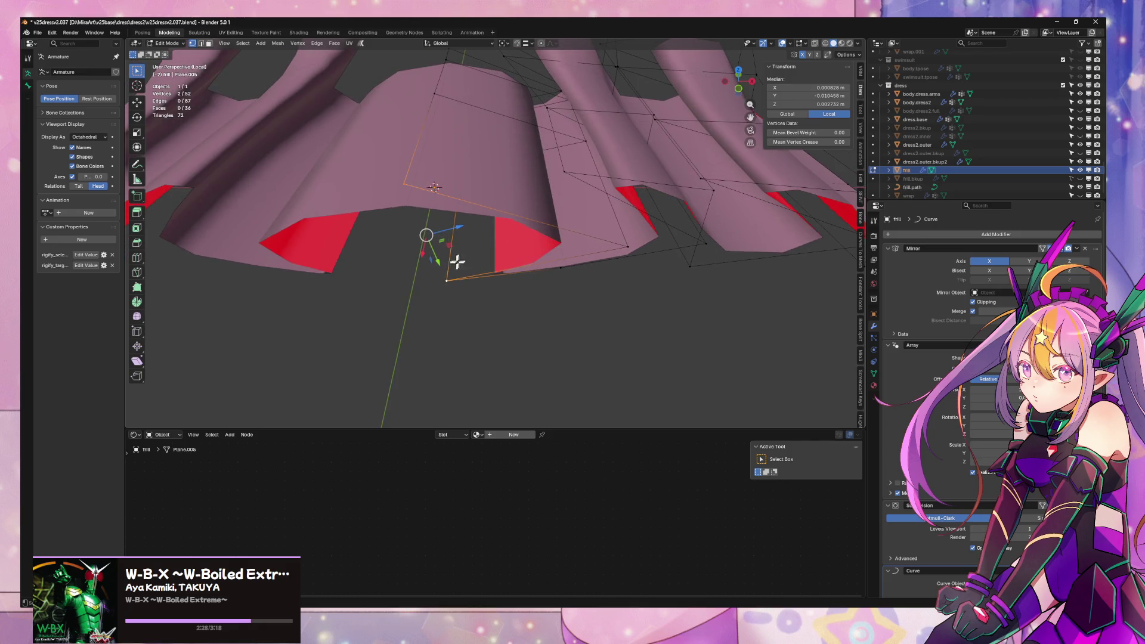
{"action": "left_click", "coordinate": [447, 281]}
{"action": "key", "text": "e"}
{"action": "key", "text": "x"}
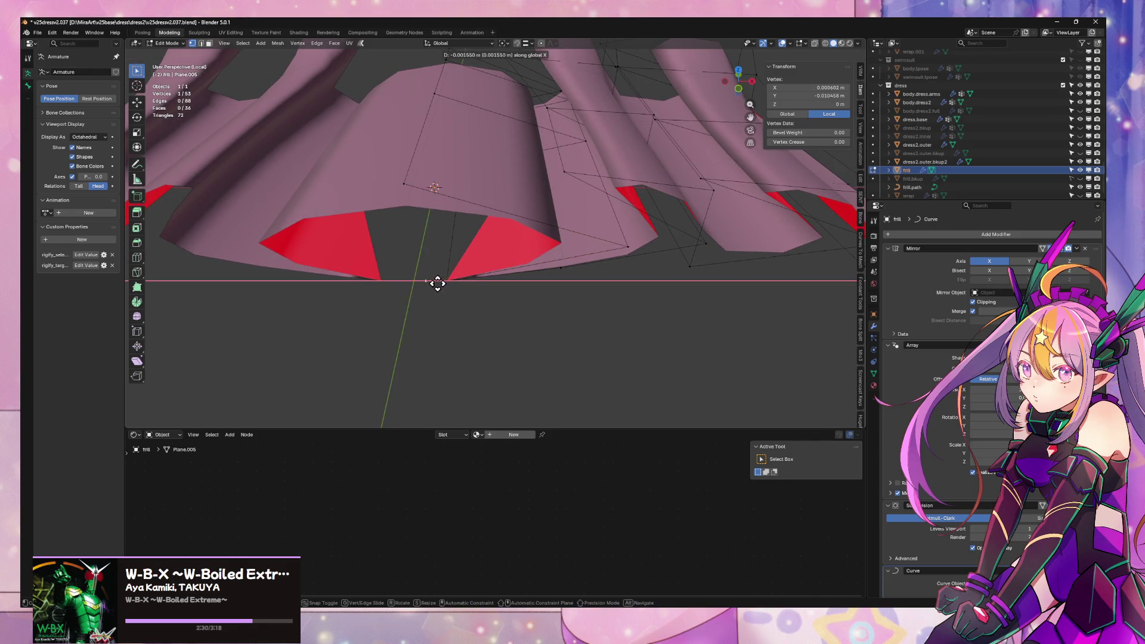
{"action": "left_click", "coordinate": [408, 283]}
- Fill a face between the four selected corner vertices
{"action": "left_click", "coordinate": [405, 184], "text": "shift"}
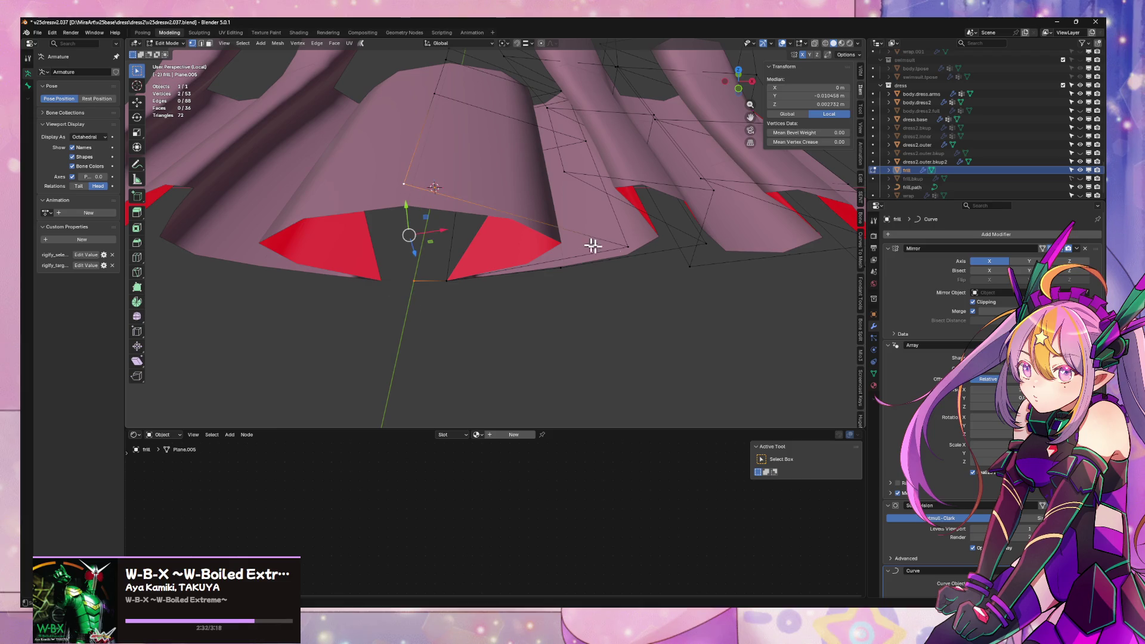
{"action": "left_click", "coordinate": [628, 243], "text": "shift"}
{"action": "left_click", "coordinate": [453, 271], "text": "shift"}
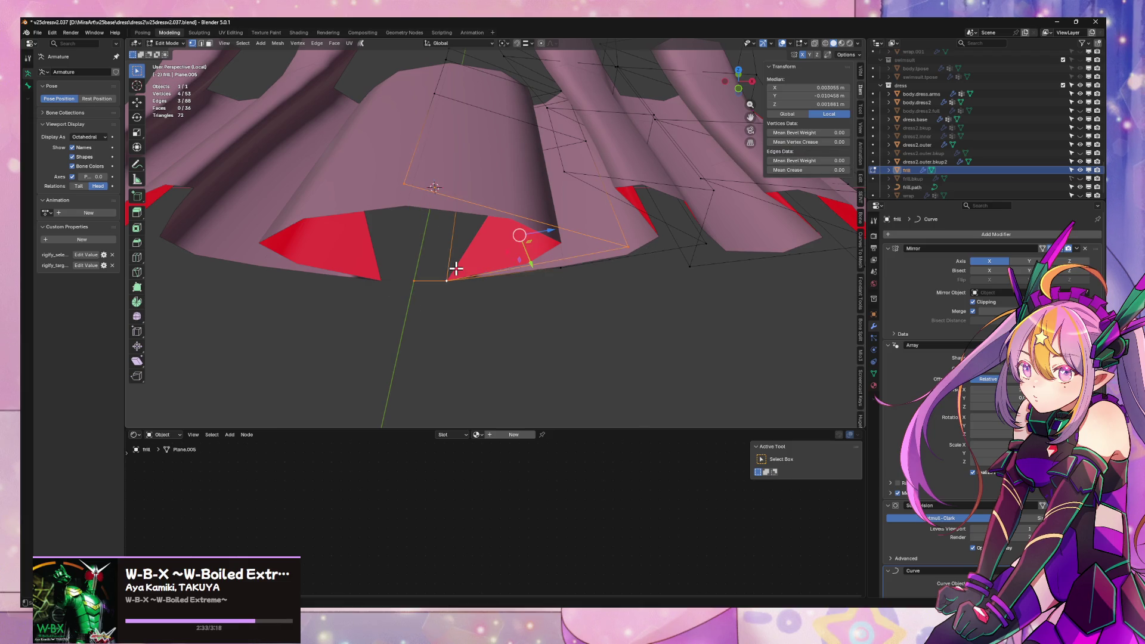
{"action": "right_click", "coordinate": [564, 271]}
{"action": "left_click", "coordinate": [567, 273]}
- Slide the edge above the new face upward, then undo the slide and fill
{"action": "key", "text": "KP_Decimal"}
{"action": "key", "text": "alt+a"}
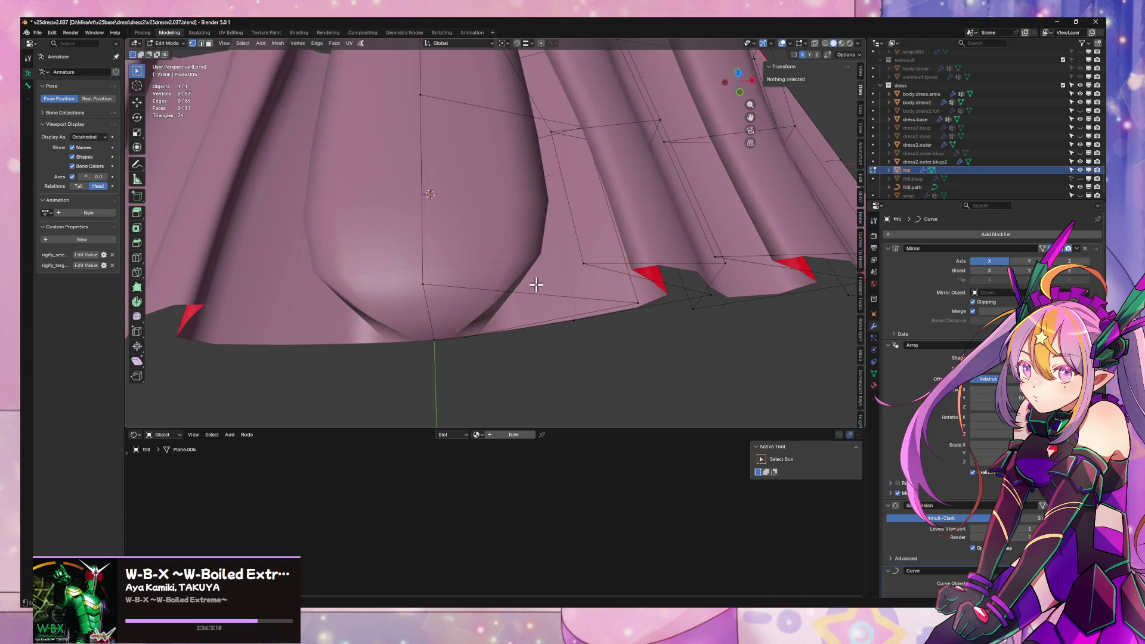
{"action": "left_click", "coordinate": [525, 294]}
{"action": "key", "text": "shift+v"}
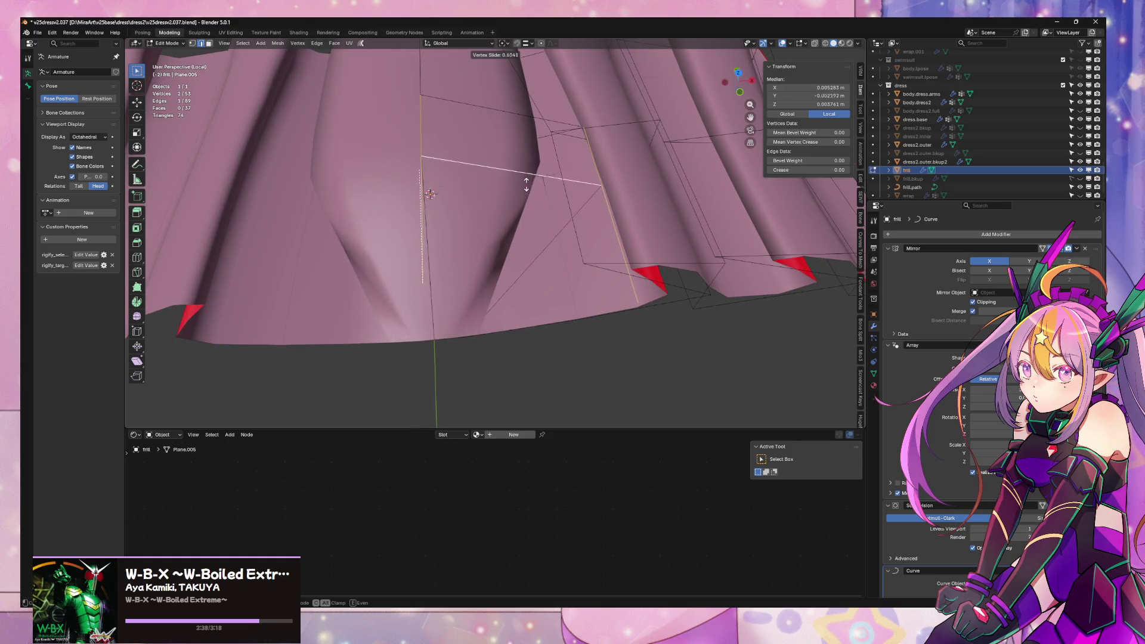
{"action": "left_click", "coordinate": [520, 146]}
{"action": "mouse_move", "coordinate": [520, 145]}
{"action": "middle_mouse_down"}
{"action": "mouse_move", "coordinate": [544, 217]}
{"action": "mouse_move", "coordinate": [499, 197]}
{"action": "middle_mouse_up"}
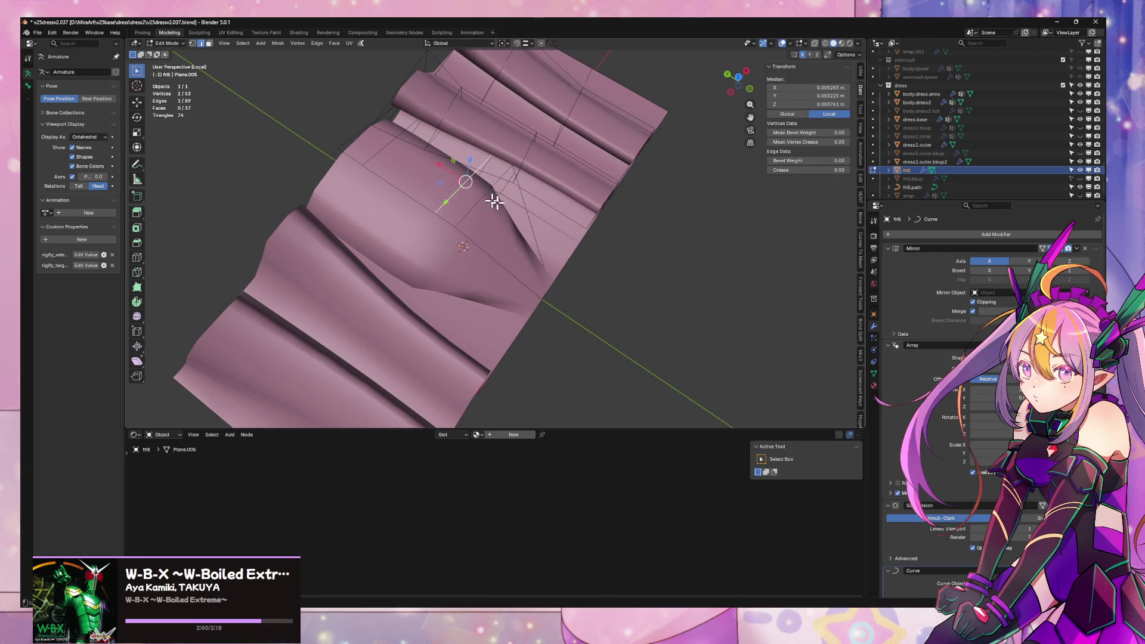
{"action": "key", "text": "ctrl+z"}
{"action": "key", "text": "ctrl+z"}
{"action": "key", "text": "ctrl+z"}
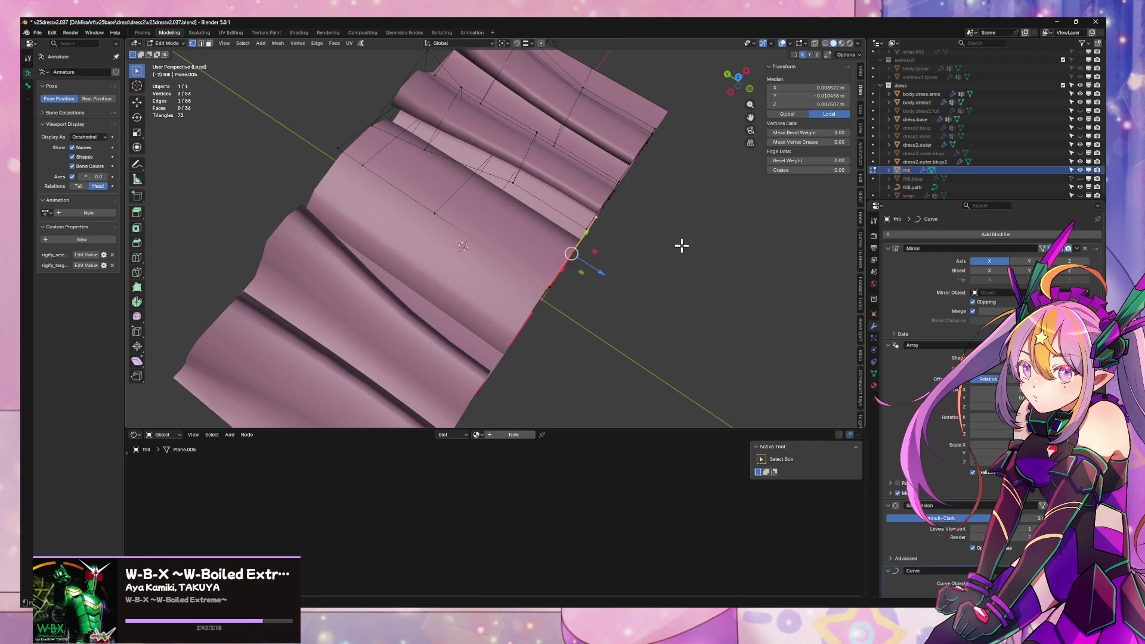
- Nudge a hem vertex about 0.0009 m along X and return to Object Mode
{"action": "mouse_move", "coordinate": [682, 245]}
{"action": "middle_mouse_down"}
{"action": "mouse_move", "coordinate": [621, 194]}
{"action": "mouse_move", "coordinate": [639, 205]}
{"action": "mouse_move", "coordinate": [601, 222]}
{"action": "mouse_move", "coordinate": [597, 254]}
{"action": "mouse_move", "coordinate": [611, 233]}
{"action": "middle_mouse_up"}
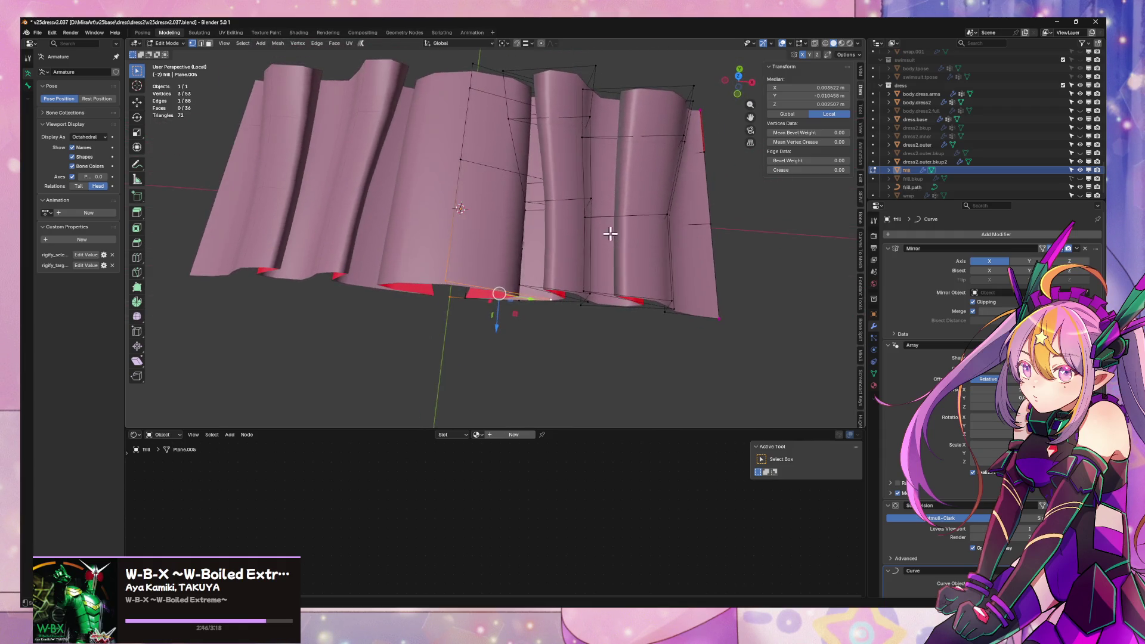
{"action": "left_click", "coordinate": [512, 116]}
{"action": "left_click_drag", "start_coordinate": [515, 117], "coordinate": [527, 116]}
{"action": "key", "text": "Tab"}
{"action": "mouse_move", "coordinate": [645, 300]}
{"action": "middle_mouse_down"}
{"action": "mouse_move", "coordinate": [665, 274]}
{"action": "mouse_move", "coordinate": [683, 277]}
{"action": "mouse_move", "coordinate": [639, 340]}
{"action": "mouse_move", "coordinate": [563, 266]}
{"action": "mouse_move", "coordinate": [668, 296]}
{"action": "mouse_move", "coordinate": [668, 335]}
{"action": "mouse_move", "coordinate": [547, 361]}
{"action": "mouse_move", "coordinate": [484, 290]}
{"action": "mouse_move", "coordinate": [680, 259]}
{"action": "mouse_move", "coordinate": [689, 273]}
{"action": "mouse_move", "coordinate": [662, 255]}
{"action": "mouse_move", "coordinate": [685, 270]}
{"action": "middle_mouse_up"}
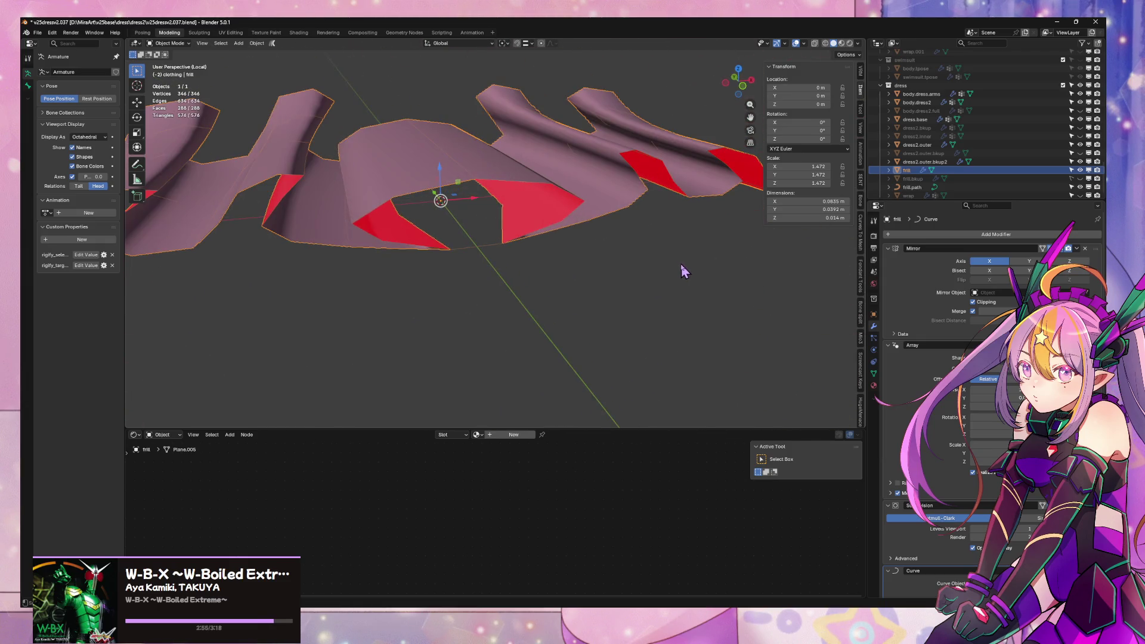
- Back in Edit Mode, delete the stray vertex beneath the central pleat
{"action": "key", "text": "Tab"}
{"action": "mouse_move", "coordinate": [490, 251]}
{"action": "middle_mouse_down"}
{"action": "mouse_move", "coordinate": [516, 271]}
{"action": "mouse_move", "coordinate": [514, 232]}
{"action": "mouse_move", "coordinate": [493, 246]}
{"action": "mouse_move", "coordinate": [467, 228]}
{"action": "middle_mouse_up"}
{"action": "key", "text": "x"}
{"action": "left_click", "coordinate": [512, 258]}
- Select the frill's bottom edge loop in edge mode to inspect it
{"action": "left_click", "coordinate": [467, 228]}
{"action": "scroll", "coordinate": [485, 285], "scroll_direction": "up", "scroll_amount": 4}
{"action": "mouse_move", "coordinate": [484, 285]}
{"action": "middle_mouse_down"}
{"action": "mouse_move", "coordinate": [481, 332]}
{"action": "mouse_move", "coordinate": [488, 307]}
{"action": "mouse_move", "coordinate": [478, 286]}
{"action": "mouse_move", "coordinate": [504, 268]}
{"action": "middle_mouse_up"}
{"action": "scroll", "coordinate": [508, 305], "scroll_direction": "down", "scroll_amount": 3}
{"action": "scroll", "coordinate": [504, 268], "scroll_direction": "up", "scroll_amount": 5}
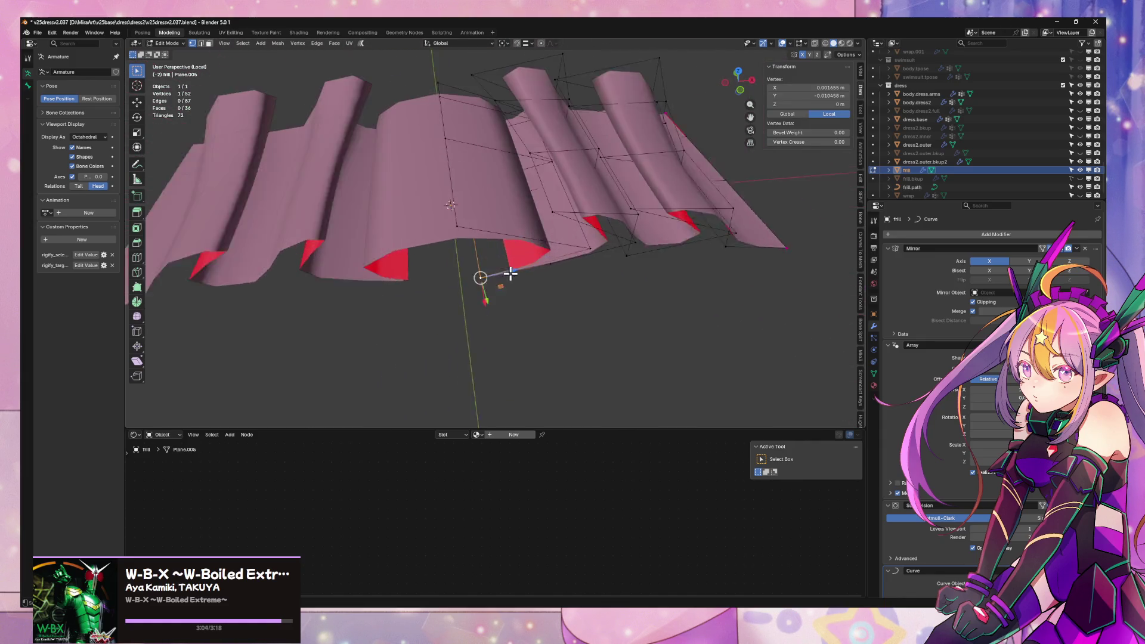
{"action": "key", "text": "2"}
{"action": "left_click", "coordinate": [576, 237], "text": "alt"}
{"action": "scroll", "coordinate": [576, 237], "scroll_direction": "down", "scroll_amount": 3}
{"action": "mouse_move", "coordinate": [611, 232]}
{"action": "middle_mouse_down"}
{"action": "mouse_move", "coordinate": [606, 284]}
{"action": "mouse_move", "coordinate": [608, 225]}
{"action": "middle_mouse_up"}
{"action": "scroll", "coordinate": [630, 226], "scroll_direction": "up", "scroll_amount": 3}
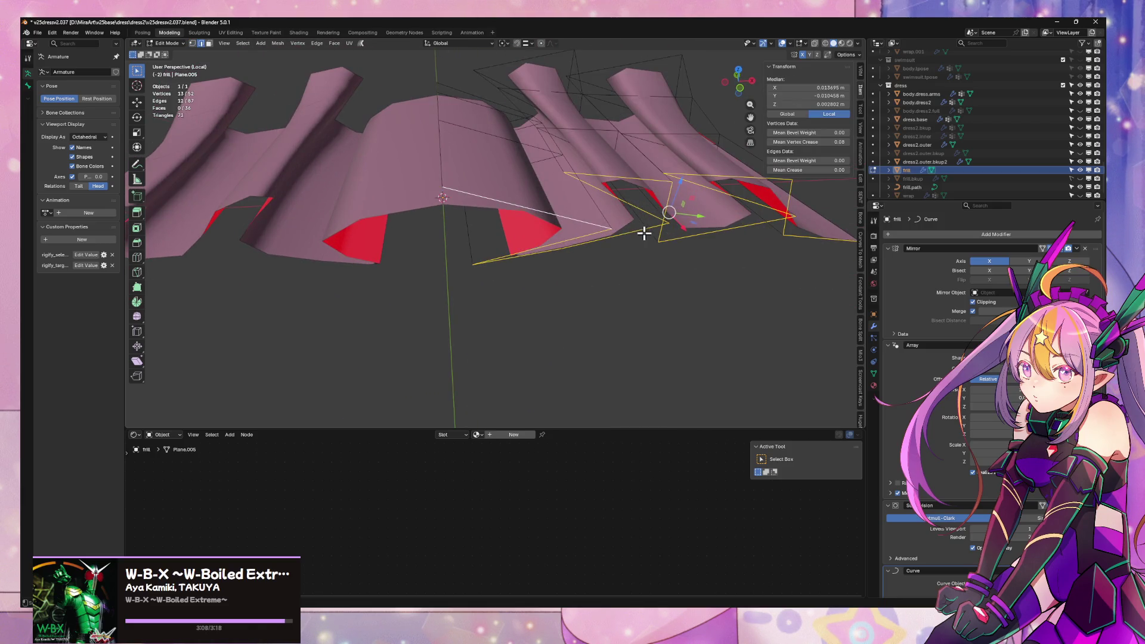
- In vertex mode, select the whole edge loop, then a single hem vertex
{"action": "key", "text": "1"}
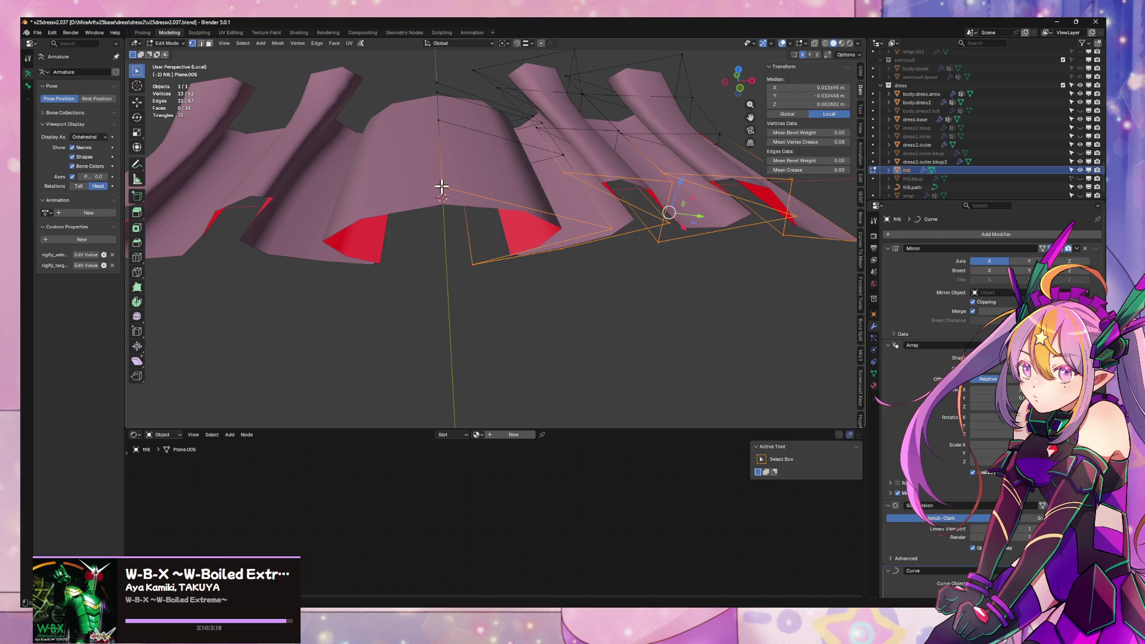
{"action": "left_click", "coordinate": [442, 186]}
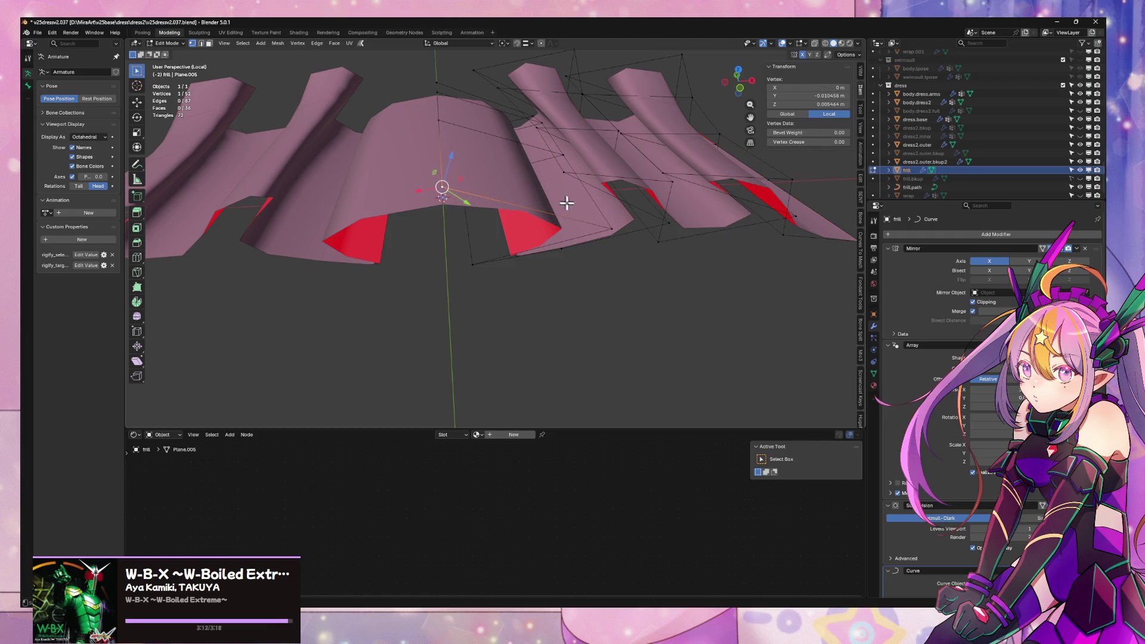
{"action": "left_click", "coordinate": [545, 215], "text": "alt"}
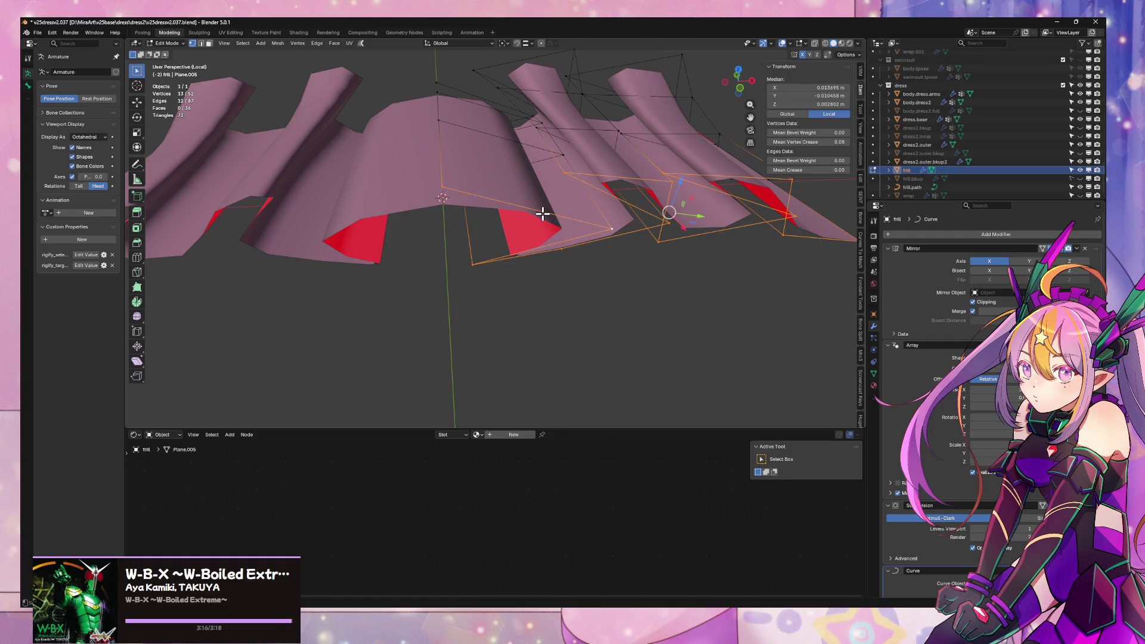
{"action": "mouse_move", "coordinate": [659, 226]}
{"action": "middle_mouse_down"}
{"action": "mouse_move", "coordinate": [670, 226]}
{"action": "mouse_move", "coordinate": [650, 231]}
{"action": "mouse_move", "coordinate": [685, 257]}
{"action": "mouse_move", "coordinate": [637, 304]}
{"action": "mouse_move", "coordinate": [639, 248]}
{"action": "middle_mouse_up"}
{"action": "scroll", "coordinate": [677, 283], "scroll_direction": "up", "scroll_amount": 3}
{"action": "scroll", "coordinate": [678, 284], "scroll_direction": "down", "scroll_amount": 4}
{"action": "left_click", "coordinate": [449, 218]}
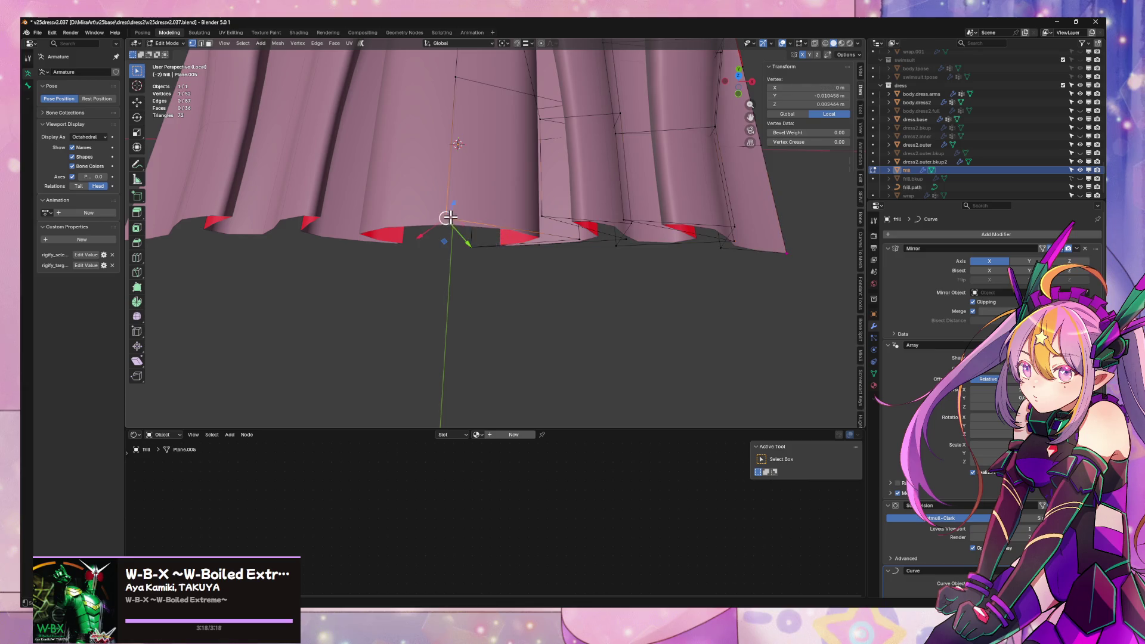
- Extrude the two frill corner vertices along Y and flatten them to zero on Y
{"action": "left_click", "coordinate": [788, 255], "text": "shift"}
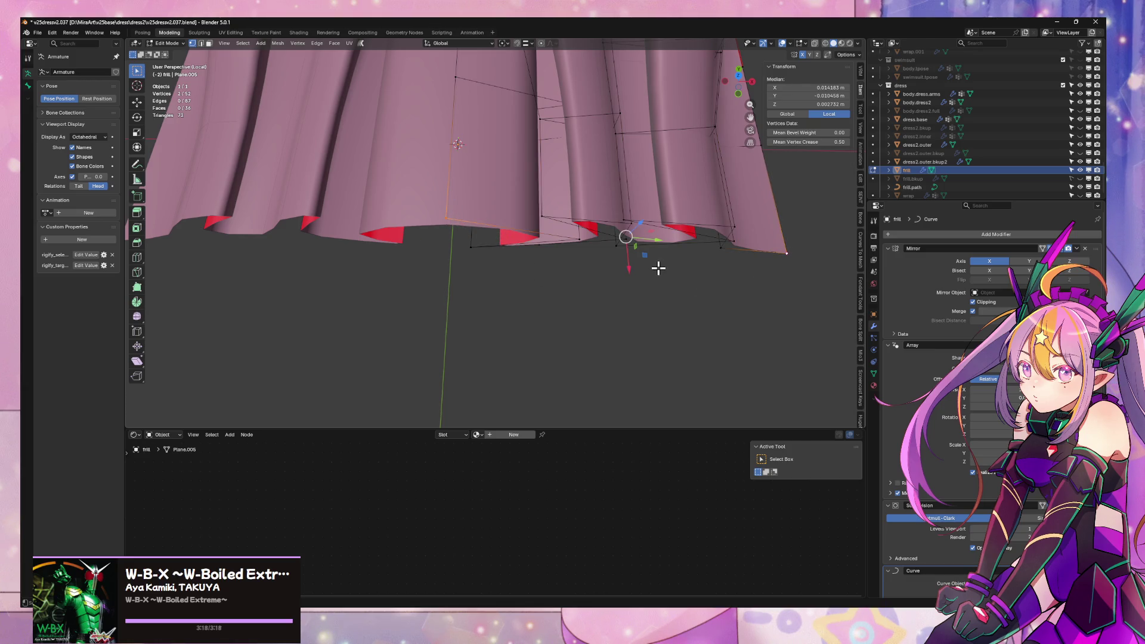
{"action": "key", "text": "e"}
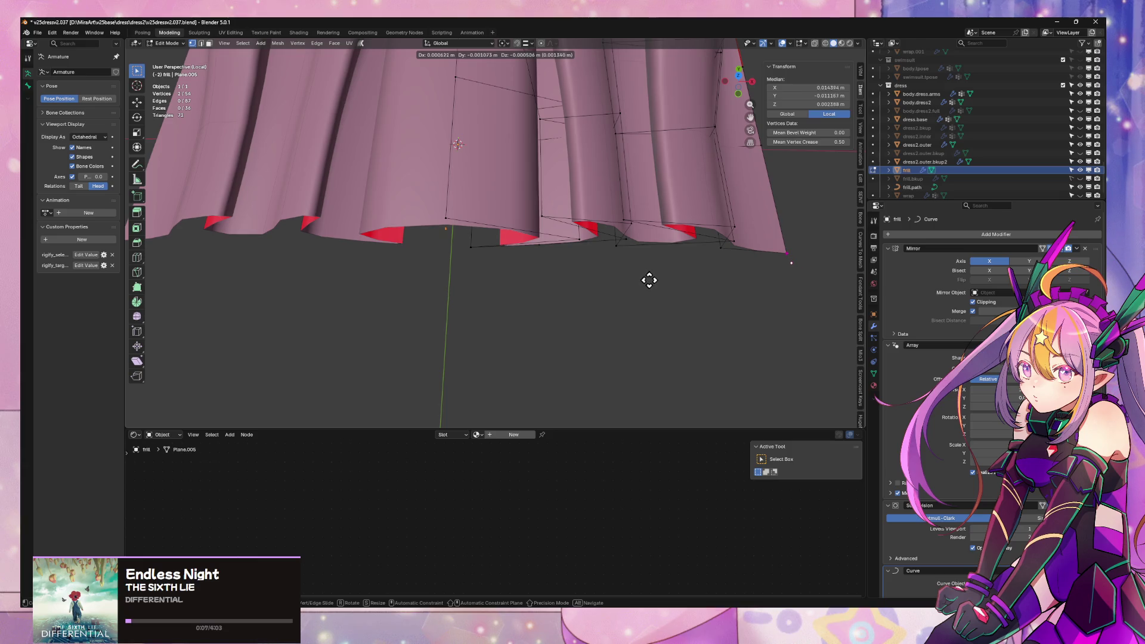
{"action": "key", "text": "y"}
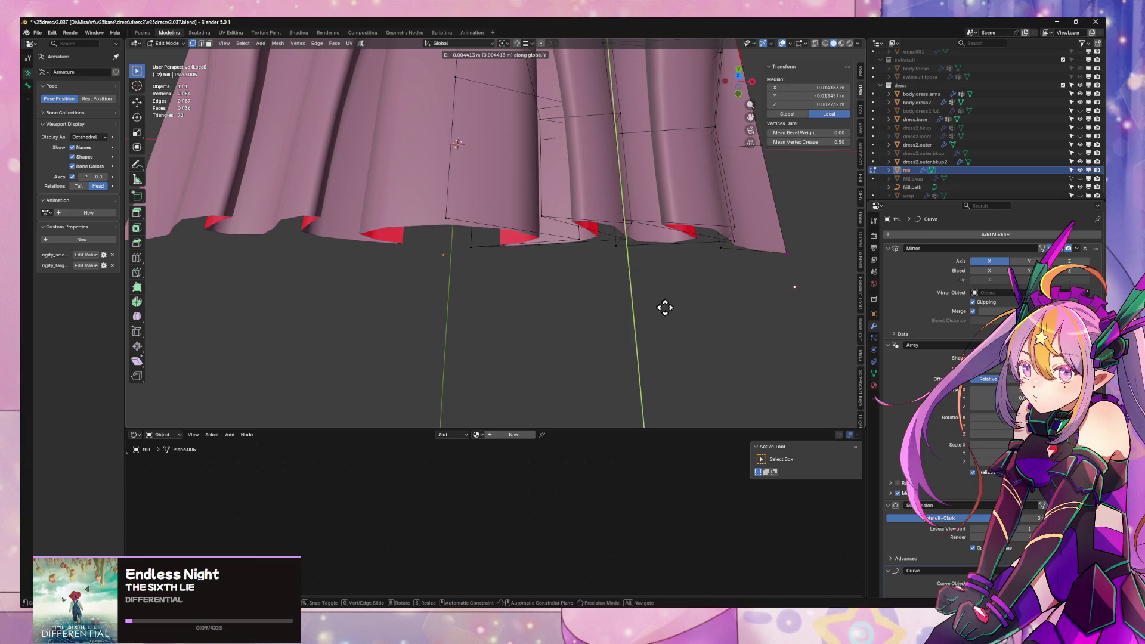
{"action": "left_click", "coordinate": [685, 315]}
{"action": "key", "text": "s"}
{"action": "key", "text": "y"}
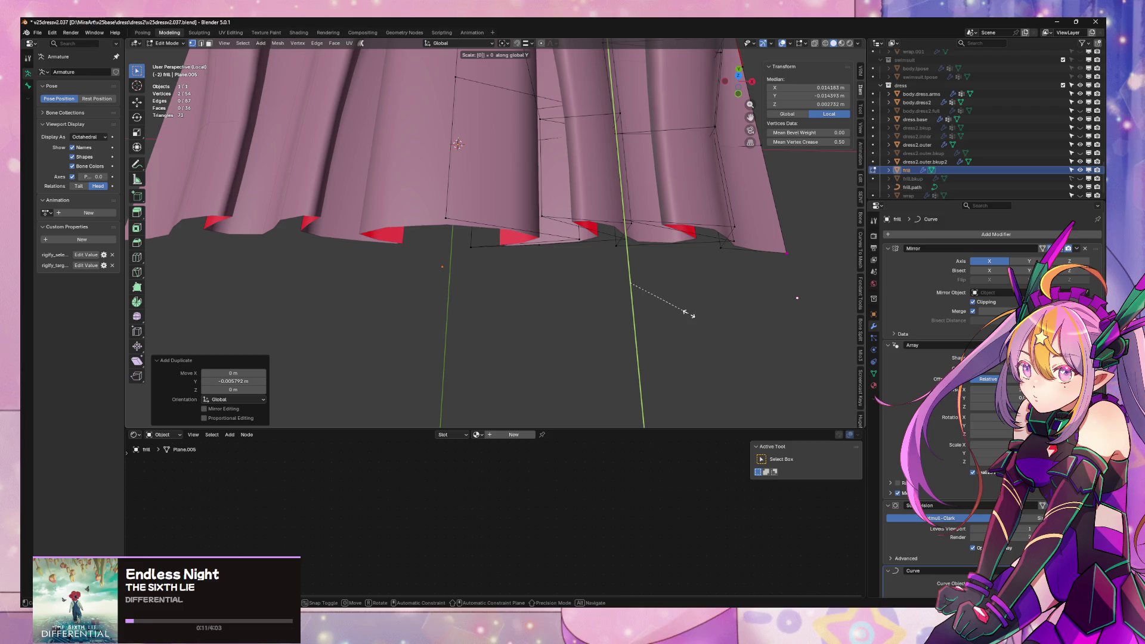
{"action": "key", "text": "0"}
{"action": "key", "text": "Return"}
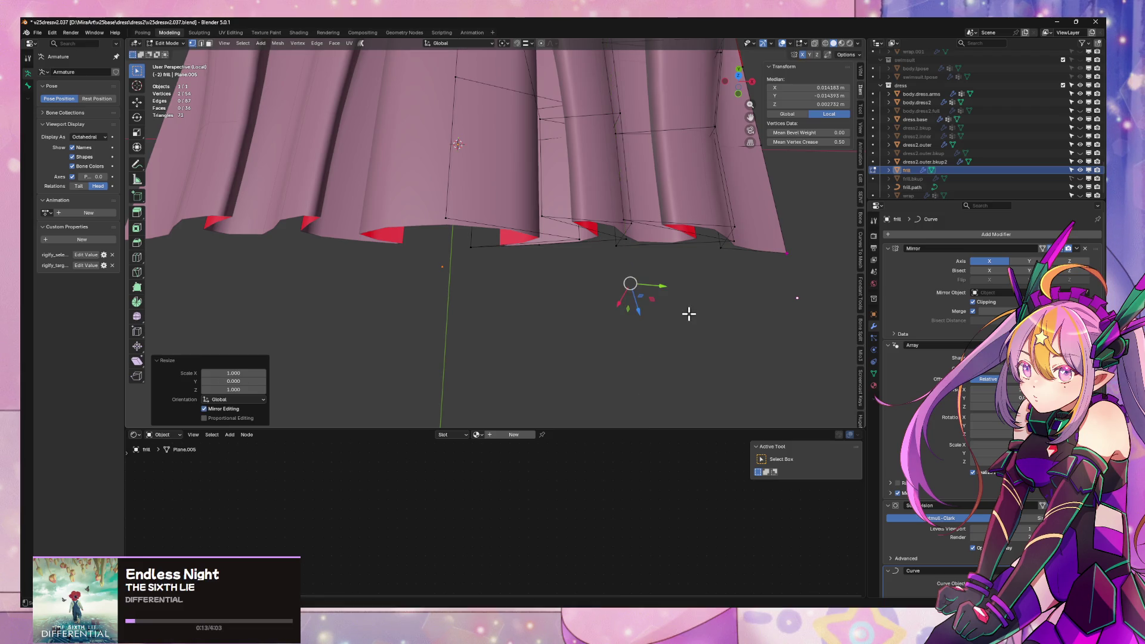
- Nudge the new vertices along Y, flatten them to zero on Z, and lower them about 0.0037 m
{"action": "key", "text": "g"}
{"action": "key", "text": "x"}
{"action": "key", "text": "y"}
{"action": "left_click", "coordinate": [692, 304]}
{"action": "mouse_move", "coordinate": [693, 304]}
{"action": "middle_mouse_down"}
{"action": "mouse_move", "coordinate": [612, 184]}
{"action": "mouse_move", "coordinate": [585, 171]}
{"action": "mouse_move", "coordinate": [557, 131]}
{"action": "mouse_move", "coordinate": [648, 161]}
{"action": "mouse_move", "coordinate": [633, 132]}
{"action": "middle_mouse_up"}
{"action": "key", "text": "s"}
{"action": "key", "text": "z"}
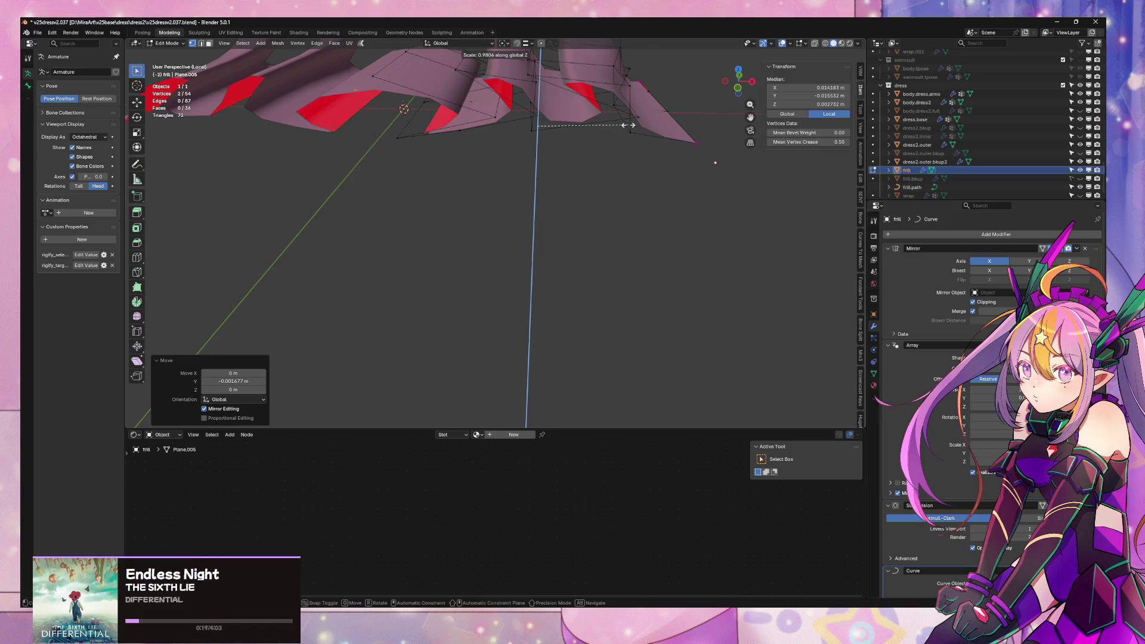
{"action": "key", "text": "0"}
{"action": "key", "text": "Return"}
{"action": "key", "text": "g"}
{"action": "key", "text": "z"}
{"action": "left_click", "coordinate": [640, 149]}
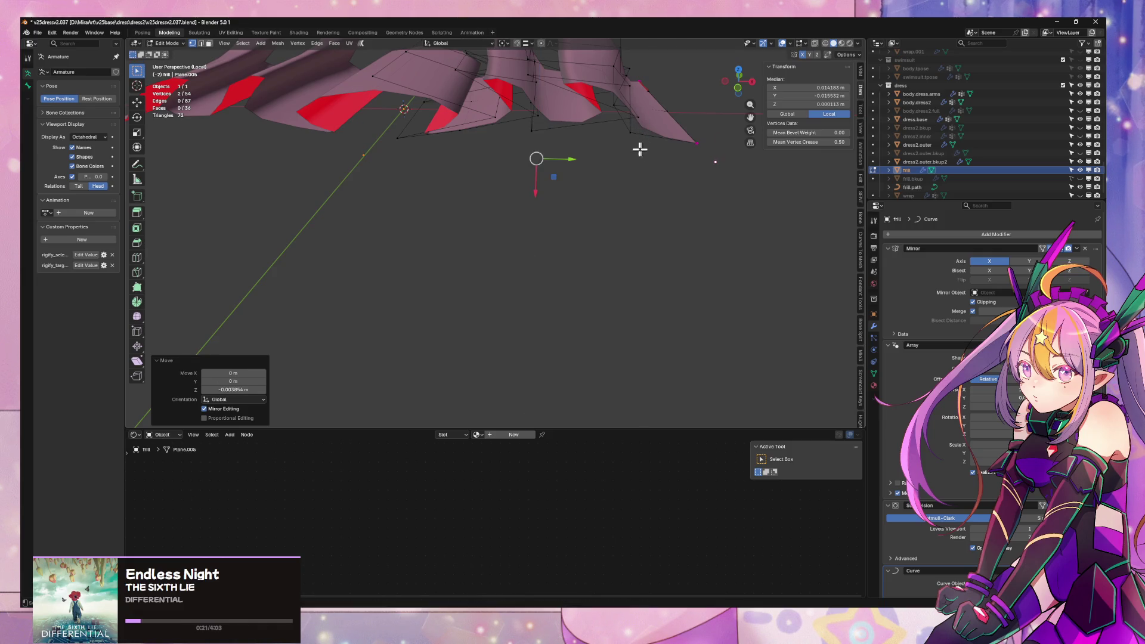
- Change the transform pivot, flatten the vertices on Z, and scale the corner vertex to zero on X
{"action": "left_click", "coordinate": [504, 43]}
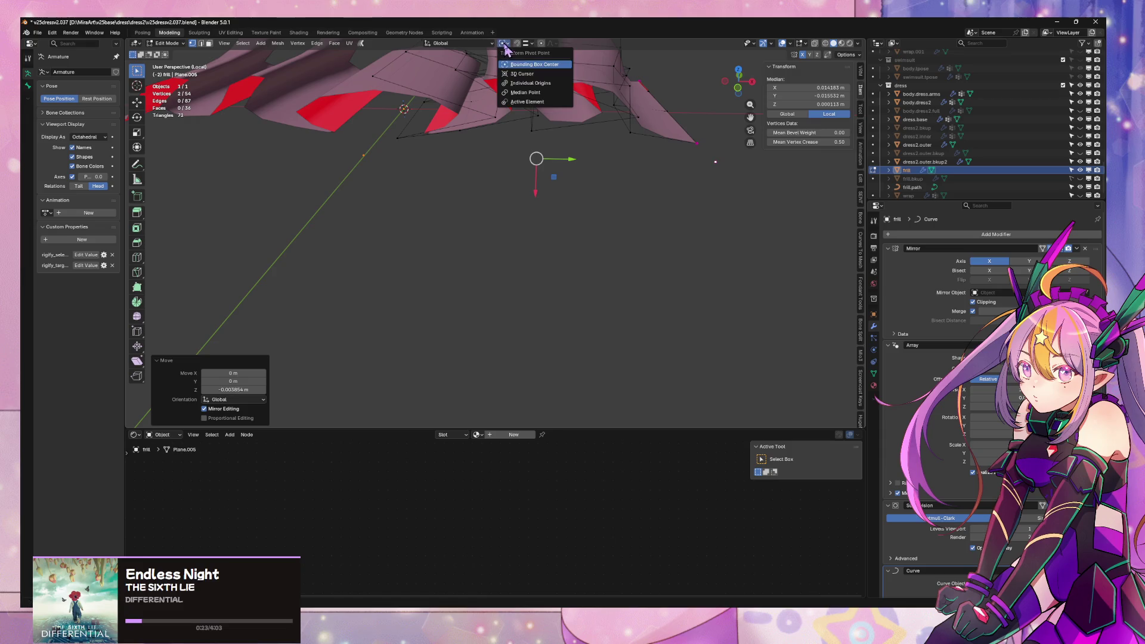
{"action": "left_click", "coordinate": [514, 72]}
{"action": "key", "text": "s"}
{"action": "key", "text": "y"}
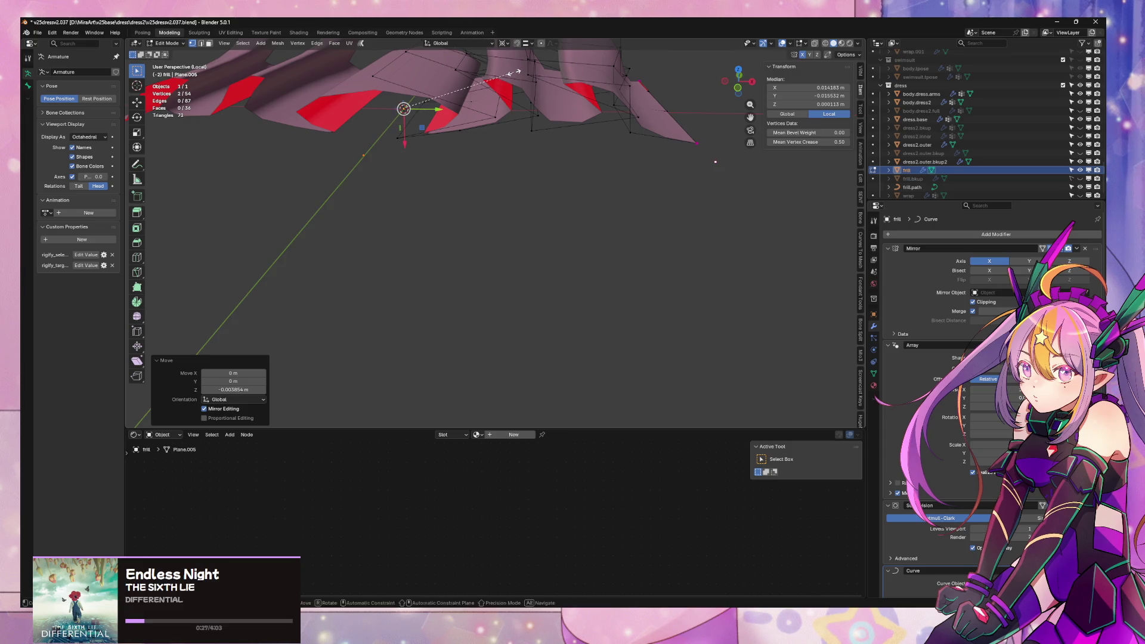
{"action": "key", "text": "z"}
{"action": "key", "text": "Return"}
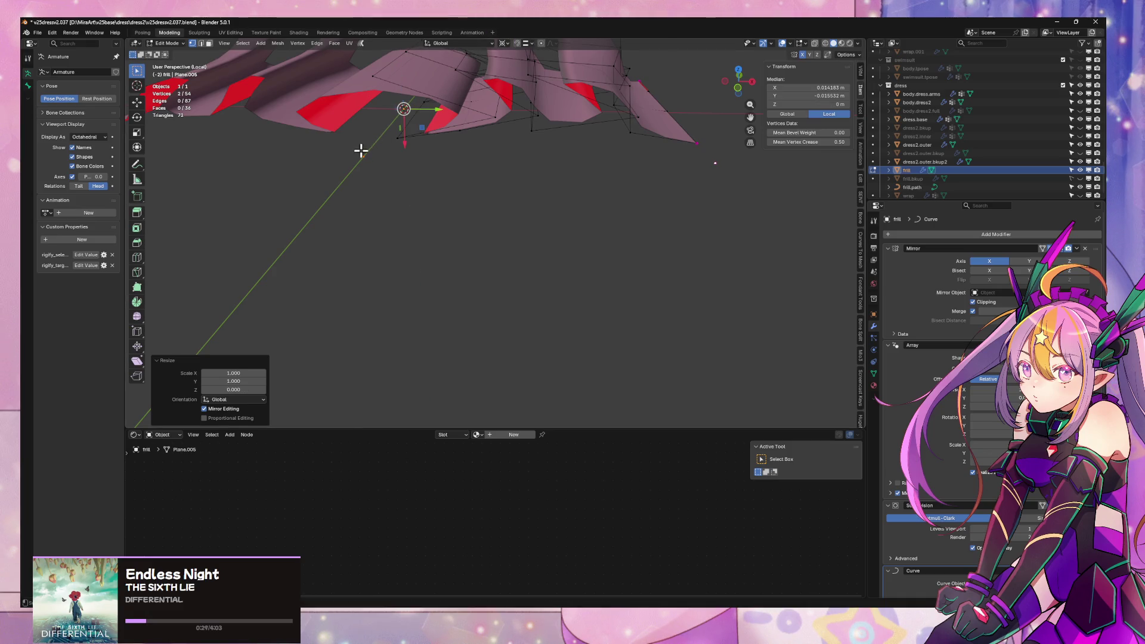
{"action": "left_click", "coordinate": [361, 150]}
{"action": "key", "text": "s"}
{"action": "key", "text": "x"}
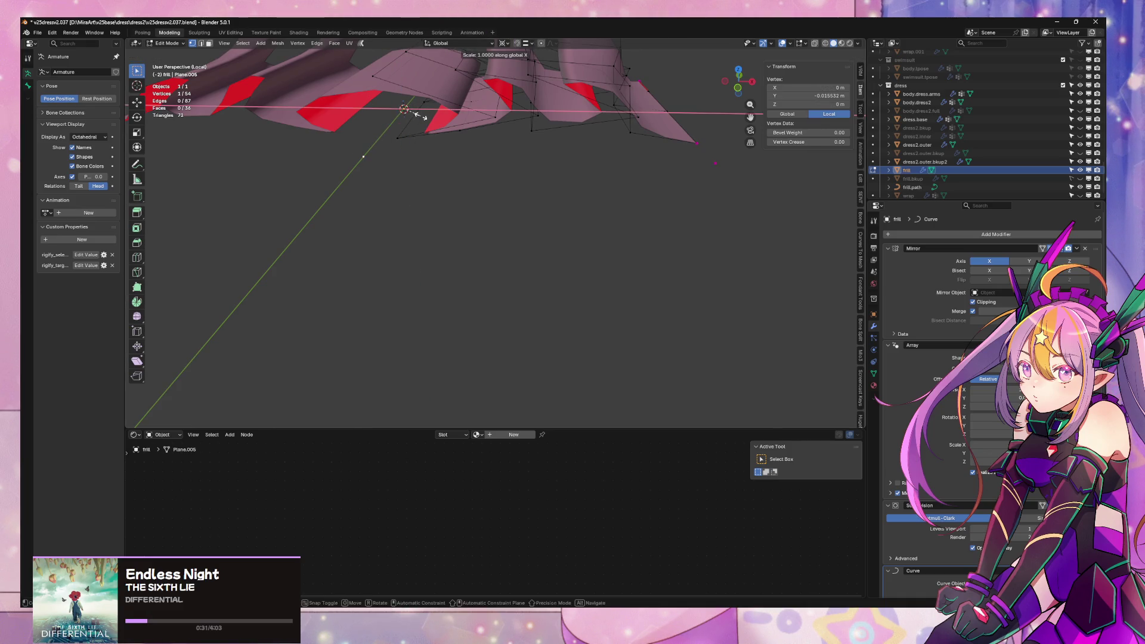
{"action": "key", "text": "0"}
{"action": "key", "text": "Return"}
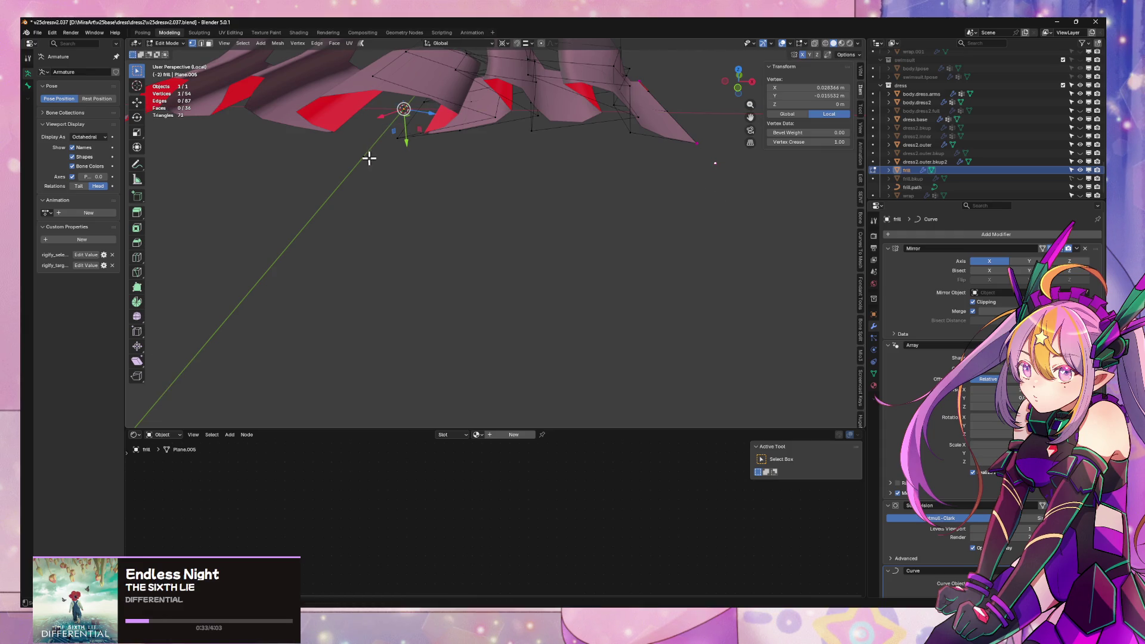
- Ctrl+right-click to extrude a long straight edge out along the skirt hem
{"action": "right_click", "coordinate": [401, 174]}
{"action": "left_click", "coordinate": [402, 174]}
{"action": "left_click", "coordinate": [542, 166]}
{"action": "middle_click_drag", "start_coordinate": [541, 166], "coordinate": [546, 216]}
- Subdivide the long new edge into 10 cuts
{"action": "key", "text": "2"}
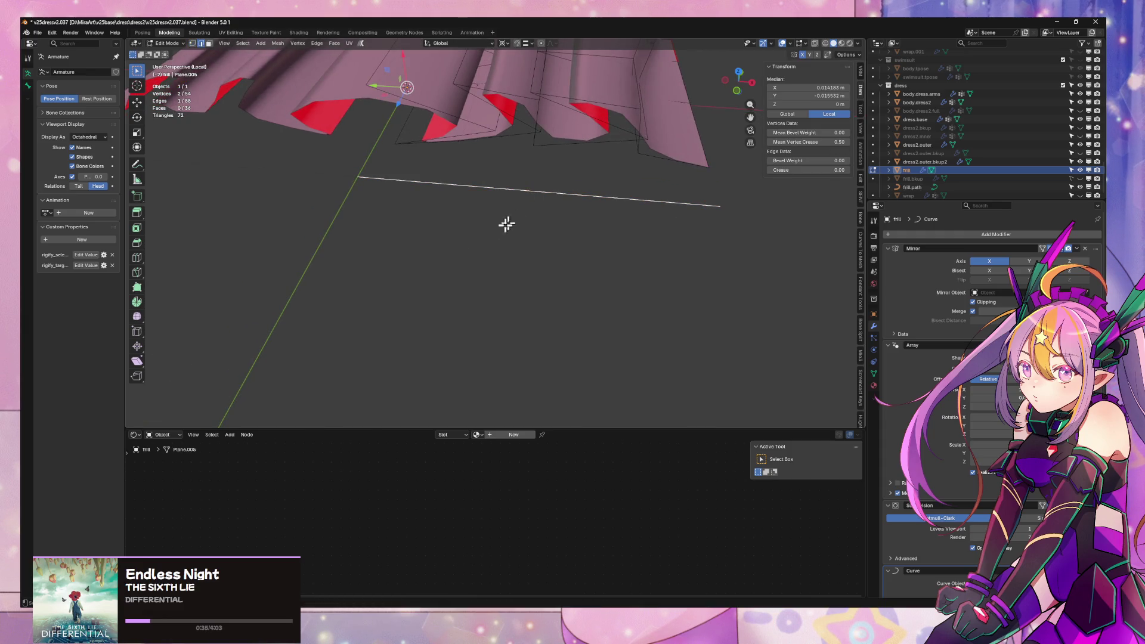
{"action": "right_click", "coordinate": [550, 205]}
{"action": "left_click", "coordinate": [560, 207]}
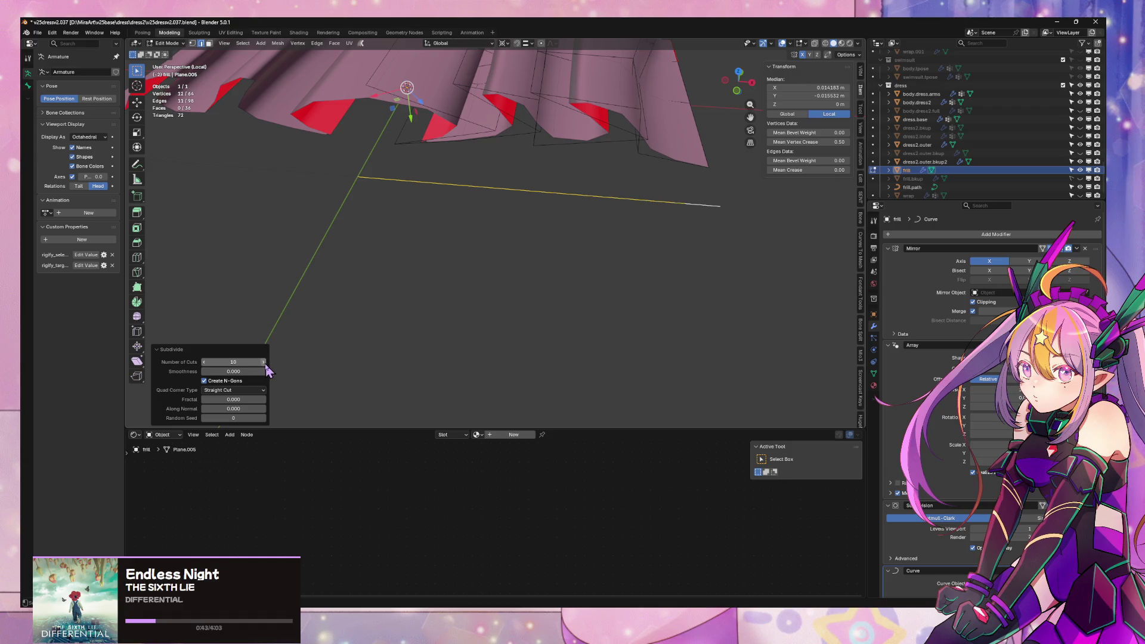
{"action": "left_click", "coordinate": [559, 255]}
{"action": "middle_click_drag", "start_coordinate": [559, 255], "coordinate": [582, 243]}
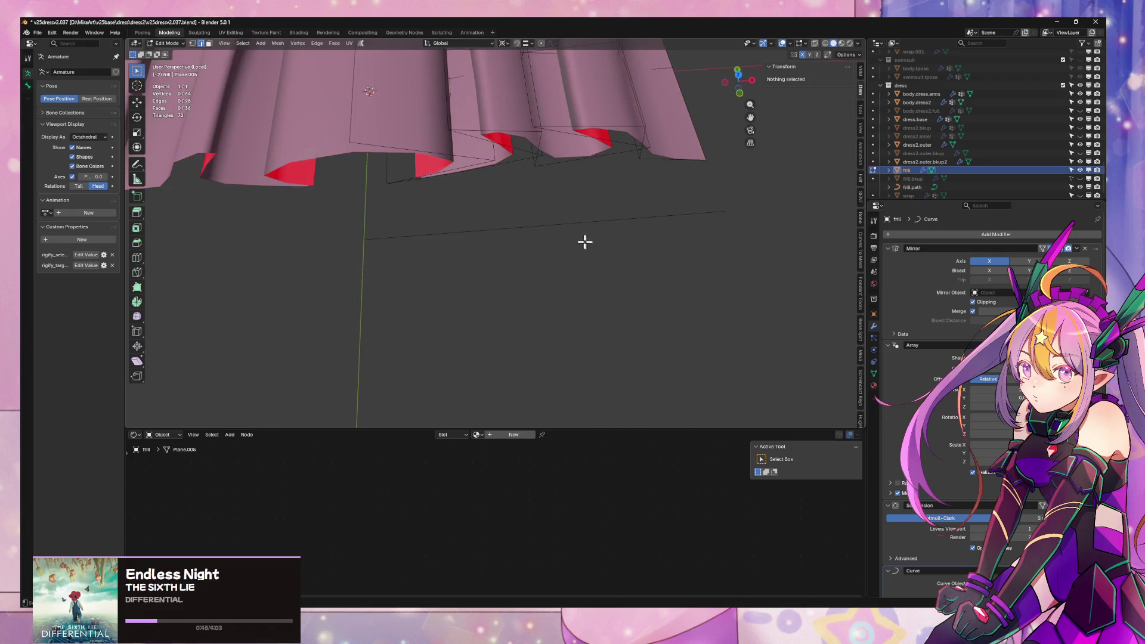
- Set the skirt corner vertex's Vertex Crease to 0
{"action": "left_click", "coordinate": [514, 228]}
{"action": "left_click", "coordinate": [502, 230], "text": "alt"}
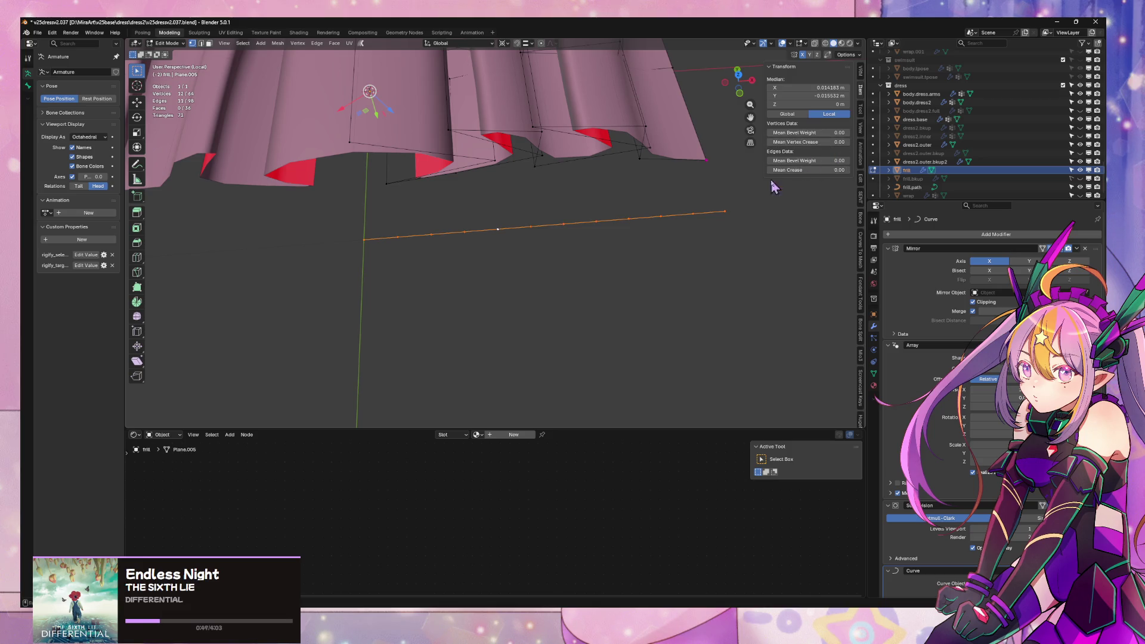
{"action": "left_click", "coordinate": [716, 165]}
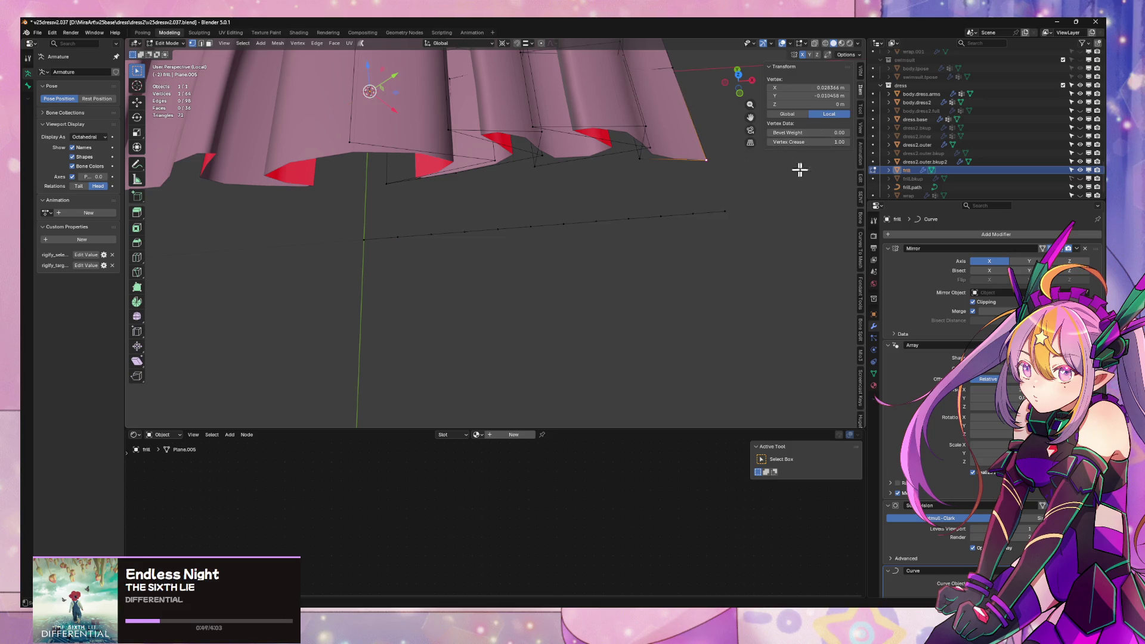
{"action": "left_click", "coordinate": [839, 143]}
{"action": "type", "text": "00"}
{"action": "key", "text": "Return"}
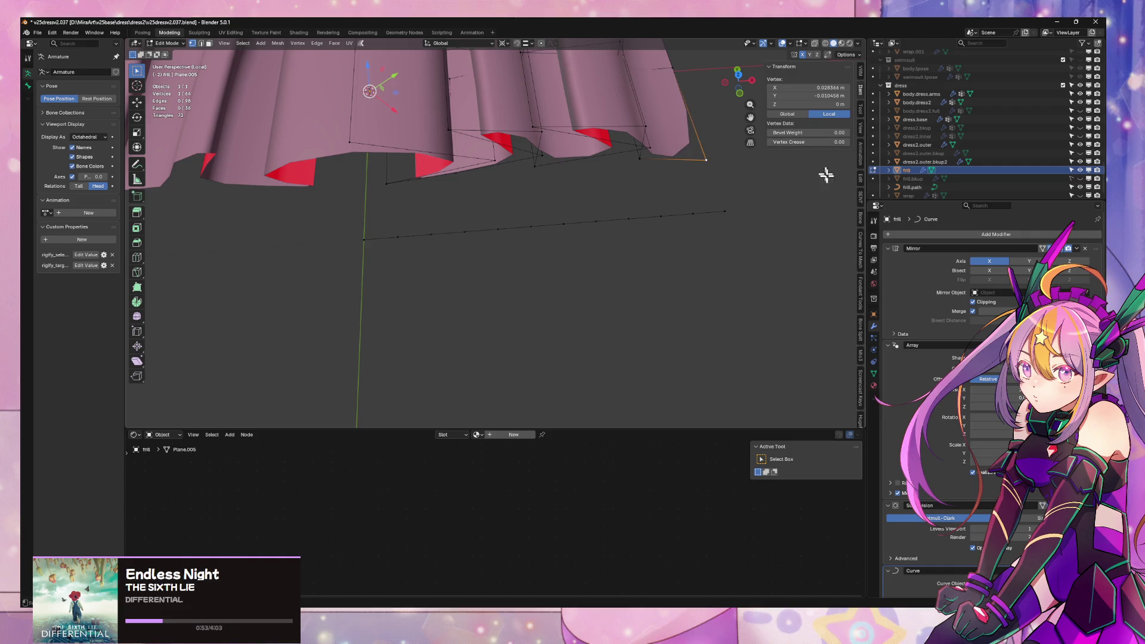
{"action": "middle_click_drag", "start_coordinate": [719, 186], "coordinate": [686, 191]}
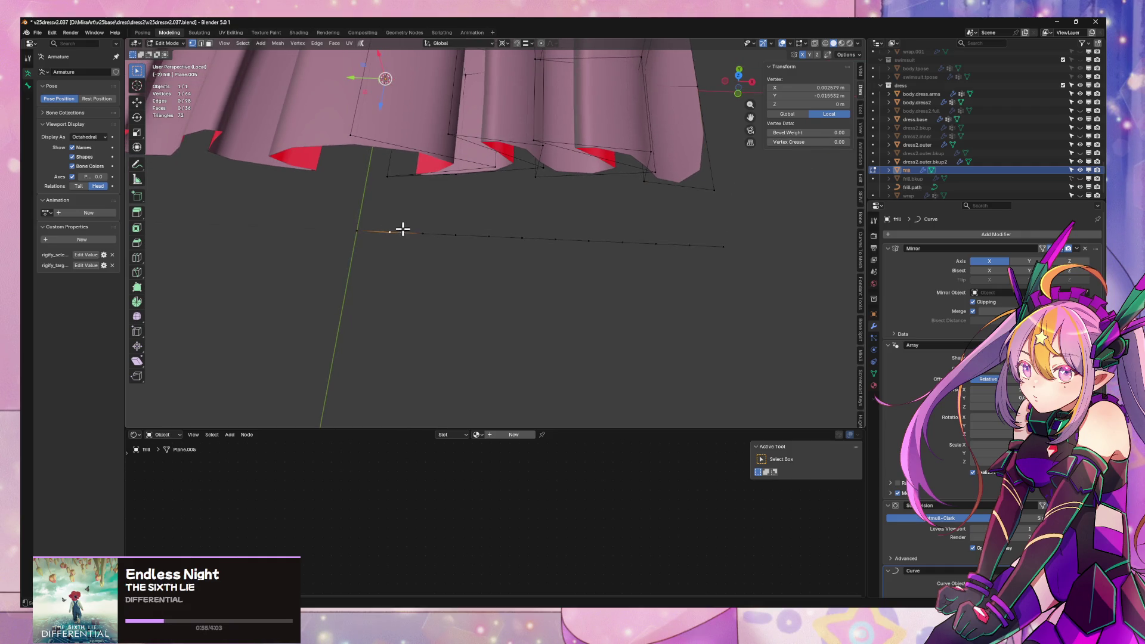
- Subdivide the end edge of the long edge line
{"action": "key", "text": "2"}
{"action": "left_click", "coordinate": [380, 230], "text": "alt"}
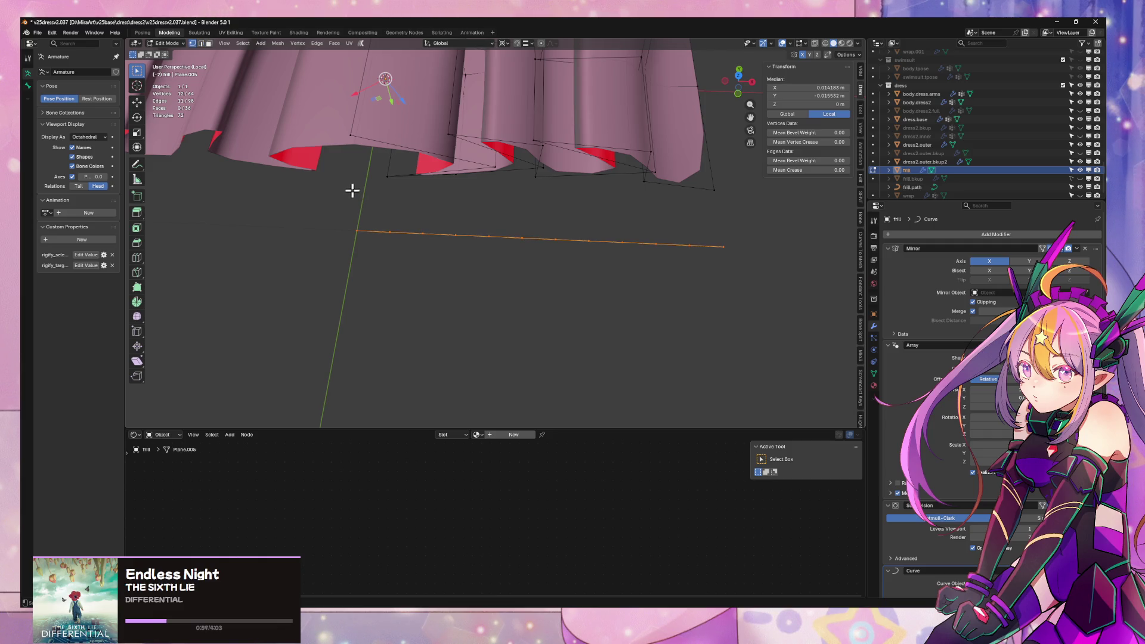
{"action": "key", "text": "1"}
{"action": "left_click", "coordinate": [722, 246]}
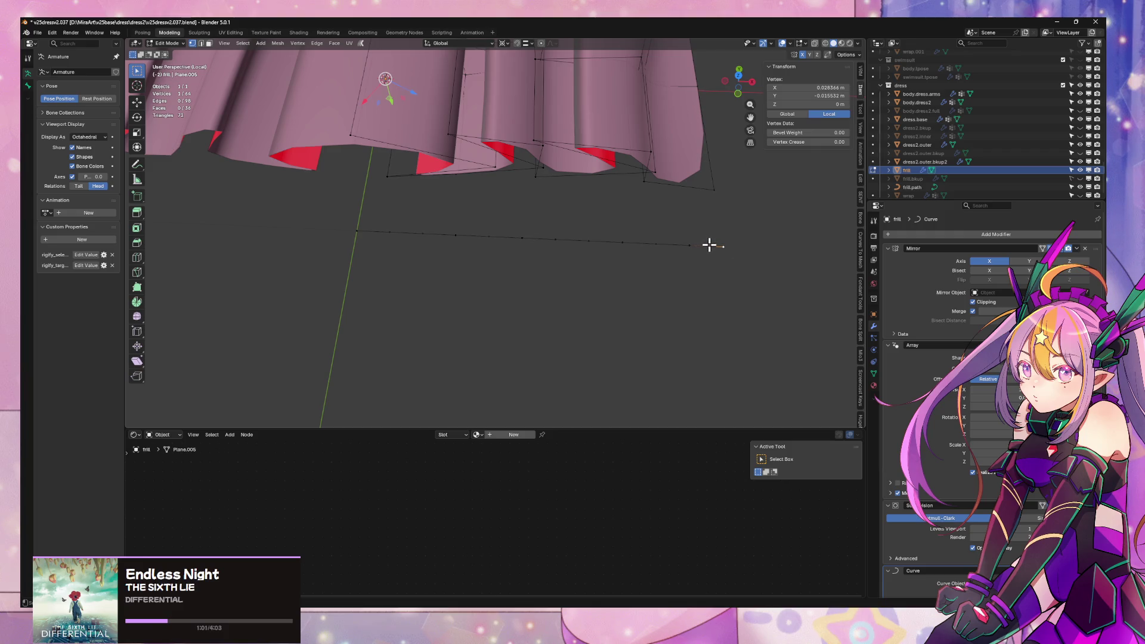
{"action": "key", "text": "2"}
{"action": "left_click", "coordinate": [711, 245]}
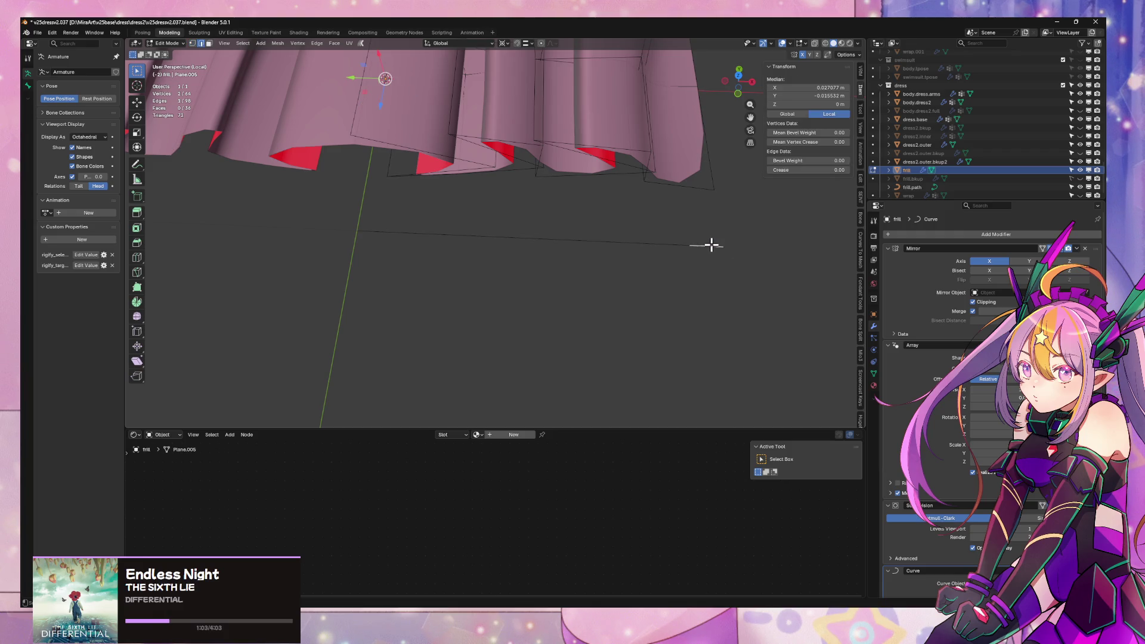
{"action": "right_click", "coordinate": [712, 244]}
{"action": "left_click", "coordinate": [715, 250]}
- Bridge Edge Loops between the edge line and the frill hem, giving 65 vertices and 68 faces
{"action": "right_click", "coordinate": [679, 191]}
{"action": "left_click", "coordinate": [720, 211]}
{"action": "mouse_move", "coordinate": [735, 212]}
{"action": "middle_mouse_down"}
{"action": "mouse_move", "coordinate": [683, 215]}
{"action": "mouse_move", "coordinate": [662, 179]}
{"action": "mouse_move", "coordinate": [698, 181]}
{"action": "mouse_move", "coordinate": [756, 218]}
{"action": "mouse_move", "coordinate": [830, 213]}
{"action": "mouse_move", "coordinate": [723, 204]}
{"action": "mouse_move", "coordinate": [624, 179]}
{"action": "middle_mouse_up"}
- Dissolve the extra bridged edges, removing the bridge faces from the frill
{"action": "scroll", "coordinate": [616, 164], "scroll_direction": "up", "scroll_amount": 2}
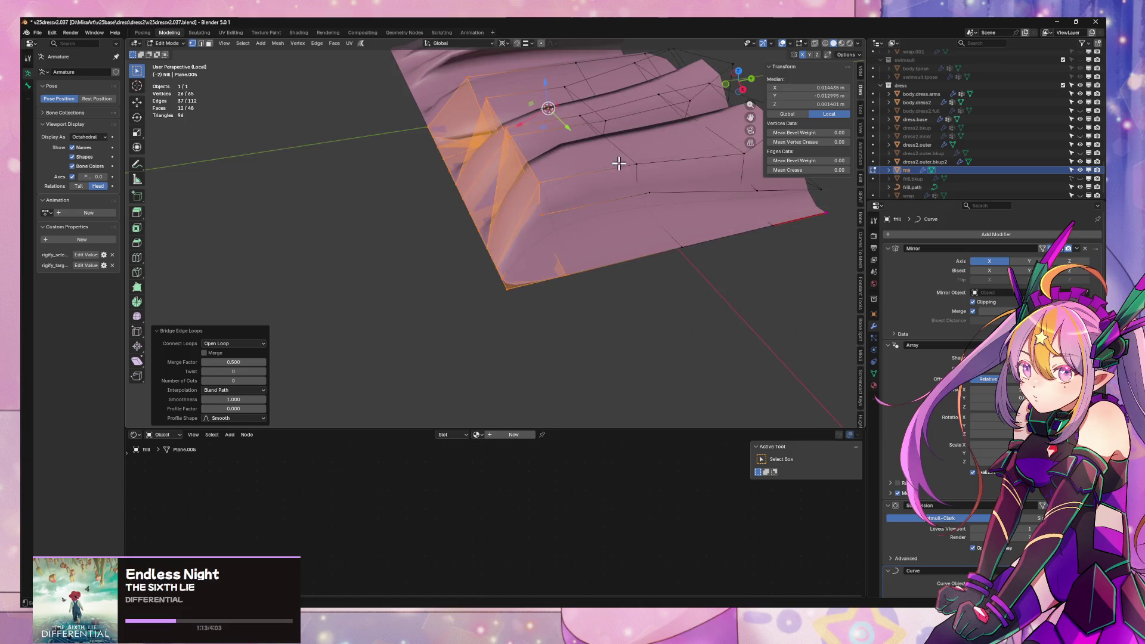
{"action": "scroll", "coordinate": [583, 191], "scroll_direction": "up", "scroll_amount": 2}
{"action": "key", "text": "2"}
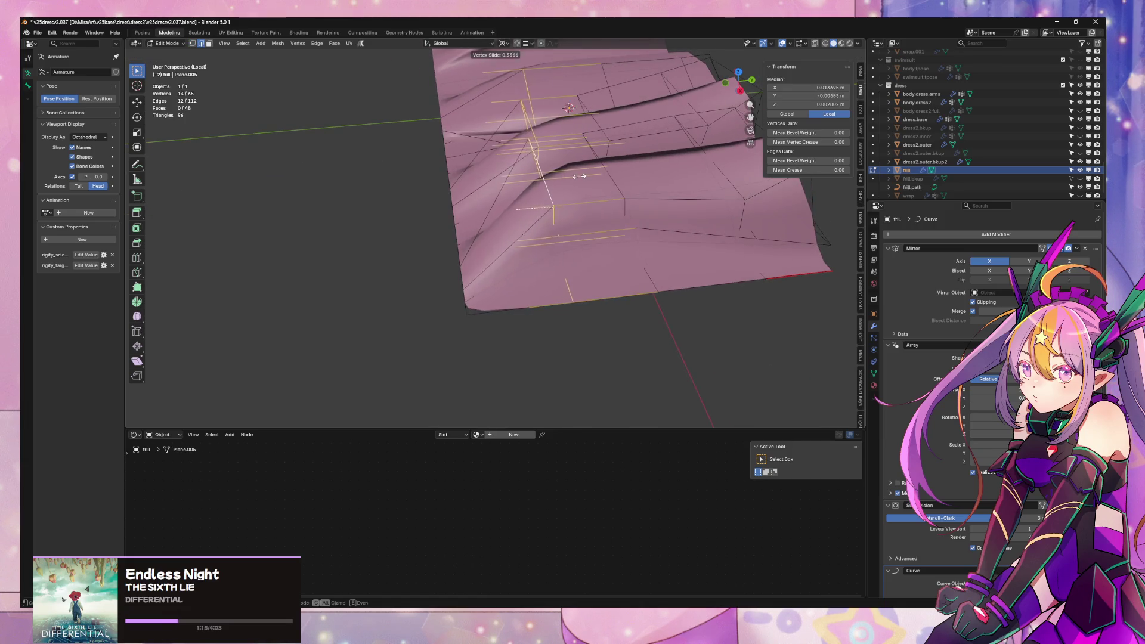
{"action": "left_click", "coordinate": [610, 177]}
{"action": "key", "text": "ctrl+x"}
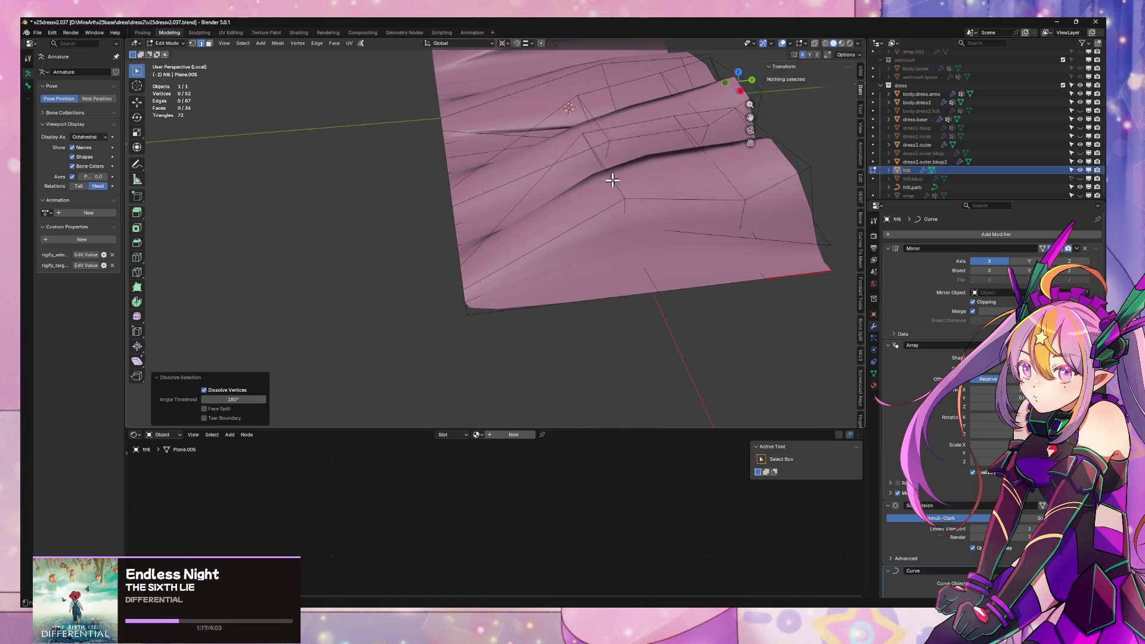
{"action": "mouse_move", "coordinate": [614, 179]}
{"action": "middle_mouse_down"}
{"action": "mouse_move", "coordinate": [660, 225]}
{"action": "mouse_move", "coordinate": [690, 202]}
{"action": "mouse_move", "coordinate": [649, 182]}
{"action": "mouse_move", "coordinate": [705, 184]}
{"action": "mouse_move", "coordinate": [738, 206]}
{"action": "middle_mouse_up"}
- Raise the frill's bottom-edge vertices along Z
{"action": "key", "text": "1"}
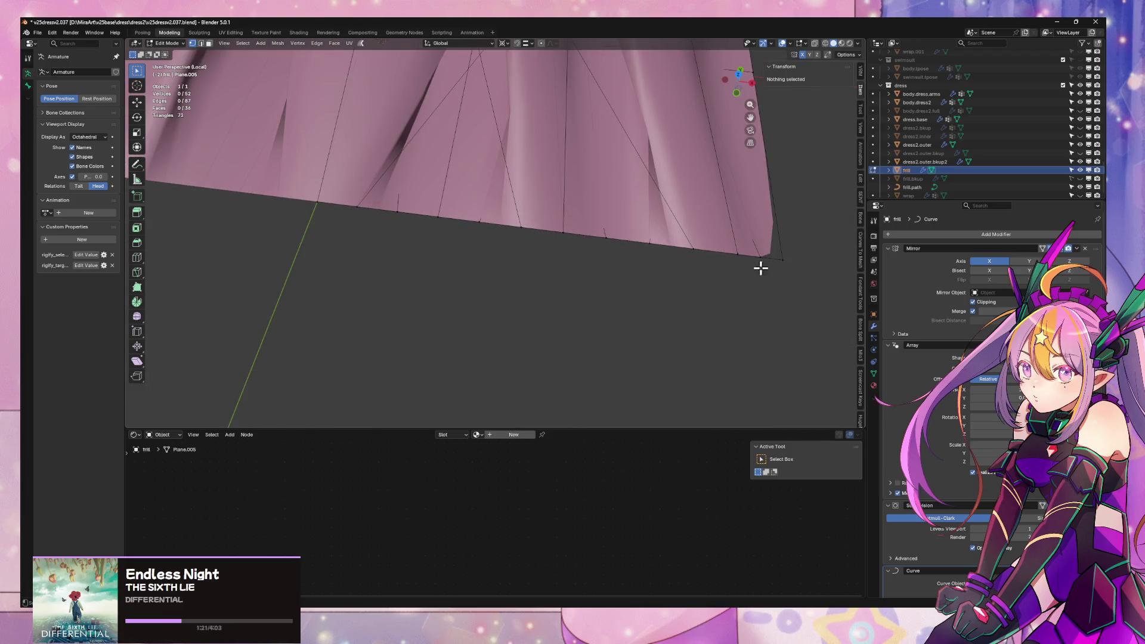
{"action": "left_click_drag", "start_coordinate": [444, 205], "coordinate": [444, 204]}
{"action": "mouse_move", "coordinate": [444, 204]}
{"action": "middle_mouse_down"}
{"action": "mouse_move", "coordinate": [506, 204]}
{"action": "mouse_move", "coordinate": [521, 133]}
{"action": "mouse_move", "coordinate": [578, 248]}
{"action": "mouse_move", "coordinate": [739, 269]}
{"action": "mouse_move", "coordinate": [721, 307]}
{"action": "mouse_move", "coordinate": [697, 283]}
{"action": "mouse_move", "coordinate": [718, 289]}
{"action": "mouse_move", "coordinate": [762, 354]}
{"action": "middle_mouse_up"}
{"action": "left_click_drag", "start_coordinate": [762, 354], "coordinate": [419, 225], "text": "shift"}
{"action": "left_click_drag", "start_coordinate": [276, 174], "coordinate": [454, 277], "text": "shift"}
{"action": "key", "text": "g"}
{"action": "key", "text": "z"}
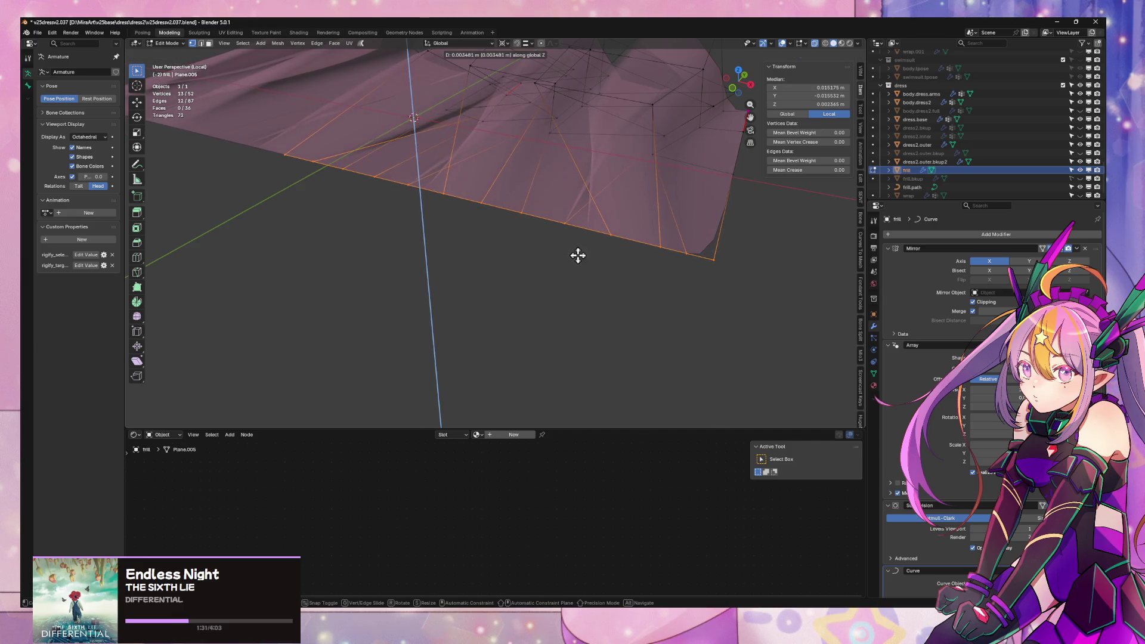
{"action": "left_click", "coordinate": [578, 256]}
{"action": "mouse_move", "coordinate": [578, 255]}
{"action": "middle_mouse_down"}
{"action": "mouse_move", "coordinate": [700, 273]}
{"action": "mouse_move", "coordinate": [706, 289]}
{"action": "mouse_move", "coordinate": [710, 278]}
{"action": "mouse_move", "coordinate": [673, 238]}
{"action": "mouse_move", "coordinate": [669, 165]}
{"action": "mouse_move", "coordinate": [650, 230]}
{"action": "mouse_move", "coordinate": [616, 232]}
{"action": "mouse_move", "coordinate": [642, 263]}
{"action": "middle_mouse_up"}
- Slide a single frill vertex along its edge
{"action": "scroll", "coordinate": [709, 280], "scroll_direction": "down", "scroll_amount": 2}
{"action": "left_click", "coordinate": [647, 273]}
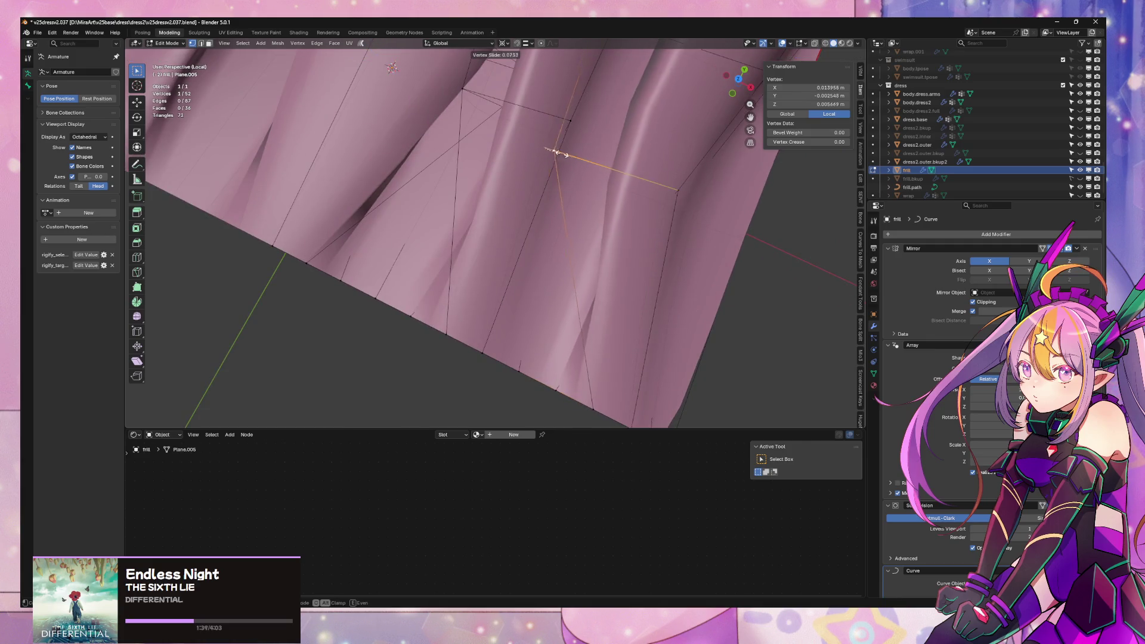
{"action": "left_click", "coordinate": [584, 158]}
{"action": "mouse_move", "coordinate": [583, 159]}
{"action": "middle_mouse_down"}
{"action": "mouse_move", "coordinate": [639, 190]}
{"action": "mouse_move", "coordinate": [693, 143]}
{"action": "middle_mouse_up"}
{"action": "key", "text": "g"}
{"action": "key", "text": "g"}
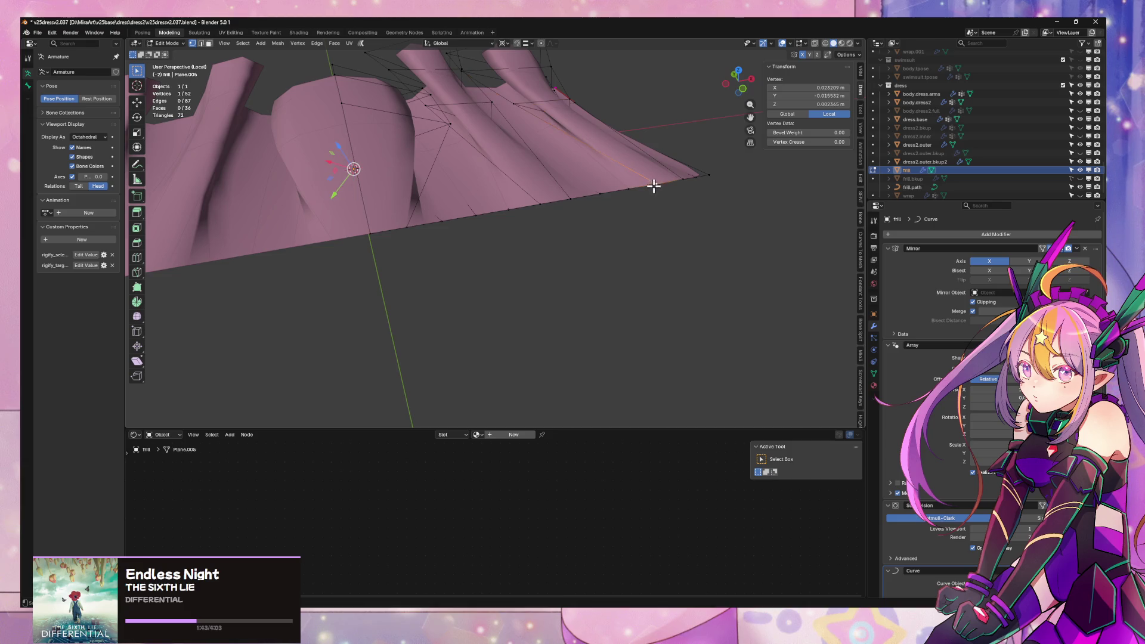
{"action": "left_click", "coordinate": [639, 188]}
{"action": "mouse_move", "coordinate": [639, 188]}
{"action": "middle_mouse_down"}
{"action": "mouse_move", "coordinate": [621, 199]}
{"action": "mouse_move", "coordinate": [608, 141]}
{"action": "mouse_move", "coordinate": [672, 128]}
{"action": "middle_mouse_up"}
- Scale one pleat edge loop up by about 1.067 to flare the pleats
{"action": "key", "text": "2"}
{"action": "left_click", "coordinate": [607, 160], "text": "alt"}
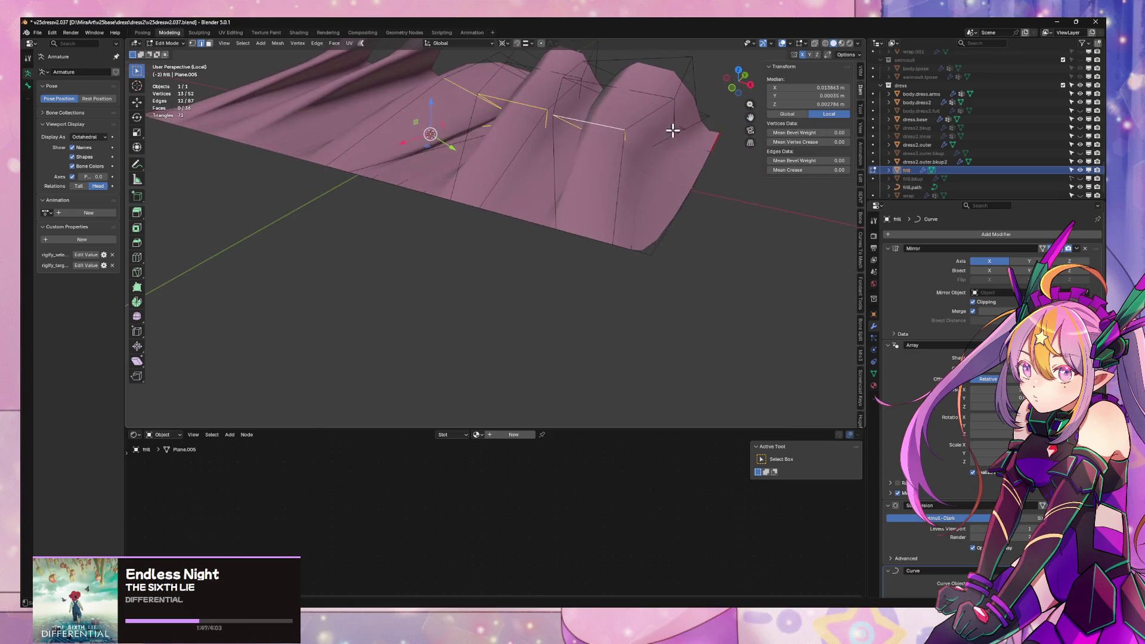
{"action": "key", "text": "s"}
{"action": "left_click", "coordinate": [691, 127]}
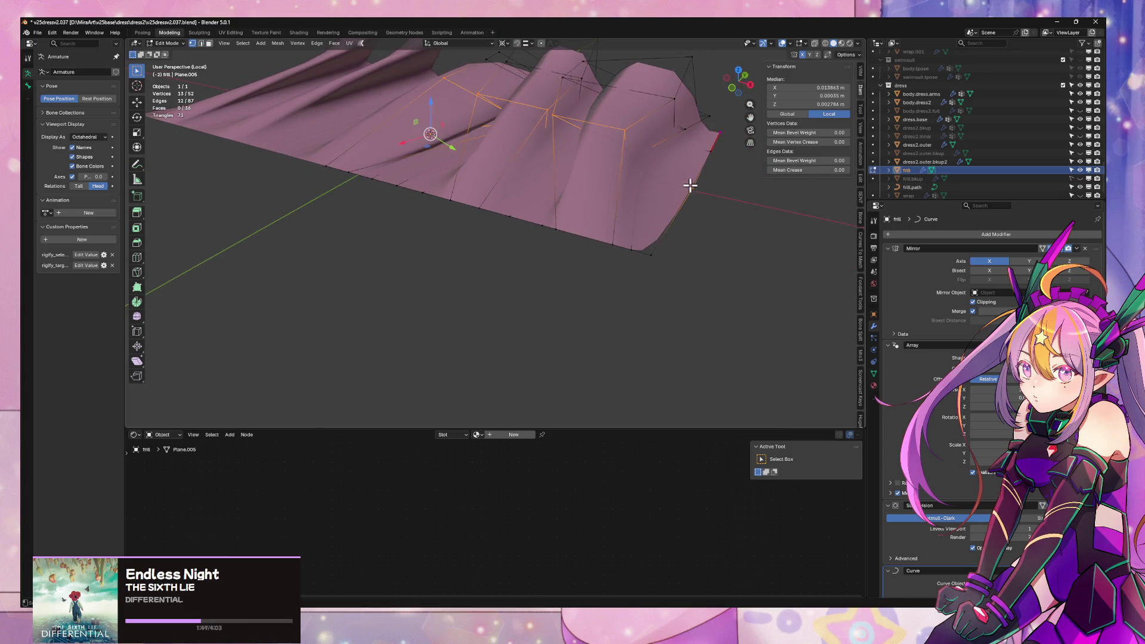
{"action": "left_click", "coordinate": [732, 143]}
{"action": "mouse_move", "coordinate": [732, 144]}
{"action": "middle_mouse_down"}
{"action": "mouse_move", "coordinate": [686, 179]}
{"action": "mouse_move", "coordinate": [659, 269]}
{"action": "mouse_move", "coordinate": [713, 244]}
{"action": "mouse_move", "coordinate": [621, 212]}
{"action": "mouse_move", "coordinate": [754, 263]}
{"action": "mouse_move", "coordinate": [824, 251]}
{"action": "mouse_move", "coordinate": [779, 282]}
{"action": "middle_mouse_up"}
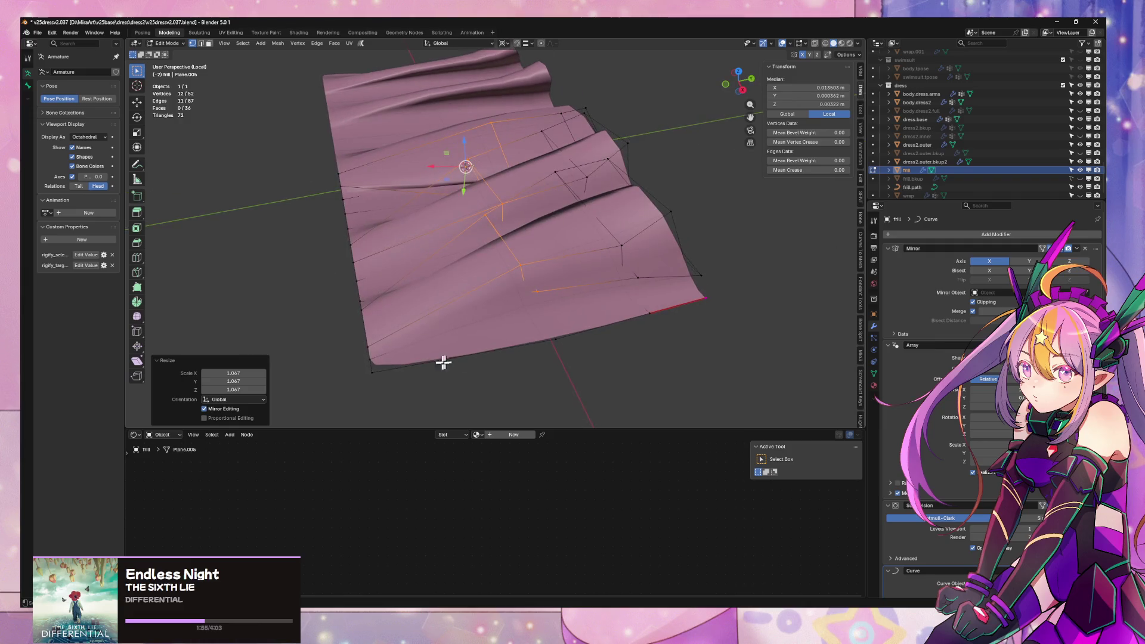
- Inspect the whole frill in Object Mode, then return to Edit Mode
{"action": "left_click", "coordinate": [373, 372]}
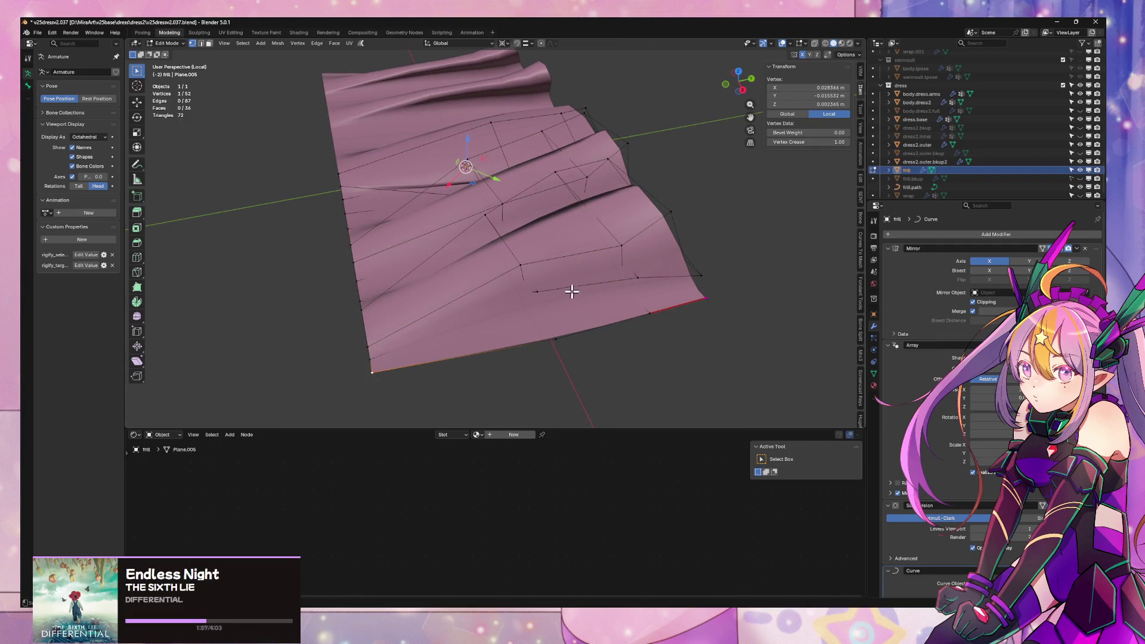
{"action": "key", "text": "Tab"}
{"action": "scroll", "coordinate": [571, 291], "scroll_direction": "down", "scroll_amount": 4}
{"action": "mouse_move", "coordinate": [572, 291]}
{"action": "middle_mouse_down"}
{"action": "mouse_move", "coordinate": [525, 196]}
{"action": "mouse_move", "coordinate": [486, 262]}
{"action": "mouse_move", "coordinate": [531, 261]}
{"action": "mouse_move", "coordinate": [471, 244]}
{"action": "middle_mouse_up"}
{"action": "key", "text": "Tab"}
- Dissolve one horizontal edge loop from the frill
{"action": "key", "text": "a"}
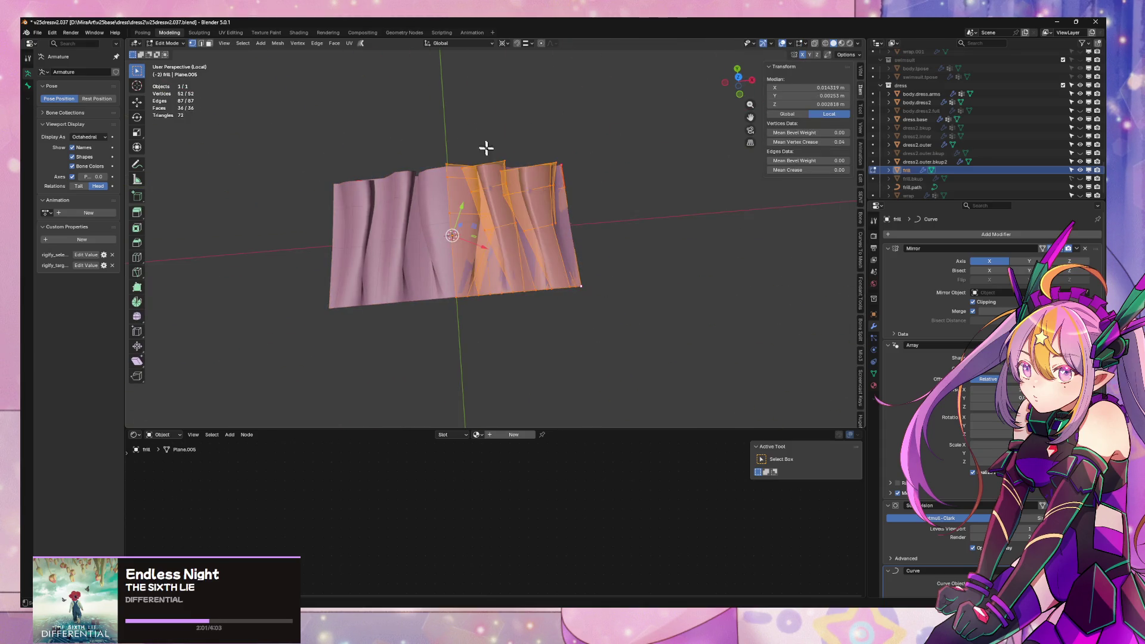
{"action": "middle_click_drag", "start_coordinate": [486, 148], "coordinate": [525, 197]}
{"action": "key", "text": "2"}
{"action": "left_click", "coordinate": [517, 230], "text": "alt"}
{"action": "key", "text": "ctrl+x"}
{"action": "mouse_move", "coordinate": [609, 238]}
{"action": "middle_mouse_down"}
{"action": "mouse_move", "coordinate": [623, 201]}
{"action": "mouse_move", "coordinate": [713, 225]}
{"action": "mouse_move", "coordinate": [790, 181]}
{"action": "mouse_move", "coordinate": [483, 297]}
{"action": "mouse_move", "coordinate": [588, 268]}
{"action": "mouse_move", "coordinate": [532, 299]}
{"action": "mouse_move", "coordinate": [566, 296]}
{"action": "mouse_move", "coordinate": [460, 301]}
{"action": "middle_mouse_up"}
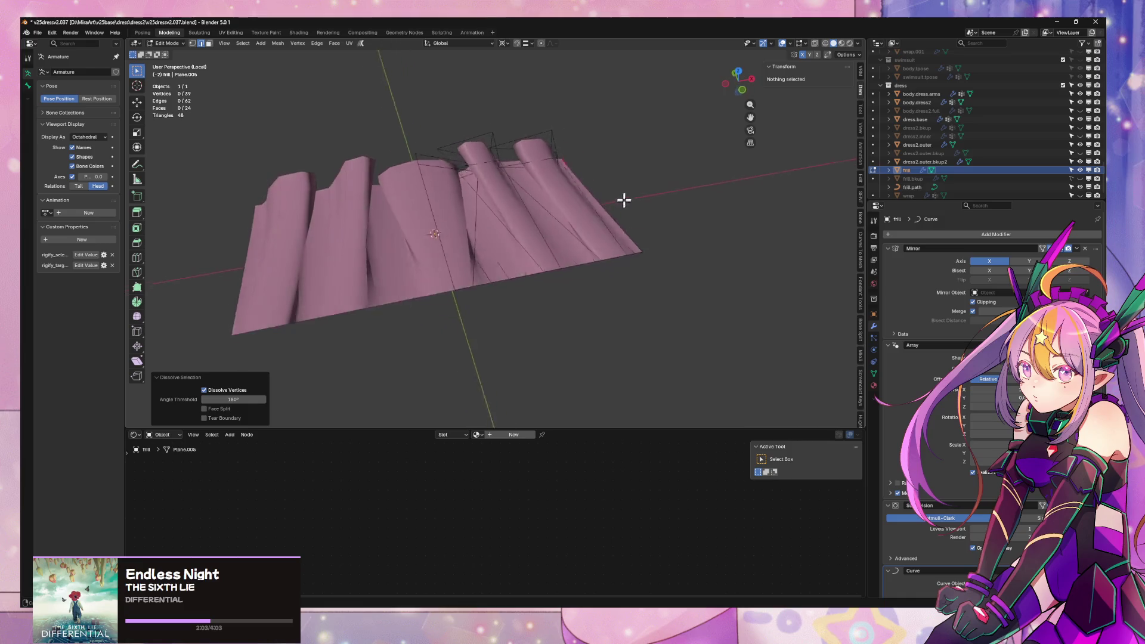
- Move the frill object along Y to about 0.0277 m
{"action": "key", "text": "Tab"}
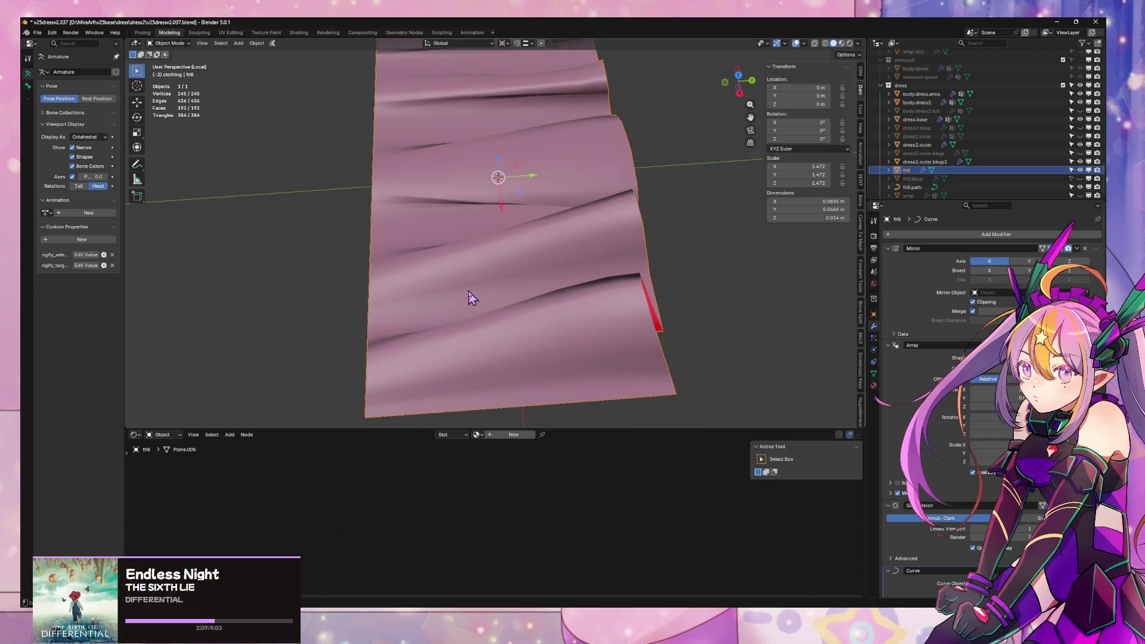
{"action": "key", "text": "g"}
{"action": "key", "text": "y"}
{"action": "left_click", "coordinate": [654, 294]}
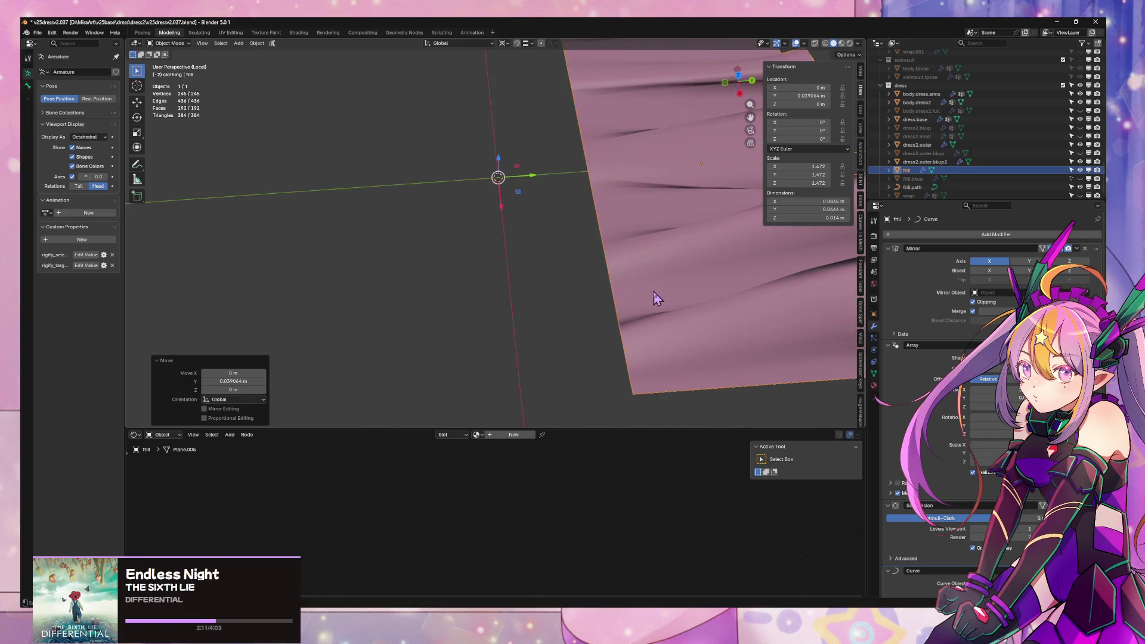
{"action": "mouse_move", "coordinate": [654, 294]}
{"action": "middle_mouse_down"}
{"action": "mouse_move", "coordinate": [591, 289]}
{"action": "mouse_move", "coordinate": [621, 248]}
{"action": "middle_mouse_up"}
- Scale the whole frill mesh along Y to make the pleat strip narrower
{"action": "key", "text": "Tab"}
{"action": "scroll", "coordinate": [638, 243], "scroll_direction": "down", "scroll_amount": 3}
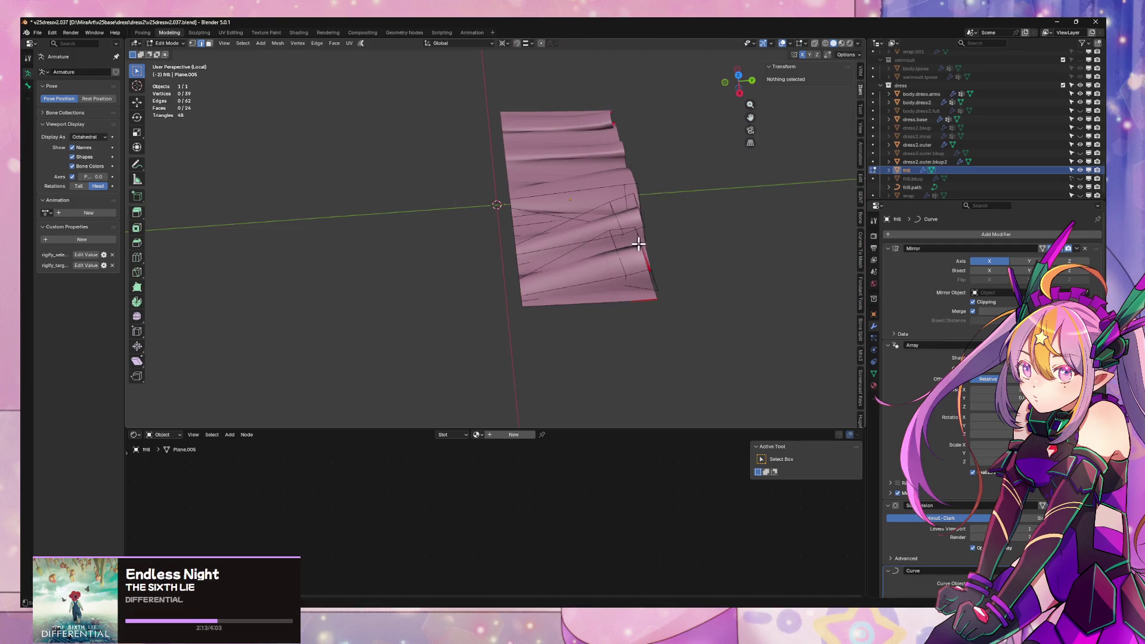
{"action": "key", "text": "a"}
{"action": "key", "text": "s"}
{"action": "key", "text": "y"}
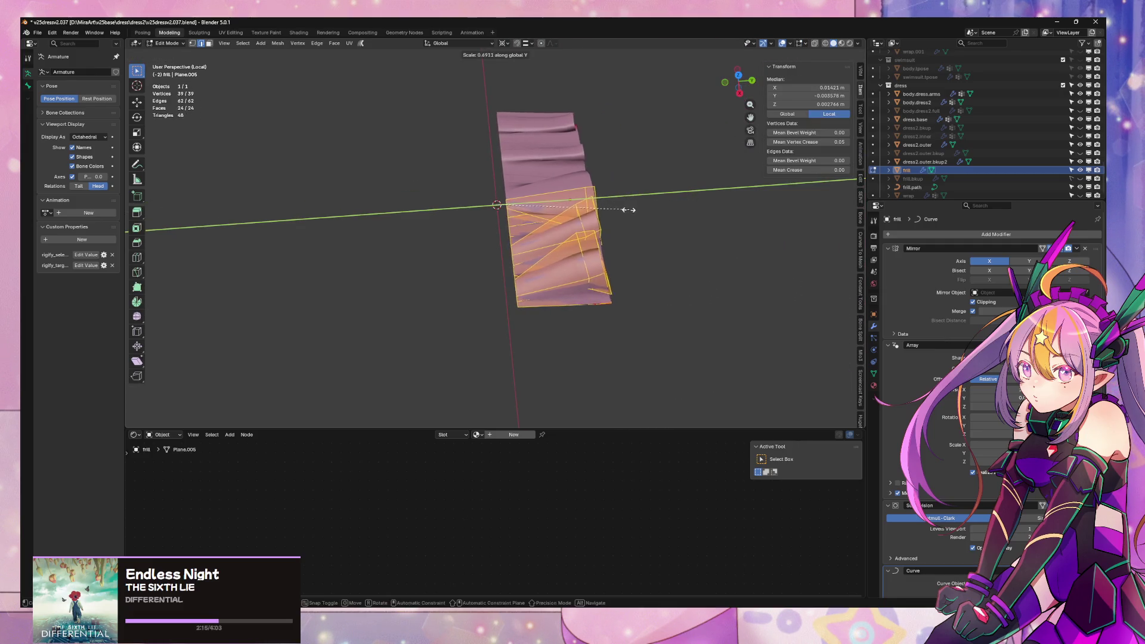
{"action": "left_click", "coordinate": [620, 210]}
- Select the left edge loop, cancel the pending scale, and return to Object Mode
{"action": "scroll", "coordinate": [537, 203], "scroll_direction": "up", "scroll_amount": 4}
{"action": "left_click", "coordinate": [507, 204], "text": "alt"}
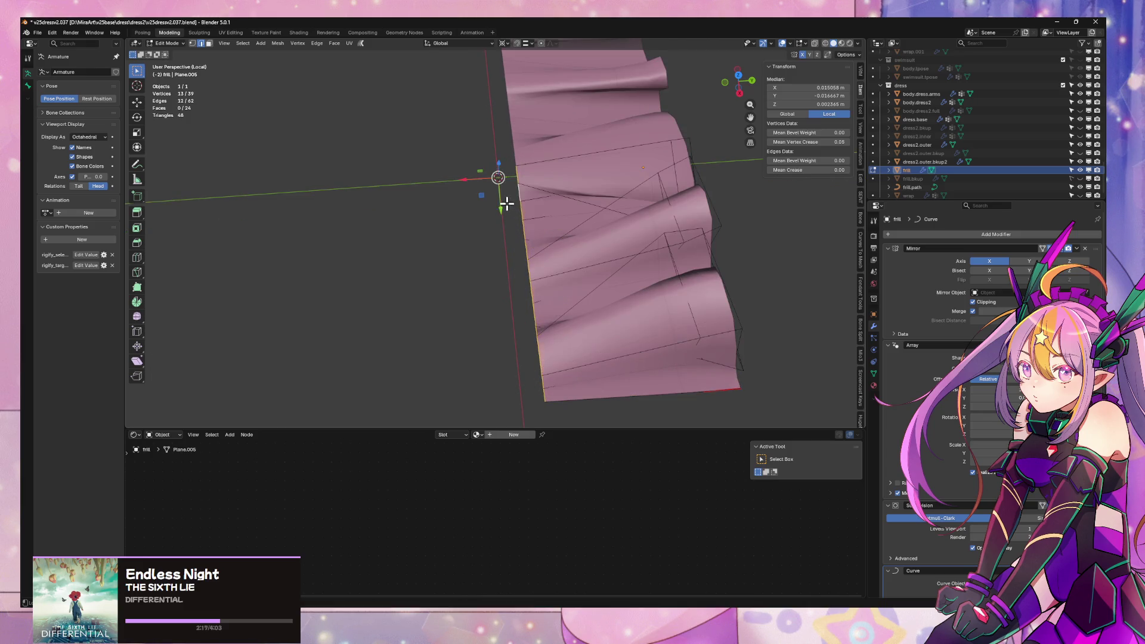
{"action": "key", "text": "Escape"}
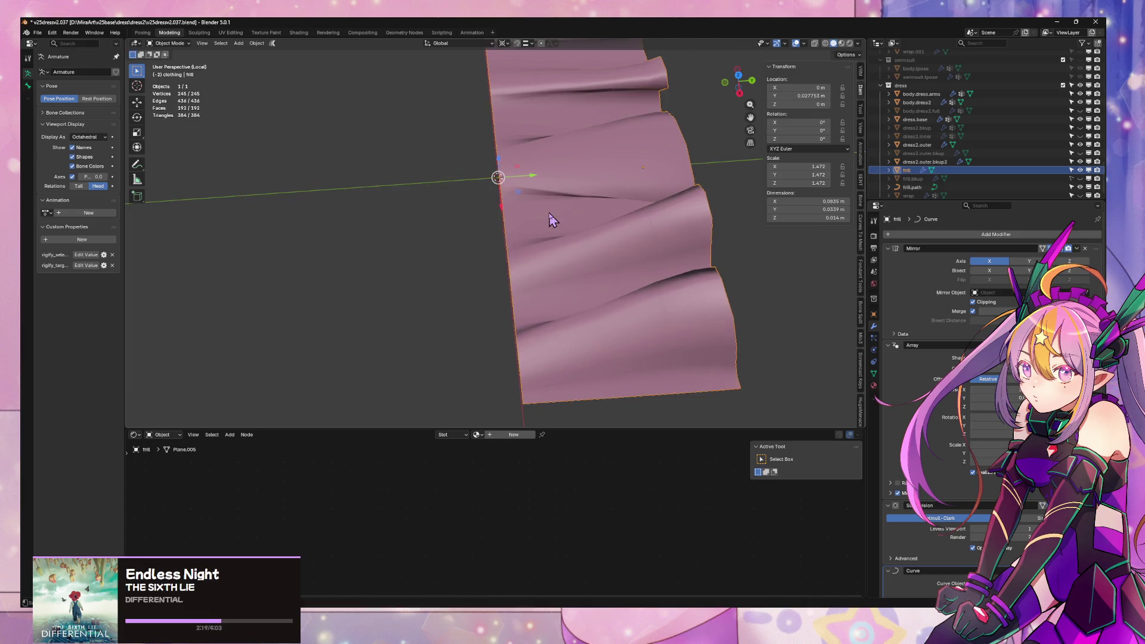
{"action": "key", "text": "Tab"}
{"action": "scroll", "coordinate": [549, 217], "scroll_direction": "down", "scroll_amount": 3}
{"action": "mouse_move", "coordinate": [550, 217]}
{"action": "middle_mouse_down"}
{"action": "mouse_move", "coordinate": [441, 210]}
{"action": "mouse_move", "coordinate": [562, 237]}
{"action": "mouse_move", "coordinate": [534, 245]}
{"action": "mouse_move", "coordinate": [544, 250]}
{"action": "middle_mouse_up"}
- Stretch the frill mesh 1.203 along X and 1.242 along Z for longer, taller pleats
{"action": "key", "text": "Tab"}
{"action": "key", "text": "s"}
{"action": "key", "text": "x"}
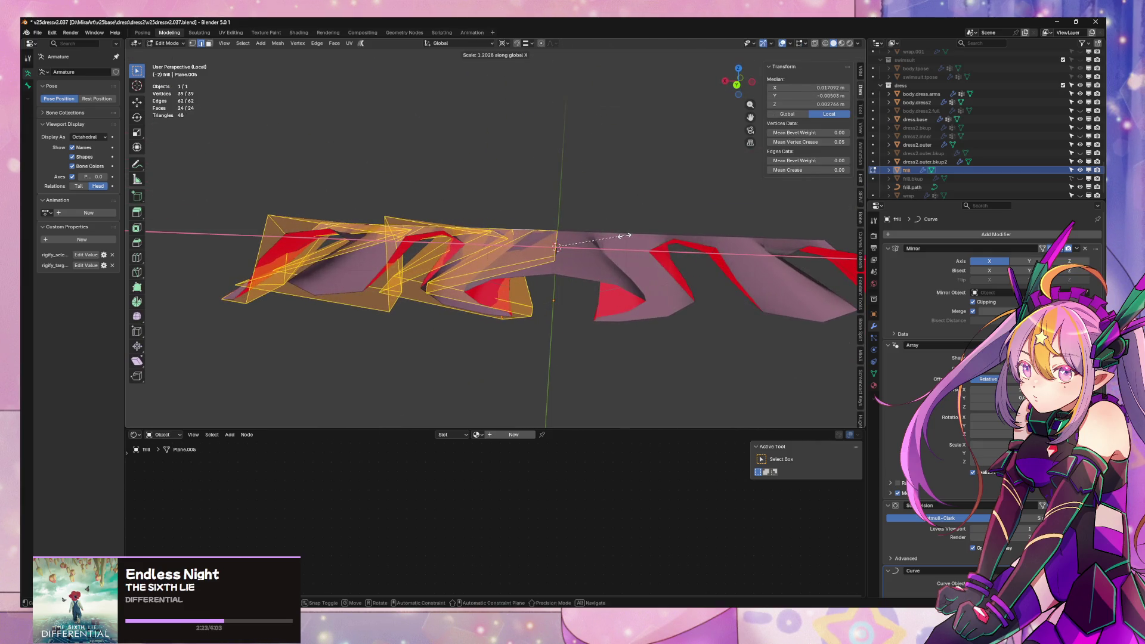
{"action": "left_click", "coordinate": [624, 235]}
{"action": "mouse_move", "coordinate": [624, 235]}
{"action": "middle_mouse_down"}
{"action": "mouse_move", "coordinate": [602, 292]}
{"action": "mouse_move", "coordinate": [616, 240]}
{"action": "mouse_move", "coordinate": [740, 251]}
{"action": "middle_mouse_up"}
{"action": "key", "text": "s"}
{"action": "key", "text": "z"}
{"action": "left_click", "coordinate": [603, 229]}
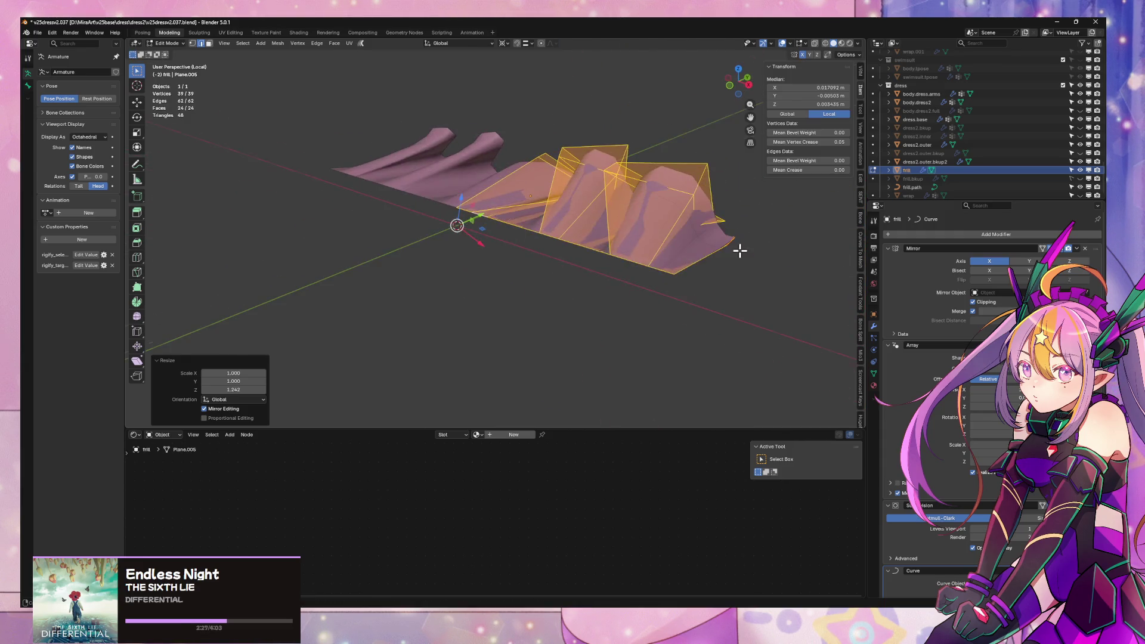
- Flatten the frill's bottom edge loop and a stray vertex to zero height along Z
{"action": "left_click", "coordinate": [605, 247], "text": "alt"}
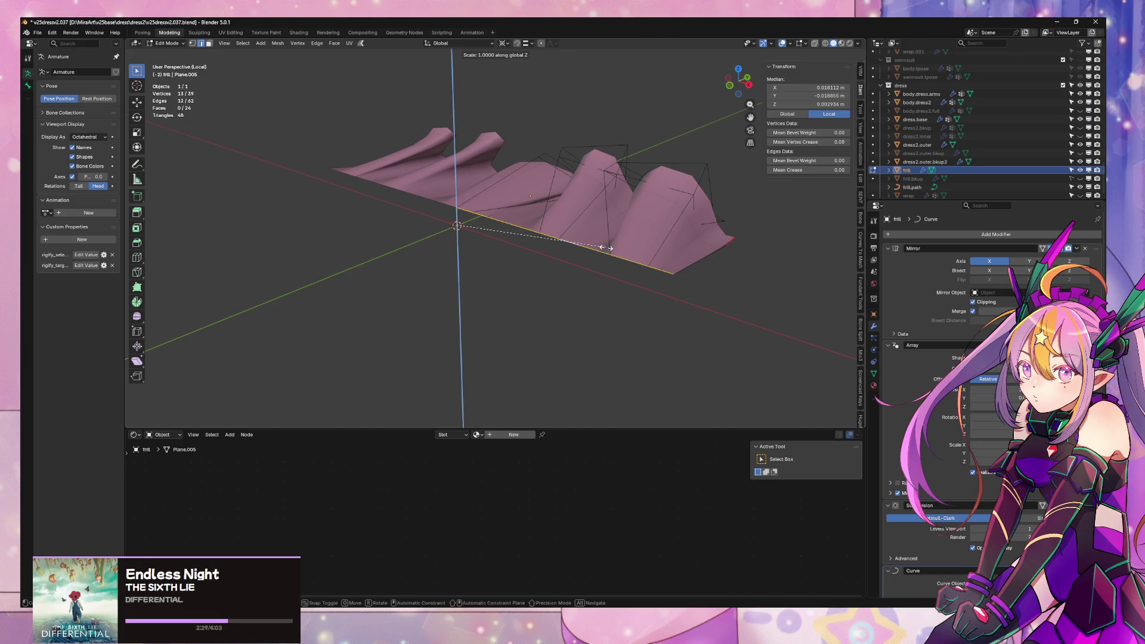
{"action": "key", "text": "0"}
{"action": "key", "text": "Return"}
{"action": "mouse_move", "coordinate": [653, 259]}
{"action": "middle_mouse_down"}
{"action": "mouse_move", "coordinate": [590, 232]}
{"action": "mouse_move", "coordinate": [639, 282]}
{"action": "middle_mouse_up"}
{"action": "key", "text": "1"}
{"action": "left_click", "coordinate": [510, 264]}
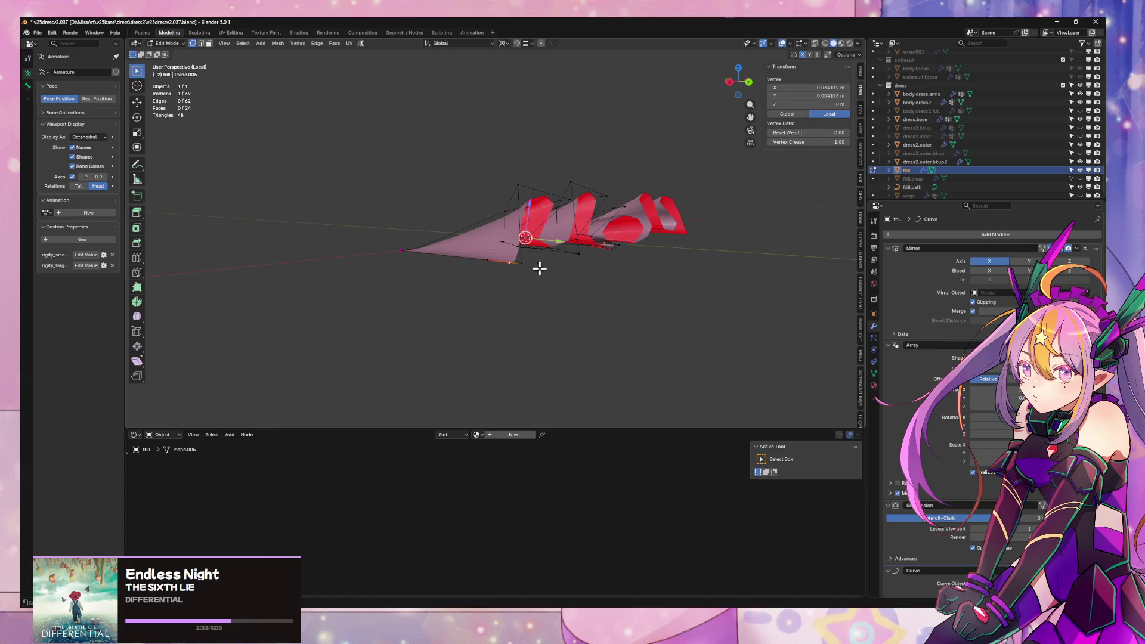
{"action": "middle_click_drag", "start_coordinate": [539, 269], "coordinate": [565, 288]}
{"action": "key", "text": "Return"}
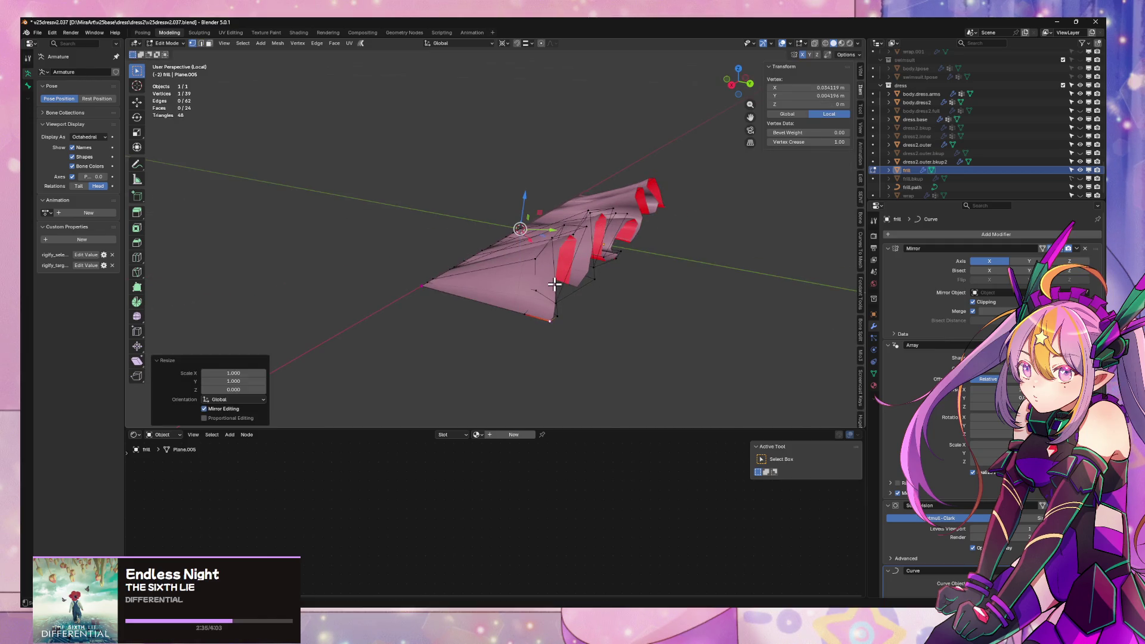
{"action": "mouse_move", "coordinate": [688, 290]}
{"action": "middle_mouse_down"}
{"action": "mouse_move", "coordinate": [621, 287]}
{"action": "mouse_move", "coordinate": [611, 281]}
{"action": "mouse_move", "coordinate": [619, 268]}
{"action": "mouse_move", "coordinate": [606, 317]}
{"action": "mouse_move", "coordinate": [636, 253]}
{"action": "mouse_move", "coordinate": [621, 335]}
{"action": "mouse_move", "coordinate": [729, 315]}
{"action": "mouse_move", "coordinate": [626, 281]}
{"action": "mouse_move", "coordinate": [617, 303]}
{"action": "middle_mouse_up"}
- Extrude the straight edge along Y into a new strip of faces with mean crease 0.08
{"action": "key", "text": "Tab"}
{"action": "scroll", "coordinate": [616, 303], "scroll_direction": "up", "scroll_amount": 5}
{"action": "scroll", "coordinate": [616, 303], "scroll_direction": "up", "scroll_amount": 3}
{"action": "key", "text": "Tab"}
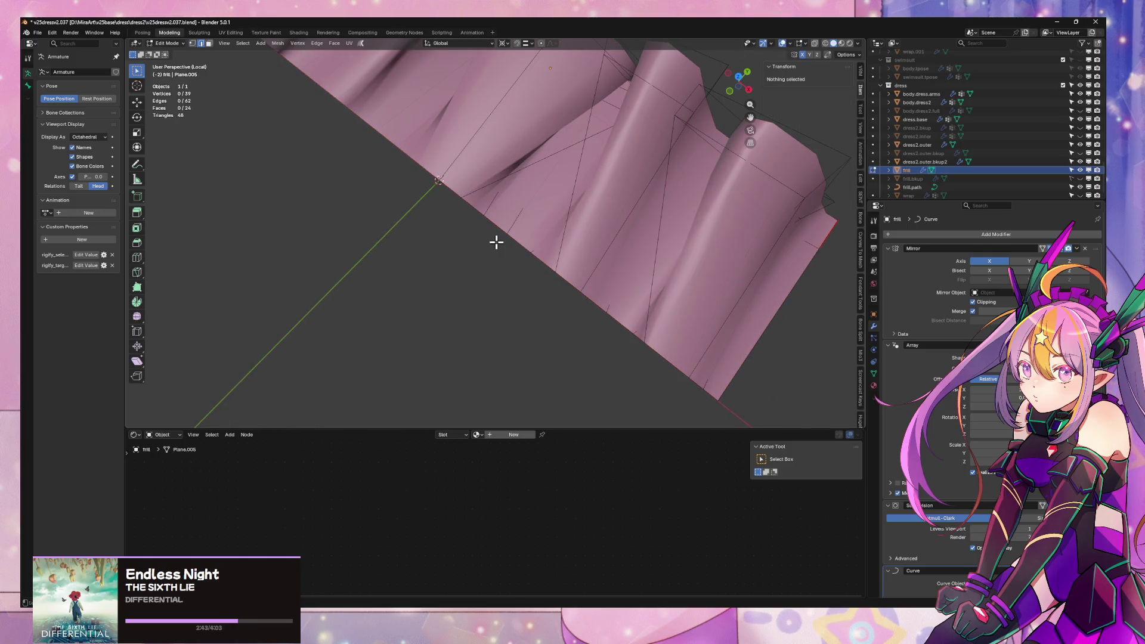
{"action": "key", "text": "e"}
{"action": "key", "text": "y"}
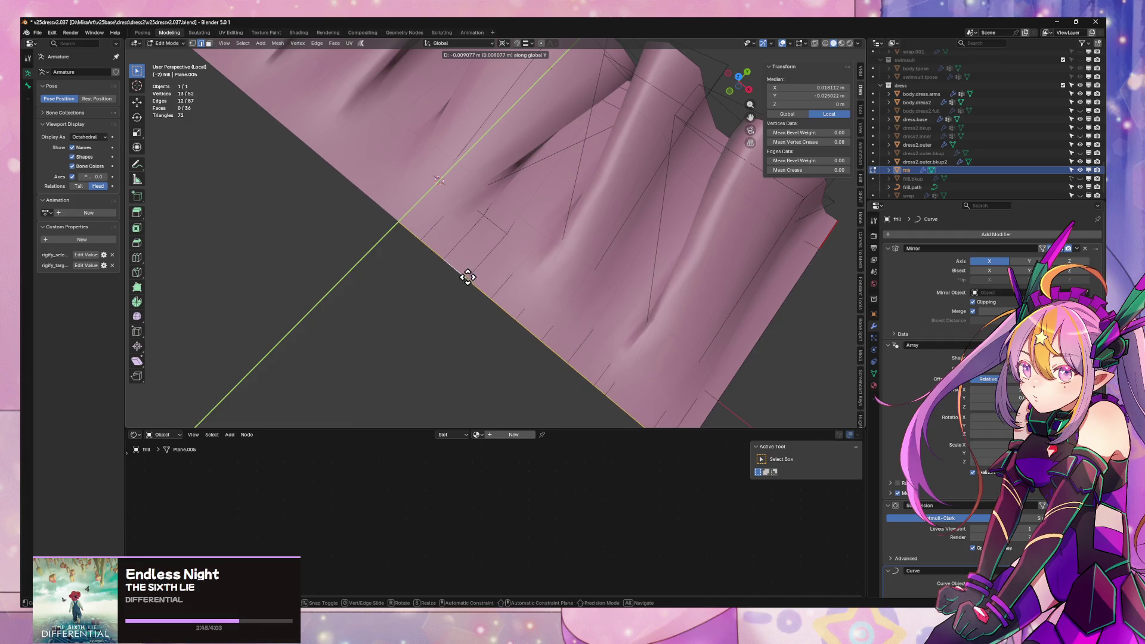
{"action": "left_click", "coordinate": [470, 276]}
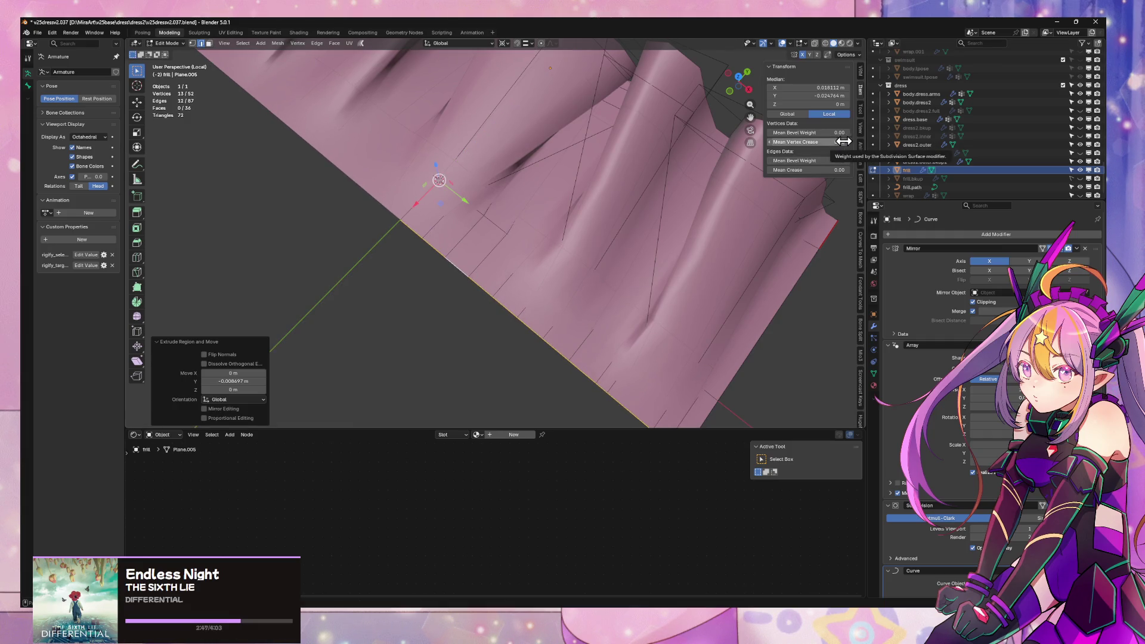
{"action": "left_click_drag", "start_coordinate": [843, 141], "coordinate": [849, 141]}
{"action": "mouse_move", "coordinate": [704, 179]}
{"action": "middle_mouse_down"}
{"action": "mouse_move", "coordinate": [686, 187]}
{"action": "mouse_move", "coordinate": [764, 297]}
{"action": "mouse_move", "coordinate": [666, 297]}
{"action": "middle_mouse_up"}
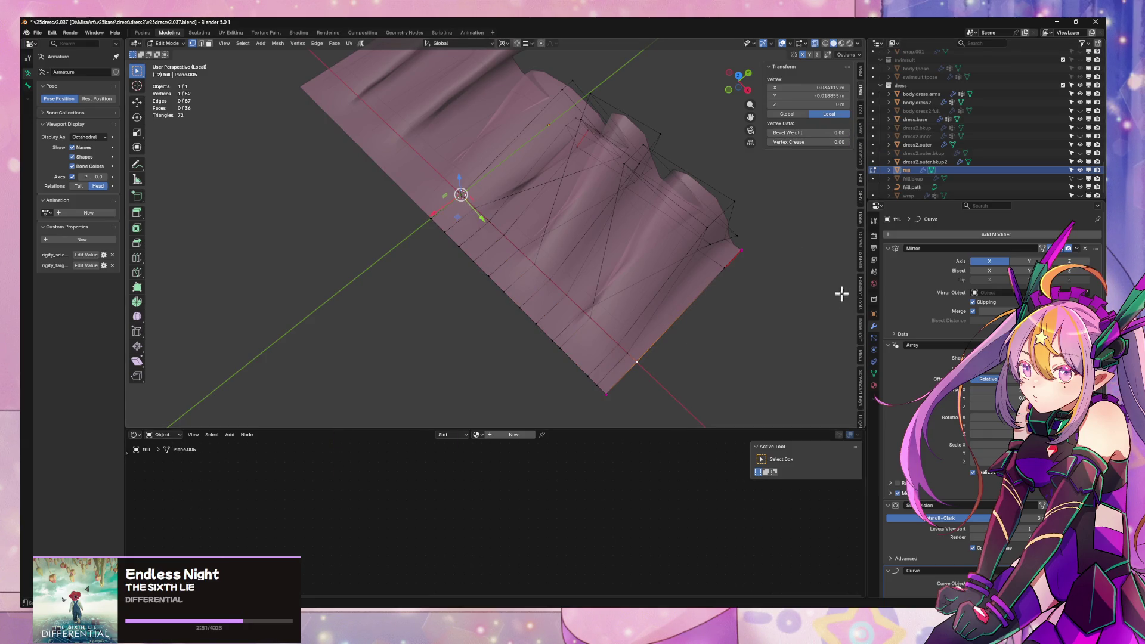
- Shift the lower-left boundary edge loop along Y, trying and undoing a Y position of 0
{"action": "left_click", "coordinate": [522, 298], "text": "alt"}
{"action": "key", "text": "g"}
{"action": "key", "text": "y"}
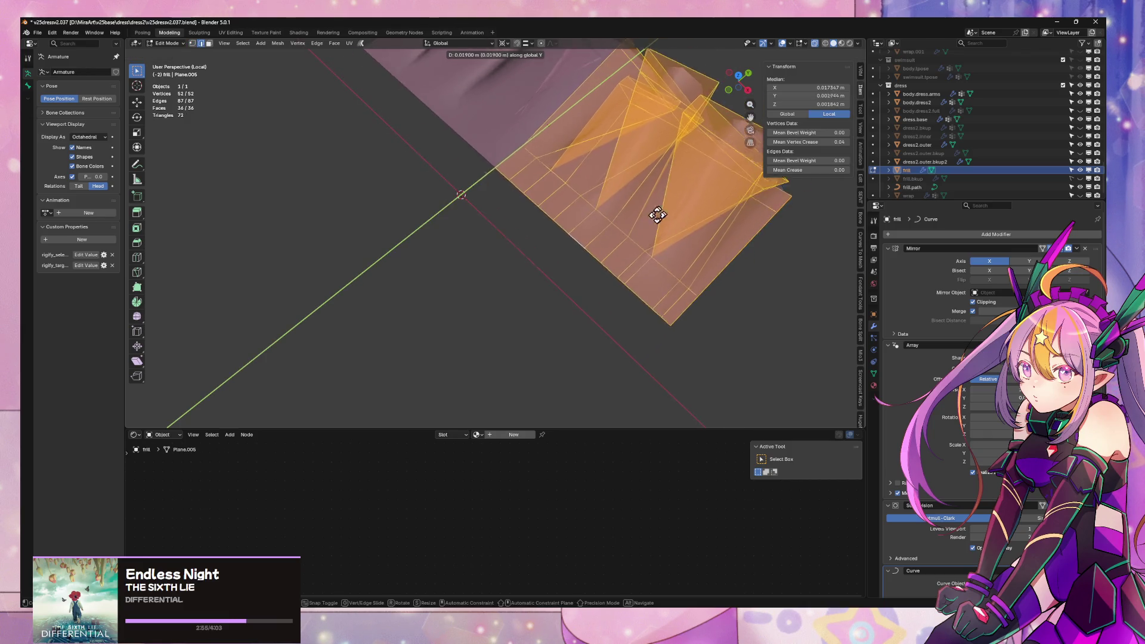
{"action": "left_click", "coordinate": [573, 238]}
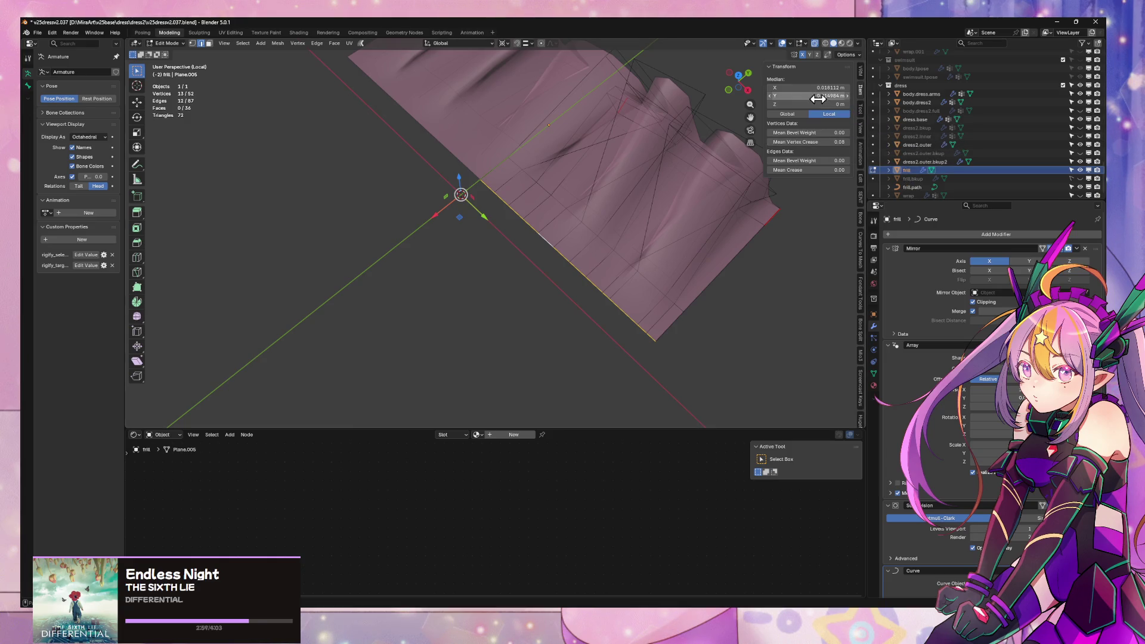
{"action": "type", "text": "0"}
{"action": "key", "text": "Return"}
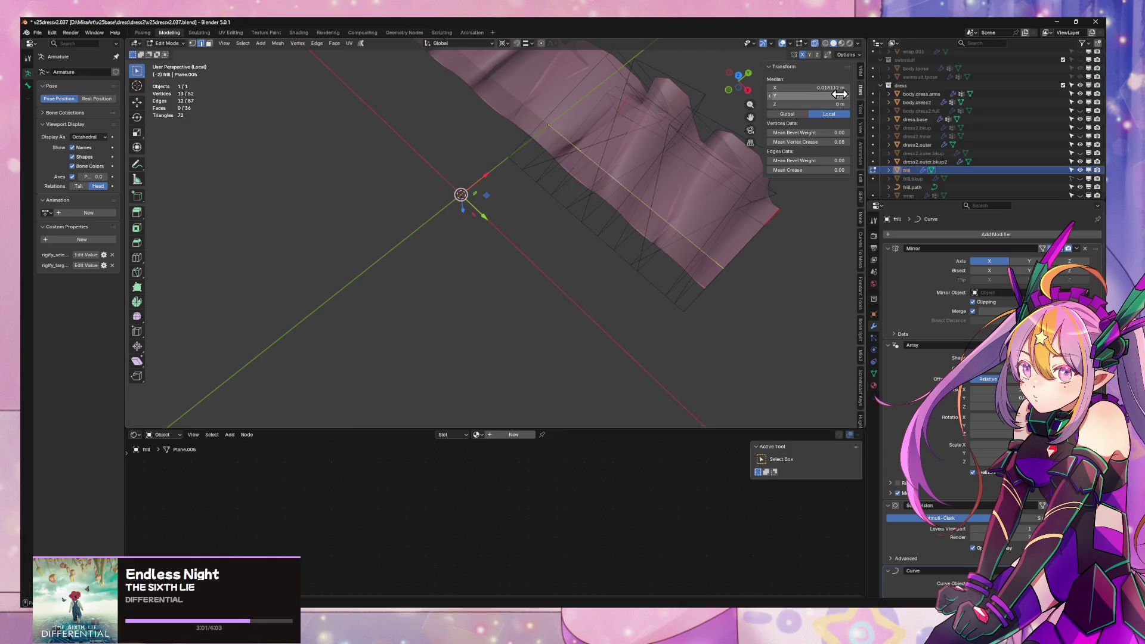
{"action": "key", "text": "ctrl+z"}
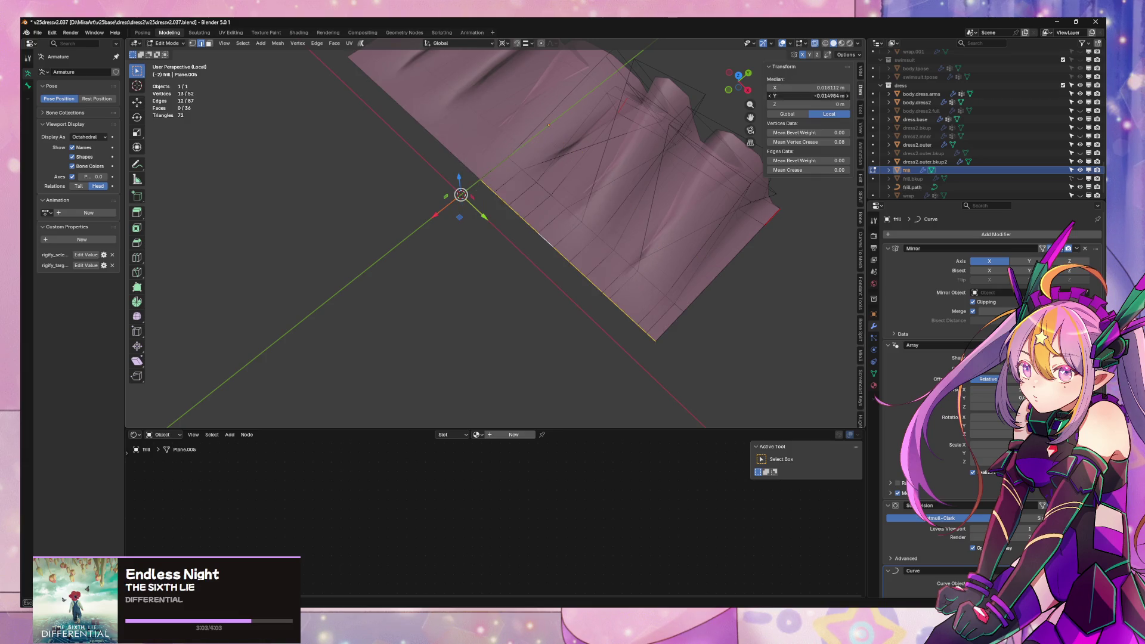
{"action": "key", "text": "Escape"}
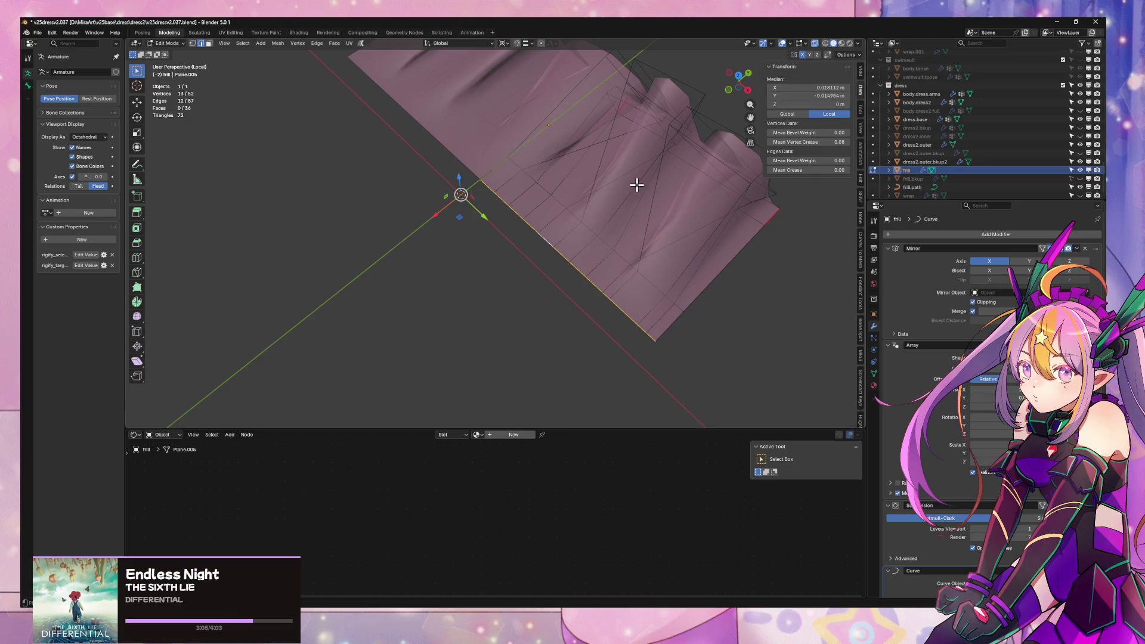
- Nudge the edge loop along Y again to about −0.0051 m and return to object mode
{"action": "mouse_move", "coordinate": [646, 188]}
{"action": "middle_mouse_down"}
{"action": "mouse_move", "coordinate": [631, 169]}
{"action": "mouse_move", "coordinate": [592, 169]}
{"action": "mouse_move", "coordinate": [610, 181]}
{"action": "mouse_move", "coordinate": [598, 172]}
{"action": "middle_mouse_up"}
{"action": "key", "text": "g"}
{"action": "key", "text": "y"}
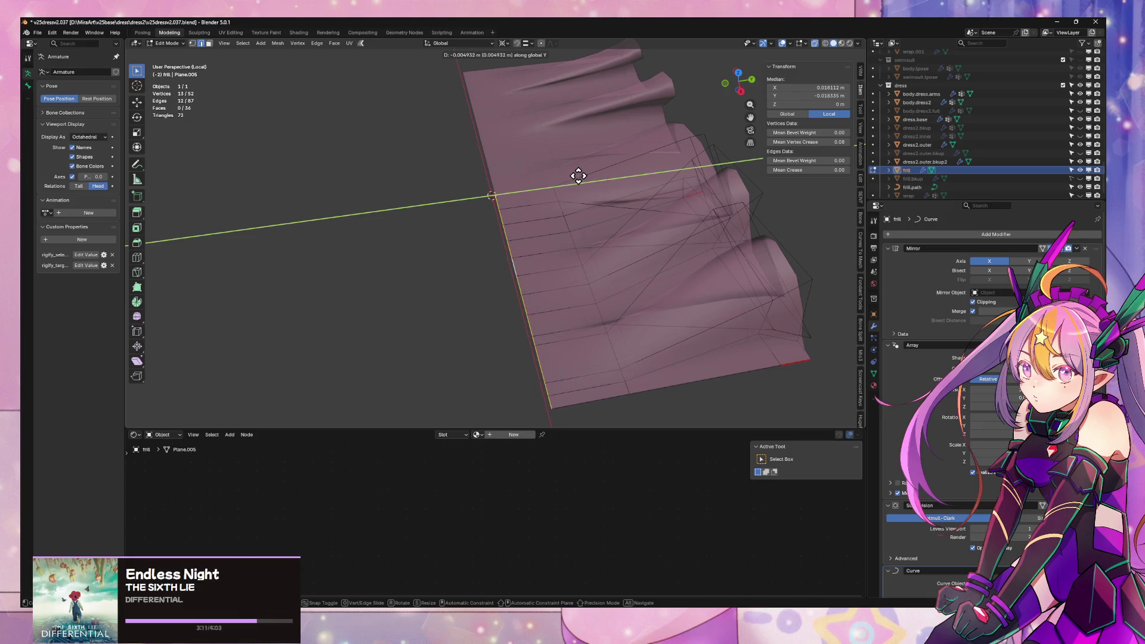
{"action": "left_click", "coordinate": [578, 176]}
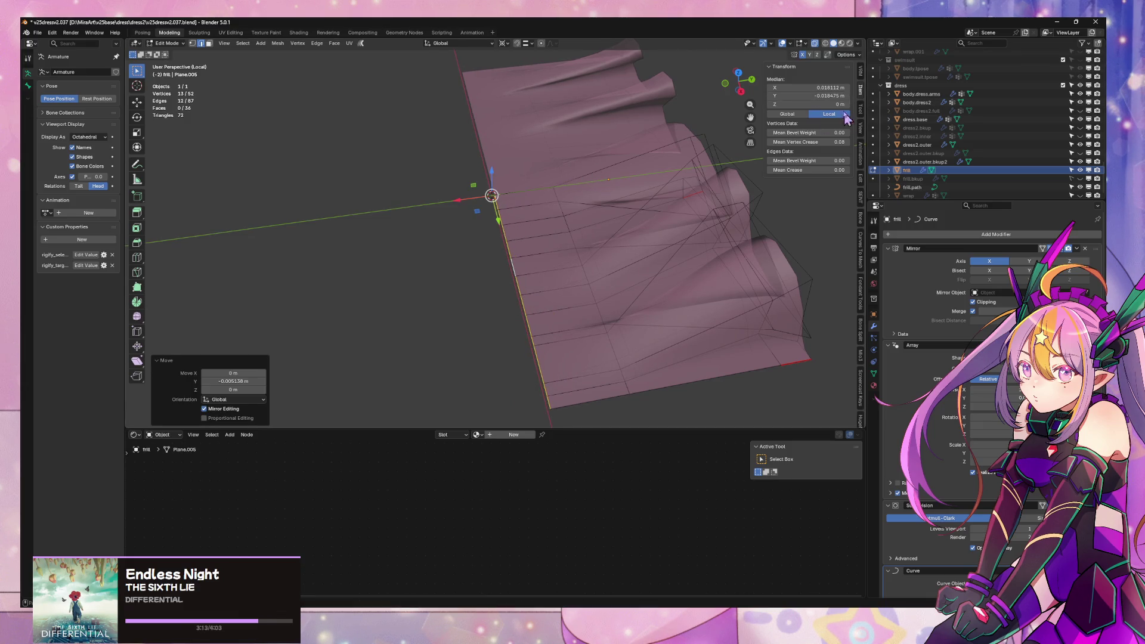
{"action": "left_click", "coordinate": [504, 45]}
{"action": "key", "text": "1"}
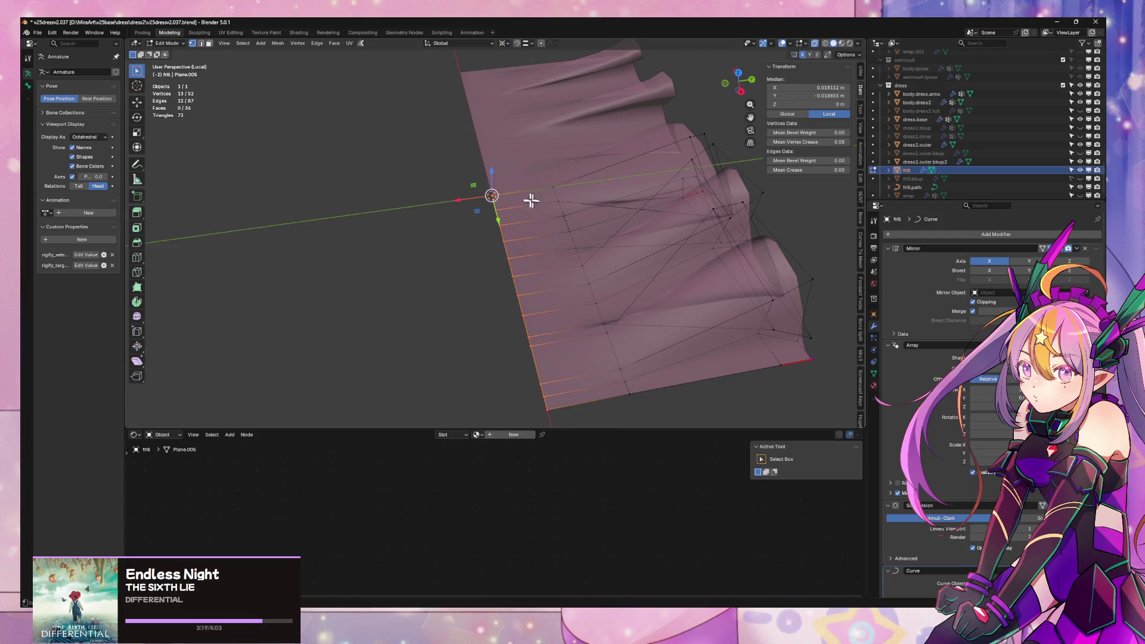
{"action": "key", "text": "ctrl+Tab"}
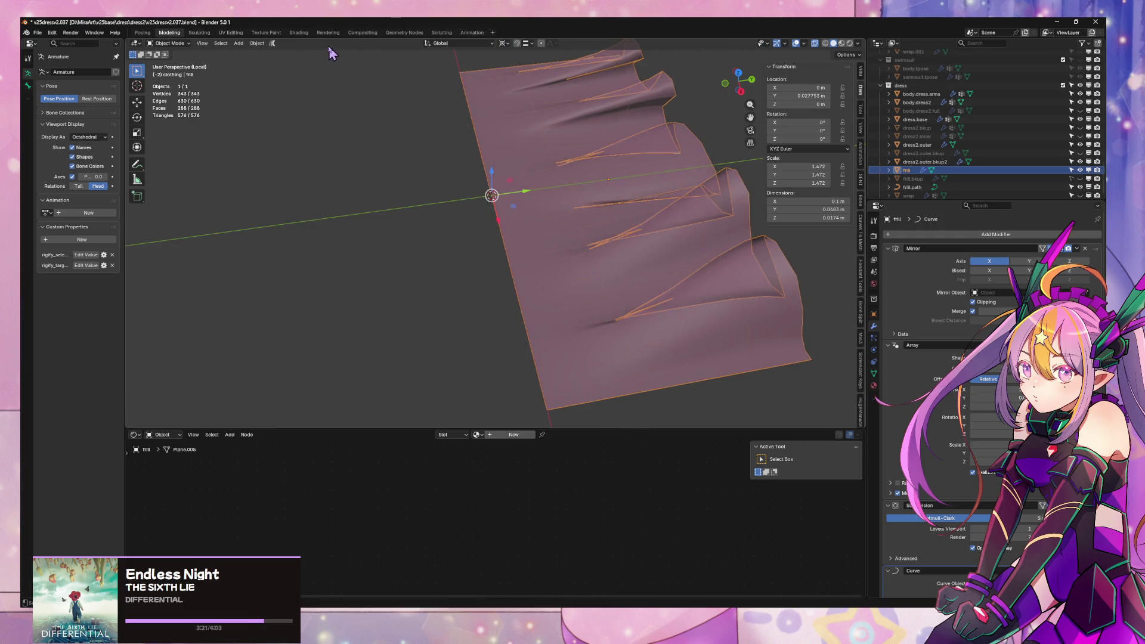
- Move the frill's origin to the 3D cursor and check it in the full scene
{"action": "left_click", "coordinate": [256, 43]}
{"action": "mouse_move", "coordinate": [278, 63]}
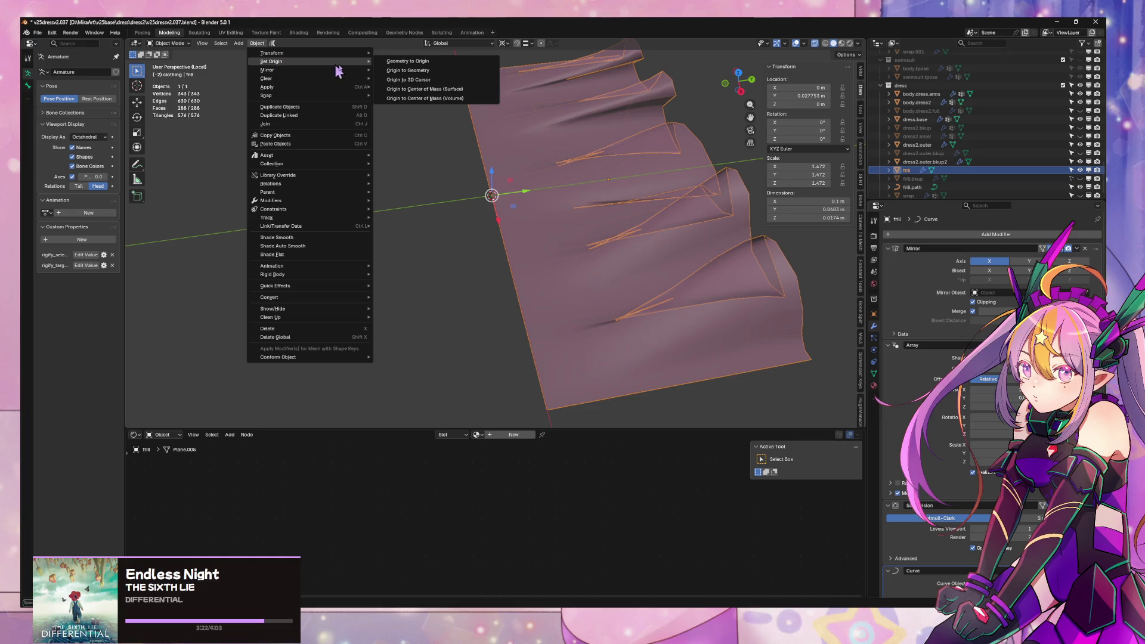
{"action": "left_click", "coordinate": [398, 80]}
{"action": "key", "text": "KP_Divide"}
{"action": "key", "text": "Tab"}
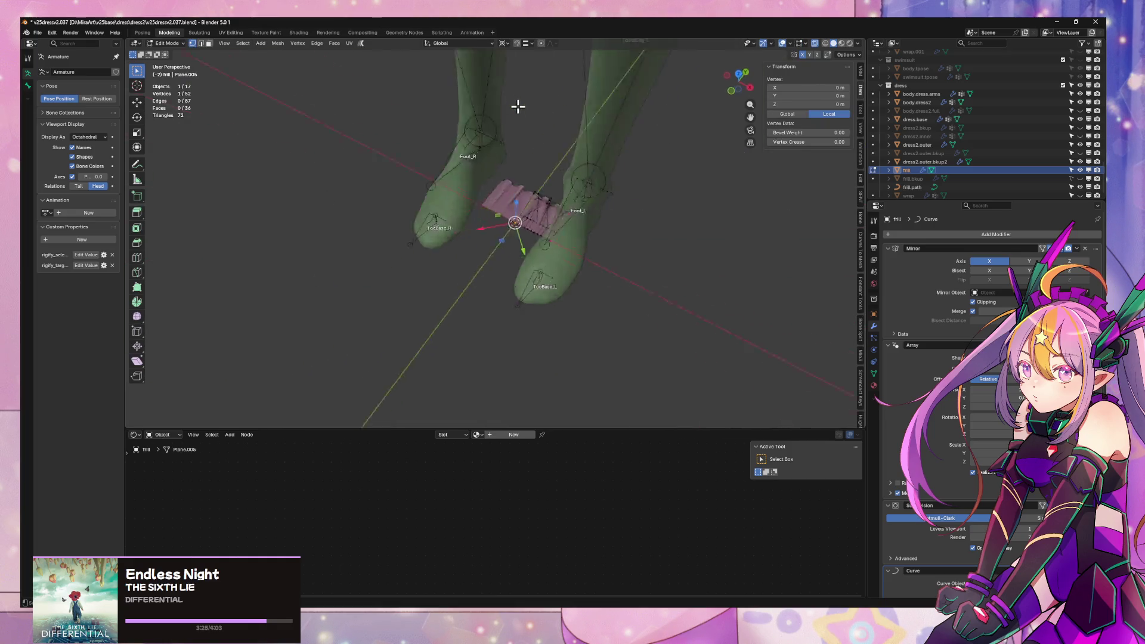
{"action": "scroll", "coordinate": [518, 106], "scroll_direction": "down", "scroll_amount": 2}
{"action": "key", "text": "Tab"}
{"action": "mouse_move", "coordinate": [531, 102]}
{"action": "middle_mouse_down"}
{"action": "mouse_move", "coordinate": [584, 168]}
{"action": "mouse_move", "coordinate": [655, 189]}
{"action": "middle_mouse_up"}
{"action": "scroll", "coordinate": [614, 175], "scroll_direction": "up", "scroll_amount": 3}
{"action": "key", "text": "KP_Divide"}
- Scale all frill vertices to 0.745 along Y, then view the shallower ruffle on the legs
{"action": "key", "text": "Tab"}
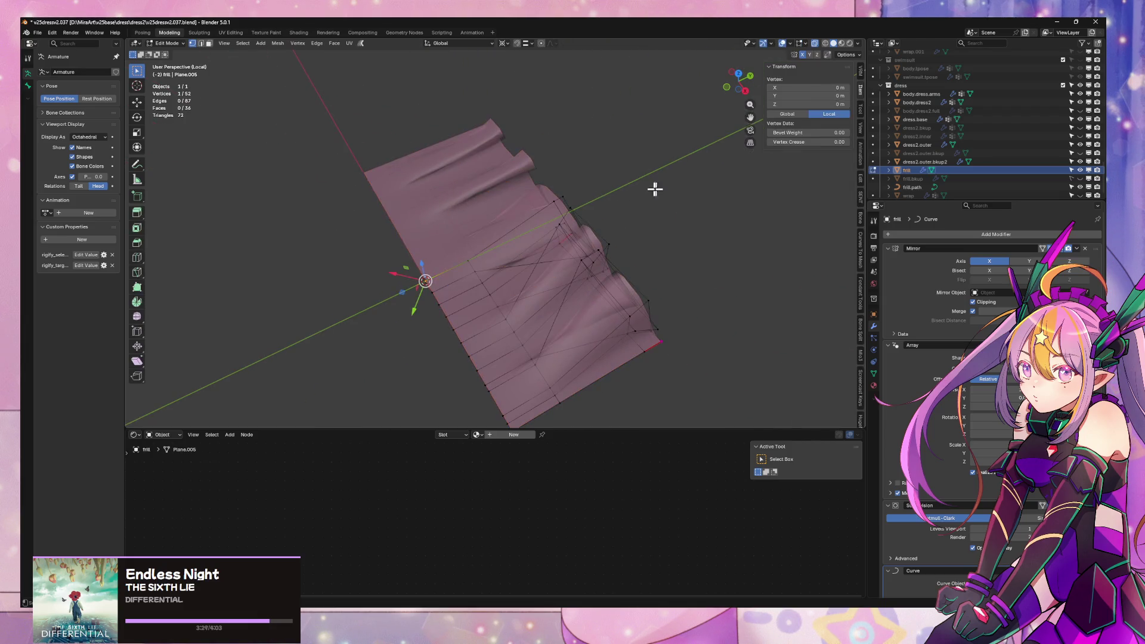
{"action": "key", "text": "a"}
{"action": "key", "text": "s"}
{"action": "key", "text": "y"}
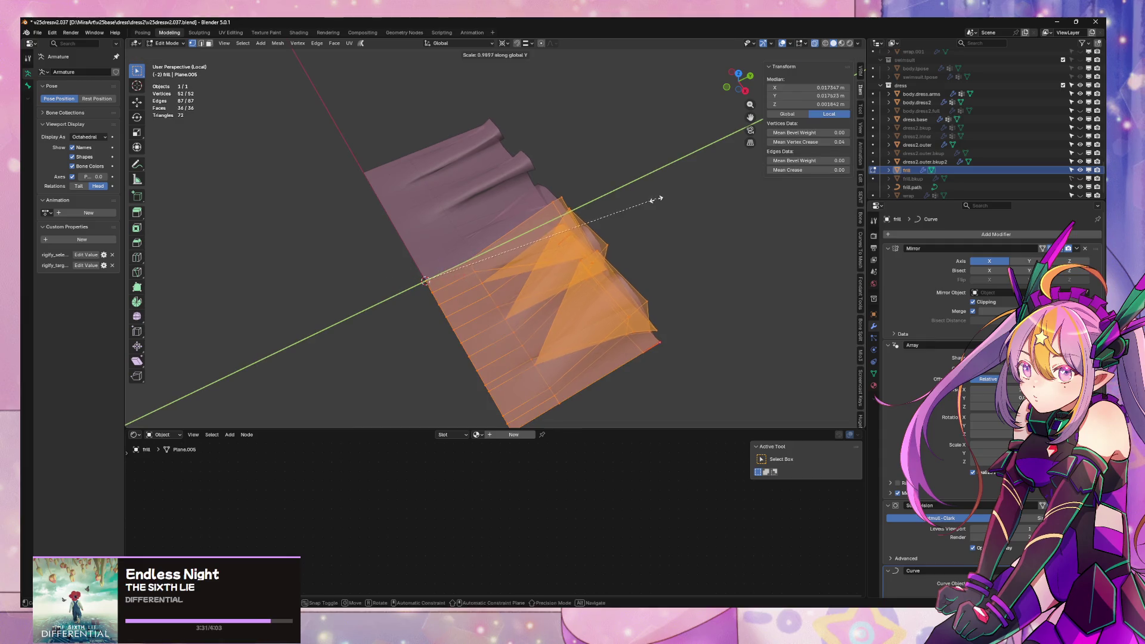
{"action": "left_click", "coordinate": [604, 236]}
{"action": "key", "text": "Tab"}
{"action": "scroll", "coordinate": [608, 227], "scroll_direction": "down", "scroll_amount": 4}
{"action": "middle_click_drag", "start_coordinate": [617, 213], "coordinate": [636, 184]}
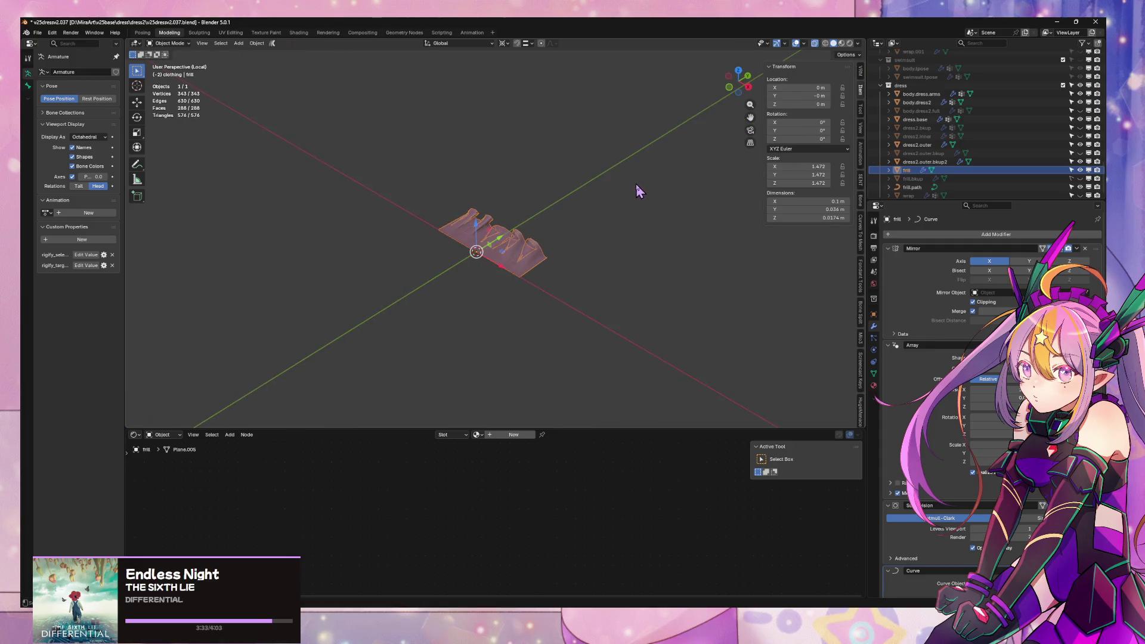
{"action": "key", "text": "KP_Divide"}
{"action": "scroll", "coordinate": [649, 143], "scroll_direction": "down", "scroll_amount": 2}
{"action": "mouse_move", "coordinate": [649, 143]}
{"action": "middle_mouse_down"}
{"action": "mouse_move", "coordinate": [575, 253]}
{"action": "mouse_move", "coordinate": [609, 194]}
{"action": "mouse_move", "coordinate": [588, 301]}
{"action": "mouse_move", "coordinate": [565, 302]}
{"action": "mouse_move", "coordinate": [663, 231]}
{"action": "mouse_move", "coordinate": [688, 240]}
{"action": "middle_mouse_up"}
{"action": "scroll", "coordinate": [573, 292], "scroll_direction": "up", "scroll_amount": 2}
{"action": "scroll", "coordinate": [688, 240], "scroll_direction": "down", "scroll_amount": 1}
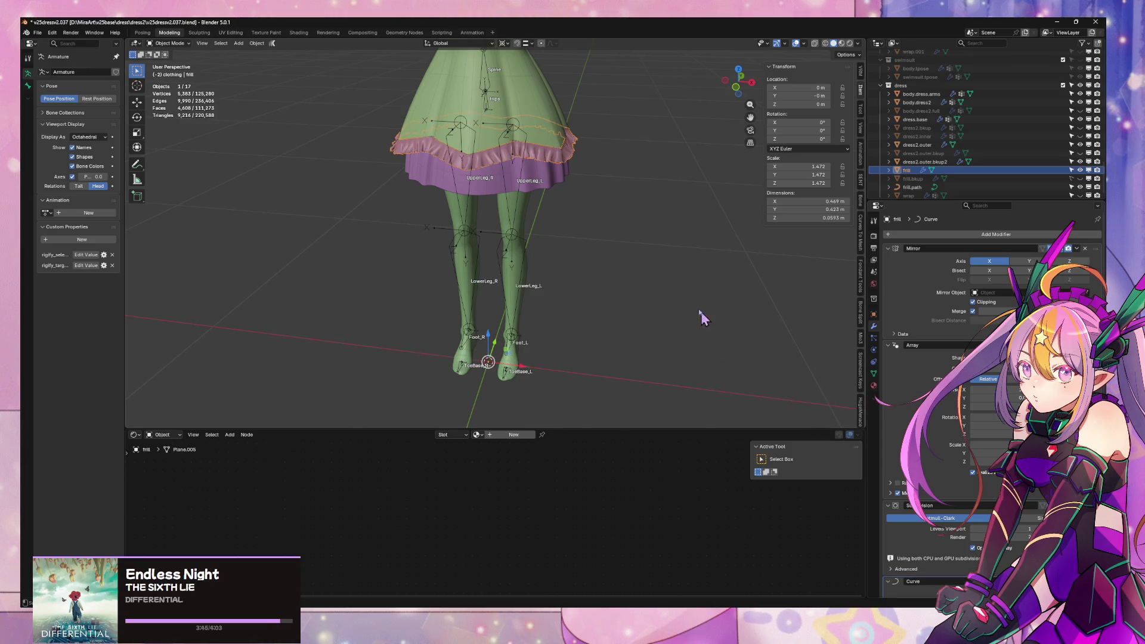
- Inspect the frill from under the skirt, toggling its mesh editing on and off
{"action": "mouse_move", "coordinate": [703, 318]}
{"action": "middle_mouse_down"}
{"action": "mouse_move", "coordinate": [617, 220]}
{"action": "mouse_move", "coordinate": [570, 309]}
{"action": "mouse_move", "coordinate": [547, 291]}
{"action": "mouse_move", "coordinate": [585, 278]}
{"action": "mouse_move", "coordinate": [568, 302]}
{"action": "mouse_move", "coordinate": [587, 285]}
{"action": "middle_mouse_up"}
{"action": "scroll", "coordinate": [568, 313], "scroll_direction": "up", "scroll_amount": 5}
{"action": "key", "text": "Tab"}
{"action": "scroll", "coordinate": [587, 284], "scroll_direction": "up", "scroll_amount": 3}
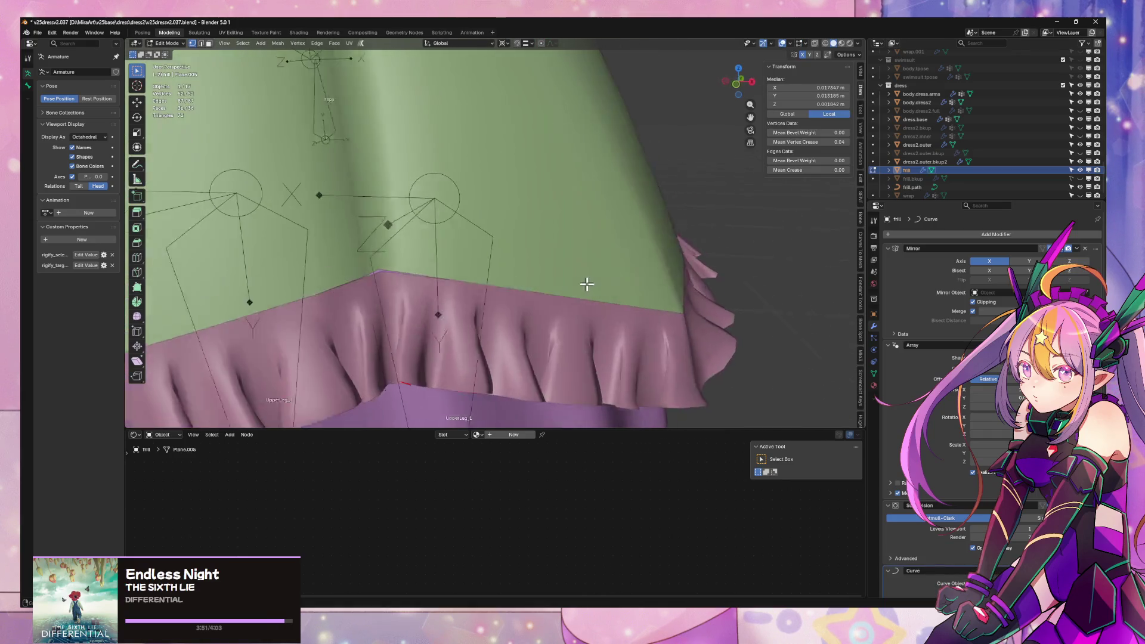
{"action": "scroll", "coordinate": [587, 284], "scroll_direction": "down", "scroll_amount": 6}
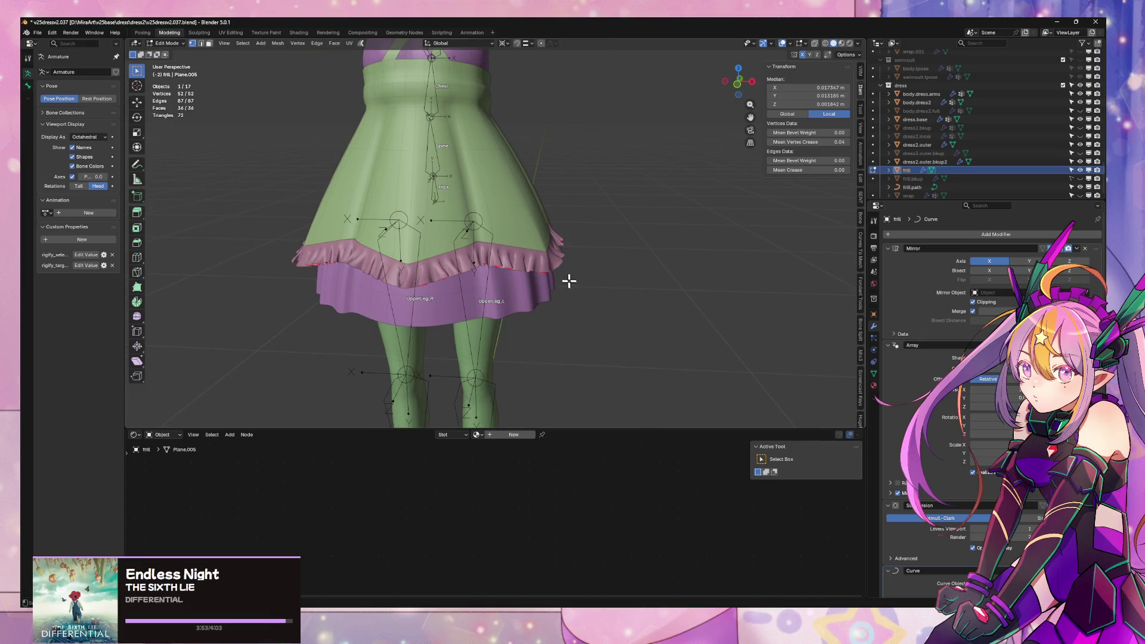
{"action": "scroll", "coordinate": [561, 287], "scroll_direction": "down", "scroll_amount": 3}
{"action": "mouse_move", "coordinate": [546, 372]}
{"action": "middle_mouse_down", "text": "shift"}
{"action": "mouse_move", "coordinate": [603, 214]}
{"action": "mouse_move", "coordinate": [558, 243]}
{"action": "middle_mouse_up", "text": "shift"}
{"action": "key", "text": "Tab"}
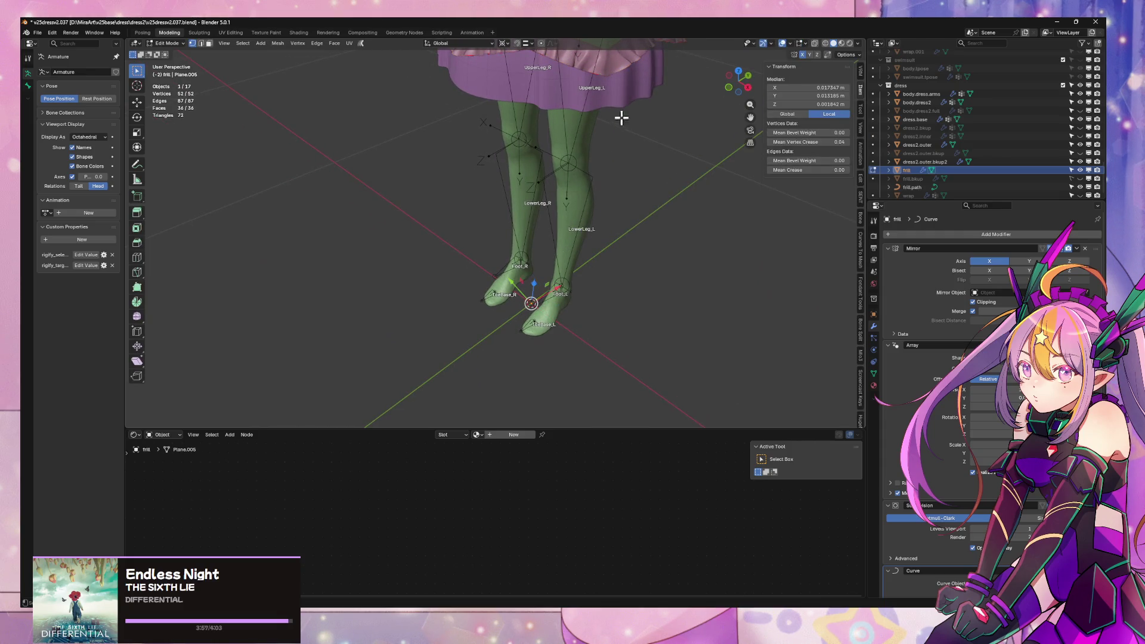
{"action": "middle_click_drag", "start_coordinate": [631, 120], "coordinate": [607, 296], "text": "shift"}
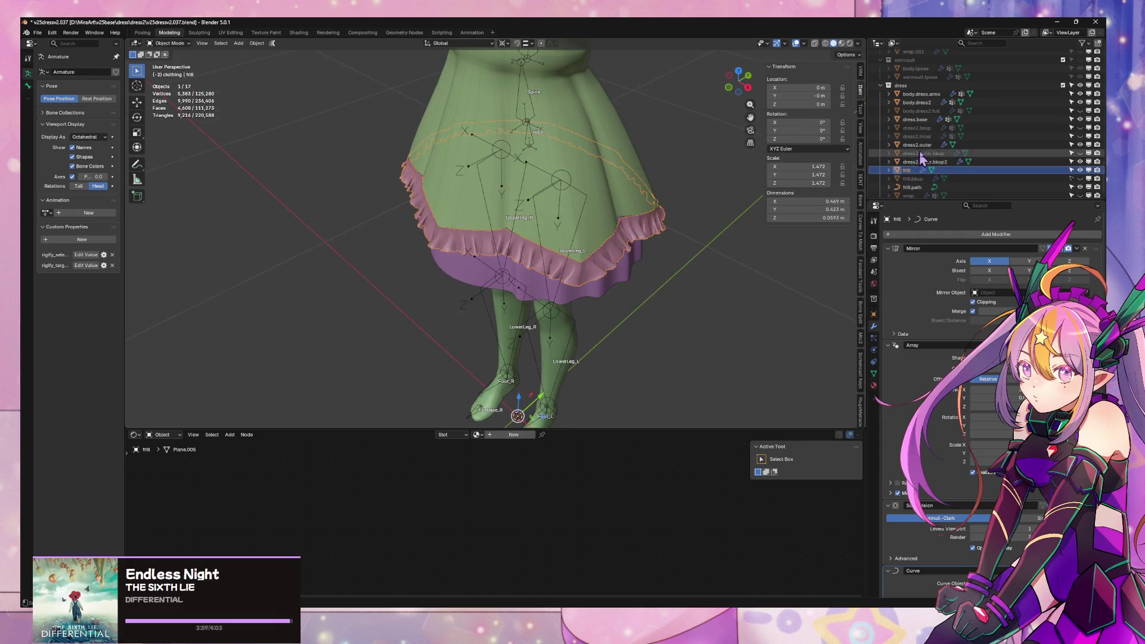
{"action": "key", "text": "Tab"}
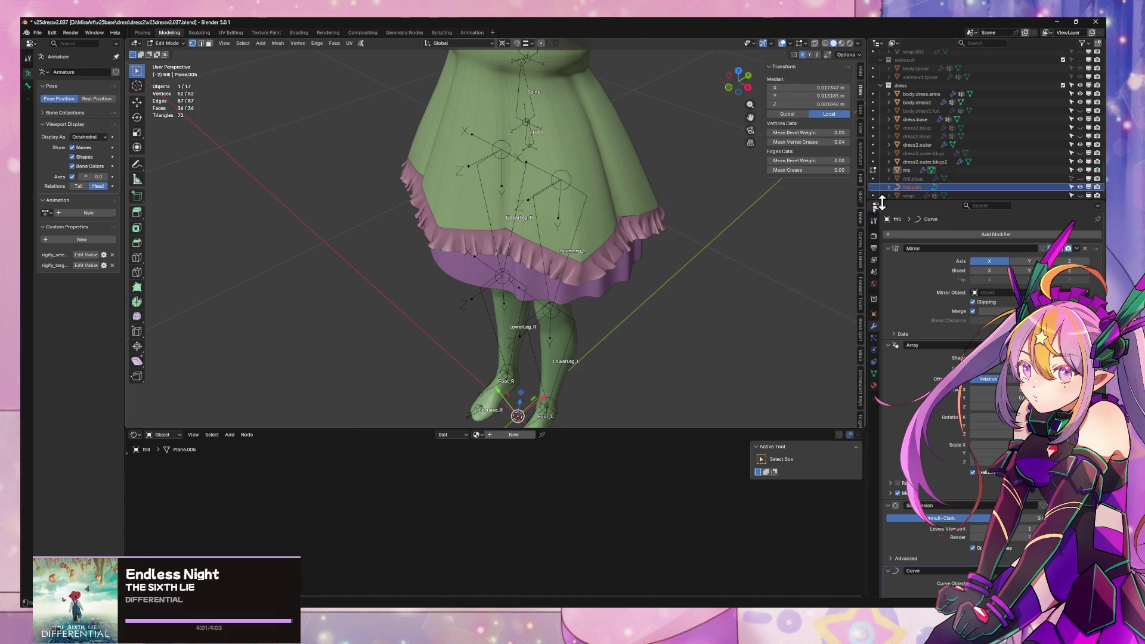
{"action": "key", "text": "Tab"}
- Lower the frill.path guide curve about 0.0105 m along Z, checking it in X-ray view
{"action": "left_click", "coordinate": [912, 188]}
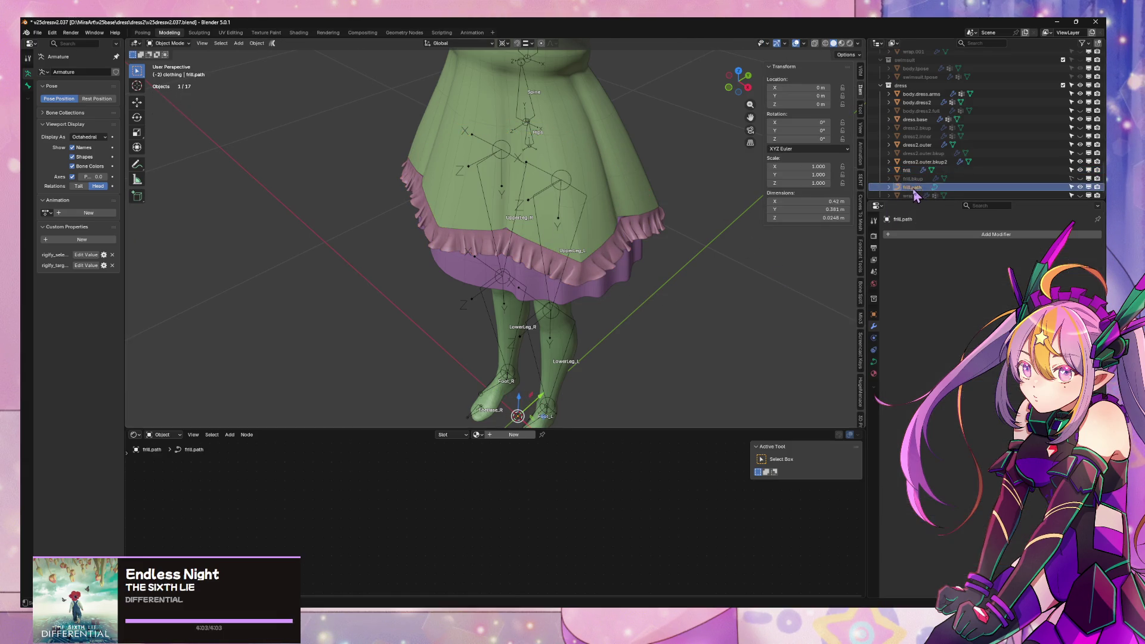
{"action": "key", "text": "Tab"}
{"action": "key", "text": "g"}
{"action": "key", "text": "z"}
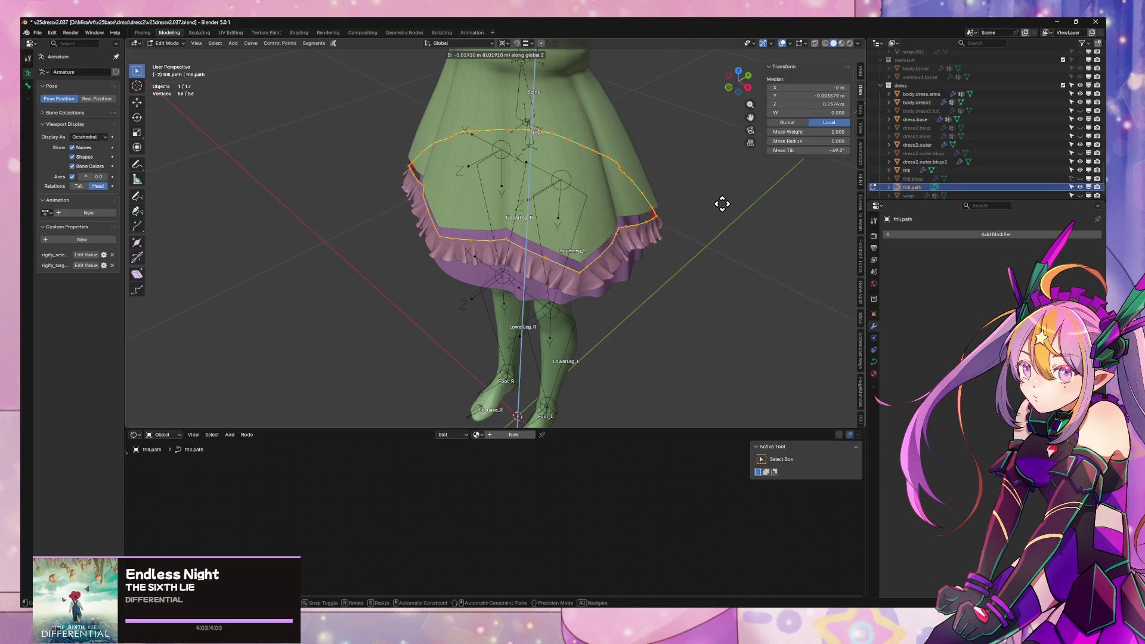
{"action": "left_click", "coordinate": [724, 203]}
{"action": "mouse_move", "coordinate": [724, 199]}
{"action": "middle_mouse_down"}
{"action": "mouse_move", "coordinate": [688, 230]}
{"action": "mouse_move", "coordinate": [696, 238]}
{"action": "mouse_move", "coordinate": [701, 202]}
{"action": "mouse_move", "coordinate": [647, 240]}
{"action": "mouse_move", "coordinate": [414, 177]}
{"action": "mouse_move", "coordinate": [453, 196]}
{"action": "middle_mouse_up"}
{"action": "key", "text": "alt+z"}
{"action": "key", "text": "Tab"}
{"action": "mouse_move", "coordinate": [649, 249]}
{"action": "middle_mouse_down"}
{"action": "mouse_move", "coordinate": [671, 288]}
{"action": "mouse_move", "coordinate": [619, 251]}
{"action": "mouse_move", "coordinate": [644, 235]}
{"action": "middle_mouse_up"}
- Switch editing from the frill.path curve to the frill mesh and inspect the legs
{"action": "scroll", "coordinate": [601, 184], "scroll_direction": "up", "scroll_amount": 4}
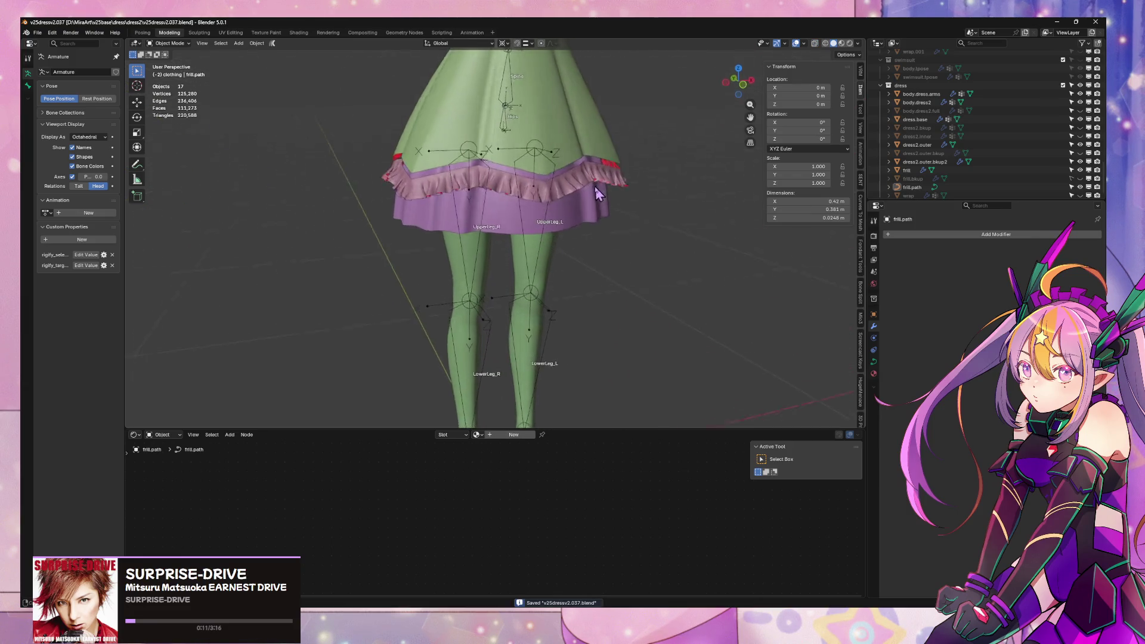
{"action": "mouse_move", "coordinate": [576, 183]}
{"action": "middle_mouse_down"}
{"action": "mouse_move", "coordinate": [596, 268]}
{"action": "mouse_move", "coordinate": [583, 281]}
{"action": "mouse_move", "coordinate": [632, 262]}
{"action": "mouse_move", "coordinate": [640, 302]}
{"action": "mouse_move", "coordinate": [640, 195]}
{"action": "mouse_move", "coordinate": [684, 208]}
{"action": "middle_mouse_up"}
{"action": "scroll", "coordinate": [593, 274], "scroll_direction": "down", "scroll_amount": 3}
{"action": "key", "text": "Tab"}
{"action": "scroll", "coordinate": [640, 194], "scroll_direction": "down", "scroll_amount": 4}
{"action": "key", "text": "alt+q"}
{"action": "scroll", "coordinate": [680, 227], "scroll_direction": "up", "scroll_amount": 3}
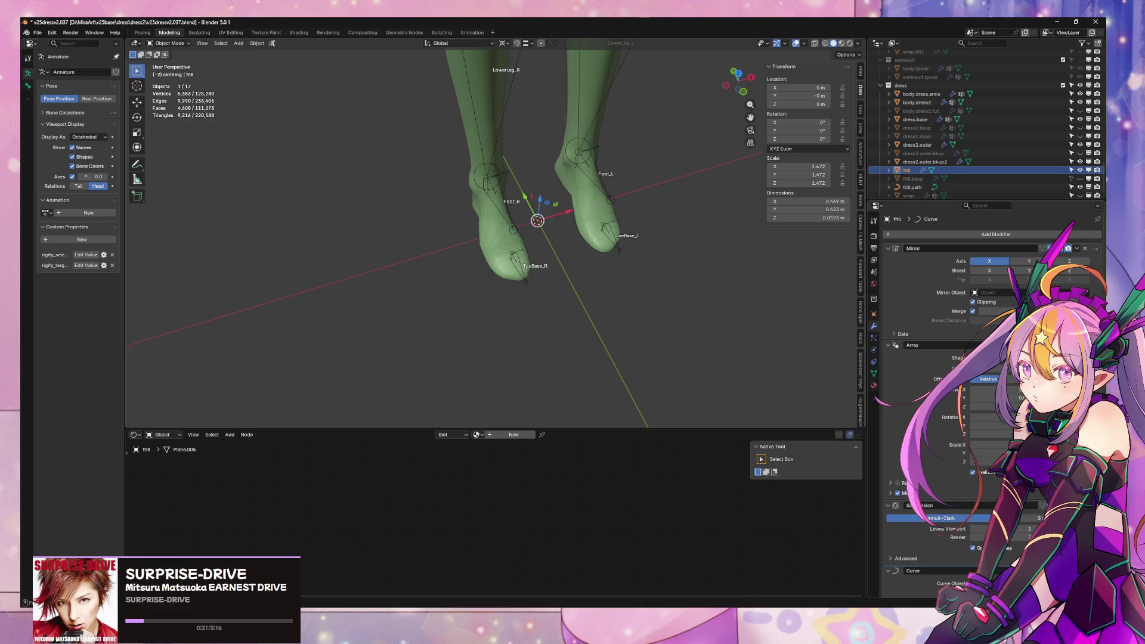
{"action": "scroll", "coordinate": [656, 326], "scroll_direction": "up", "scroll_amount": 3}
{"action": "middle_click_drag", "start_coordinate": [618, 332], "coordinate": [452, 248]}
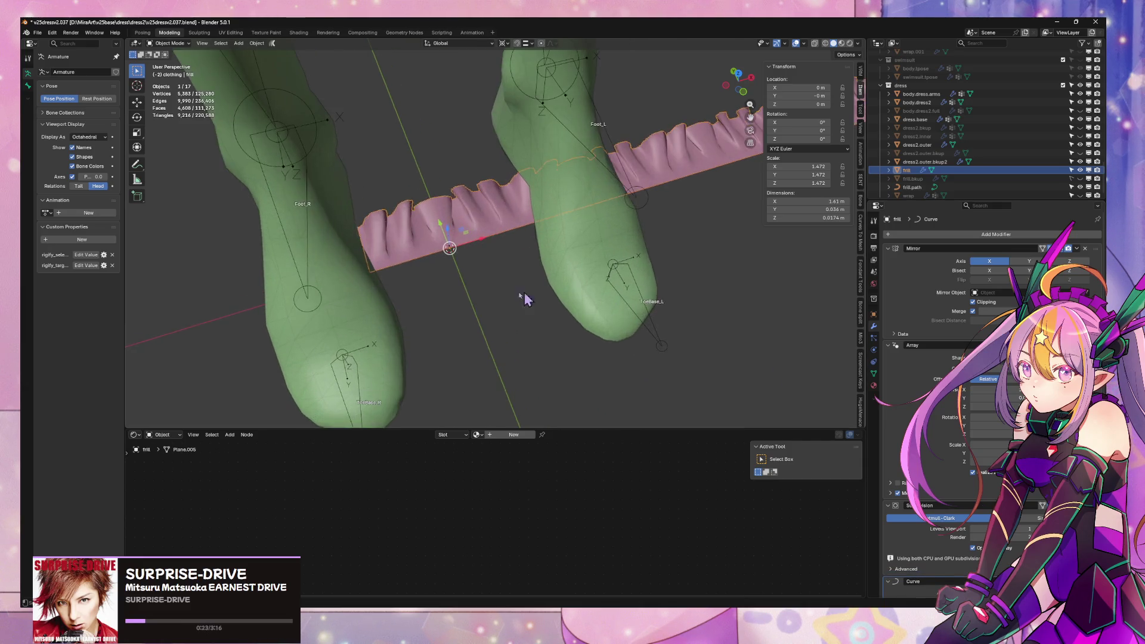
{"action": "scroll", "coordinate": [477, 271], "scroll_direction": "up", "scroll_amount": 5}
{"action": "mouse_move", "coordinate": [363, 349]}
{"action": "middle_mouse_down"}
{"action": "mouse_move", "coordinate": [677, 156]}
{"action": "mouse_move", "coordinate": [638, 202]}
{"action": "mouse_move", "coordinate": [643, 166]}
{"action": "mouse_move", "coordinate": [537, 156]}
{"action": "mouse_move", "coordinate": [624, 250]}
{"action": "mouse_move", "coordinate": [627, 181]}
{"action": "mouse_move", "coordinate": [489, 250]}
{"action": "mouse_move", "coordinate": [450, 208]}
{"action": "mouse_move", "coordinate": [512, 225]}
{"action": "mouse_move", "coordinate": [564, 276]}
{"action": "mouse_move", "coordinate": [691, 295]}
{"action": "mouse_move", "coordinate": [678, 199]}
{"action": "middle_mouse_up"}
- Nudge the selected pleat-top vertices slightly along Y after abandoning a Z move
{"action": "key", "text": "Tab"}
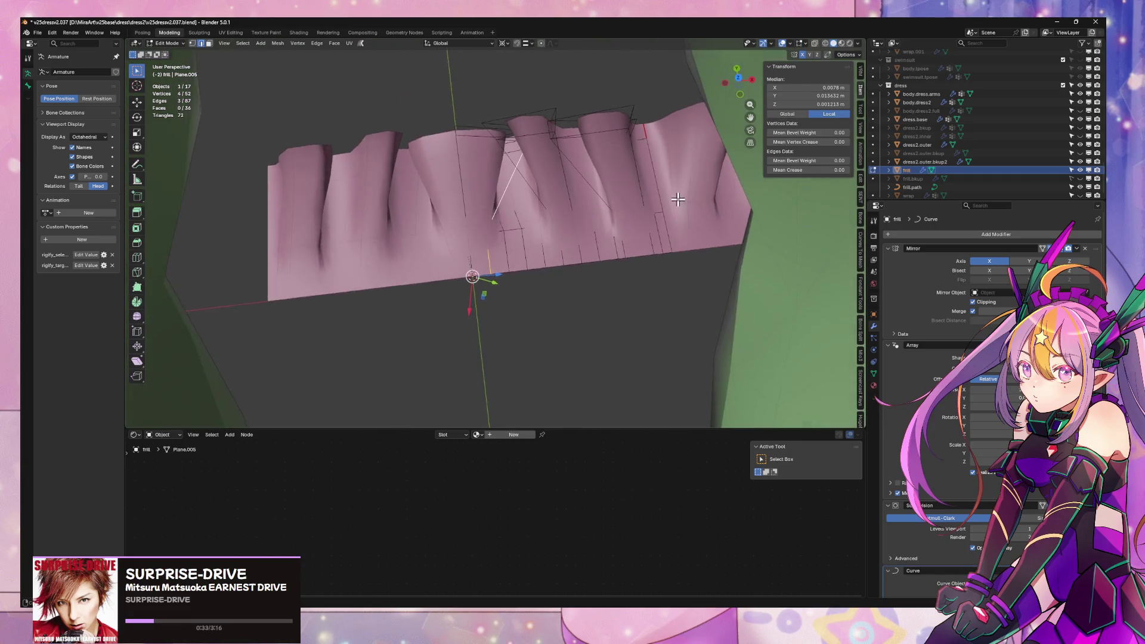
{"action": "middle_click_drag", "start_coordinate": [534, 229], "coordinate": [606, 192]}
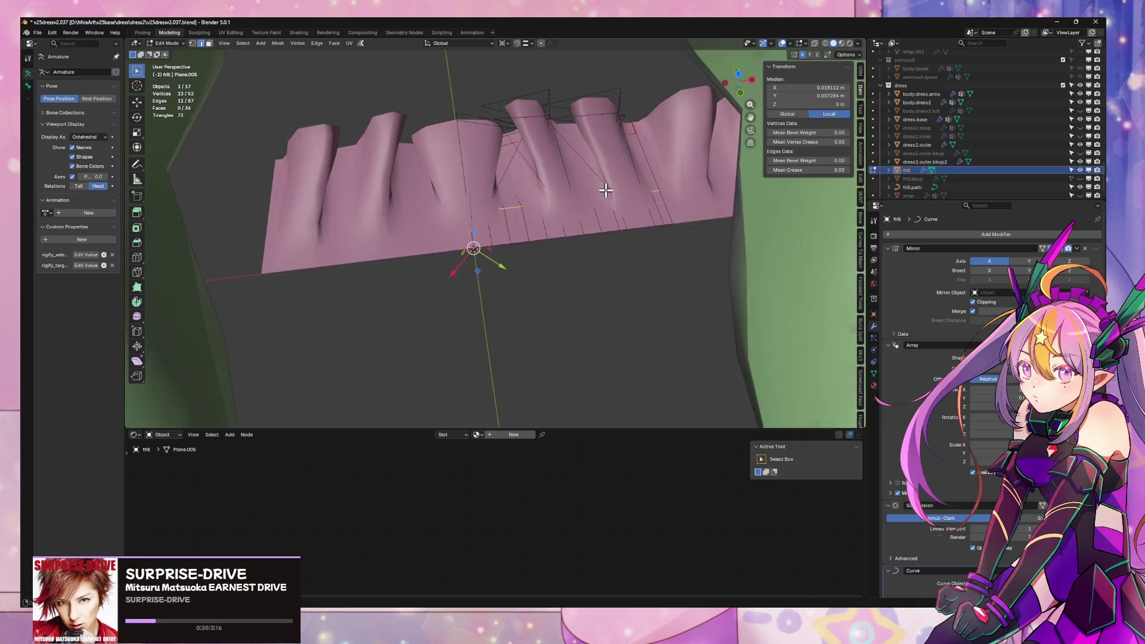
{"action": "key", "text": "g"}
{"action": "key", "text": "z"}
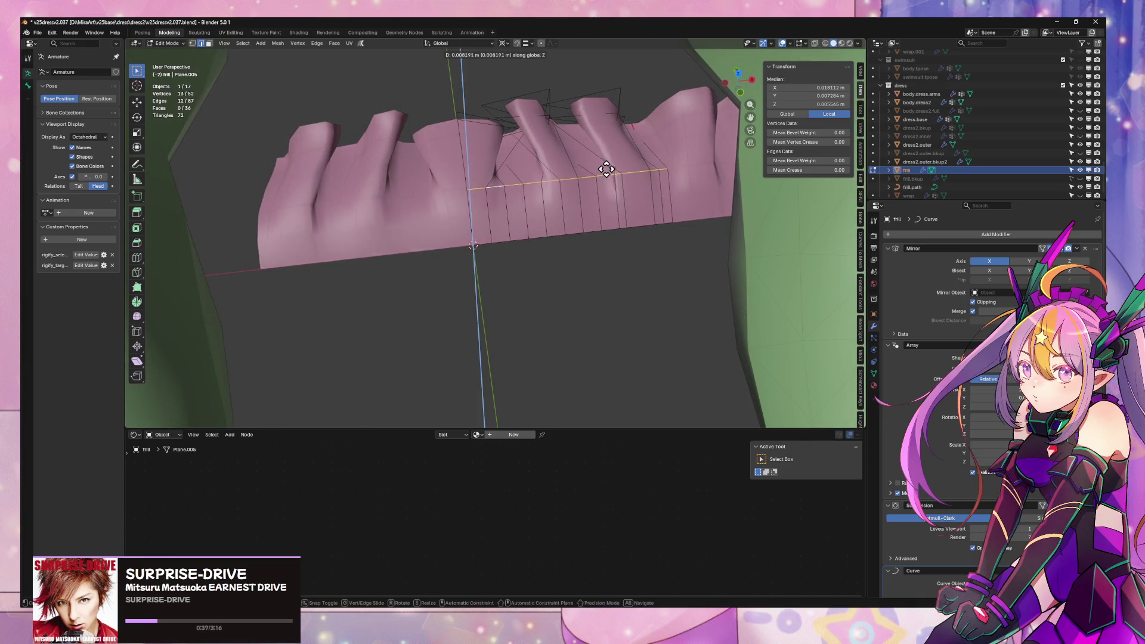
{"action": "key", "text": "Escape"}
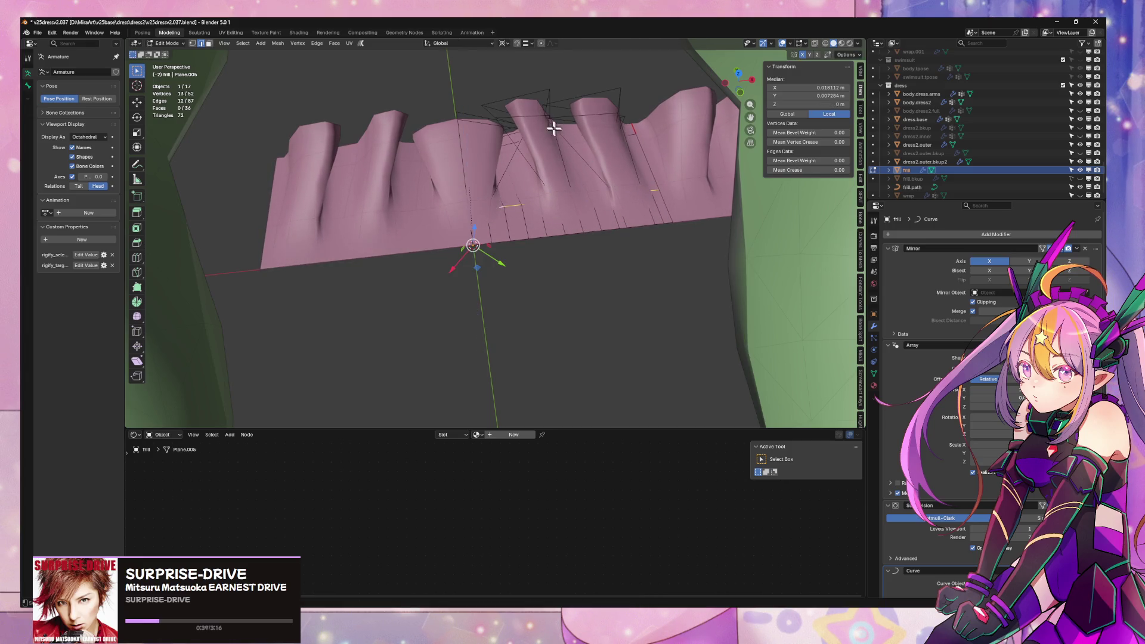
{"action": "key", "text": "g"}
{"action": "key", "text": "y"}
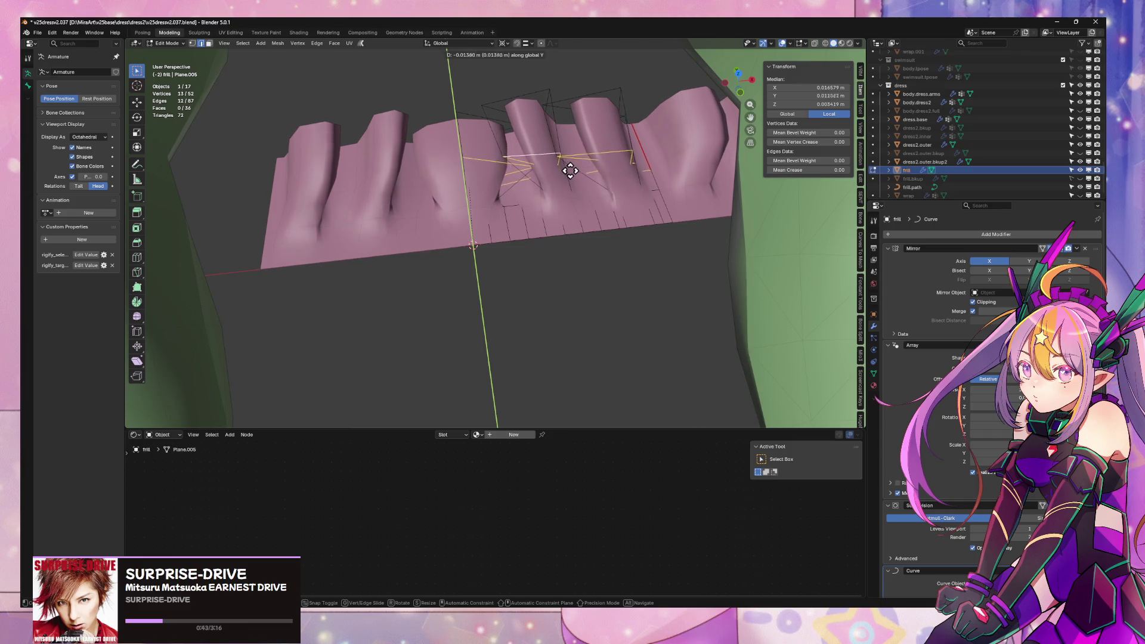
{"action": "left_click", "coordinate": [564, 154]}
- Try and cancel a bevel on the pleat edges, then shift them along Y to about −0.008 m
{"action": "key", "text": "ctrl+e"}
{"action": "left_click", "coordinate": [557, 181]}
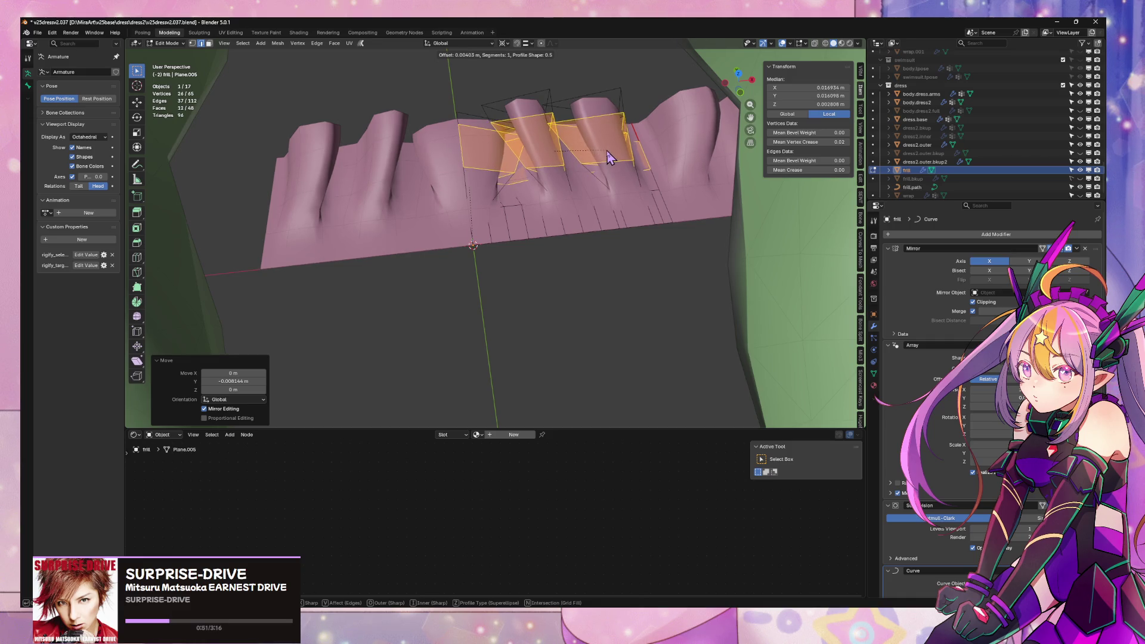
{"action": "mouse_move", "coordinate": [607, 156]}
{"action": "middle_mouse_down"}
{"action": "mouse_move", "coordinate": [552, 159]}
{"action": "mouse_move", "coordinate": [685, 133]}
{"action": "mouse_move", "coordinate": [460, 194]}
{"action": "mouse_move", "coordinate": [384, 191]}
{"action": "middle_mouse_up"}
{"action": "key", "text": "Escape"}
{"action": "key", "text": "g"}
{"action": "key", "text": "y"}
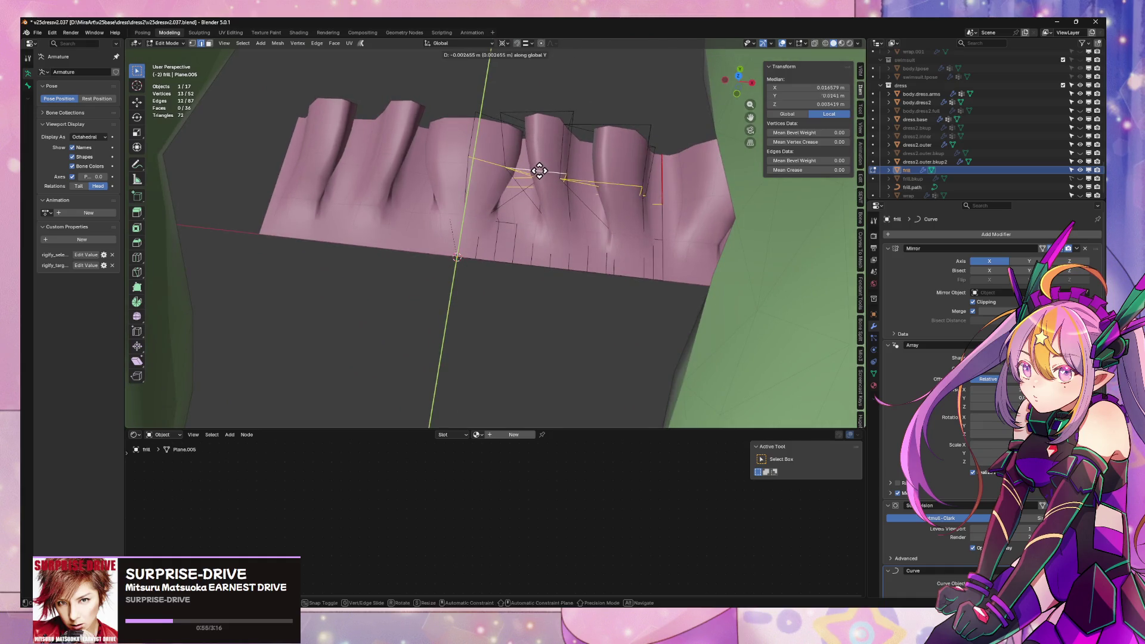
{"action": "left_click", "coordinate": [544, 172]}
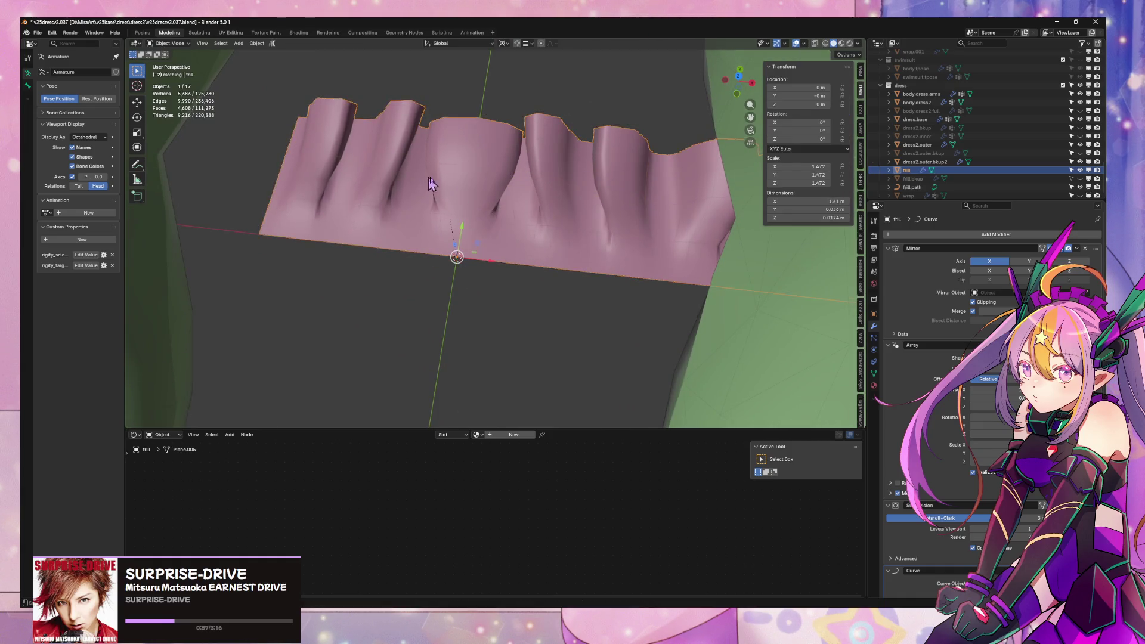
- Apply smooth shading to all faces of the frill mesh
{"action": "middle_click_drag", "start_coordinate": [435, 184], "coordinate": [493, 141]}
{"action": "key", "text": "a"}
{"action": "key", "text": "ctrl+f"}
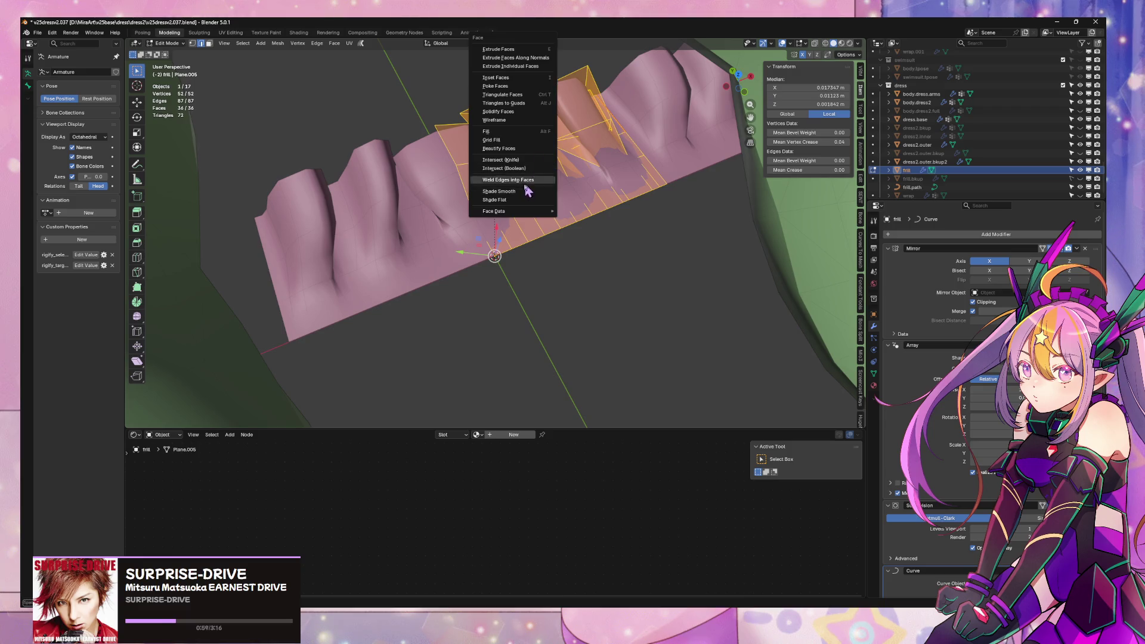
{"action": "left_click", "coordinate": [527, 190]}
{"action": "key", "text": "Tab"}
- Set the transform pivot point to the 3D cursor
{"action": "key", "text": "KP_Divide"}
{"action": "key", "text": "period"}
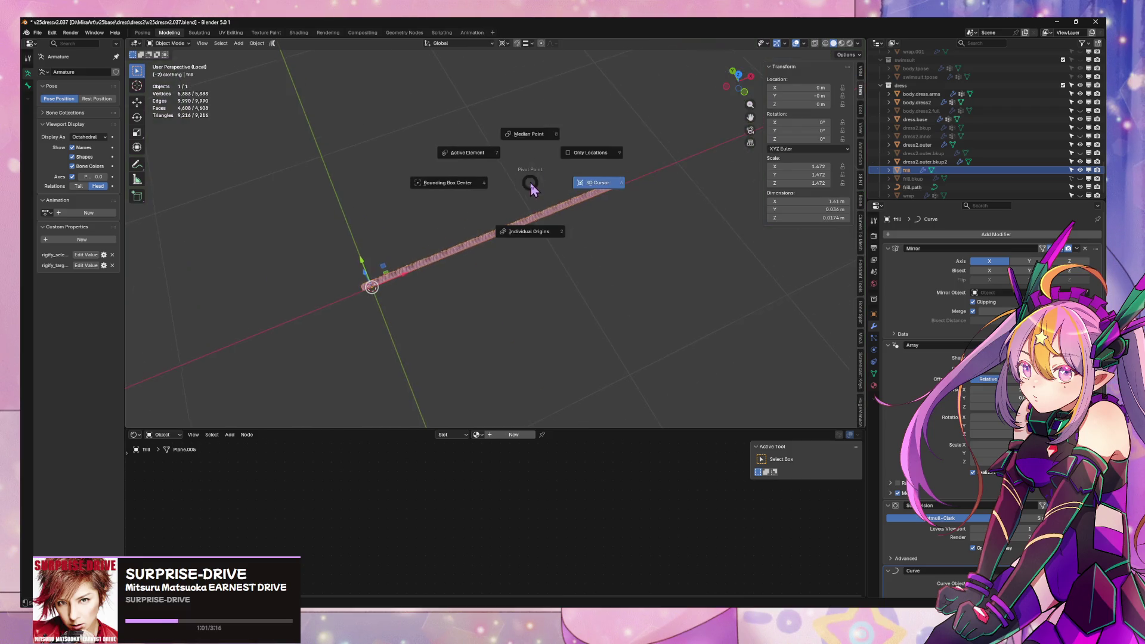
{"action": "left_click", "coordinate": [538, 211]}
{"action": "key", "text": "KP_Divide"}
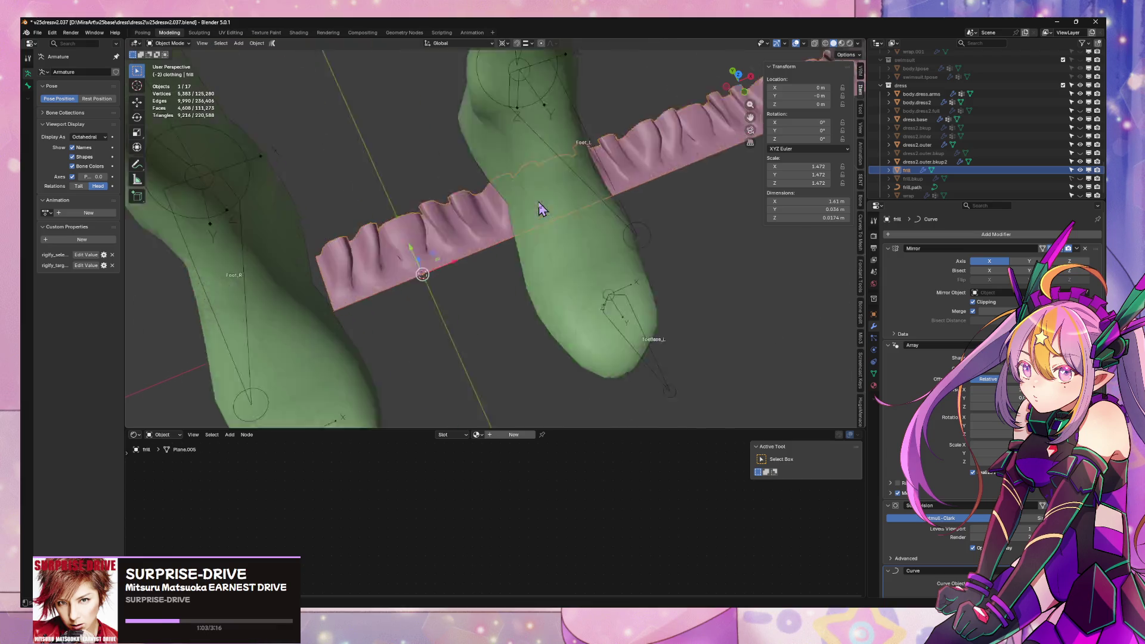
{"action": "mouse_move", "coordinate": [521, 150]}
{"action": "middle_mouse_down"}
{"action": "mouse_move", "coordinate": [490, 299]}
{"action": "mouse_move", "coordinate": [565, 350]}
{"action": "middle_mouse_up"}
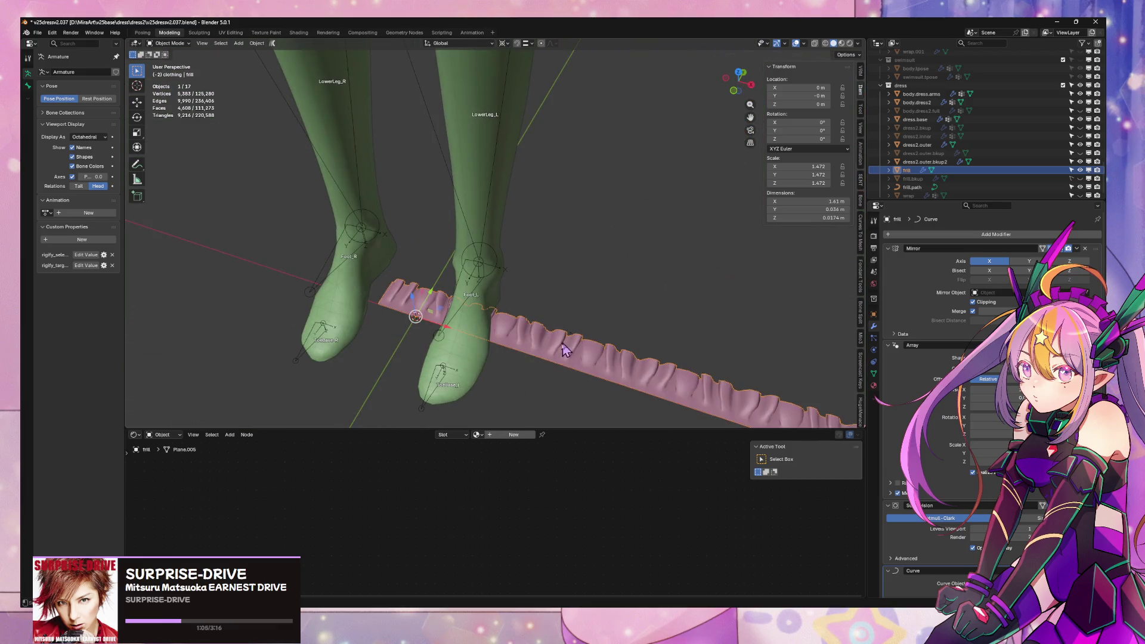
- Duplicate the frill in place as a hidden frill.001 backup and reselect the original
{"action": "key", "text": "shift+d"}
{"action": "key", "text": "Escape"}
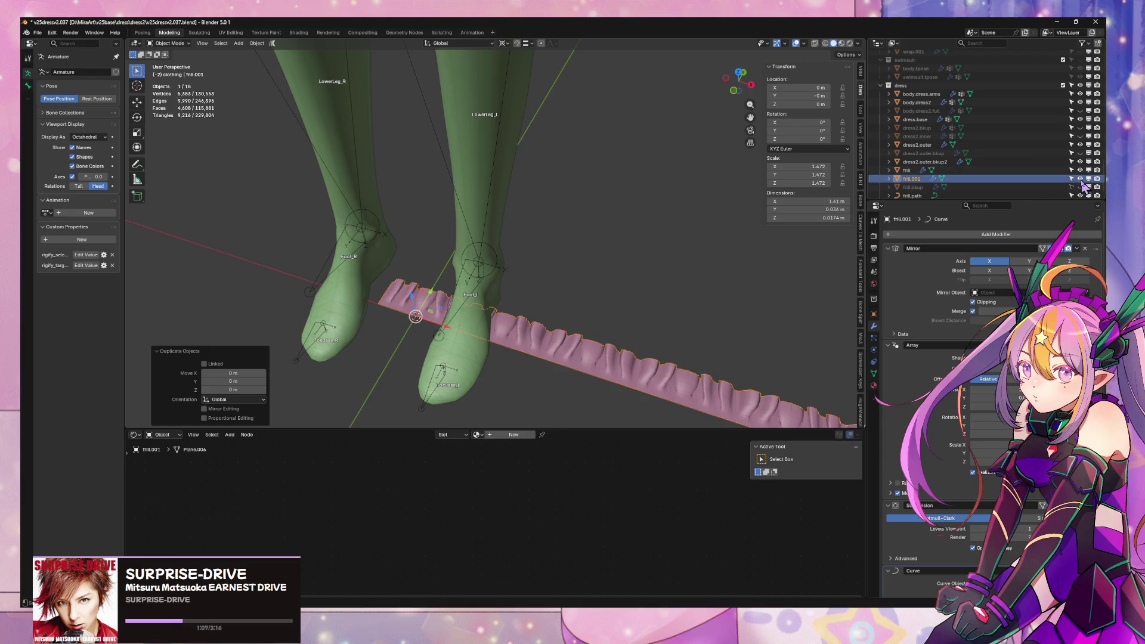
{"action": "left_click", "coordinate": [1080, 179]}
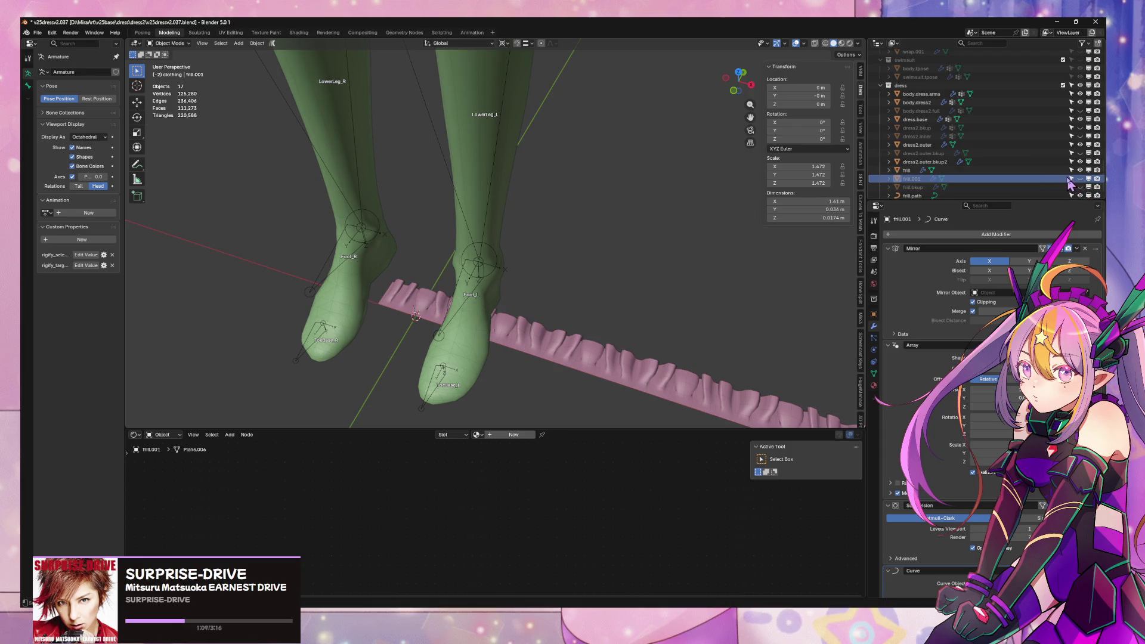
{"action": "left_click", "coordinate": [1038, 170]}
- Check the frill mesh in edit mode, then view it wrapped around the skirt hem
{"action": "middle_click_drag", "start_coordinate": [629, 258], "coordinate": [588, 248]}
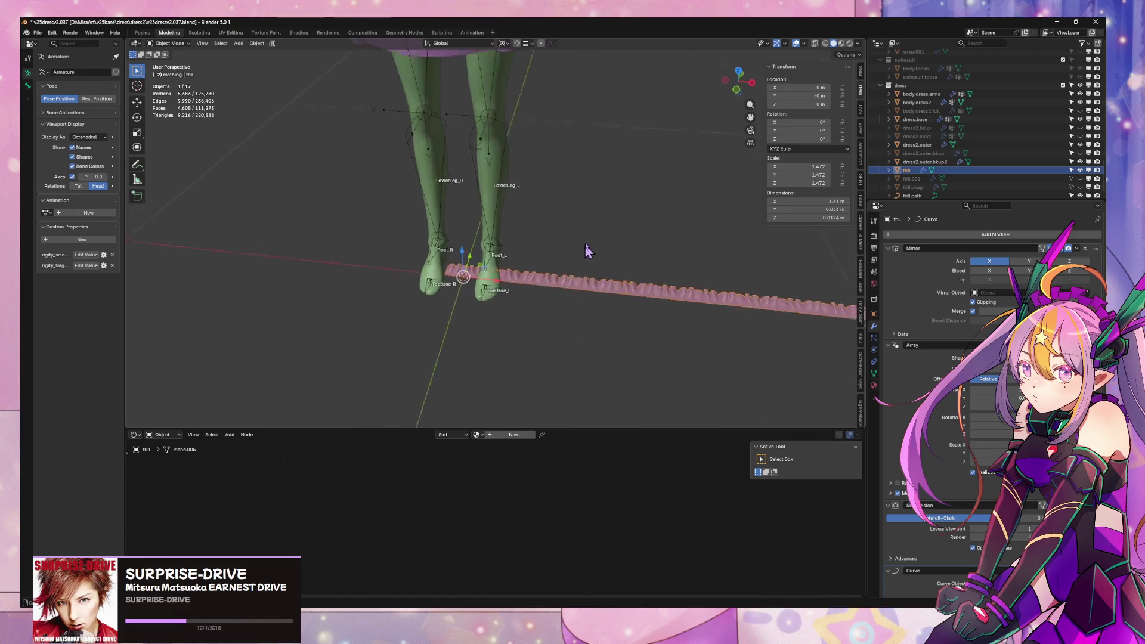
{"action": "scroll", "coordinate": [586, 219], "scroll_direction": "up", "scroll_amount": 3}
{"action": "scroll", "coordinate": [584, 213], "scroll_direction": "down", "scroll_amount": 3}
{"action": "key", "text": "Tab"}
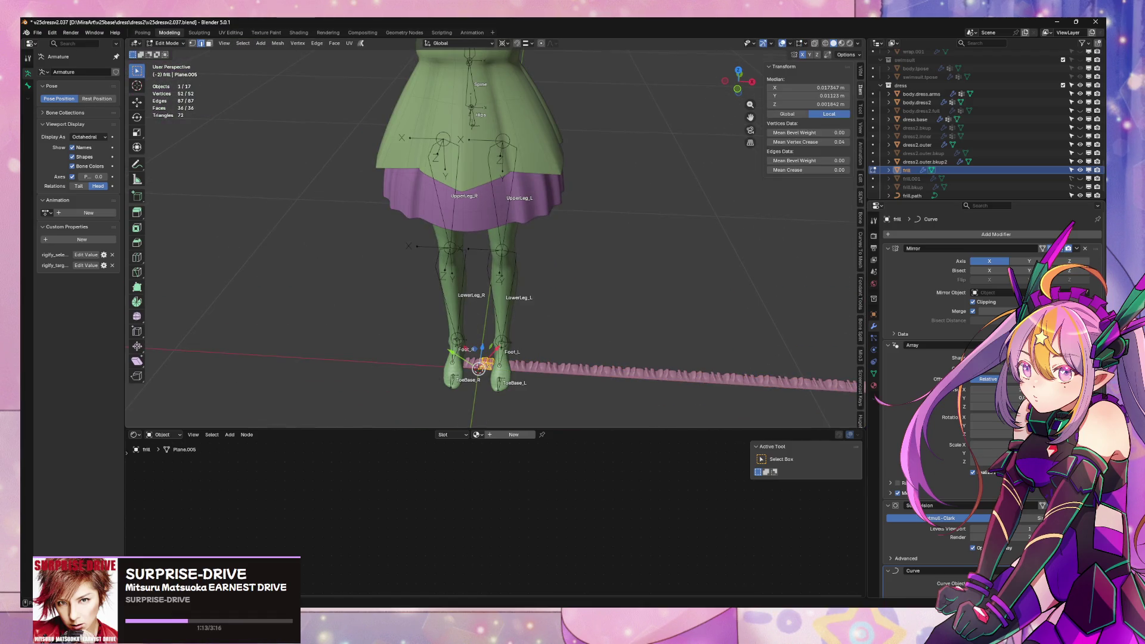
{"action": "mouse_move", "coordinate": [596, 269]}
{"action": "middle_mouse_down"}
{"action": "mouse_move", "coordinate": [603, 281]}
{"action": "mouse_move", "coordinate": [594, 245]}
{"action": "mouse_move", "coordinate": [651, 294]}
{"action": "mouse_move", "coordinate": [662, 272]}
{"action": "mouse_move", "coordinate": [634, 226]}
{"action": "middle_mouse_up"}
{"action": "scroll", "coordinate": [603, 280], "scroll_direction": "up", "scroll_amount": 3}
{"action": "key", "text": "Tab"}
{"action": "scroll", "coordinate": [652, 332], "scroll_direction": "down", "scroll_amount": 3}
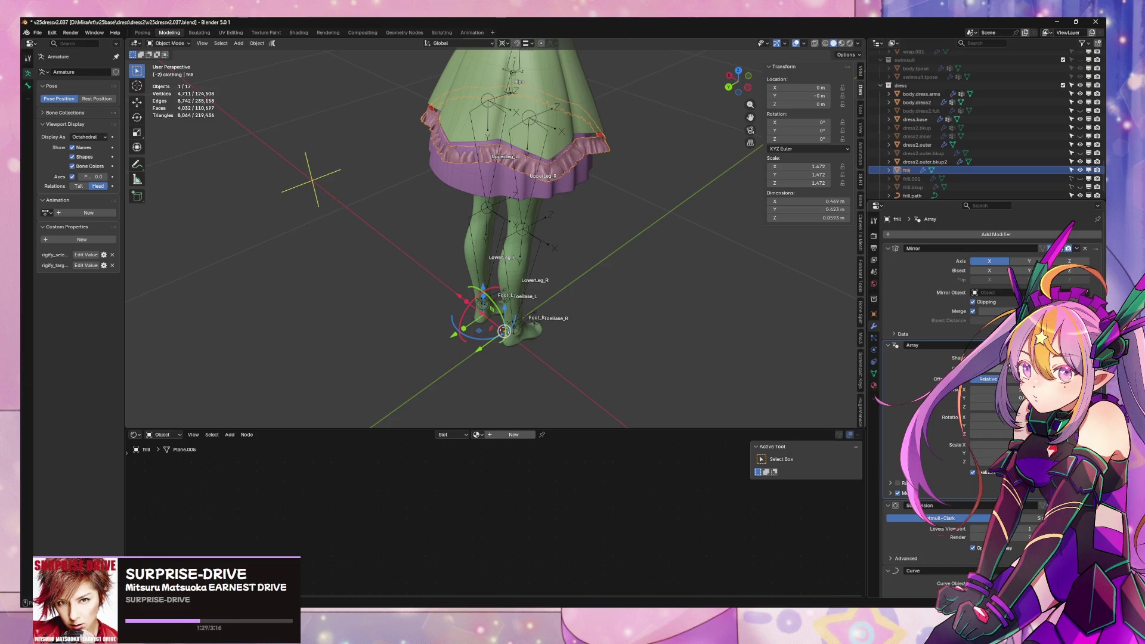
- In Edit Mode, stretch the frill's base pleat mesh to 1.311 along X
{"action": "scroll", "coordinate": [700, 314], "scroll_direction": "up", "scroll_amount": 8}
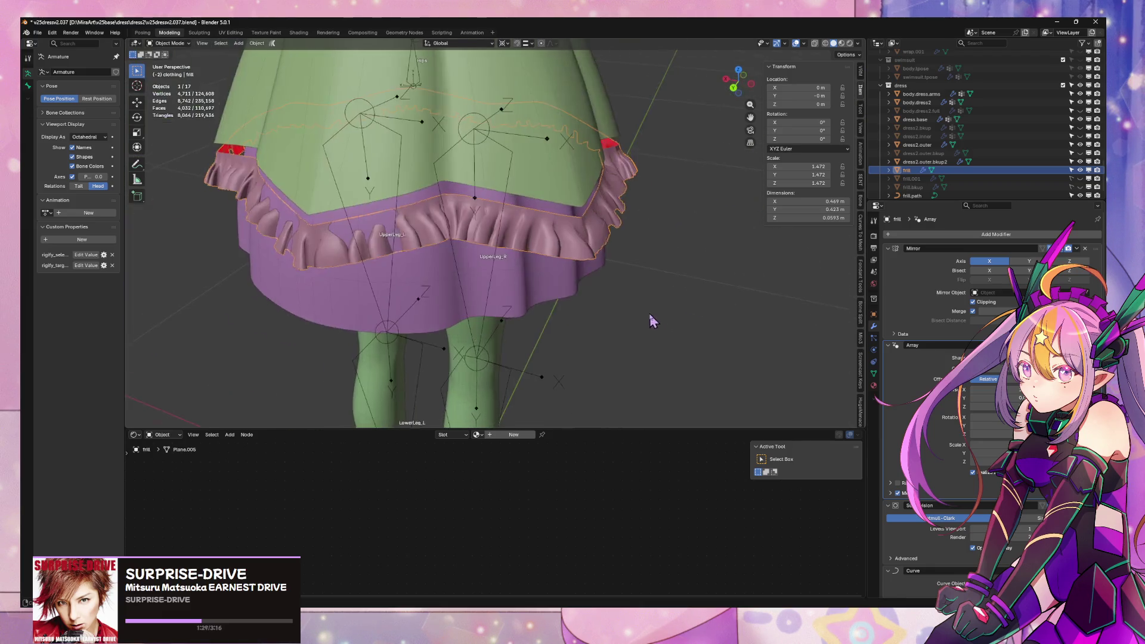
{"action": "mouse_move", "coordinate": [650, 313]}
{"action": "middle_mouse_down"}
{"action": "mouse_move", "coordinate": [620, 339]}
{"action": "mouse_move", "coordinate": [644, 287]}
{"action": "middle_mouse_up"}
{"action": "key", "text": "Tab"}
{"action": "key", "text": "Tab"}
{"action": "key", "text": "Tab"}
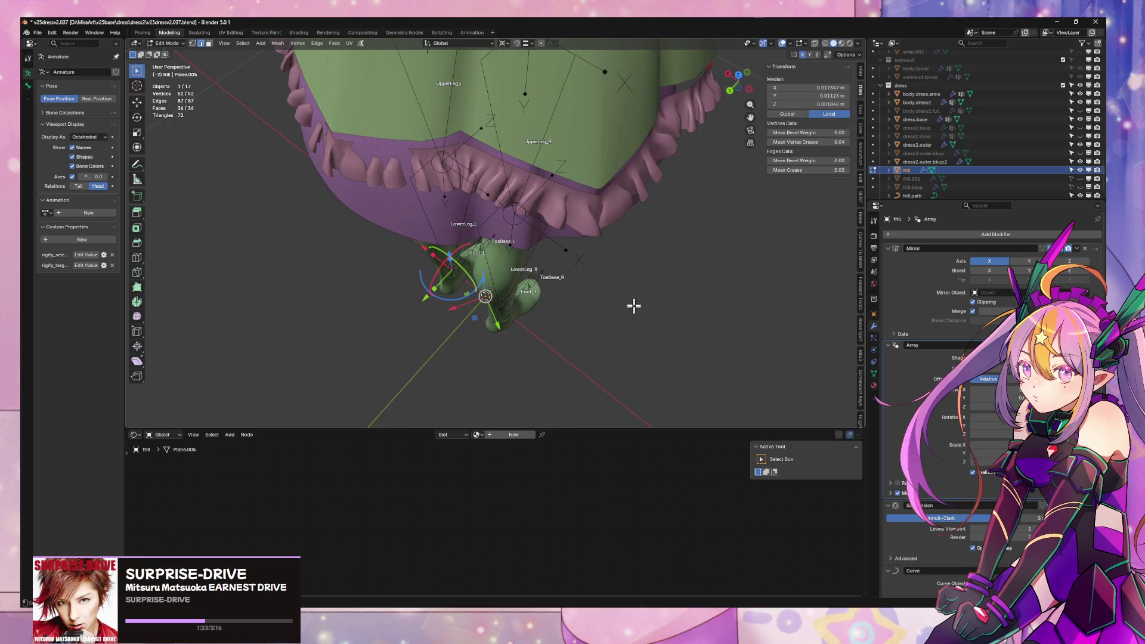
{"action": "key", "text": "s"}
{"action": "key", "text": "x"}
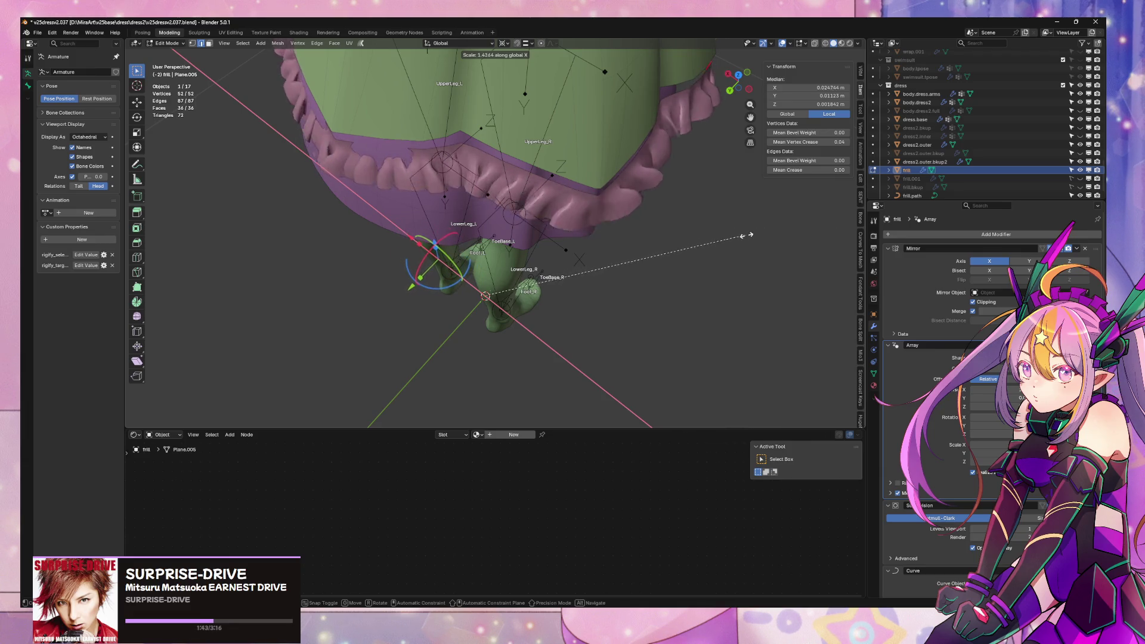
{"action": "left_click", "coordinate": [723, 239]}
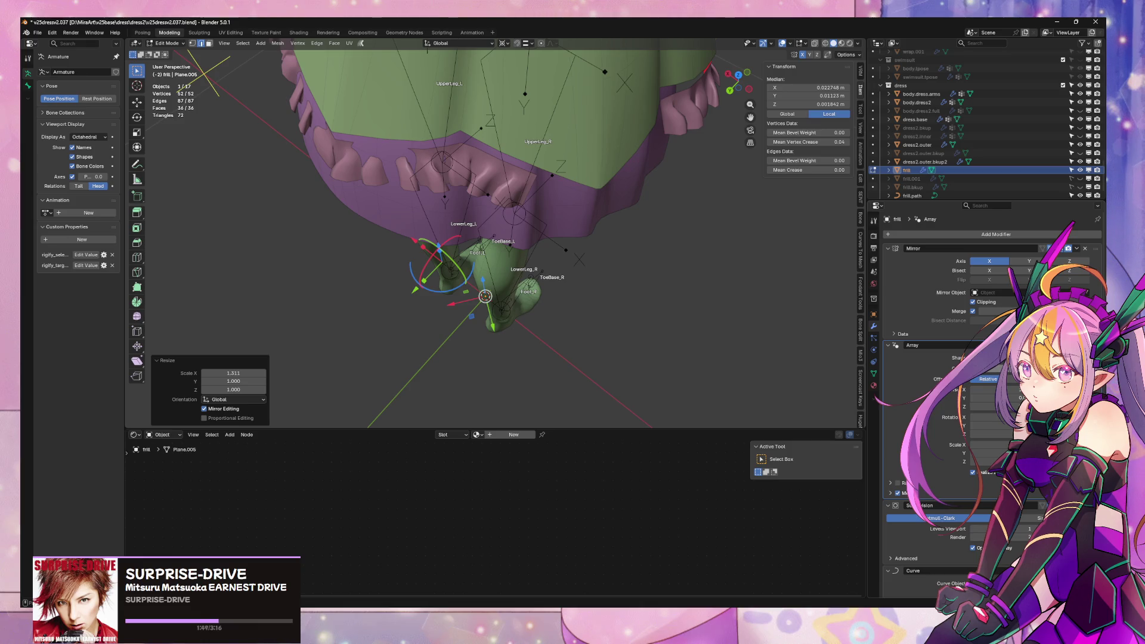
- Enlarge the pleat mesh uniformly by about 1.013
{"action": "mouse_move", "coordinate": [707, 265]}
{"action": "middle_mouse_down"}
{"action": "mouse_move", "coordinate": [573, 205]}
{"action": "mouse_move", "coordinate": [593, 197]}
{"action": "middle_mouse_up"}
{"action": "key", "text": "s"}
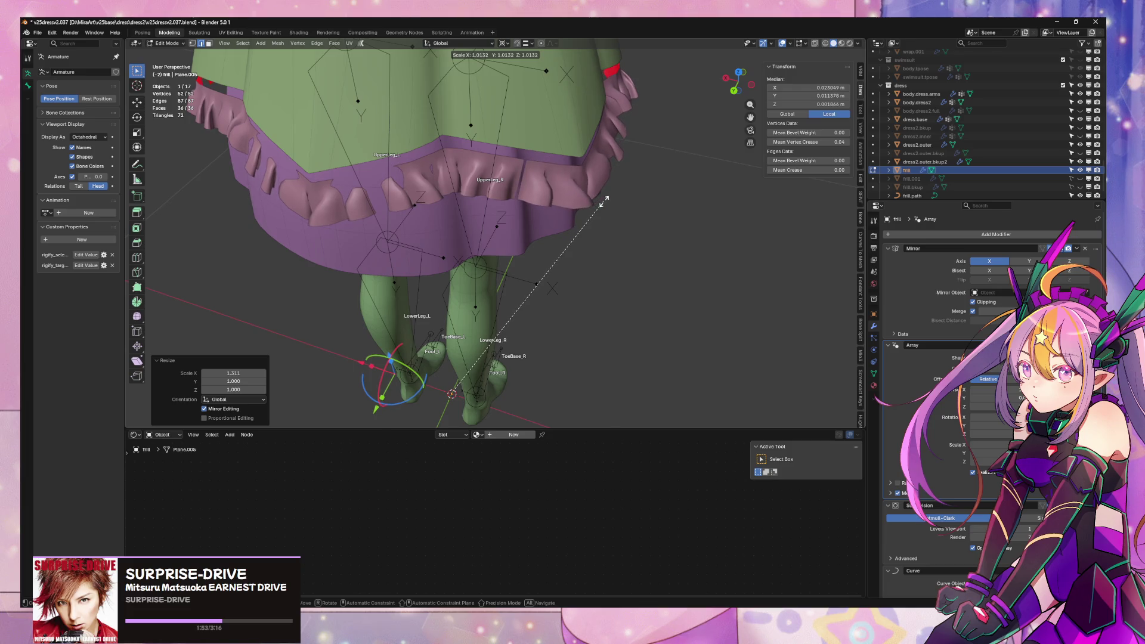
{"action": "left_click", "coordinate": [601, 203]}
{"action": "scroll", "coordinate": [614, 169], "scroll_direction": "up", "scroll_amount": 4}
{"action": "mouse_move", "coordinate": [614, 168]}
{"action": "middle_mouse_down"}
{"action": "mouse_move", "coordinate": [685, 161]}
{"action": "mouse_move", "coordinate": [645, 176]}
{"action": "middle_mouse_up"}
{"action": "key", "text": "Tab"}
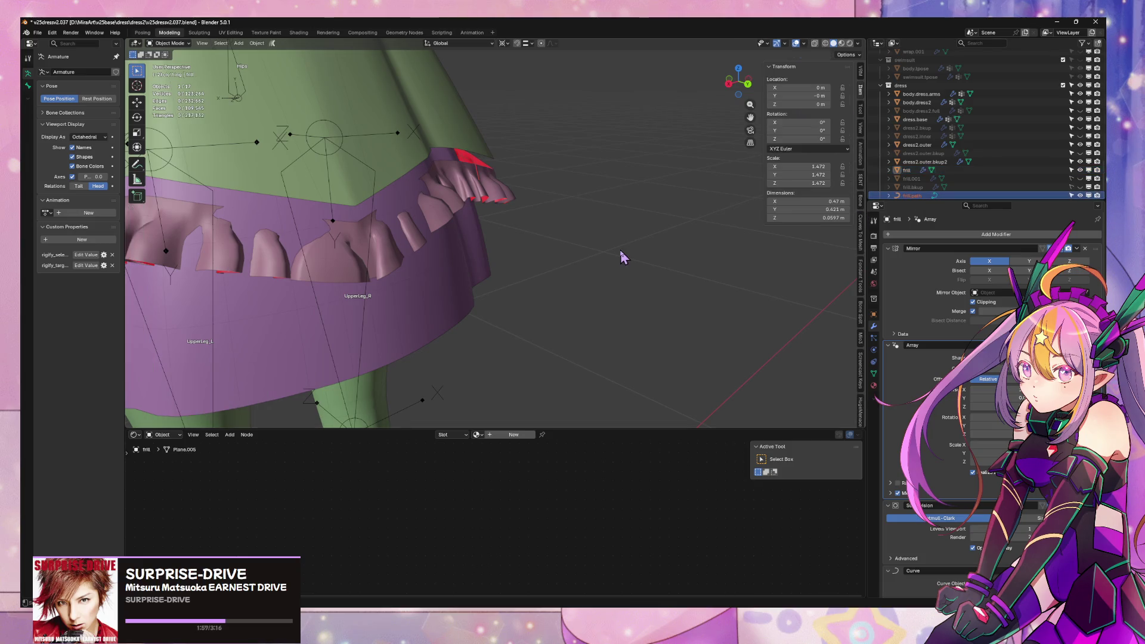
{"action": "left_click", "coordinate": [912, 195]}
{"action": "key", "text": "Tab"}
{"action": "mouse_move", "coordinate": [660, 197]}
{"action": "middle_mouse_down"}
{"action": "mouse_move", "coordinate": [540, 200]}
{"action": "mouse_move", "coordinate": [557, 187]}
{"action": "mouse_move", "coordinate": [479, 213]}
{"action": "middle_mouse_up"}
{"action": "key", "text": "Tab"}
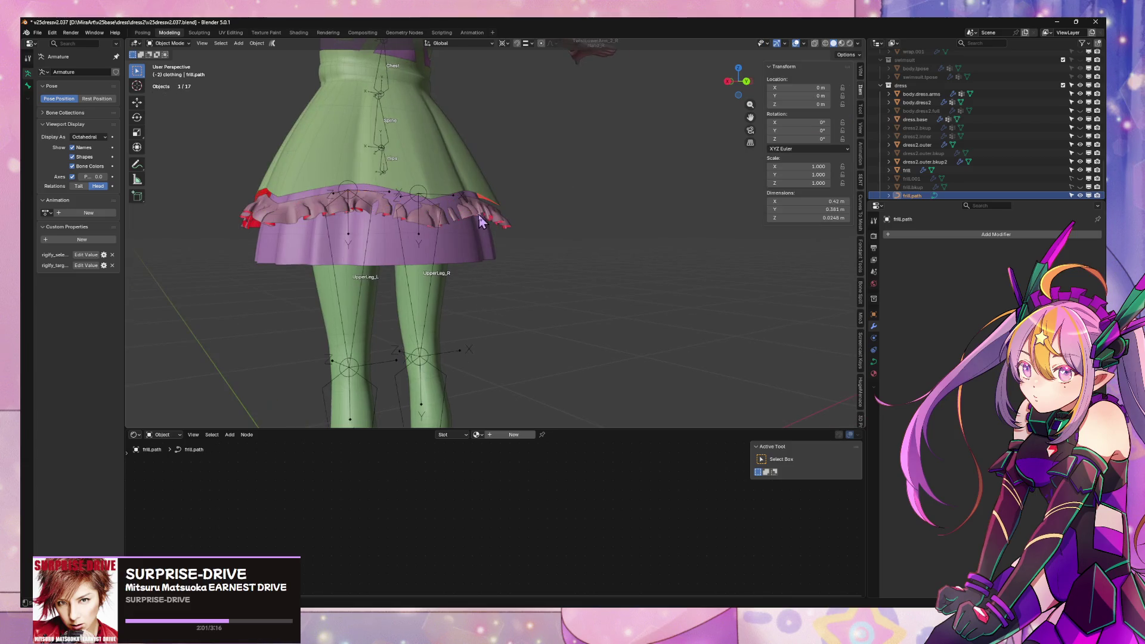
{"action": "left_click", "coordinate": [478, 213]}
{"action": "mouse_move", "coordinate": [516, 261]}
{"action": "middle_mouse_down"}
{"action": "mouse_move", "coordinate": [585, 166]}
{"action": "mouse_move", "coordinate": [590, 191]}
{"action": "middle_mouse_up"}
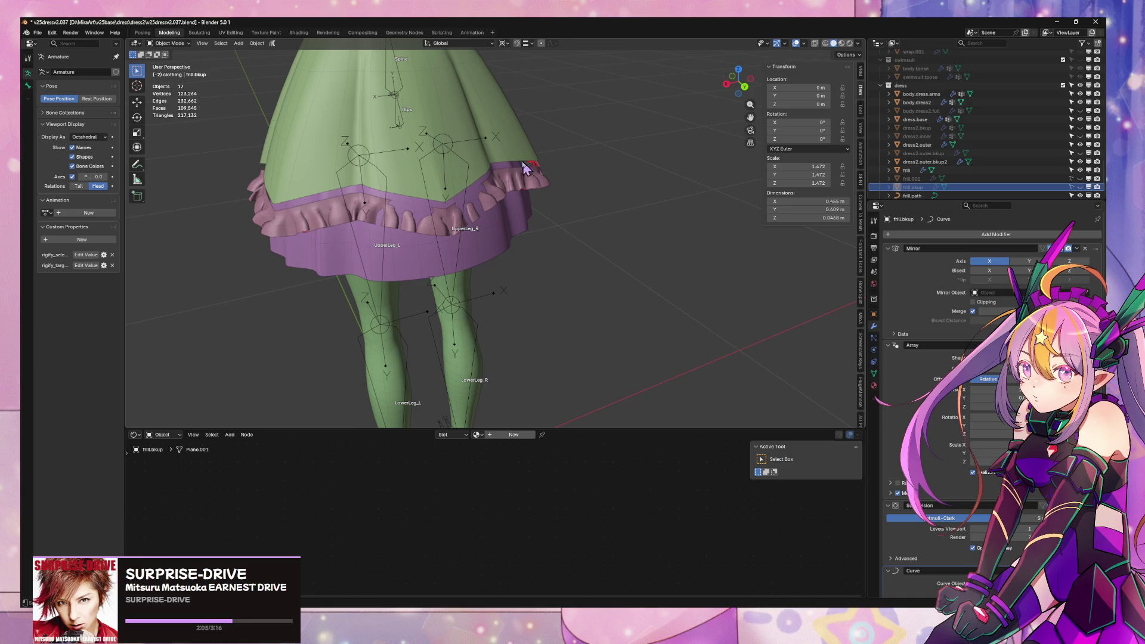
{"action": "key", "text": "Tab"}
{"action": "mouse_move", "coordinate": [519, 191]}
{"action": "middle_mouse_down"}
{"action": "mouse_move", "coordinate": [565, 243]}
{"action": "mouse_move", "coordinate": [585, 169]}
{"action": "mouse_move", "coordinate": [572, 212]}
{"action": "mouse_move", "coordinate": [589, 246]}
{"action": "mouse_move", "coordinate": [620, 214]}
{"action": "mouse_move", "coordinate": [545, 263]}
{"action": "mouse_move", "coordinate": [502, 314]}
{"action": "mouse_move", "coordinate": [503, 276]}
{"action": "mouse_move", "coordinate": [542, 314]}
{"action": "middle_mouse_up"}
{"action": "scroll", "coordinate": [542, 314], "scroll_direction": "up", "scroll_amount": 2}
{"action": "key", "text": "Tab"}
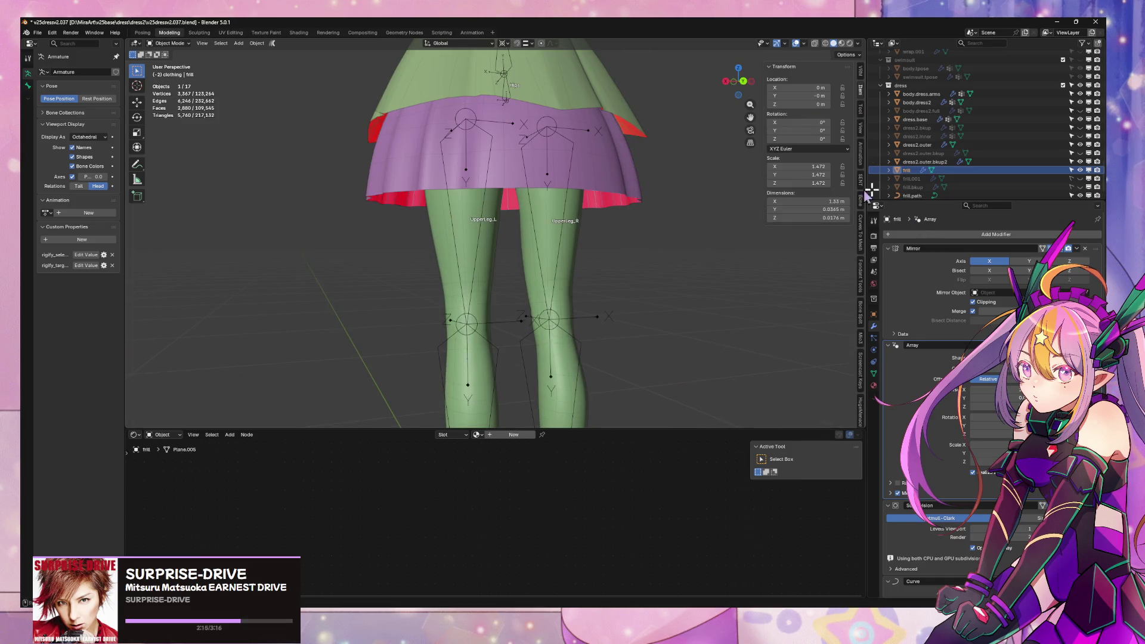
{"action": "left_click", "coordinate": [914, 196]}
{"action": "key", "text": "KP_Decimal"}
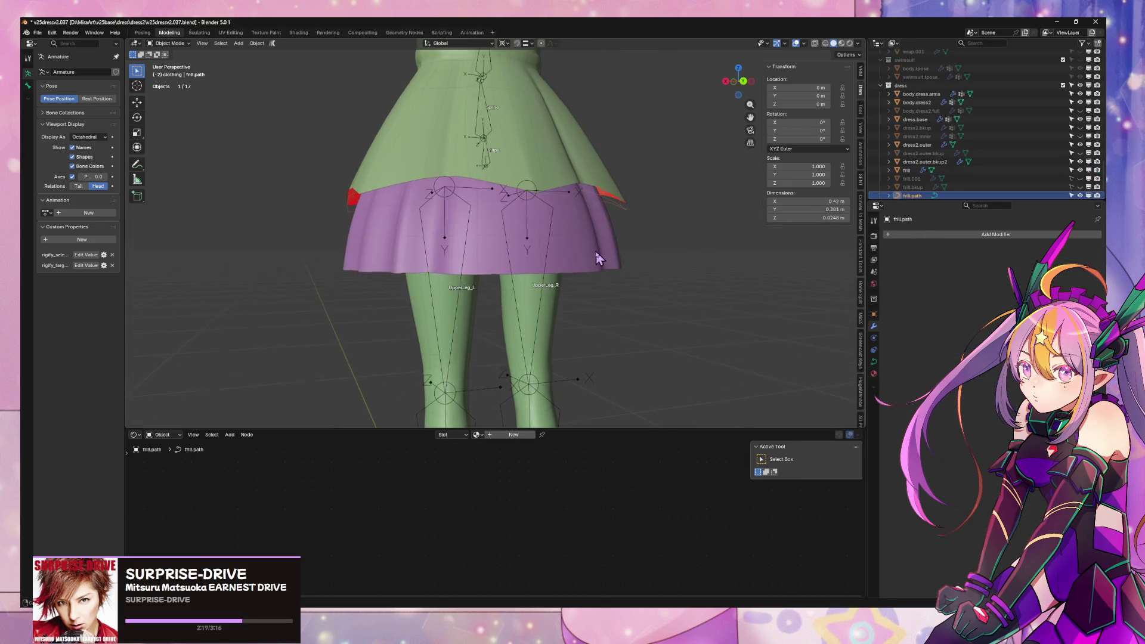
{"action": "left_click", "coordinate": [906, 172]}
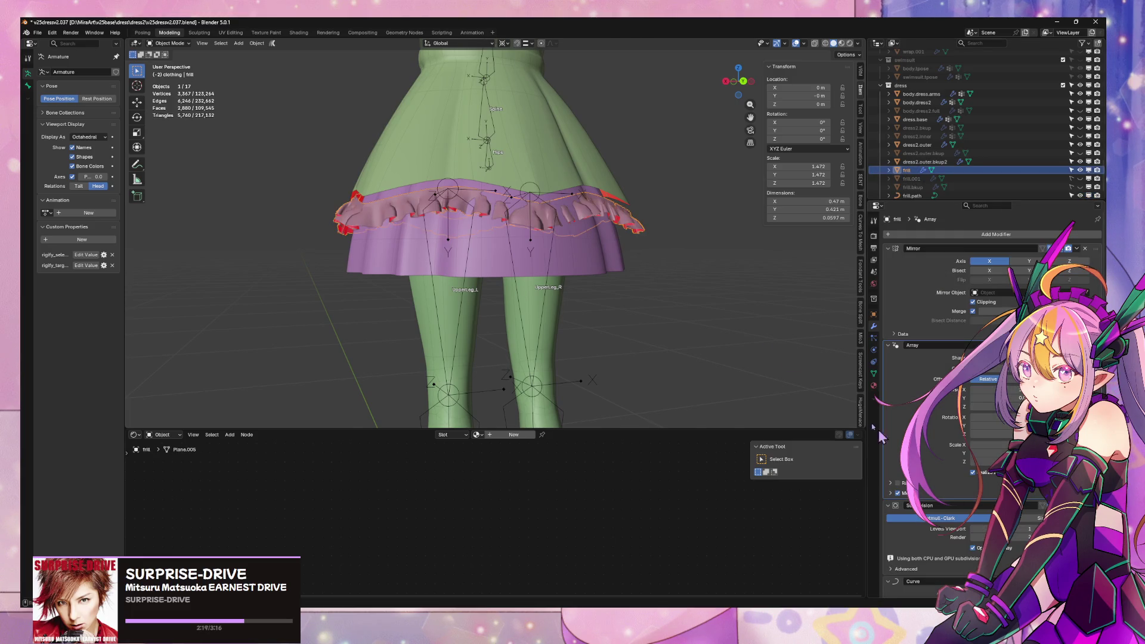
- Select frill.path, enter Edit Mode and change the transform pivot point
{"action": "scroll", "coordinate": [489, 251], "scroll_direction": "up", "scroll_amount": 6}
{"action": "middle_click_drag", "start_coordinate": [489, 250], "coordinate": [597, 262]}
{"action": "left_click", "coordinate": [912, 196]}
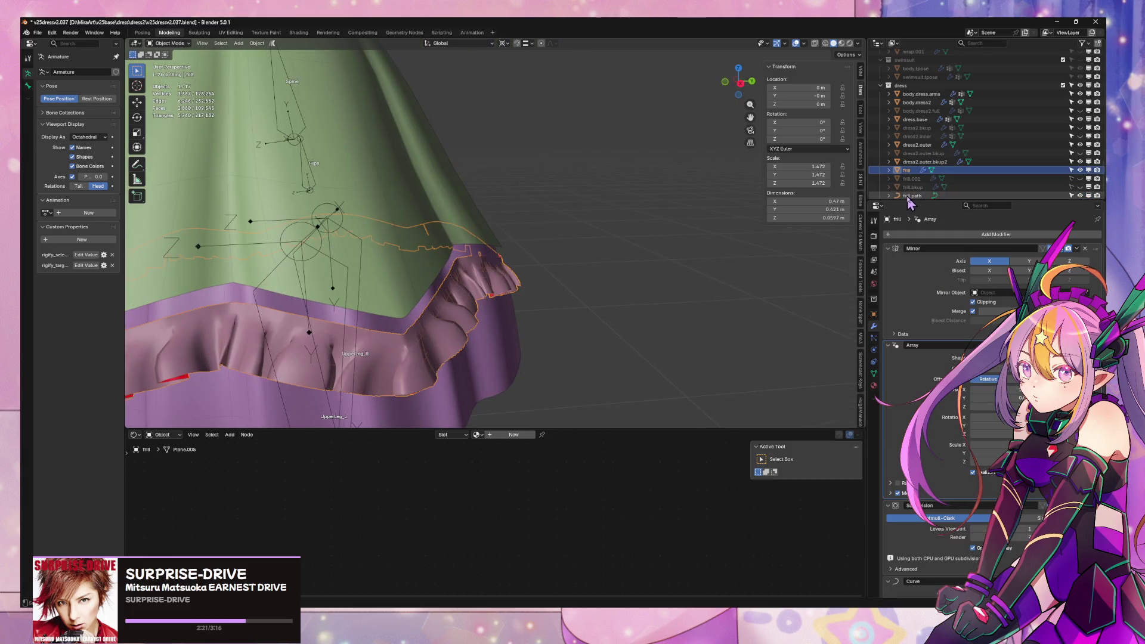
{"action": "key", "text": "Tab"}
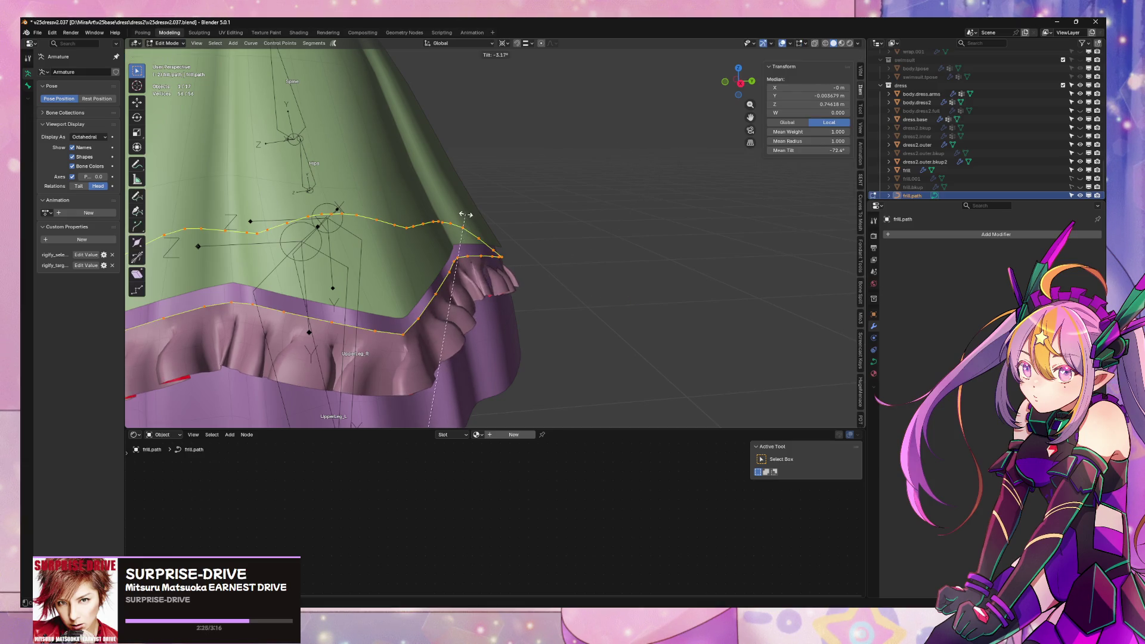
{"action": "left_click", "coordinate": [505, 44]}
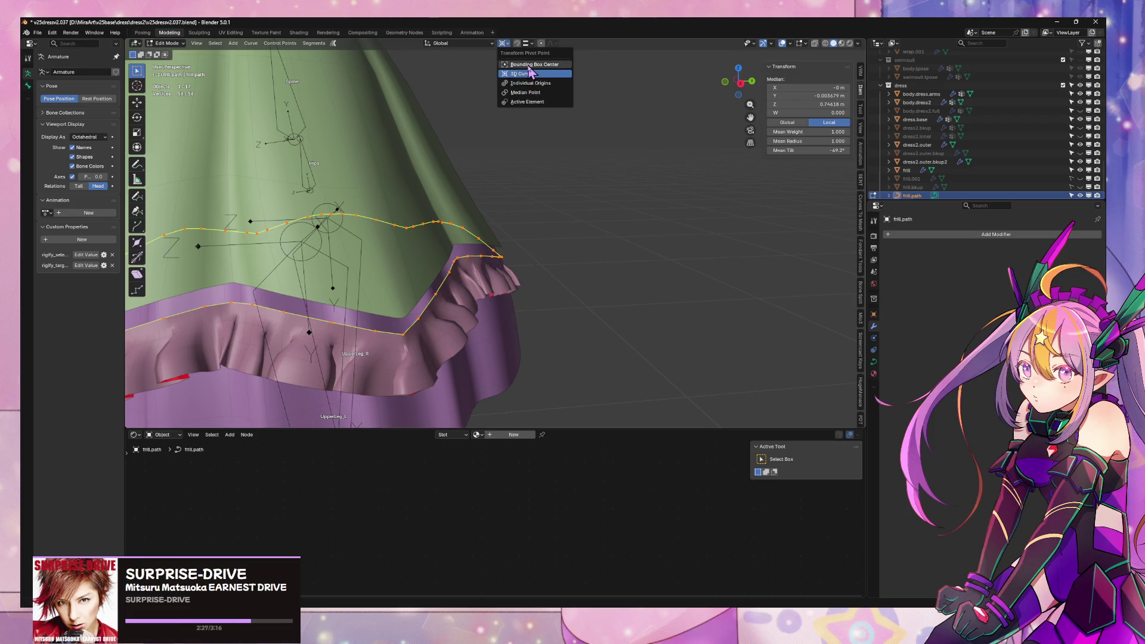
{"action": "left_click", "coordinate": [537, 71]}
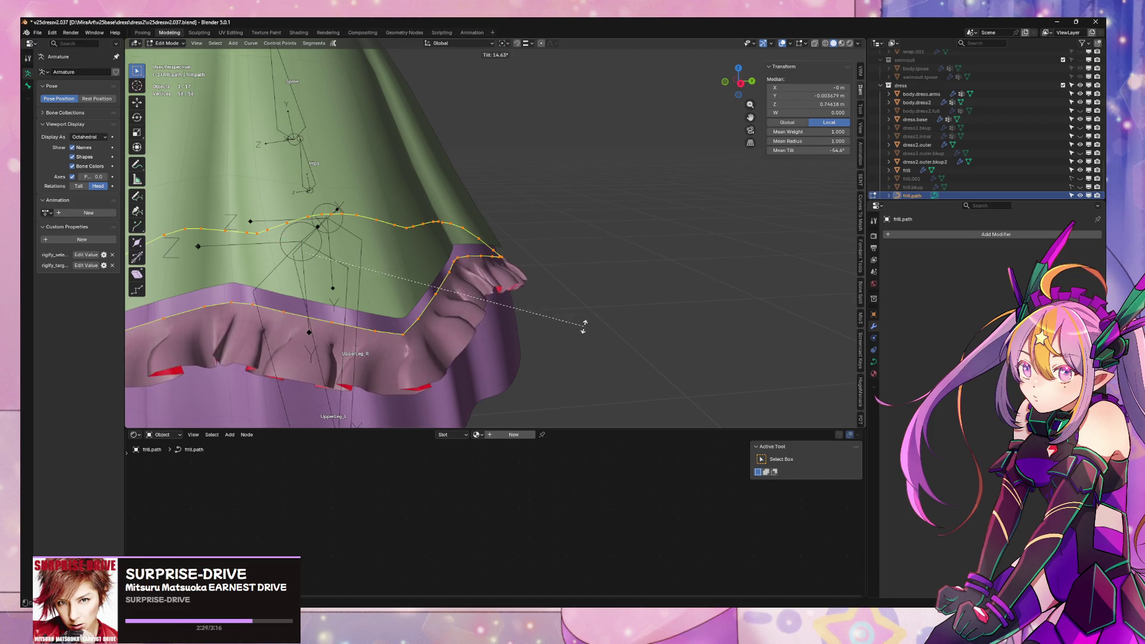
- Tilt the frill.path points about 6.44°, then leave Edit Mode and reselect the frill
{"action": "right_click", "coordinate": [578, 288]}
{"action": "middle_click_drag", "start_coordinate": [579, 288], "coordinate": [687, 276]}
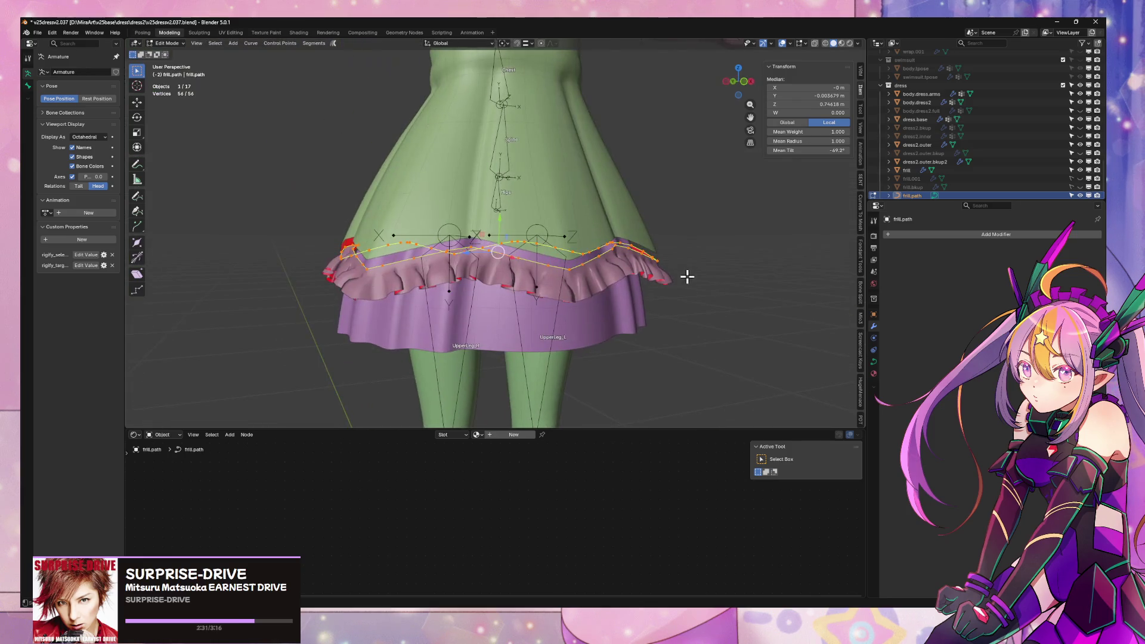
{"action": "left_click", "coordinate": [679, 276]}
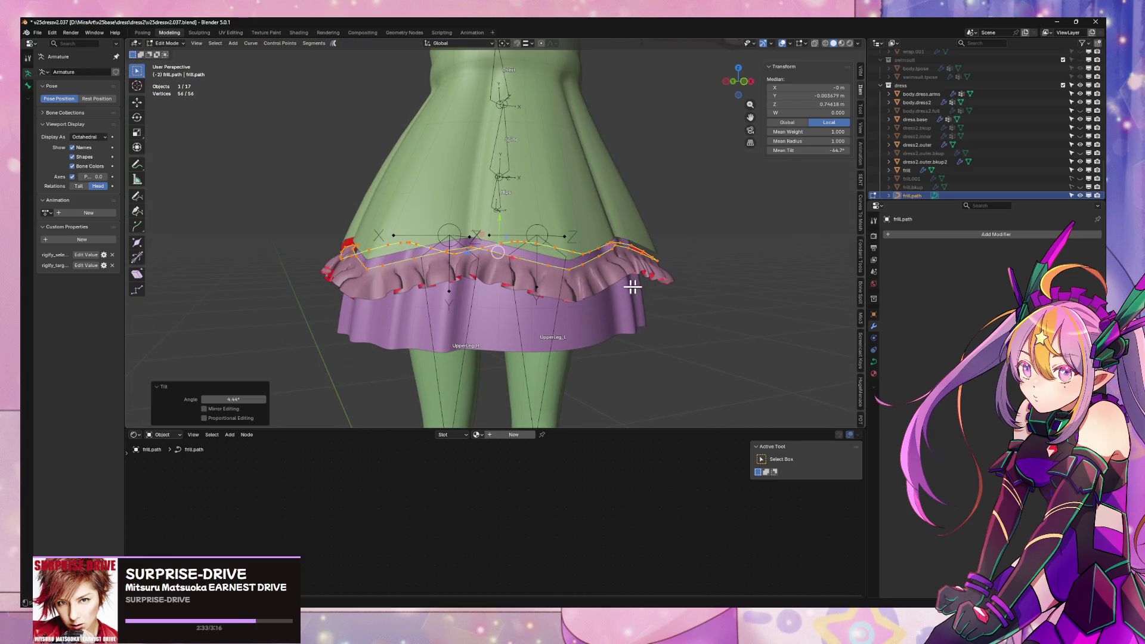
{"action": "key", "text": "Tab"}
{"action": "mouse_move", "coordinate": [525, 283]}
{"action": "middle_mouse_down"}
{"action": "mouse_move", "coordinate": [504, 173]}
{"action": "mouse_move", "coordinate": [585, 258]}
{"action": "mouse_move", "coordinate": [550, 193]}
{"action": "mouse_move", "coordinate": [657, 179]}
{"action": "mouse_move", "coordinate": [629, 256]}
{"action": "middle_mouse_up"}
{"action": "left_click", "coordinate": [610, 192]}
- Isolate the frill in Local View as a single flat pleat, seen in Left Orthographic for editing
{"action": "key", "text": "KP_Divide"}
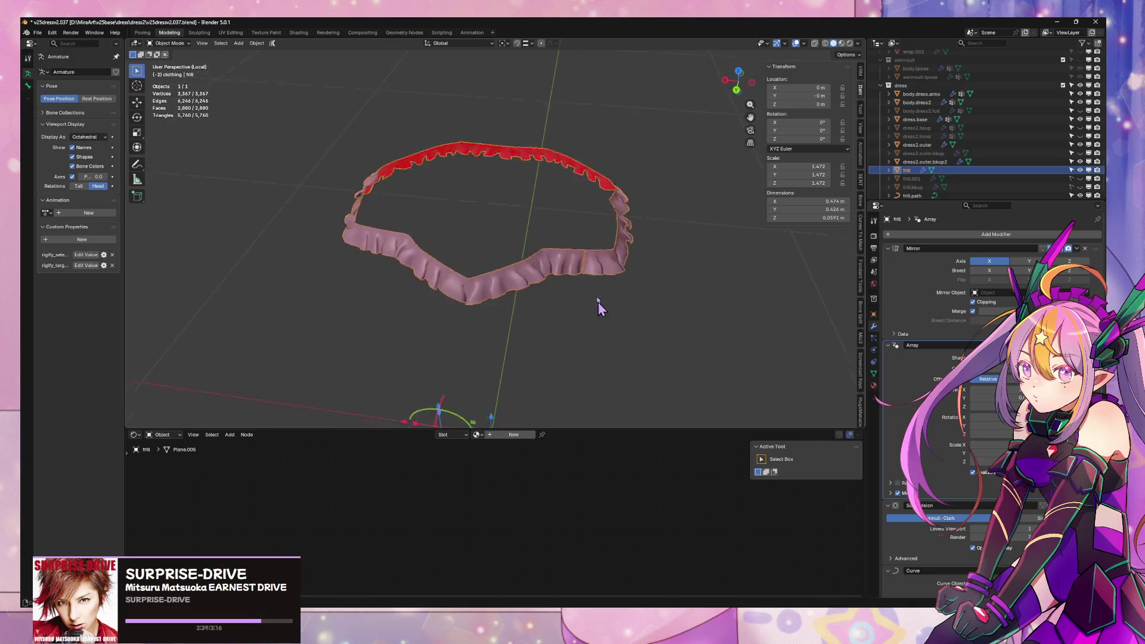
{"action": "mouse_move", "coordinate": [600, 307]}
{"action": "middle_mouse_down"}
{"action": "mouse_move", "coordinate": [524, 197]}
{"action": "mouse_move", "coordinate": [421, 145]}
{"action": "mouse_move", "coordinate": [468, 188]}
{"action": "middle_mouse_up"}
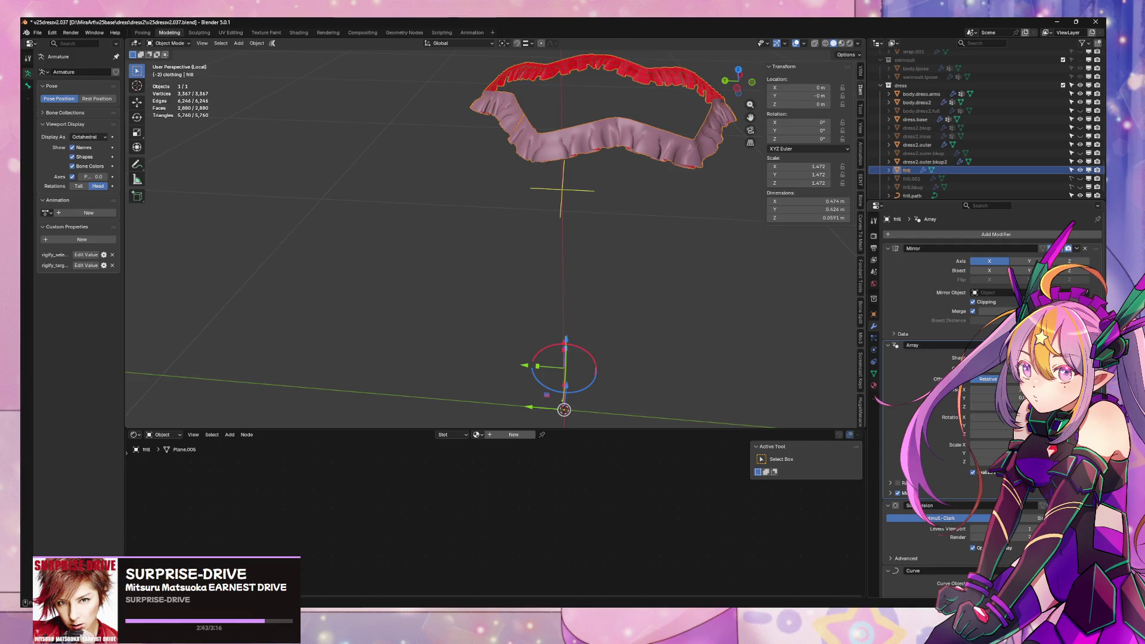
{"action": "key", "text": "KP_Divide"}
{"action": "key", "text": "KP_Divide"}
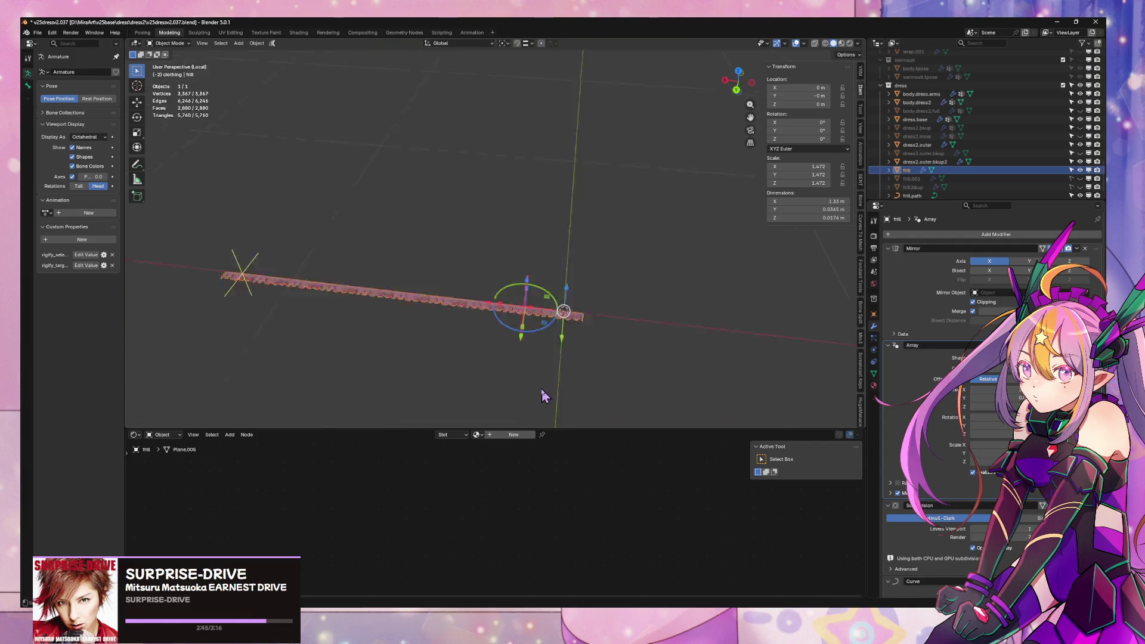
{"action": "key", "text": "KP_Divide"}
{"action": "key", "text": "KP_Divide"}
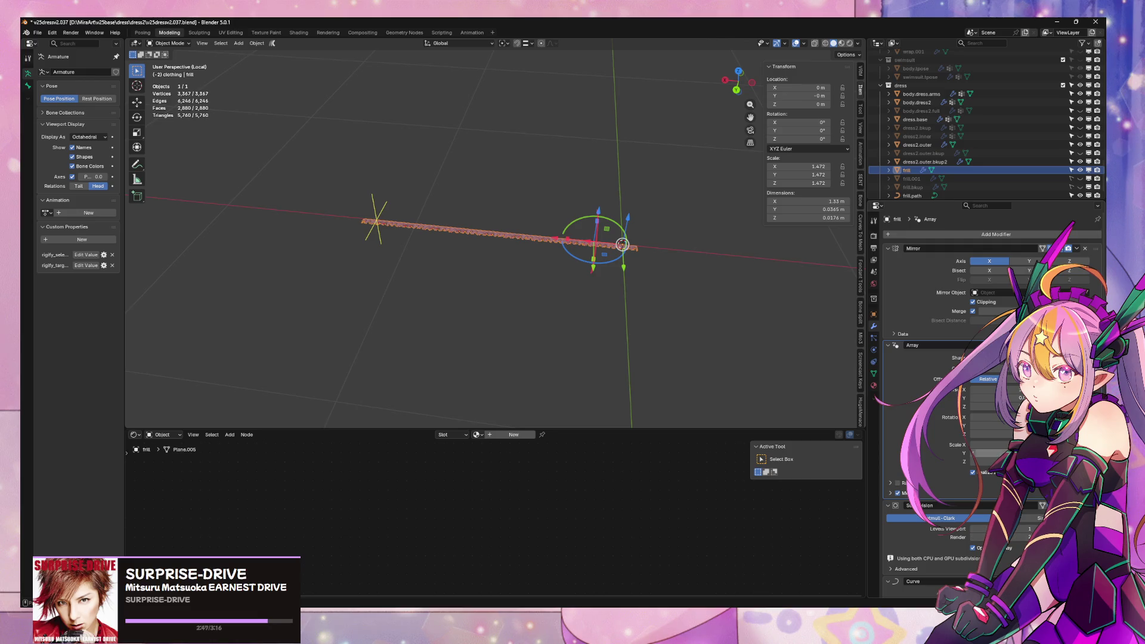
{"action": "key", "text": "ctrl+z"}
{"action": "key", "text": "KP_Divide"}
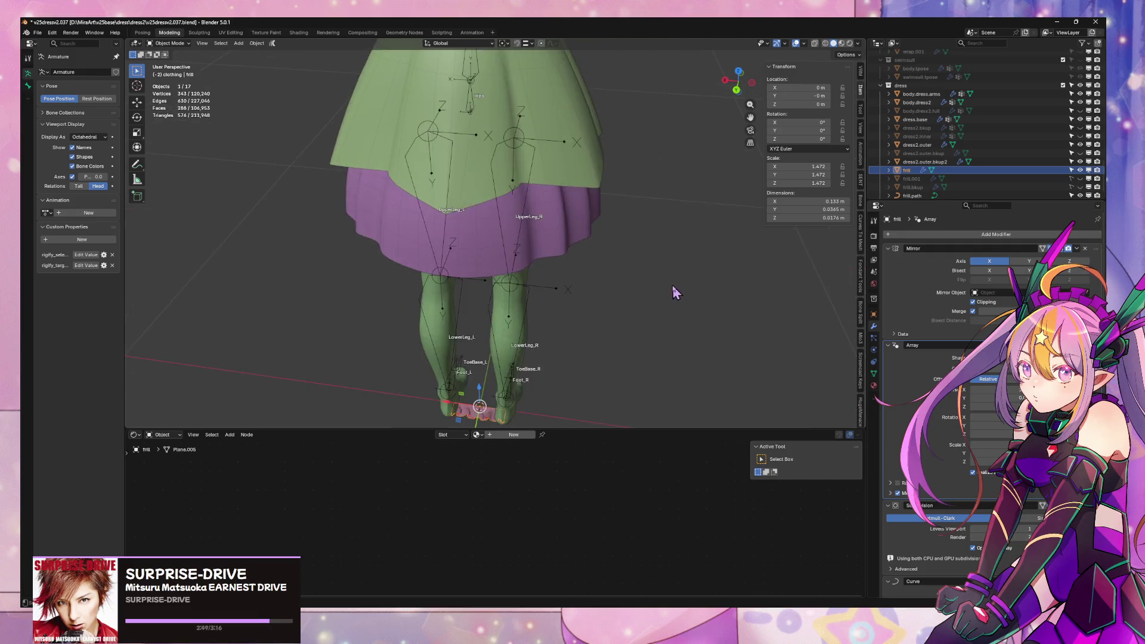
{"action": "key", "text": "KP_Divide"}
{"action": "mouse_move", "coordinate": [672, 286]}
{"action": "middle_mouse_down"}
{"action": "mouse_move", "coordinate": [500, 270]}
{"action": "mouse_move", "coordinate": [572, 209]}
{"action": "mouse_move", "coordinate": [680, 243]}
{"action": "mouse_move", "coordinate": [627, 248]}
{"action": "mouse_move", "coordinate": [778, 217]}
{"action": "mouse_move", "coordinate": [698, 238]}
{"action": "mouse_move", "coordinate": [793, 228]}
{"action": "mouse_move", "coordinate": [825, 280]}
{"action": "middle_mouse_up"}
{"action": "left_click", "coordinate": [742, 85]}
{"action": "key", "text": "Tab"}
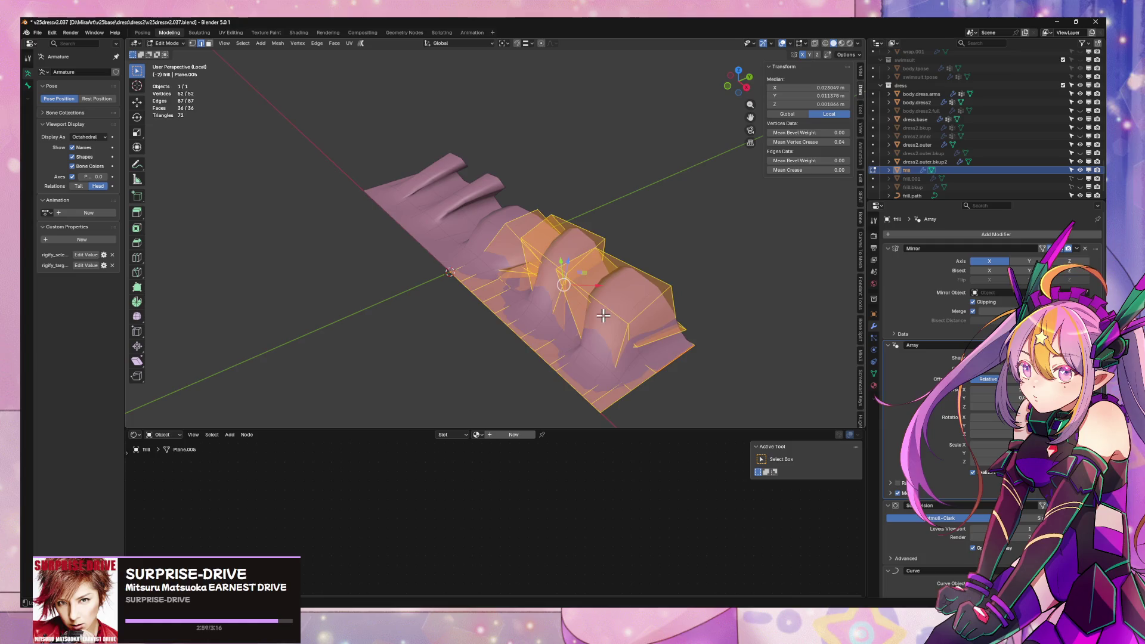
- Try dissolving the selected pleat faces, then undo the dissolve
{"action": "key", "text": "ctrl+x"}
{"action": "mouse_move", "coordinate": [664, 289]}
{"action": "middle_mouse_down"}
{"action": "mouse_move", "coordinate": [611, 292]}
{"action": "mouse_move", "coordinate": [566, 263]}
{"action": "mouse_move", "coordinate": [601, 307]}
{"action": "mouse_move", "coordinate": [646, 309]}
{"action": "middle_mouse_up"}
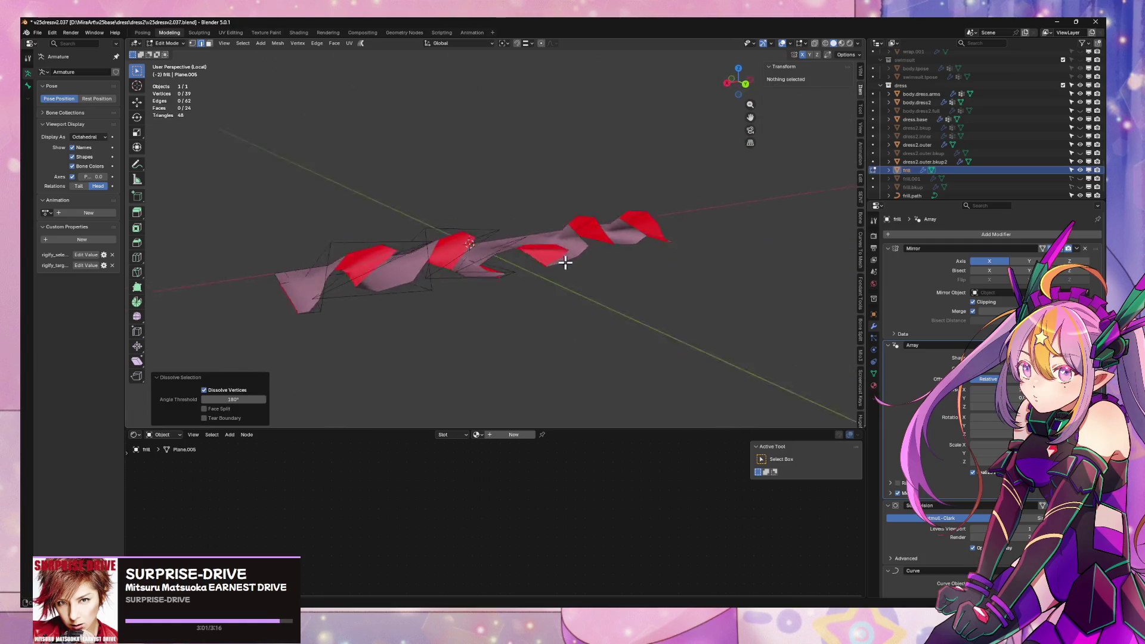
{"action": "key", "text": "ctrl+z"}
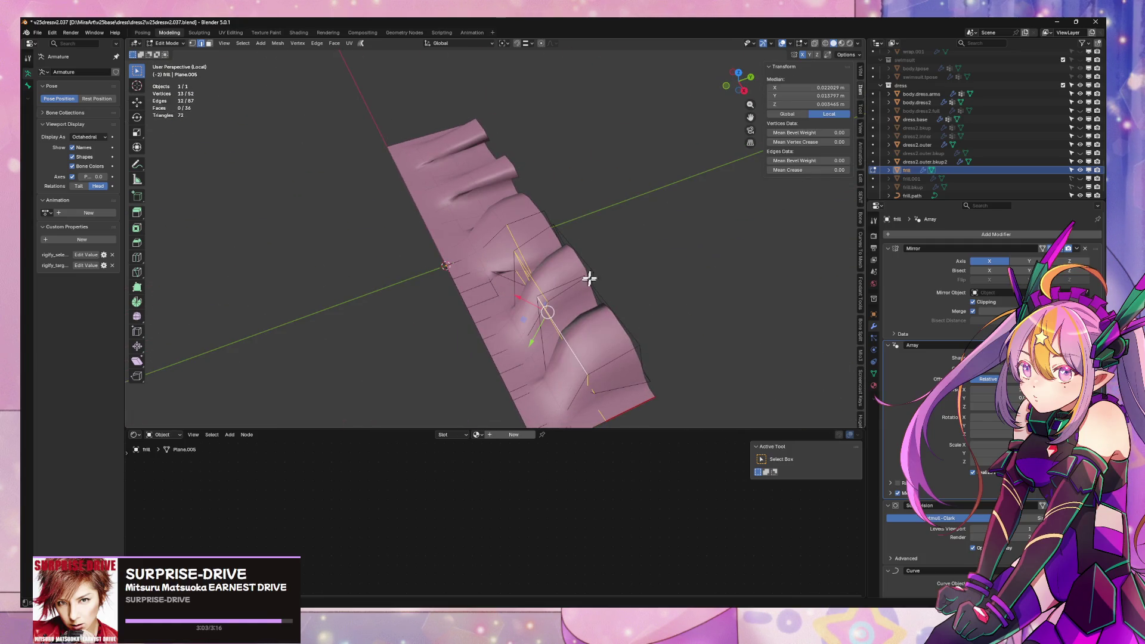
{"action": "mouse_move", "coordinate": [590, 278]}
{"action": "middle_mouse_down"}
{"action": "mouse_move", "coordinate": [590, 266]}
{"action": "mouse_move", "coordinate": [551, 339]}
{"action": "middle_mouse_up"}
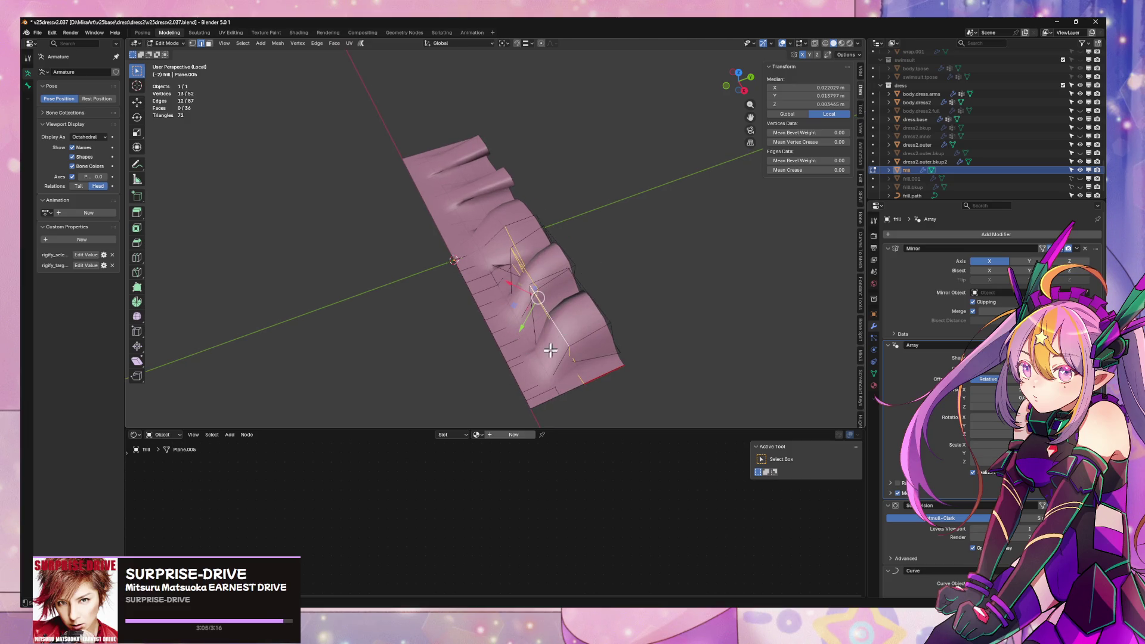
{"action": "middle_click_drag", "start_coordinate": [553, 359], "coordinate": [535, 358]}
{"action": "key", "text": "Escape"}
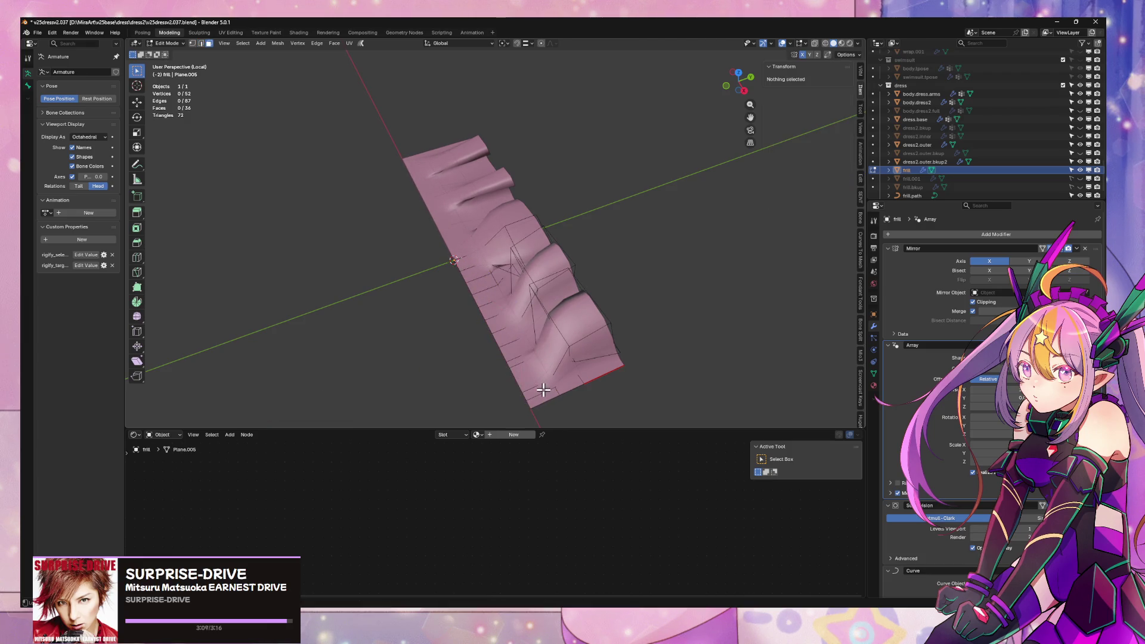
- Grow the selection along the frill's left edge and move it about -0.025 m in Y
{"action": "key", "text": "ctrl+KP_Add"}
{"action": "key", "text": "g"}
{"action": "key", "text": "y"}
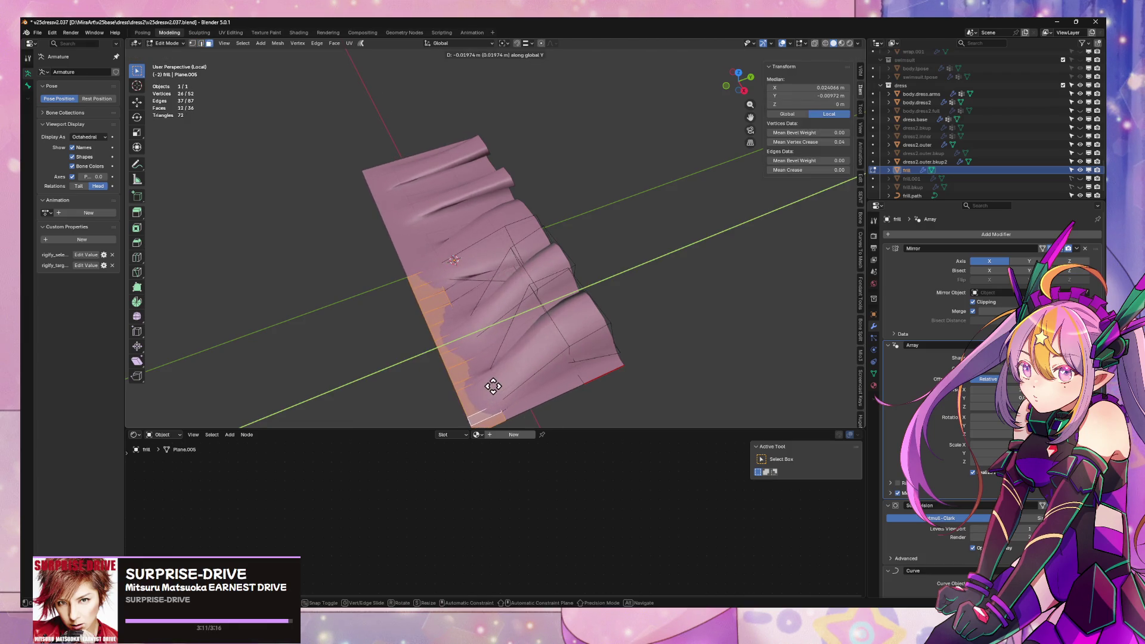
{"action": "left_click", "coordinate": [477, 384]}
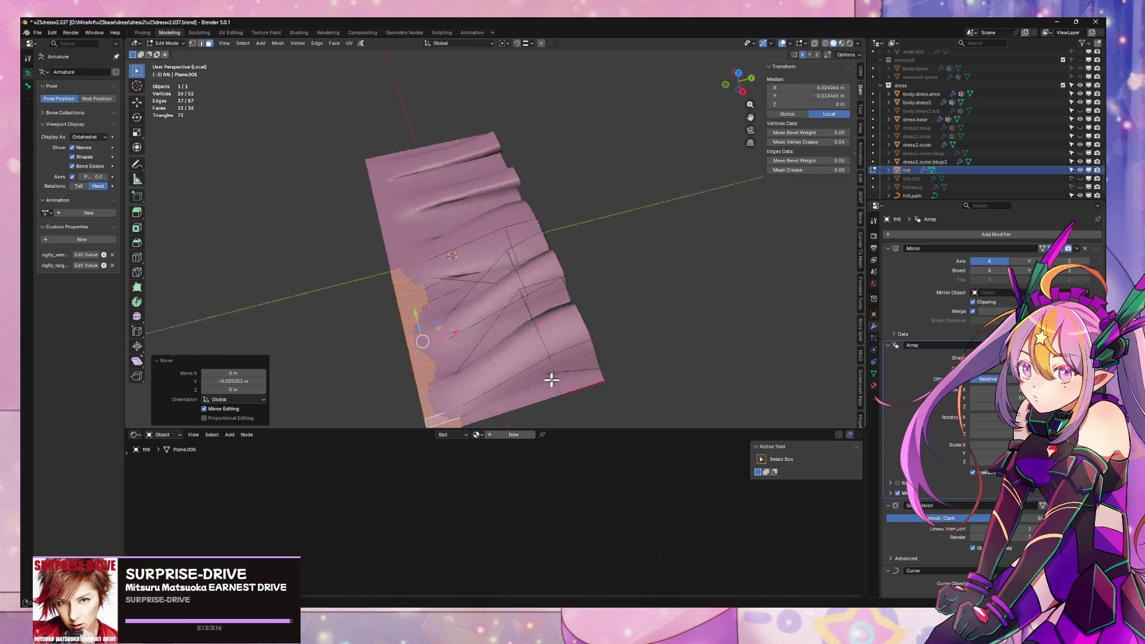
{"action": "mouse_move", "coordinate": [549, 379]}
{"action": "middle_mouse_down"}
{"action": "mouse_move", "coordinate": [467, 366]}
{"action": "mouse_move", "coordinate": [499, 378]}
{"action": "mouse_move", "coordinate": [470, 415]}
{"action": "mouse_move", "coordinate": [453, 358]}
{"action": "mouse_move", "coordinate": [448, 384]}
{"action": "mouse_move", "coordinate": [437, 309]}
{"action": "middle_mouse_up"}
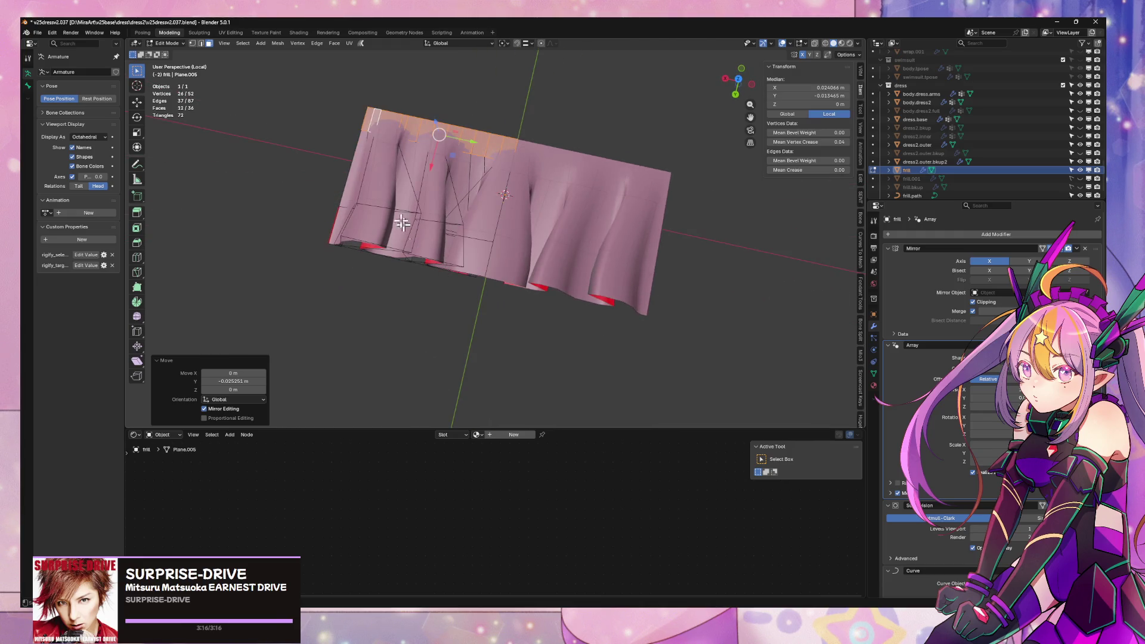
- In edge select, scale the chosen pleat edges twice along X, about 1.01
{"action": "key", "text": "2"}
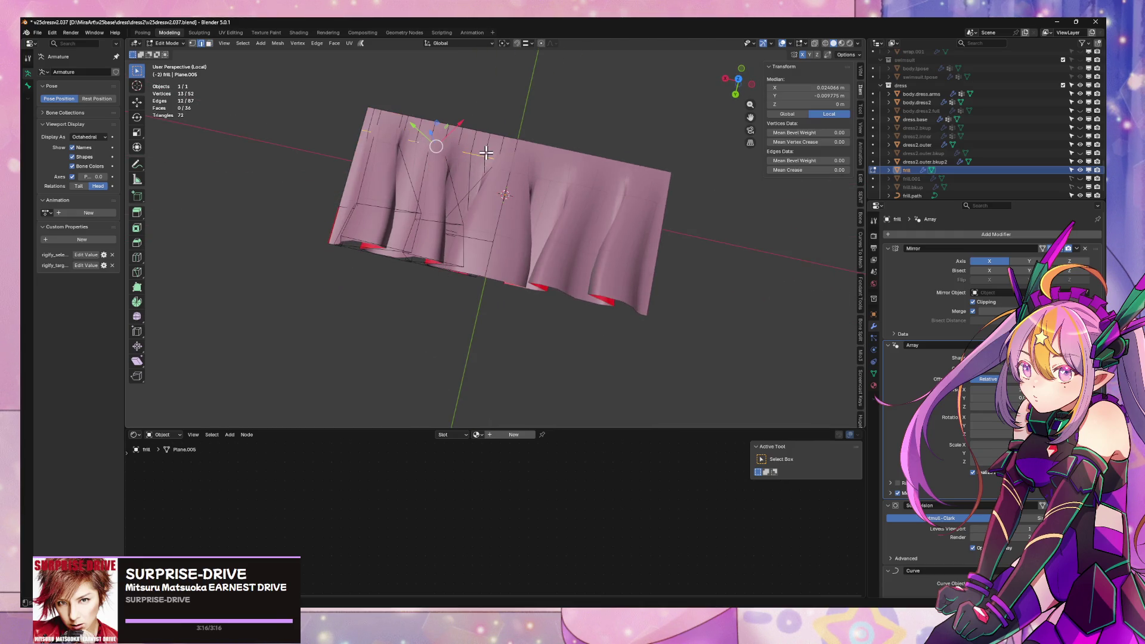
{"action": "scroll", "coordinate": [486, 153], "scroll_direction": "up", "scroll_amount": 5}
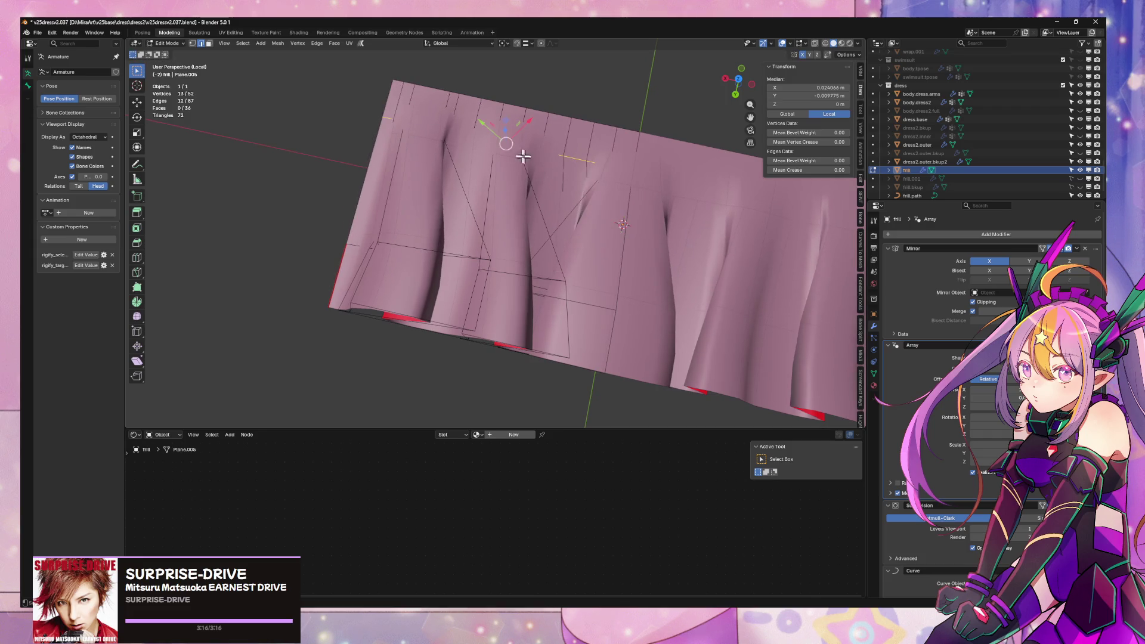
{"action": "left_click", "coordinate": [382, 112], "text": "shift"}
{"action": "key", "text": "s"}
{"action": "key", "text": "x"}
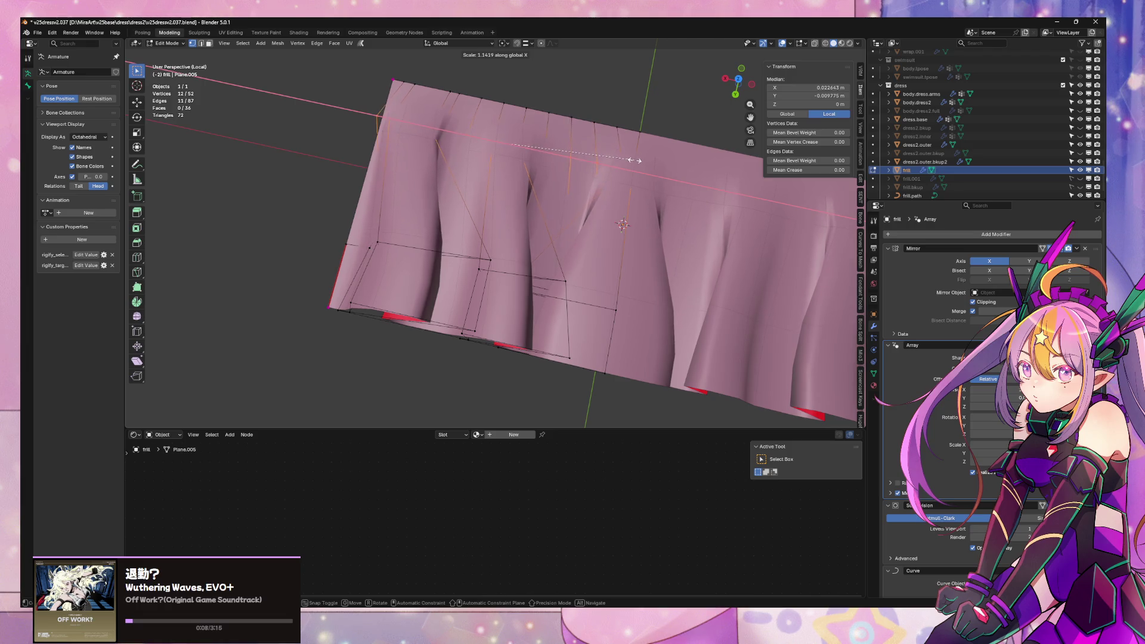
{"action": "left_click", "coordinate": [640, 163]}
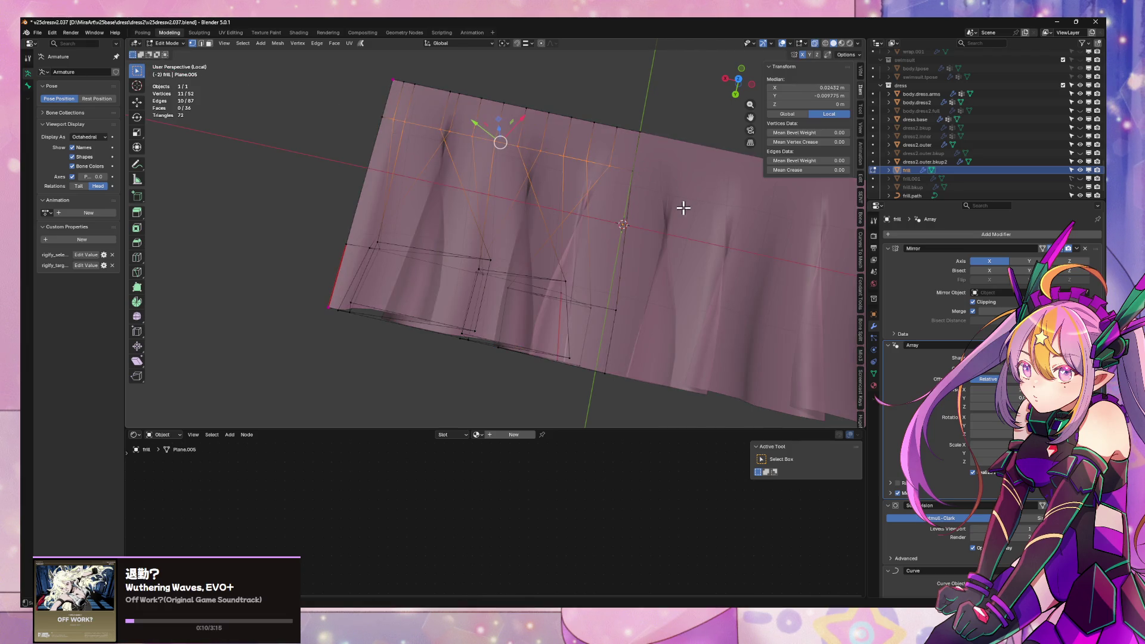
{"action": "key", "text": "s"}
{"action": "key", "text": "x"}
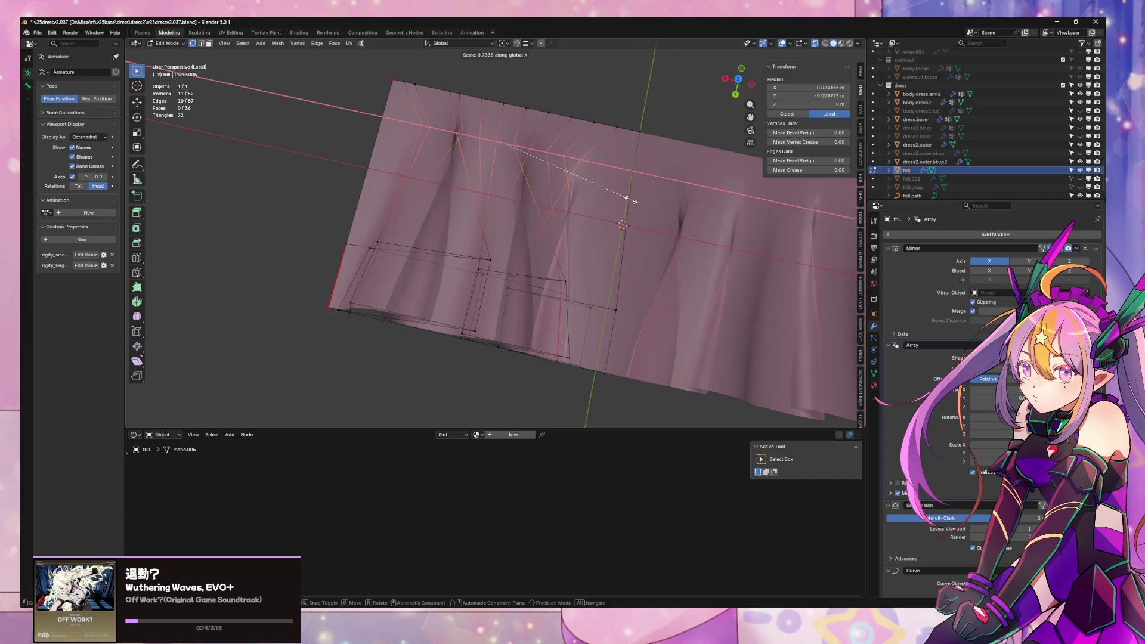
{"action": "left_click", "coordinate": [687, 208]}
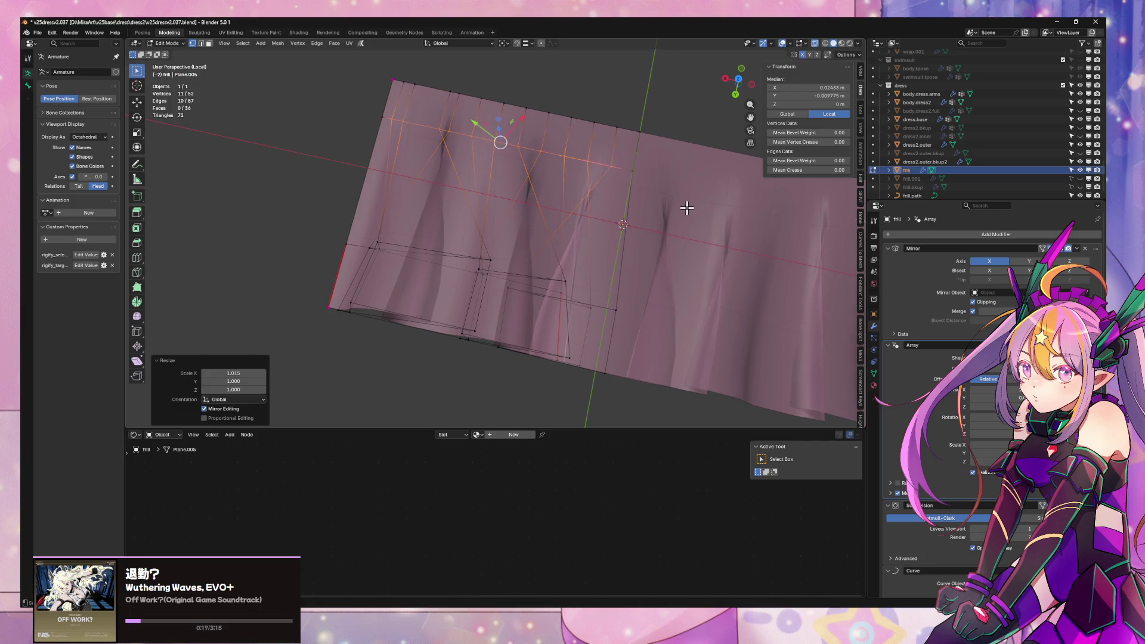
{"action": "right_click", "coordinate": [657, 232]}
- Nudge the pleat edges slightly along Y
{"action": "key", "text": "g"}
{"action": "key", "text": "y"}
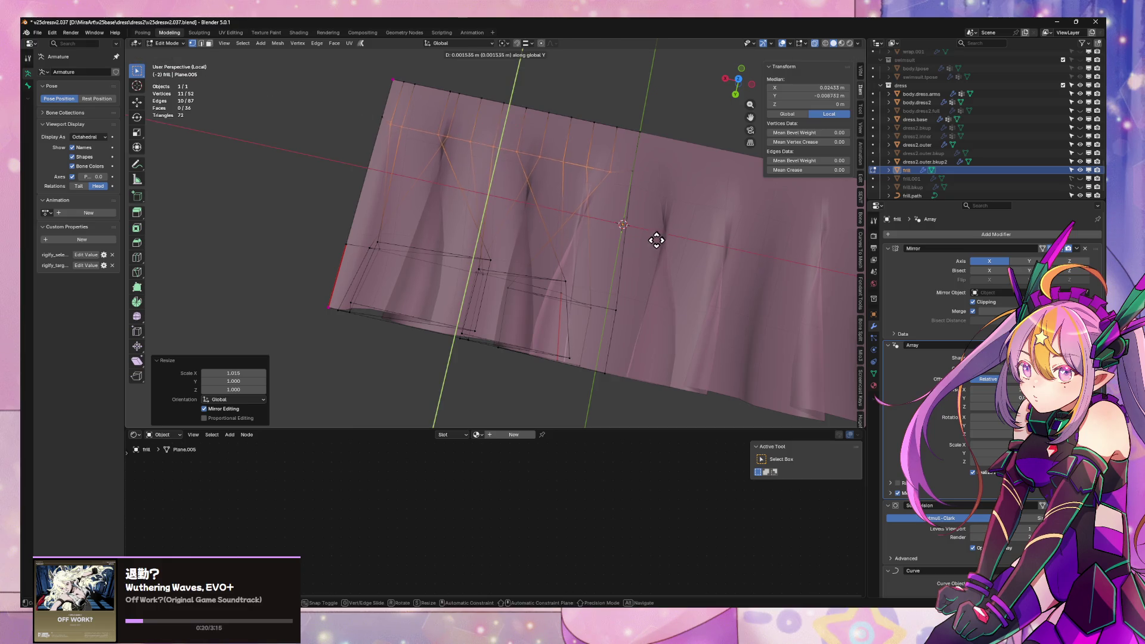
{"action": "left_click", "coordinate": [647, 238]}
{"action": "mouse_move", "coordinate": [647, 238]}
{"action": "middle_mouse_down"}
{"action": "mouse_move", "coordinate": [631, 199]}
{"action": "mouse_move", "coordinate": [649, 159]}
{"action": "mouse_move", "coordinate": [660, 246]}
{"action": "mouse_move", "coordinate": [626, 278]}
{"action": "mouse_move", "coordinate": [517, 213]}
{"action": "mouse_move", "coordinate": [503, 164]}
{"action": "mouse_move", "coordinate": [538, 157]}
{"action": "mouse_move", "coordinate": [567, 184]}
{"action": "mouse_move", "coordinate": [657, 148]}
{"action": "mouse_move", "coordinate": [657, 169]}
{"action": "mouse_move", "coordinate": [501, 238]}
{"action": "mouse_move", "coordinate": [501, 225]}
{"action": "mouse_move", "coordinate": [347, 202]}
{"action": "mouse_move", "coordinate": [442, 161]}
{"action": "mouse_move", "coordinate": [503, 169]}
{"action": "middle_mouse_up"}
- Deselect the frill and view it closely from above
{"action": "key", "text": "Tab"}
{"action": "left_click", "coordinate": [451, 163]}
{"action": "scroll", "coordinate": [490, 137], "scroll_direction": "up", "scroll_amount": 3}
{"action": "mouse_move", "coordinate": [476, 100]}
{"action": "middle_mouse_down"}
{"action": "mouse_move", "coordinate": [453, 194]}
{"action": "mouse_move", "coordinate": [399, 256]}
{"action": "mouse_move", "coordinate": [318, 195]}
{"action": "mouse_move", "coordinate": [528, 286]}
{"action": "mouse_move", "coordinate": [599, 361]}
{"action": "middle_mouse_up"}
{"action": "key", "text": "Tab"}
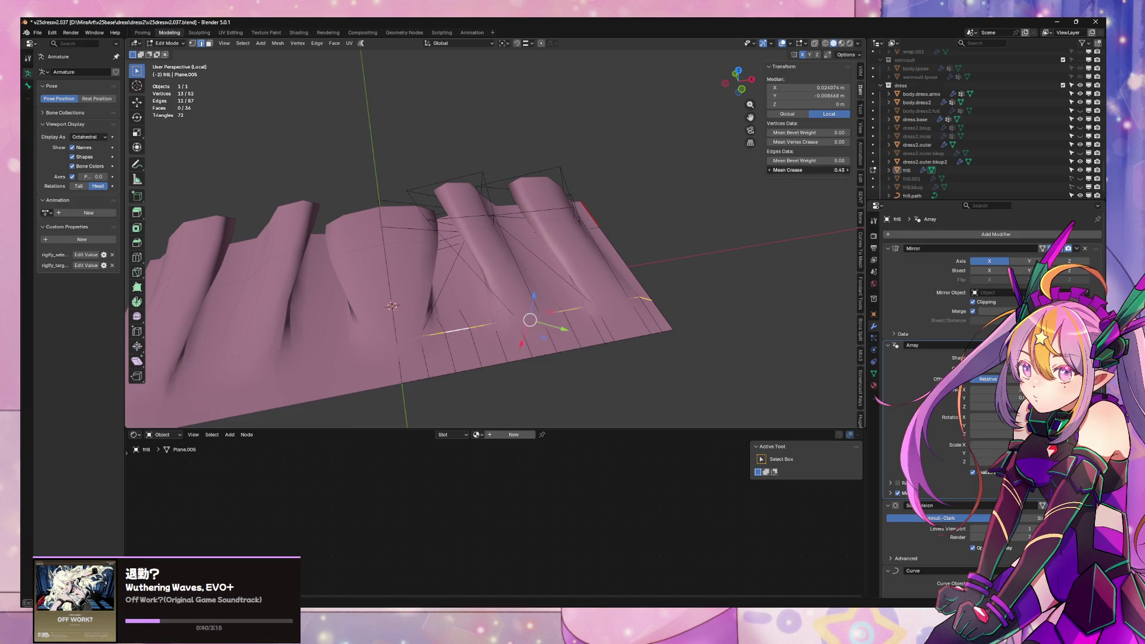
{"action": "mouse_move", "coordinate": [648, 283]}
{"action": "middle_mouse_down"}
{"action": "mouse_move", "coordinate": [601, 335]}
{"action": "mouse_move", "coordinate": [628, 340]}
{"action": "mouse_move", "coordinate": [659, 255]}
{"action": "mouse_move", "coordinate": [689, 257]}
{"action": "mouse_move", "coordinate": [775, 337]}
{"action": "mouse_move", "coordinate": [672, 298]}
{"action": "middle_mouse_up"}
{"action": "key", "text": "Tab"}
{"action": "key", "text": "Tab"}
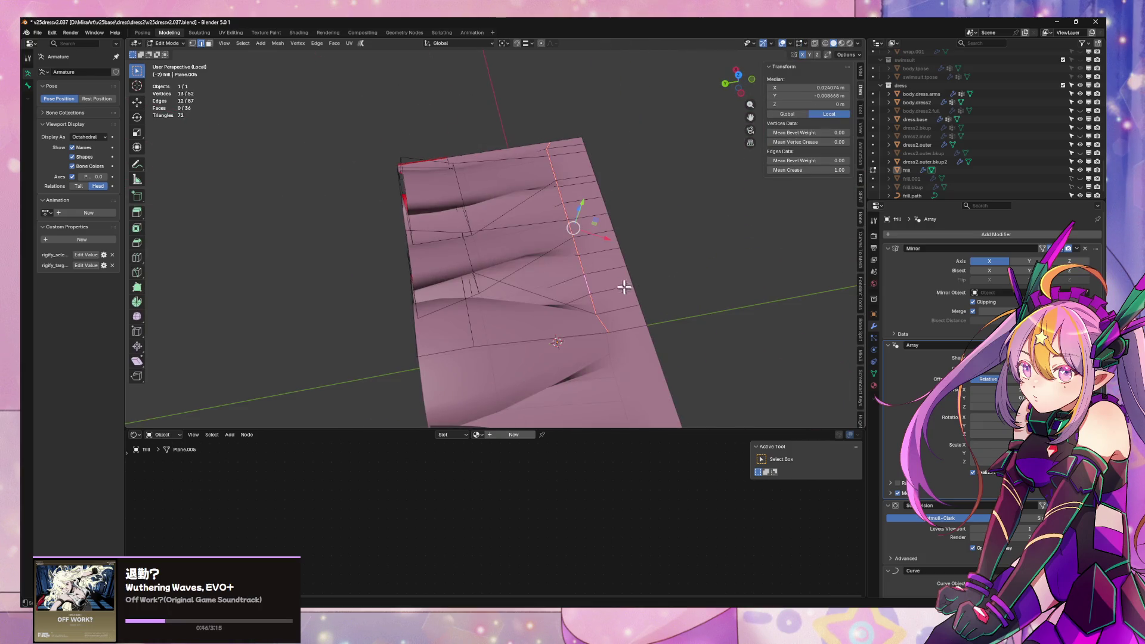
- Scale the whole frill mesh to 0.704 along Y and shift it along Y
{"action": "key", "text": "a"}
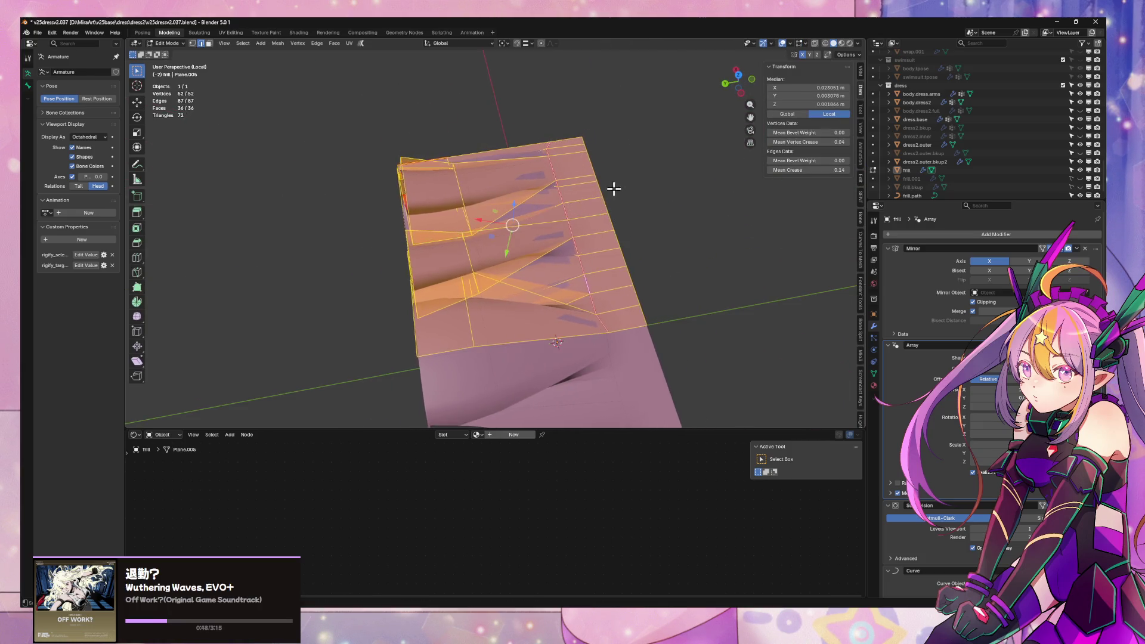
{"action": "middle_click_drag", "start_coordinate": [614, 188], "coordinate": [601, 263]}
{"action": "key", "text": "s"}
{"action": "key", "text": "y"}
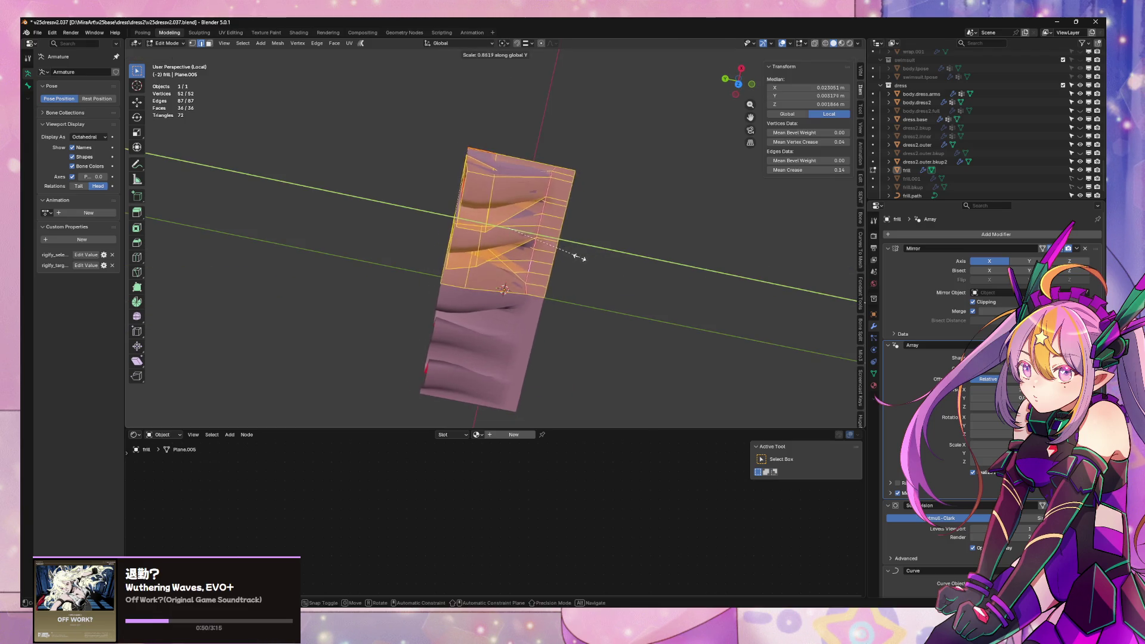
{"action": "left_click", "coordinate": [563, 256]}
{"action": "key", "text": "g"}
{"action": "key", "text": "y"}
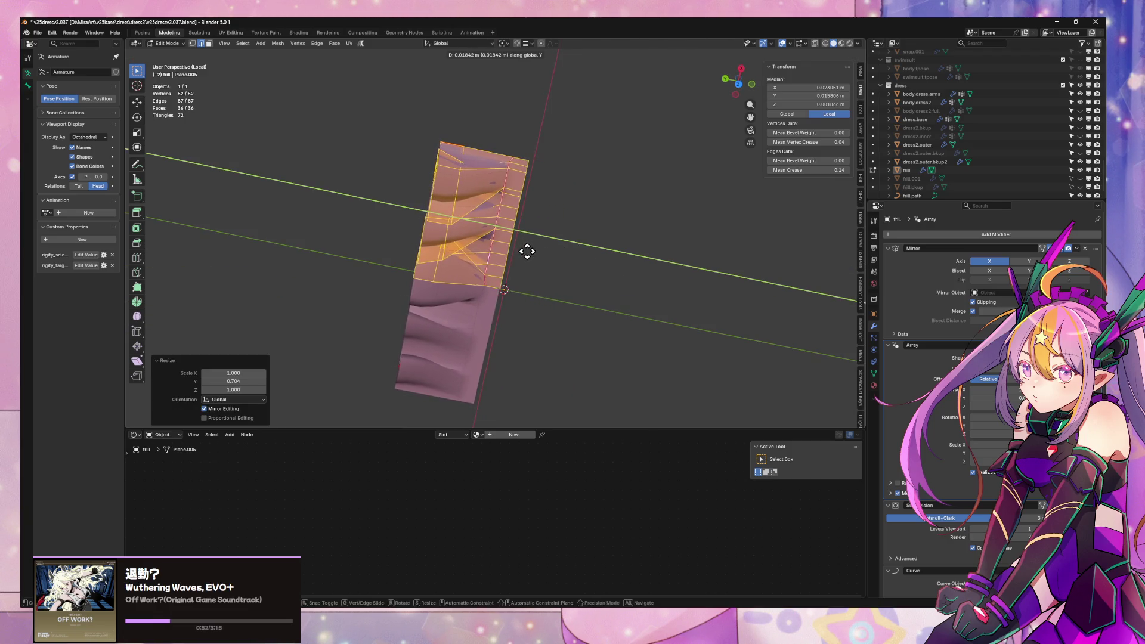
{"action": "left_click", "coordinate": [527, 253]}
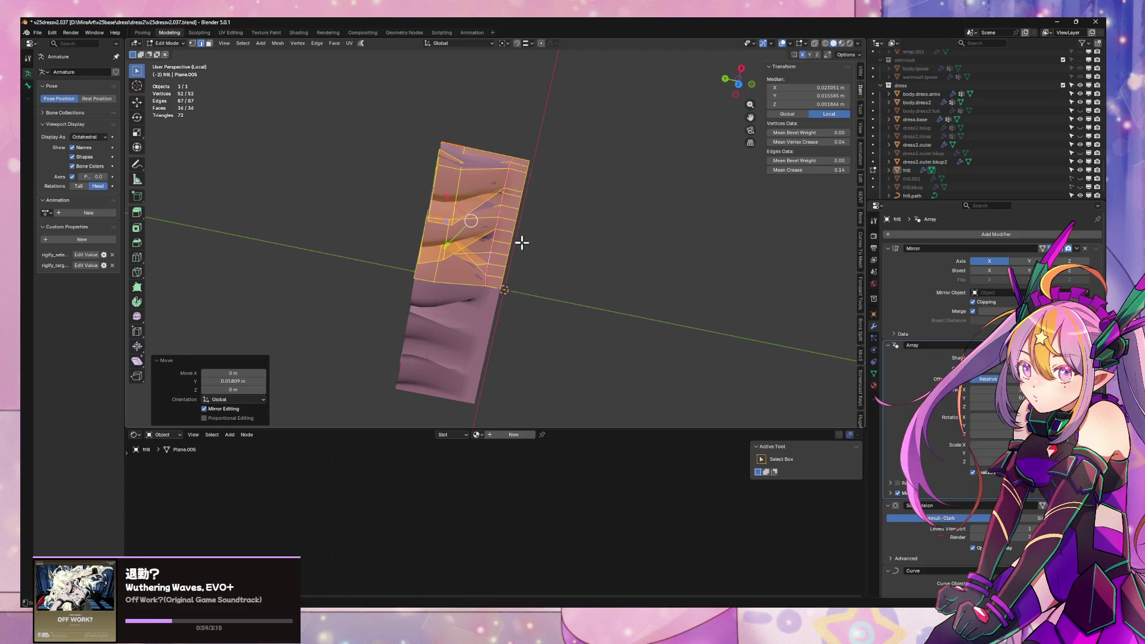
- Set one edge loop's median Y position to 0, then return to Object Mode
{"action": "left_click", "coordinate": [514, 239], "text": "alt"}
{"action": "middle_click_drag", "start_coordinate": [619, 235], "coordinate": [831, 129]}
{"action": "type", "text": "0"}
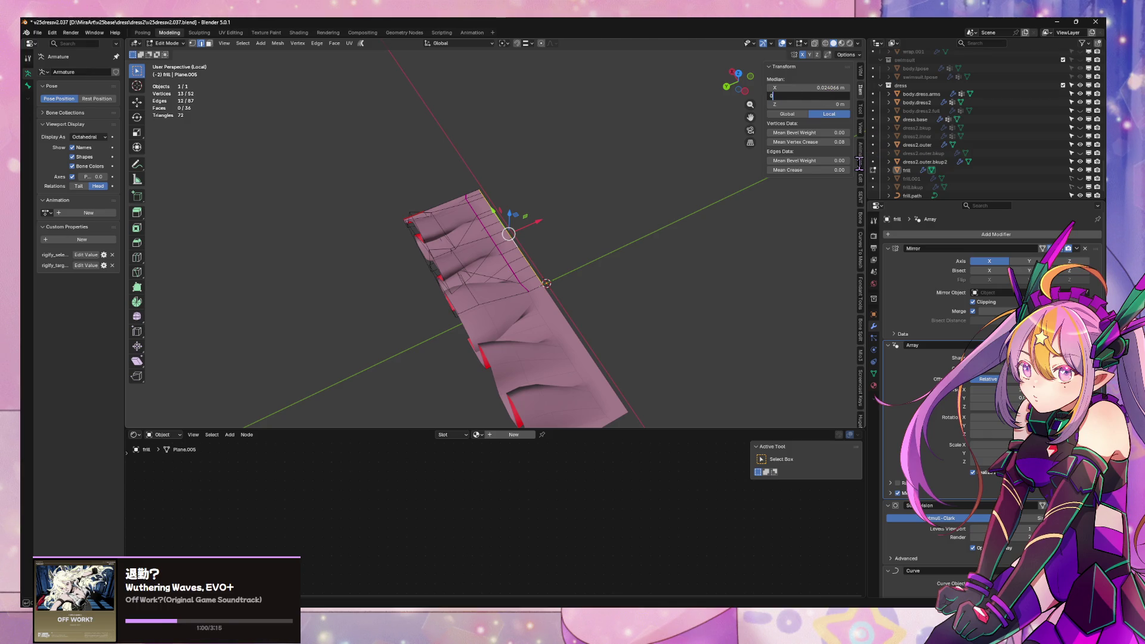
{"action": "key", "text": "Return"}
{"action": "mouse_move", "coordinate": [620, 214]}
{"action": "middle_mouse_down"}
{"action": "mouse_move", "coordinate": [470, 213]}
{"action": "mouse_move", "coordinate": [470, 153]}
{"action": "mouse_move", "coordinate": [644, 307]}
{"action": "mouse_move", "coordinate": [796, 258]}
{"action": "mouse_move", "coordinate": [638, 315]}
{"action": "mouse_move", "coordinate": [672, 256]}
{"action": "mouse_move", "coordinate": [677, 295]}
{"action": "mouse_move", "coordinate": [567, 264]}
{"action": "mouse_move", "coordinate": [614, 296]}
{"action": "mouse_move", "coordinate": [387, 306]}
{"action": "middle_mouse_up"}
{"action": "key", "text": "Tab"}
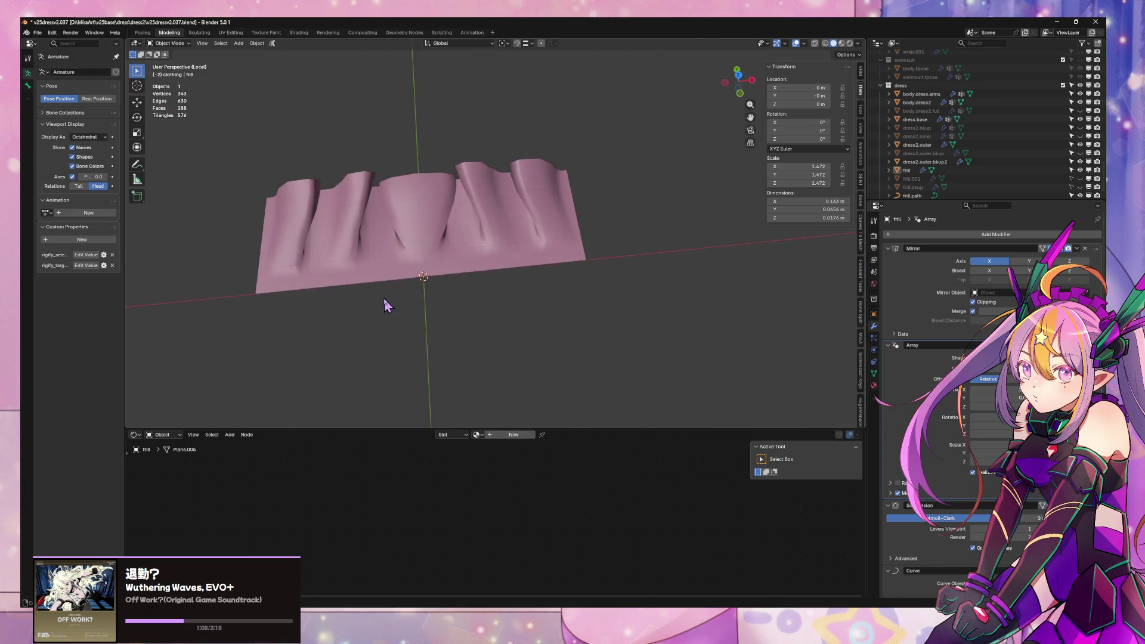
- Select the frill and exit Local View to see it ringing the skirt hem
{"action": "left_click", "coordinate": [460, 236]}
{"action": "mouse_move", "coordinate": [494, 221]}
{"action": "middle_mouse_down"}
{"action": "mouse_move", "coordinate": [543, 281]}
{"action": "mouse_move", "coordinate": [388, 256]}
{"action": "mouse_move", "coordinate": [226, 207]}
{"action": "middle_mouse_up"}
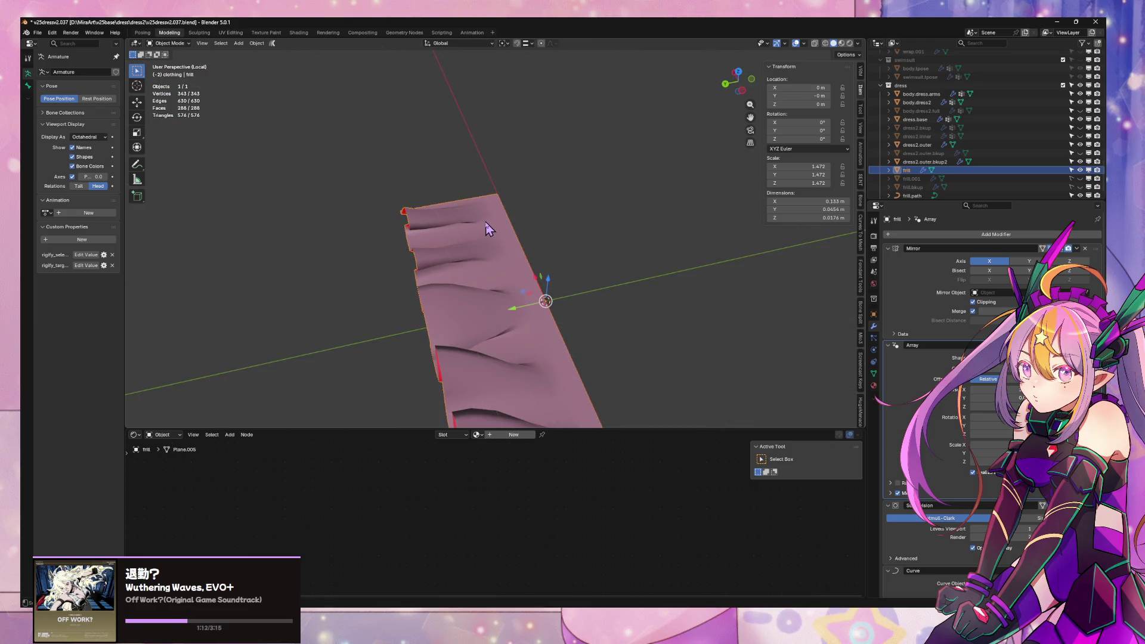
{"action": "middle_click_drag", "start_coordinate": [549, 222], "coordinate": [511, 225]}
{"action": "key", "text": "KP_Divide"}
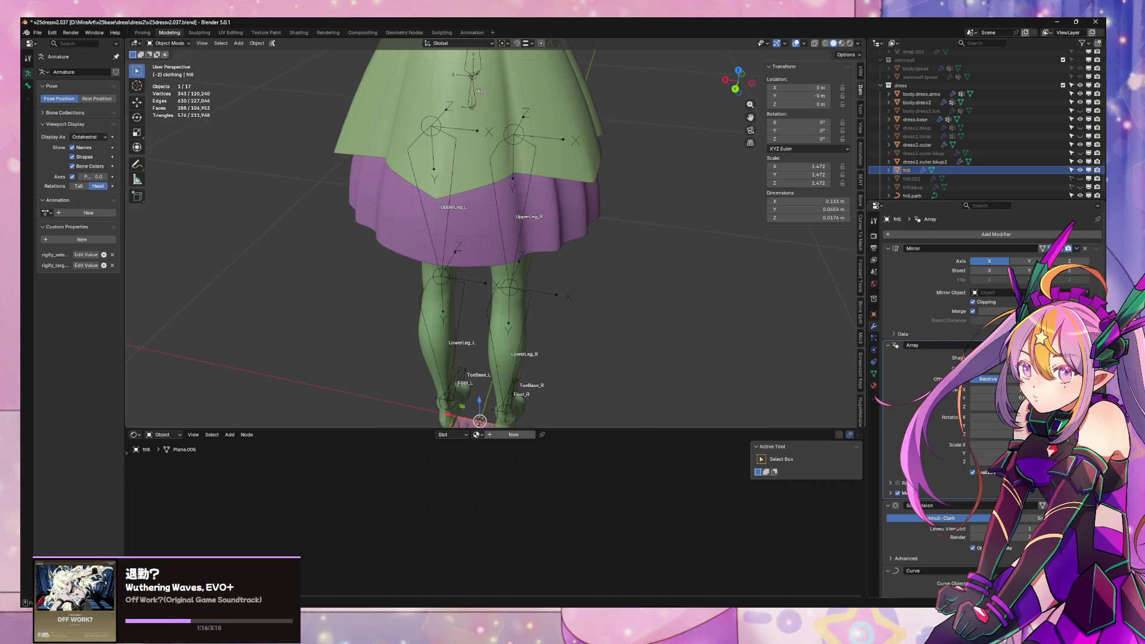
{"action": "mouse_move", "coordinate": [603, 279]}
{"action": "middle_mouse_down"}
{"action": "mouse_move", "coordinate": [620, 242]}
{"action": "mouse_move", "coordinate": [674, 222]}
{"action": "mouse_move", "coordinate": [580, 289]}
{"action": "mouse_move", "coordinate": [591, 283]}
{"action": "middle_mouse_up"}
{"action": "scroll", "coordinate": [599, 272], "scroll_direction": "up", "scroll_amount": 2}
- Select frill.path and raise its curve points along Z
{"action": "left_click", "coordinate": [912, 196]}
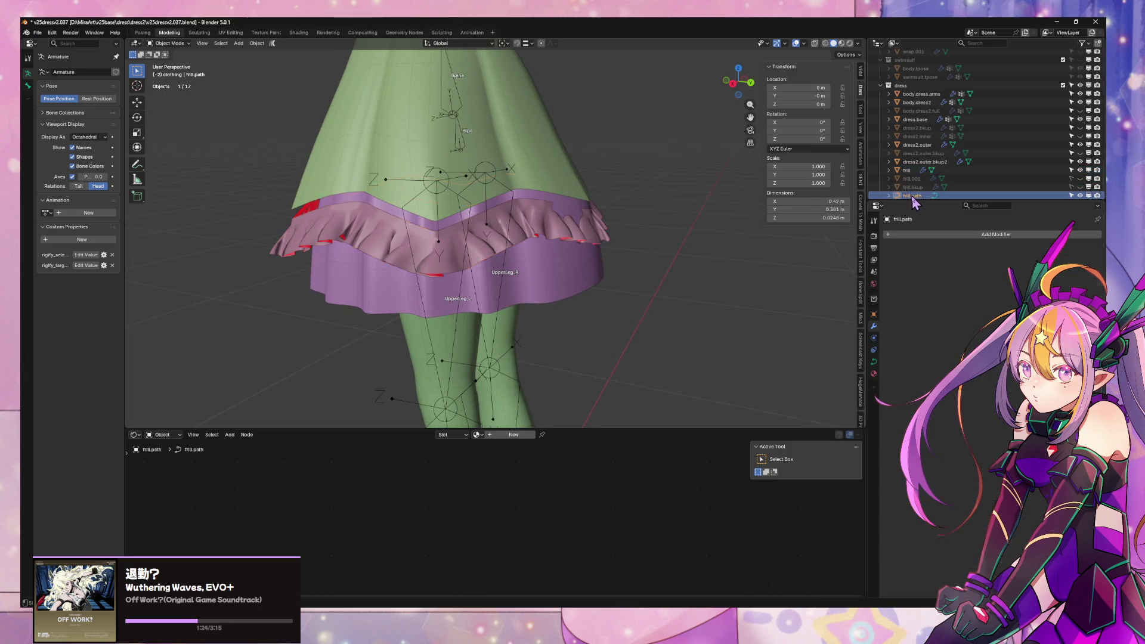
{"action": "scroll", "coordinate": [579, 250], "scroll_direction": "down", "scroll_amount": 5}
{"action": "mouse_move", "coordinate": [576, 310]}
{"action": "middle_mouse_down"}
{"action": "mouse_move", "coordinate": [538, 291]}
{"action": "mouse_move", "coordinate": [542, 276]}
{"action": "middle_mouse_up"}
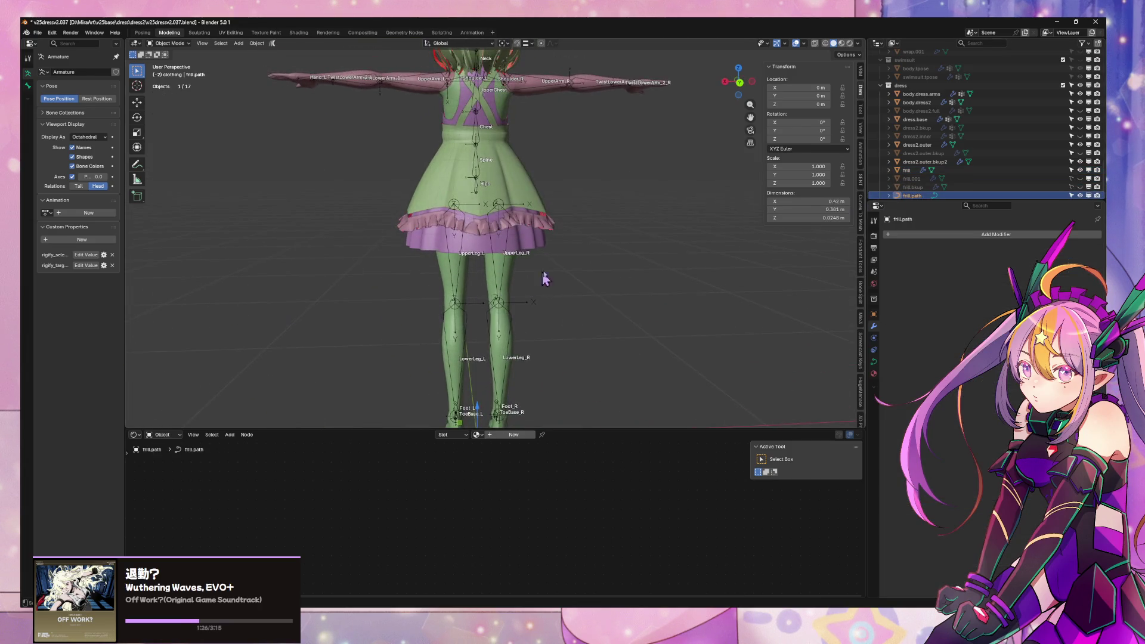
{"action": "key", "text": "Tab"}
{"action": "scroll", "coordinate": [557, 249], "scroll_direction": "up", "scroll_amount": 6}
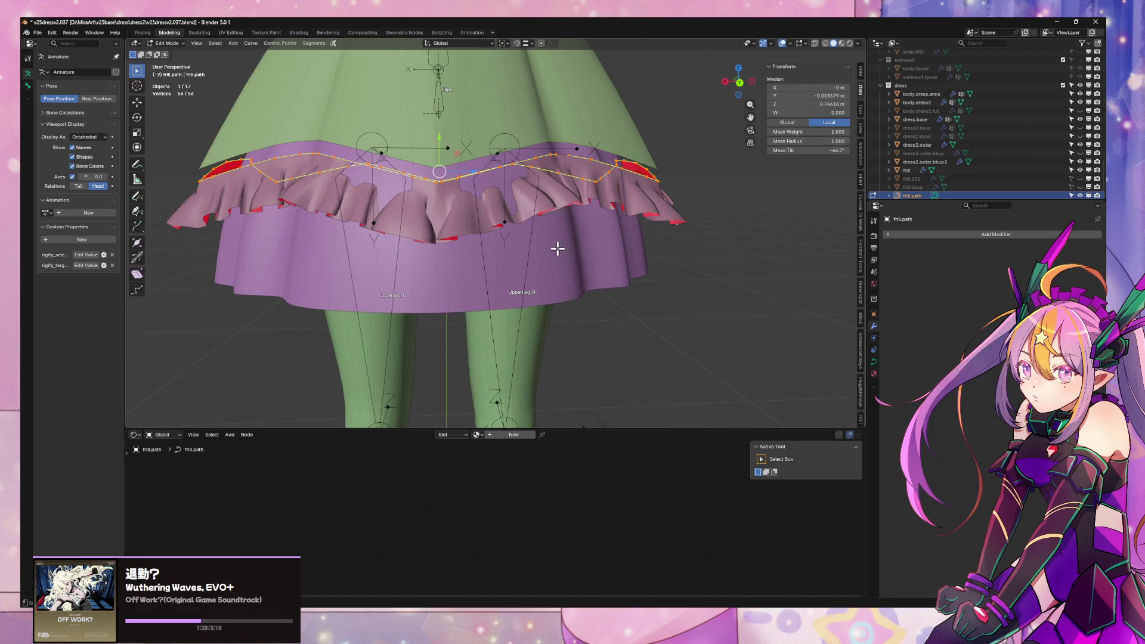
{"action": "key", "text": "Tab"}
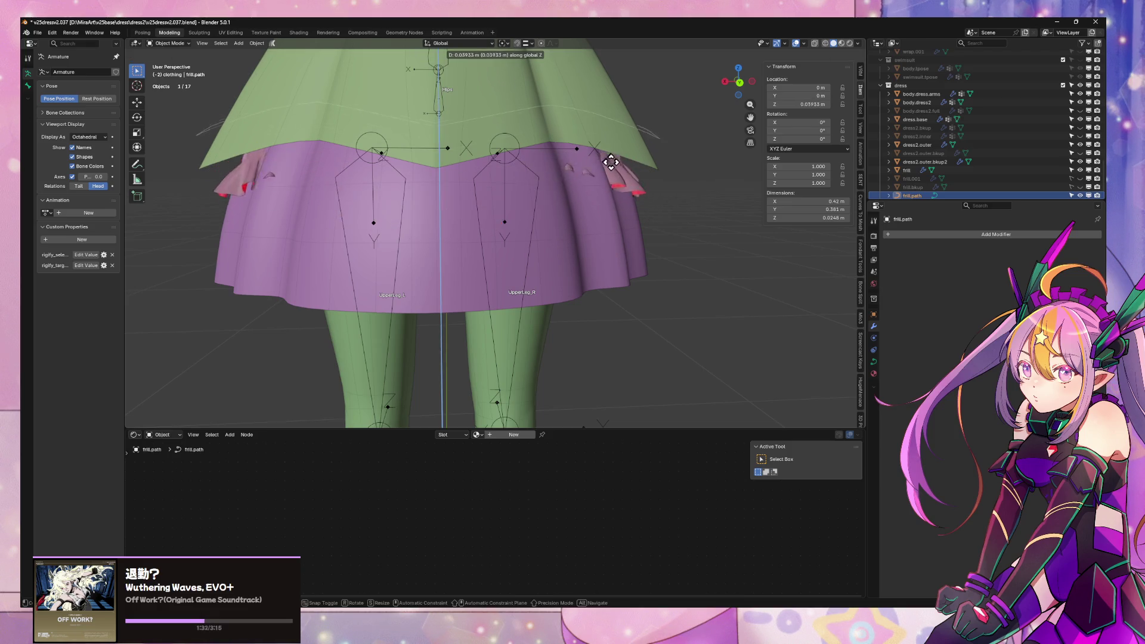
{"action": "key", "text": "Tab"}
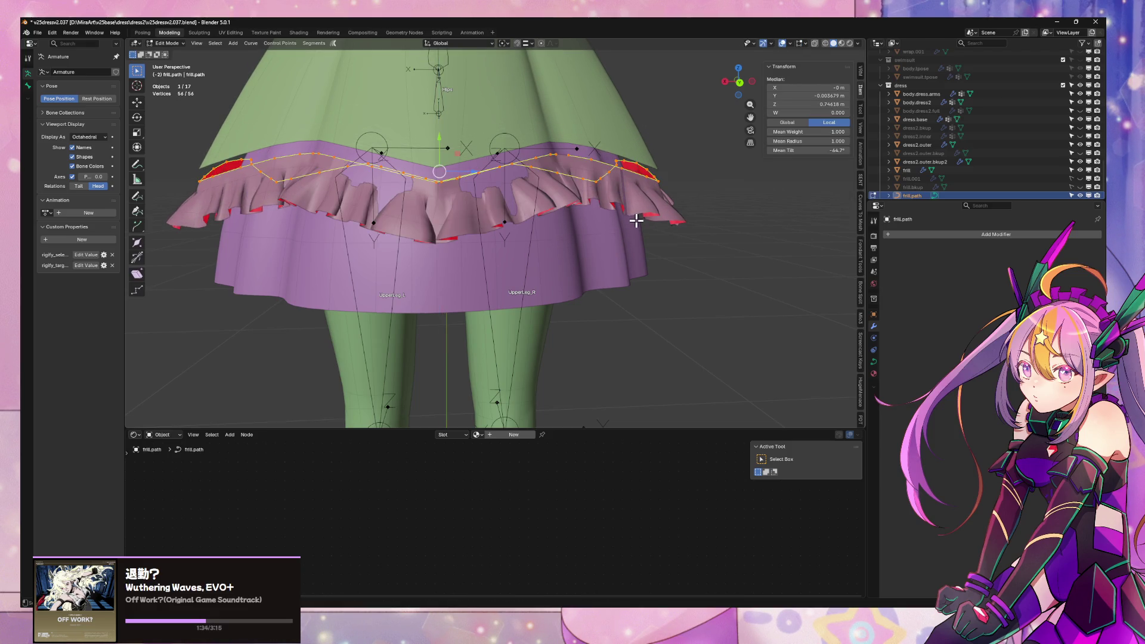
{"action": "key", "text": "g"}
{"action": "key", "text": "z"}
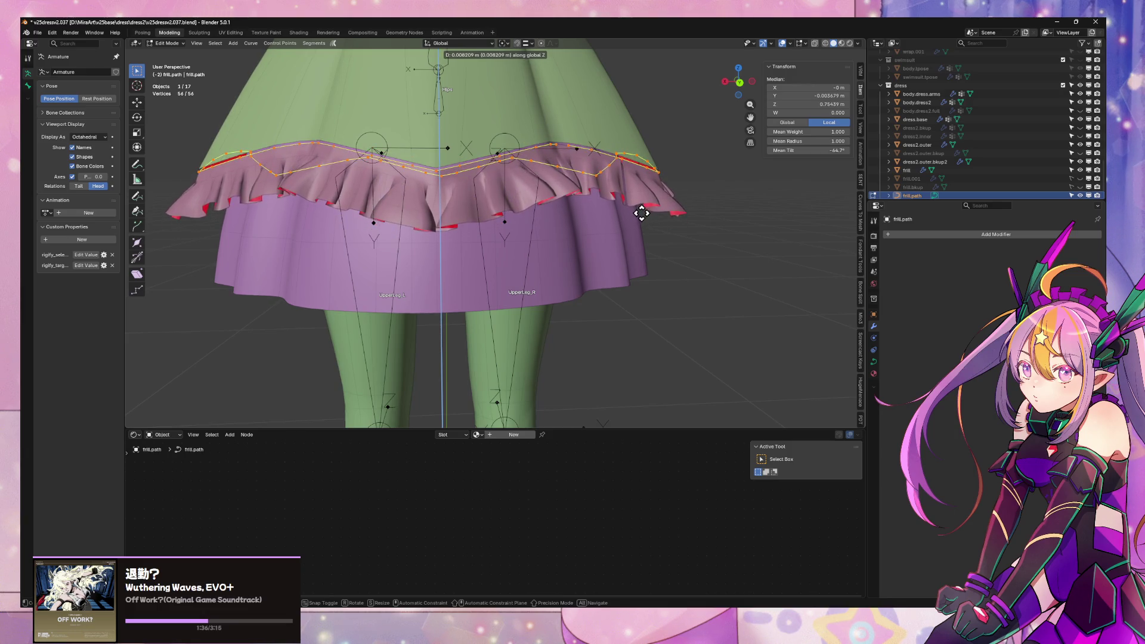
{"action": "left_click", "coordinate": [644, 213]}
- Scale the curve points to 1.030, then lower them twice along Z
{"action": "key", "text": "s"}
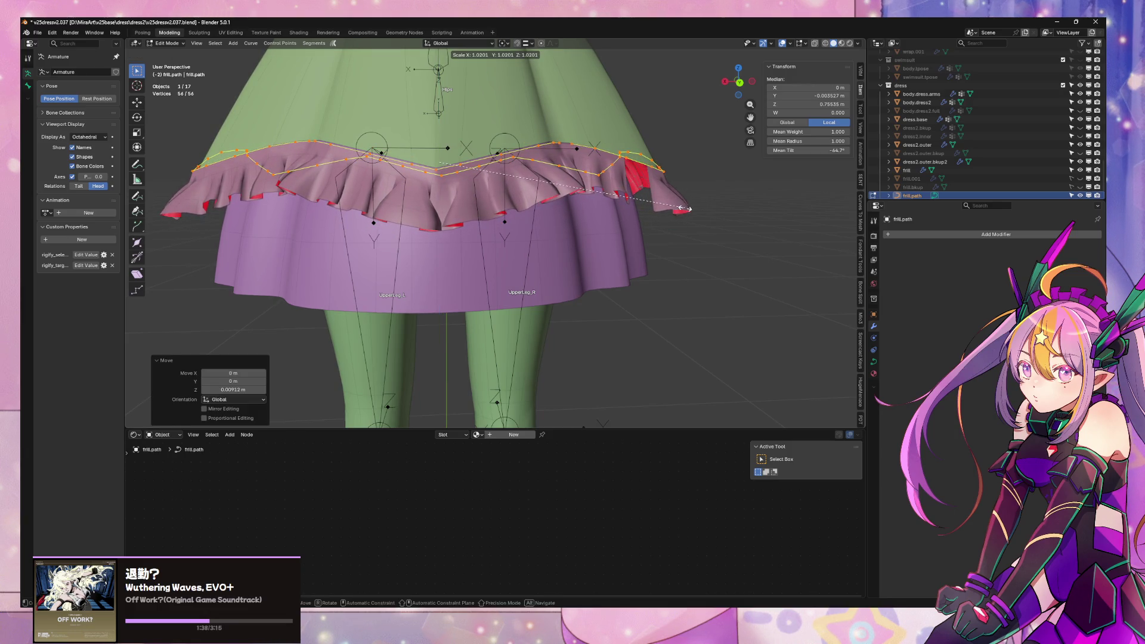
{"action": "left_click", "coordinate": [687, 209]}
{"action": "key", "text": "g"}
{"action": "key", "text": "z"}
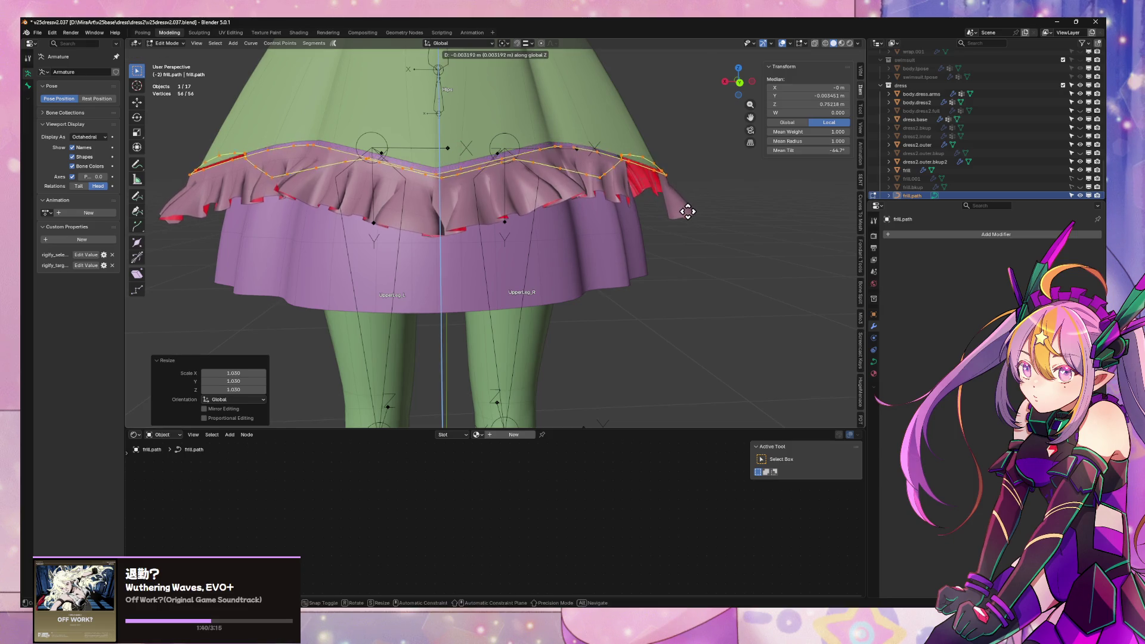
{"action": "left_click", "coordinate": [686, 212]}
{"action": "mouse_move", "coordinate": [685, 212]}
{"action": "middle_mouse_down"}
{"action": "mouse_move", "coordinate": [634, 253]}
{"action": "mouse_move", "coordinate": [775, 246]}
{"action": "mouse_move", "coordinate": [741, 230]}
{"action": "mouse_move", "coordinate": [578, 242]}
{"action": "mouse_move", "coordinate": [664, 246]}
{"action": "middle_mouse_up"}
{"action": "key", "text": "g"}
{"action": "key", "text": "z"}
{"action": "left_click", "coordinate": [736, 235]}
{"action": "key", "text": "Tab"}
- Set the pivot point to 3D Cursor and begin scaling the frill about 1.032
{"action": "left_click", "coordinate": [609, 259]}
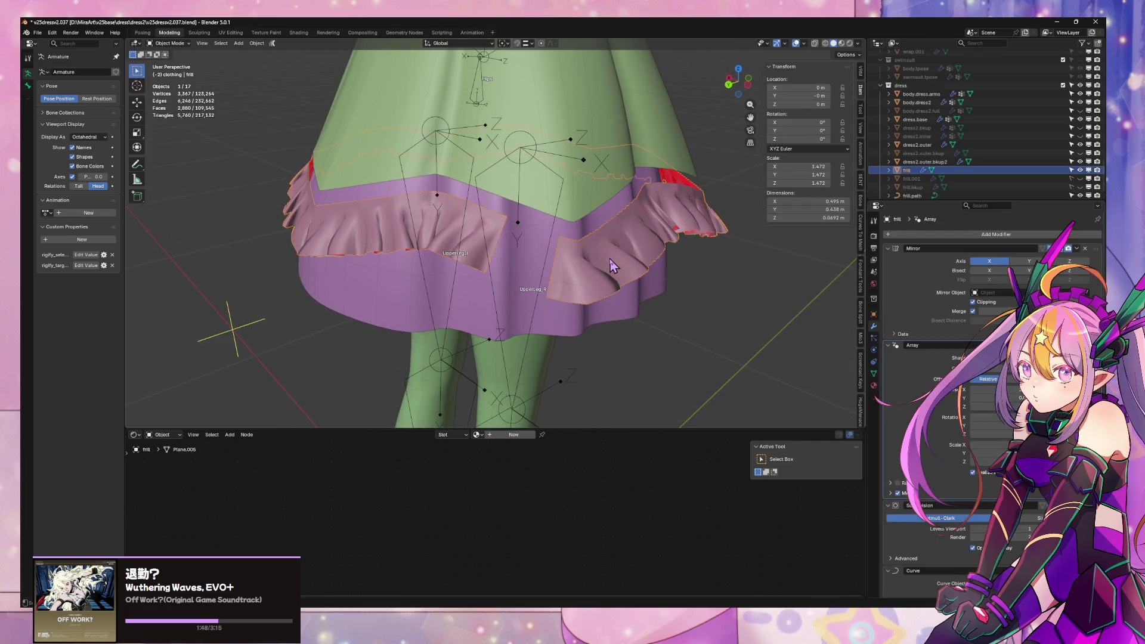
{"action": "key", "text": "Tab"}
{"action": "scroll", "coordinate": [644, 286], "scroll_direction": "down", "scroll_amount": 5}
{"action": "mouse_move", "coordinate": [644, 286]}
{"action": "middle_mouse_down"}
{"action": "mouse_move", "coordinate": [634, 281]}
{"action": "mouse_move", "coordinate": [718, 248]}
{"action": "mouse_move", "coordinate": [608, 282]}
{"action": "mouse_move", "coordinate": [656, 223]}
{"action": "mouse_move", "coordinate": [560, 328]}
{"action": "middle_mouse_up"}
{"action": "key", "text": "Tab"}
{"action": "key", "text": "Tab"}
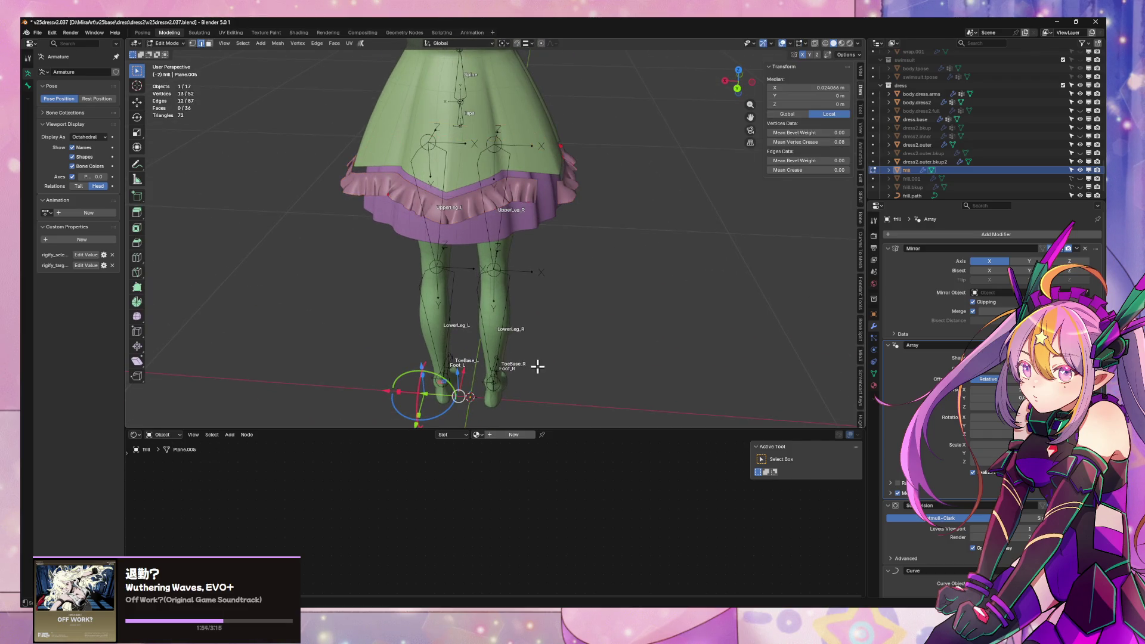
{"action": "left_click", "coordinate": [505, 43]}
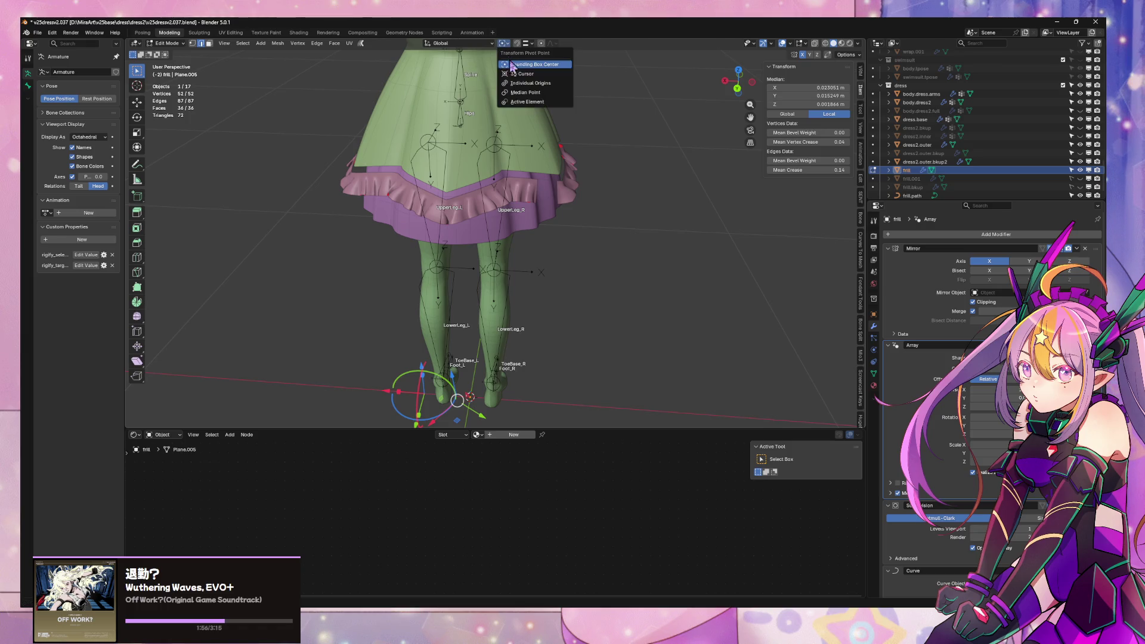
{"action": "left_click", "coordinate": [520, 74]}
{"action": "key", "text": "s"}
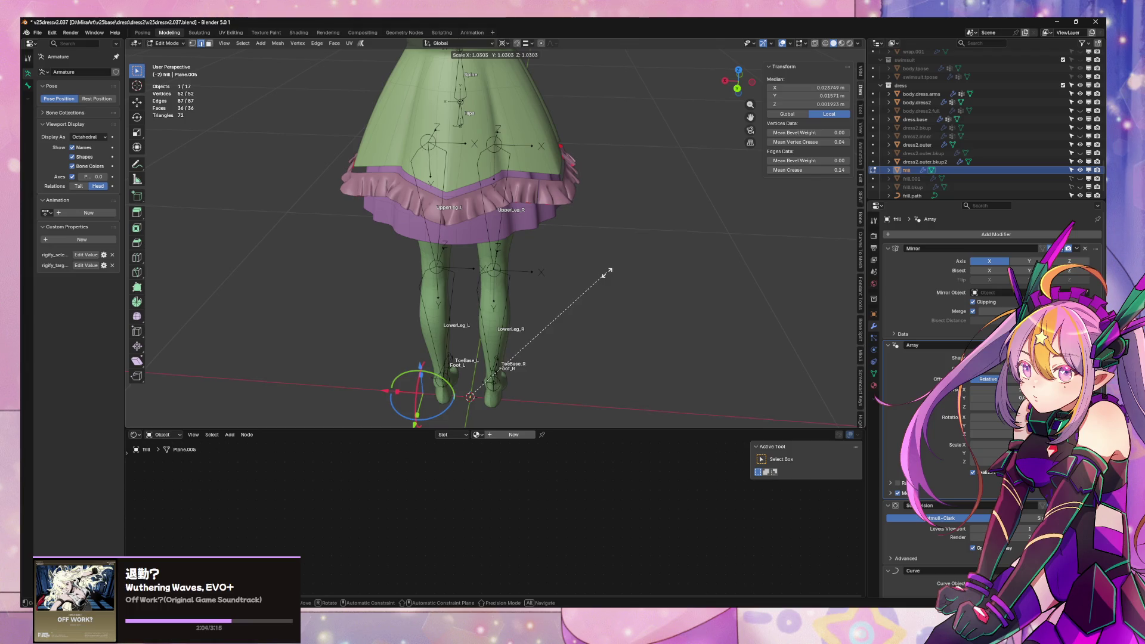
- Confirm the frill scaling and save the file as v25dress2.037.blend
{"action": "left_click", "coordinate": [608, 272]}
{"action": "scroll", "coordinate": [609, 299], "scroll_direction": "up", "scroll_amount": 3}
{"action": "key", "text": "Tab"}
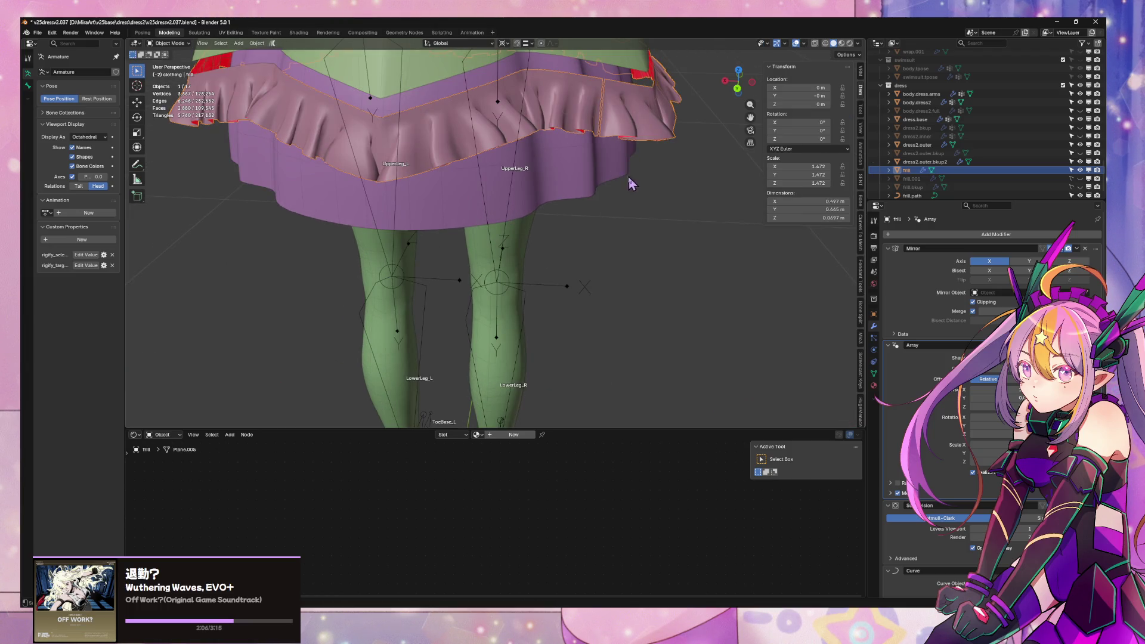
{"action": "key", "text": "Tab"}
{"action": "mouse_move", "coordinate": [642, 135]}
{"action": "middle_mouse_down"}
{"action": "mouse_move", "coordinate": [578, 289]}
{"action": "mouse_move", "coordinate": [667, 291]}
{"action": "middle_mouse_up"}
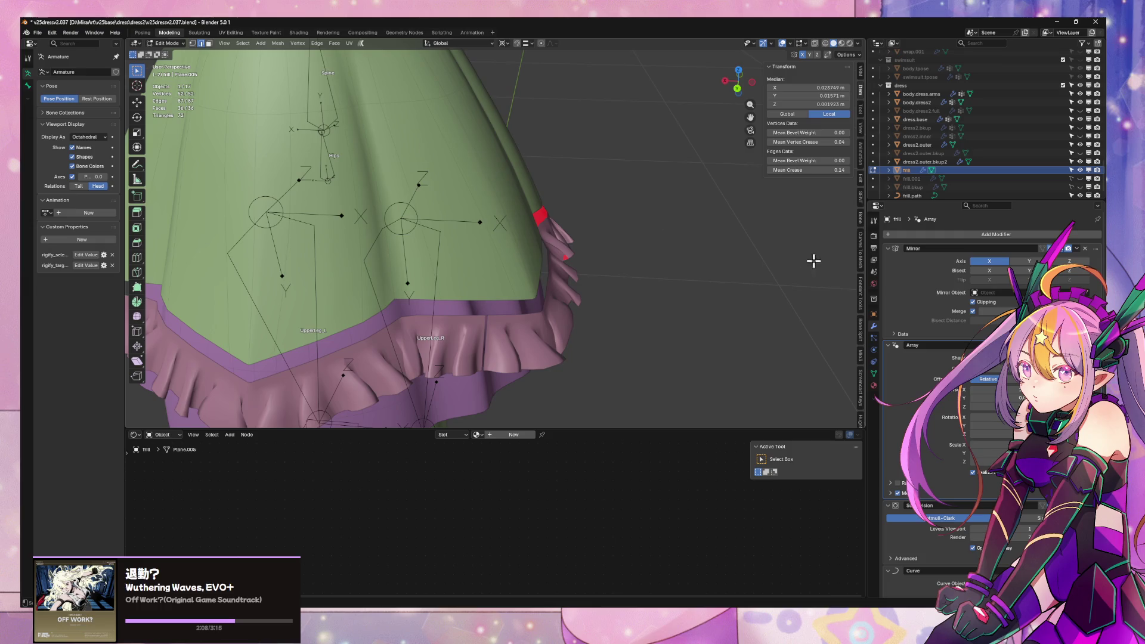
{"action": "key", "text": "ctrl+s"}
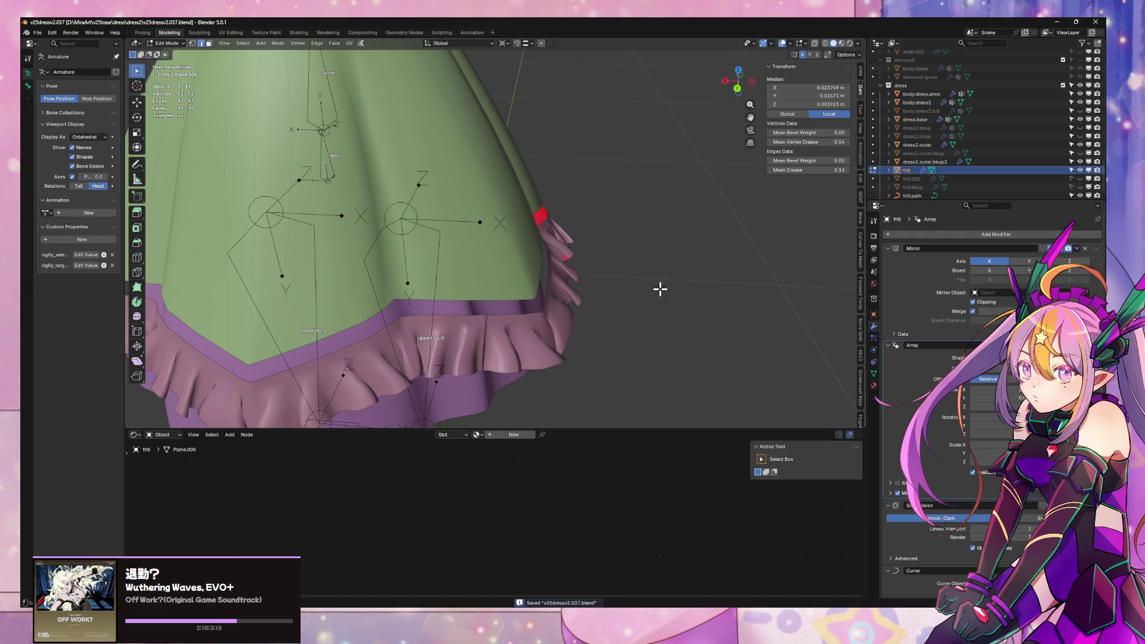
- Back in object mode, delete the old frill.001 copy via the outliner
{"action": "key", "text": "Tab"}
{"action": "left_click", "coordinate": [618, 251]}
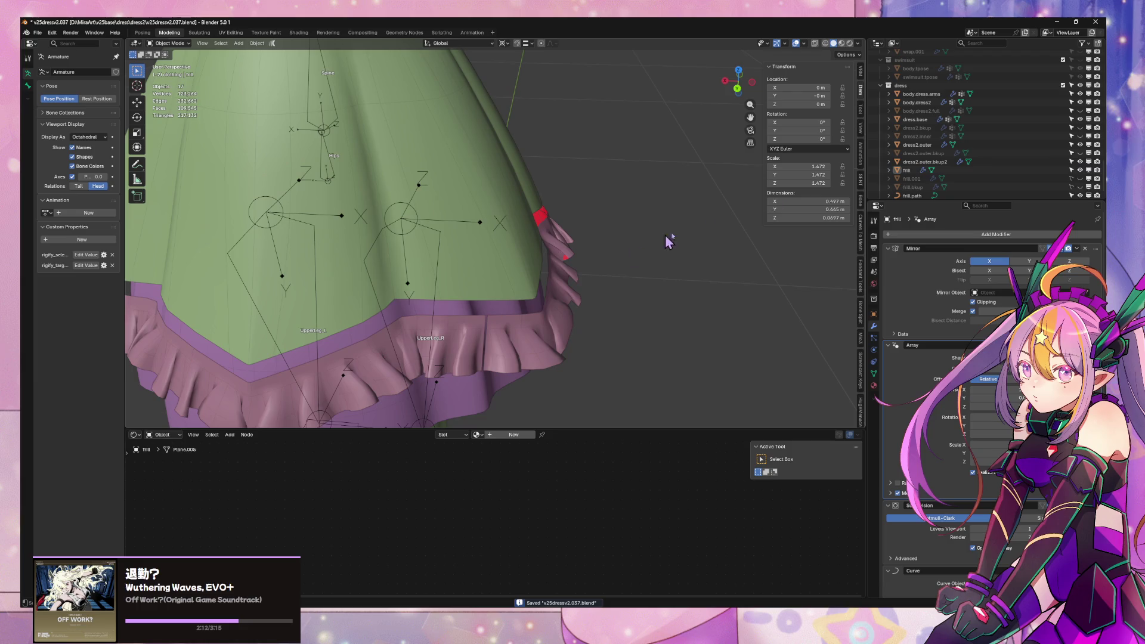
{"action": "right_click", "coordinate": [907, 183]}
{"action": "left_click", "coordinate": [867, 226]}
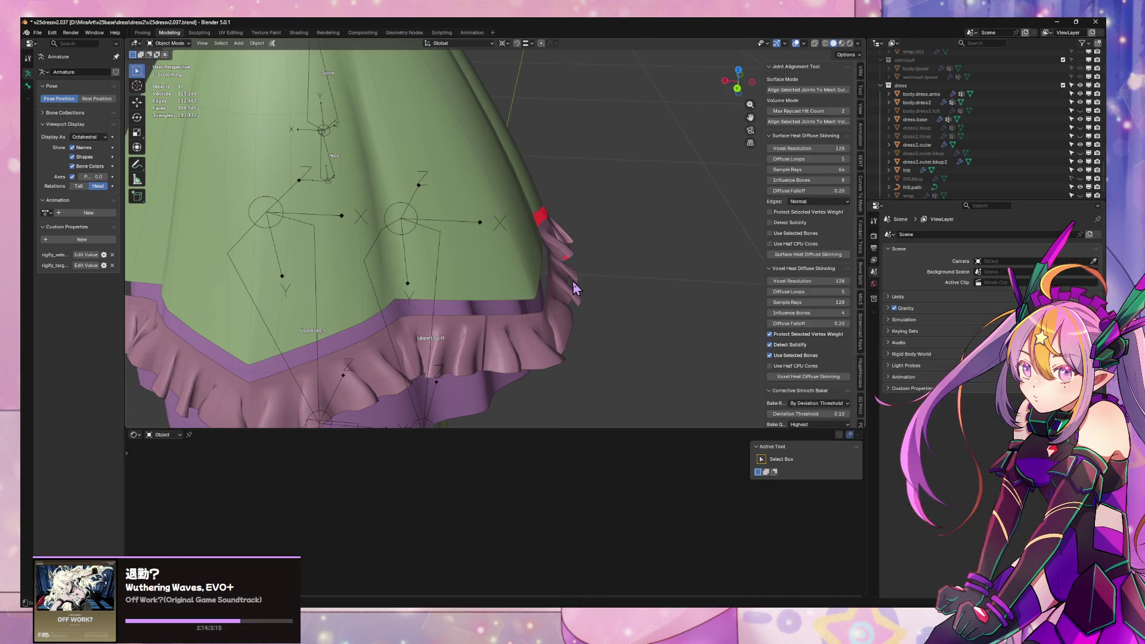
- Duplicate the frill in place as a new frill.001 and hide that backup
{"action": "left_click", "coordinate": [574, 283]}
{"action": "key", "text": "shift+d"}
{"action": "key", "text": "Escape"}
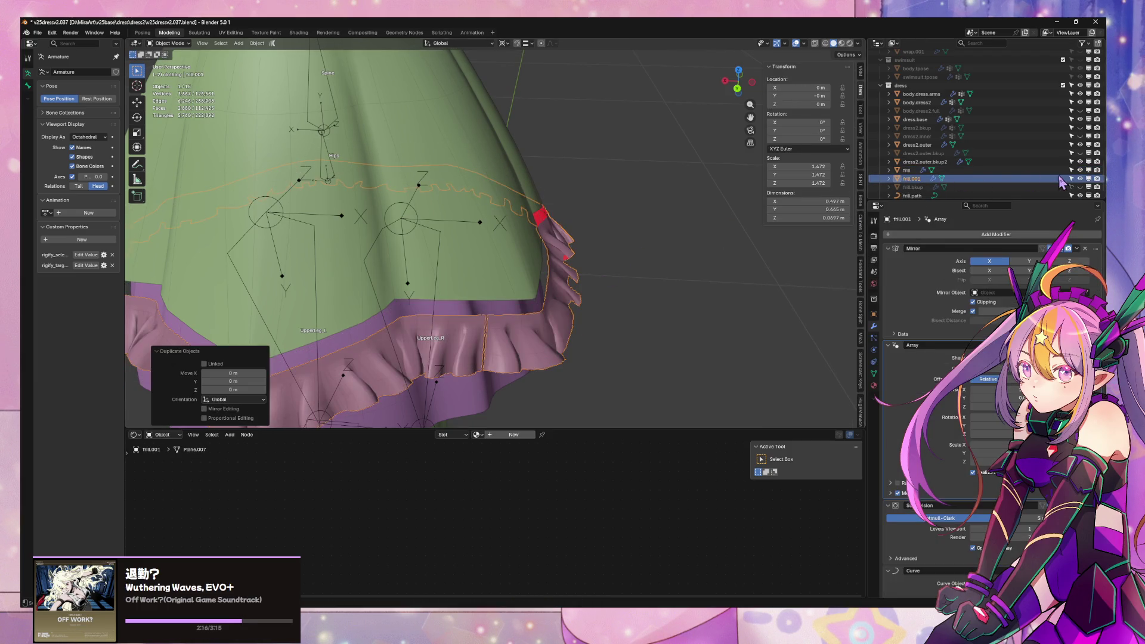
{"action": "left_click", "coordinate": [1080, 179]}
{"action": "mouse_move", "coordinate": [581, 295]}
{"action": "middle_mouse_down"}
{"action": "mouse_move", "coordinate": [636, 269]}
{"action": "mouse_move", "coordinate": [633, 248]}
{"action": "mouse_move", "coordinate": [662, 255]}
{"action": "middle_mouse_up"}
{"action": "left_click", "coordinate": [591, 185]}
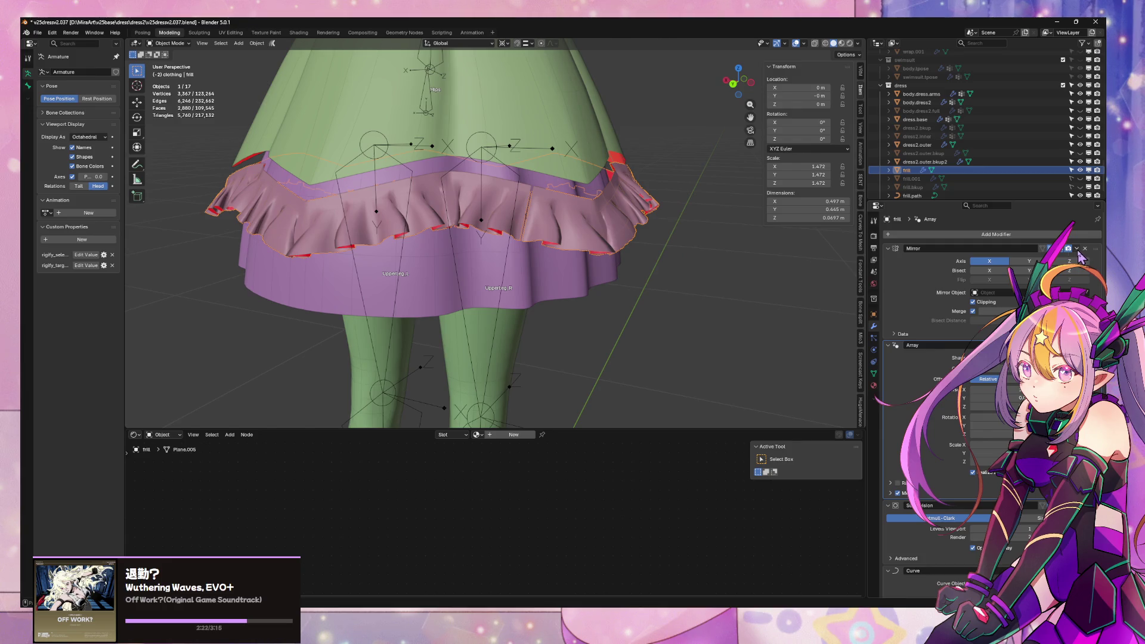
- Delete the Mirror modifier from the frill's modifier stack
{"action": "mouse_move", "coordinate": [686, 275]}
{"action": "middle_mouse_down"}
{"action": "mouse_move", "coordinate": [692, 242]}
{"action": "mouse_move", "coordinate": [639, 304]}
{"action": "middle_mouse_up"}
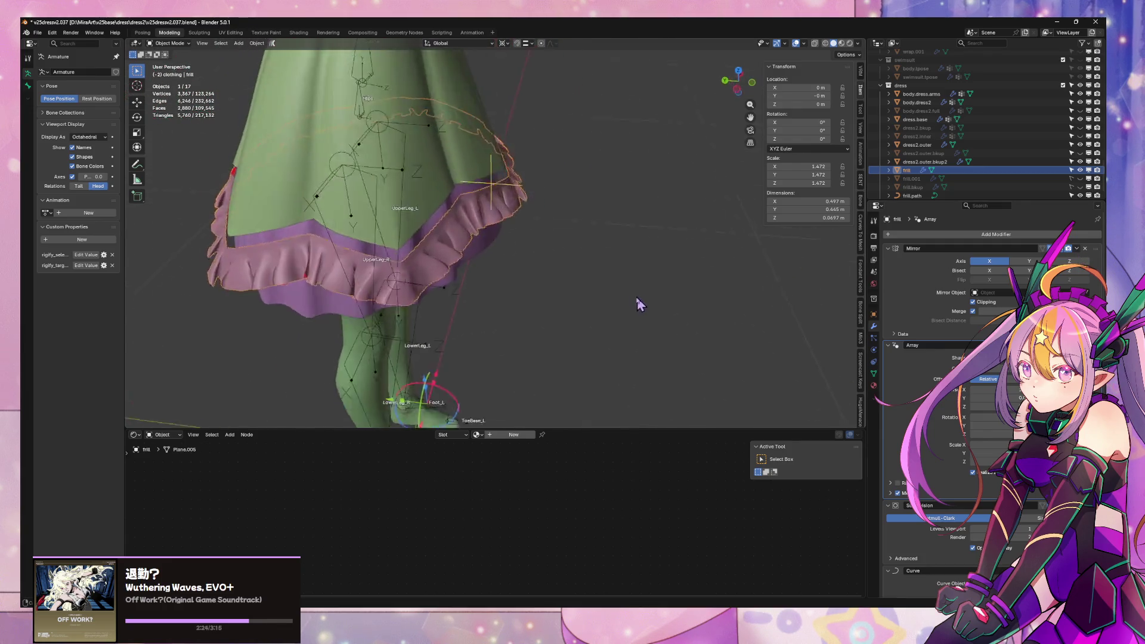
{"action": "scroll", "coordinate": [664, 296], "scroll_direction": "up", "scroll_amount": 6}
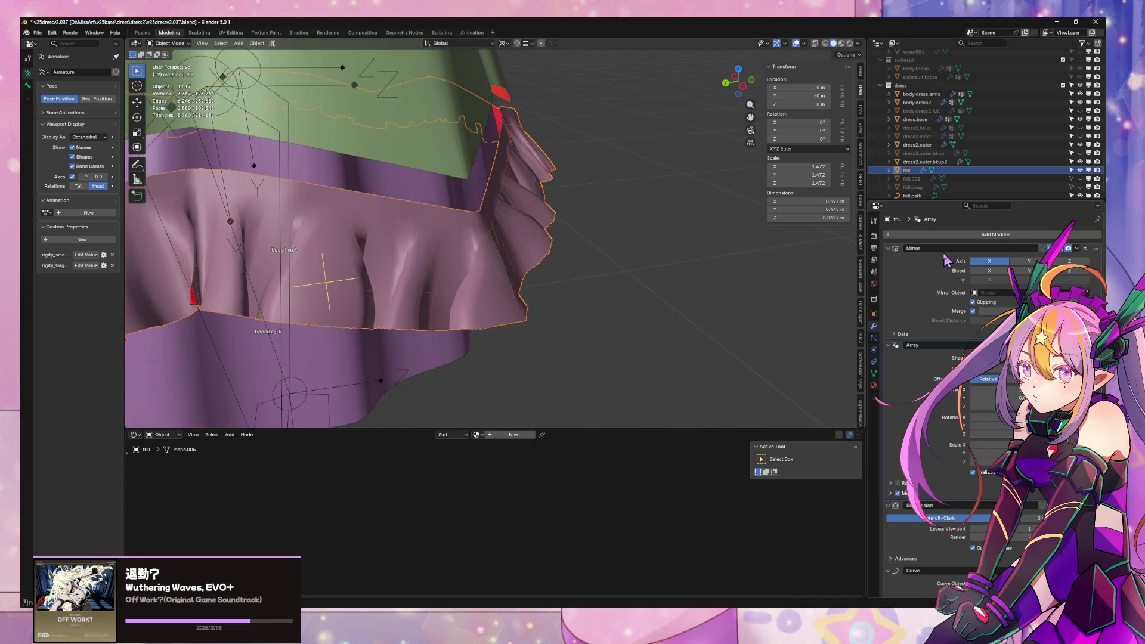
{"action": "left_click", "coordinate": [1078, 248]}
{"action": "left_click", "coordinate": [1066, 261]}
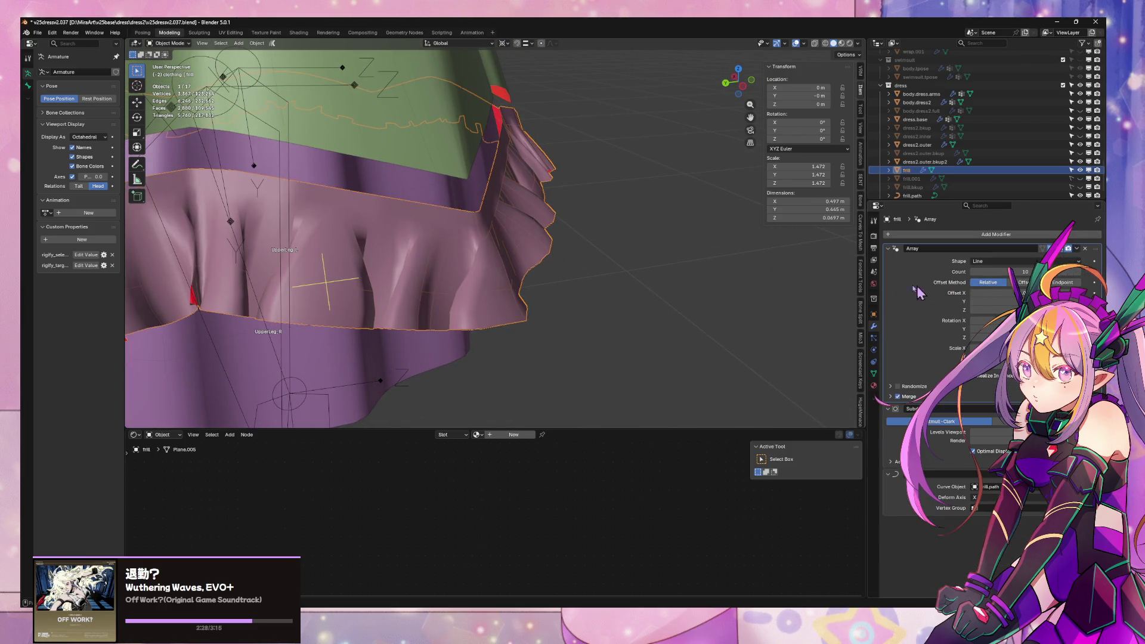
- Delete the Array modifier too, then enter Edit Mode on the frill
{"action": "mouse_move", "coordinate": [686, 283]}
{"action": "middle_mouse_down"}
{"action": "mouse_move", "coordinate": [704, 292]}
{"action": "mouse_move", "coordinate": [670, 288]}
{"action": "middle_mouse_up"}
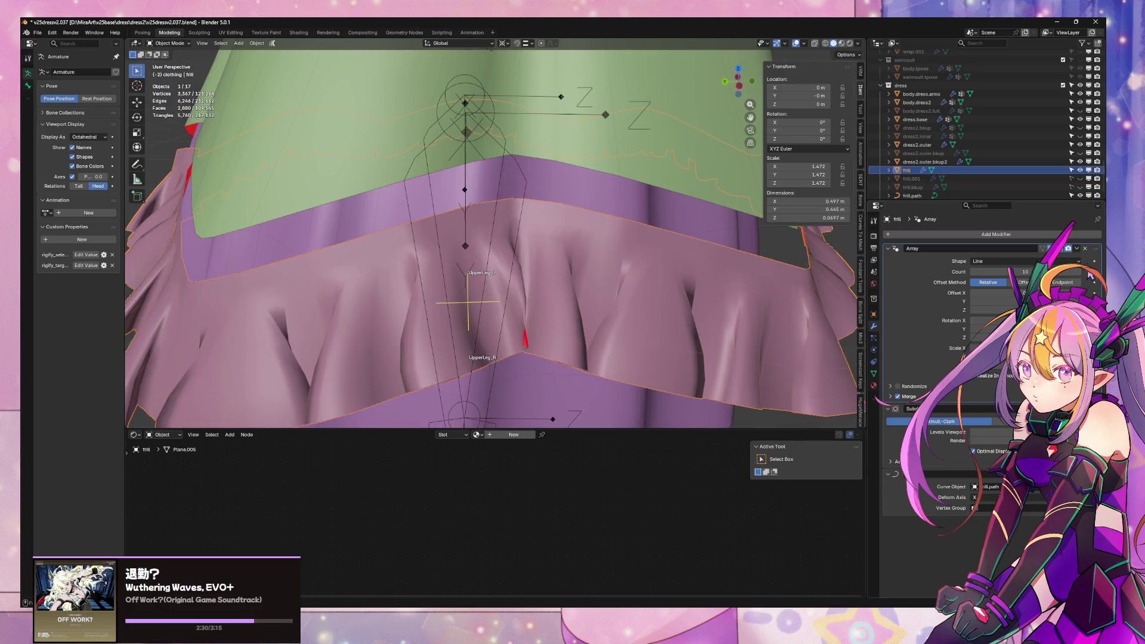
{"action": "left_click", "coordinate": [1076, 248]}
{"action": "left_click", "coordinate": [1066, 261]}
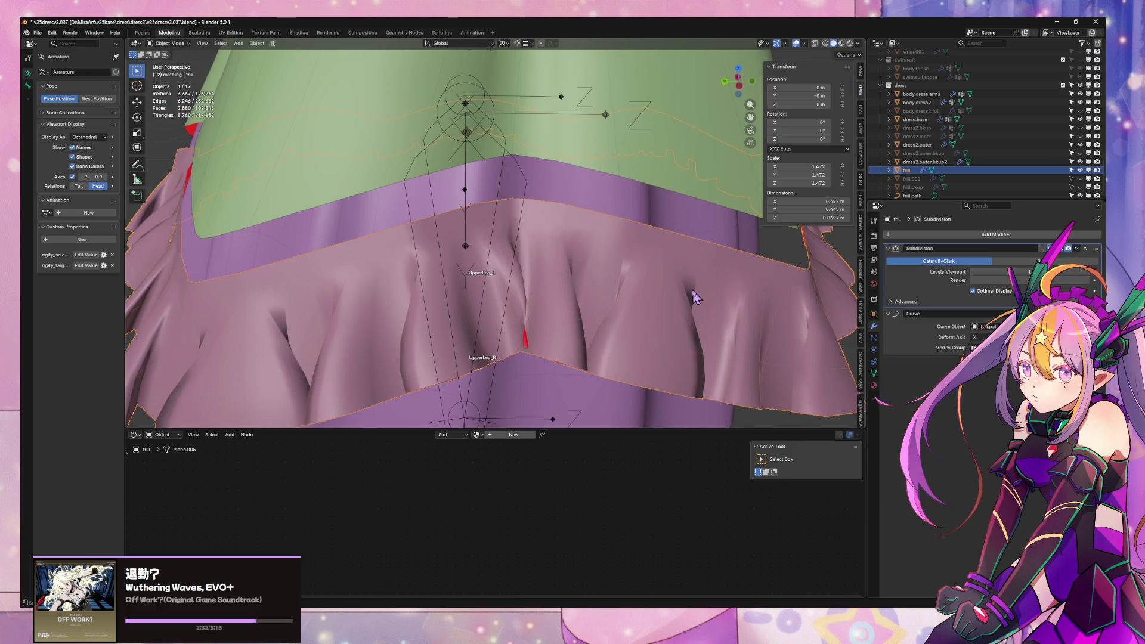
{"action": "scroll", "coordinate": [695, 297], "scroll_direction": "down", "scroll_amount": 5}
{"action": "mouse_move", "coordinate": [695, 298]}
{"action": "middle_mouse_down"}
{"action": "mouse_move", "coordinate": [699, 287]}
{"action": "mouse_move", "coordinate": [747, 288]}
{"action": "middle_mouse_up"}
{"action": "key", "text": "Tab"}
- Select the vertical edge loops at the frill gap, try bridging them, then undo
{"action": "left_click", "coordinate": [739, 244], "text": "alt"}
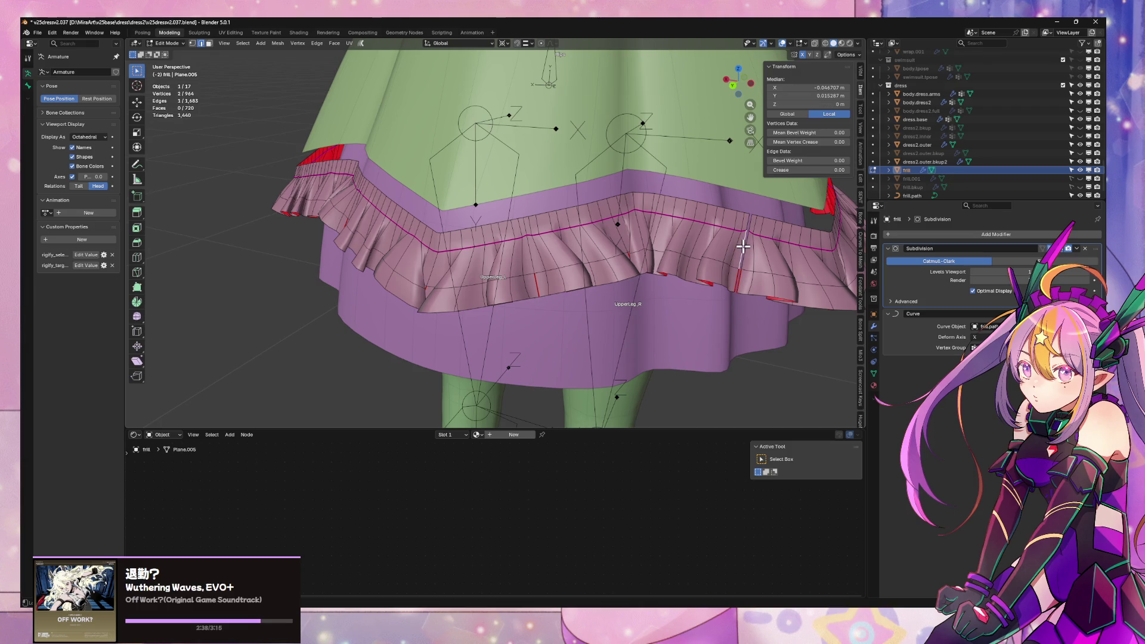
{"action": "right_click", "coordinate": [757, 249]}
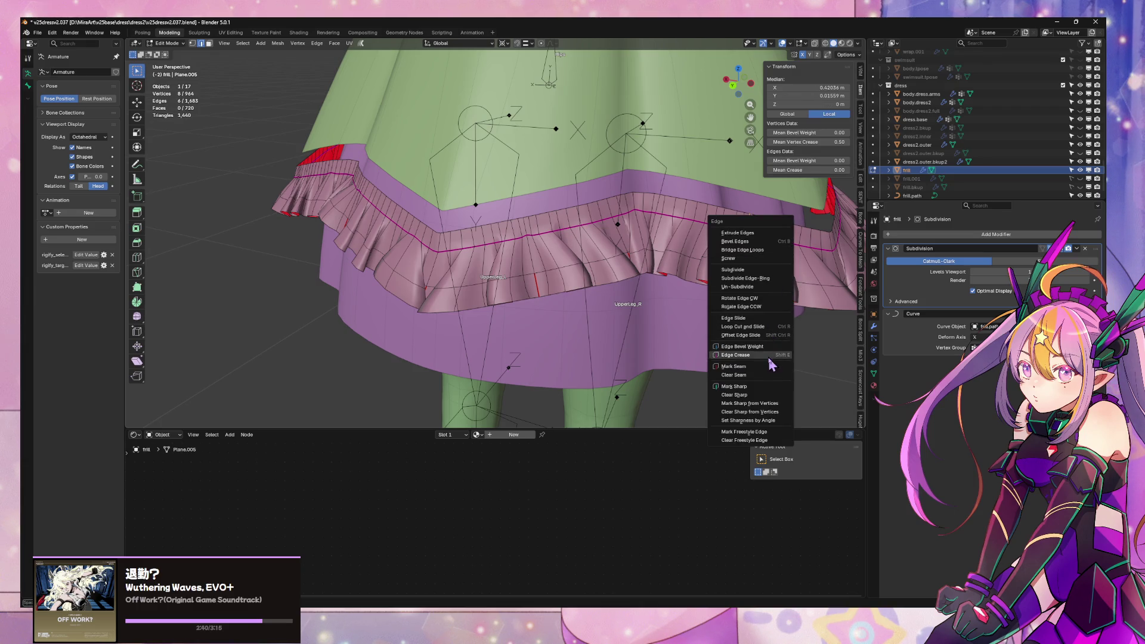
{"action": "left_click", "coordinate": [785, 262]}
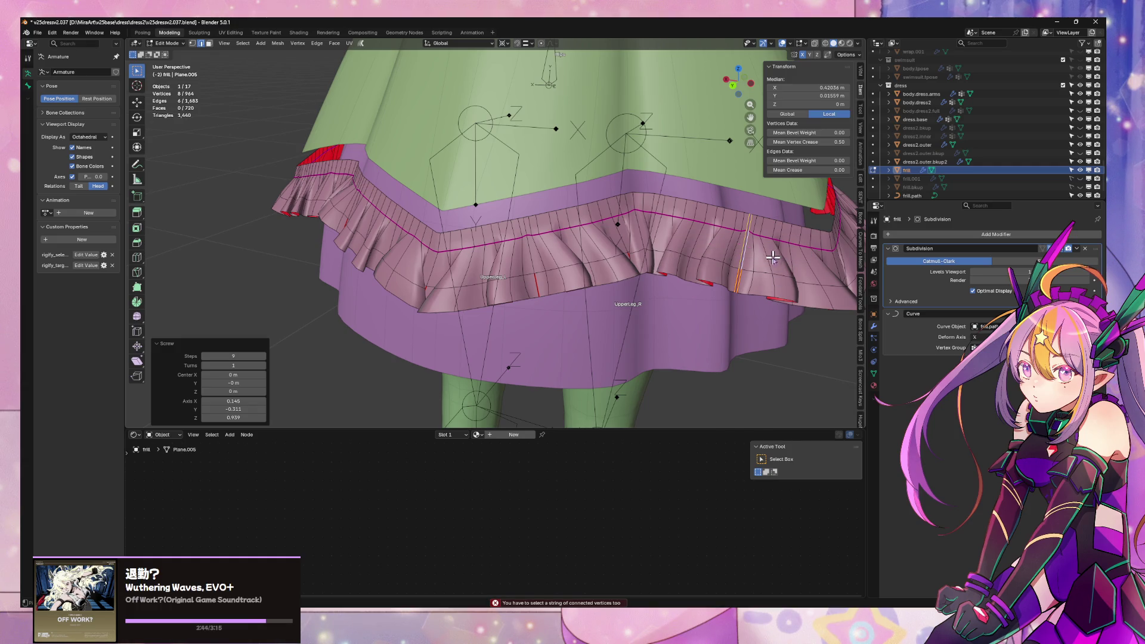
{"action": "right_click", "coordinate": [773, 256]}
{"action": "left_click", "coordinate": [790, 261]}
{"action": "key", "text": "ctrl+z"}
- Reselect the gap edge loop, bridge it again, inspect in X-ray, and undo
{"action": "middle_click_drag", "start_coordinate": [786, 260], "coordinate": [703, 238]}
{"action": "key", "text": "ctrl+z"}
{"action": "left_click", "coordinate": [708, 239], "text": "alt"}
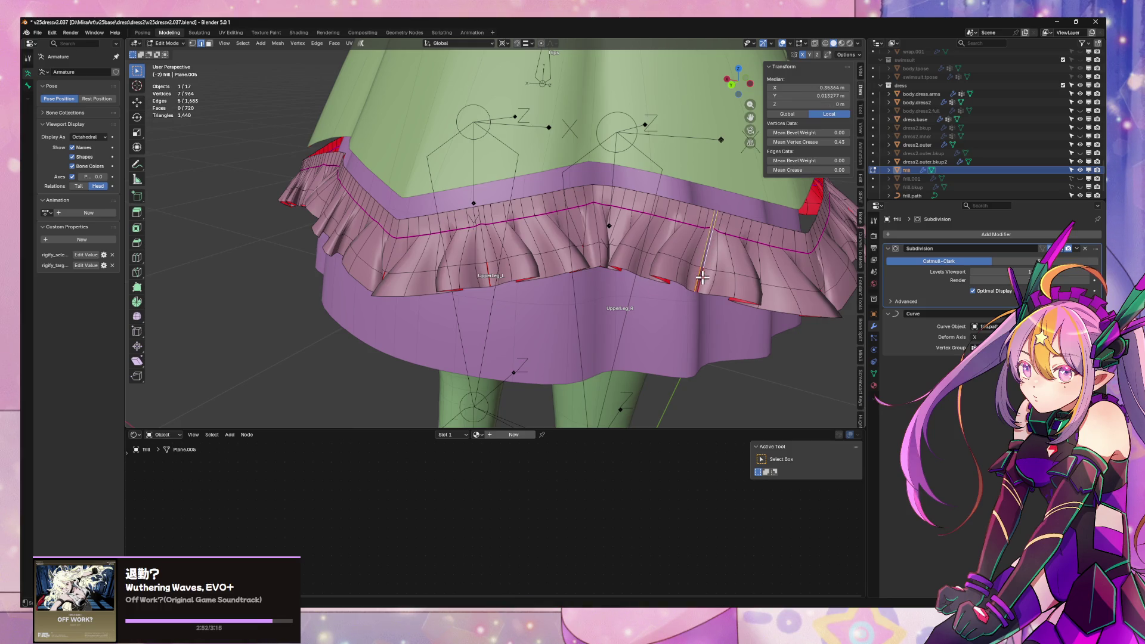
{"action": "right_click", "coordinate": [752, 256]}
{"action": "left_click", "coordinate": [755, 261]}
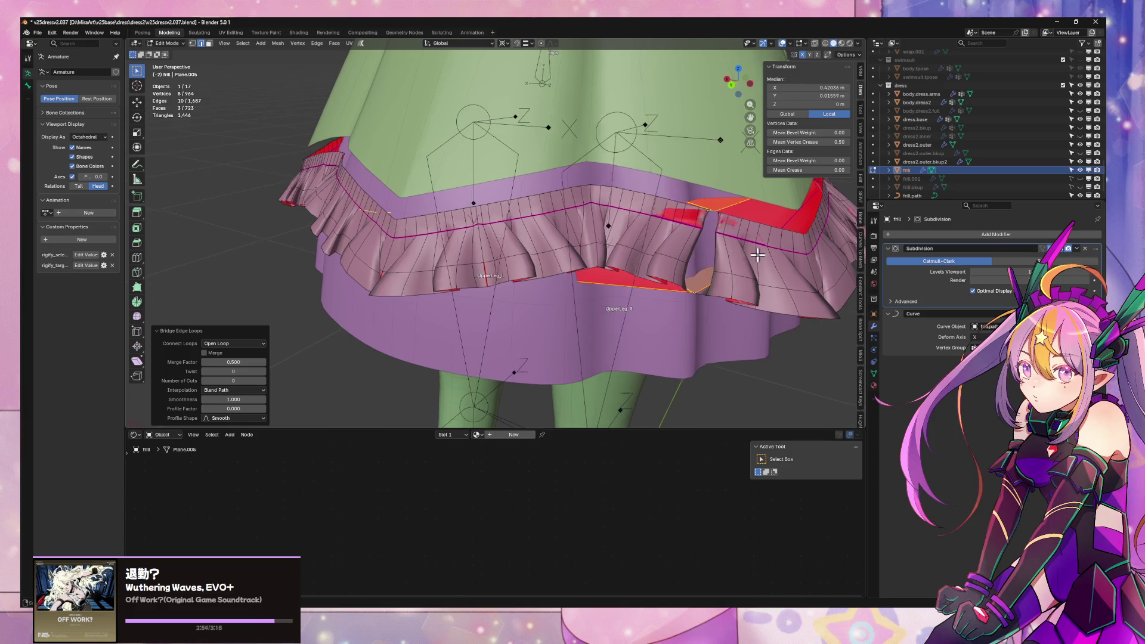
{"action": "mouse_move", "coordinate": [752, 257]}
{"action": "middle_mouse_down"}
{"action": "mouse_move", "coordinate": [681, 251]}
{"action": "mouse_move", "coordinate": [721, 257]}
{"action": "middle_mouse_up"}
{"action": "key", "text": "alt+z"}
{"action": "key", "text": "ctrl+z"}
- Move the selected vertices, retry the bridge, and undo the bridged faces
{"action": "key", "text": "g"}
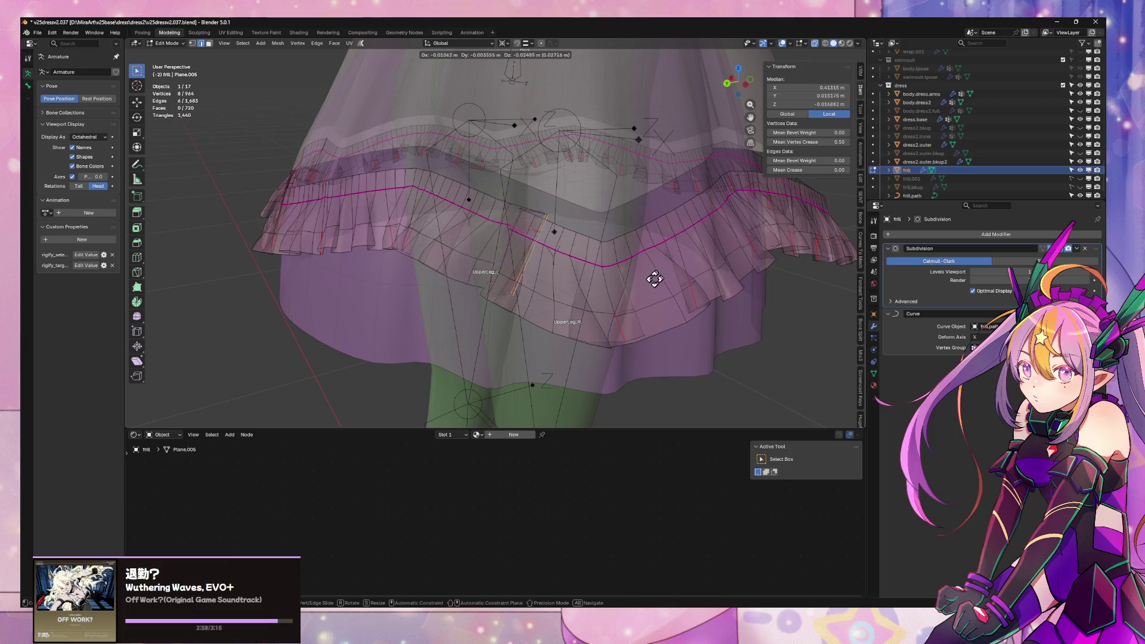
{"action": "left_click", "coordinate": [625, 253]}
{"action": "right_click", "coordinate": [625, 252]}
{"action": "left_click", "coordinate": [626, 253]}
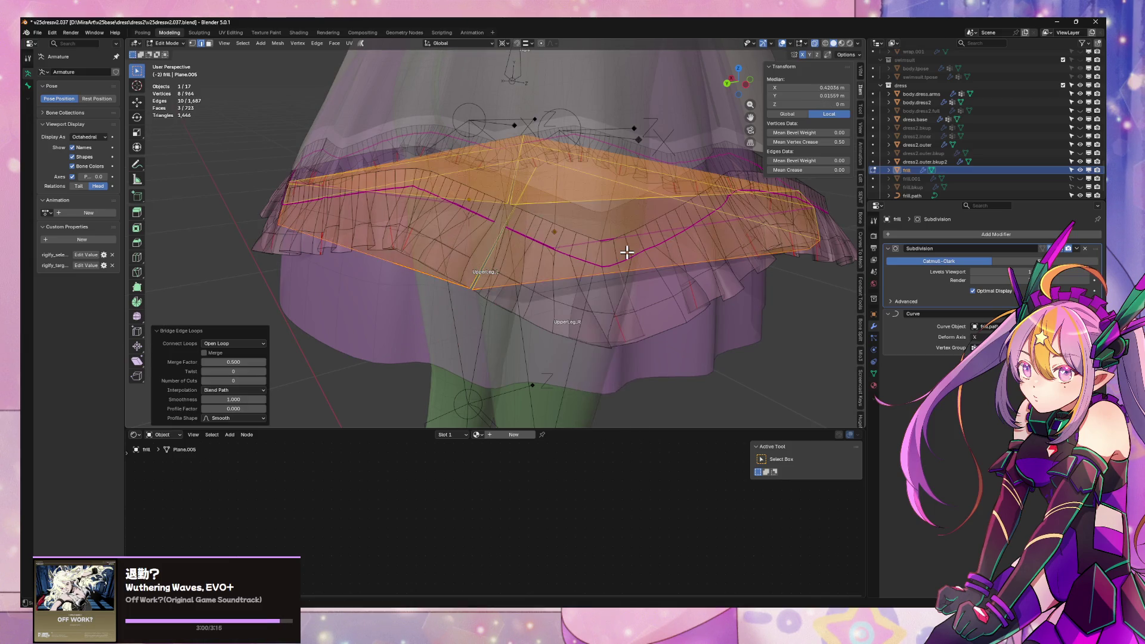
{"action": "mouse_move", "coordinate": [622, 260]}
{"action": "middle_mouse_down"}
{"action": "mouse_move", "coordinate": [588, 268]}
{"action": "mouse_move", "coordinate": [633, 251]}
{"action": "middle_mouse_up"}
{"action": "key", "text": "ctrl+z"}
- Recalculate normals outside and bridge the two gap edges into a face strip
{"action": "scroll", "coordinate": [633, 250], "scroll_direction": "up", "scroll_amount": 3}
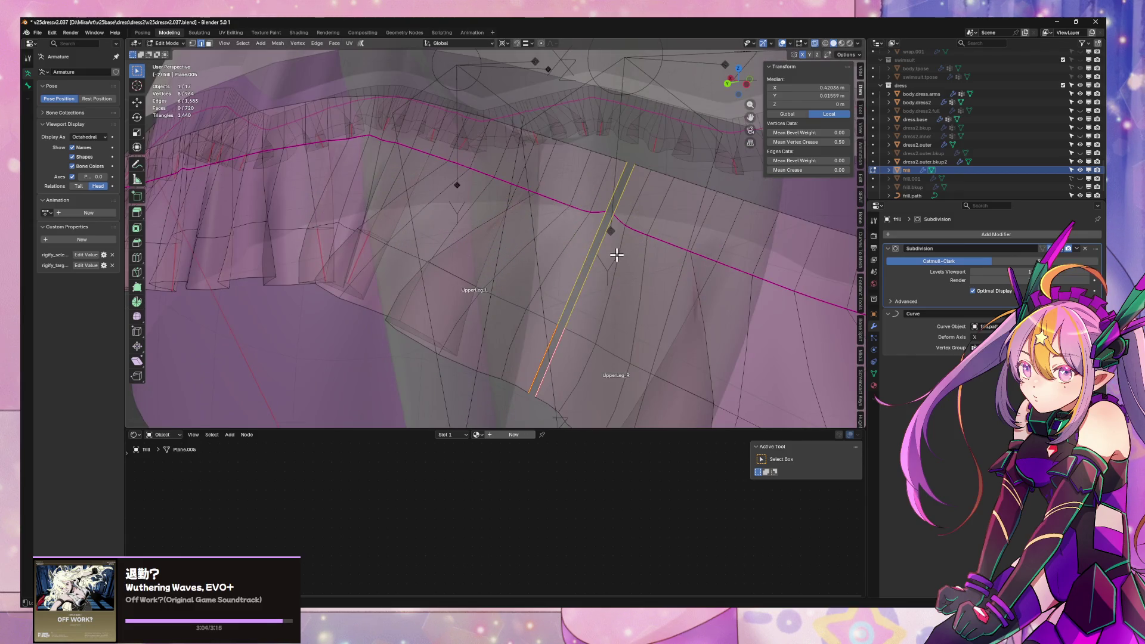
{"action": "key", "text": "alt+n"}
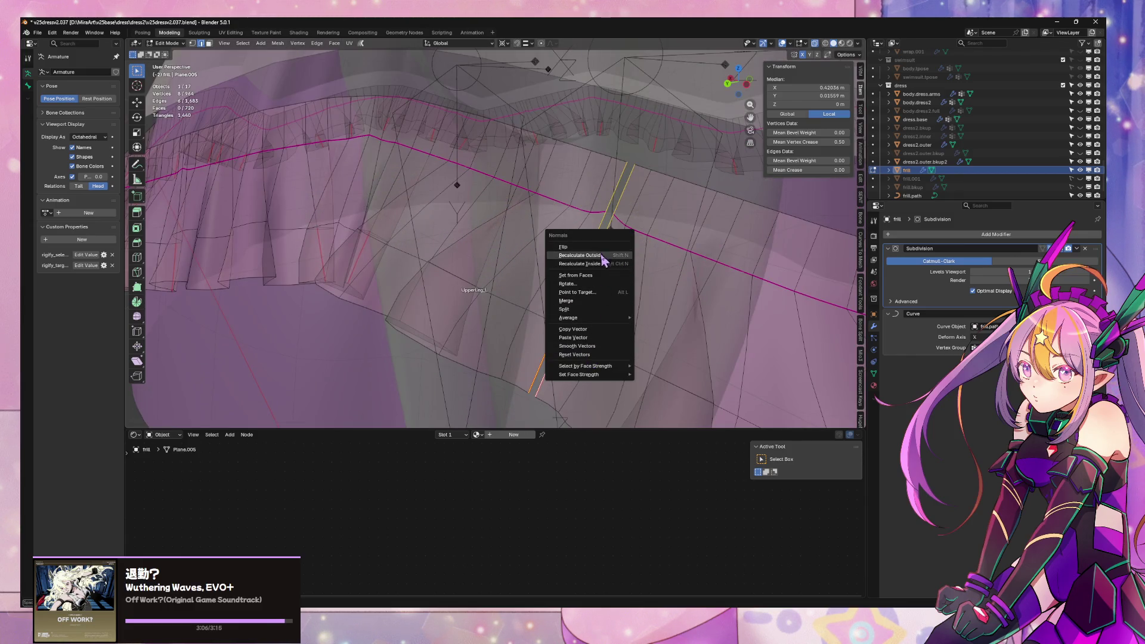
{"action": "left_click", "coordinate": [603, 257]}
{"action": "key", "text": "ctrl+e"}
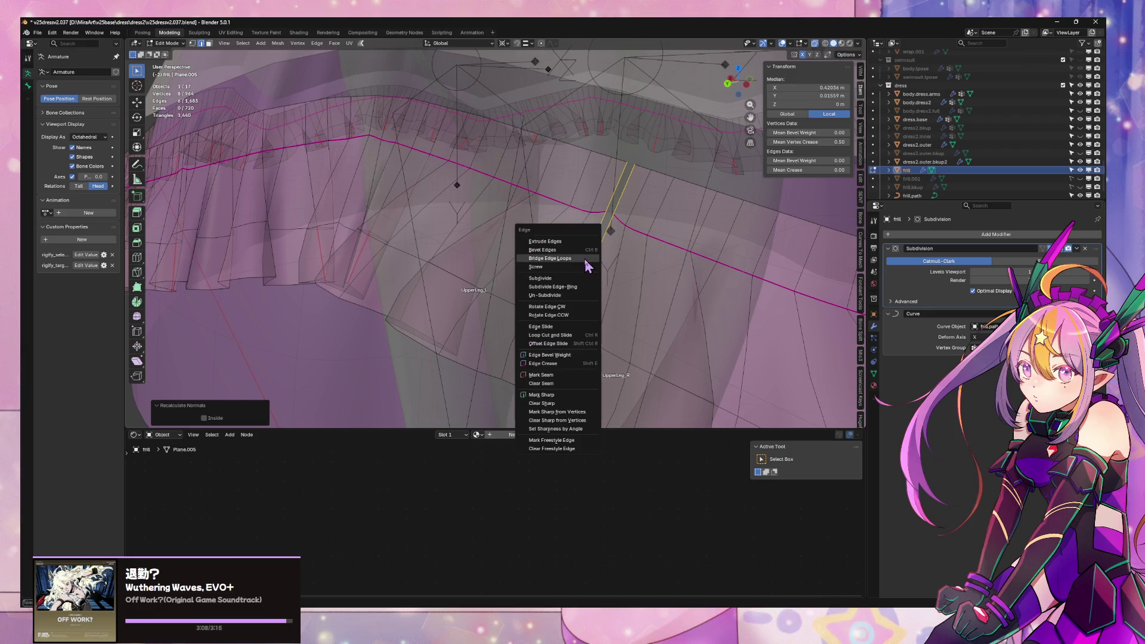
{"action": "left_click", "coordinate": [586, 260]}
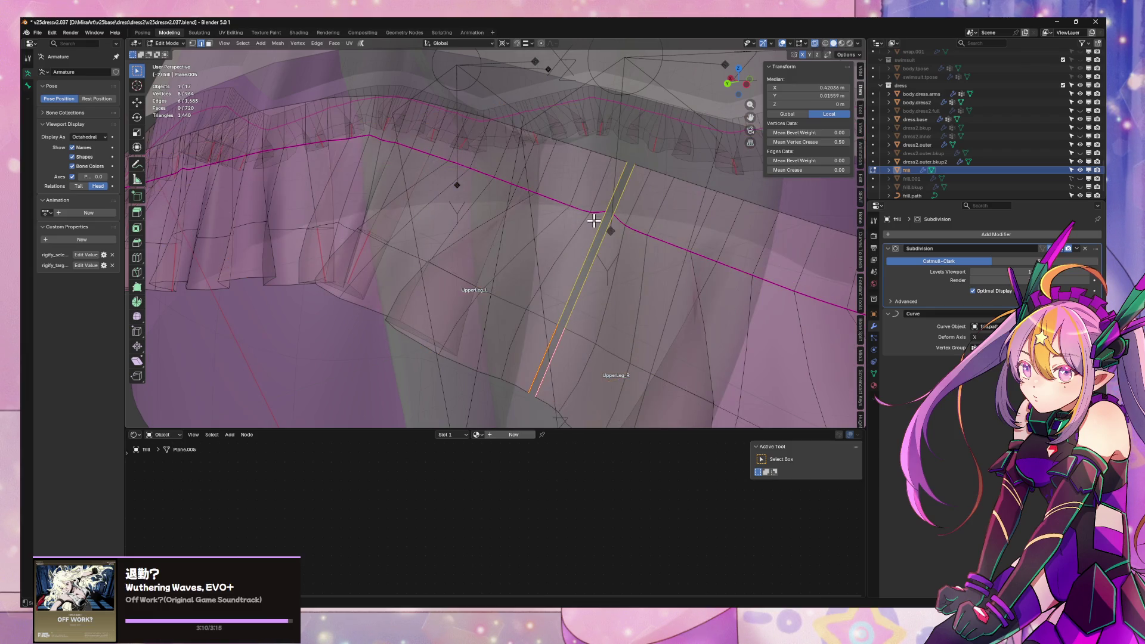
- Create a face from a single gap edge, then undo the oversized face
{"action": "left_click", "coordinate": [613, 211]}
{"action": "key", "text": "ctrl+e"}
{"action": "left_click", "coordinate": [614, 202]}
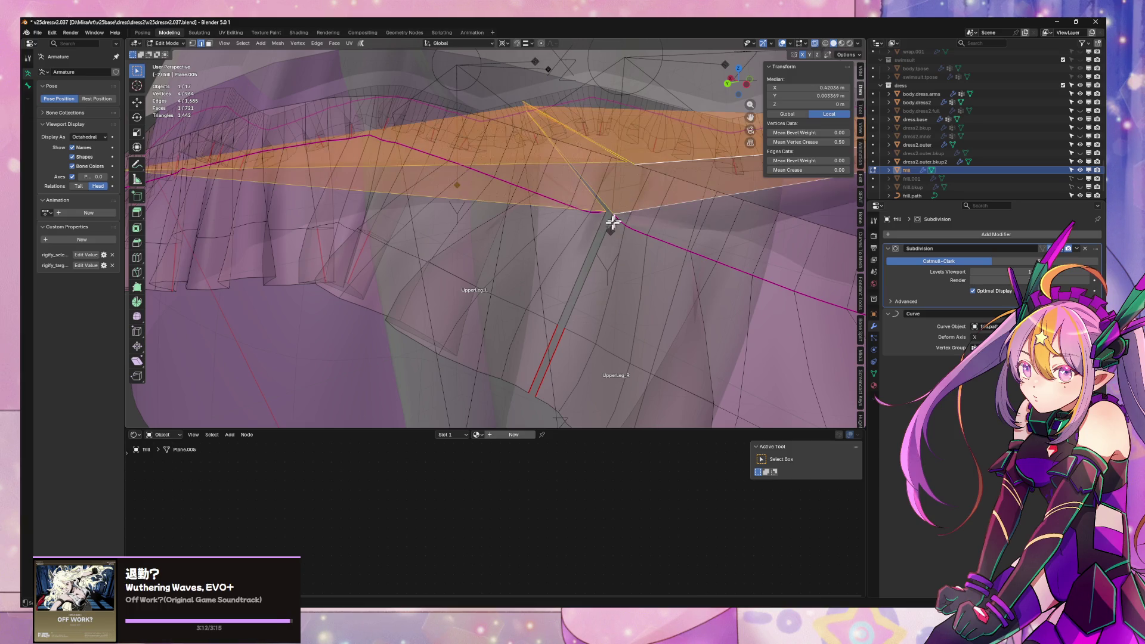
{"action": "scroll", "coordinate": [614, 223], "scroll_direction": "down", "scroll_amount": 3}
{"action": "mouse_move", "coordinate": [614, 225]}
{"action": "middle_mouse_down"}
{"action": "mouse_move", "coordinate": [609, 250]}
{"action": "mouse_move", "coordinate": [608, 222]}
{"action": "mouse_move", "coordinate": [624, 231]}
{"action": "middle_mouse_up"}
{"action": "key", "text": "ctrl+z"}
- Select the whole frill mesh and run Merge by Distance, removing 0 vertices
{"action": "scroll", "coordinate": [624, 230], "scroll_direction": "up", "scroll_amount": 3}
{"action": "key", "text": "a"}
{"action": "scroll", "coordinate": [703, 287], "scroll_direction": "down", "scroll_amount": 3}
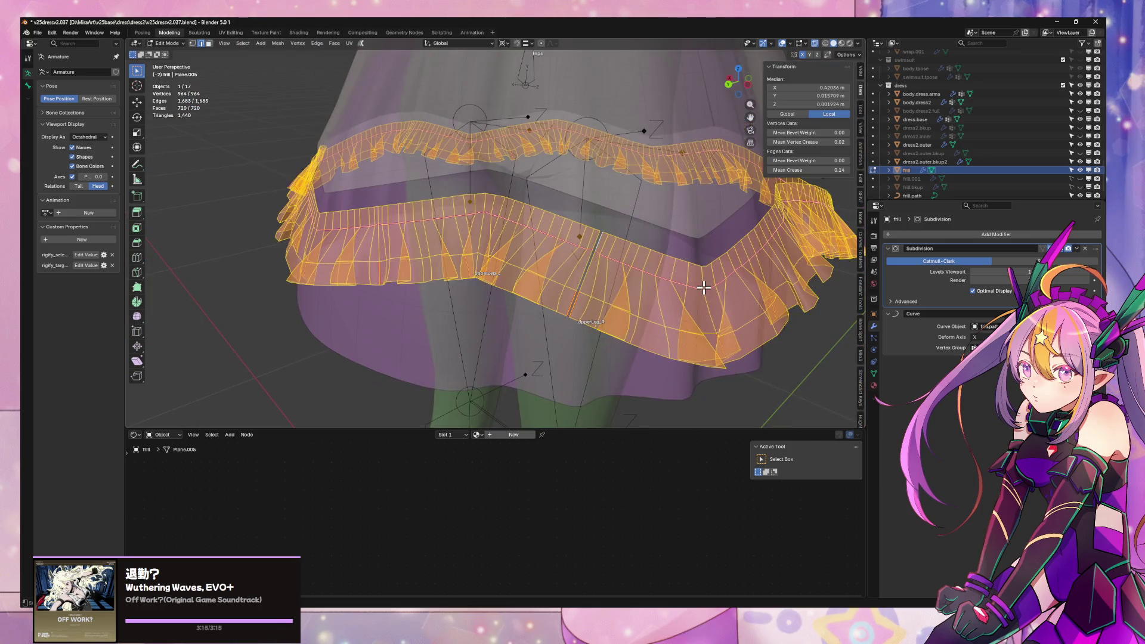
{"action": "key", "text": "m"}
{"action": "left_click", "coordinate": [704, 285]}
{"action": "mouse_move", "coordinate": [704, 286]}
{"action": "middle_mouse_down"}
{"action": "mouse_move", "coordinate": [695, 263]}
{"action": "mouse_move", "coordinate": [672, 258]}
{"action": "middle_mouse_up"}
- Move one gap edge into place to close the frill gap
{"action": "scroll", "coordinate": [686, 260], "scroll_direction": "up", "scroll_amount": 3}
{"action": "scroll", "coordinate": [643, 254], "scroll_direction": "up", "scroll_amount": 2}
{"action": "left_click", "coordinate": [598, 262]}
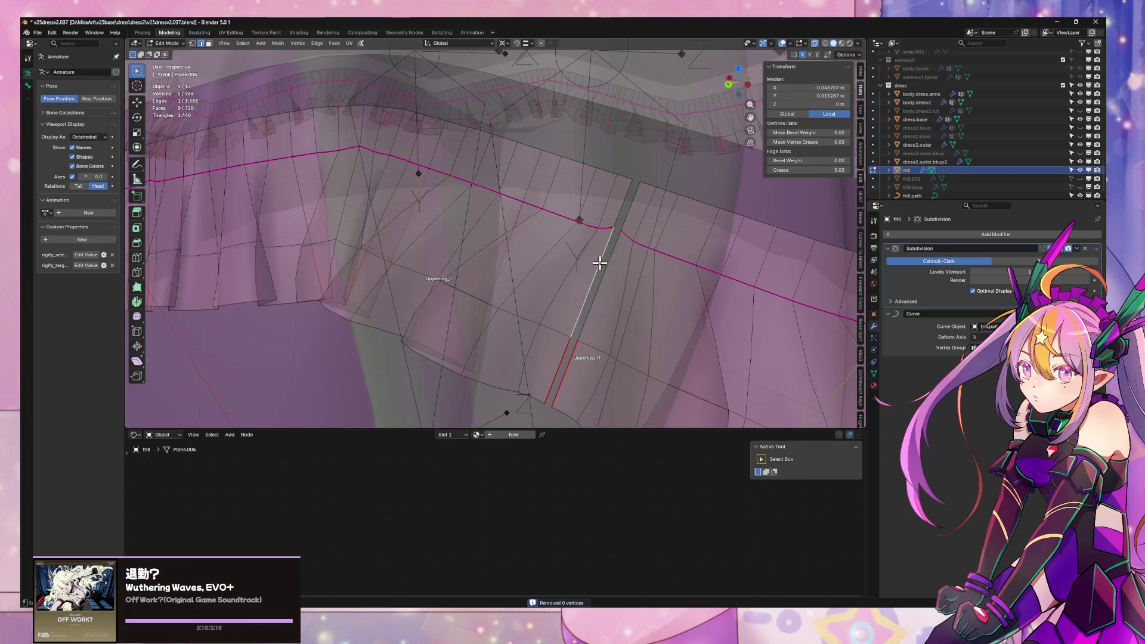
{"action": "key", "text": "g"}
{"action": "left_click", "coordinate": [622, 209]}
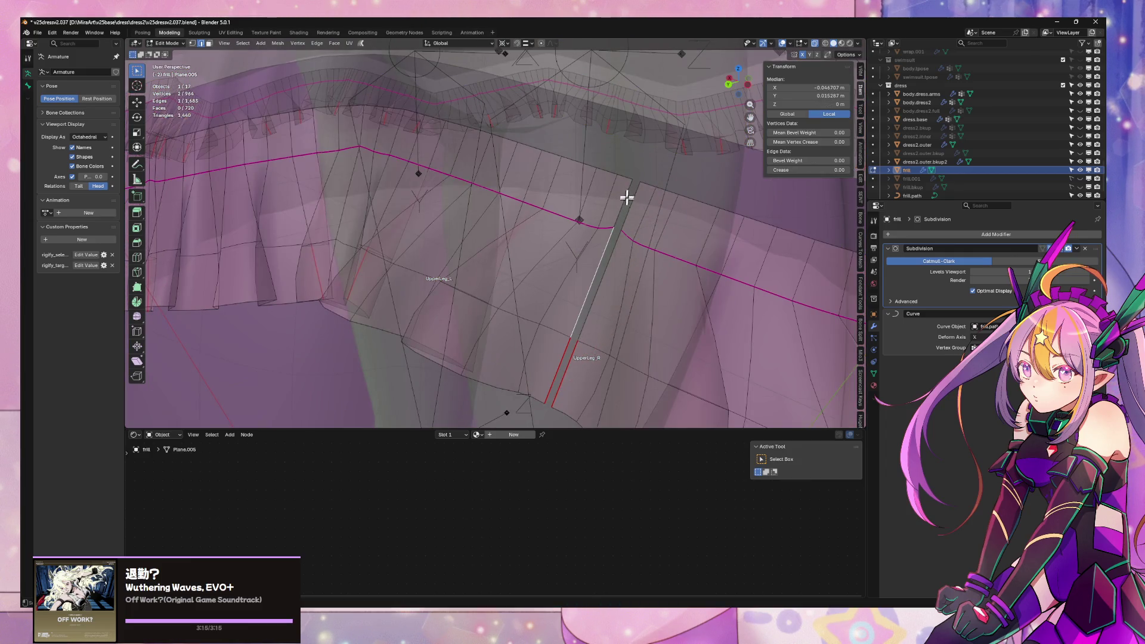
- Join two gap vertices with an edge, undo it, and return to object mode
{"action": "key", "text": "1"}
{"action": "left_click", "coordinate": [647, 188]}
{"action": "right_click", "coordinate": [659, 269]}
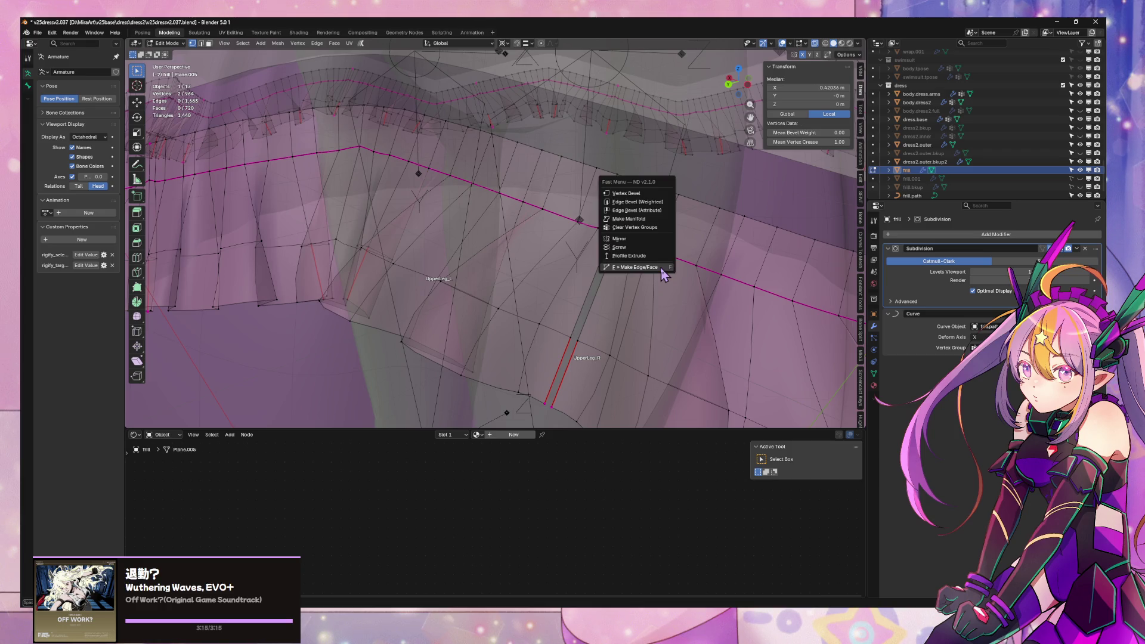
{"action": "left_click", "coordinate": [659, 269]}
{"action": "mouse_move", "coordinate": [657, 264]}
{"action": "middle_mouse_down"}
{"action": "mouse_move", "coordinate": [643, 237]}
{"action": "mouse_move", "coordinate": [662, 255]}
{"action": "mouse_move", "coordinate": [833, 256]}
{"action": "mouse_move", "coordinate": [741, 251]}
{"action": "middle_mouse_up"}
{"action": "scroll", "coordinate": [741, 250], "scroll_direction": "up", "scroll_amount": 3}
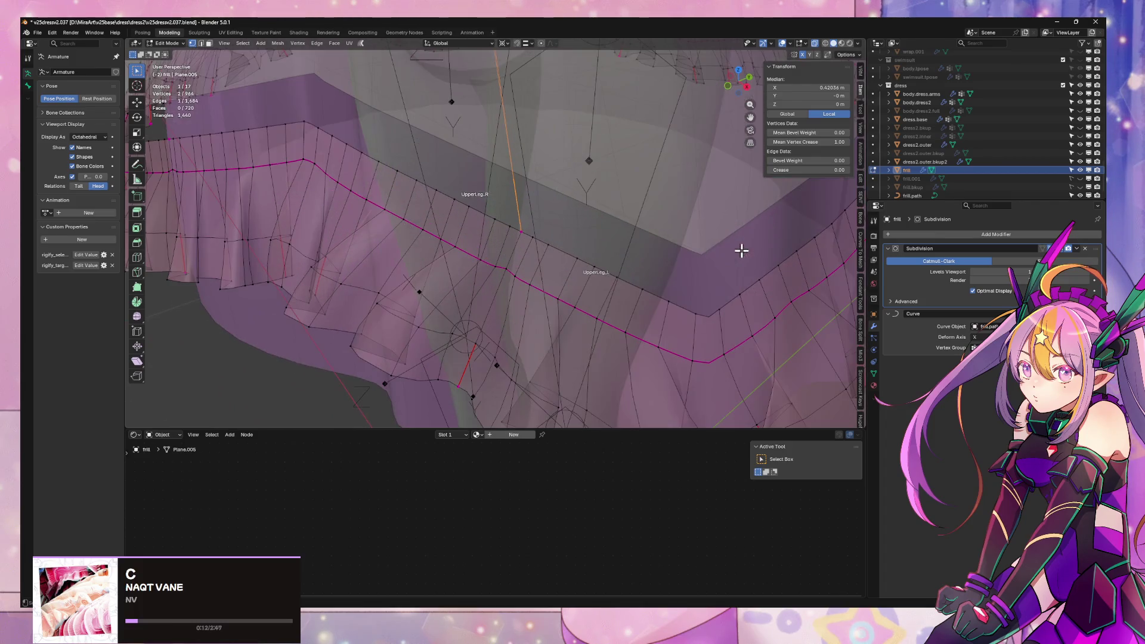
{"action": "key", "text": "ctrl+z"}
{"action": "key", "text": "Tab"}
{"action": "scroll", "coordinate": [676, 244], "scroll_direction": "down", "scroll_amount": 3}
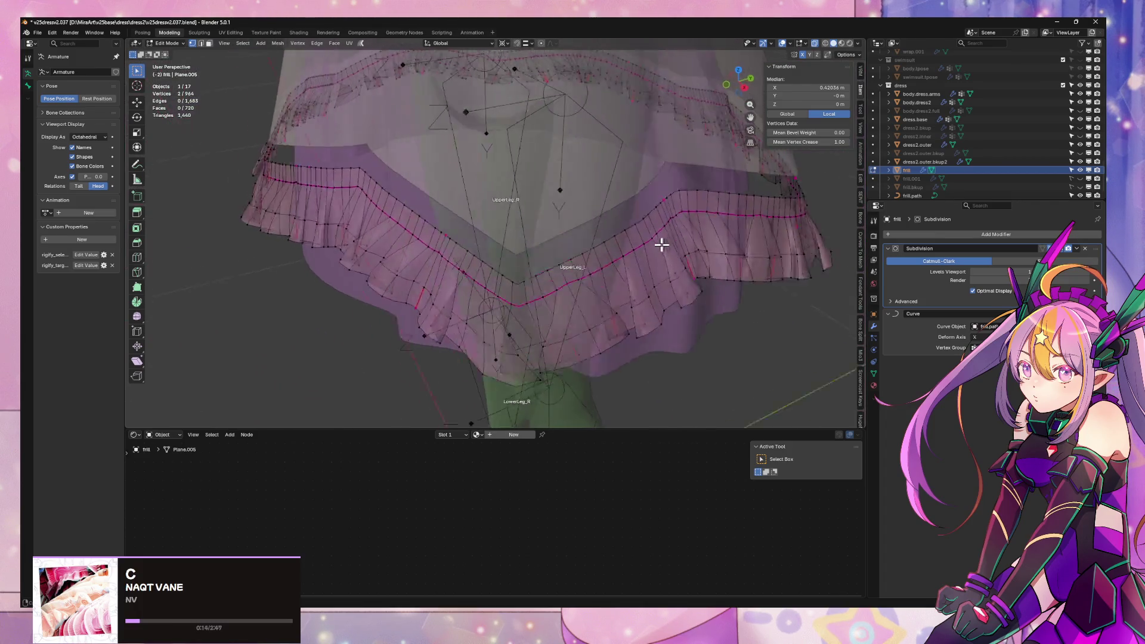
{"action": "mouse_move", "coordinate": [659, 243]}
{"action": "middle_mouse_down"}
{"action": "mouse_move", "coordinate": [532, 239]}
{"action": "mouse_move", "coordinate": [606, 237]}
{"action": "middle_mouse_up"}
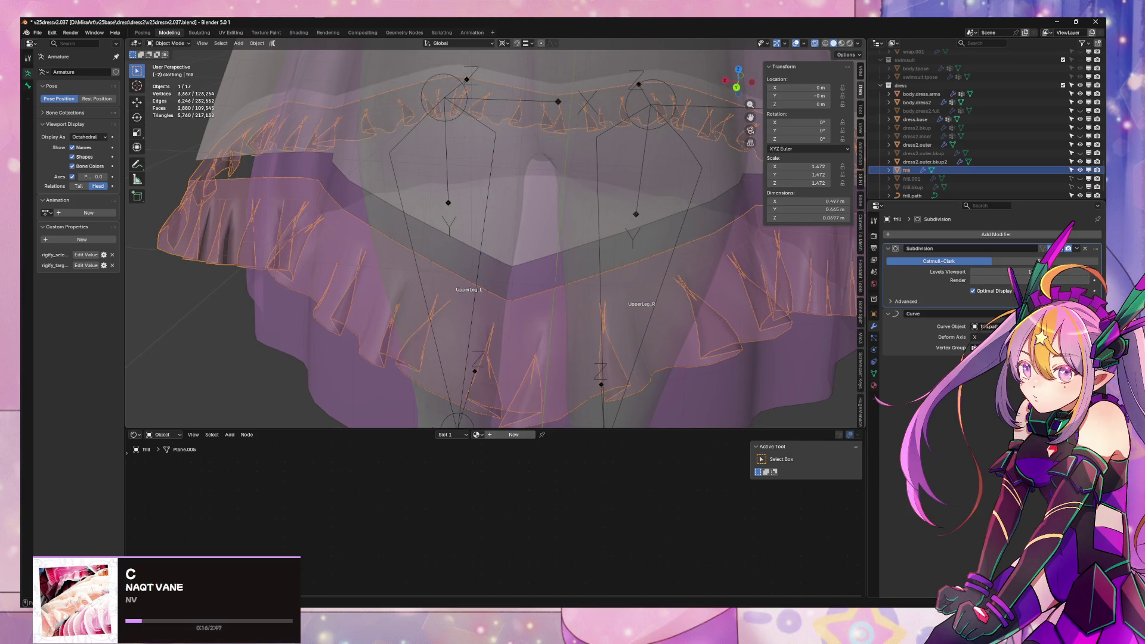
- Move Curve above Subdivision and apply the Subdivision modifier to the frill
{"action": "left_click", "coordinate": [1077, 248]}
{"action": "left_click", "coordinate": [1067, 249]}
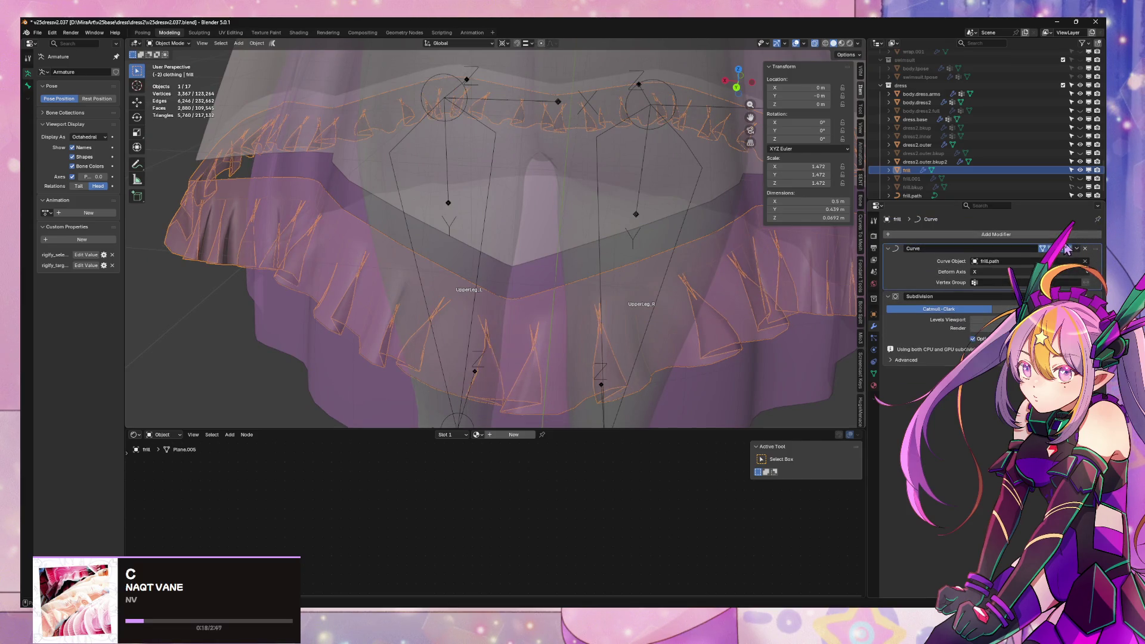
{"action": "key", "text": "alt+z"}
{"action": "mouse_move", "coordinate": [735, 244]}
{"action": "middle_mouse_down"}
{"action": "mouse_move", "coordinate": [670, 248]}
{"action": "mouse_move", "coordinate": [621, 230]}
{"action": "mouse_move", "coordinate": [627, 242]}
{"action": "mouse_move", "coordinate": [745, 244]}
{"action": "mouse_move", "coordinate": [603, 249]}
{"action": "middle_mouse_up"}
{"action": "scroll", "coordinate": [626, 239], "scroll_direction": "down", "scroll_amount": 2}
{"action": "scroll", "coordinate": [704, 244], "scroll_direction": "up", "scroll_amount": 2}
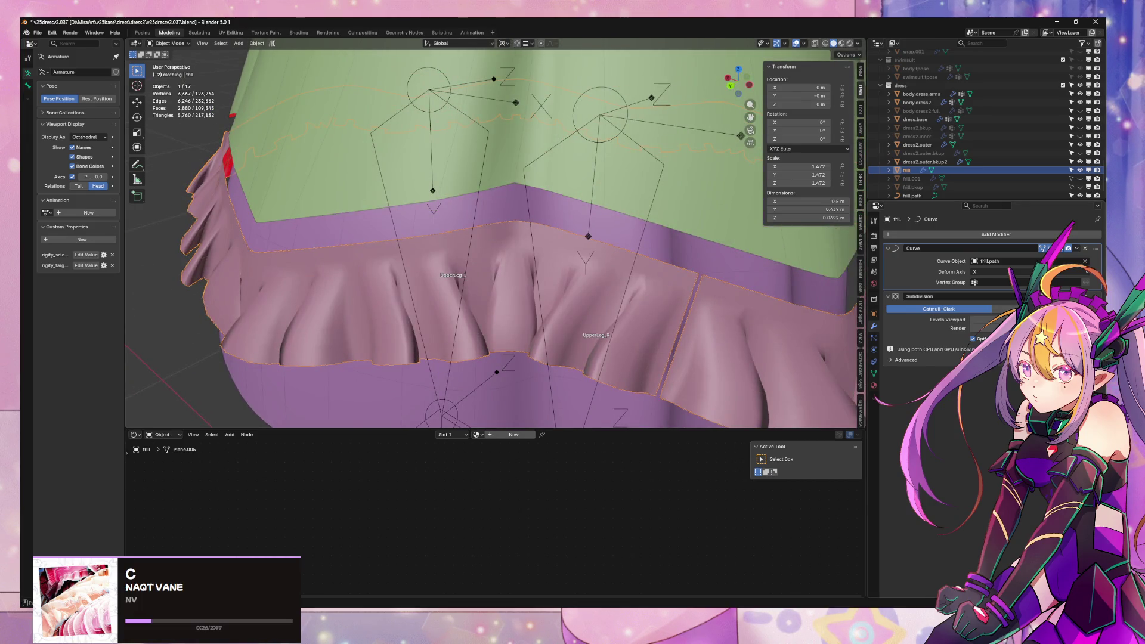
{"action": "key", "text": "ctrl+a"}
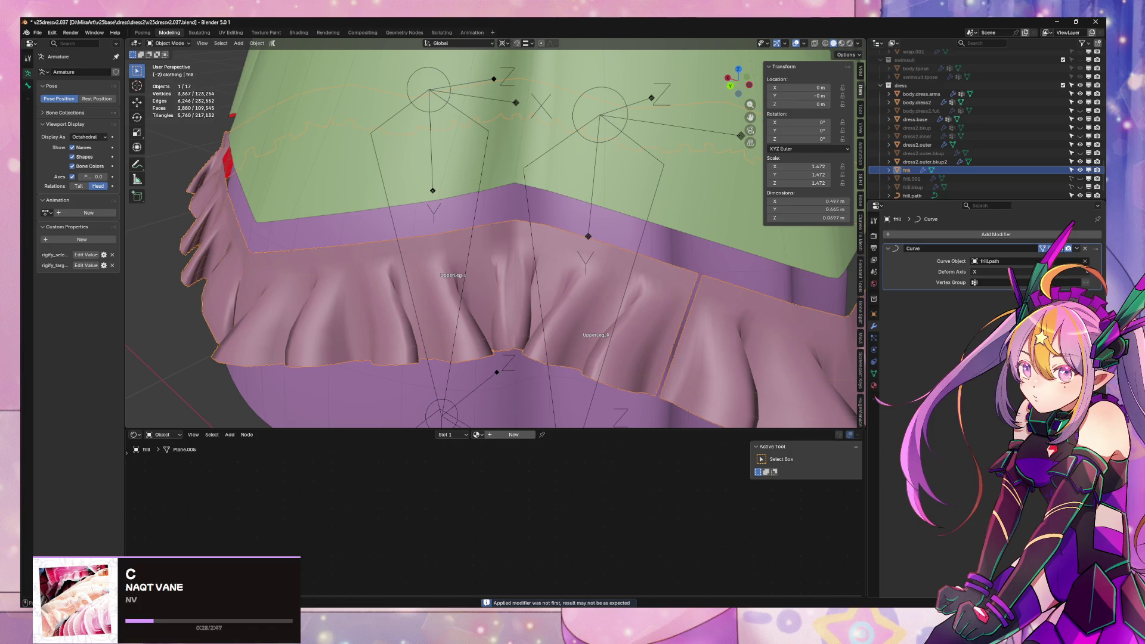
- Test selecting vertical edge loops in Edit Mode, then undo to the unapplied frill
{"action": "key", "text": "Tab"}
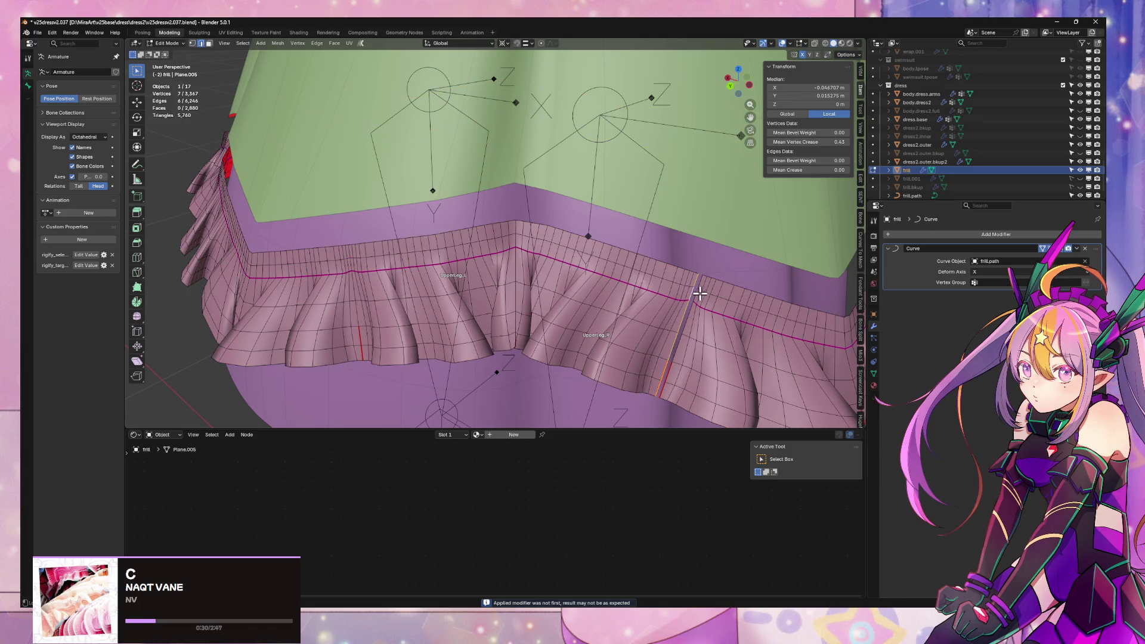
{"action": "left_click", "coordinate": [722, 292], "text": "alt+shift"}
{"action": "left_click", "coordinate": [687, 321], "text": "alt"}
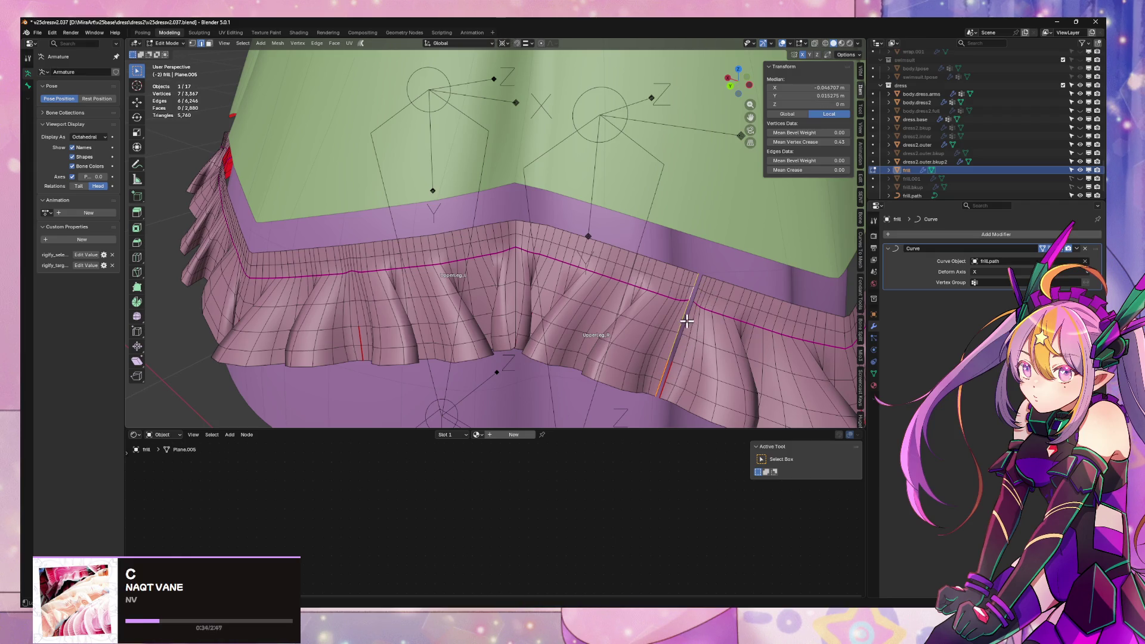
{"action": "scroll", "coordinate": [691, 319], "scroll_direction": "down", "scroll_amount": 5}
{"action": "scroll", "coordinate": [698, 306], "scroll_direction": "up", "scroll_amount": 5}
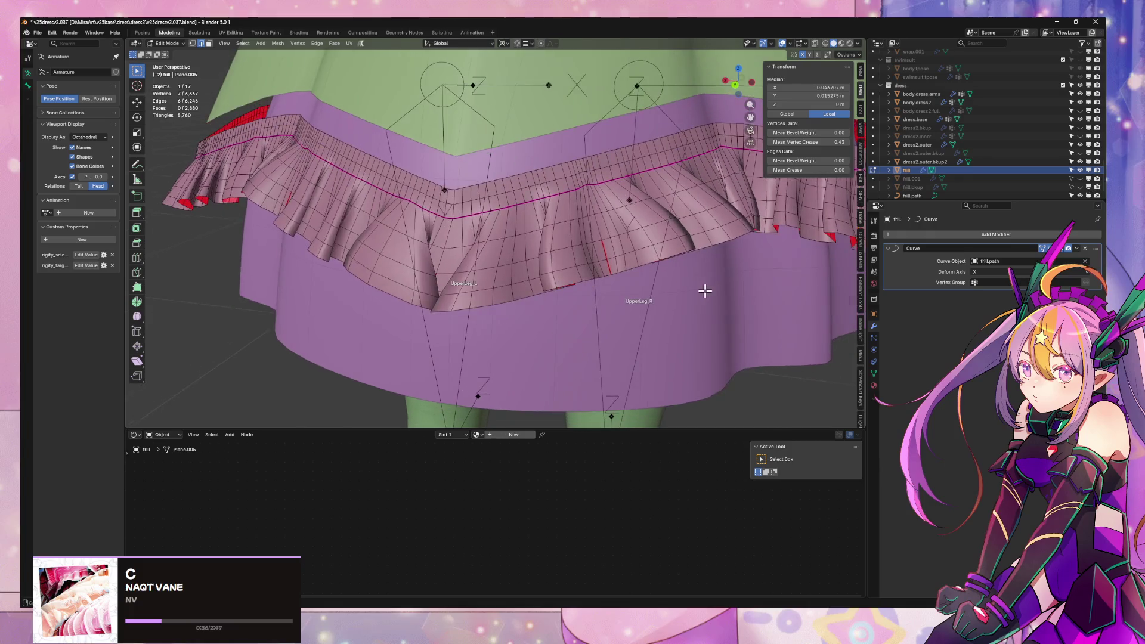
{"action": "key", "text": "ctrl+z"}
{"action": "key", "text": "ctrl+z"}
{"action": "key", "text": "ctrl+z"}
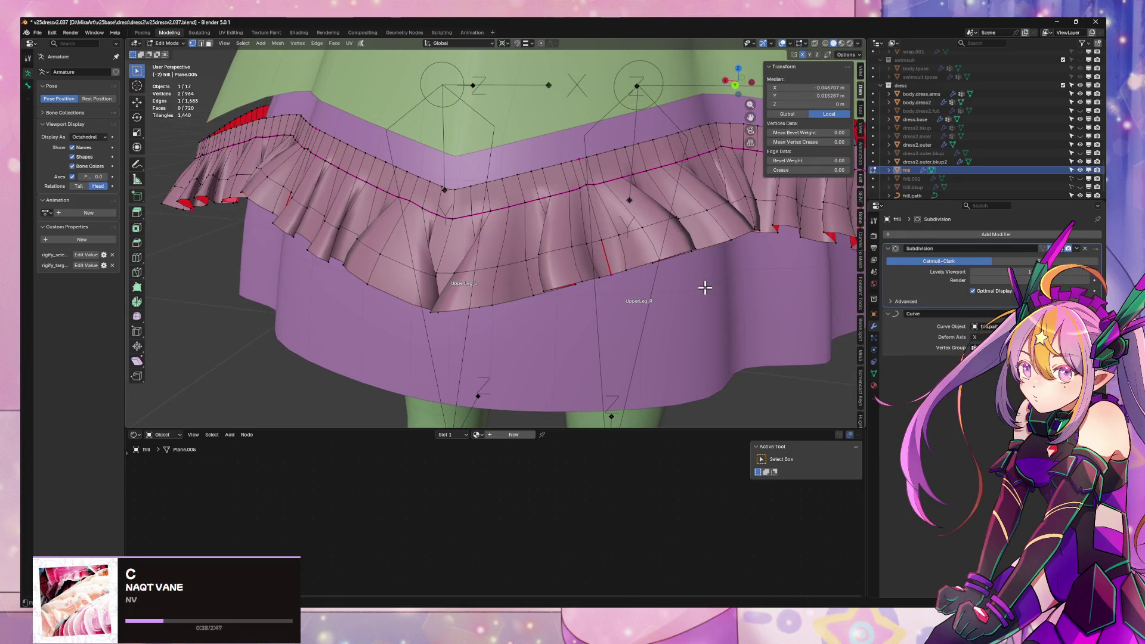
- Select edges along the frill, then revert to the Apply Modifier step in Undo History
{"action": "left_click", "coordinate": [713, 267]}
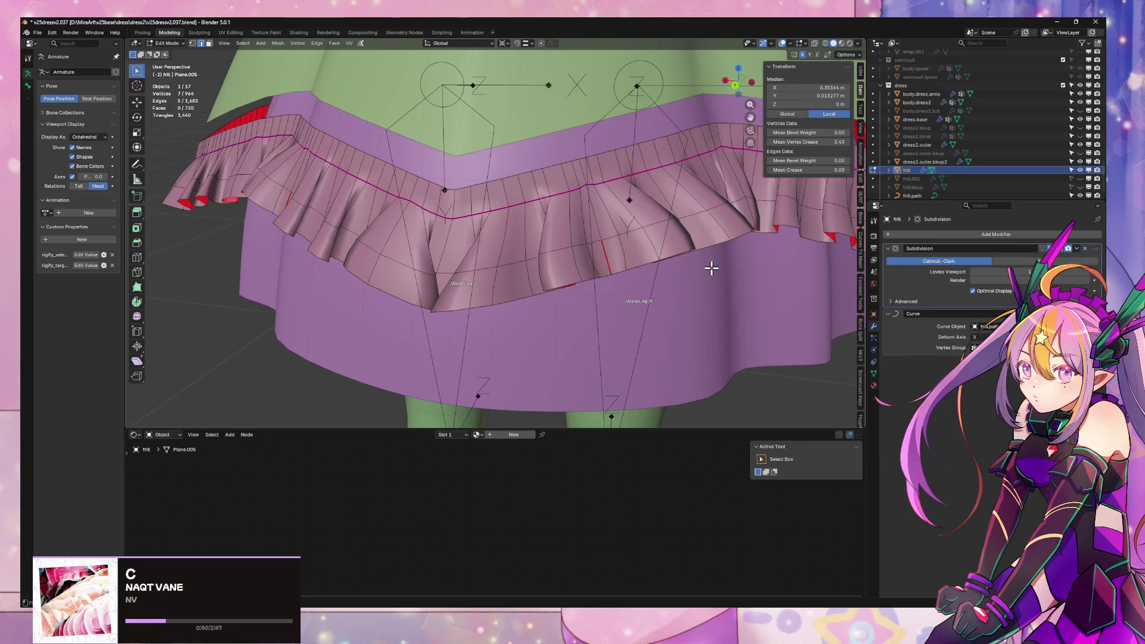
{"action": "left_click", "coordinate": [721, 277], "text": "shift"}
{"action": "left_click", "coordinate": [52, 32]}
{"action": "mouse_move", "coordinate": [63, 62]}
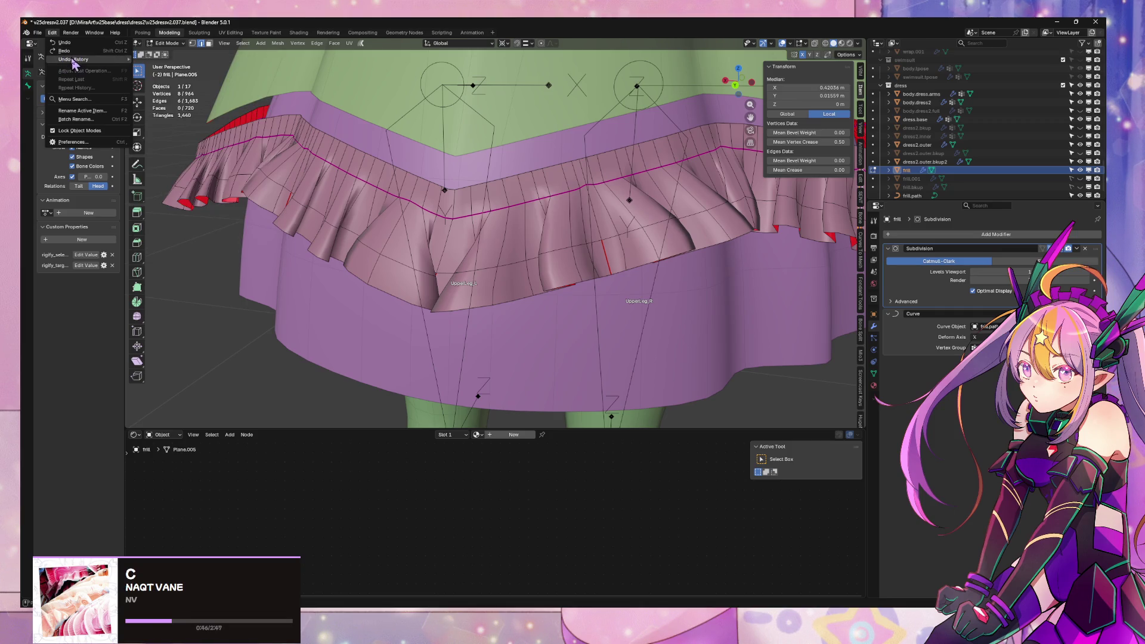
{"action": "left_click", "coordinate": [257, 152]}
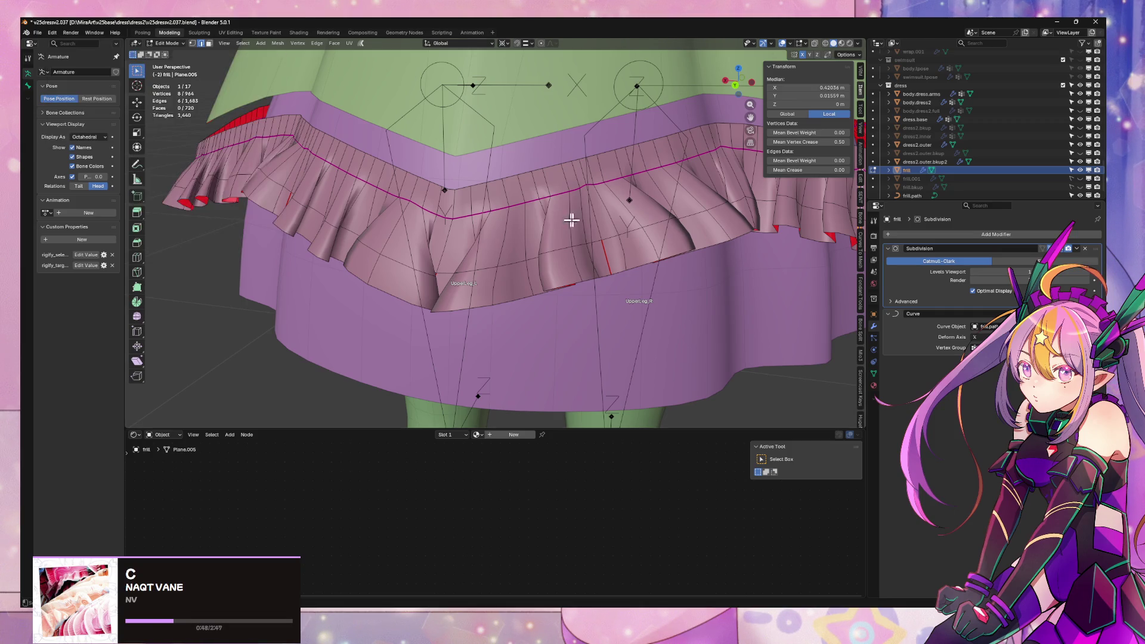
- Delete the reworked frill, then unhide and select the frill.001 ruffle
{"action": "key", "text": "x"}
{"action": "left_click", "coordinate": [617, 213]}
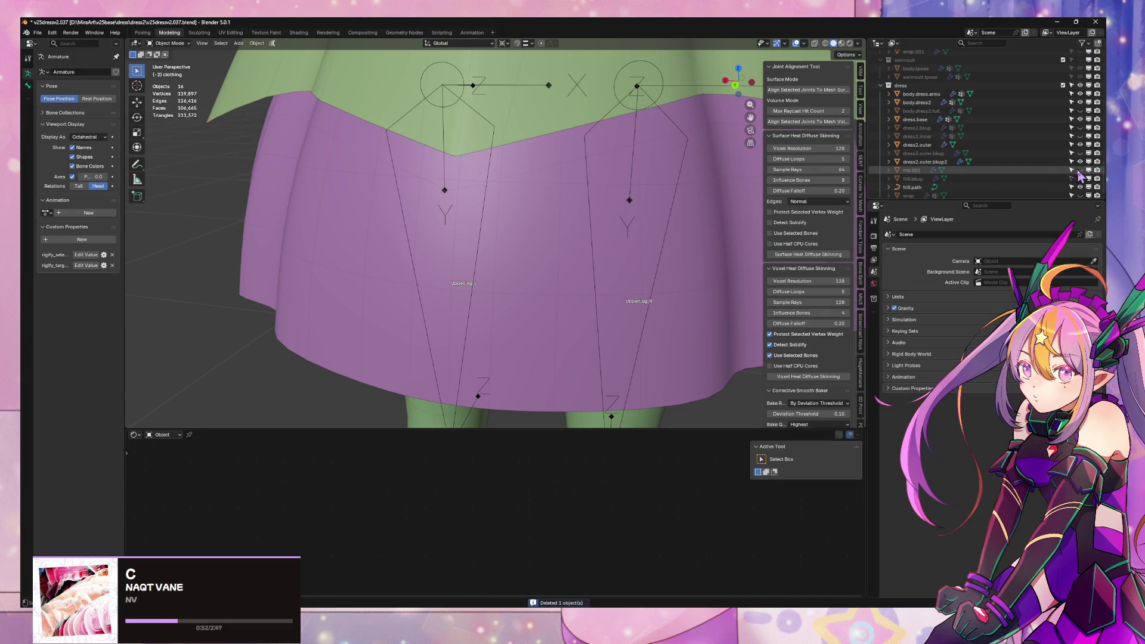
{"action": "left_click", "coordinate": [1080, 171]}
{"action": "left_click", "coordinate": [583, 216]}
- Duplicate frill.001 in place as a hidden frill.002 spare, keeping frill.001 active
{"action": "key", "text": "shift+d"}
{"action": "right_click", "coordinate": [613, 194]}
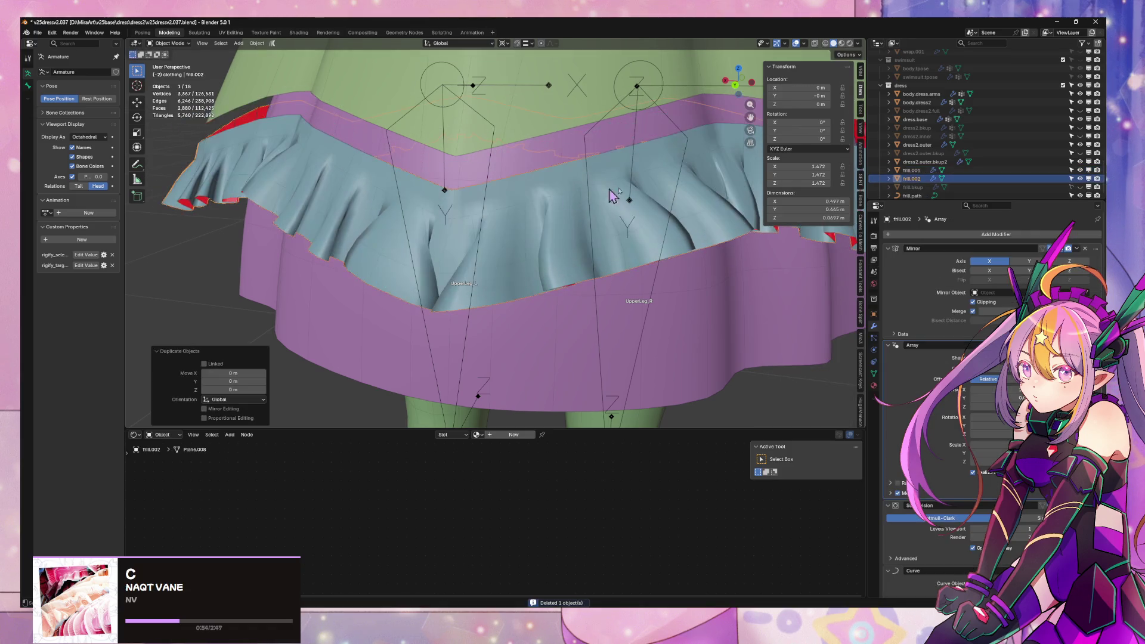
{"action": "left_click", "coordinate": [1080, 179]}
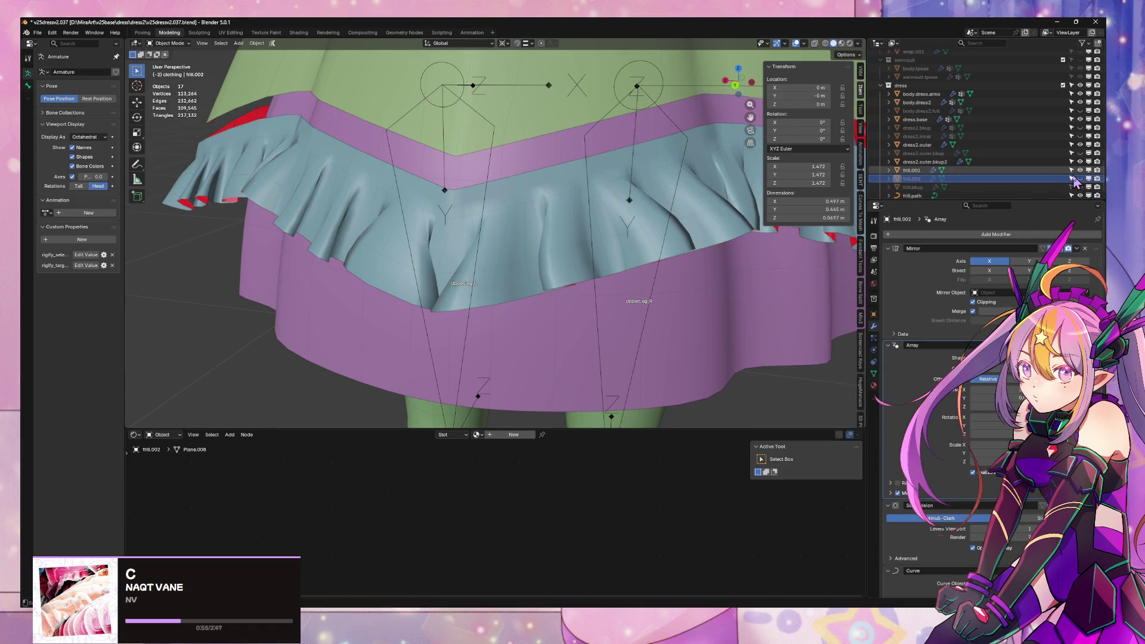
{"action": "left_click", "coordinate": [1029, 170]}
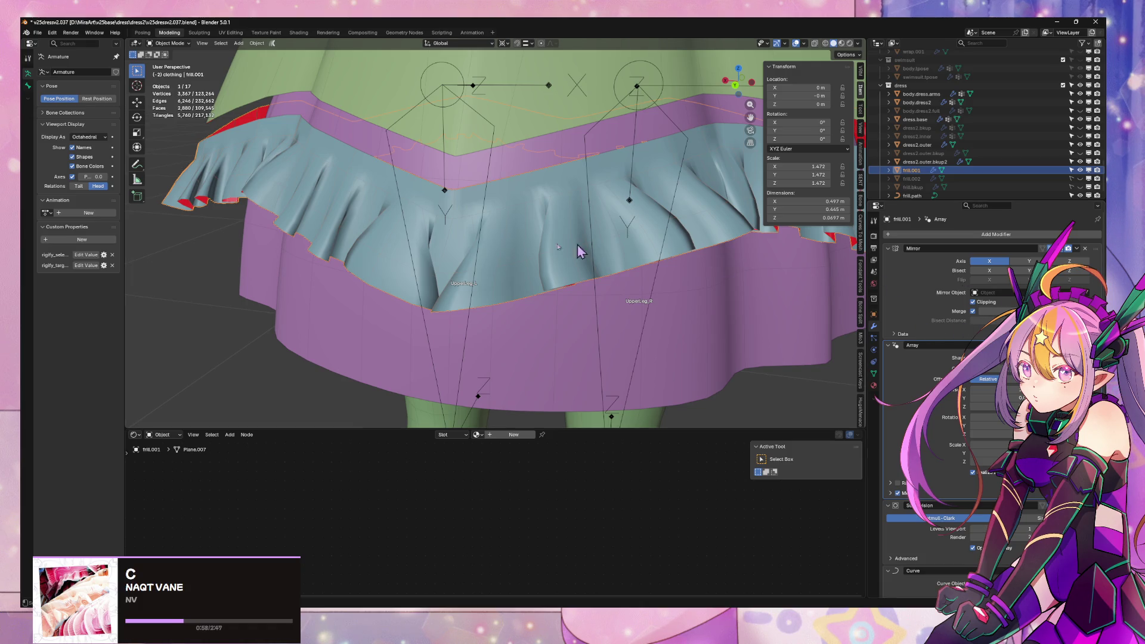
- Drag Subdivision up directly under Mirror in frill.001's modifier stack
{"action": "scroll", "coordinate": [339, 253], "scroll_direction": "down", "scroll_amount": 3}
{"action": "mouse_move", "coordinate": [462, 235]}
{"action": "middle_mouse_down"}
{"action": "mouse_move", "coordinate": [394, 244]}
{"action": "mouse_move", "coordinate": [382, 263]}
{"action": "middle_mouse_up"}
{"action": "scroll", "coordinate": [984, 399], "scroll_direction": "down", "scroll_amount": 1}
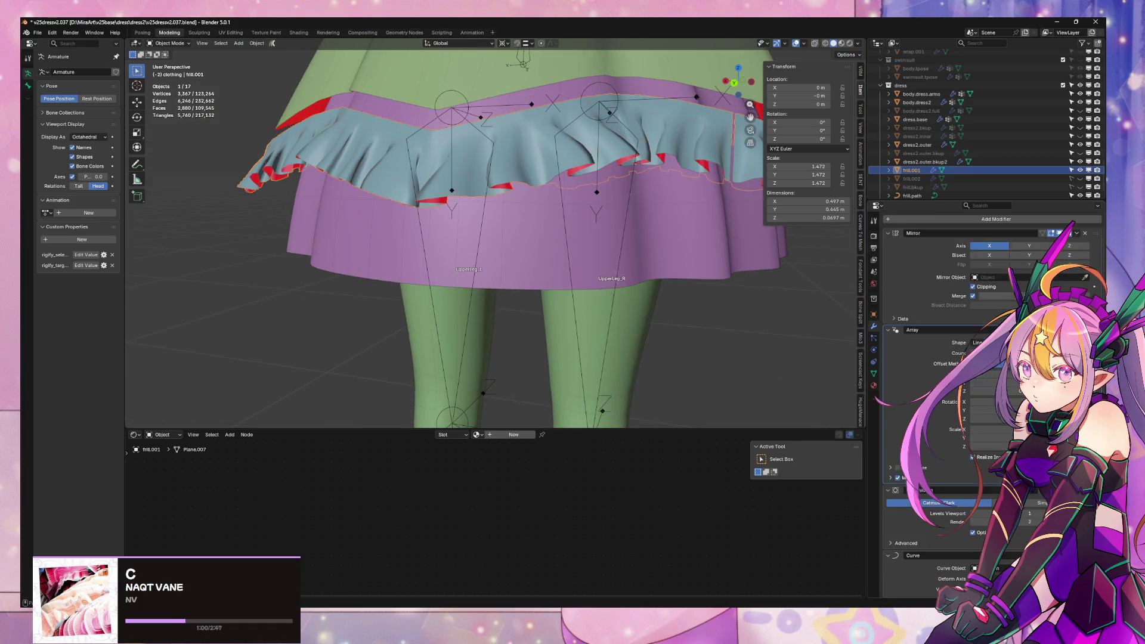
{"action": "left_click_drag", "start_coordinate": [1096, 491], "coordinate": [1096, 317]}
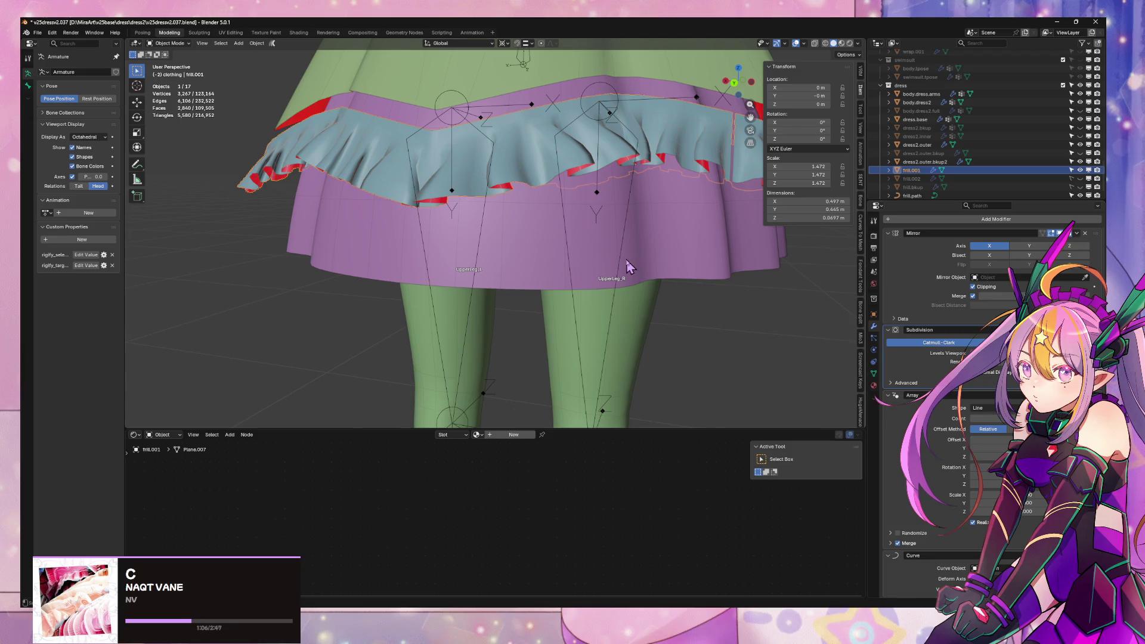
- Check the skirt from below, then move Subdivision below the Array modifier
{"action": "mouse_move", "coordinate": [631, 267]}
{"action": "middle_mouse_down"}
{"action": "mouse_move", "coordinate": [573, 281]}
{"action": "mouse_move", "coordinate": [590, 273]}
{"action": "middle_mouse_up"}
{"action": "scroll", "coordinate": [601, 274], "scroll_direction": "up", "scroll_amount": 3}
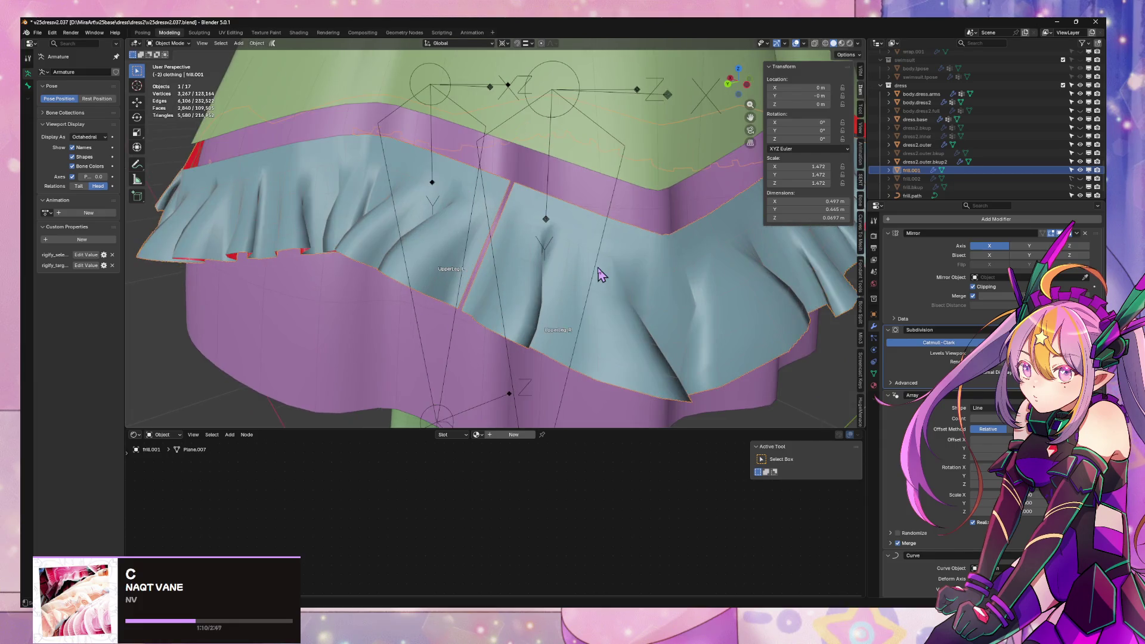
{"action": "scroll", "coordinate": [601, 274], "scroll_direction": "down", "scroll_amount": 2}
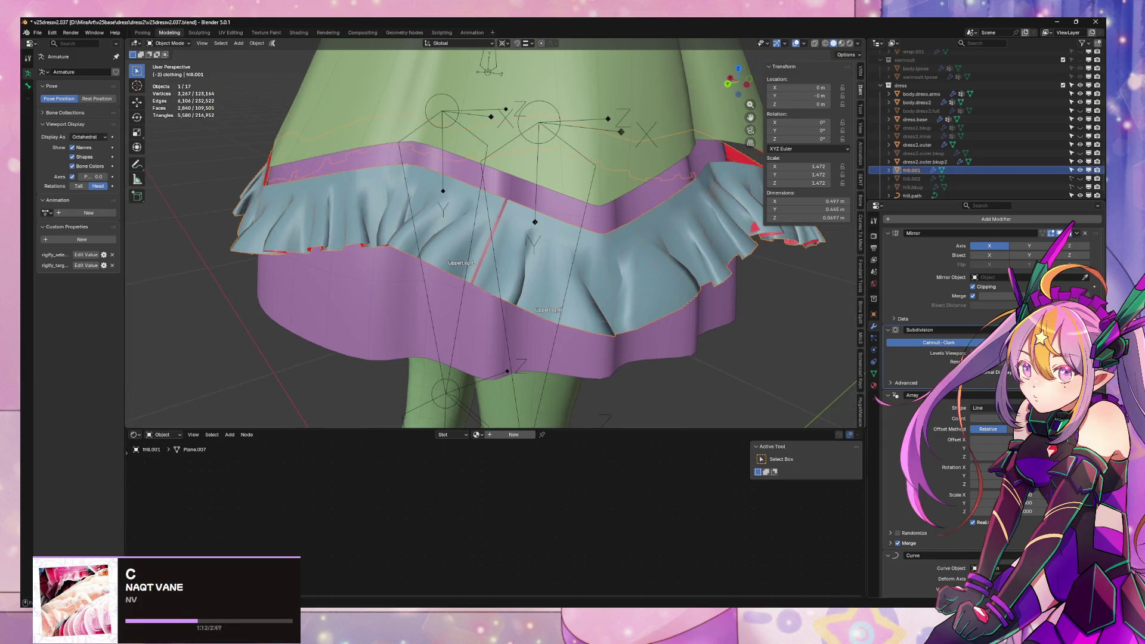
{"action": "left_click_drag", "start_coordinate": [1050, 555], "coordinate": [1050, 556]}
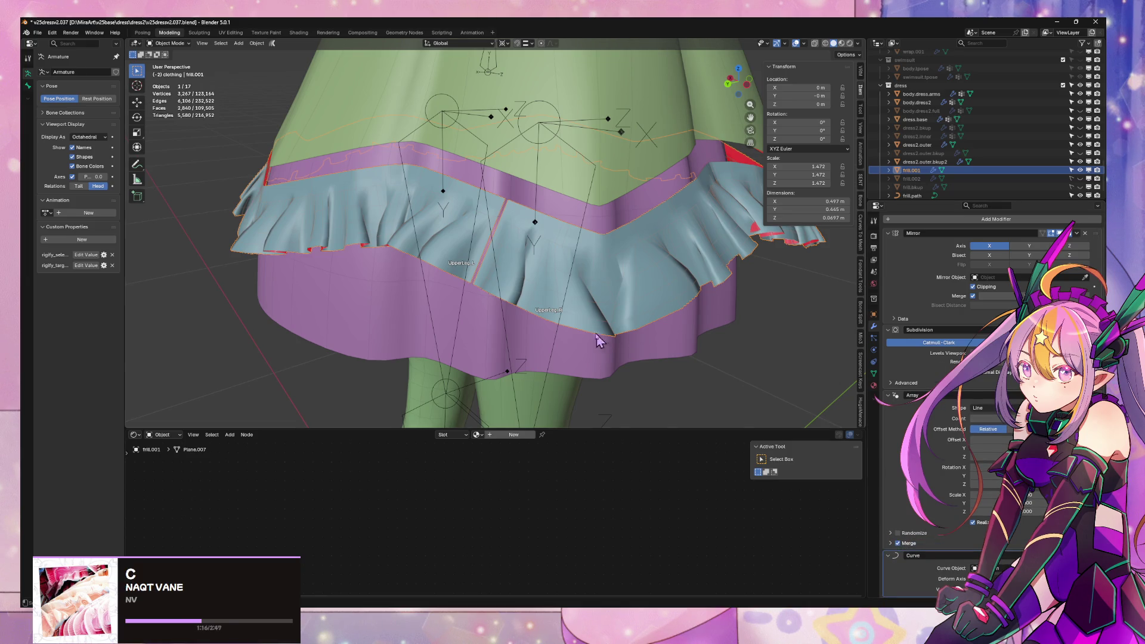
{"action": "mouse_move", "coordinate": [599, 340]}
{"action": "middle_mouse_down"}
{"action": "mouse_move", "coordinate": [677, 319]}
{"action": "mouse_move", "coordinate": [613, 327]}
{"action": "mouse_move", "coordinate": [766, 309]}
{"action": "mouse_move", "coordinate": [511, 301]}
{"action": "middle_mouse_up"}
{"action": "scroll", "coordinate": [764, 304], "scroll_direction": "up", "scroll_amount": 2}
{"action": "scroll", "coordinate": [511, 302], "scroll_direction": "up", "scroll_amount": 3}
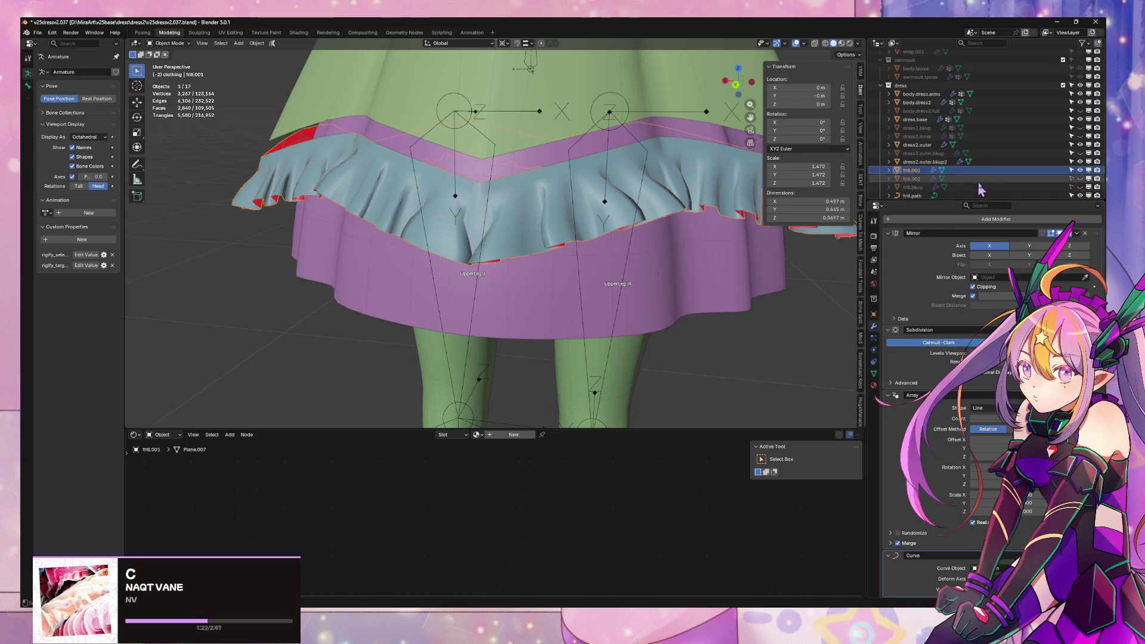
{"action": "right_click", "coordinate": [673, 207]}
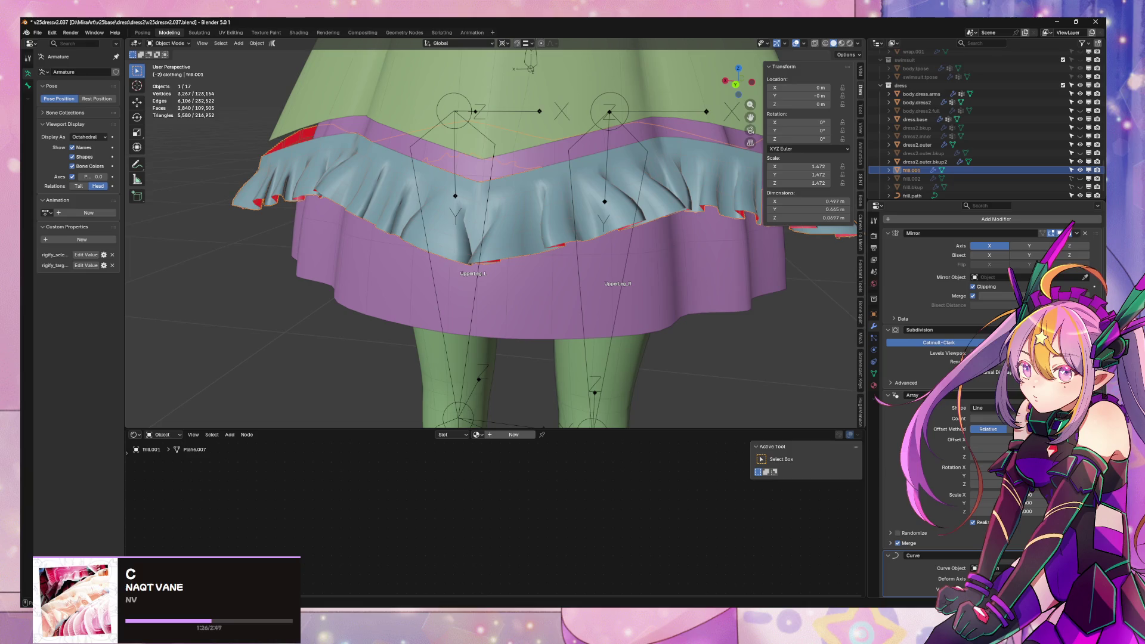
{"action": "left_click_drag", "start_coordinate": [1094, 330], "coordinate": [1095, 491]}
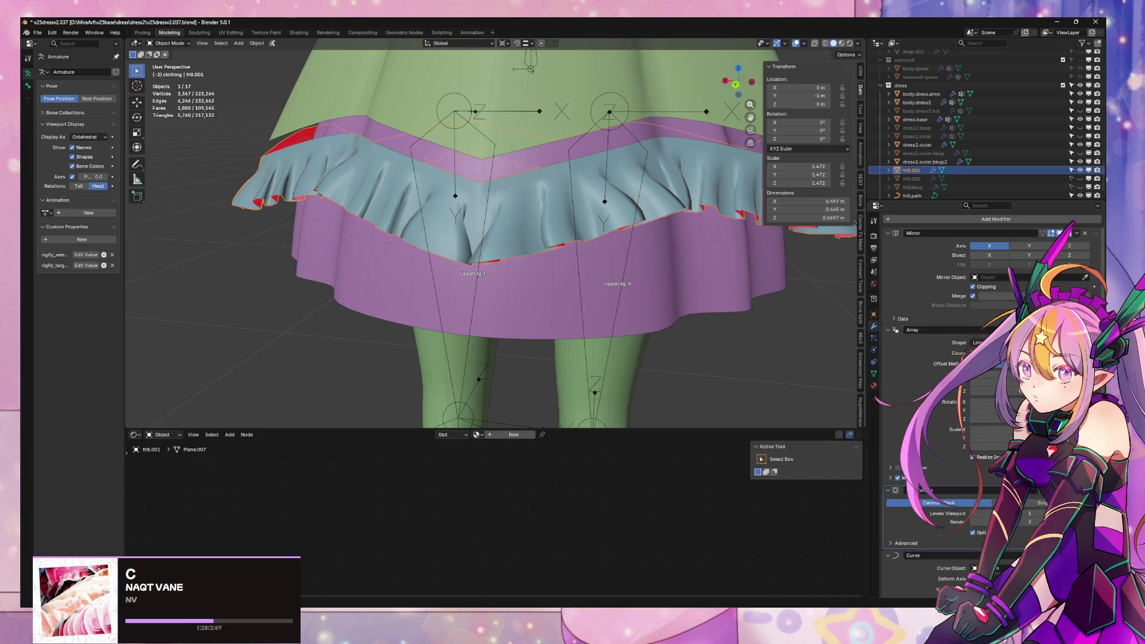
- Move Subdivision below Curve, then apply Mirror, Array and Curve on frill.001
{"action": "mouse_move", "coordinate": [1095, 506]}
{"action": "left_mouse_down"}
{"action": "mouse_move", "coordinate": [1095, 346]}
{"action": "mouse_move", "coordinate": [1094, 505]}
{"action": "left_mouse_up"}
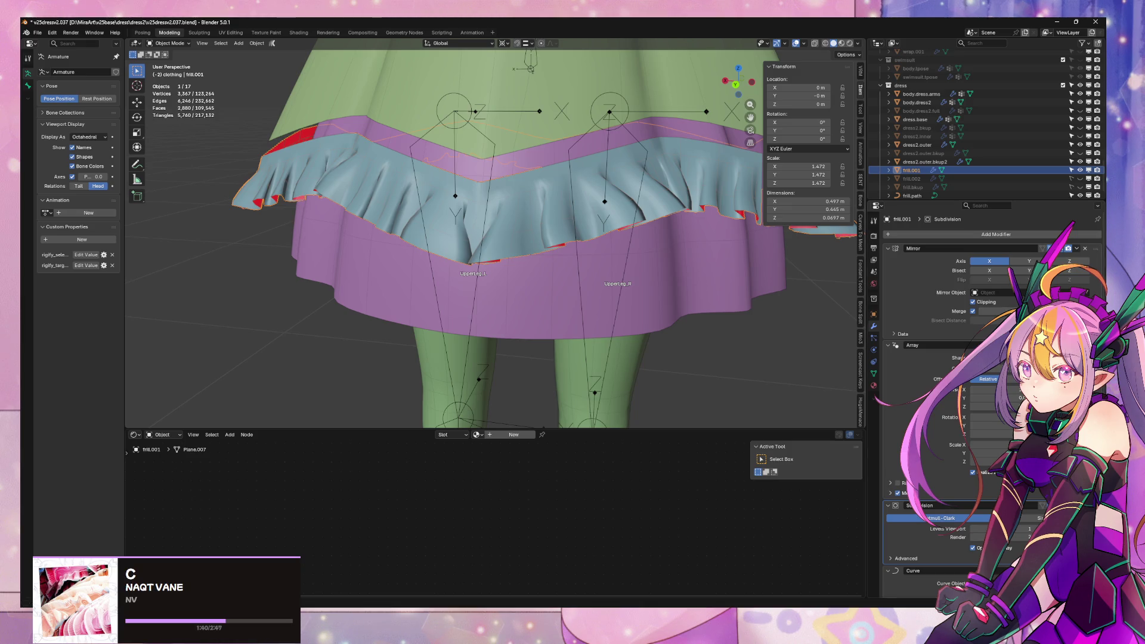
{"action": "left_click_drag", "start_coordinate": [1094, 505], "coordinate": [1095, 554]}
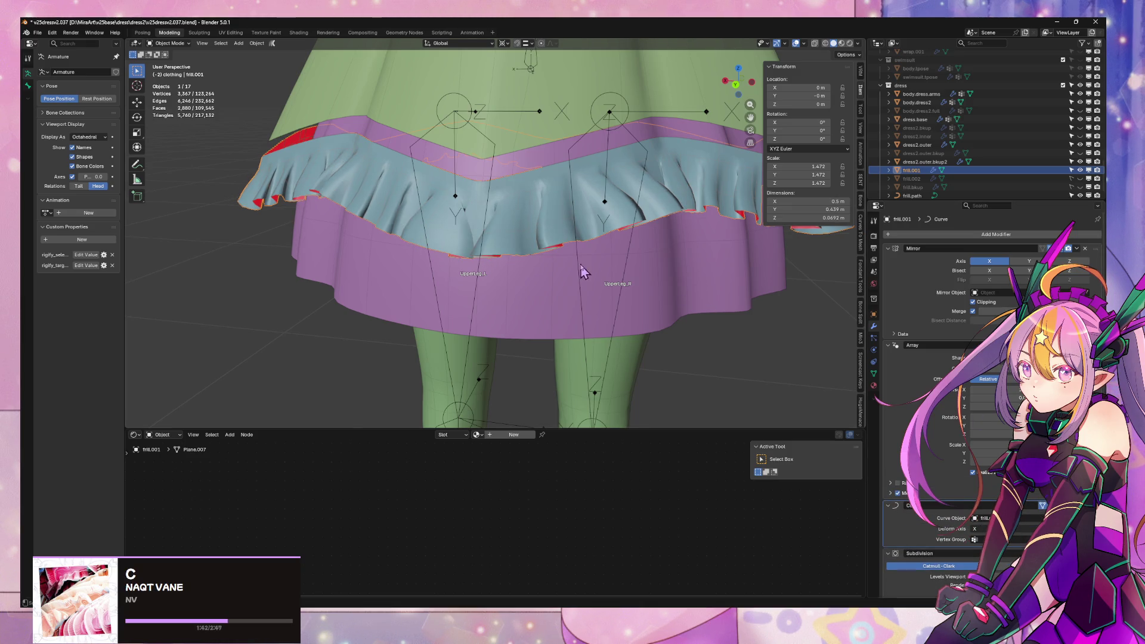
{"action": "left_click", "coordinate": [1085, 249]}
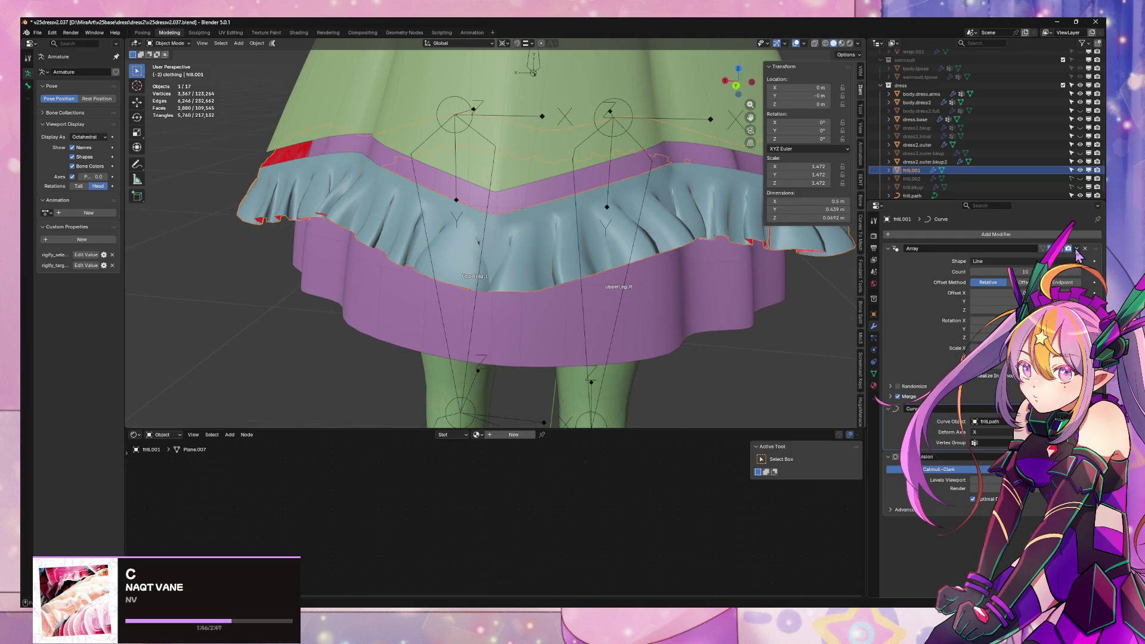
{"action": "left_click", "coordinate": [1085, 249]}
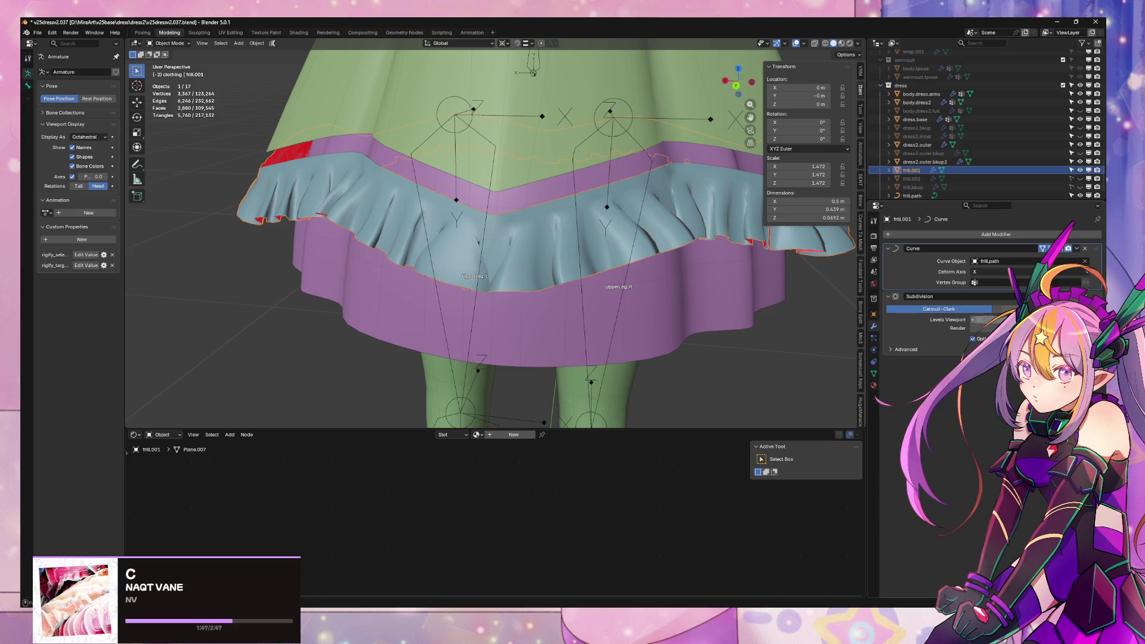
{"action": "left_click", "coordinate": [1085, 248]}
{"action": "middle_click_drag", "start_coordinate": [626, 235], "coordinate": [630, 254]}
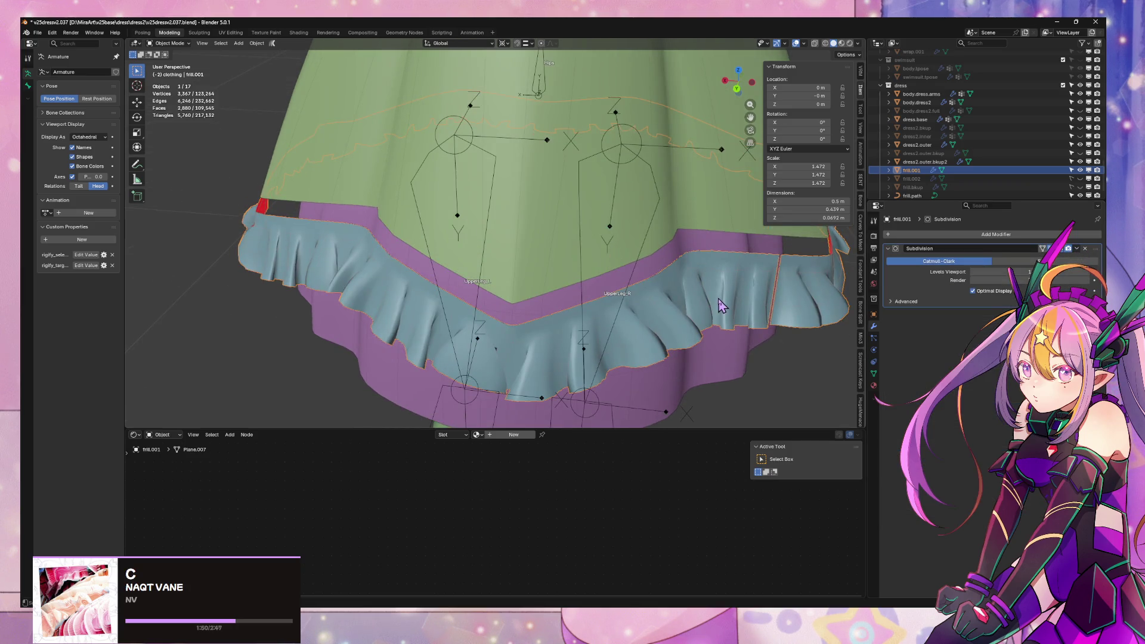
{"action": "key", "text": "Tab"}
{"action": "key", "text": "Tab"}
{"action": "key", "text": "Tab"}
- Join the frill into dress2.outer and enter Edit Mode with nothing selected
{"action": "left_click", "coordinate": [699, 198], "text": "shift"}
{"action": "key", "text": "ctrl+j"}
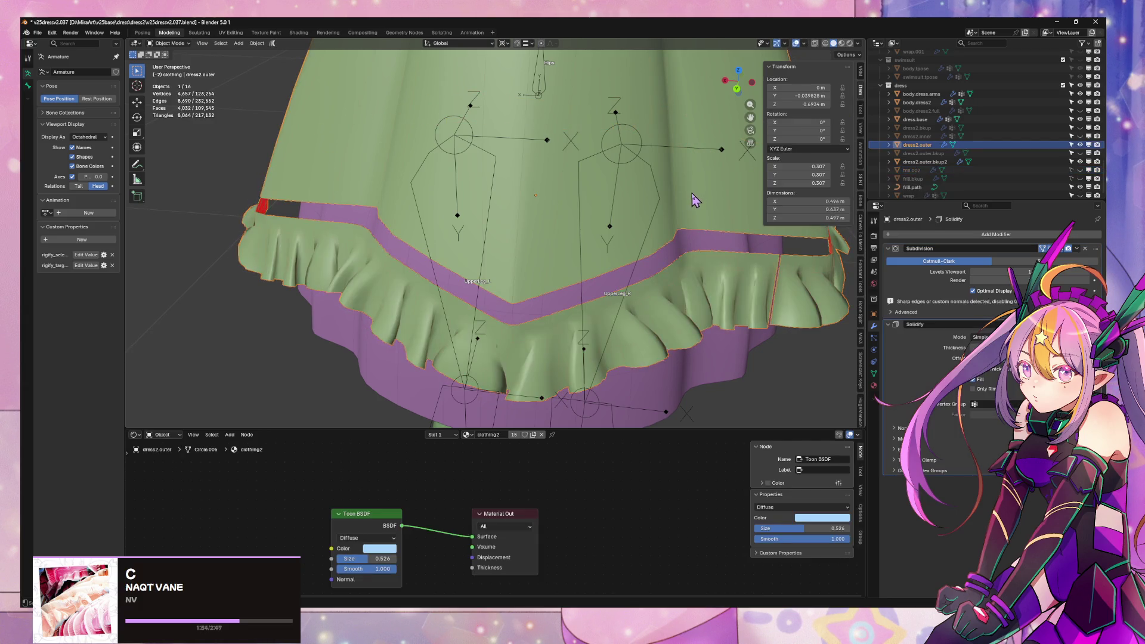
{"action": "key", "text": "Tab"}
{"action": "key", "text": "alt+a"}
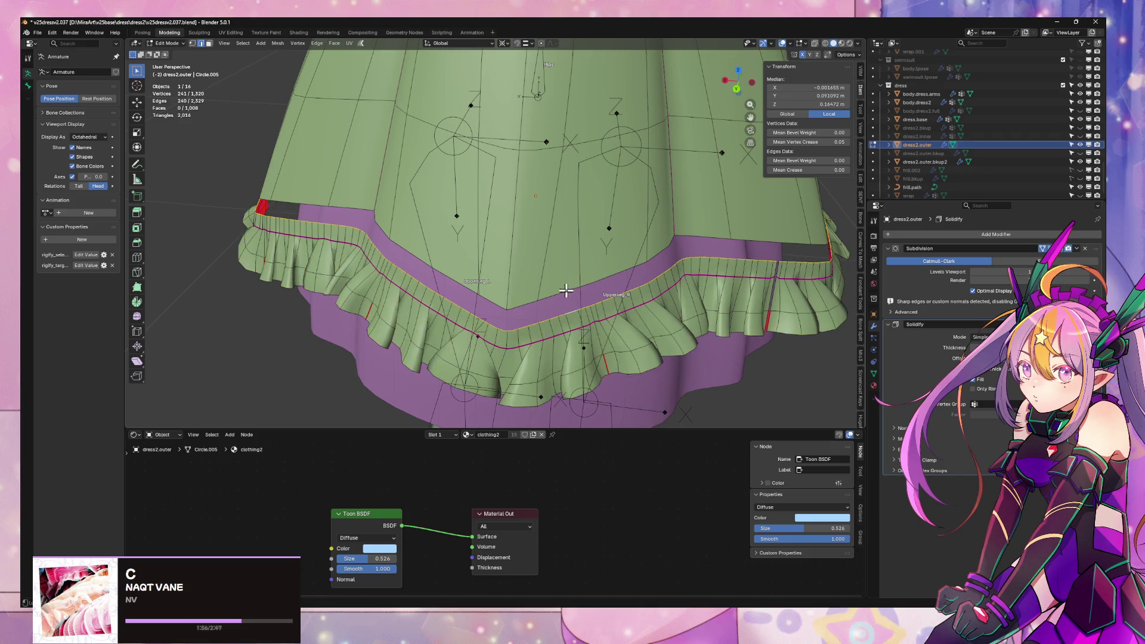
- Bridge the dress border loop to the ruffle loop with LoopTools at strength 3.00
{"action": "left_click", "coordinate": [605, 280], "text": "alt"}
{"action": "key", "text": "ctrl+e"}
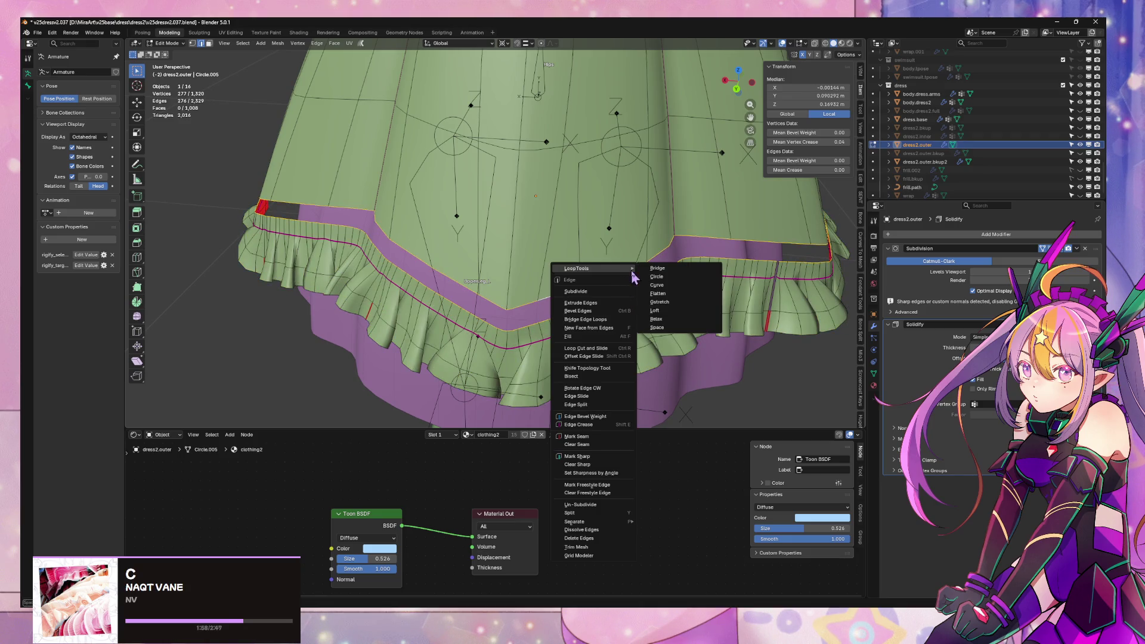
{"action": "left_click", "coordinate": [674, 268]}
{"action": "mouse_move", "coordinate": [681, 264]}
{"action": "middle_mouse_down"}
{"action": "mouse_move", "coordinate": [808, 256]}
{"action": "mouse_move", "coordinate": [146, 238]}
{"action": "mouse_move", "coordinate": [190, 235]}
{"action": "mouse_move", "coordinate": [173, 268]}
{"action": "middle_mouse_up"}
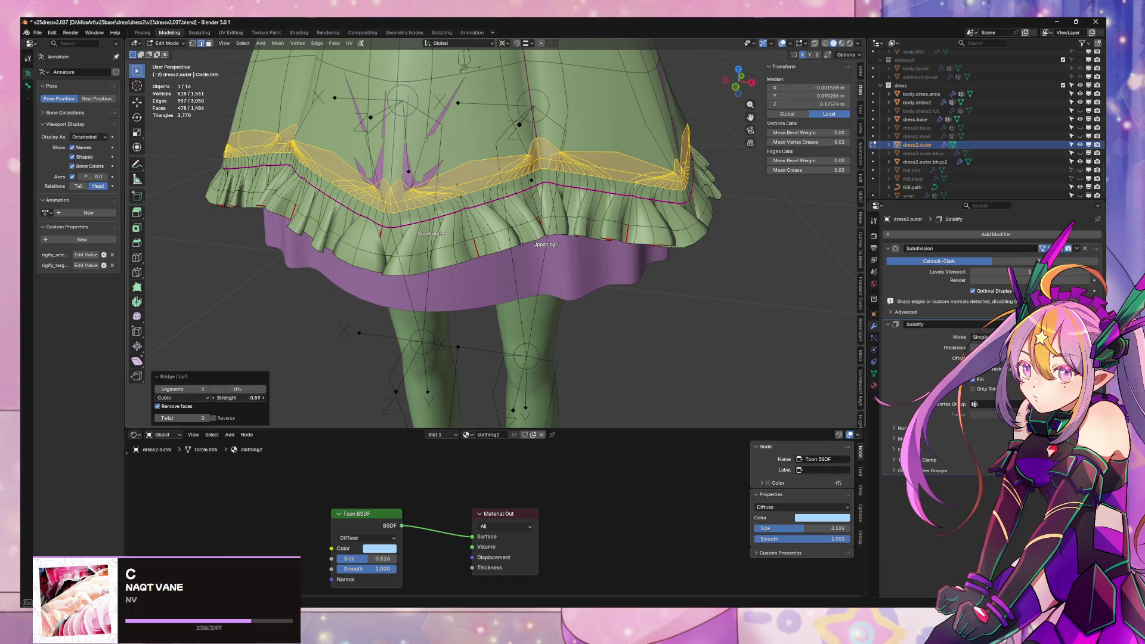
{"action": "left_click_drag", "start_coordinate": [238, 398], "coordinate": [263, 398]}
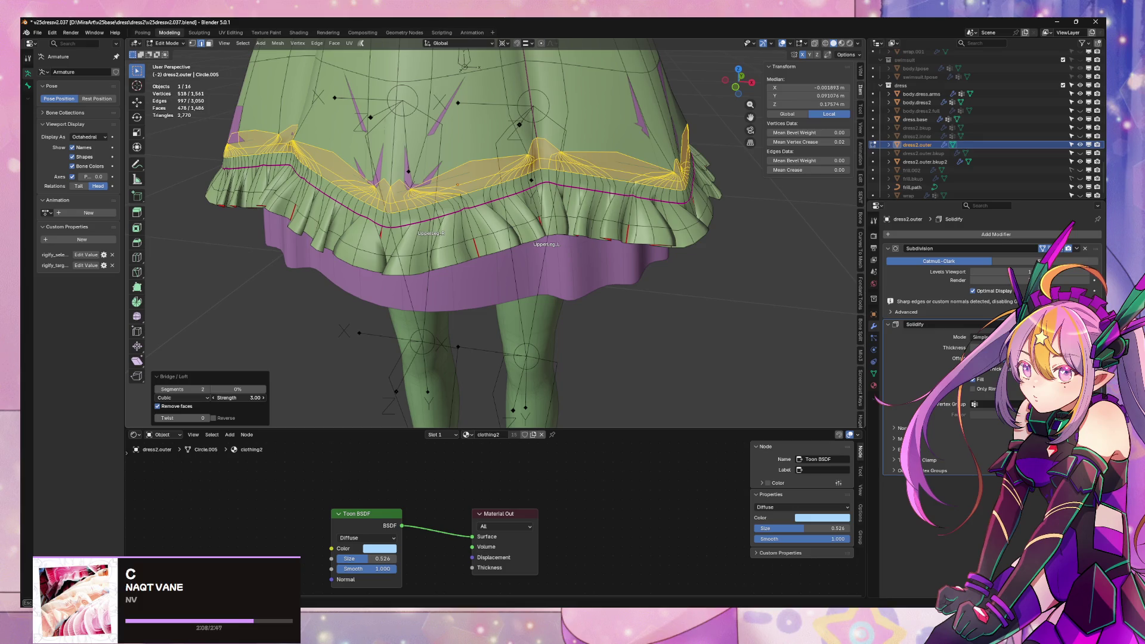
{"action": "left_click", "coordinate": [213, 418]}
{"action": "left_click", "coordinate": [213, 418]}
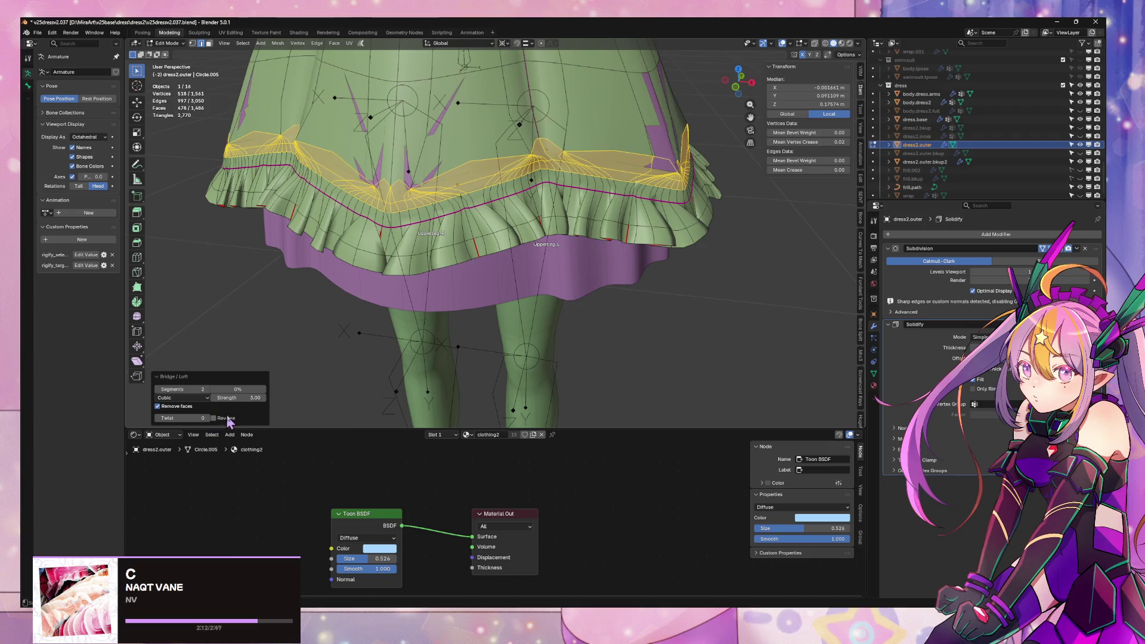
{"action": "scroll", "coordinate": [462, 366], "scroll_direction": "up", "scroll_amount": 8}
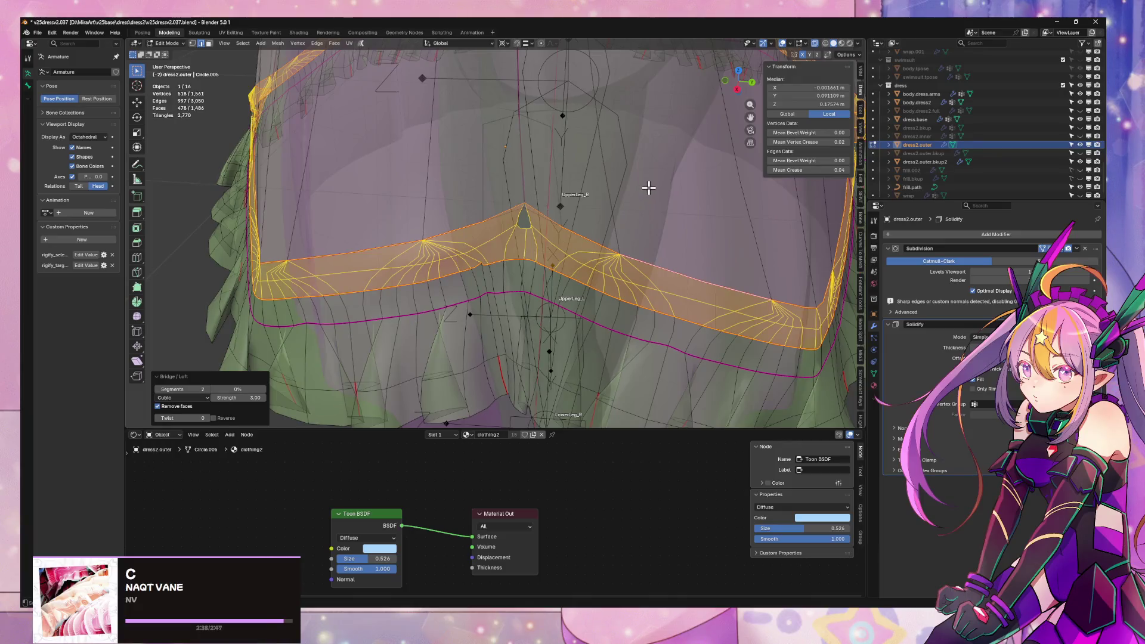
- Undo the bridge and recalculate all of the dress mesh's normals to face outside
{"action": "key", "text": "ctrl+z"}
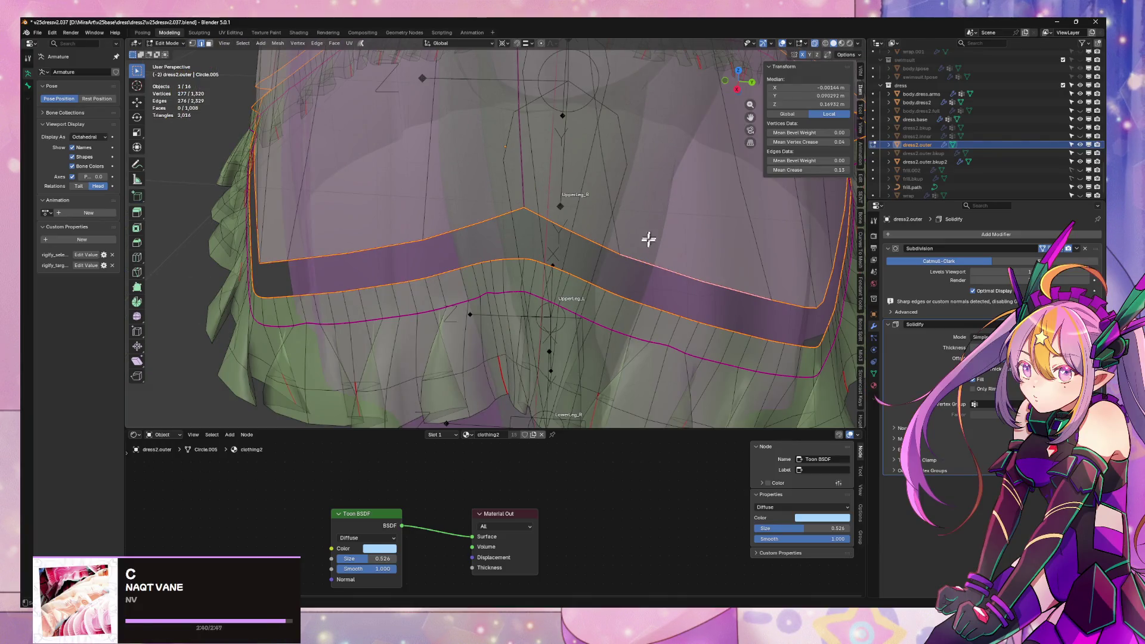
{"action": "key", "text": "a"}
{"action": "key", "text": "alt+n"}
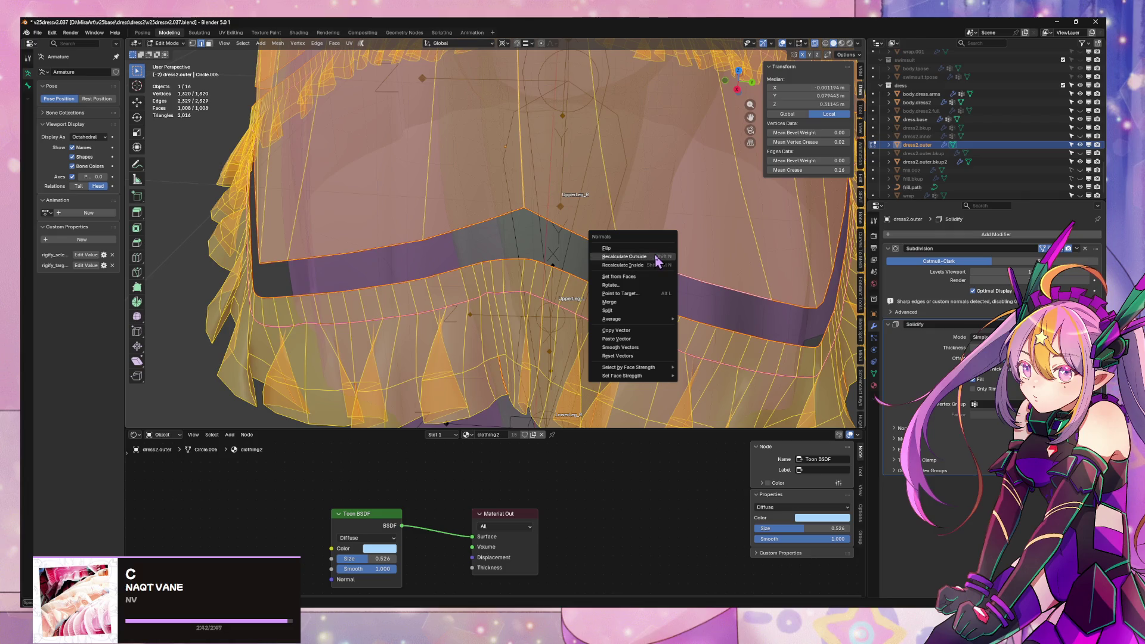
{"action": "left_click", "coordinate": [657, 255]}
{"action": "scroll", "coordinate": [589, 243], "scroll_direction": "down", "scroll_amount": 3}
- Merge vertices by distance, removing 2 duplicates, and select the hem edge loop
{"action": "key", "text": "m"}
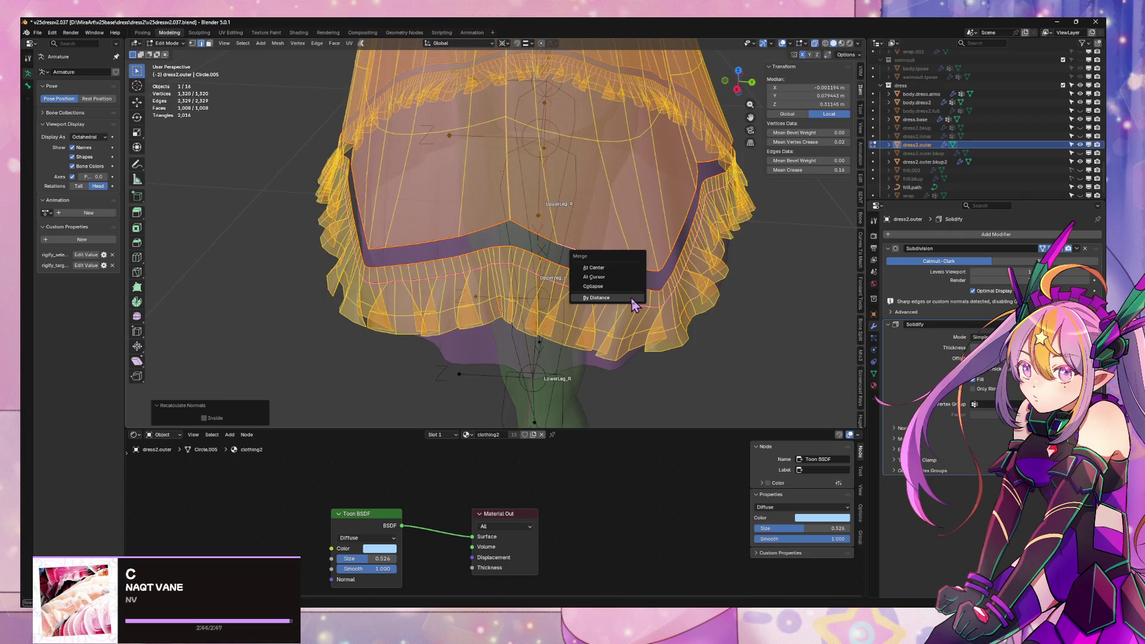
{"action": "left_click", "coordinate": [631, 298]}
{"action": "scroll", "coordinate": [616, 256], "scroll_direction": "up", "scroll_amount": 2}
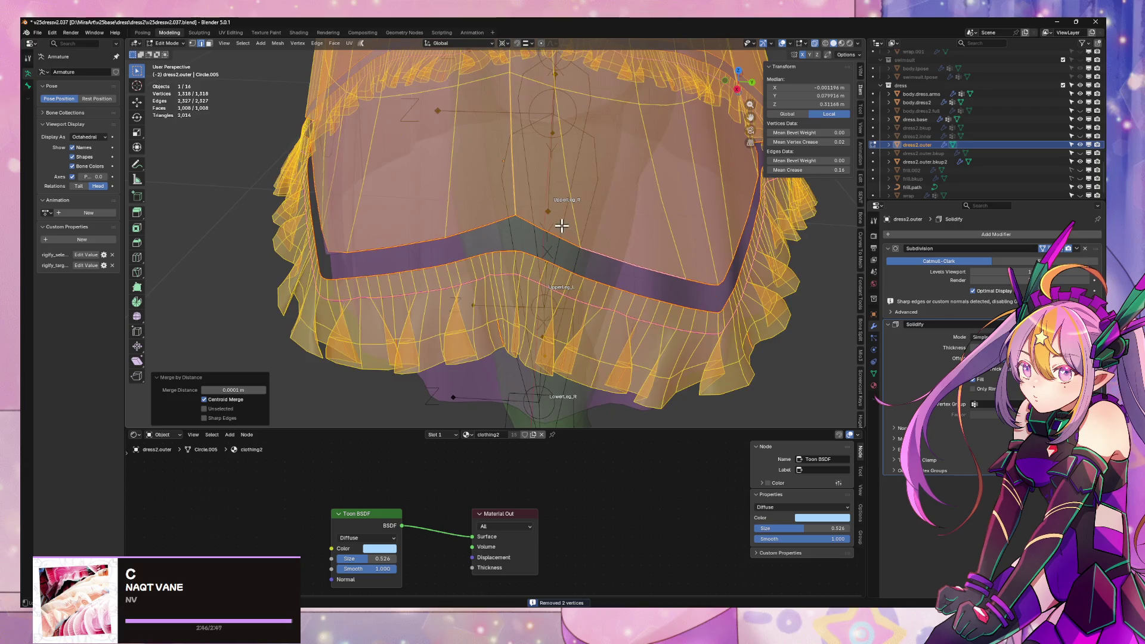
{"action": "left_click", "coordinate": [556, 255], "text": "alt"}
- Bridge the skirt edge loop to the ruffle loop with LoopTools Bridge (2 cubic segments, strength 3.00)
{"action": "key", "text": "ctrl+e"}
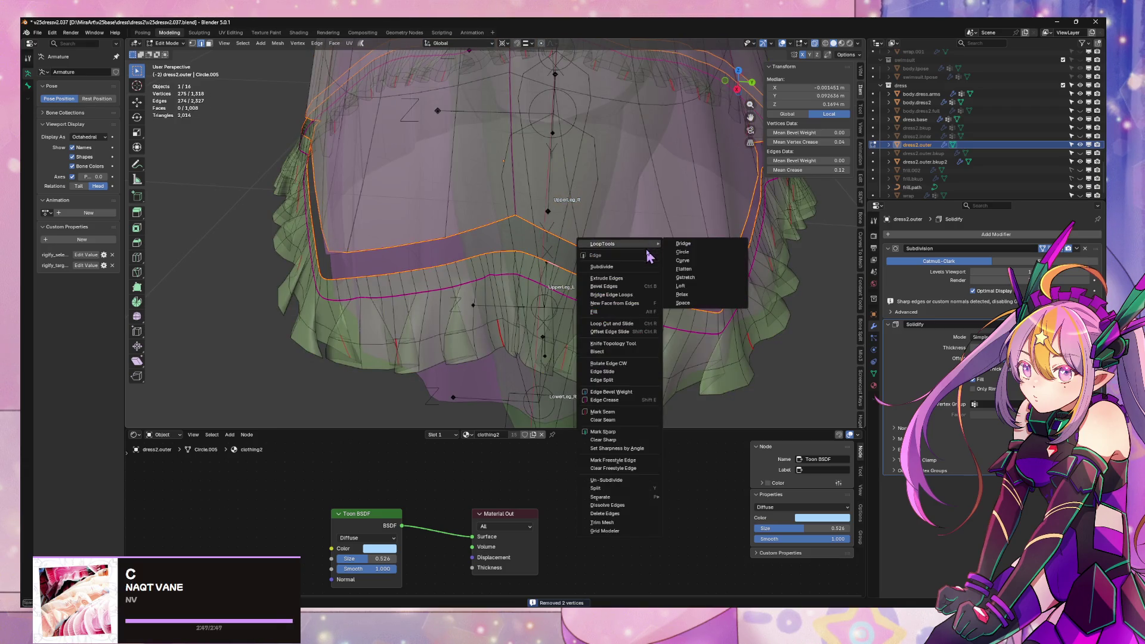
{"action": "left_click", "coordinate": [701, 242]}
{"action": "key", "text": "ctrl+z"}
{"action": "key", "text": "ctrl+z"}
{"action": "key", "text": "ctrl+z"}
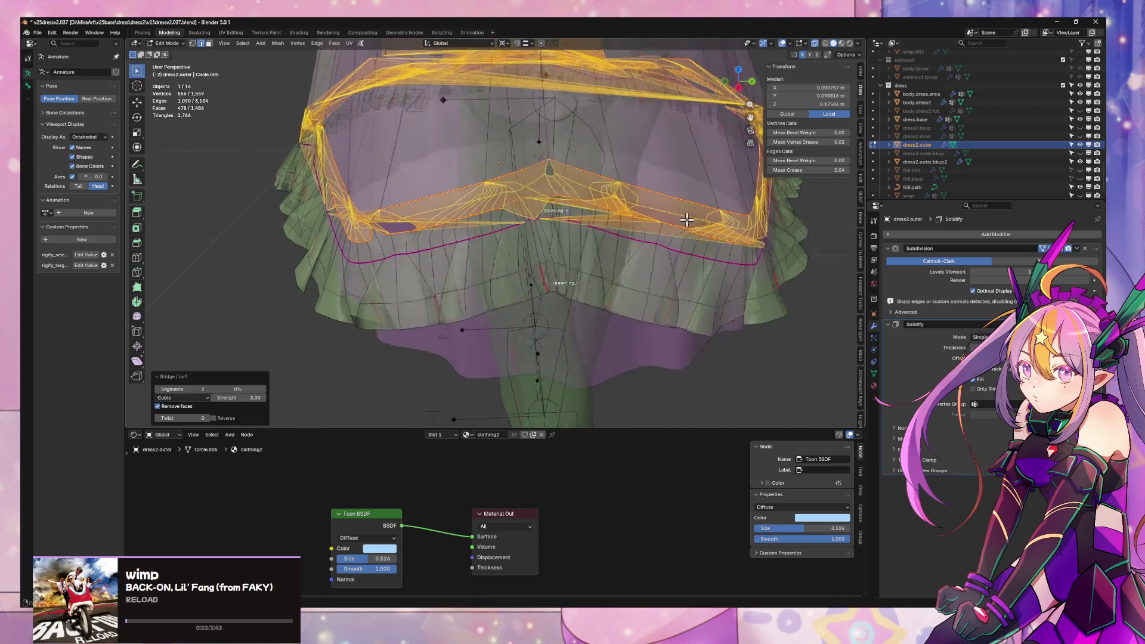
{"action": "key", "text": "ctrl+e"}
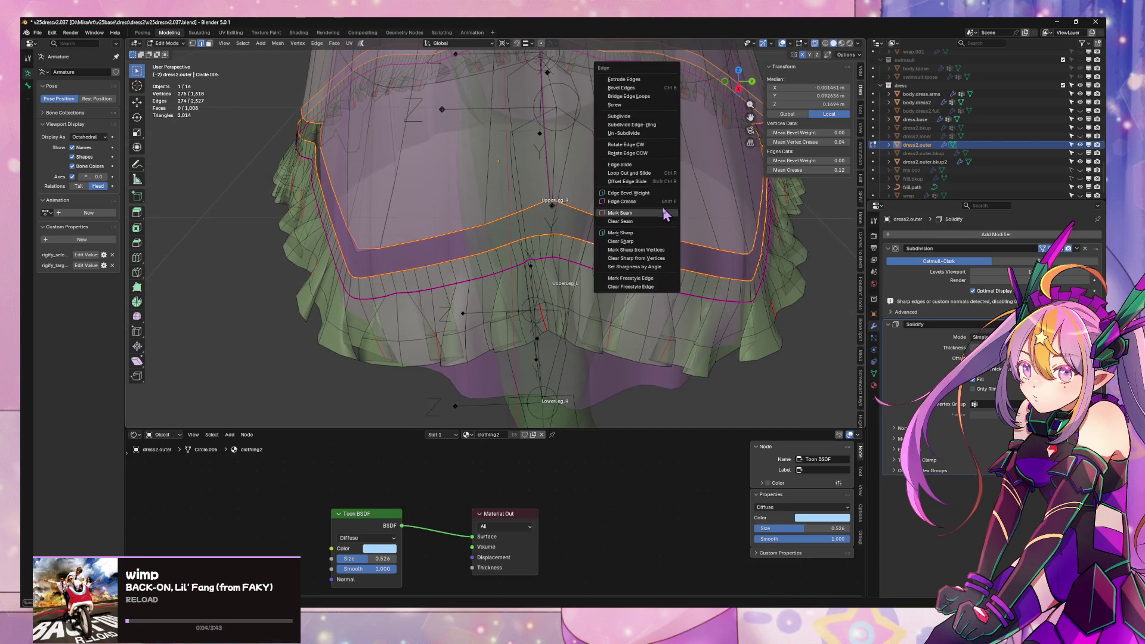
{"action": "key", "text": "Escape"}
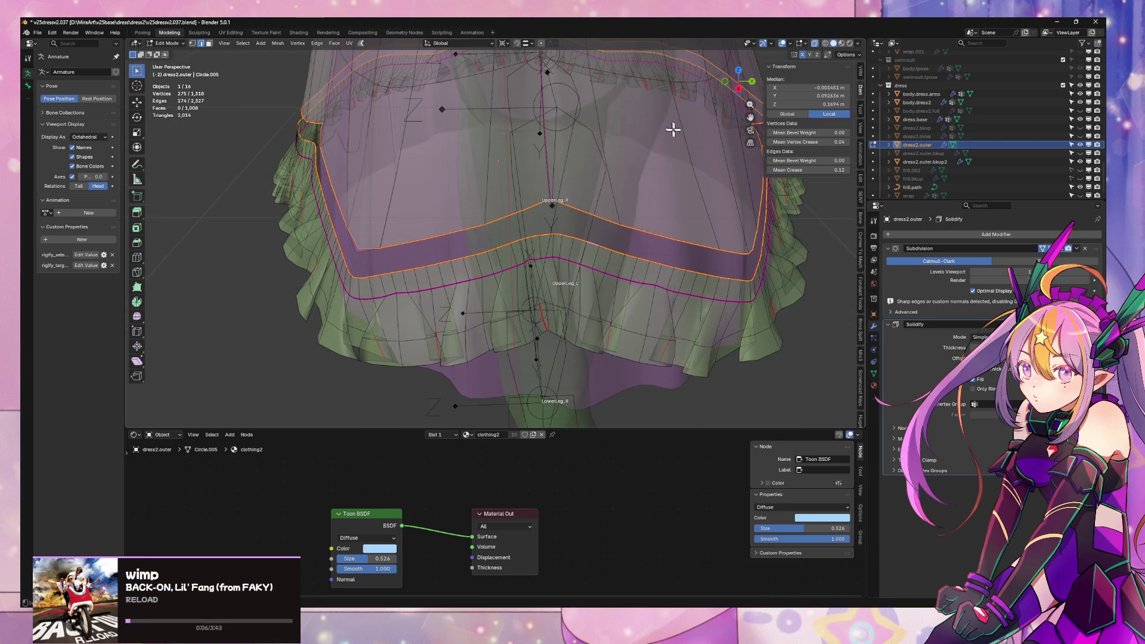
{"action": "right_click", "coordinate": [673, 128]}
{"action": "left_click", "coordinate": [716, 132]}
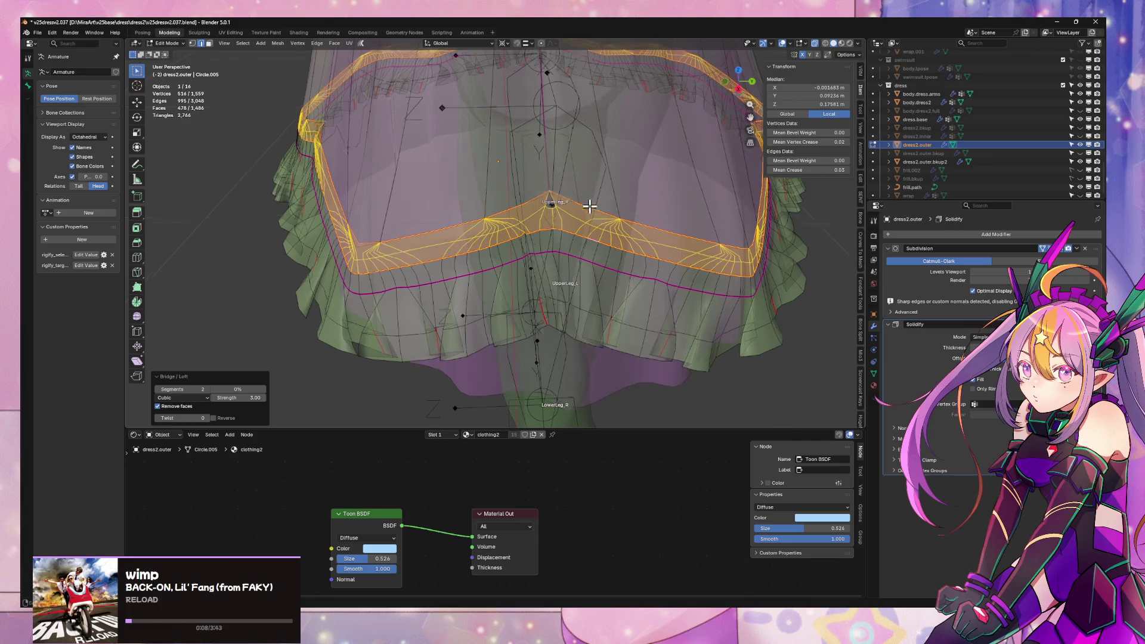
{"action": "scroll", "coordinate": [650, 169], "scroll_direction": "down", "scroll_amount": 3}
{"action": "mouse_move", "coordinate": [650, 169]}
{"action": "middle_mouse_down"}
{"action": "mouse_move", "coordinate": [683, 187]}
{"action": "mouse_move", "coordinate": [652, 213]}
{"action": "mouse_move", "coordinate": [591, 207]}
{"action": "middle_mouse_up"}
{"action": "scroll", "coordinate": [699, 202], "scroll_direction": "up", "scroll_amount": 3}
{"action": "scroll", "coordinate": [590, 179], "scroll_direction": "up", "scroll_amount": 5}
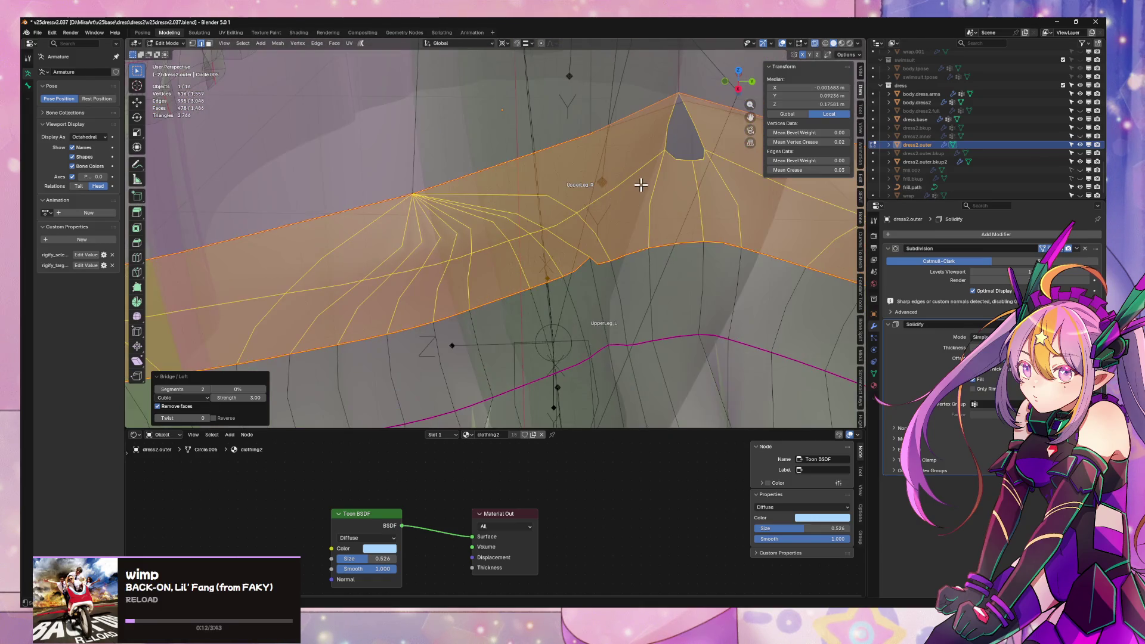
{"action": "scroll", "coordinate": [642, 185], "scroll_direction": "down", "scroll_amount": 2}
- Fill the small four-edge hole at the front point with a face and select both seam loops
{"action": "left_click", "coordinate": [607, 182], "text": "alt"}
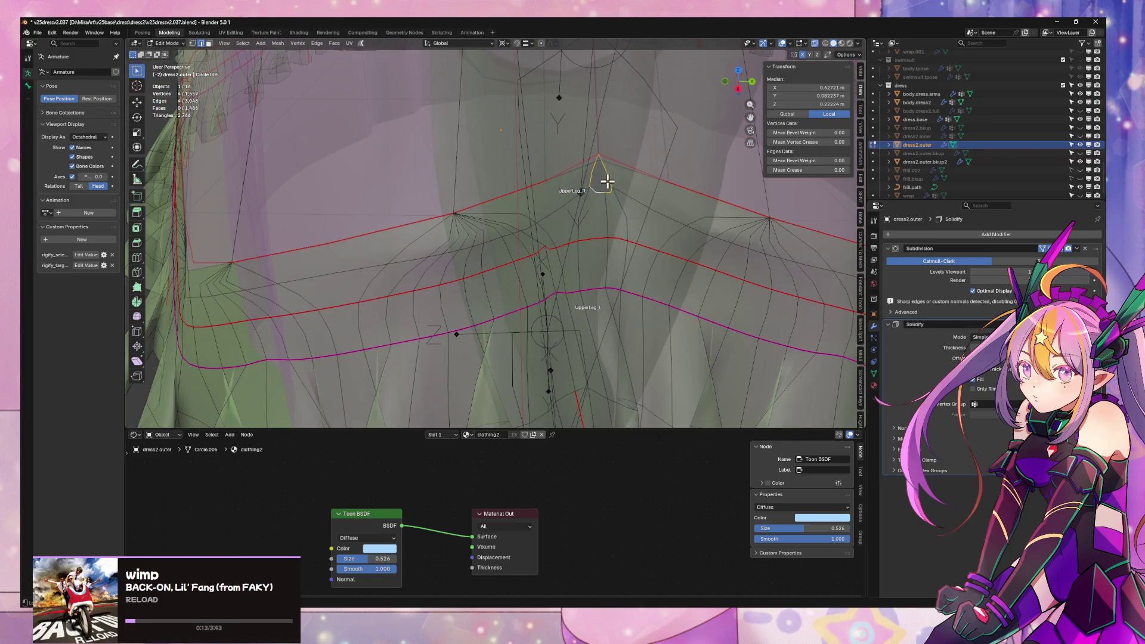
{"action": "right_click", "coordinate": [655, 187]}
{"action": "left_click", "coordinate": [657, 192]}
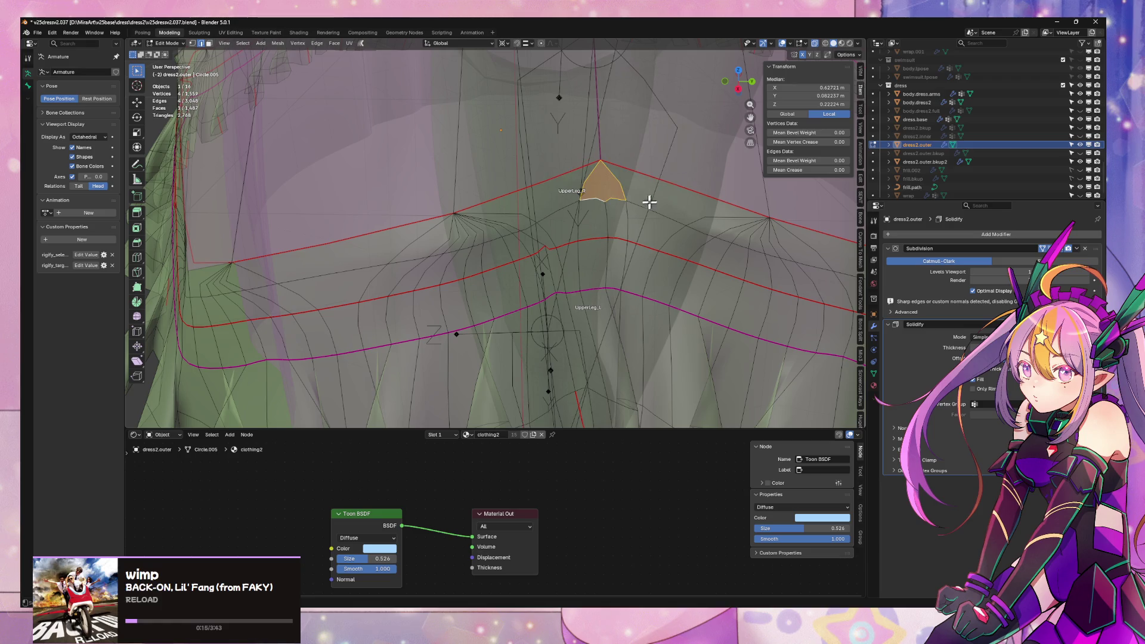
{"action": "left_click", "coordinate": [570, 245], "text": "alt"}
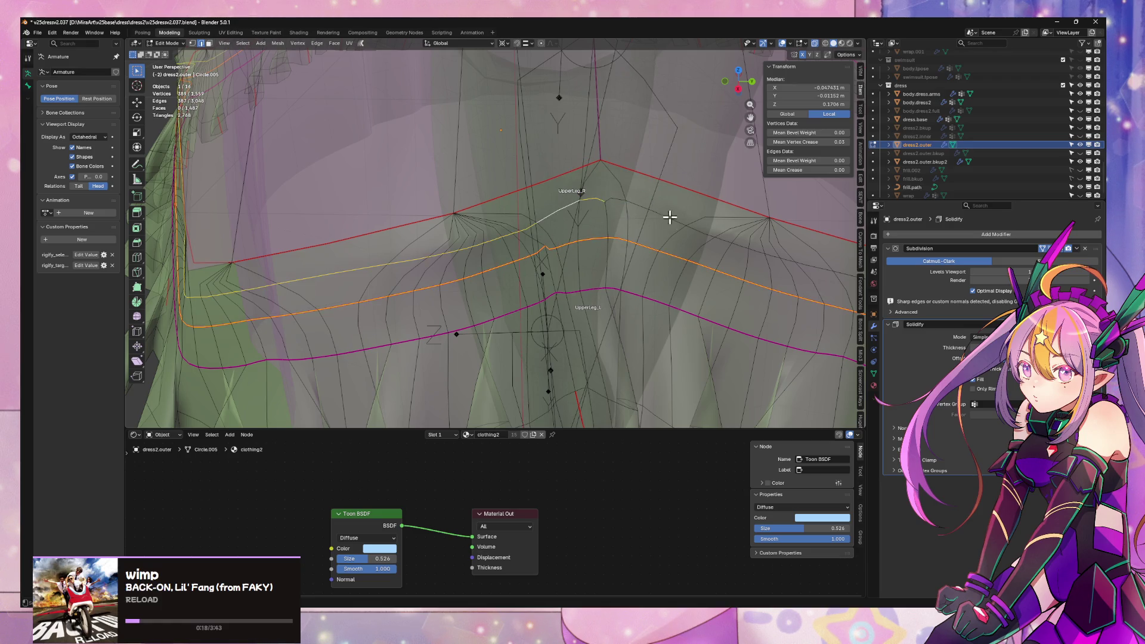
{"action": "left_click", "coordinate": [637, 204], "text": "alt+shift"}
{"action": "scroll", "coordinate": [650, 200], "scroll_direction": "down", "scroll_amount": 5}
{"action": "middle_click_drag", "start_coordinate": [660, 196], "coordinate": [574, 195]}
{"action": "right_click", "coordinate": [574, 195]}
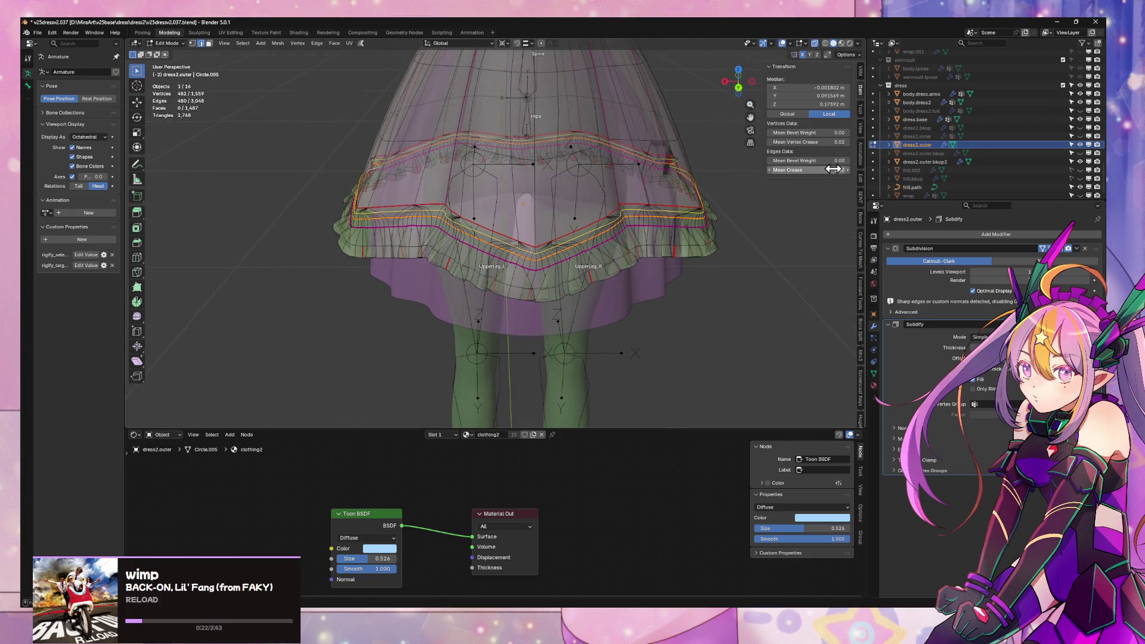
- Give the selected seam loops a Mean Crease of 1 and check the skirt in Object Mode
{"action": "left_click_drag", "start_coordinate": [811, 170], "coordinate": [847, 170]}
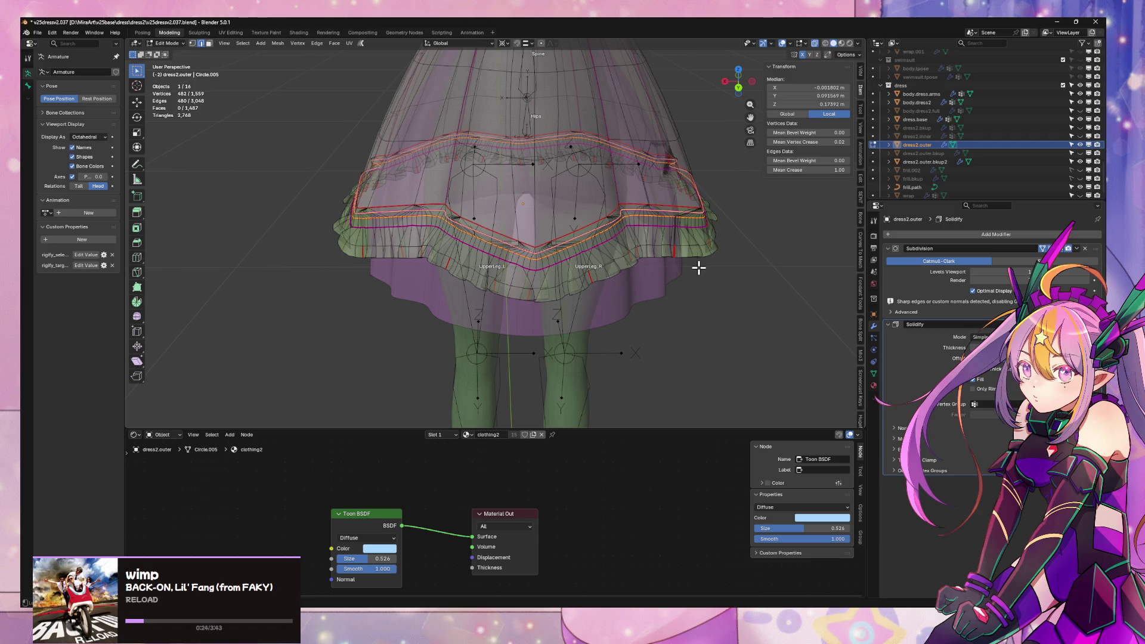
{"action": "key", "text": "Tab"}
{"action": "mouse_move", "coordinate": [662, 239]}
{"action": "middle_mouse_down"}
{"action": "mouse_move", "coordinate": [718, 225]}
{"action": "mouse_move", "coordinate": [720, 243]}
{"action": "mouse_move", "coordinate": [683, 209]}
{"action": "mouse_move", "coordinate": [624, 194]}
{"action": "mouse_move", "coordinate": [690, 212]}
{"action": "mouse_move", "coordinate": [618, 207]}
{"action": "middle_mouse_up"}
{"action": "scroll", "coordinate": [636, 212], "scroll_direction": "up", "scroll_amount": 5}
{"action": "scroll", "coordinate": [636, 212], "scroll_direction": "down", "scroll_amount": 4}
- Set the seam loops' crease back to 0, turn on X-ray, and return to Object Mode
{"action": "key", "text": "Tab"}
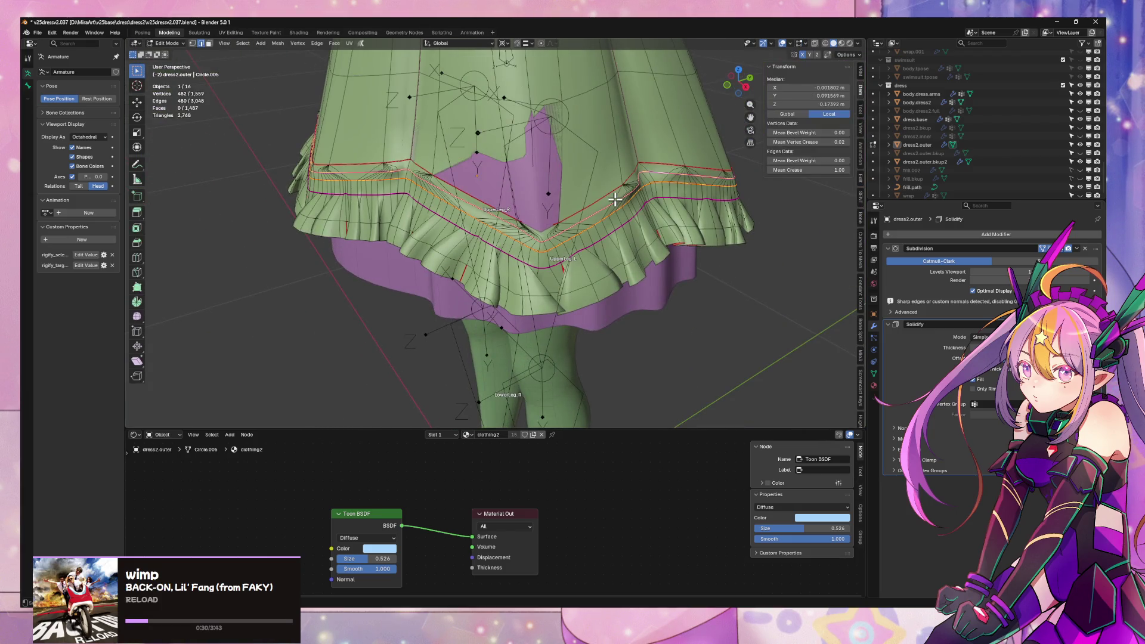
{"action": "left_click_drag", "start_coordinate": [823, 170], "coordinate": [781, 170]}
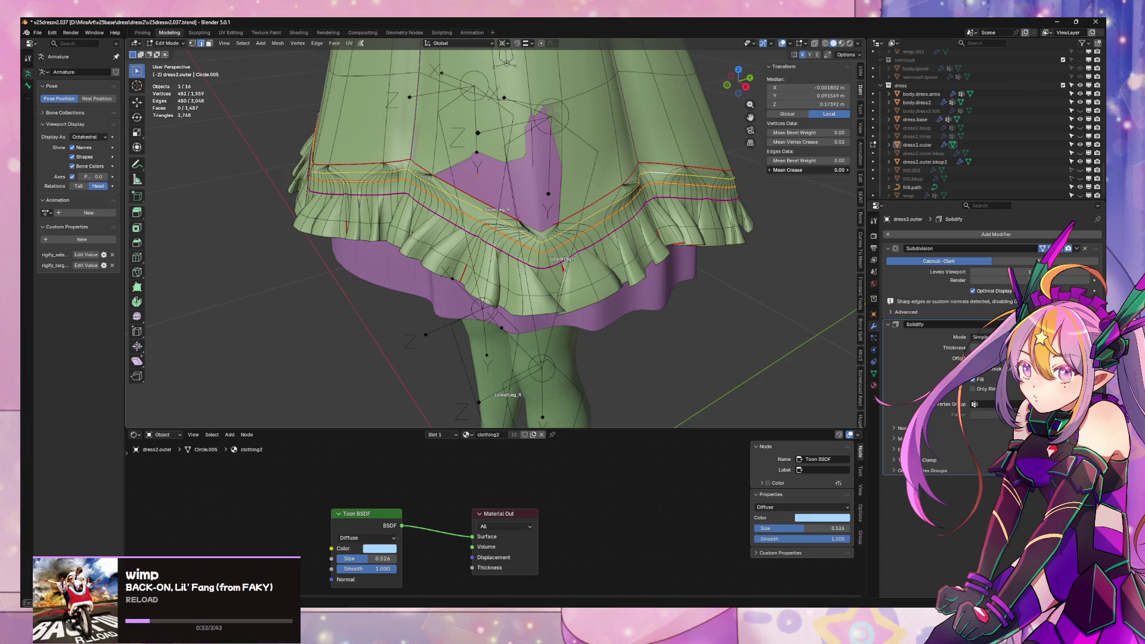
{"action": "left_click", "coordinate": [549, 224]}
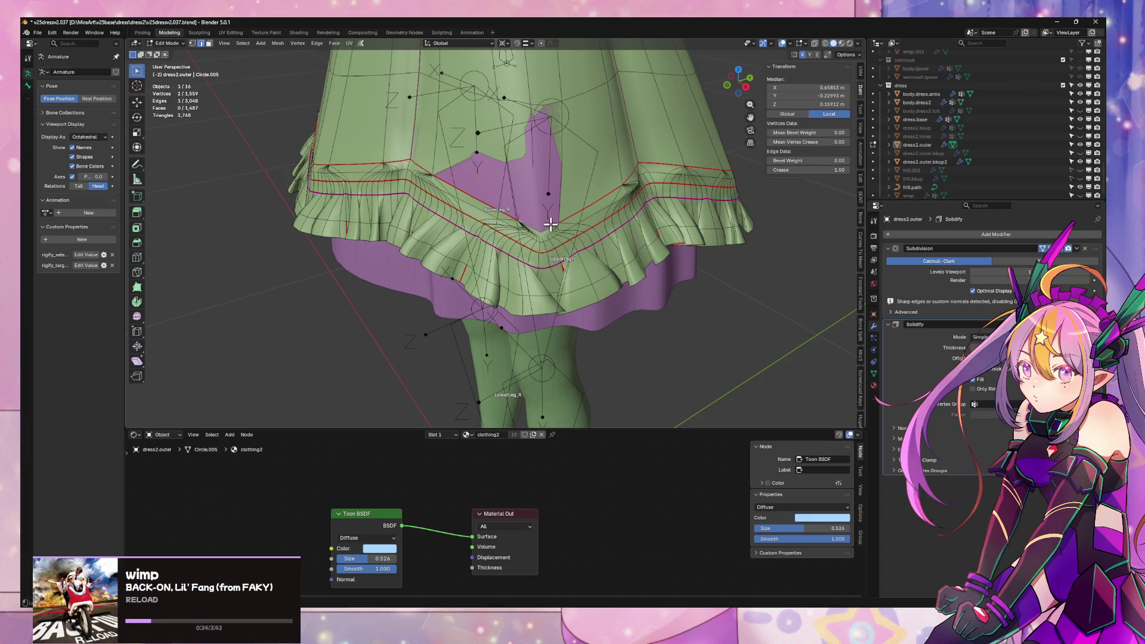
{"action": "scroll", "coordinate": [600, 213], "scroll_direction": "up", "scroll_amount": 3}
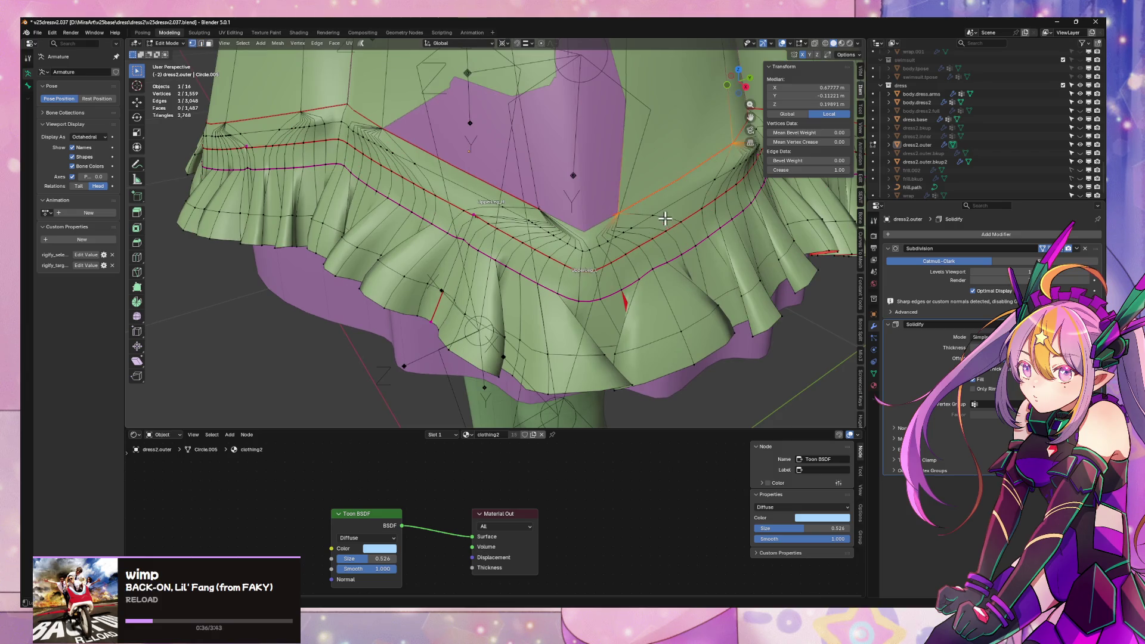
{"action": "key", "text": "alt+z"}
{"action": "scroll", "coordinate": [653, 209], "scroll_direction": "up", "scroll_amount": 2}
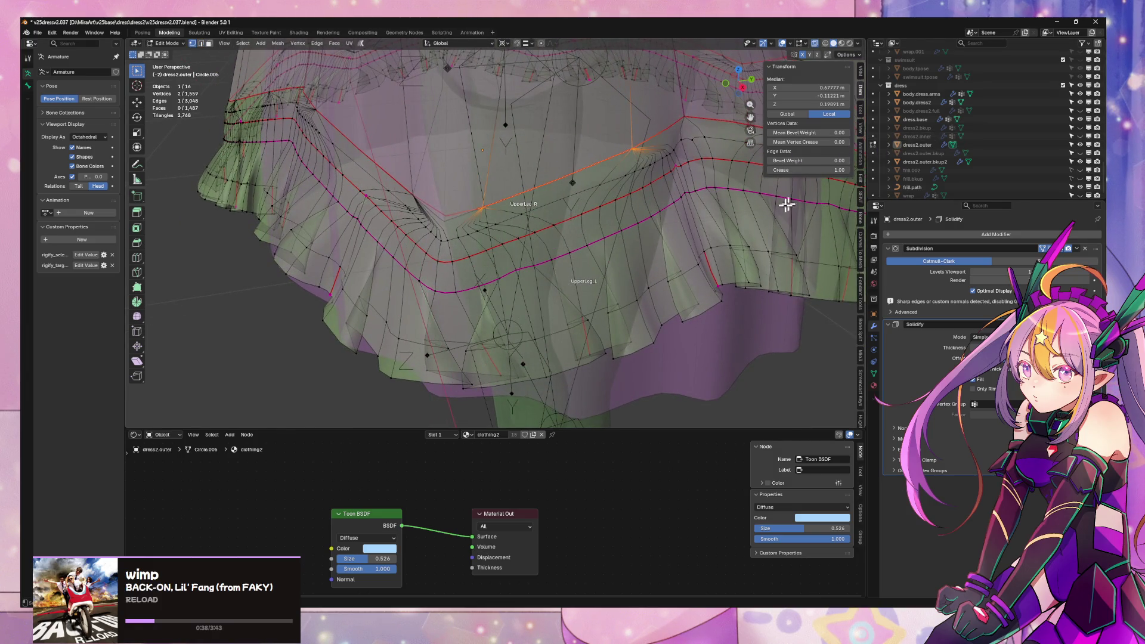
{"action": "key", "text": "Tab"}
- Isolate the dress in Local View and enter Edit Mode to inspect the frilled hem from below
{"action": "key", "text": "KP_Divide"}
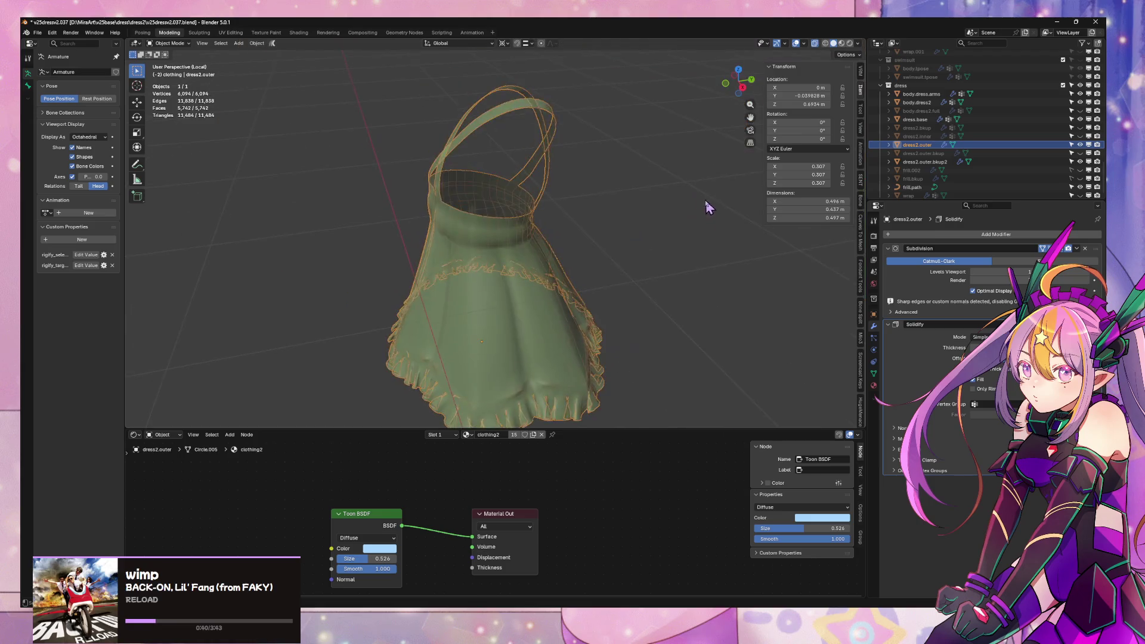
{"action": "mouse_move", "coordinate": [586, 328]}
{"action": "middle_mouse_down"}
{"action": "mouse_move", "coordinate": [626, 133]}
{"action": "mouse_move", "coordinate": [642, 156]}
{"action": "mouse_move", "coordinate": [575, 213]}
{"action": "mouse_move", "coordinate": [624, 214]}
{"action": "middle_mouse_up"}
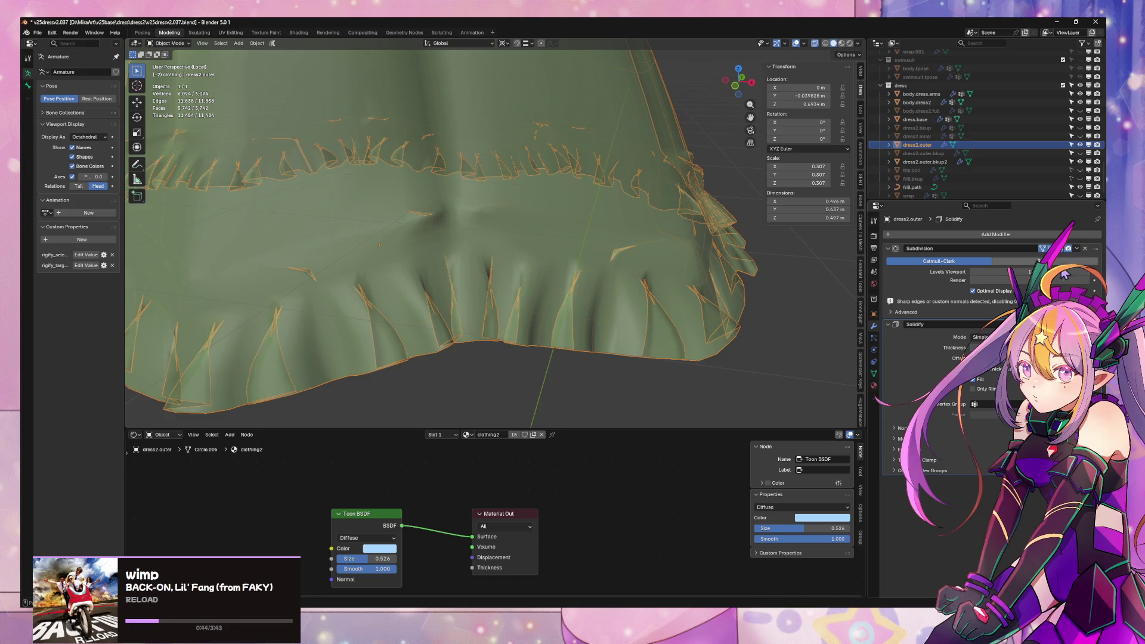
{"action": "key", "text": "Tab"}
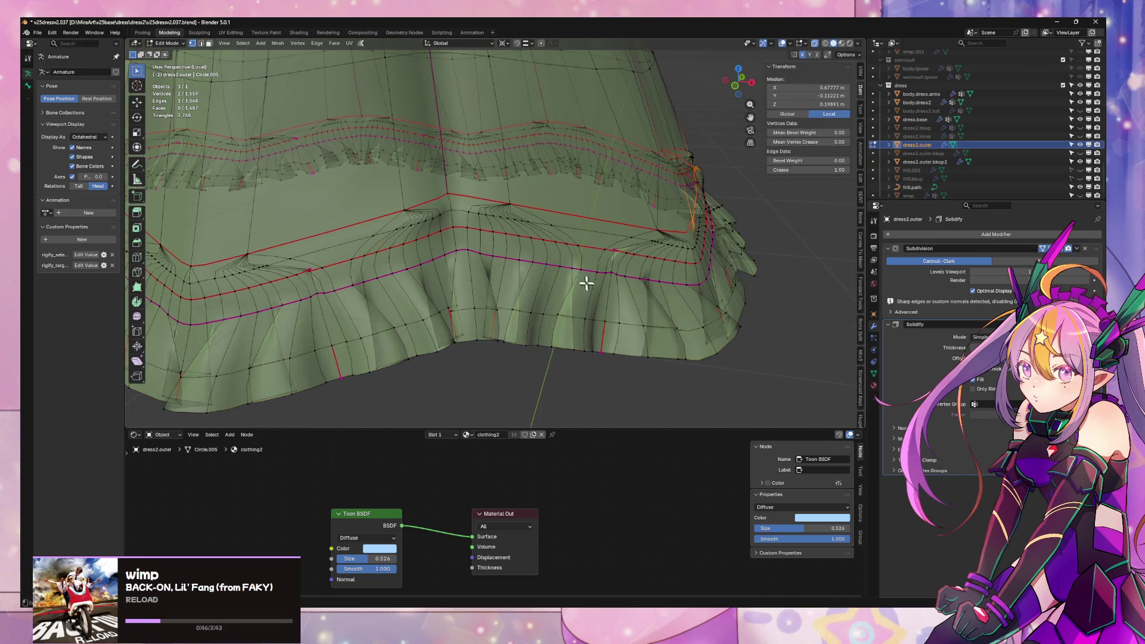
{"action": "mouse_move", "coordinate": [585, 281]}
{"action": "middle_mouse_down"}
{"action": "mouse_move", "coordinate": [666, 294]}
{"action": "mouse_move", "coordinate": [628, 305]}
{"action": "mouse_move", "coordinate": [650, 286]}
{"action": "mouse_move", "coordinate": [537, 292]}
{"action": "mouse_move", "coordinate": [644, 266]}
{"action": "mouse_move", "coordinate": [698, 278]}
{"action": "mouse_move", "coordinate": [686, 271]}
{"action": "middle_mouse_up"}
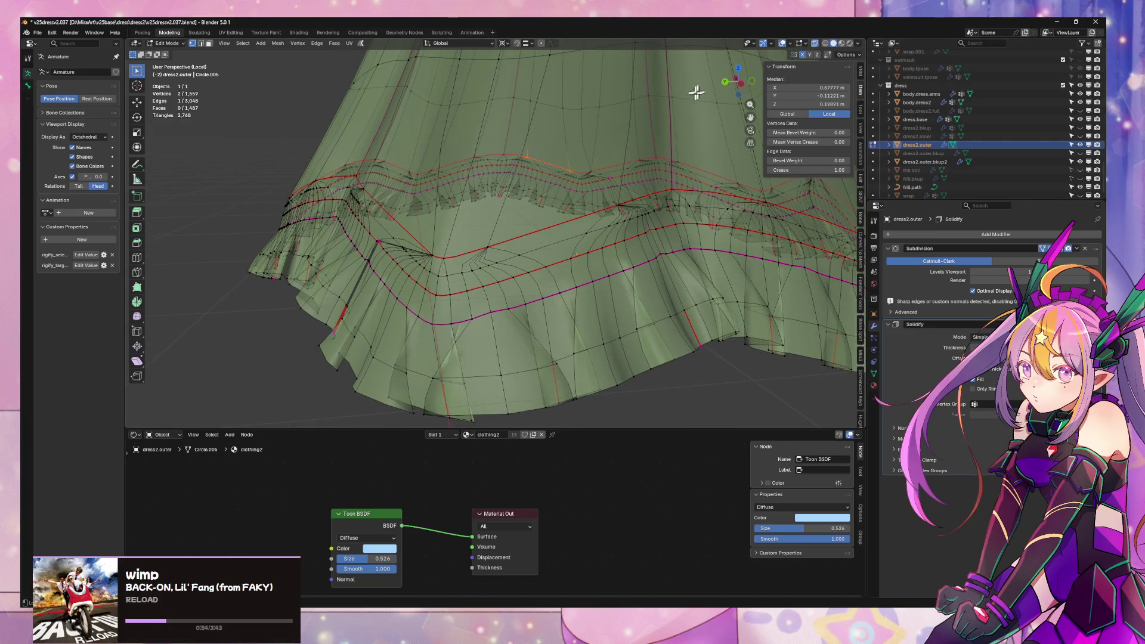
{"action": "middle_click_drag", "start_coordinate": [696, 93], "coordinate": [700, 306]}
- Select the entire skirt mesh and apply an operation from the context menu
{"action": "key", "text": "a"}
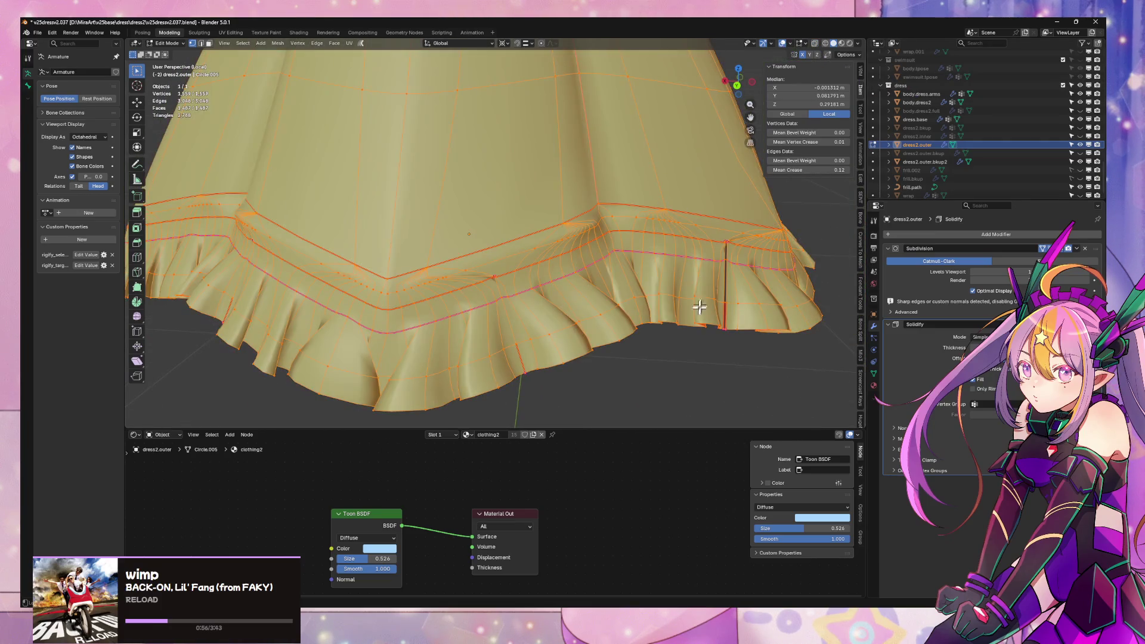
{"action": "right_click", "coordinate": [699, 306]}
{"action": "left_click", "coordinate": [692, 334]}
{"action": "key", "text": "Tab"}
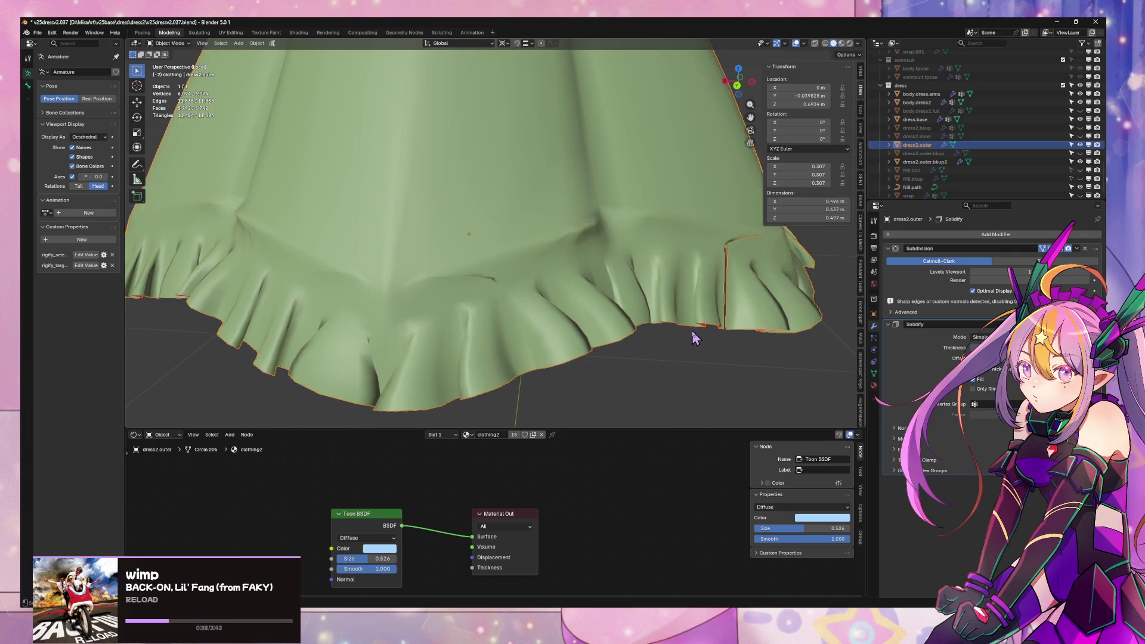
{"action": "scroll", "coordinate": [694, 337], "scroll_direction": "down", "scroll_amount": 3}
{"action": "scroll", "coordinate": [644, 281], "scroll_direction": "up", "scroll_amount": 6}
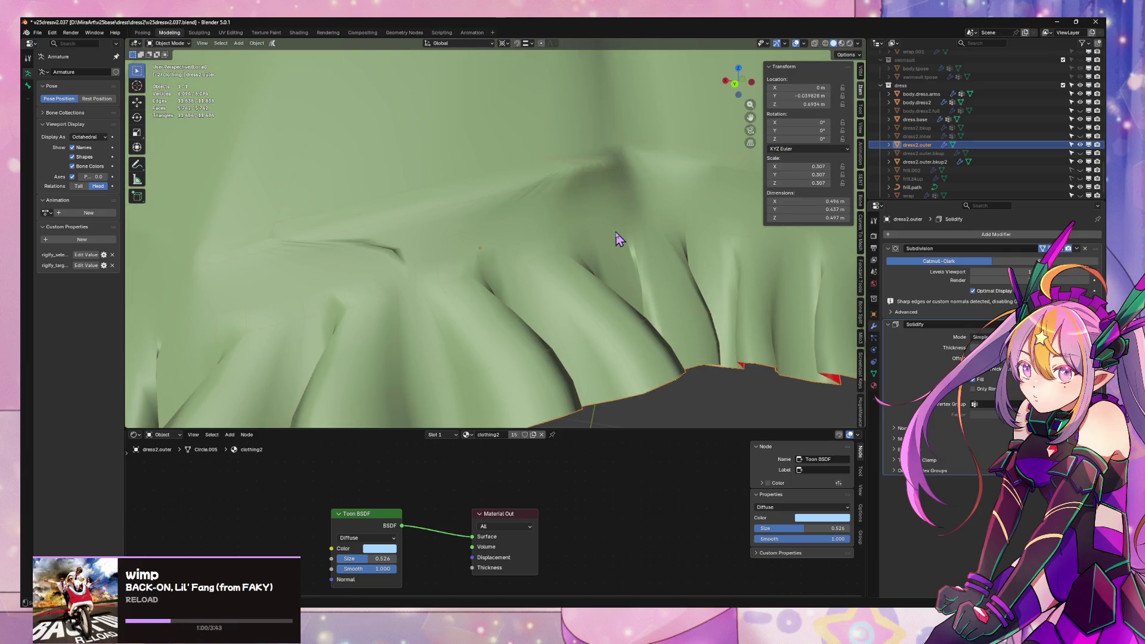
- Dissolve the stray edge loop across the hem band, leaving the skirt at 1,465 vertices
{"action": "key", "text": "Tab"}
{"action": "key", "text": "ctrl+x"}
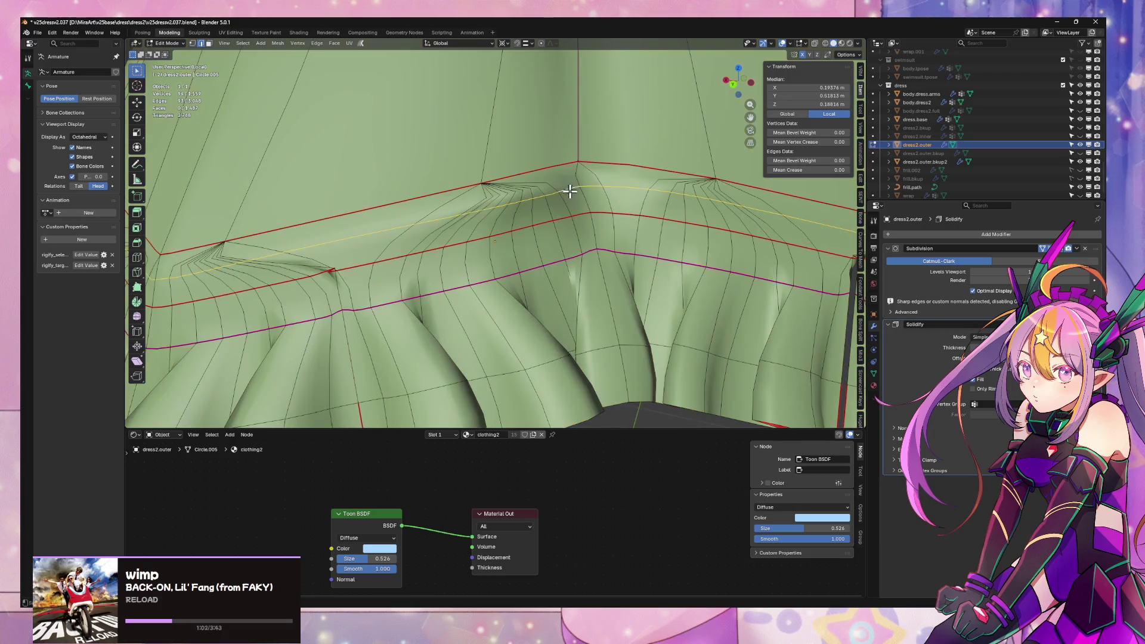
{"action": "scroll", "coordinate": [609, 192], "scroll_direction": "down", "scroll_amount": 4}
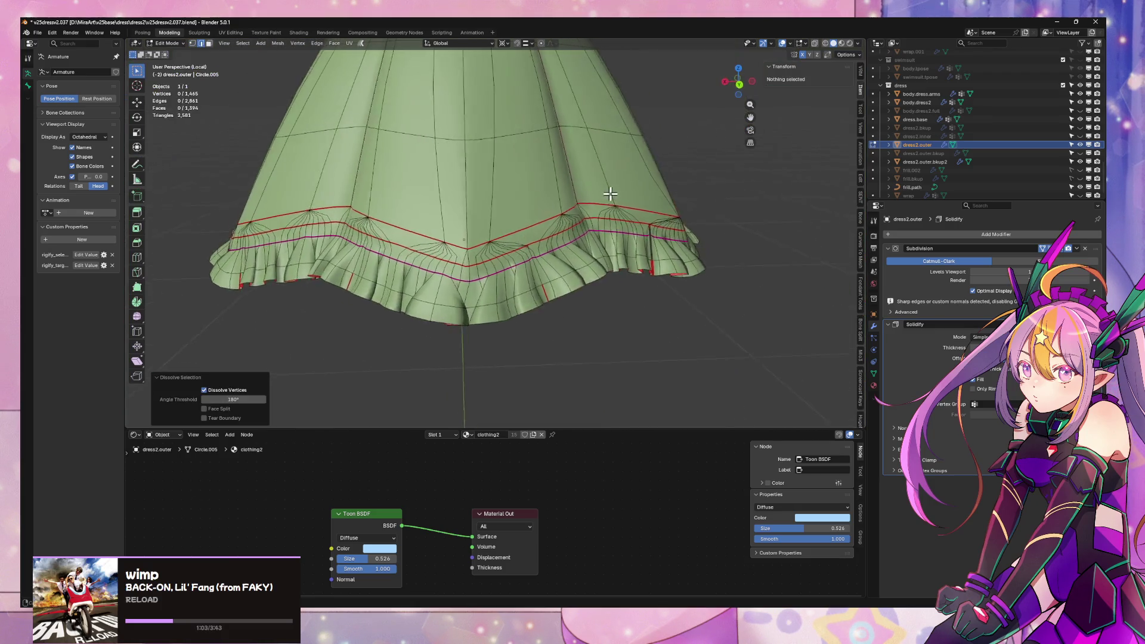
{"action": "mouse_move", "coordinate": [610, 192]}
{"action": "middle_mouse_down"}
{"action": "mouse_move", "coordinate": [654, 213]}
{"action": "mouse_move", "coordinate": [447, 187]}
{"action": "mouse_move", "coordinate": [440, 223]}
{"action": "mouse_move", "coordinate": [560, 189]}
{"action": "middle_mouse_up"}
{"action": "scroll", "coordinate": [447, 186], "scroll_direction": "down", "scroll_amount": 3}
{"action": "key", "text": "KP_Divide"}
{"action": "scroll", "coordinate": [447, 222], "scroll_direction": "up", "scroll_amount": 5}
{"action": "key", "text": "KP_Divide"}
- In front view, box-select the ruffled hem vertices and scale them horizontally with height locked
{"action": "left_click", "coordinate": [742, 85]}
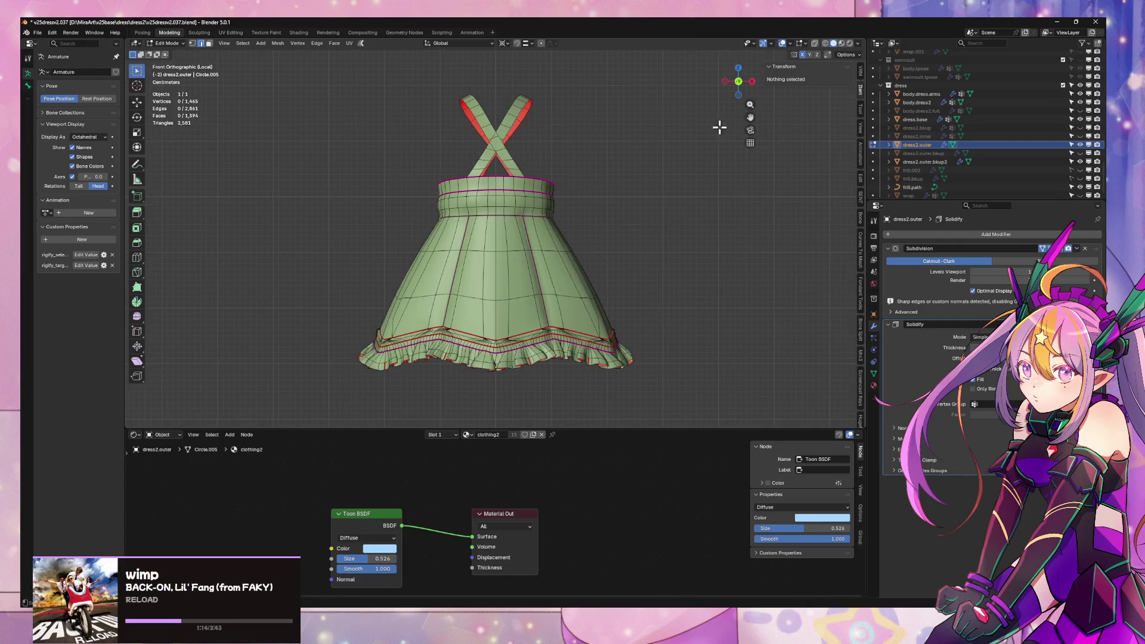
{"action": "key", "text": "1"}
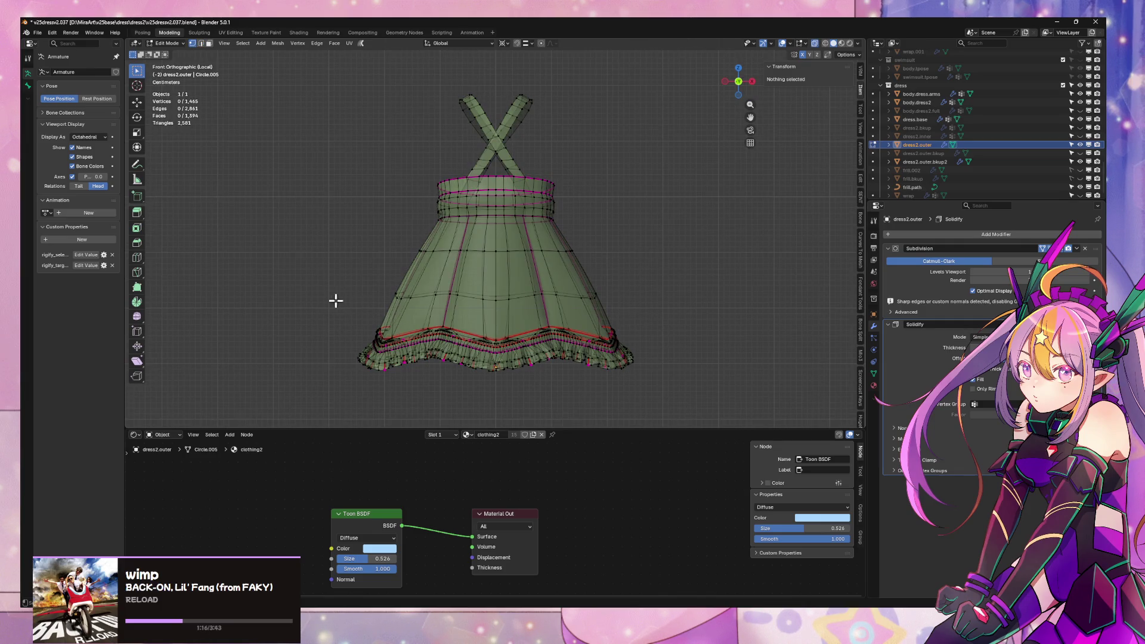
{"action": "mouse_move", "coordinate": [336, 300]}
{"action": "left_mouse_down"}
{"action": "mouse_move", "coordinate": [669, 431]}
{"action": "mouse_move", "coordinate": [692, 420]}
{"action": "left_mouse_up"}
{"action": "key", "text": "s"}
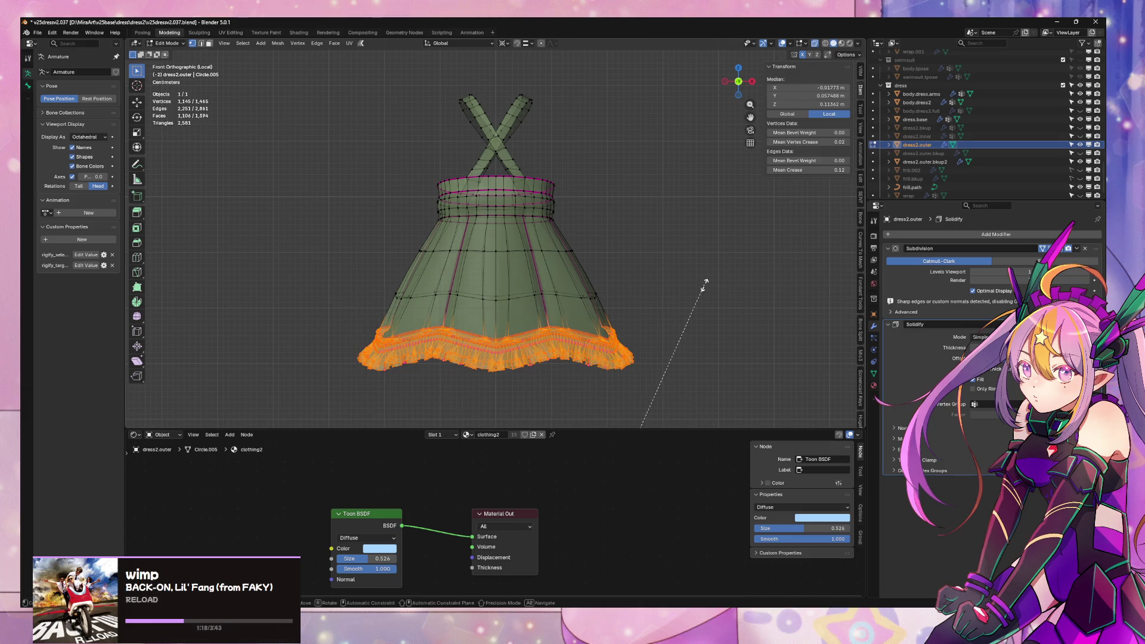
{"action": "left_click", "coordinate": [704, 286]}
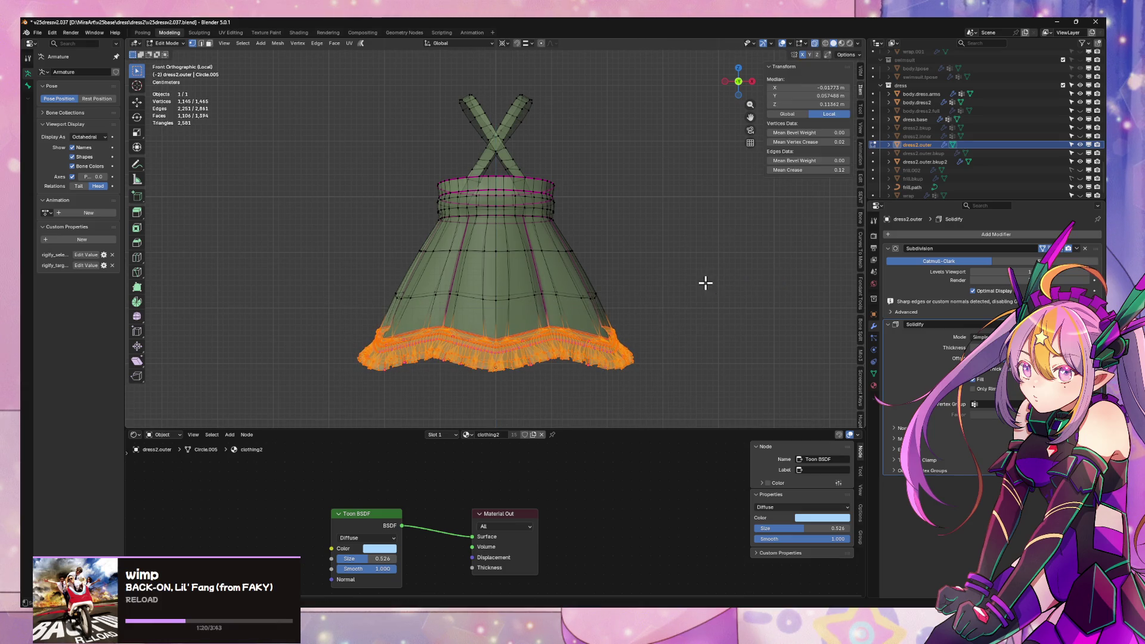
{"action": "key", "text": "s"}
{"action": "key", "text": "shift+z"}
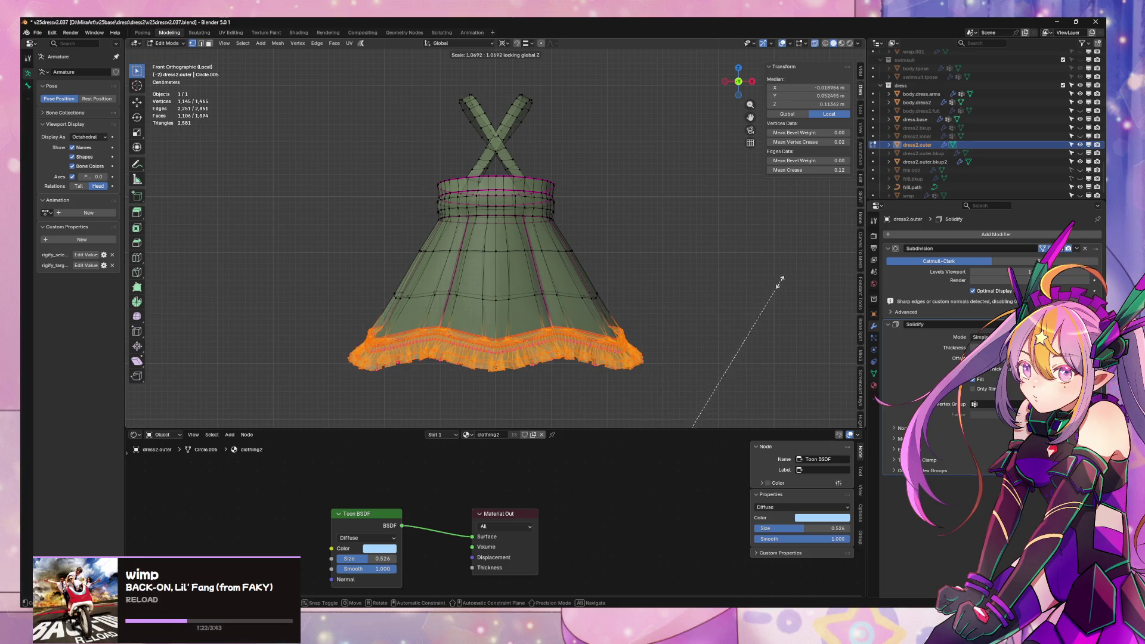
{"action": "left_click", "coordinate": [721, 256]}
- Switch the pivot to Bounding Box Center and scale the hem and upper loop to 1.038 in X/Y
{"action": "left_click", "coordinate": [504, 43]}
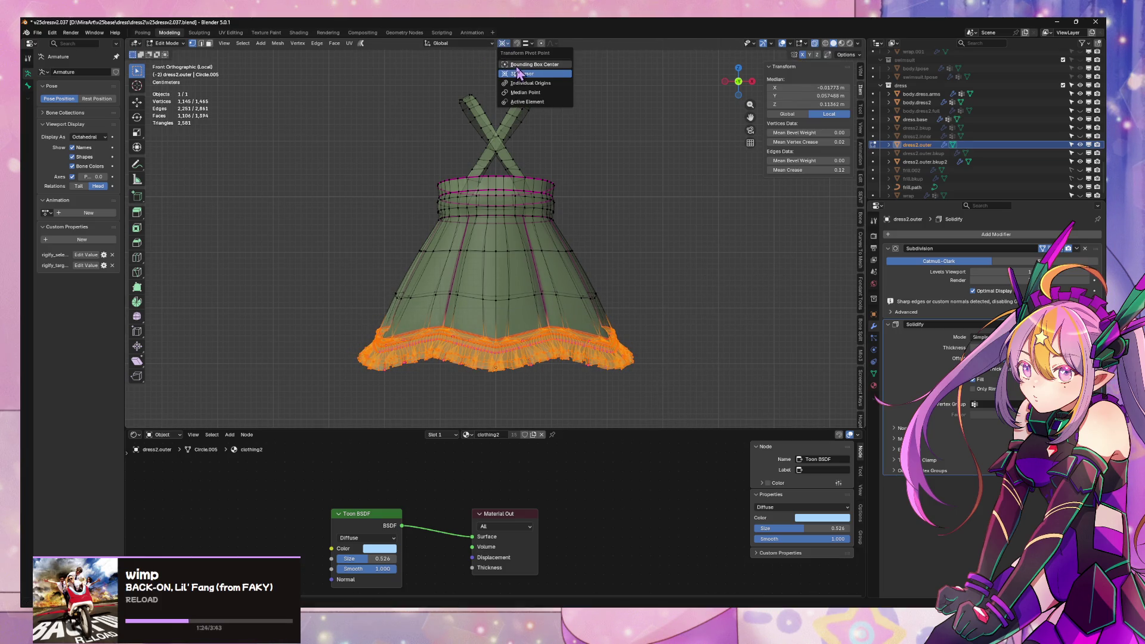
{"action": "left_click", "coordinate": [534, 64]}
{"action": "key", "text": "s"}
{"action": "key", "text": "shift+z"}
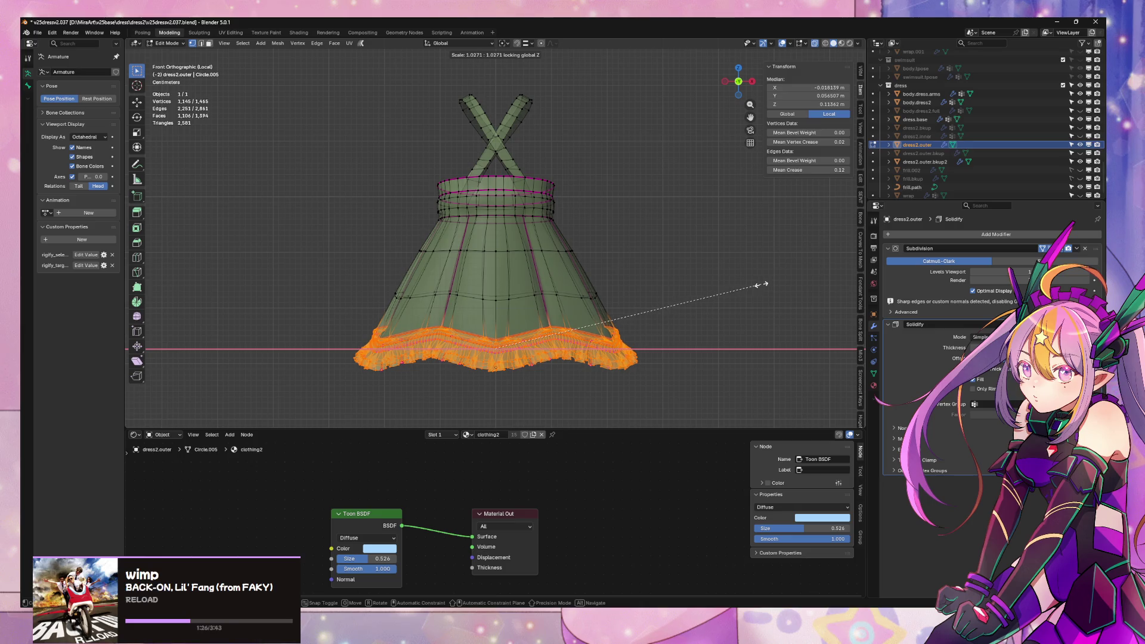
{"action": "left_click", "coordinate": [761, 285]}
{"action": "key", "text": "2"}
{"action": "key", "text": "super"}
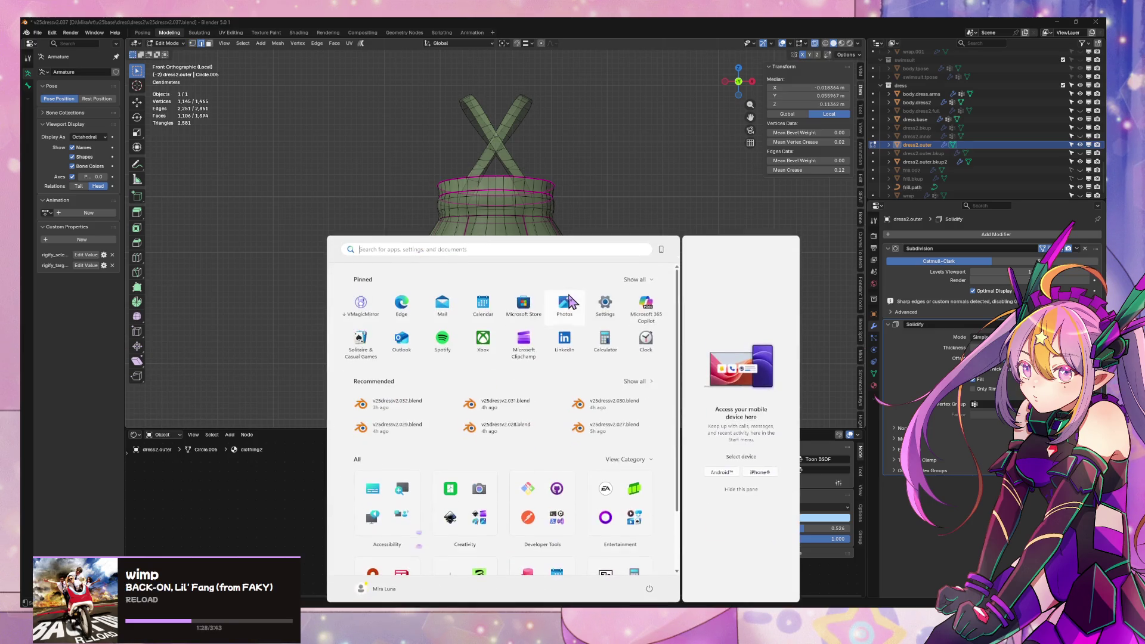
{"action": "key", "text": "super"}
{"action": "left_click", "coordinate": [570, 295], "text": "alt+shift"}
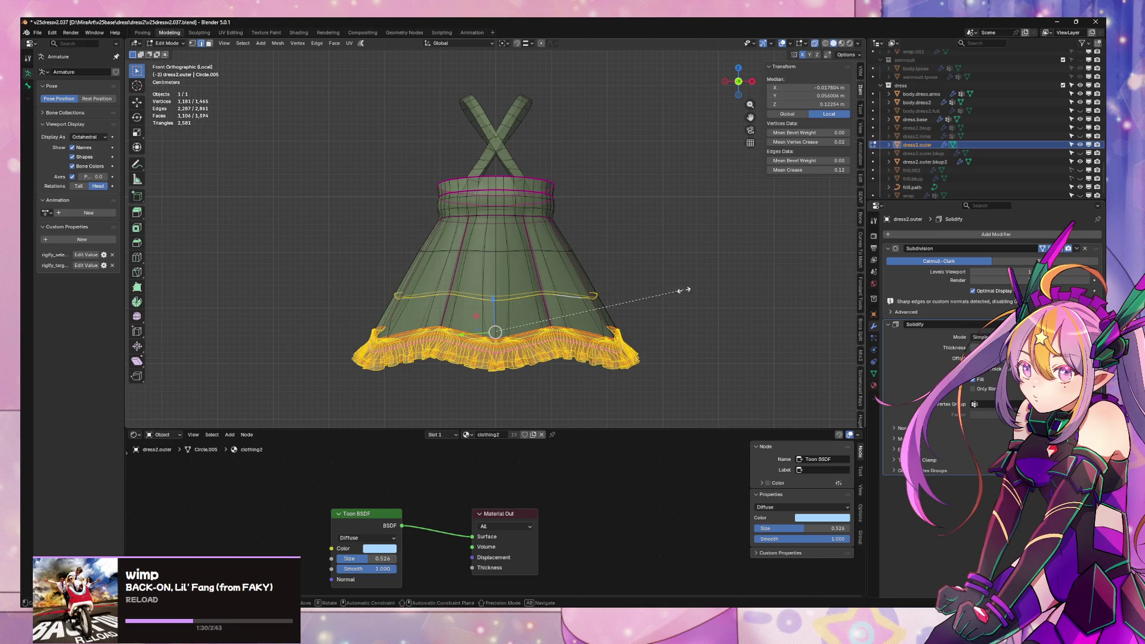
{"action": "key", "text": "s"}
{"action": "key", "text": "shift+z"}
{"action": "left_click", "coordinate": [712, 295]}
- Select the frill seam edge loop, try Smooth Vertices on it, then undo
{"action": "key", "text": "Tab"}
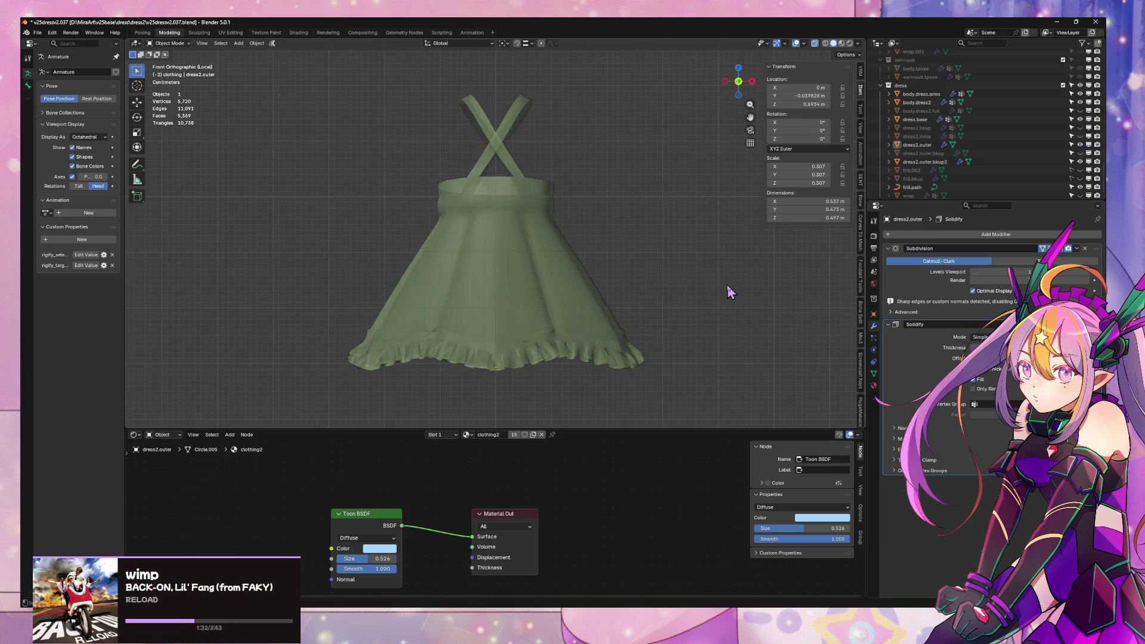
{"action": "mouse_move", "coordinate": [728, 284]}
{"action": "middle_mouse_down"}
{"action": "mouse_move", "coordinate": [705, 299]}
{"action": "mouse_move", "coordinate": [673, 292]}
{"action": "middle_mouse_up"}
{"action": "scroll", "coordinate": [673, 292], "scroll_direction": "up", "scroll_amount": 5}
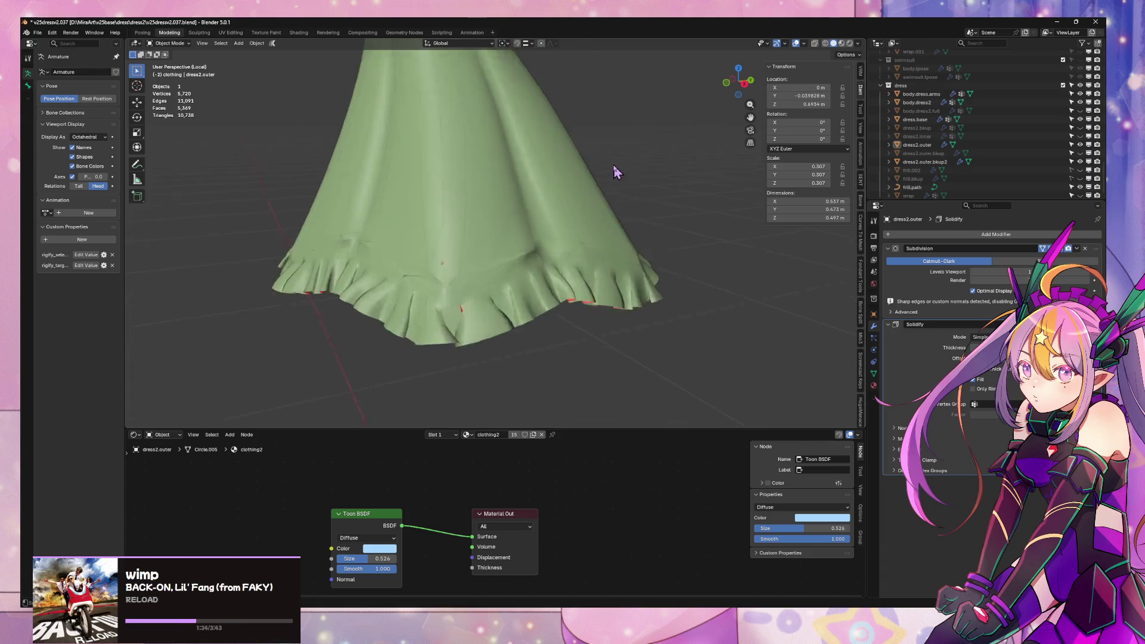
{"action": "key", "text": "Tab"}
{"action": "left_click", "coordinate": [571, 288]}
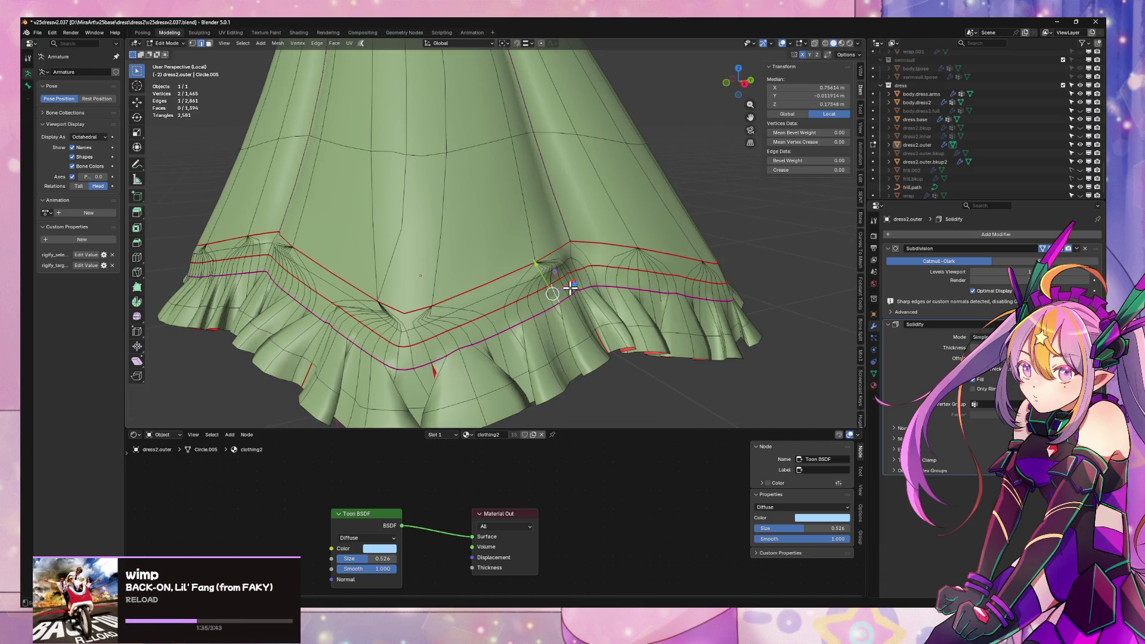
{"action": "left_click", "coordinate": [506, 327], "text": "alt"}
{"action": "key", "text": "F3"}
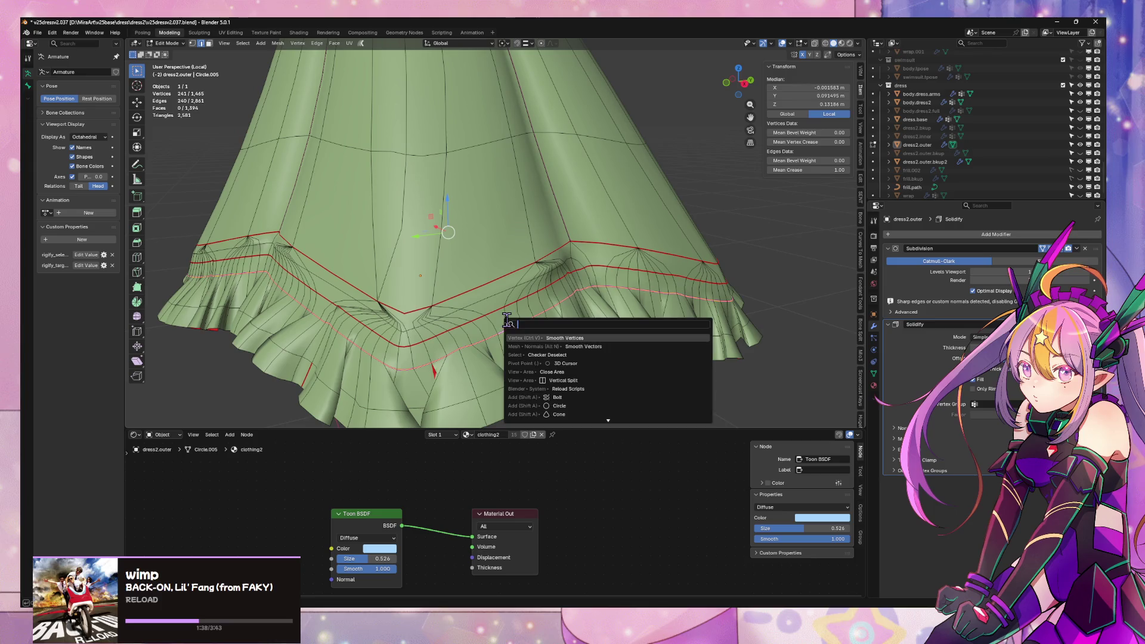
{"action": "left_click", "coordinate": [531, 336]}
{"action": "key", "text": "ctrl+z"}
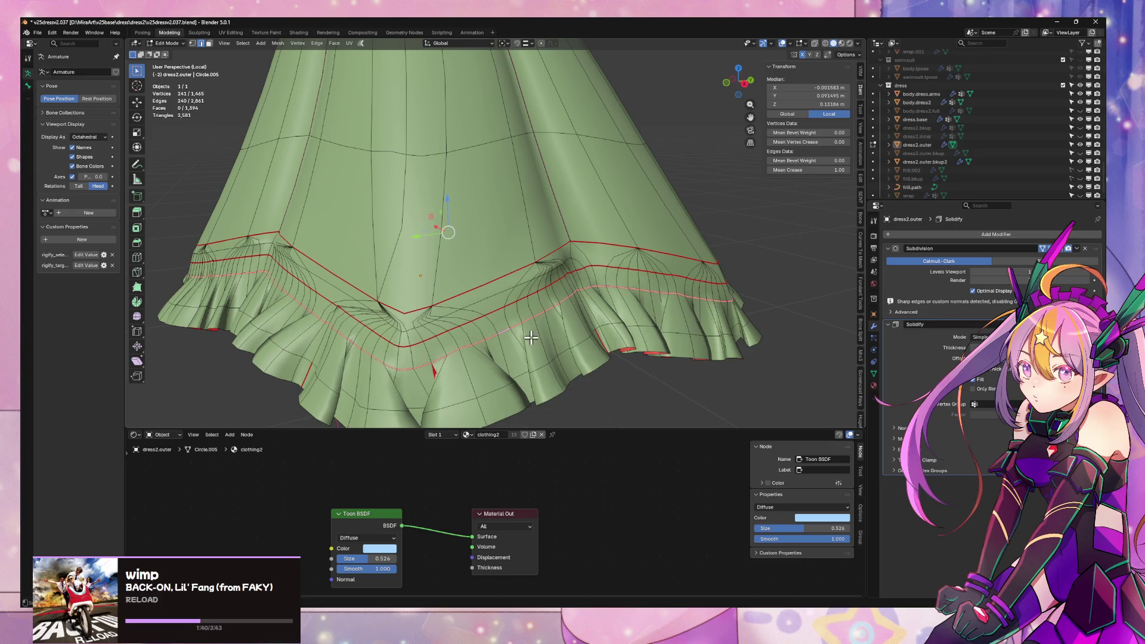
{"action": "right_click", "coordinate": [531, 336]}
{"action": "key", "text": "Escape"}
- Select the seam-delimited band from two edges and smooth its vertices with Smoothing 0.753
{"action": "left_click", "coordinate": [478, 331]}
{"action": "left_click", "coordinate": [442, 315], "text": "shift"}
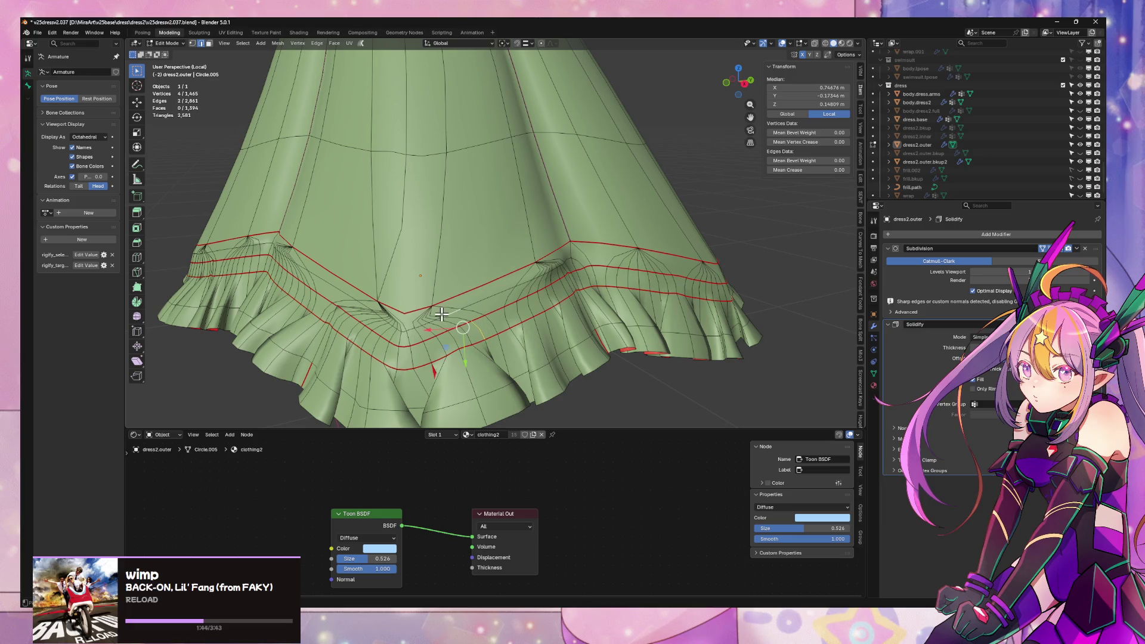
{"action": "key", "text": "ctrl+l"}
{"action": "left_click", "coordinate": [224, 402]}
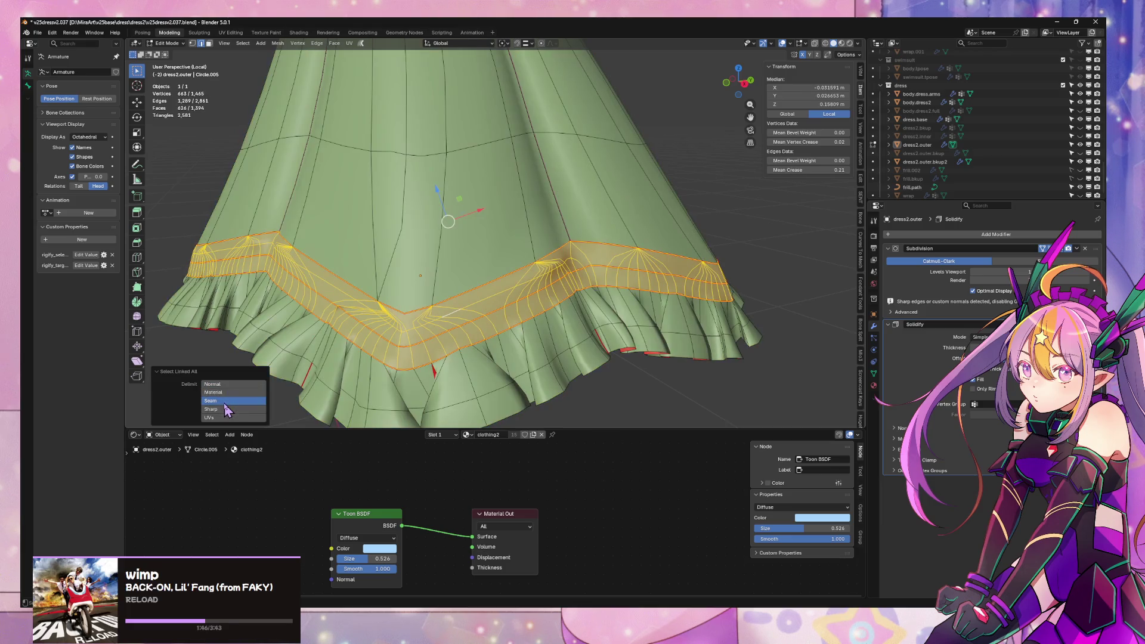
{"action": "right_click", "coordinate": [501, 267]}
{"action": "left_click", "coordinate": [526, 283]}
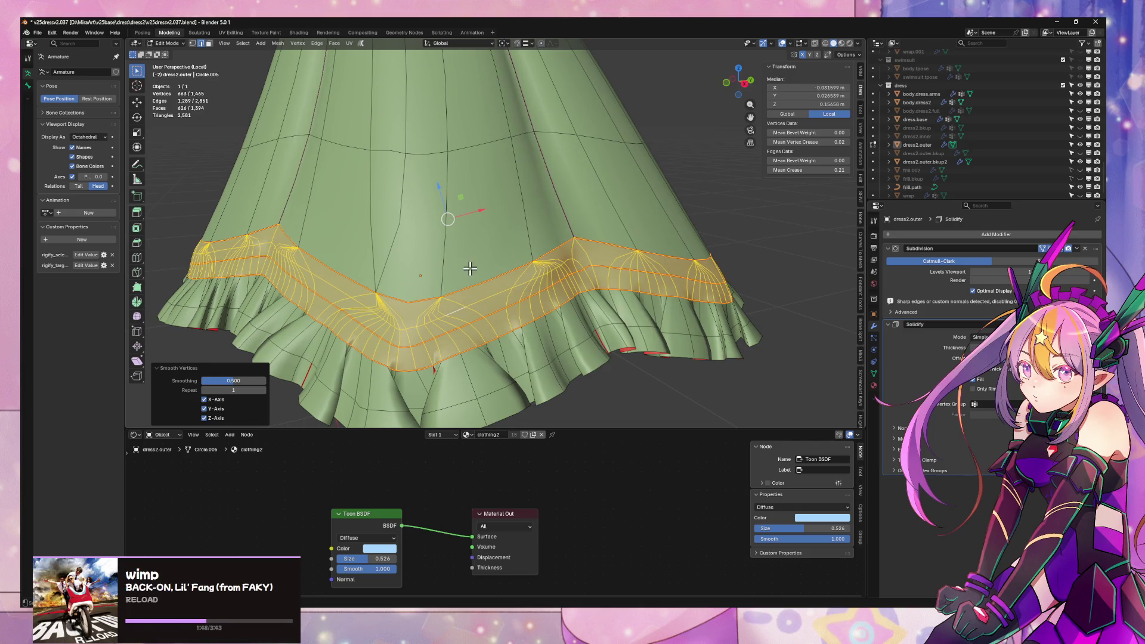
{"action": "mouse_move", "coordinate": [470, 269]}
{"action": "middle_mouse_down"}
{"action": "mouse_move", "coordinate": [509, 256]}
{"action": "mouse_move", "coordinate": [495, 274]}
{"action": "middle_mouse_up"}
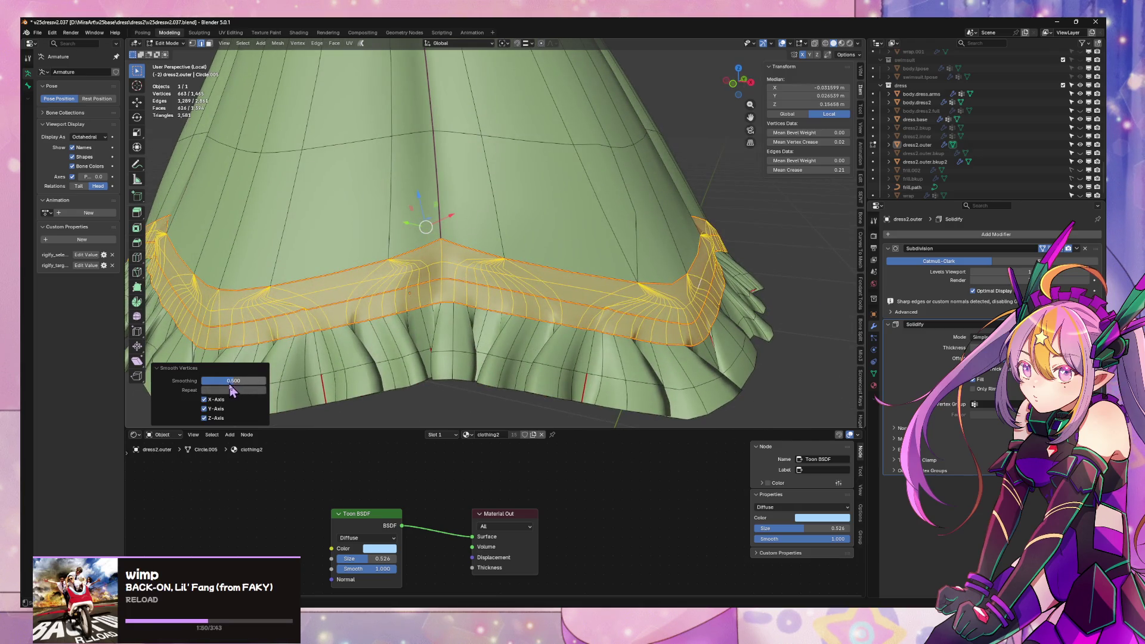
{"action": "left_click_drag", "start_coordinate": [230, 385], "coordinate": [252, 385]}
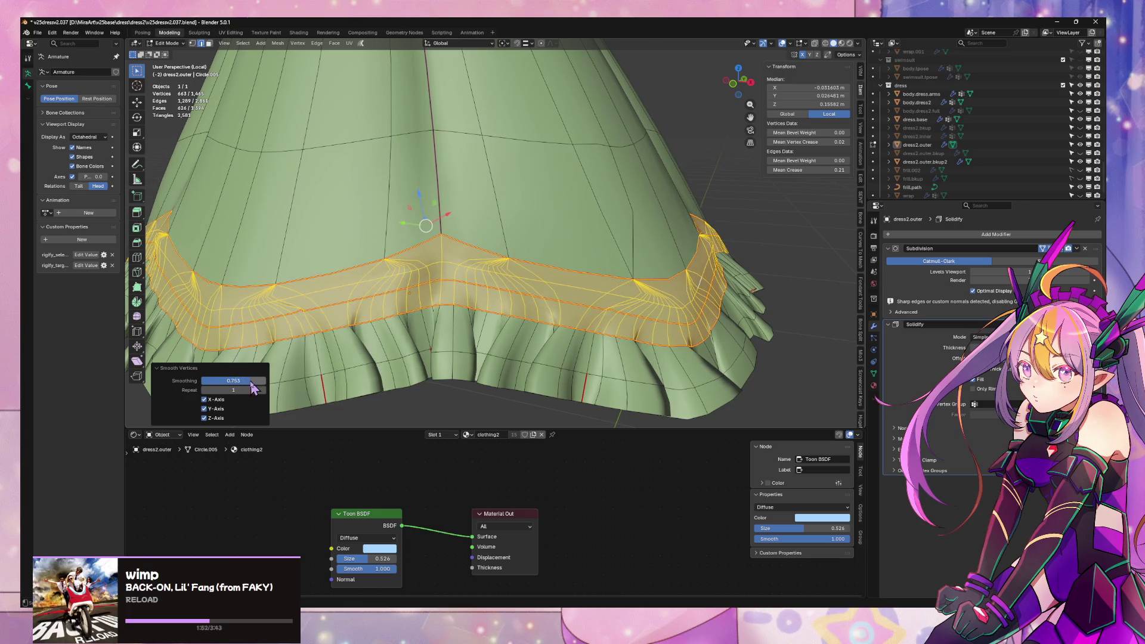
{"action": "mouse_move", "coordinate": [674, 317]}
{"action": "middle_mouse_down"}
{"action": "mouse_move", "coordinate": [708, 296]}
{"action": "mouse_move", "coordinate": [681, 320]}
{"action": "mouse_move", "coordinate": [717, 324]}
{"action": "mouse_move", "coordinate": [734, 361]}
{"action": "middle_mouse_up"}
{"action": "key", "text": "Tab"}
{"action": "scroll", "coordinate": [713, 312], "scroll_direction": "up", "scroll_amount": 5}
{"action": "key", "text": "Tab"}
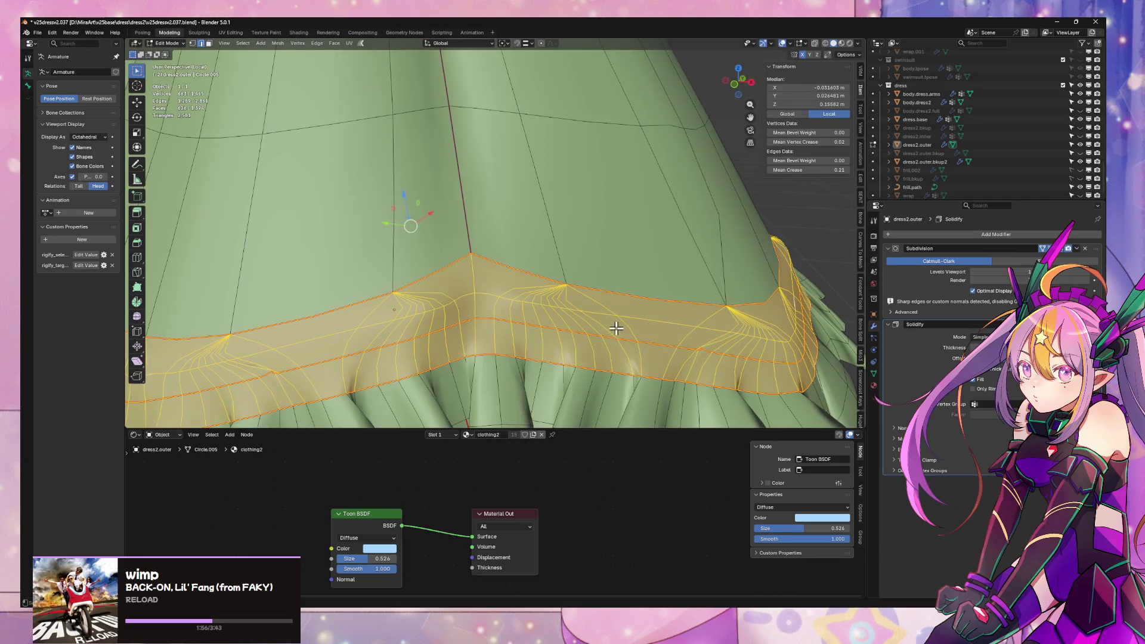
{"action": "scroll", "coordinate": [620, 319], "scroll_direction": "down", "scroll_amount": 8}
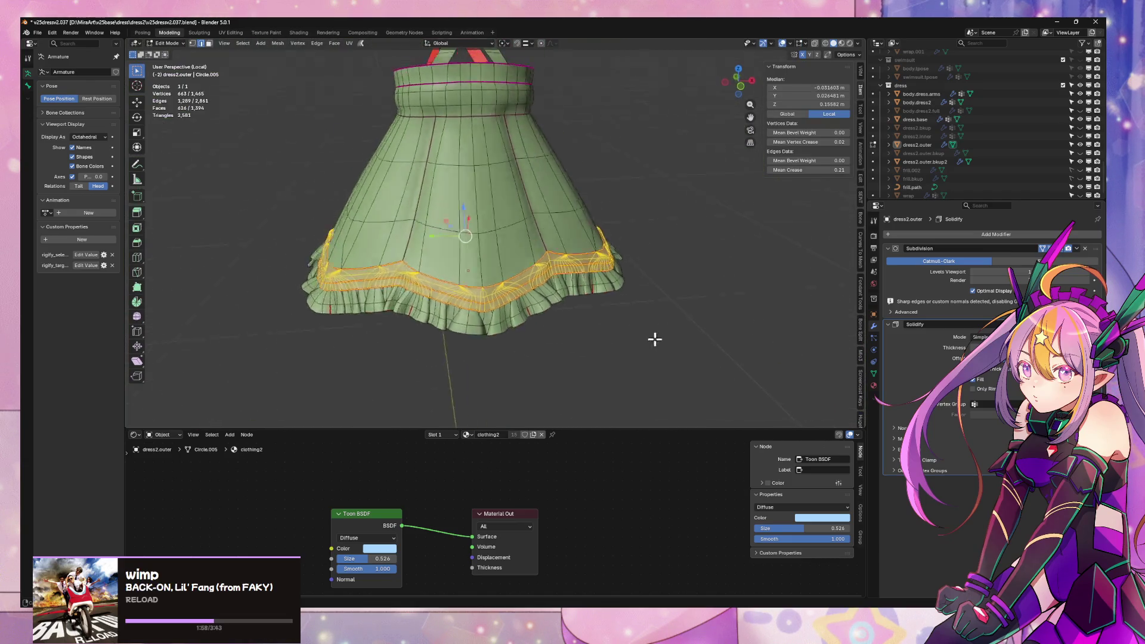
- Select the seam-bounded band above the ruffle, then add the whole ruffle using linked selection
{"action": "scroll", "coordinate": [668, 334], "scroll_direction": "up", "scroll_amount": 3}
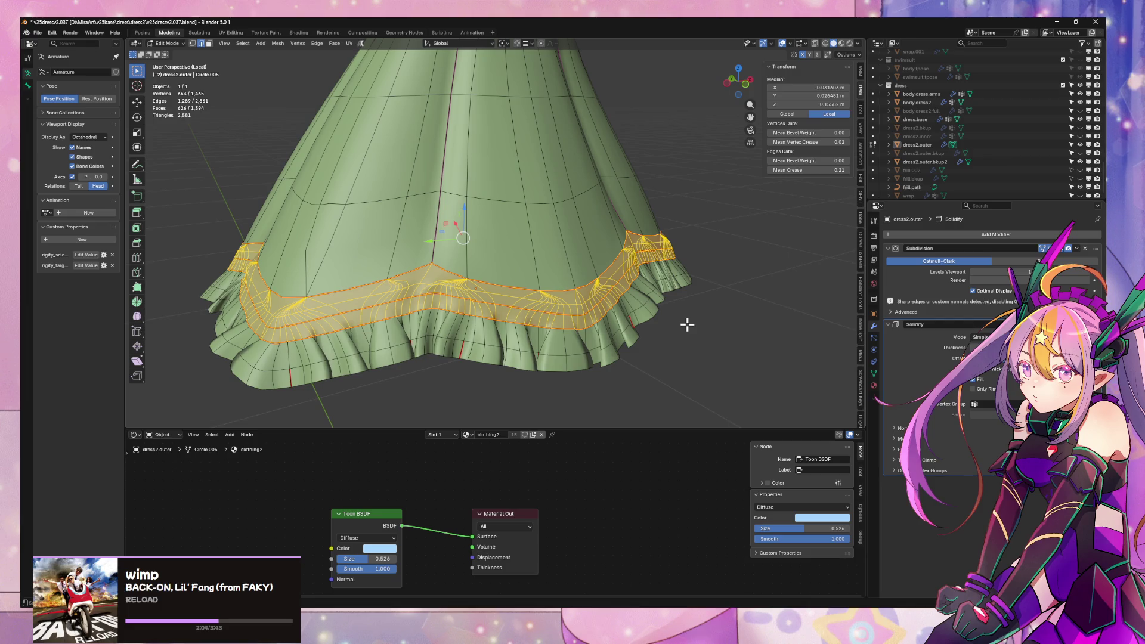
{"action": "middle_click_drag", "start_coordinate": [541, 270], "coordinate": [520, 253]}
{"action": "key", "text": "Tab"}
{"action": "key", "text": "Tab"}
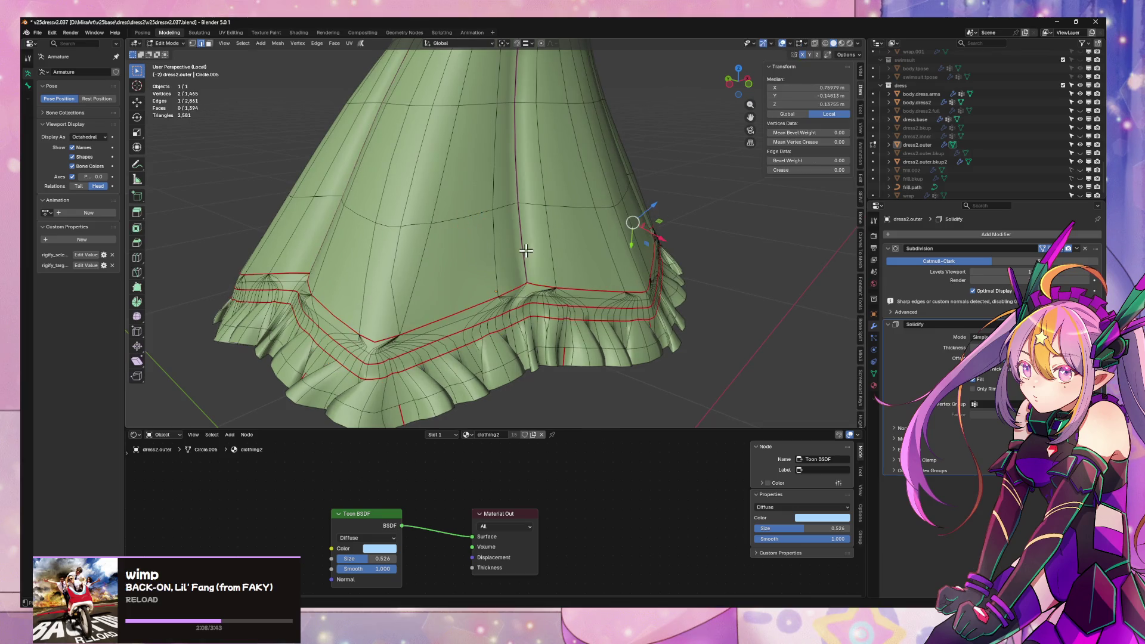
{"action": "key", "text": "Tab"}
{"action": "key", "text": "Tab"}
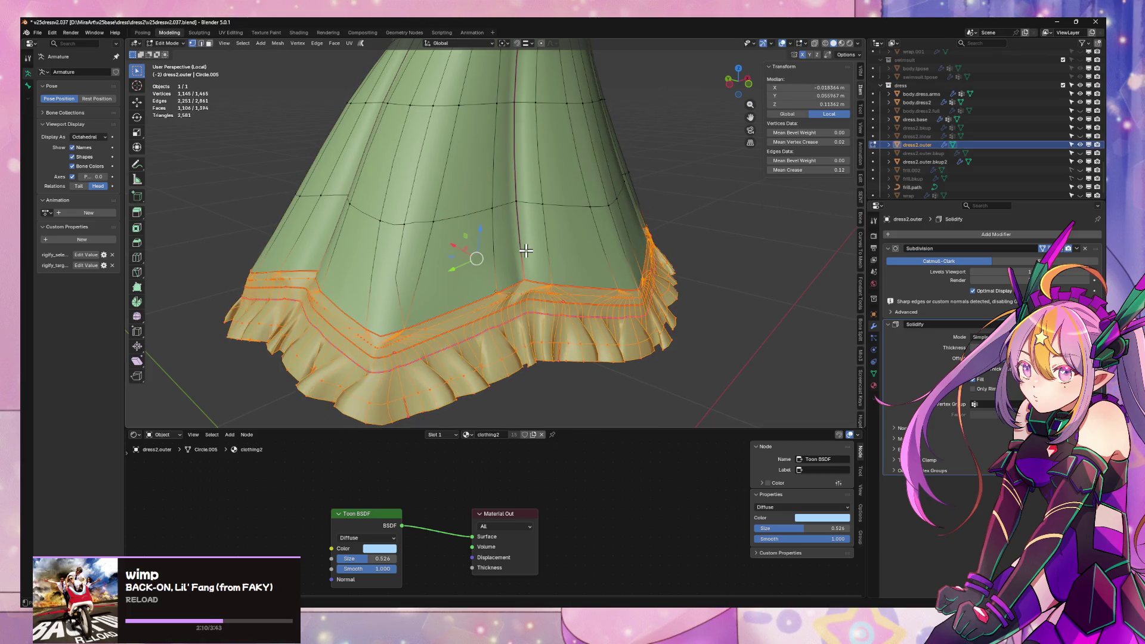
{"action": "key", "text": "alt+a"}
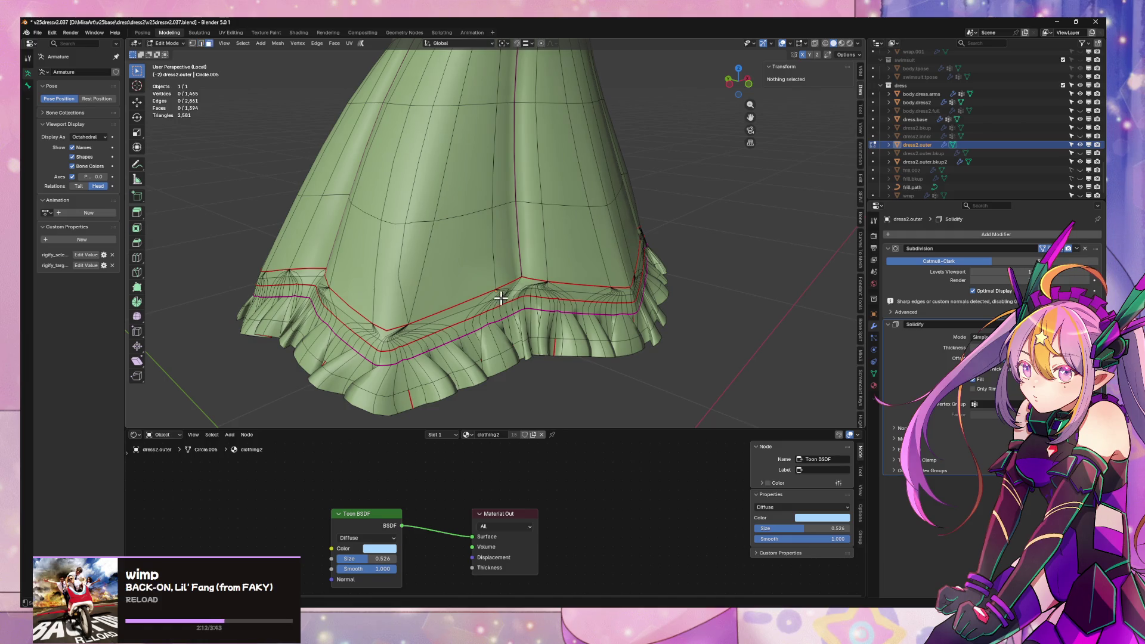
{"action": "left_click", "coordinate": [521, 293]}
{"action": "key", "text": "ctrl+l"}
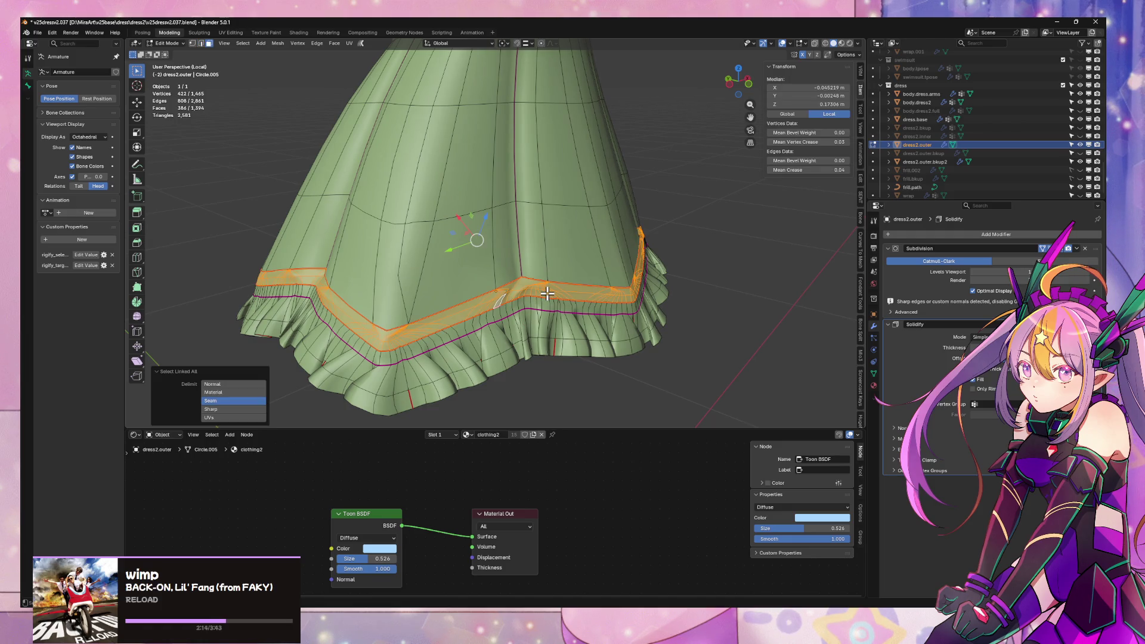
{"action": "left_click", "coordinate": [546, 301], "text": "shift"}
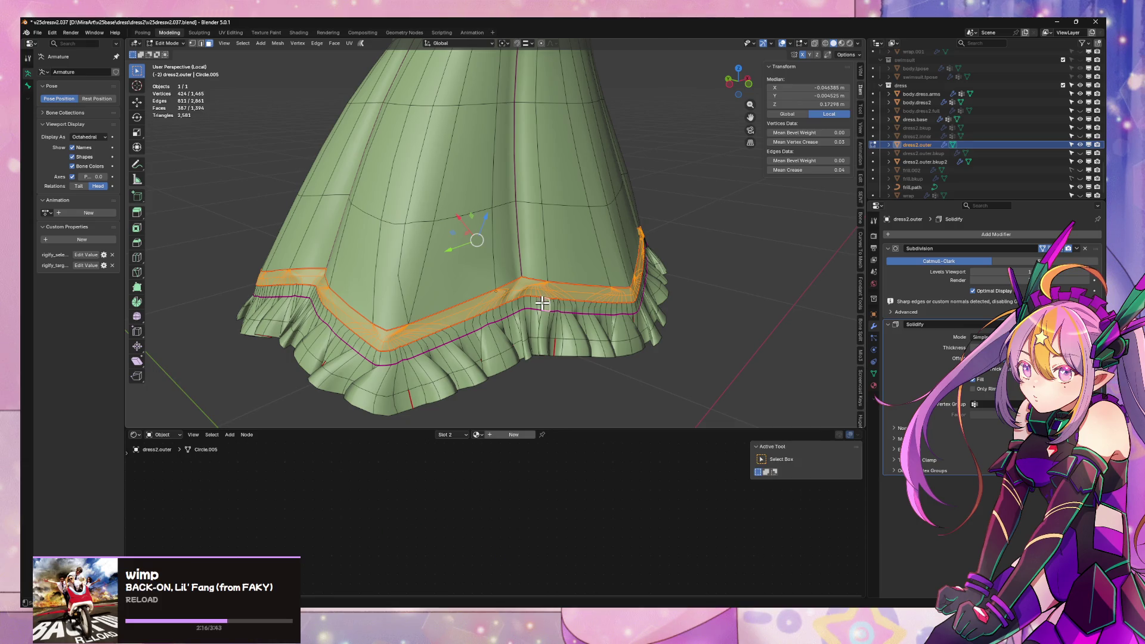
{"action": "key", "text": "ctrl+l"}
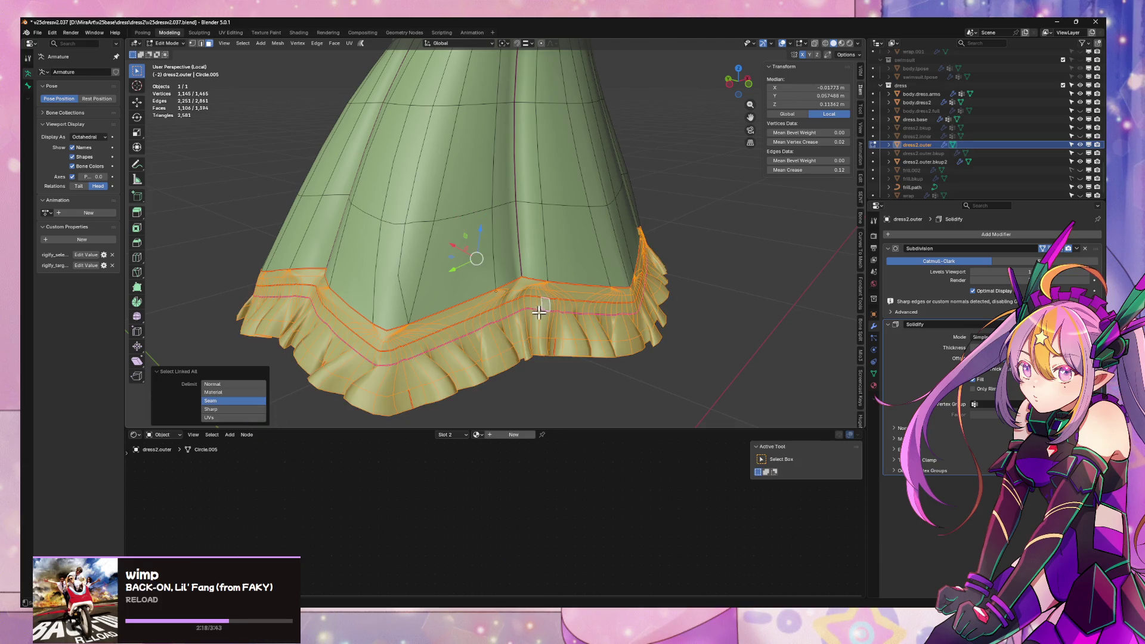
{"action": "scroll", "coordinate": [388, 369], "scroll_direction": "up", "scroll_amount": 5}
- Select the strip of faces between skirt and ruffle and delete those faces
{"action": "left_click", "coordinate": [539, 325]}
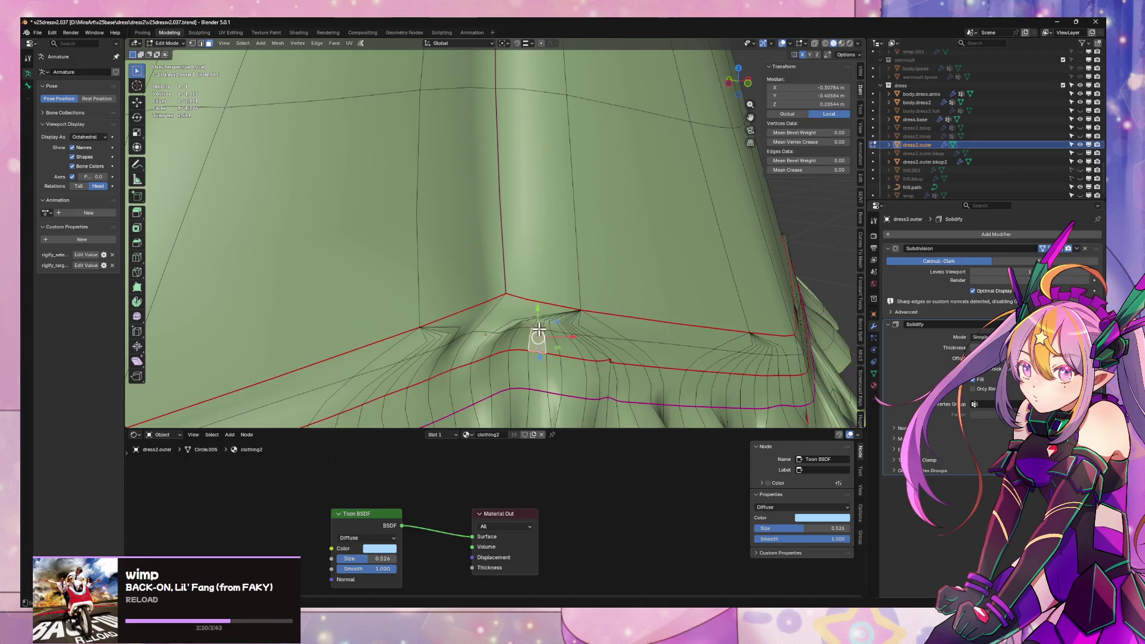
{"action": "scroll", "coordinate": [590, 353], "scroll_direction": "down", "scroll_amount": 2}
{"action": "key", "text": "ctrl+l"}
{"action": "right_click", "coordinate": [589, 353]}
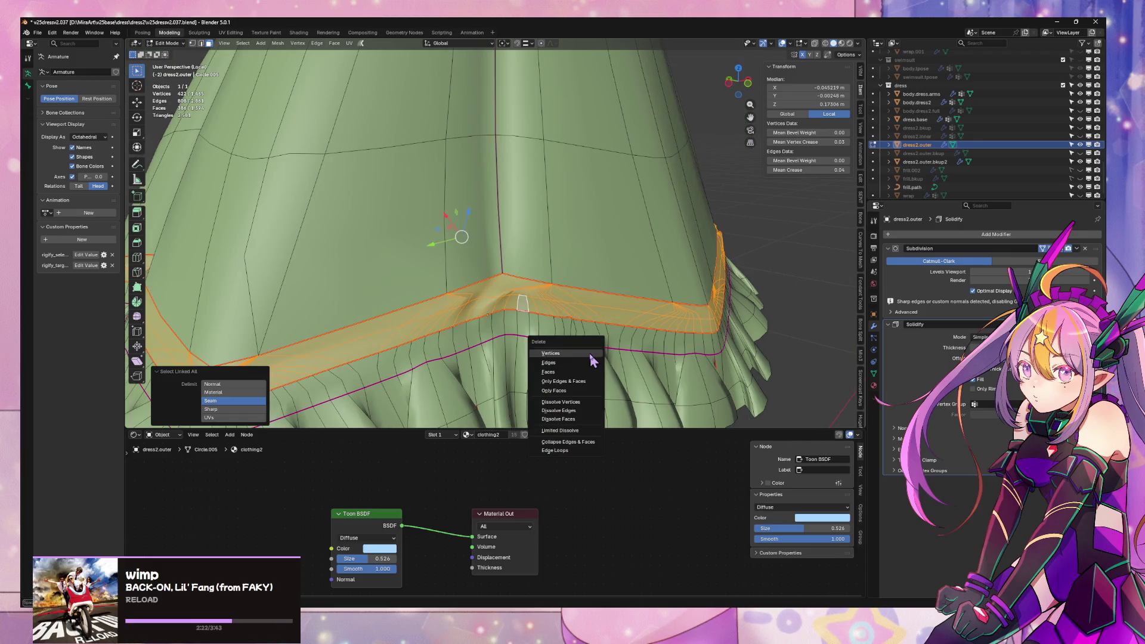
{"action": "left_click", "coordinate": [583, 378]}
{"action": "key", "text": "Tab"}
{"action": "key", "text": "Tab"}
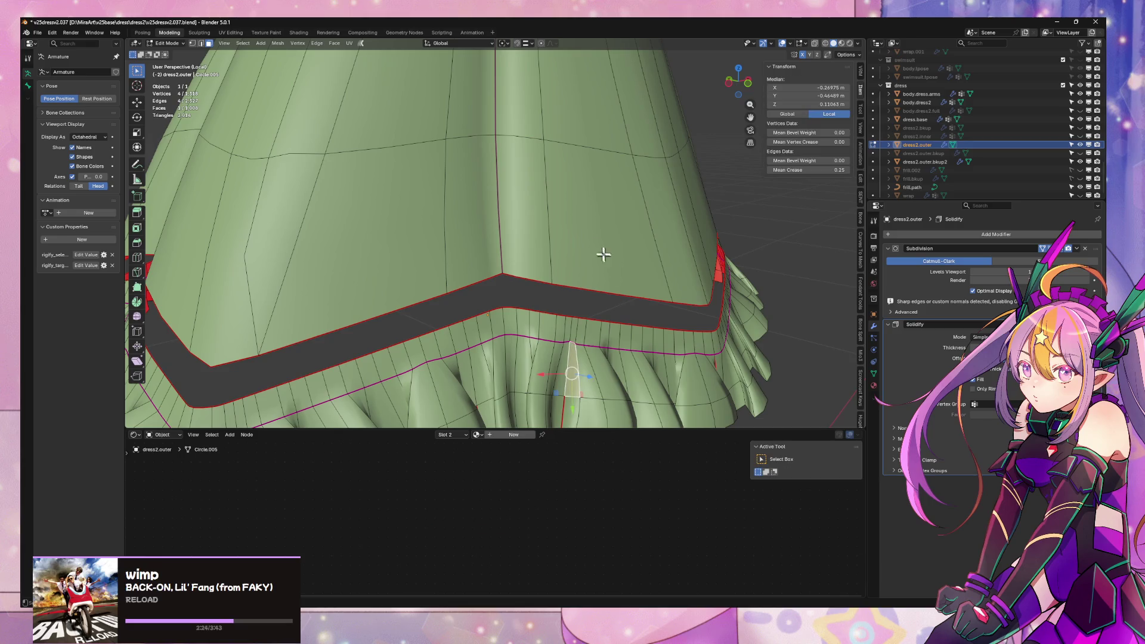
- Select the whole upper skirt and separate it into the new object dress2.outer.001
{"action": "left_click", "coordinate": [596, 242]}
{"action": "key", "text": "ctrl+l"}
{"action": "key", "text": "p"}
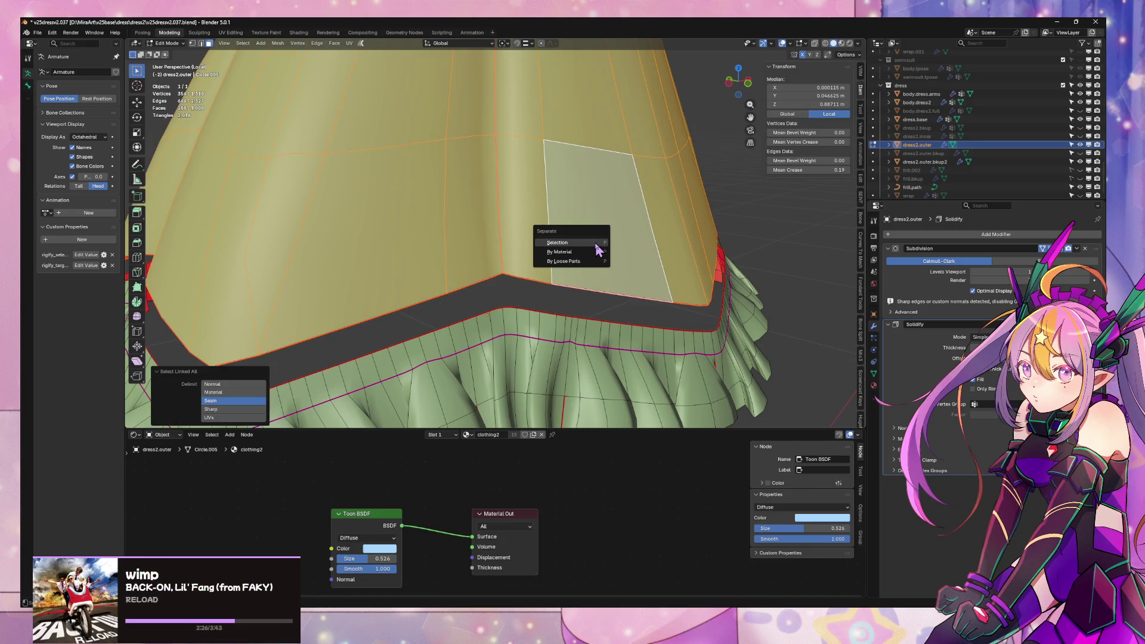
{"action": "left_click", "coordinate": [581, 241]}
{"action": "scroll", "coordinate": [579, 241], "scroll_direction": "down", "scroll_amount": 5}
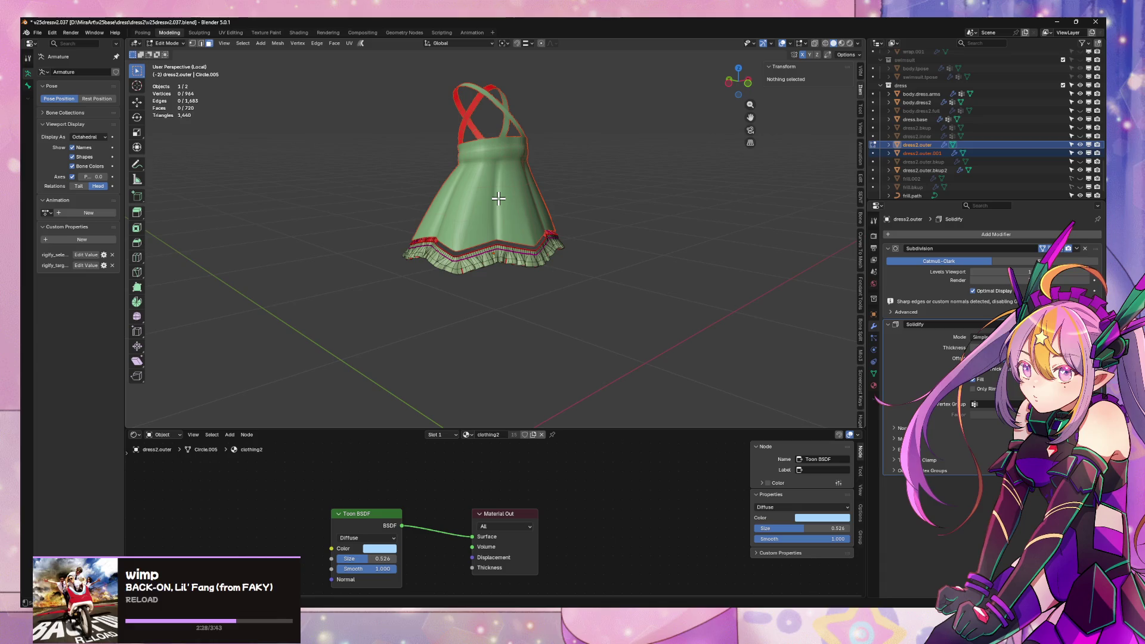
- Return to Object Mode, select dress2.outer.001 and remove its Subdivision modifier
{"action": "key", "text": "Tab"}
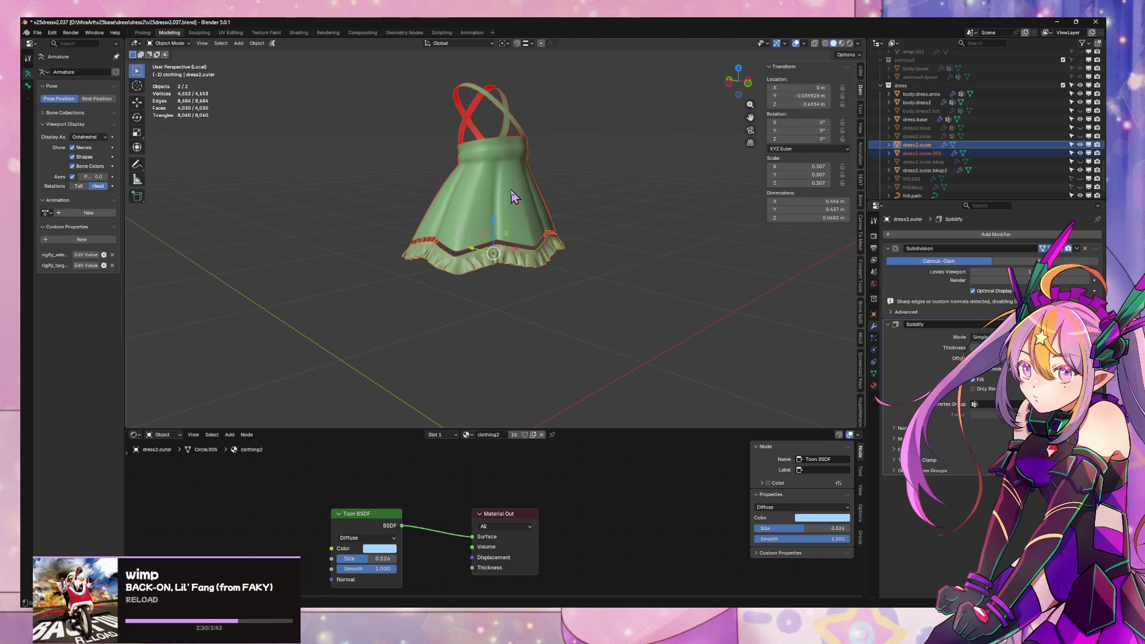
{"action": "left_click", "coordinate": [513, 186]}
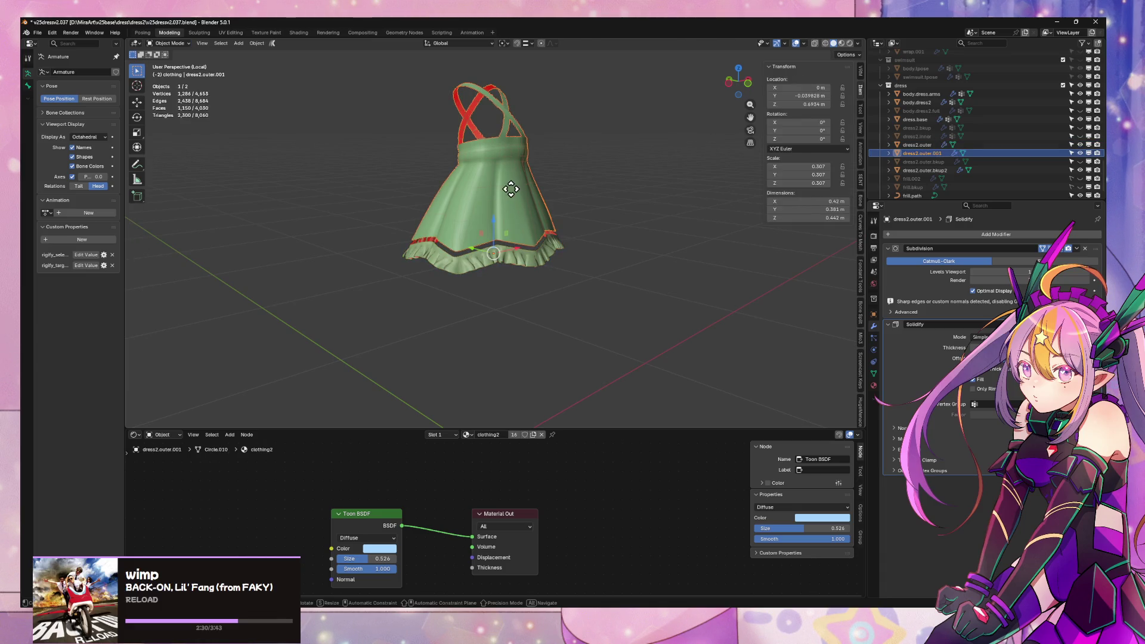
{"action": "left_click", "coordinate": [1085, 248]}
{"action": "scroll", "coordinate": [615, 275], "scroll_direction": "up", "scroll_amount": 8}
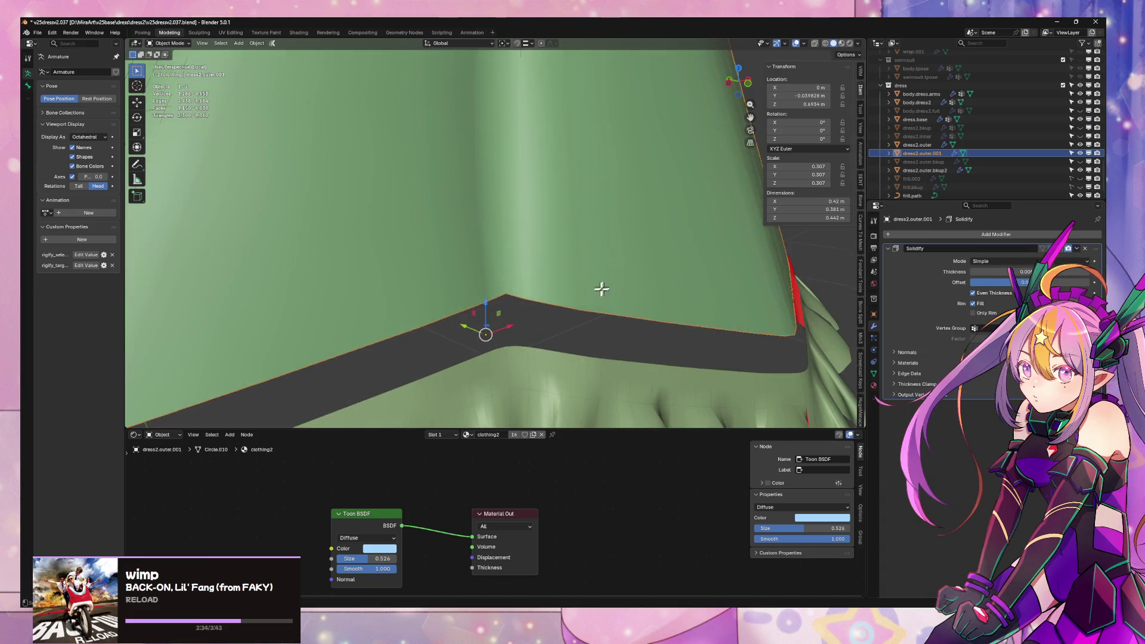
{"action": "scroll", "coordinate": [601, 289], "scroll_direction": "down", "scroll_amount": 2}
{"action": "scroll", "coordinate": [583, 288], "scroll_direction": "down", "scroll_amount": 6}
- Try removing the ruffle dress2.outer's Subdivision modifier, then undo that removal
{"action": "left_click", "coordinate": [560, 307]}
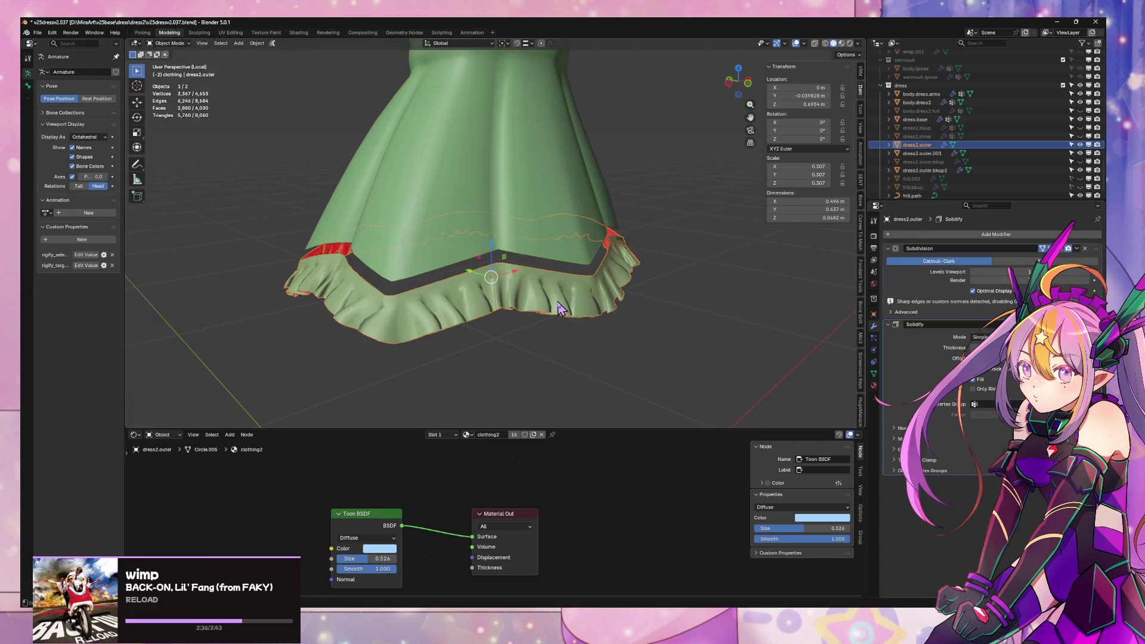
{"action": "key", "text": "Tab"}
{"action": "key", "text": "Tab"}
{"action": "left_click", "coordinate": [565, 255]}
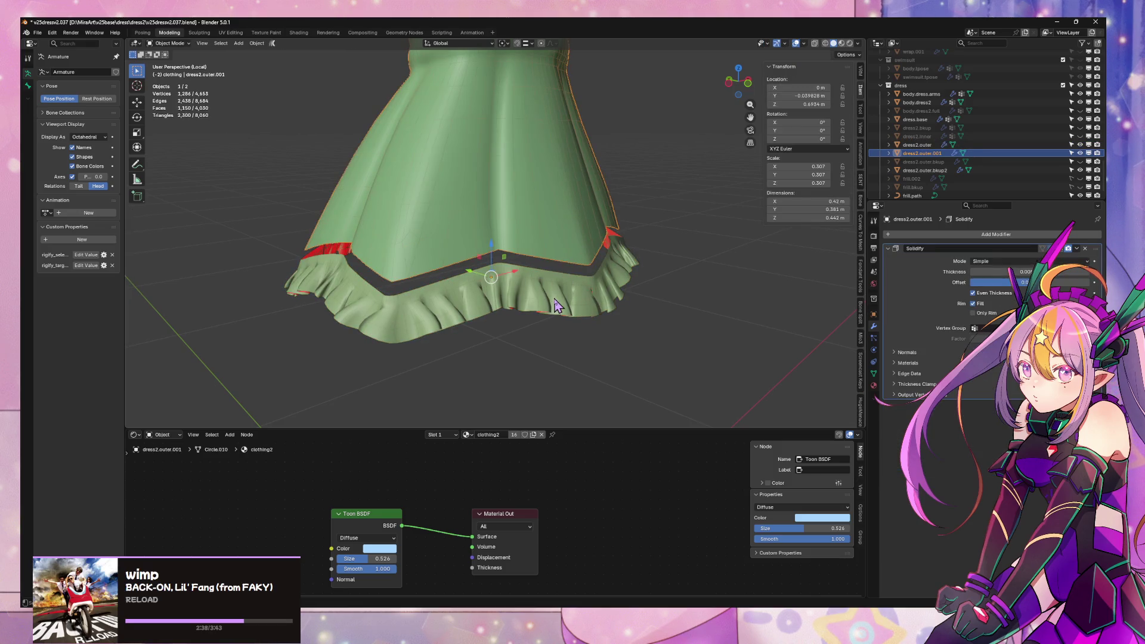
{"action": "left_click", "coordinate": [555, 305]}
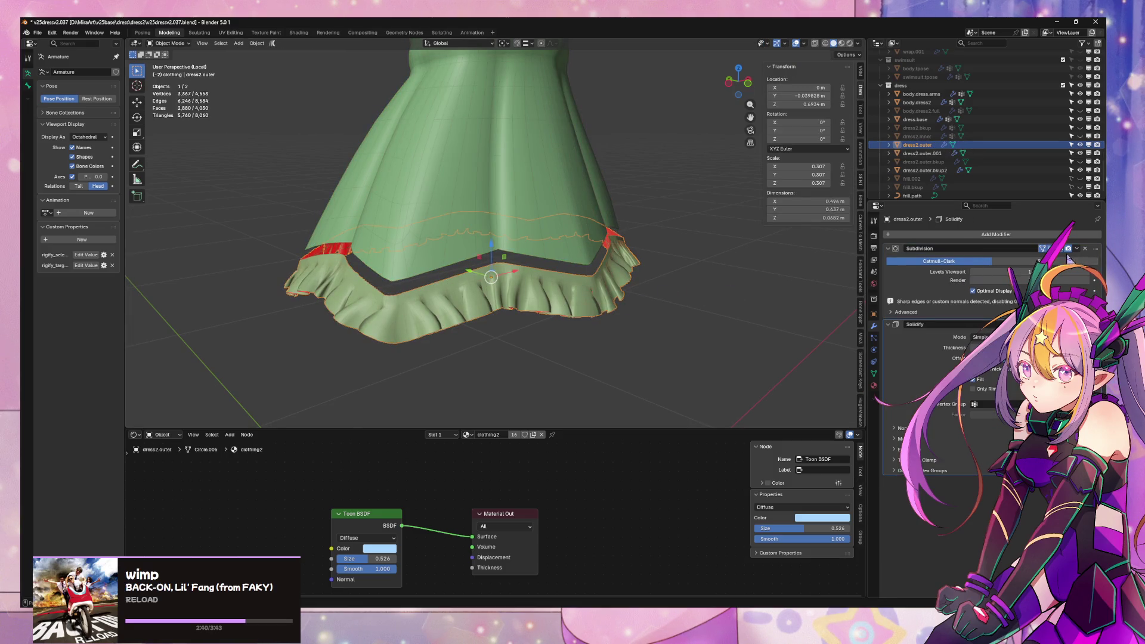
{"action": "left_click", "coordinate": [1086, 248]}
{"action": "scroll", "coordinate": [543, 264], "scroll_direction": "up", "scroll_amount": 4}
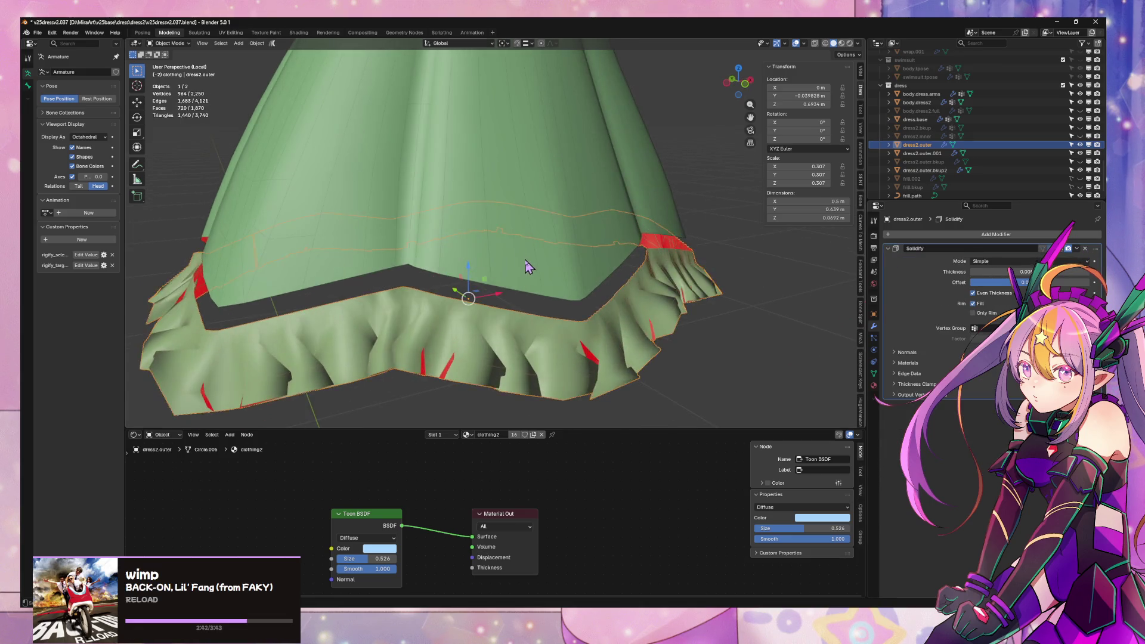
{"action": "key", "text": "Tab"}
{"action": "key", "text": "ctrl+z"}
{"action": "key", "text": "ctrl+z"}
{"action": "key", "text": "ctrl+z"}
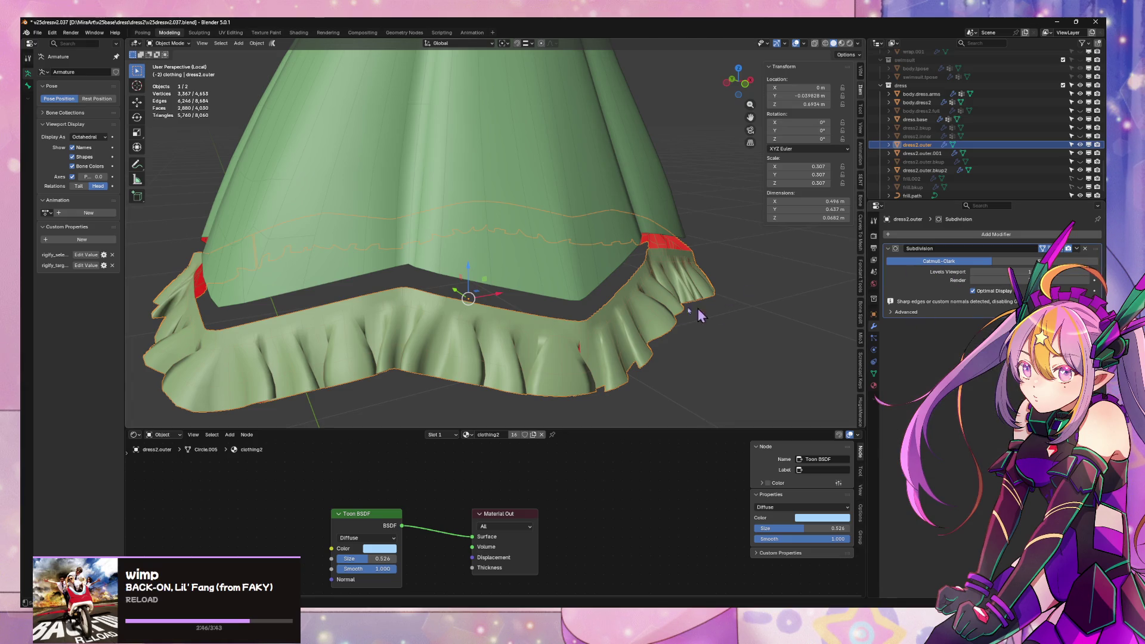
- Test deleting and hiding the skirt and ruffle objects, restoring both with undo and Alt+H
{"action": "left_click", "coordinate": [588, 273], "text": "shift"}
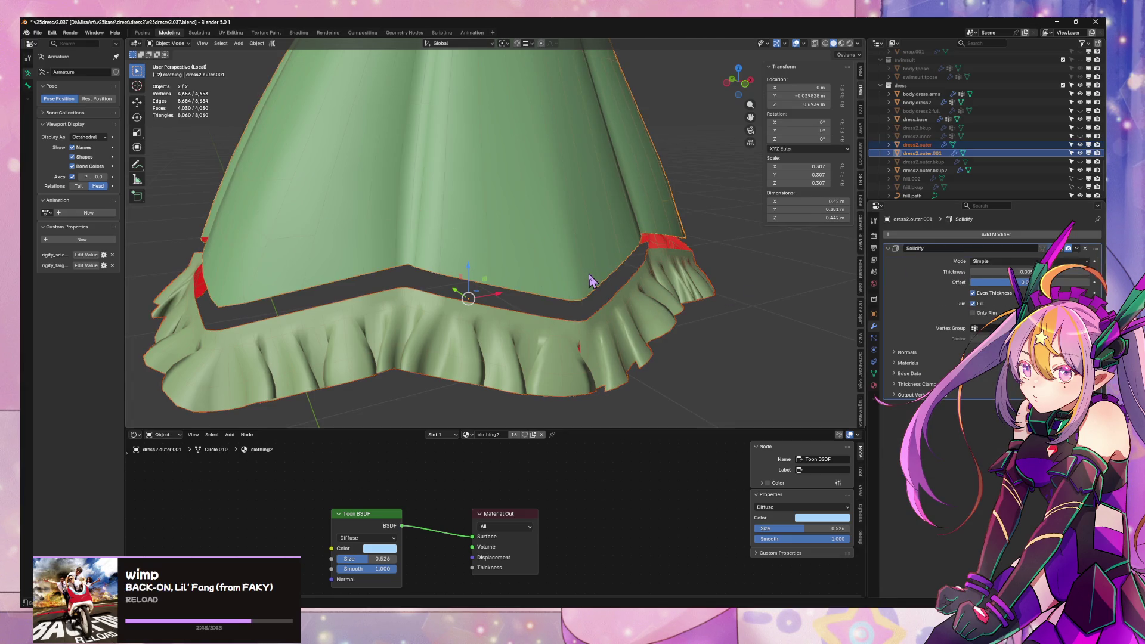
{"action": "key", "text": "Delete"}
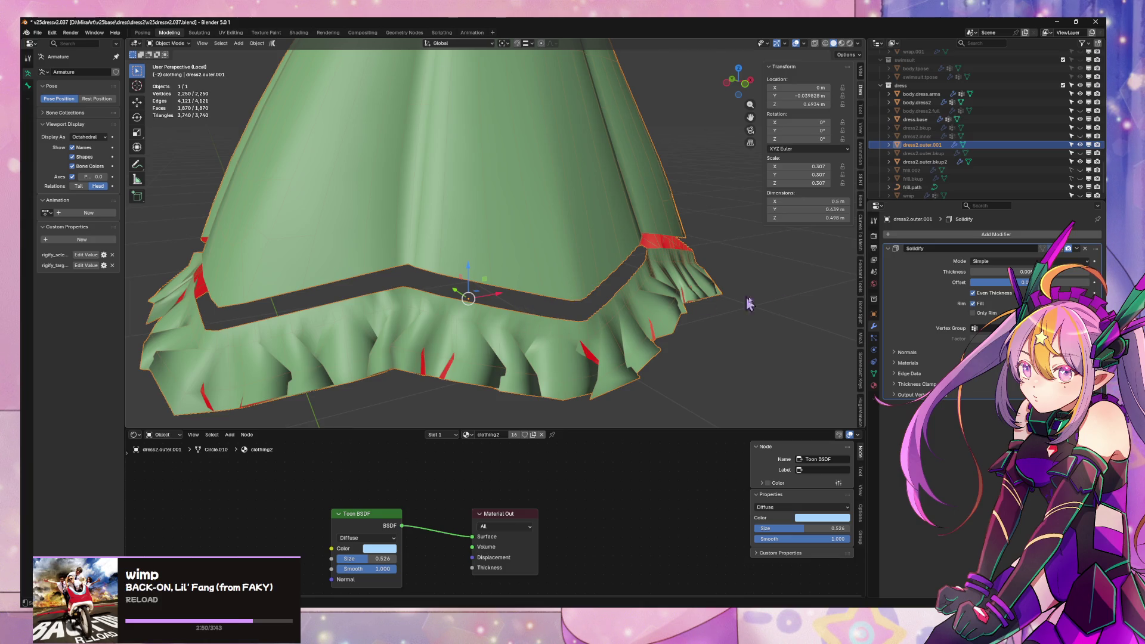
{"action": "key", "text": "ctrl+z"}
{"action": "key", "text": "h"}
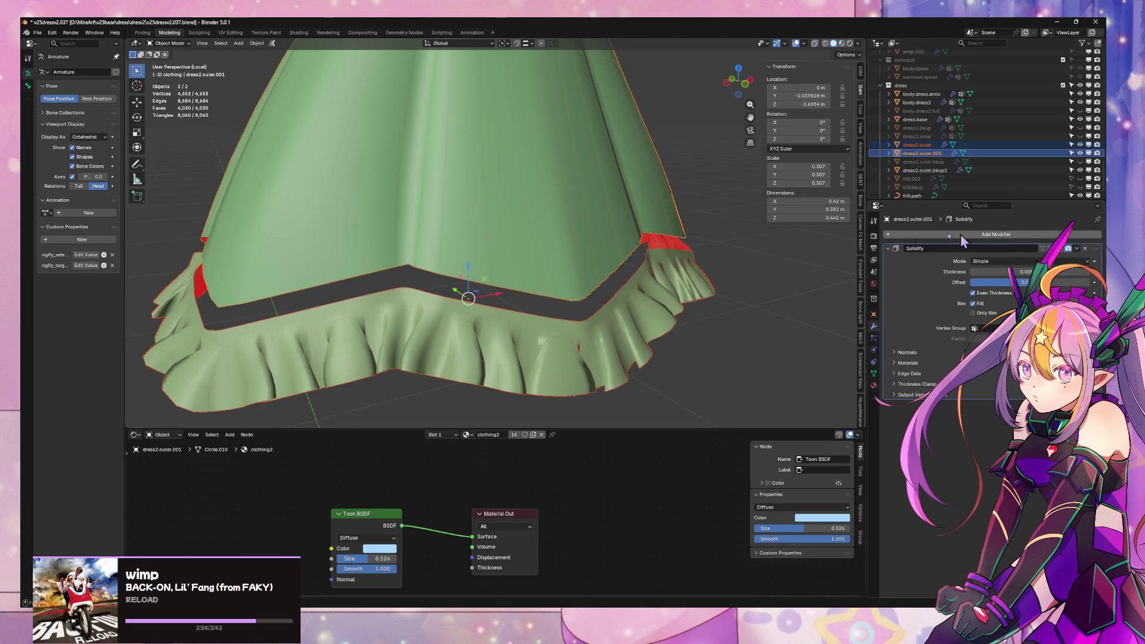
{"action": "key", "text": "h"}
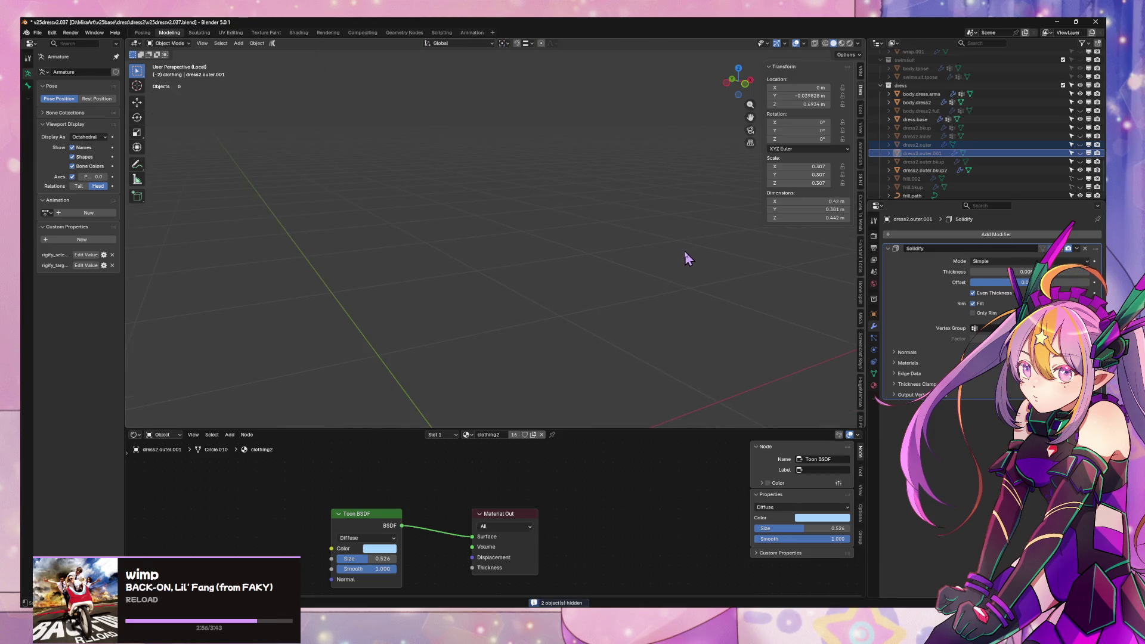
{"action": "key", "text": "alt+h"}
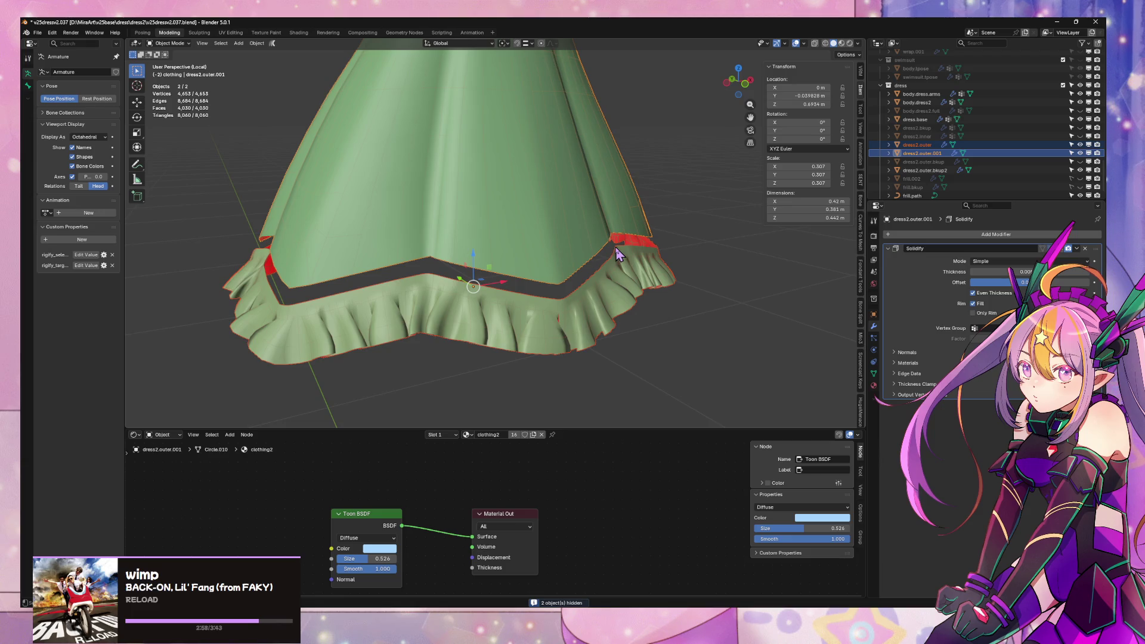
- Join the ruffle into dress2.outer.001 and swap its Solidify for a Subdivision Surface modifier
{"action": "key", "text": "ctrl+j"}
{"action": "left_click", "coordinate": [1086, 248]}
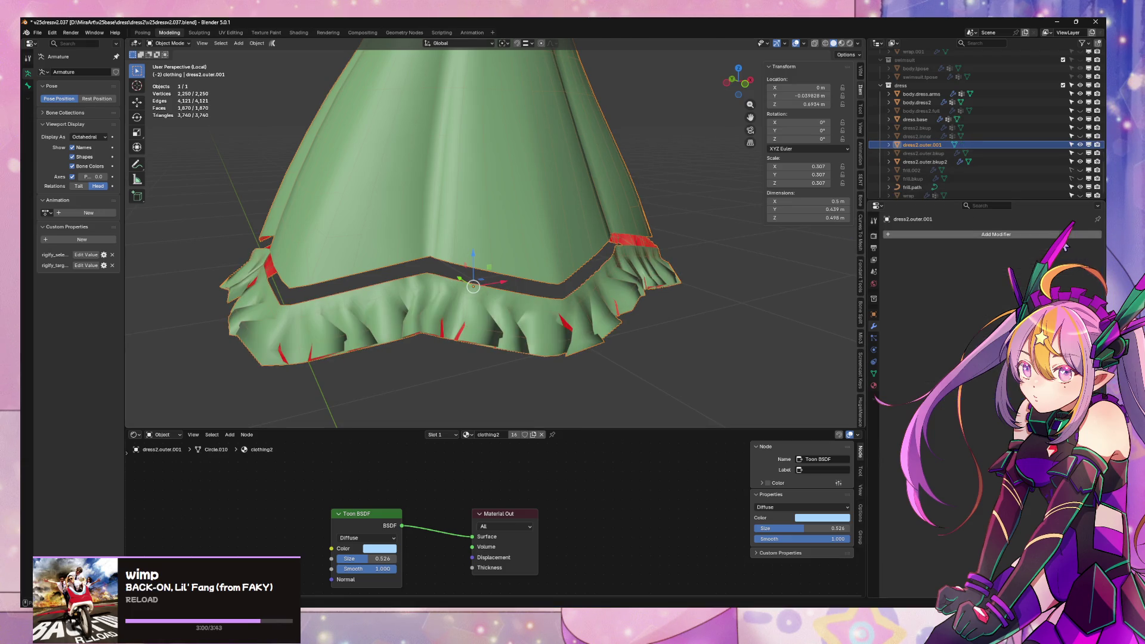
{"action": "left_click", "coordinate": [1064, 235]}
{"action": "mouse_move", "coordinate": [1038, 237]}
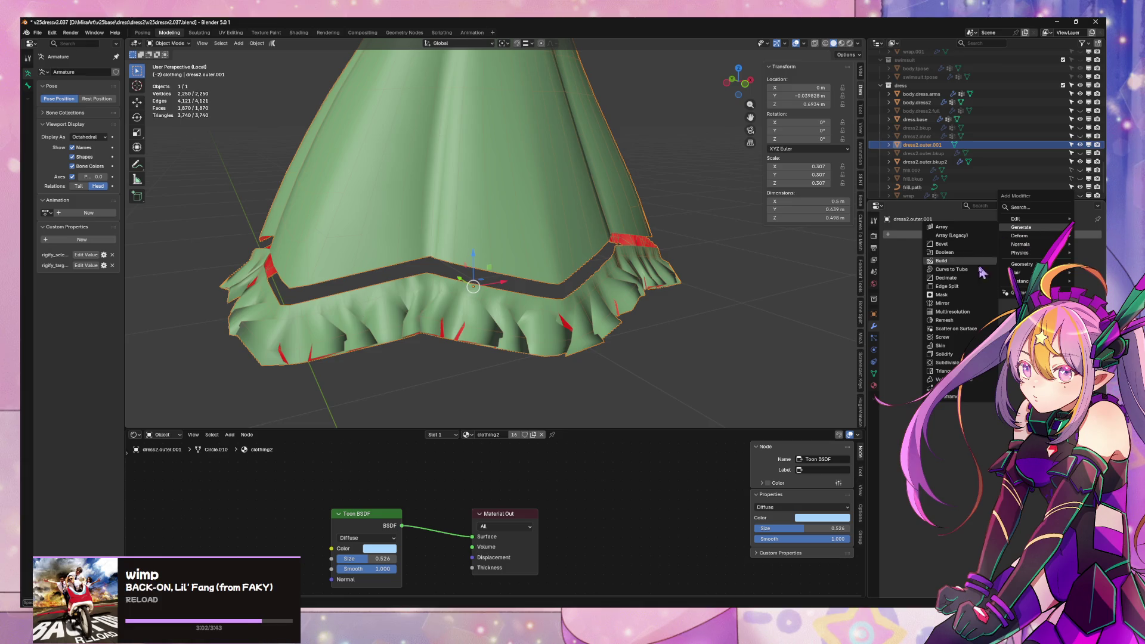
{"action": "left_click", "coordinate": [949, 362]}
- Open the merged dress2.outer.001 mesh in Edit Mode
{"action": "key", "text": "F3"}
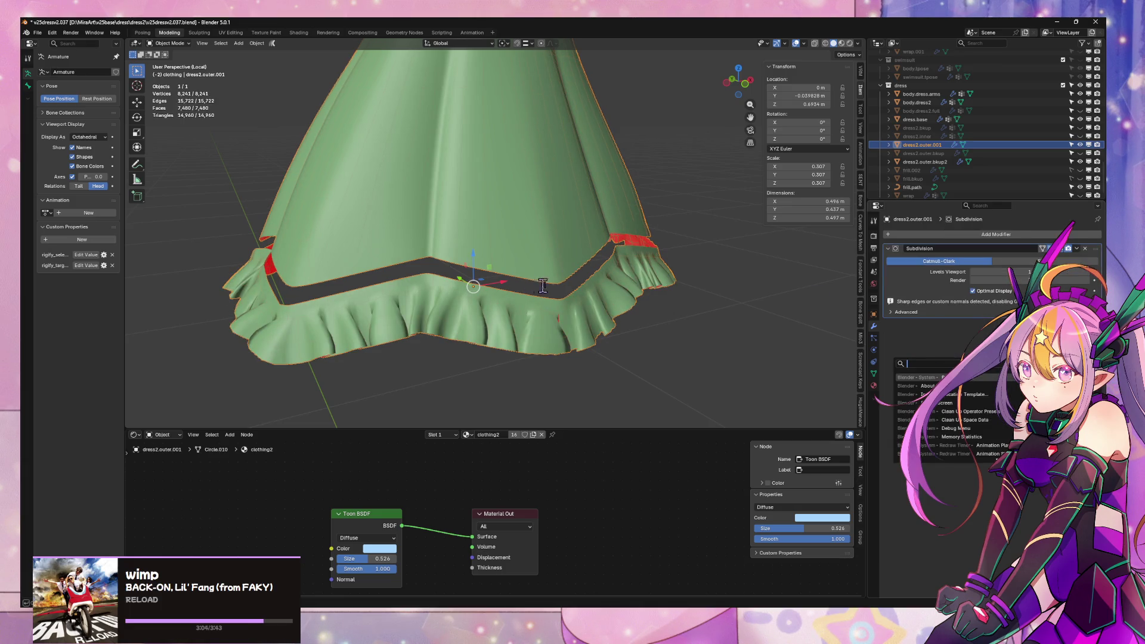
{"action": "key", "text": "Escape"}
{"action": "key", "text": "Tab"}
{"action": "scroll", "coordinate": [553, 280], "scroll_direction": "up", "scroll_amount": 4}
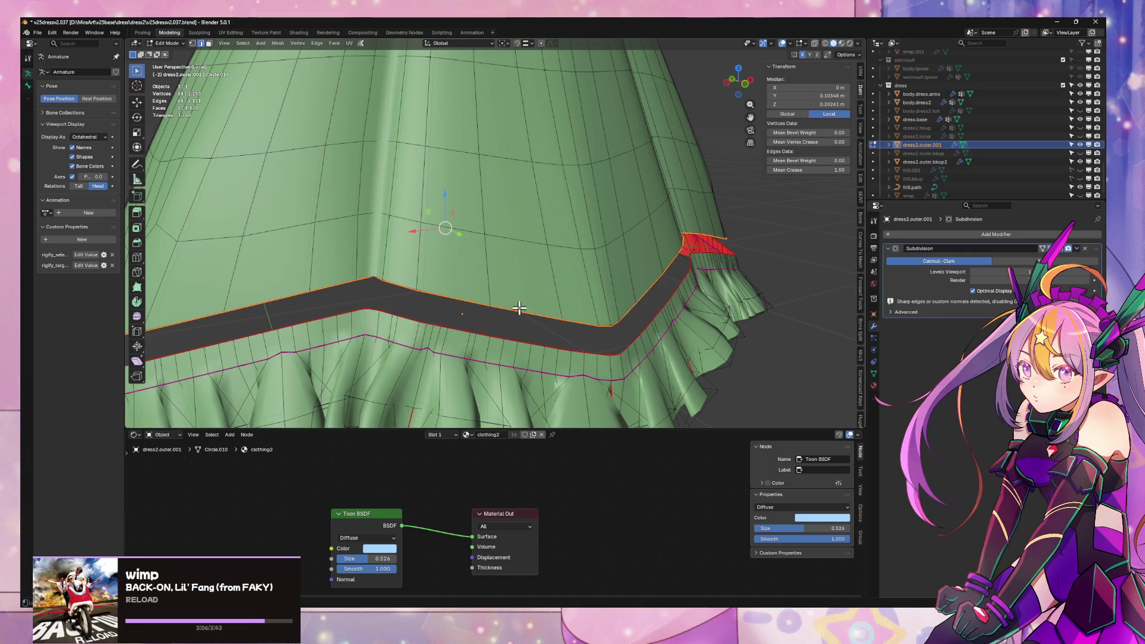
- Select the skirt edge and ruffle top loop and join them with LoopTools Bridge
{"action": "left_click", "coordinate": [507, 339], "text": "alt+shift"}
{"action": "key", "text": "ctrl+e"}
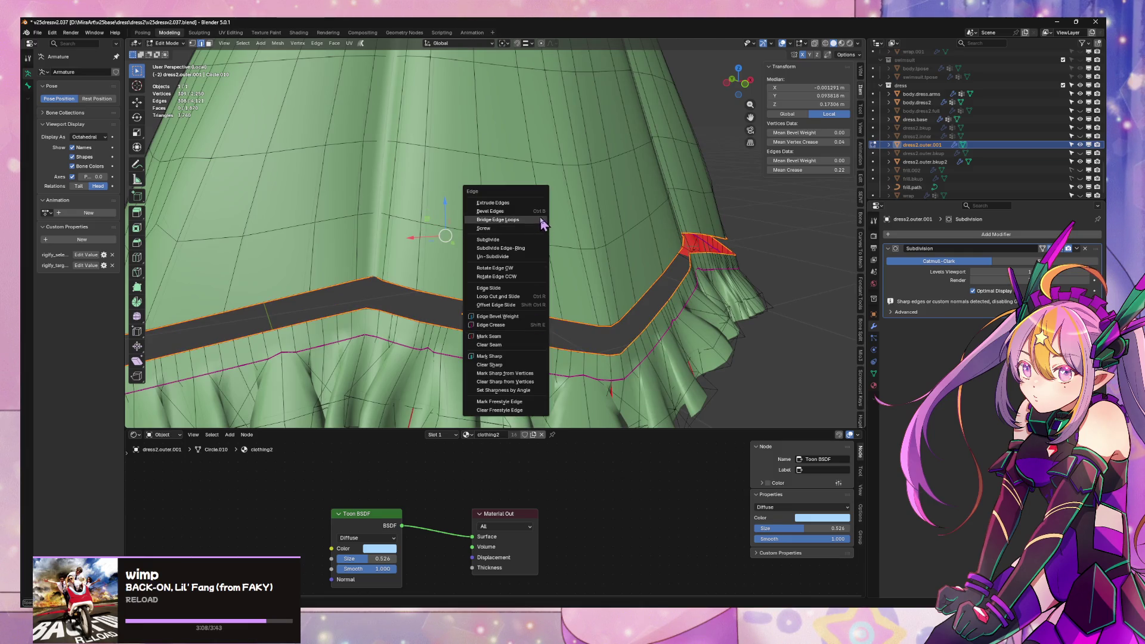
{"action": "left_click", "coordinate": [532, 224]}
{"action": "key", "text": "ctrl+z"}
{"action": "key", "text": "ctrl+e"}
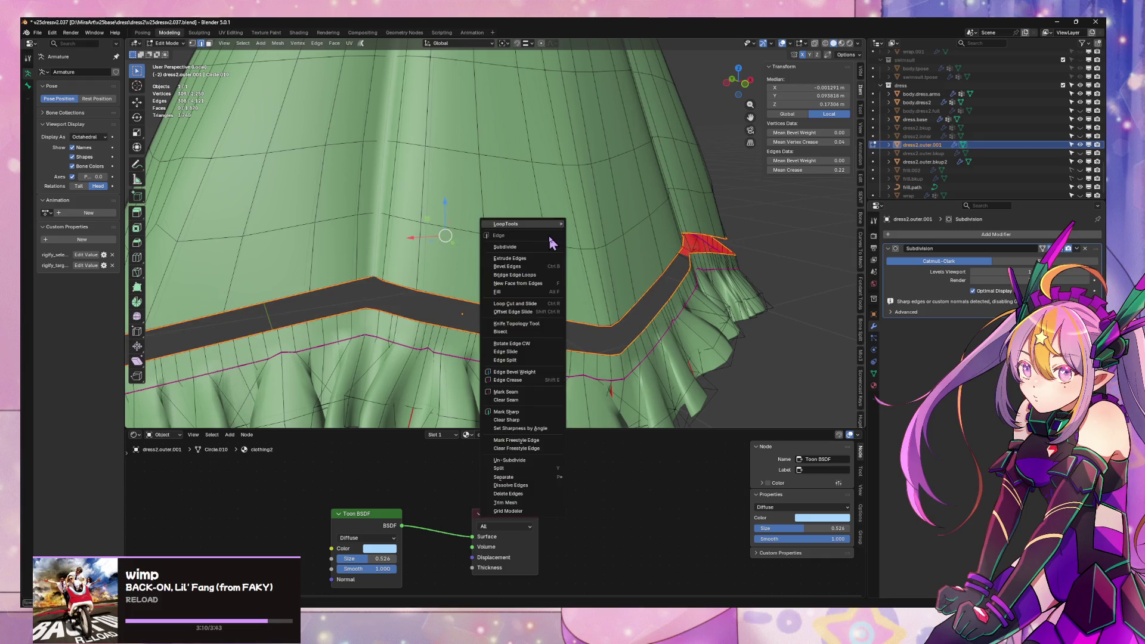
{"action": "mouse_move", "coordinate": [551, 225]}
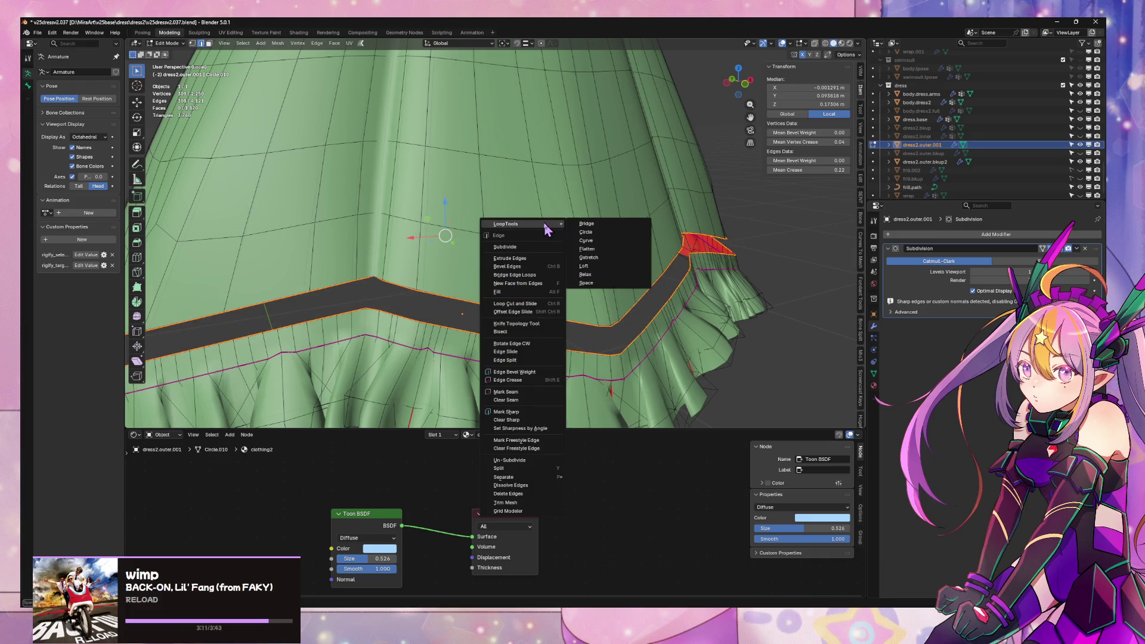
{"action": "left_click", "coordinate": [611, 223]}
{"action": "middle_click_drag", "start_coordinate": [621, 231], "coordinate": [583, 230]}
- Set the bridge to 1 segment, keeping cubic interpolation
{"action": "left_click", "coordinate": [158, 389]}
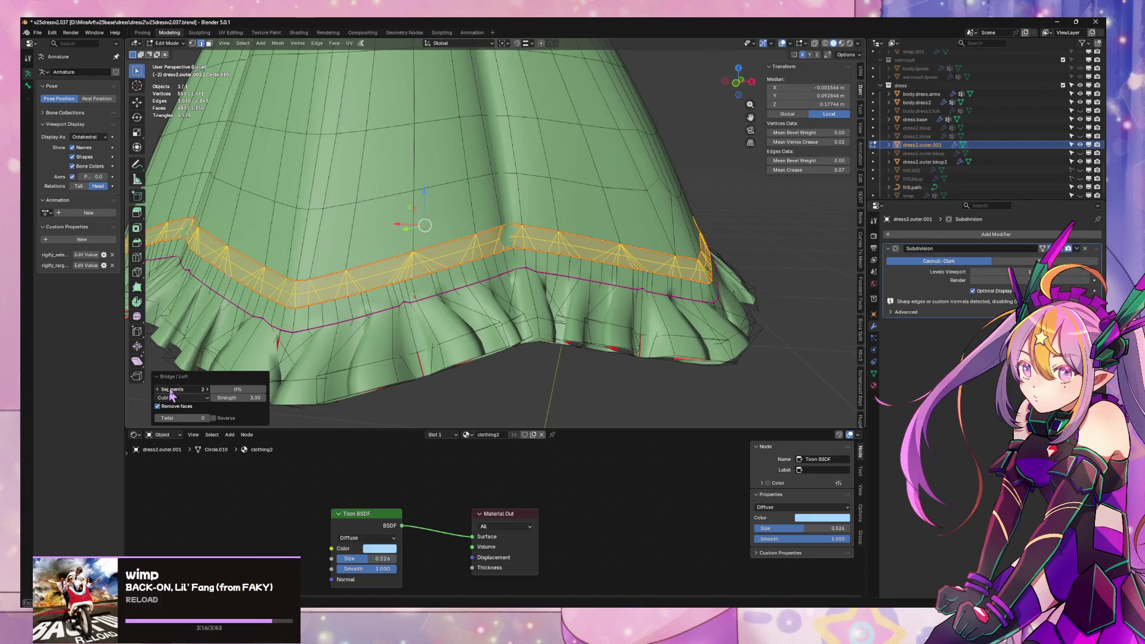
{"action": "left_click", "coordinate": [192, 398]}
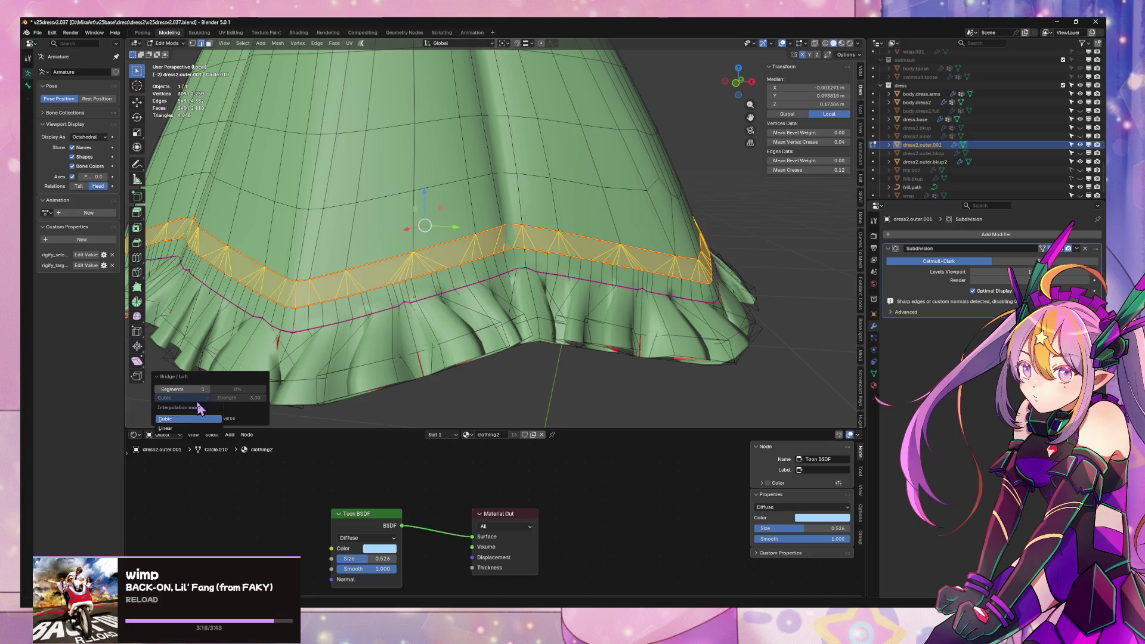
{"action": "left_click", "coordinate": [197, 417]}
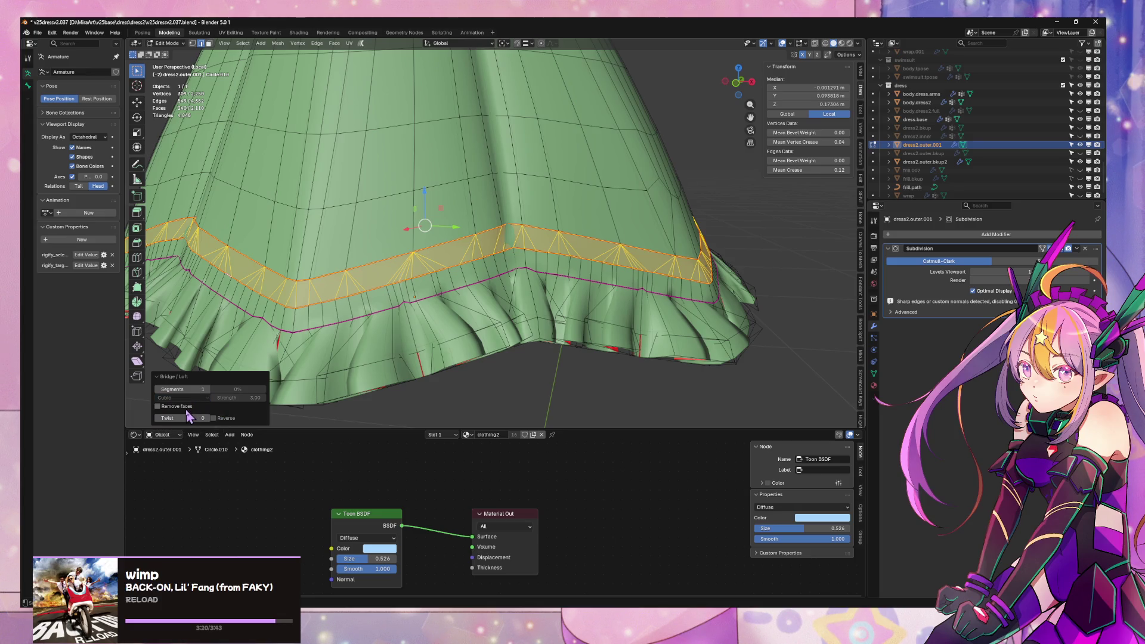
{"action": "mouse_move", "coordinate": [439, 267]}
{"action": "middle_mouse_down"}
{"action": "mouse_move", "coordinate": [456, 246]}
{"action": "mouse_move", "coordinate": [472, 262]}
{"action": "mouse_move", "coordinate": [527, 272]}
{"action": "middle_mouse_up"}
{"action": "scroll", "coordinate": [528, 273], "scroll_direction": "up", "scroll_amount": 2}
{"action": "scroll", "coordinate": [543, 267], "scroll_direction": "up", "scroll_amount": 1}
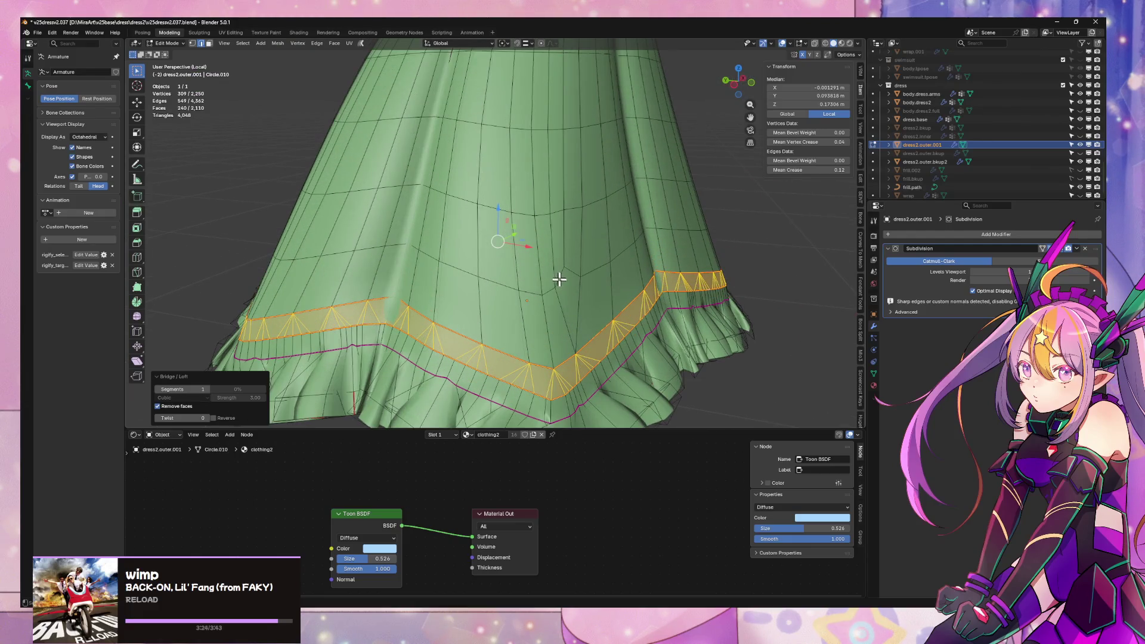
- Select a face loop strip on the skirt, then check the subdivided hem in Object Mode
{"action": "left_click", "coordinate": [504, 345]}
{"action": "left_click", "coordinate": [501, 331], "text": "alt"}
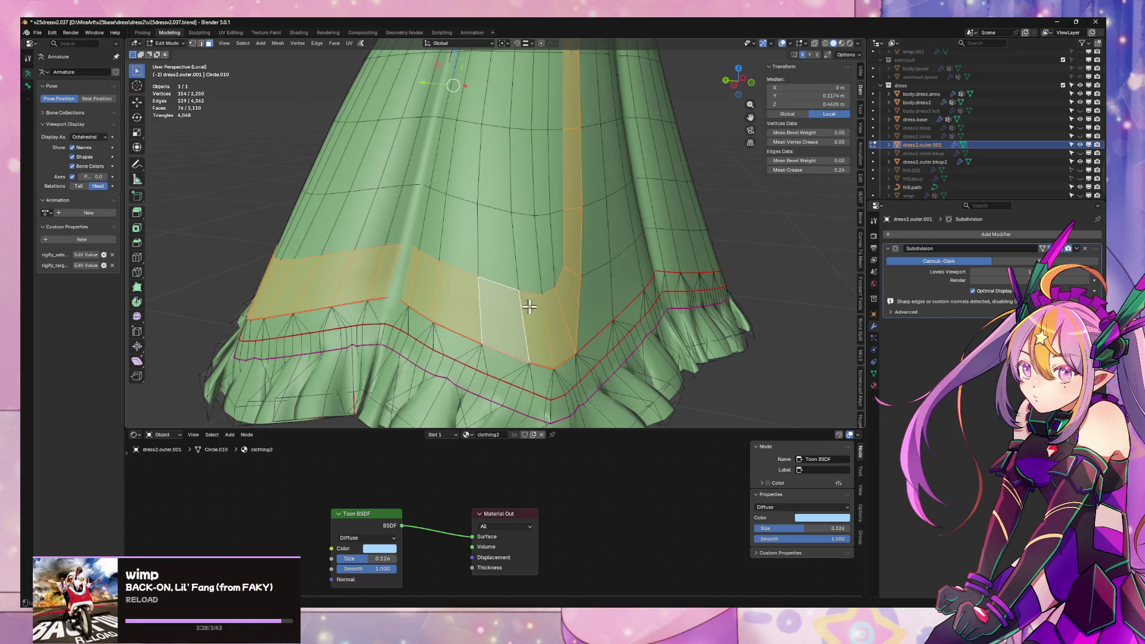
{"action": "key", "text": "KP_Decimal"}
{"action": "mouse_move", "coordinate": [442, 287]}
{"action": "middle_mouse_down"}
{"action": "mouse_move", "coordinate": [454, 300]}
{"action": "mouse_move", "coordinate": [334, 299]}
{"action": "mouse_move", "coordinate": [488, 301]}
{"action": "mouse_move", "coordinate": [466, 316]}
{"action": "mouse_move", "coordinate": [427, 286]}
{"action": "middle_mouse_up"}
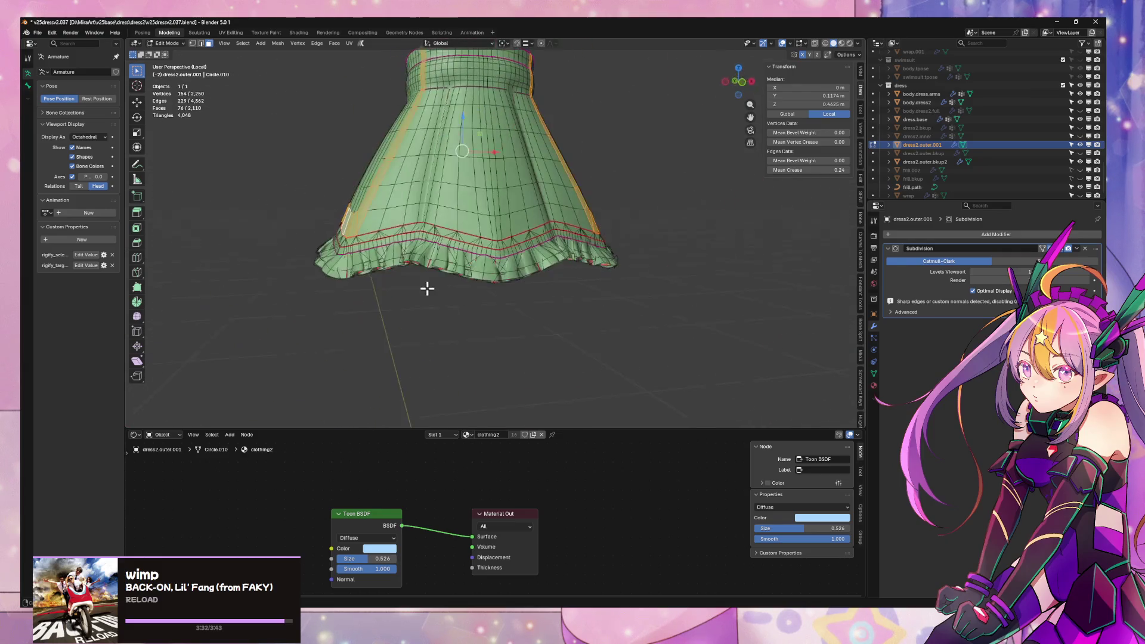
{"action": "key", "text": "Tab"}
{"action": "scroll", "coordinate": [445, 292], "scroll_direction": "up", "scroll_amount": 4}
{"action": "scroll", "coordinate": [397, 298], "scroll_direction": "down", "scroll_amount": 4}
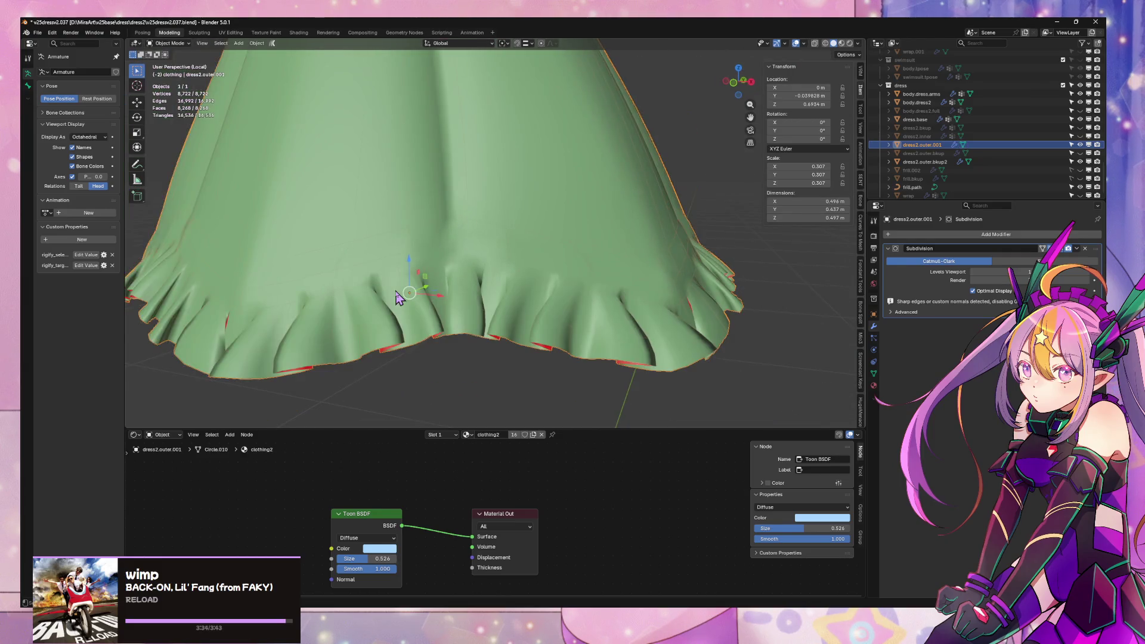
- Select the seam-bounded bridged band plus the band below and apply Smooth Vertices with stronger smoothing
{"action": "key", "text": "Tab"}
{"action": "left_click", "coordinate": [467, 230]}
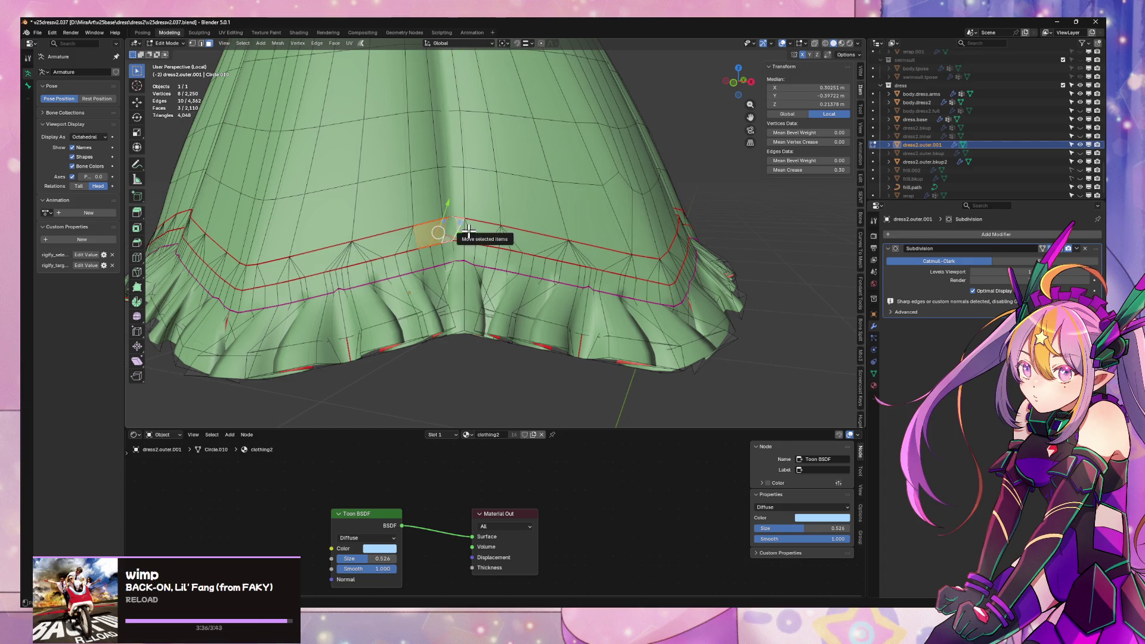
{"action": "key", "text": "ctrl+l"}
{"action": "left_click", "coordinate": [464, 251], "text": "alt+shift"}
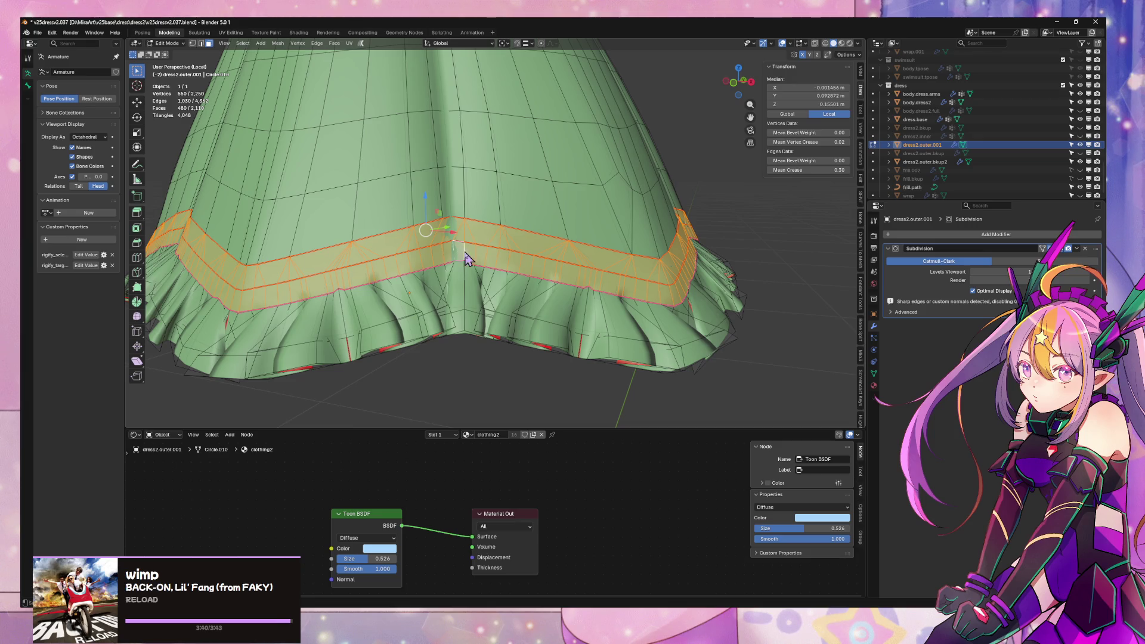
{"action": "right_click", "coordinate": [466, 258]}
{"action": "left_click", "coordinate": [507, 272]}
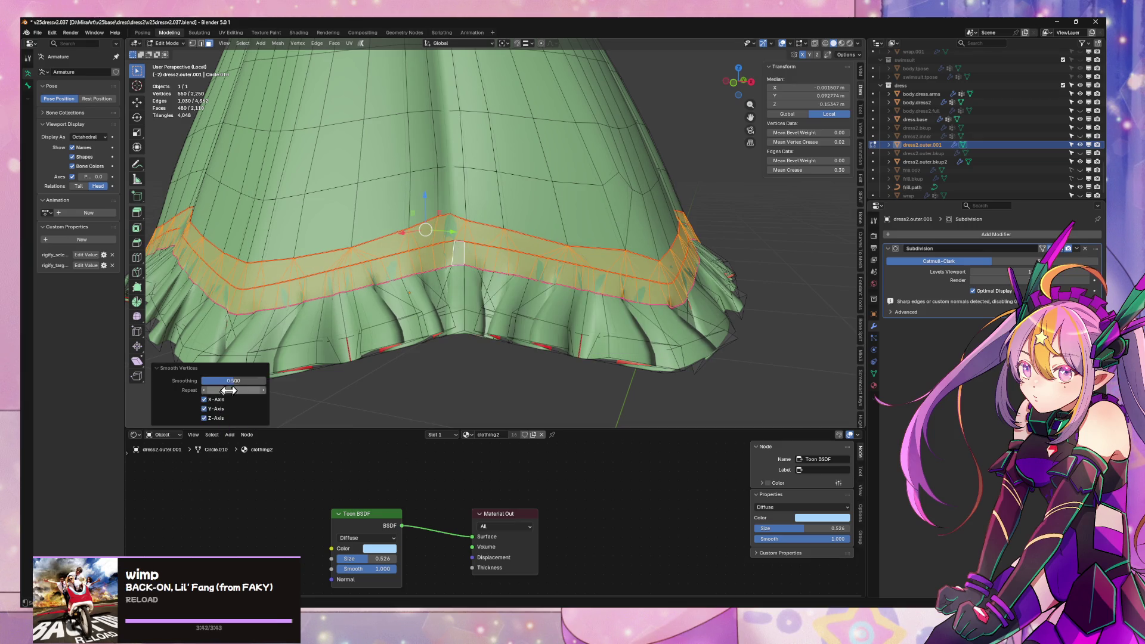
{"action": "mouse_move", "coordinate": [233, 380]}
{"action": "left_mouse_down"}
{"action": "mouse_move", "coordinate": [261, 381]}
{"action": "mouse_move", "coordinate": [225, 380]}
{"action": "left_mouse_up"}
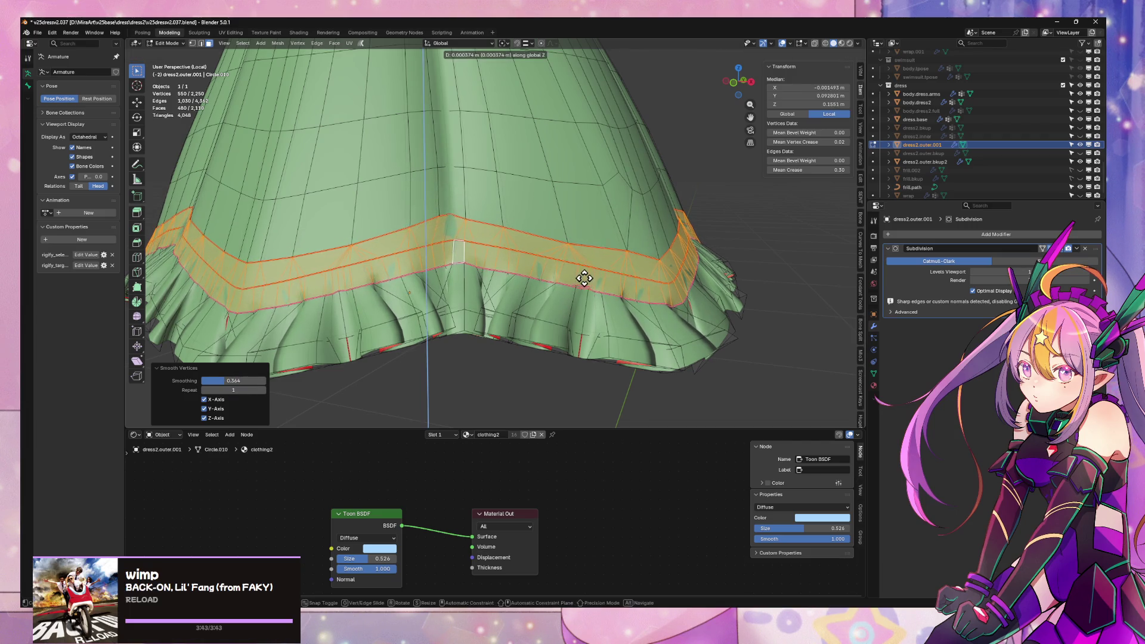
- Leave Edit Mode and look down onto the smoothed skirt
{"action": "key", "text": "Tab"}
{"action": "scroll", "coordinate": [603, 286], "scroll_direction": "down", "scroll_amount": 2}
{"action": "scroll", "coordinate": [610, 286], "scroll_direction": "down", "scroll_amount": 2}
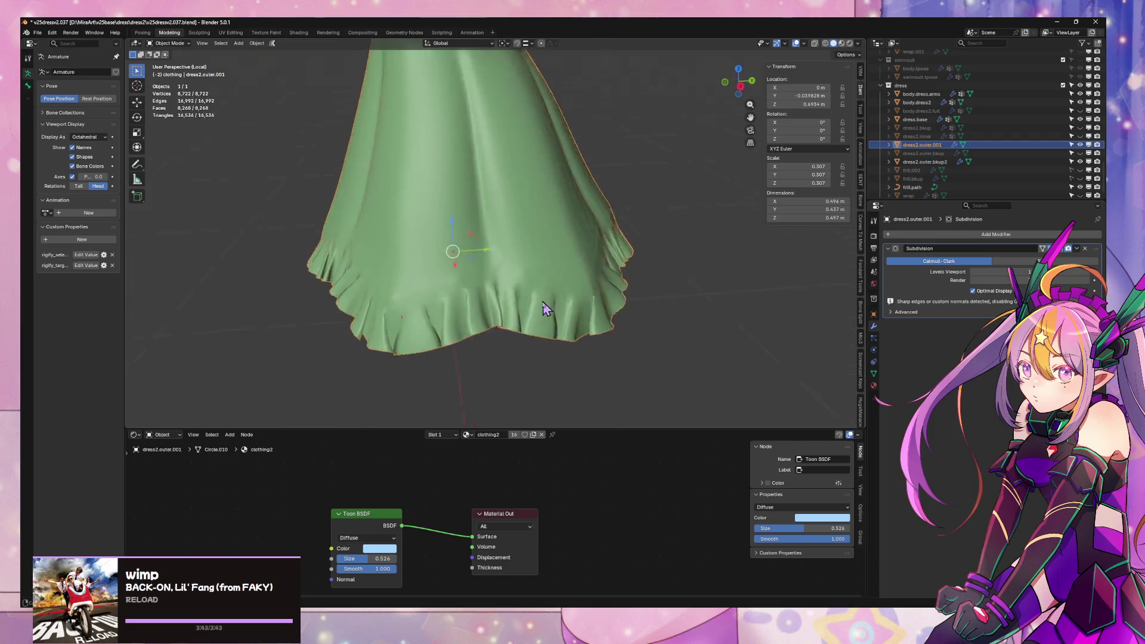
{"action": "mouse_move", "coordinate": [614, 312]}
{"action": "middle_mouse_down"}
{"action": "mouse_move", "coordinate": [511, 319]}
{"action": "mouse_move", "coordinate": [531, 302]}
{"action": "mouse_move", "coordinate": [451, 291]}
{"action": "mouse_move", "coordinate": [496, 304]}
{"action": "mouse_move", "coordinate": [529, 284]}
{"action": "mouse_move", "coordinate": [607, 319]}
{"action": "mouse_move", "coordinate": [600, 278]}
{"action": "mouse_move", "coordinate": [546, 274]}
{"action": "middle_mouse_up"}
- Switch to Material Preview and exit Local View to show the whole scene
{"action": "left_click", "coordinate": [843, 44]}
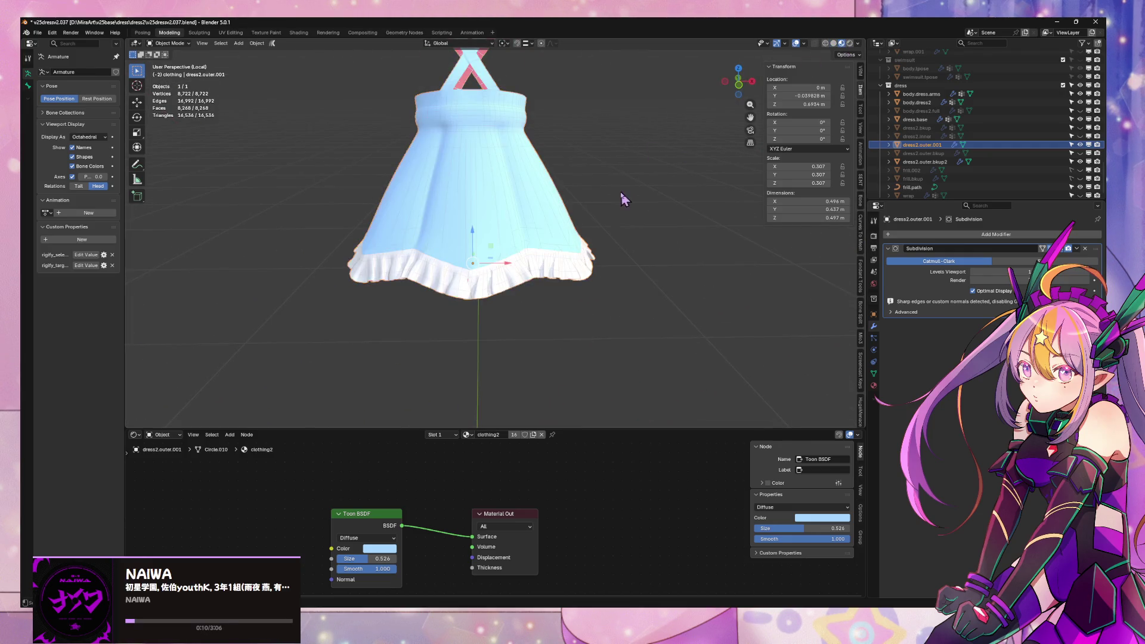
{"action": "mouse_move", "coordinate": [624, 197]}
{"action": "middle_mouse_down"}
{"action": "mouse_move", "coordinate": [525, 185]}
{"action": "mouse_move", "coordinate": [473, 235]}
{"action": "mouse_move", "coordinate": [549, 203]}
{"action": "middle_mouse_up"}
{"action": "key", "text": "KP_Divide"}
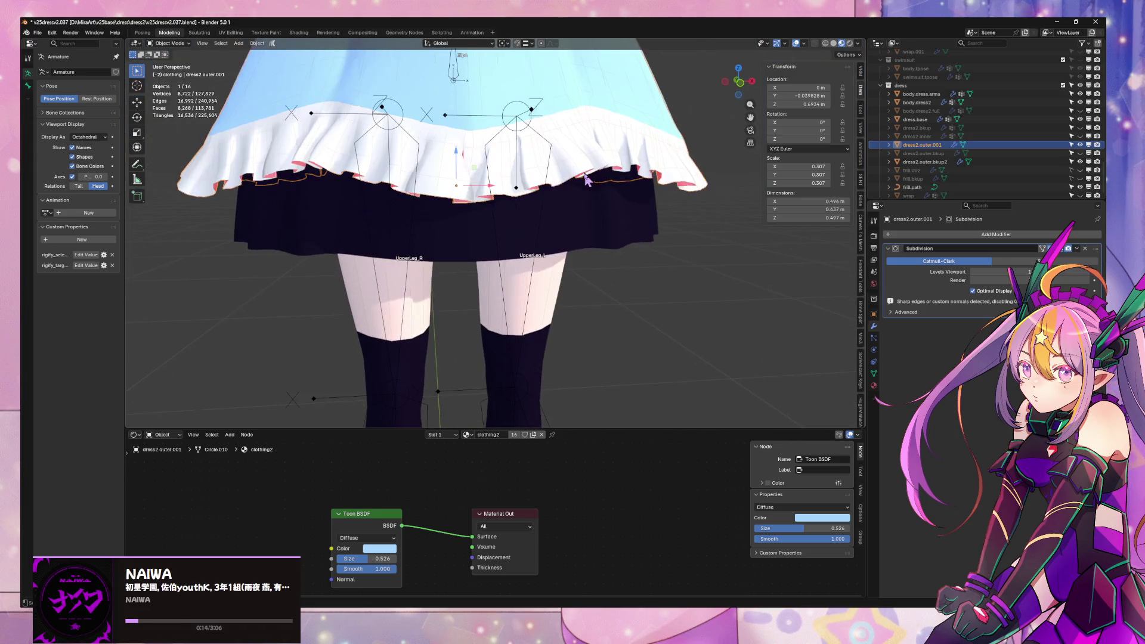
{"action": "scroll", "coordinate": [590, 176], "scroll_direction": "up", "scroll_amount": 4}
{"action": "scroll", "coordinate": [599, 176], "scroll_direction": "down", "scroll_amount": 2}
{"action": "scroll", "coordinate": [601, 173], "scroll_direction": "up", "scroll_amount": 2}
{"action": "middle_click_drag", "start_coordinate": [603, 175], "coordinate": [586, 184]}
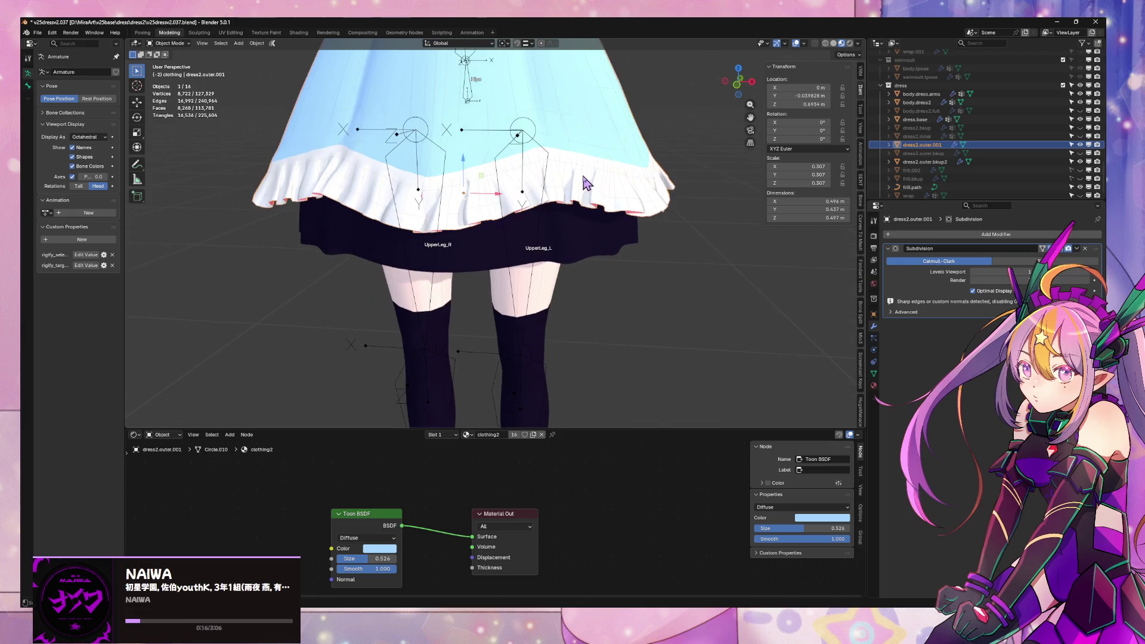
- Move two selected hem edge loops vertically along the Z axis
{"action": "key", "text": "Tab"}
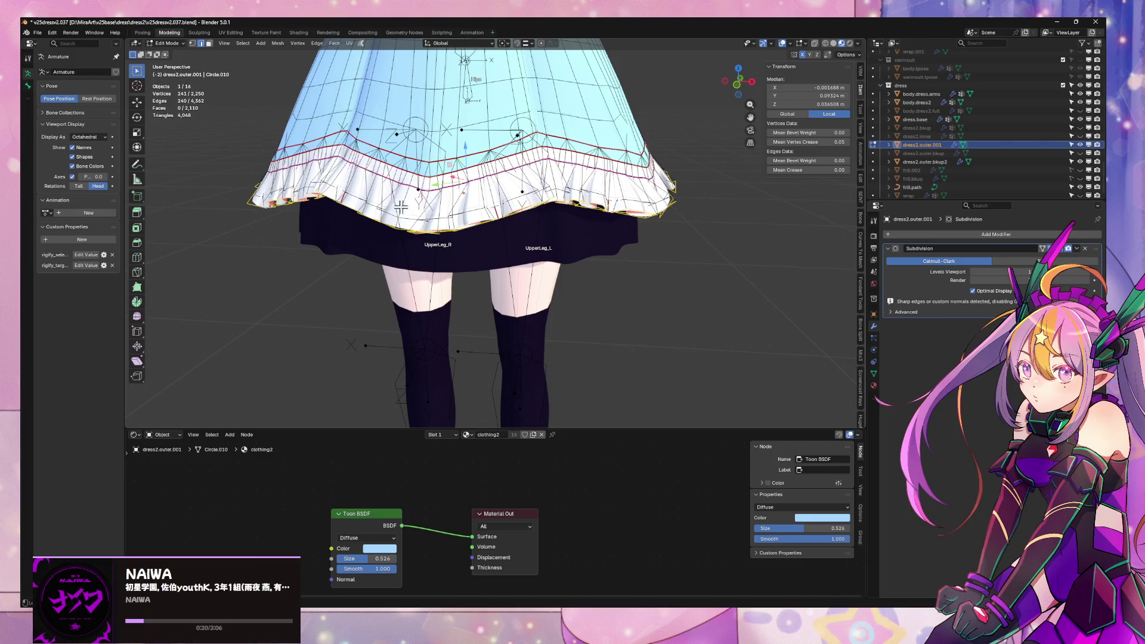
{"action": "left_click", "coordinate": [530, 210], "text": "alt+shift"}
{"action": "key", "text": "g"}
{"action": "key", "text": "z"}
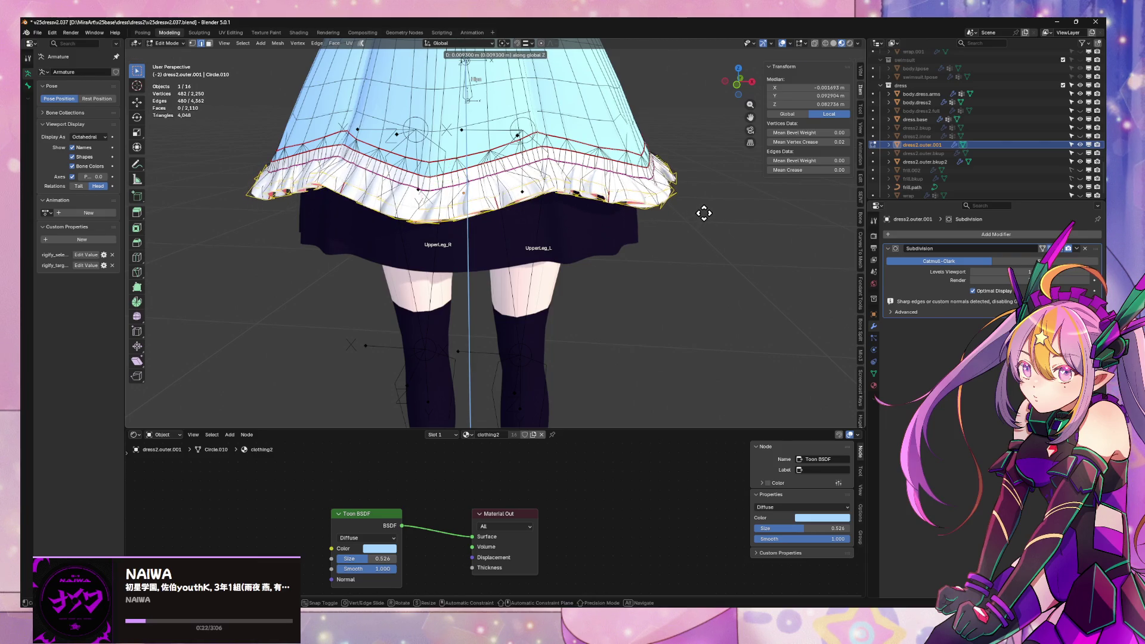
{"action": "left_click", "coordinate": [704, 213]}
{"action": "key", "text": "Tab"}
- Inspect the skirt from the front, back and side, then return to Solid shading
{"action": "mouse_move", "coordinate": [602, 221]}
{"action": "middle_mouse_down"}
{"action": "mouse_move", "coordinate": [655, 229]}
{"action": "mouse_move", "coordinate": [644, 179]}
{"action": "mouse_move", "coordinate": [630, 191]}
{"action": "middle_mouse_up"}
{"action": "scroll", "coordinate": [656, 229], "scroll_direction": "down", "scroll_amount": 5}
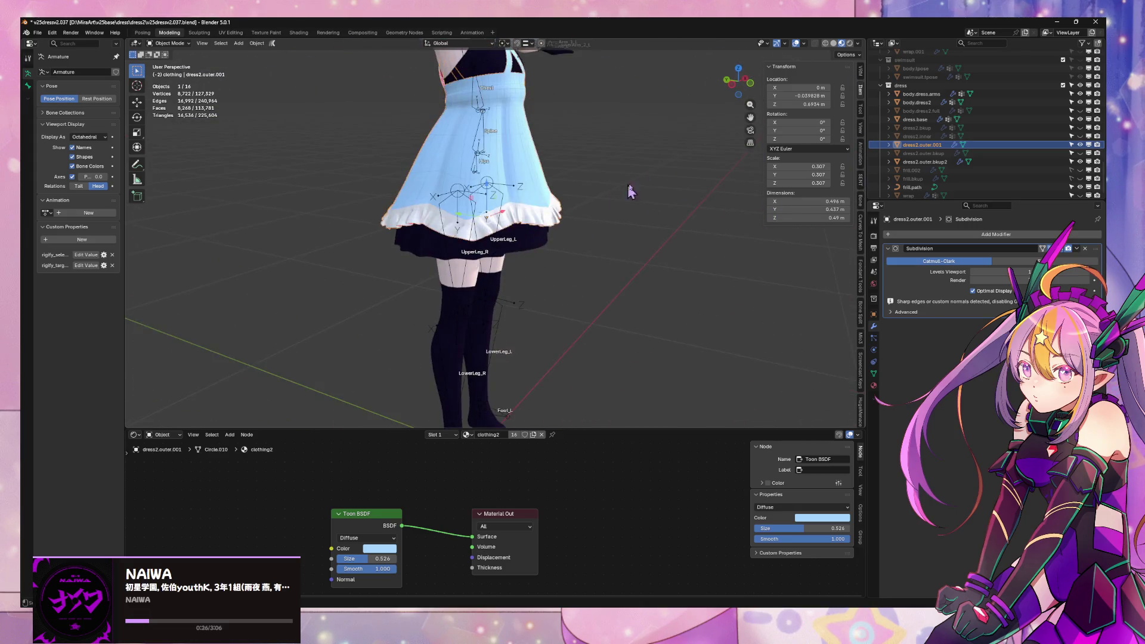
{"action": "key", "text": "KP_1"}
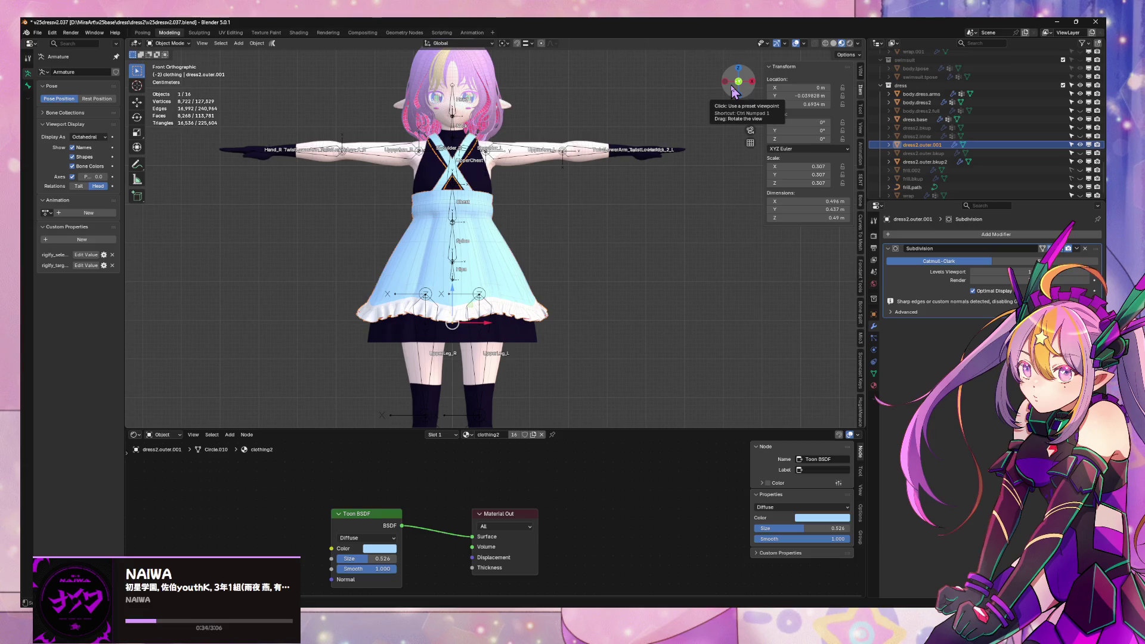
{"action": "mouse_move", "coordinate": [597, 137]}
{"action": "middle_mouse_down"}
{"action": "mouse_move", "coordinate": [474, 215]}
{"action": "mouse_move", "coordinate": [418, 221]}
{"action": "mouse_move", "coordinate": [471, 245]}
{"action": "middle_mouse_up"}
{"action": "scroll", "coordinate": [474, 214], "scroll_direction": "up", "scroll_amount": 3}
{"action": "scroll", "coordinate": [477, 251], "scroll_direction": "up", "scroll_amount": 4}
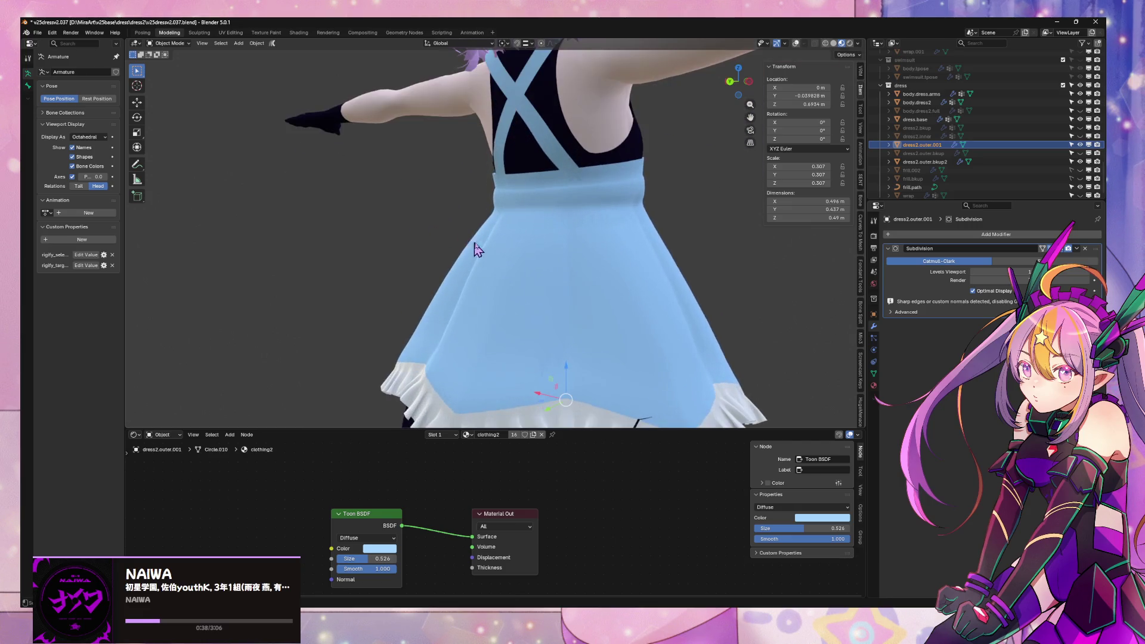
{"action": "middle_click_drag", "start_coordinate": [548, 343], "coordinate": [634, 249], "text": "shift"}
{"action": "scroll", "coordinate": [585, 305], "scroll_direction": "up", "scroll_amount": 6}
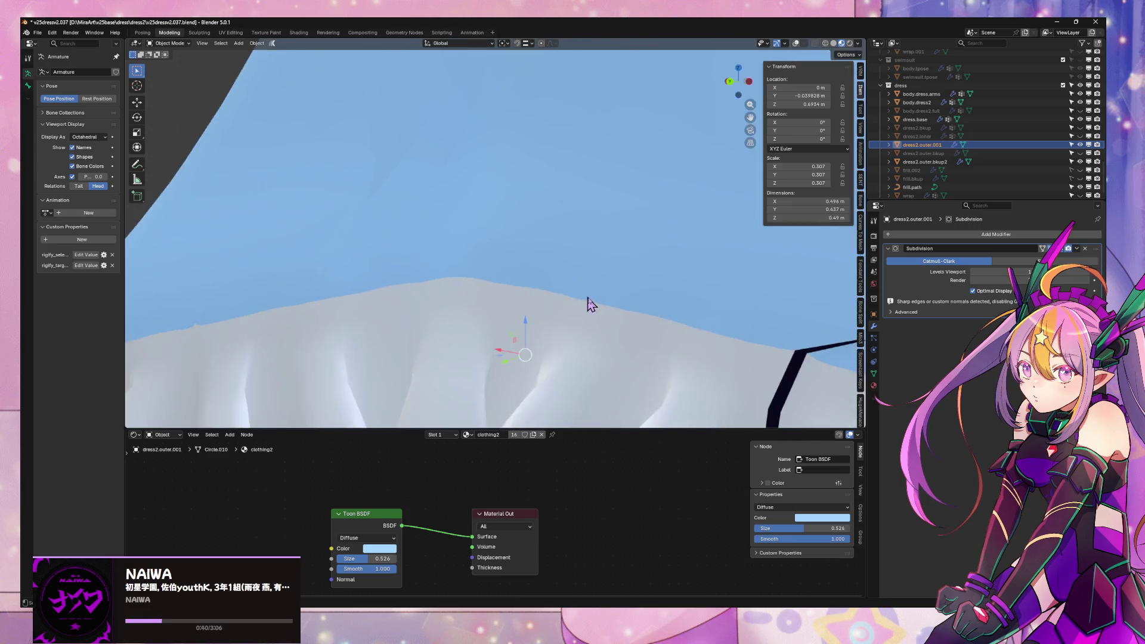
{"action": "scroll", "coordinate": [591, 303], "scroll_direction": "down", "scroll_amount": 4}
{"action": "middle_click_drag", "start_coordinate": [615, 274], "coordinate": [567, 299]}
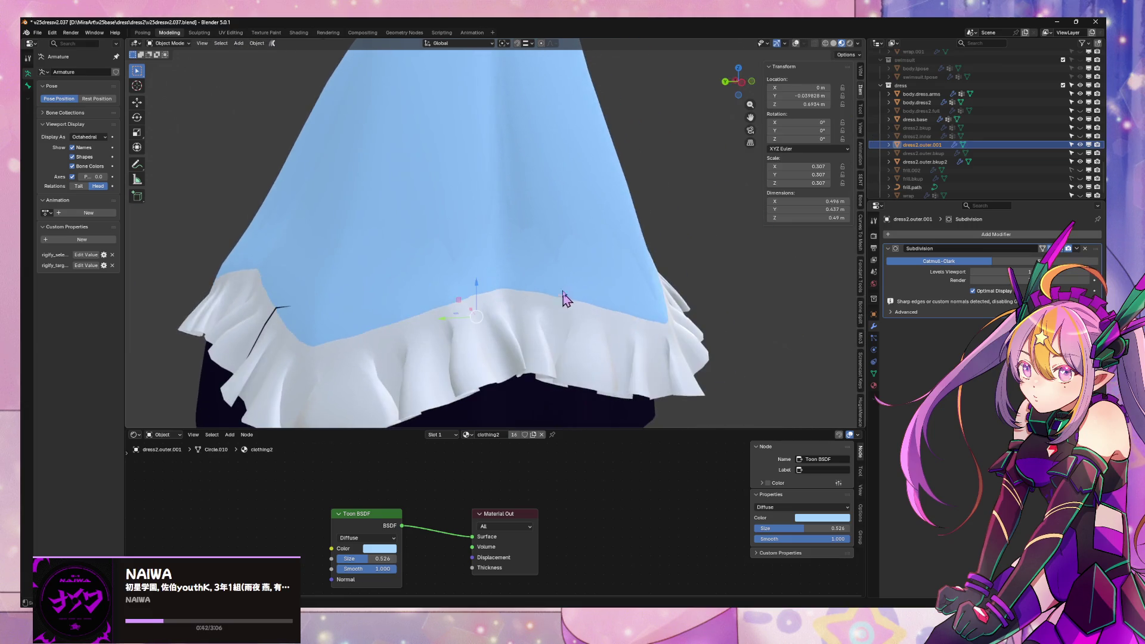
{"action": "left_click", "coordinate": [748, 80]}
{"action": "left_click", "coordinate": [834, 43]}
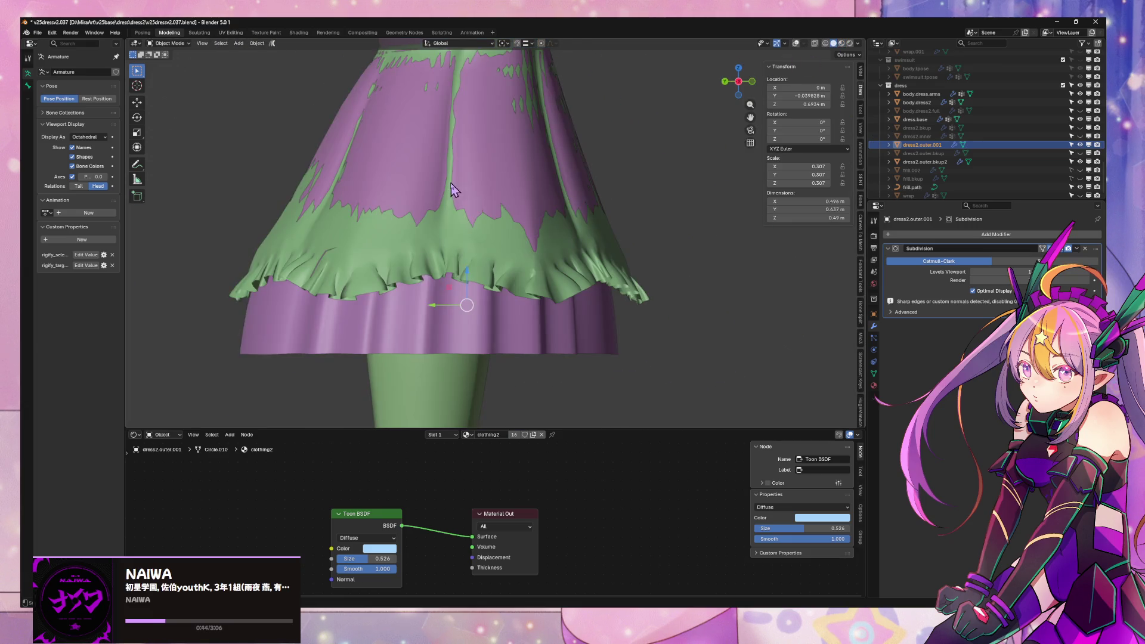
- Orbit around the green skirt to inspect it from below, the front and the side
{"action": "middle_click_drag", "start_coordinate": [451, 189], "coordinate": [537, 250], "text": "shift"}
{"action": "key", "text": "Tab"}
{"action": "scroll", "coordinate": [549, 287], "scroll_direction": "down", "scroll_amount": 3}
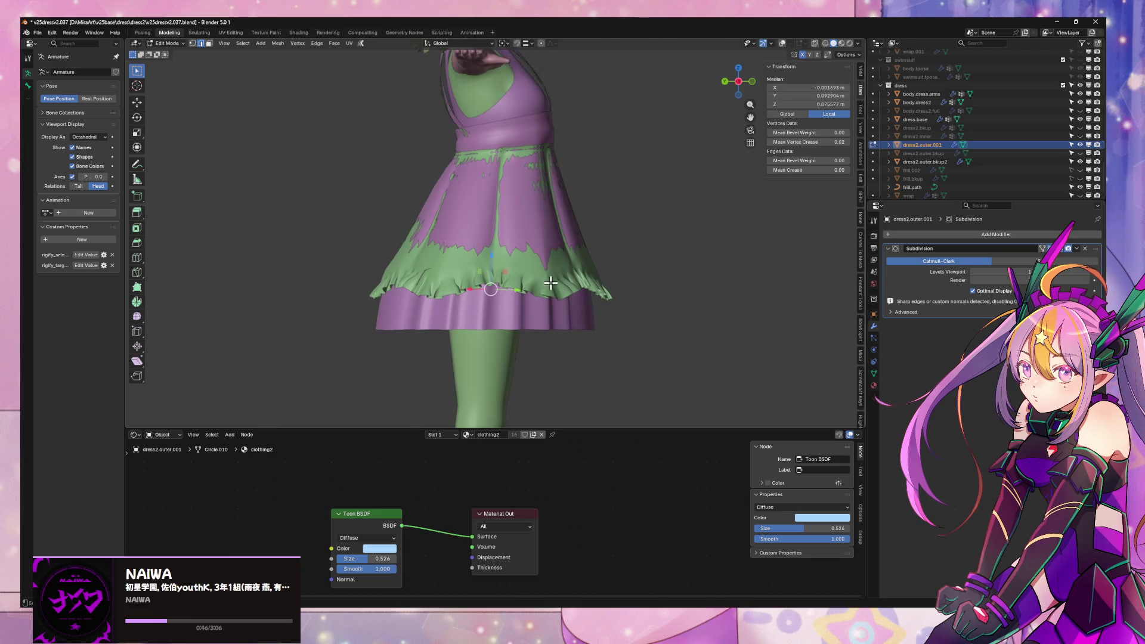
{"action": "key", "text": "Tab"}
{"action": "mouse_move", "coordinate": [574, 192]}
{"action": "middle_mouse_down"}
{"action": "mouse_move", "coordinate": [567, 171]}
{"action": "mouse_move", "coordinate": [605, 219]}
{"action": "middle_mouse_up"}
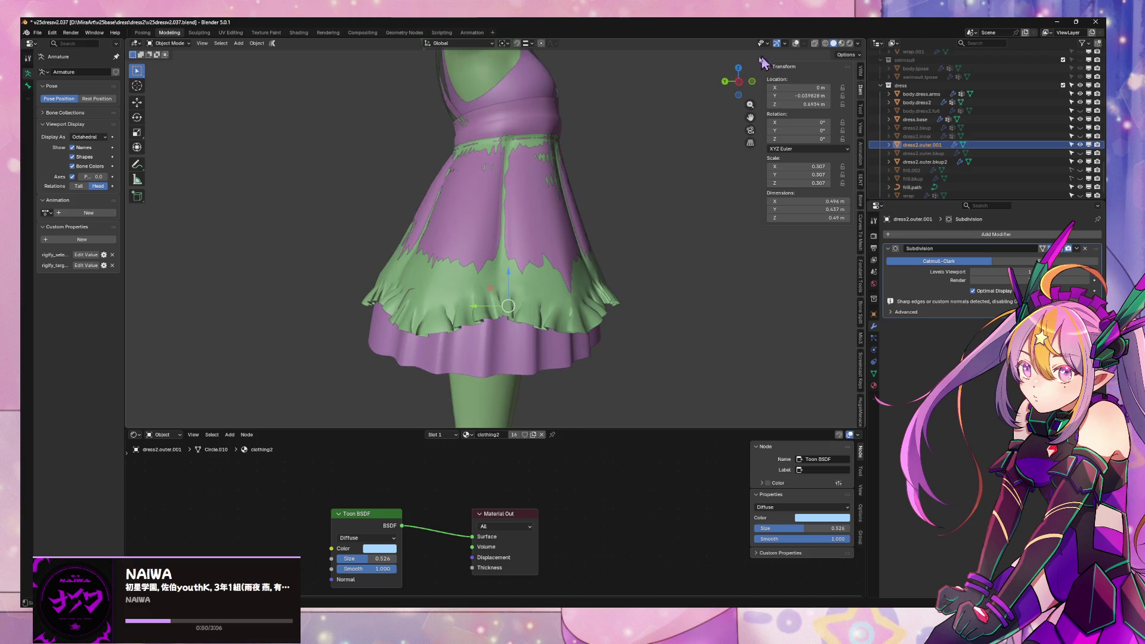
{"action": "mouse_move", "coordinate": [663, 143]}
{"action": "middle_mouse_down"}
{"action": "mouse_move", "coordinate": [639, 156]}
{"action": "mouse_move", "coordinate": [649, 171]}
{"action": "mouse_move", "coordinate": [668, 155]}
{"action": "middle_mouse_up"}
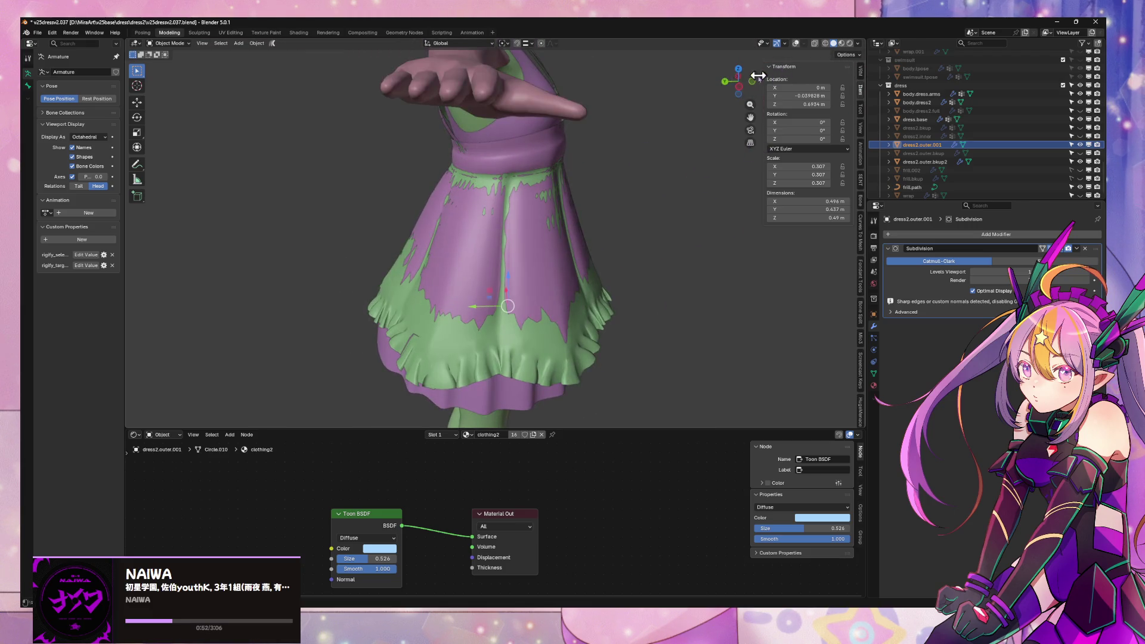
{"action": "mouse_move", "coordinate": [757, 75]}
{"action": "middle_mouse_down"}
{"action": "mouse_move", "coordinate": [606, 140]}
{"action": "mouse_move", "coordinate": [588, 107]}
{"action": "middle_mouse_up"}
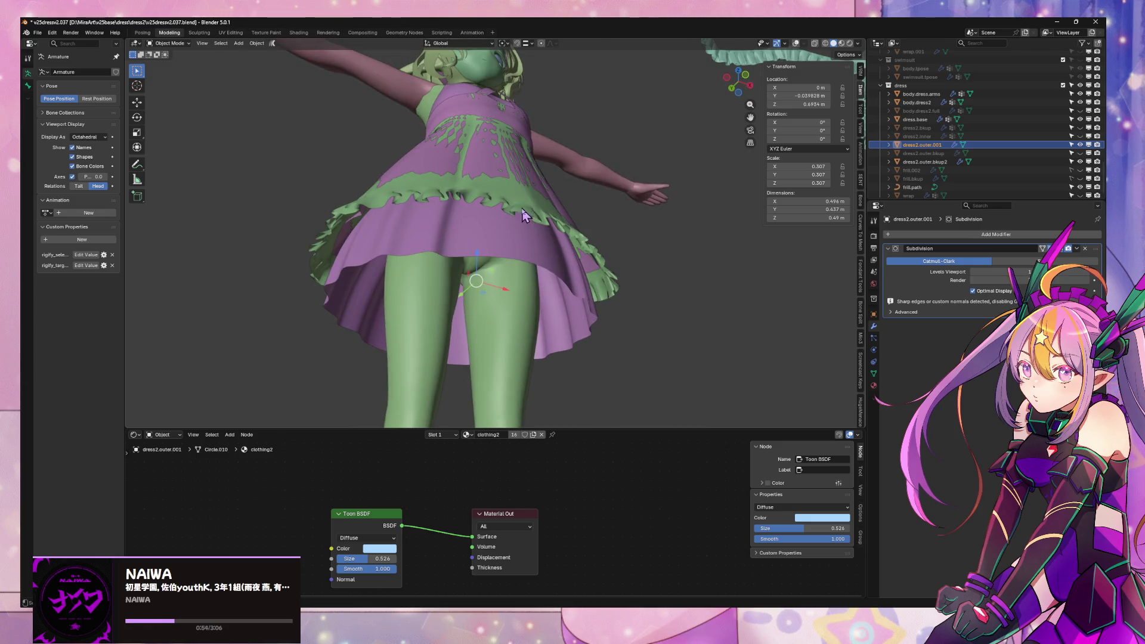
{"action": "mouse_move", "coordinate": [523, 216]}
{"action": "middle_mouse_down"}
{"action": "mouse_move", "coordinate": [620, 240]}
{"action": "mouse_move", "coordinate": [607, 215]}
{"action": "middle_mouse_up"}
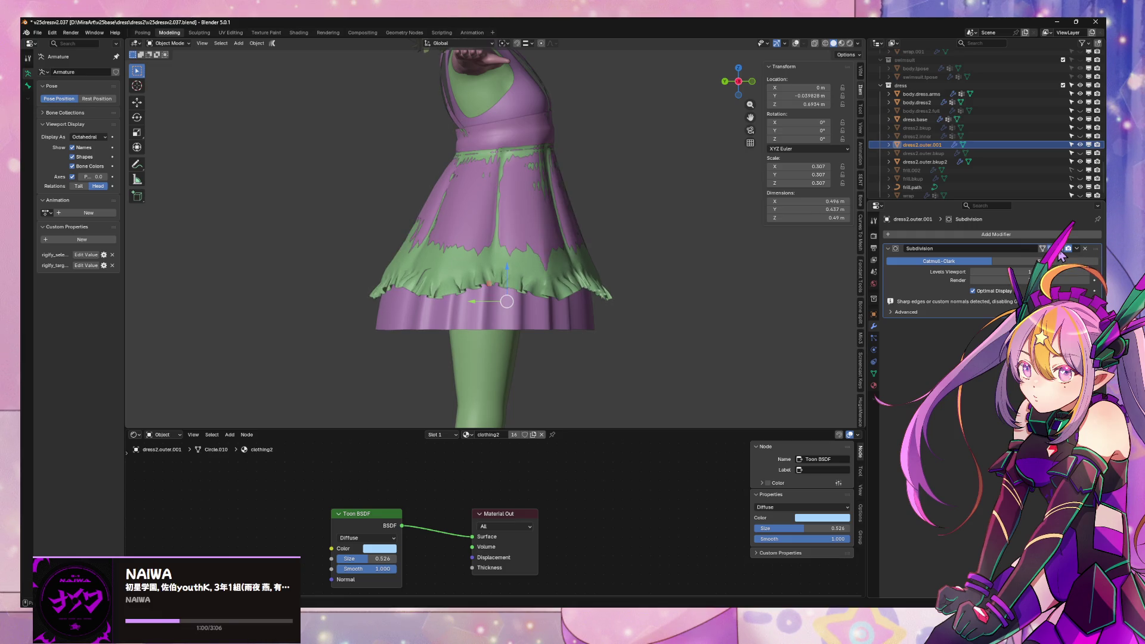
{"action": "middle_click_drag", "start_coordinate": [676, 188], "coordinate": [524, 199]}
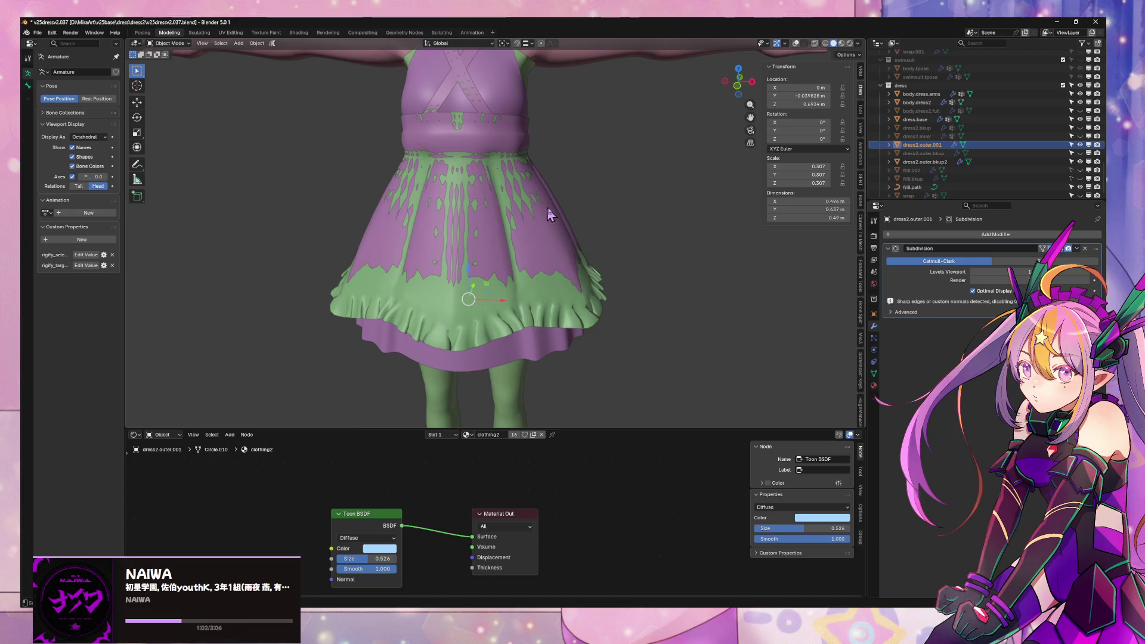
- Try moving the green skirt and toggling Edit Mode, leaving the skirt unchanged
{"action": "key", "text": "g"}
{"action": "key", "text": "Escape"}
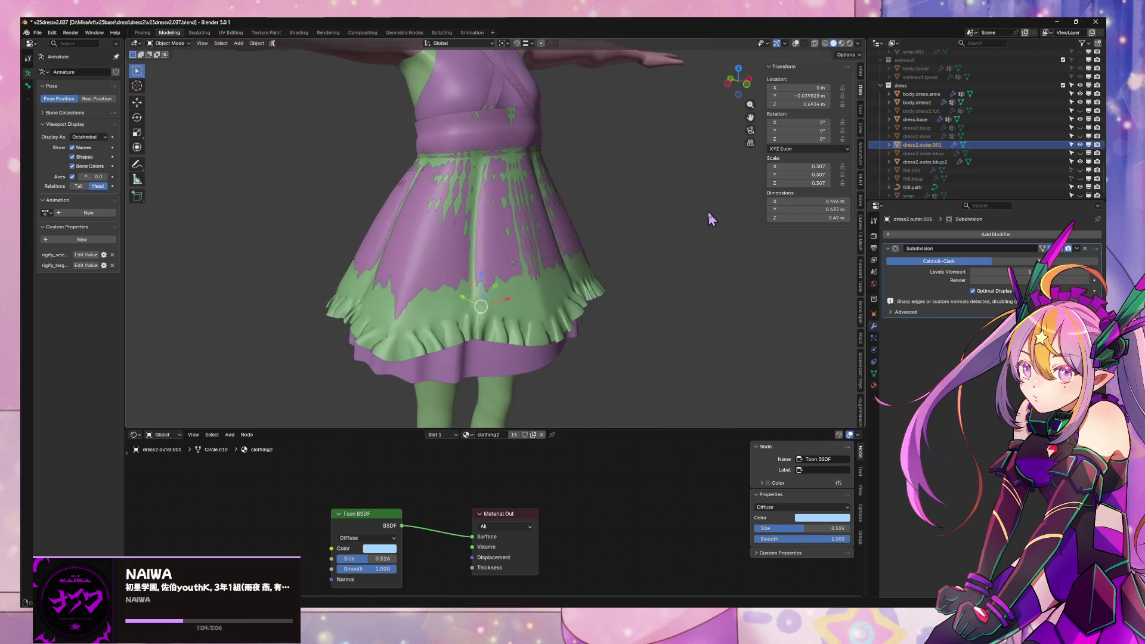
{"action": "key", "text": "g"}
{"action": "key", "text": "Escape"}
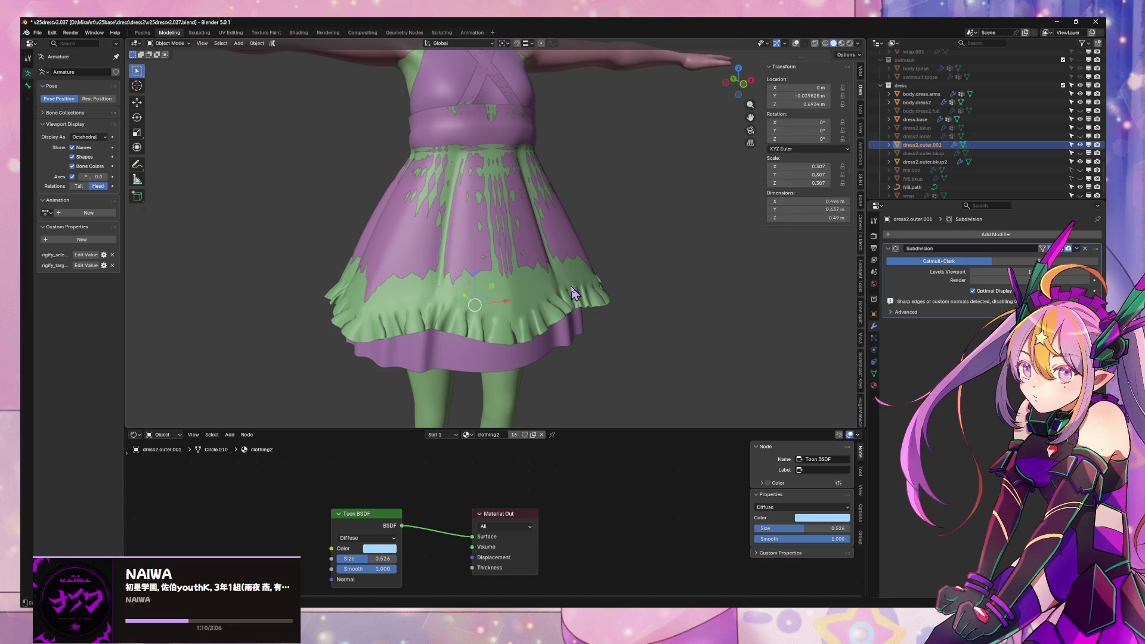
{"action": "key", "text": "Tab"}
{"action": "key", "text": "Tab"}
{"action": "key", "text": "Tab"}
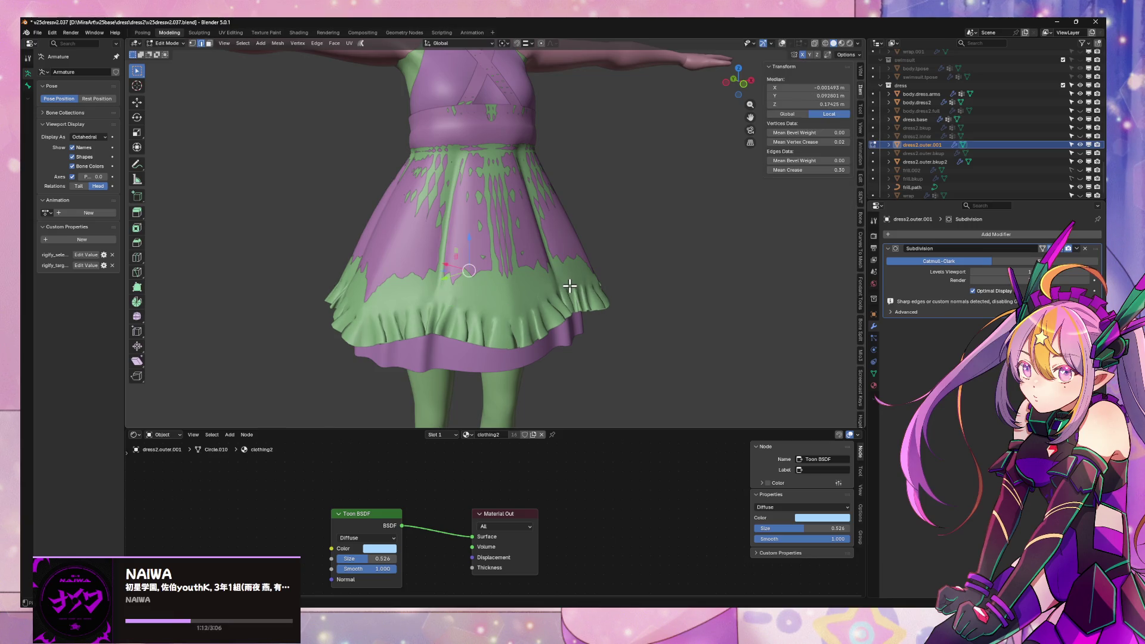
{"action": "key", "text": "Tab"}
{"action": "key", "text": "Tab"}
{"action": "key", "text": "Tab"}
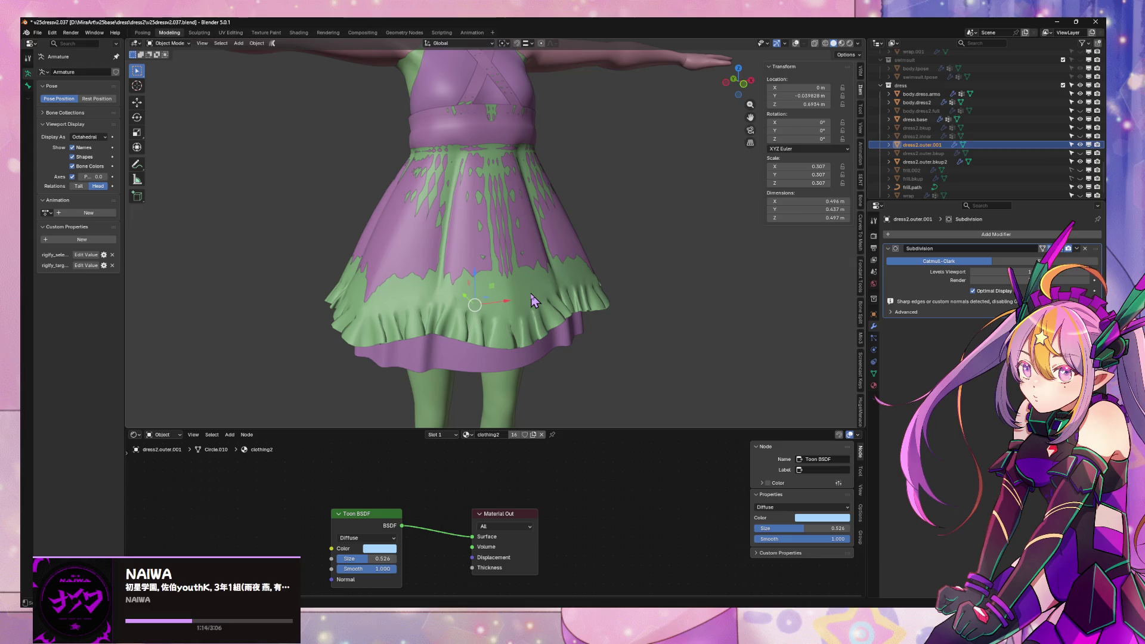
{"action": "key", "text": "Tab"}
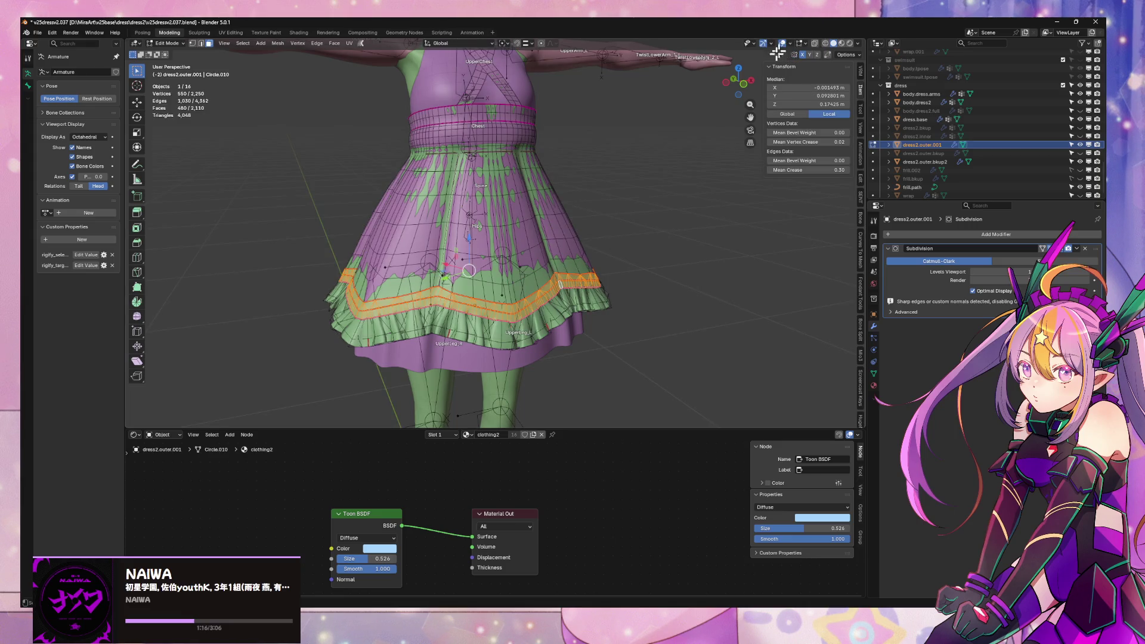
{"action": "right_click", "coordinate": [599, 173]}
{"action": "left_click", "coordinate": [591, 199]}
{"action": "key", "text": "Tab"}
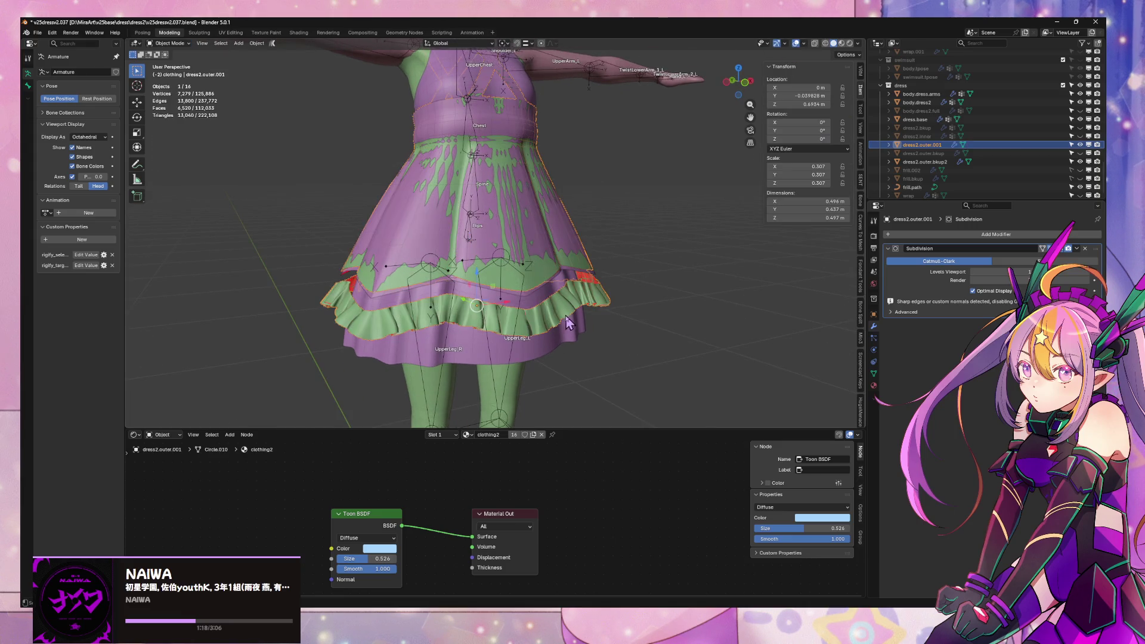
{"action": "key", "text": "Tab"}
- Select the linked ruffle and separate it into its own object, dress2.outer.002
{"action": "left_click", "coordinate": [560, 315]}
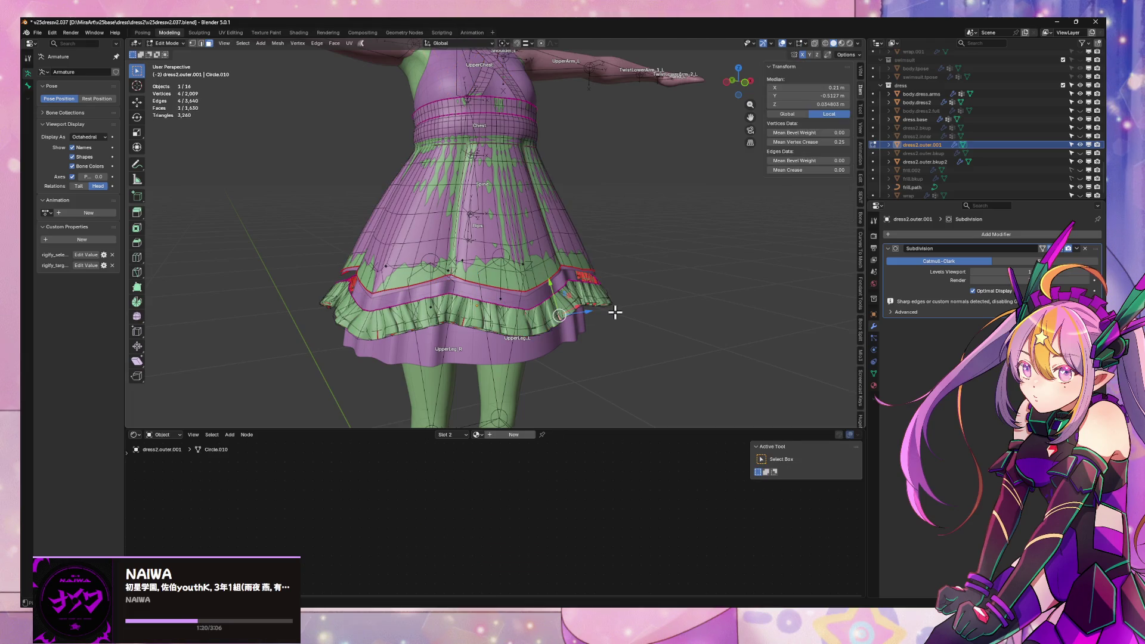
{"action": "key", "text": "ctrl+l"}
{"action": "key", "text": "p"}
{"action": "left_click", "coordinate": [614, 312]}
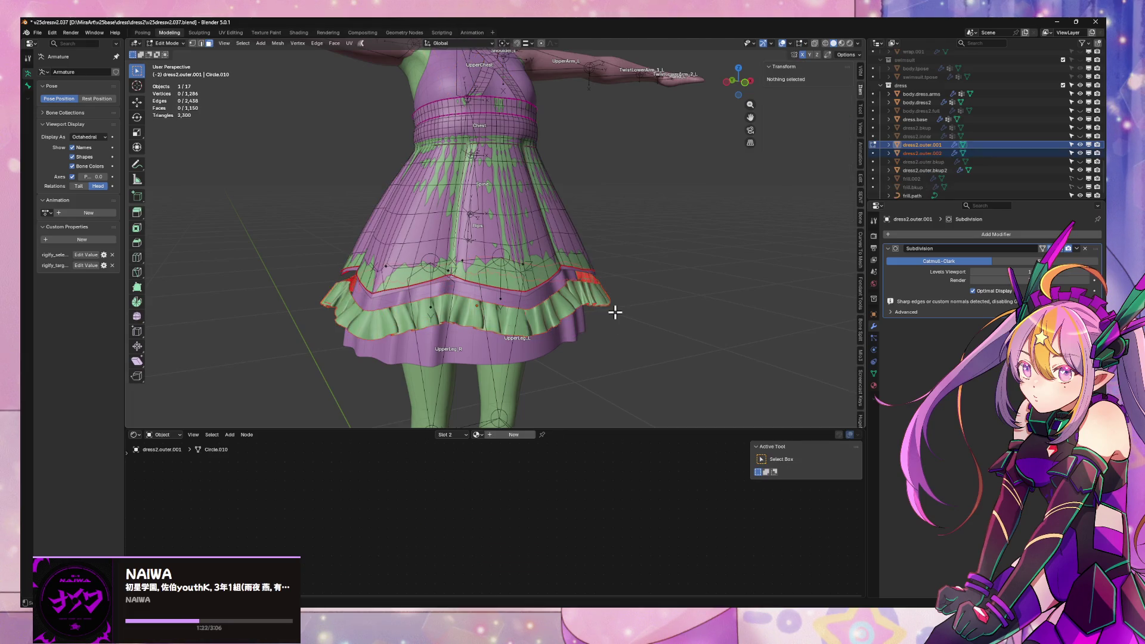
{"action": "key", "text": "Tab"}
{"action": "left_click", "coordinate": [1080, 153]}
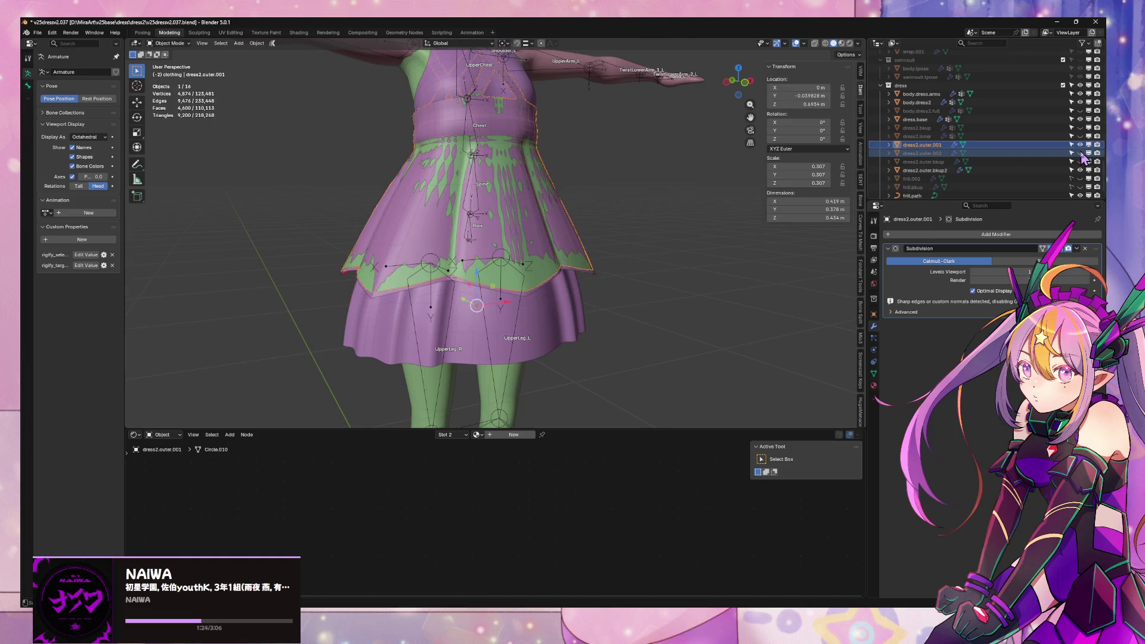
{"action": "left_click", "coordinate": [1081, 153]}
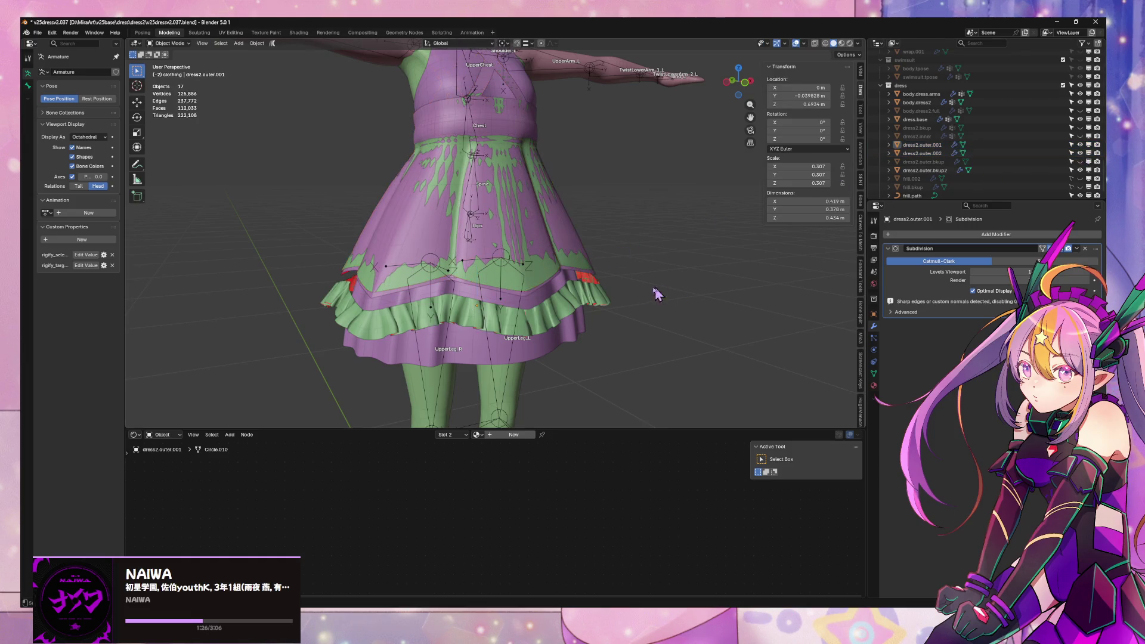
- Temporarily hide dress2.outer.001, hide the backup skirt dress2.outer.bkup2, then show dress2.outer.001 again
{"action": "key", "text": "g"}
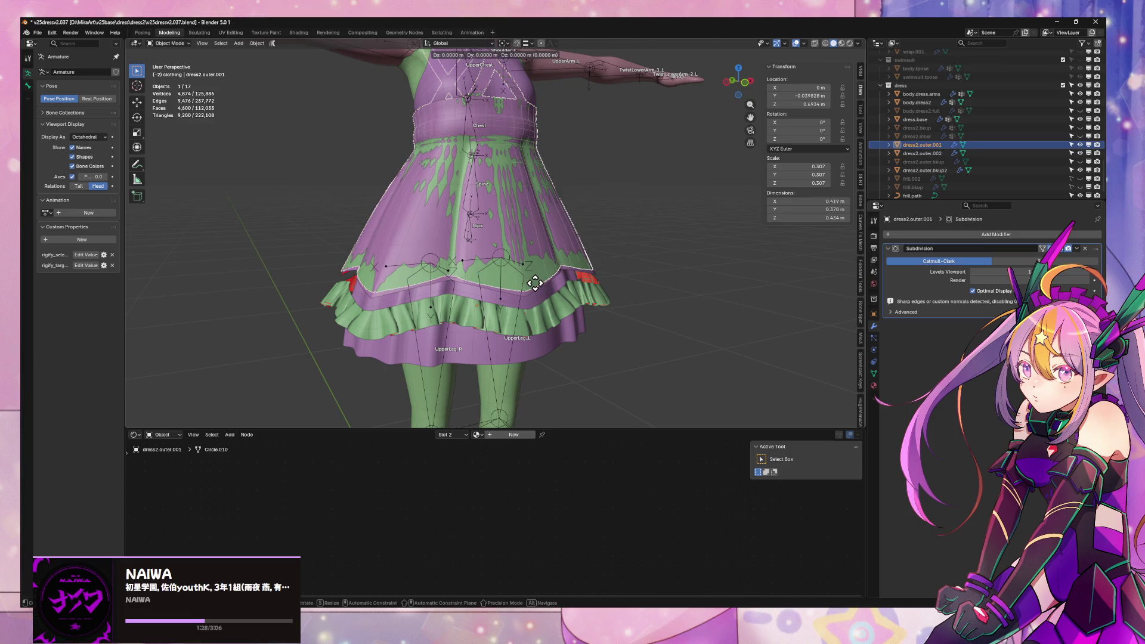
{"action": "key", "text": "Escape"}
{"action": "key", "text": "h"}
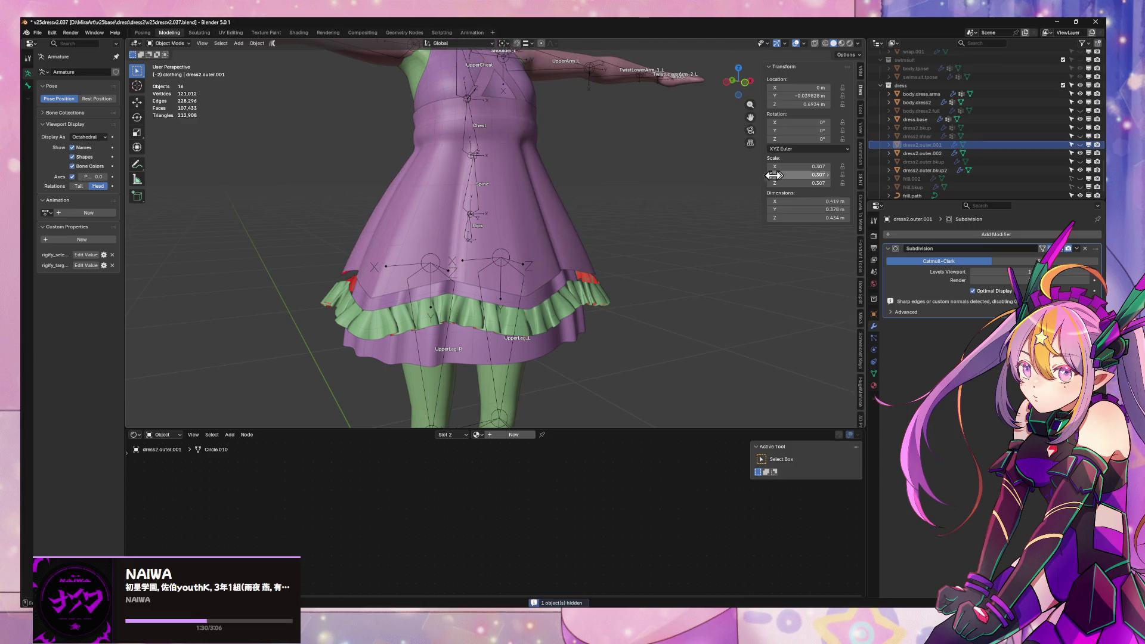
{"action": "left_click", "coordinate": [559, 273]}
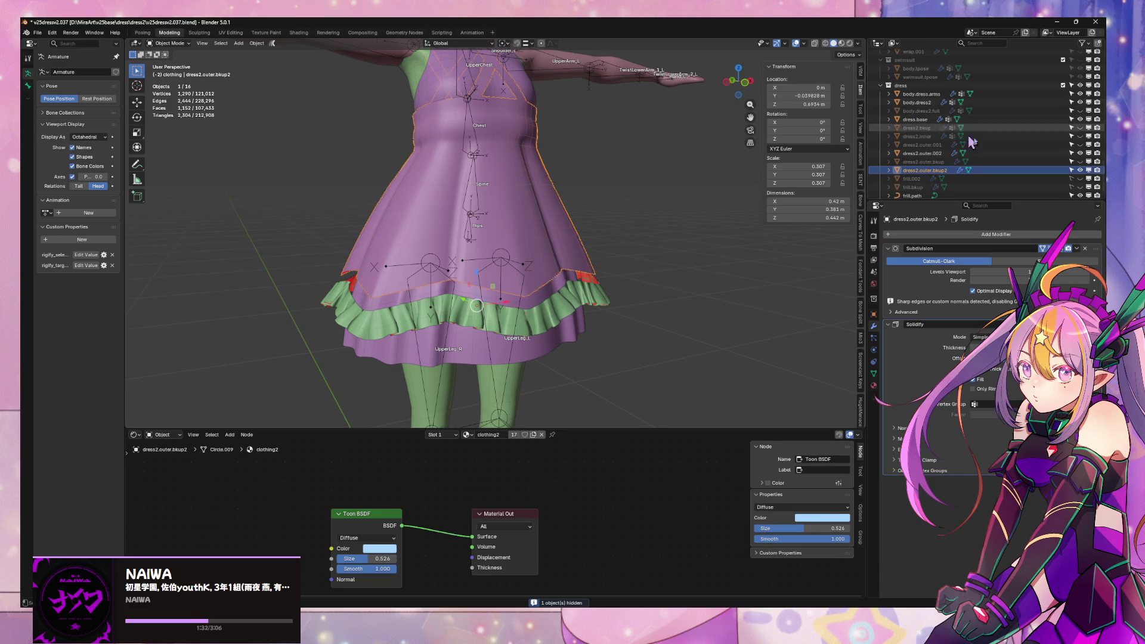
{"action": "left_click", "coordinate": [1079, 170]}
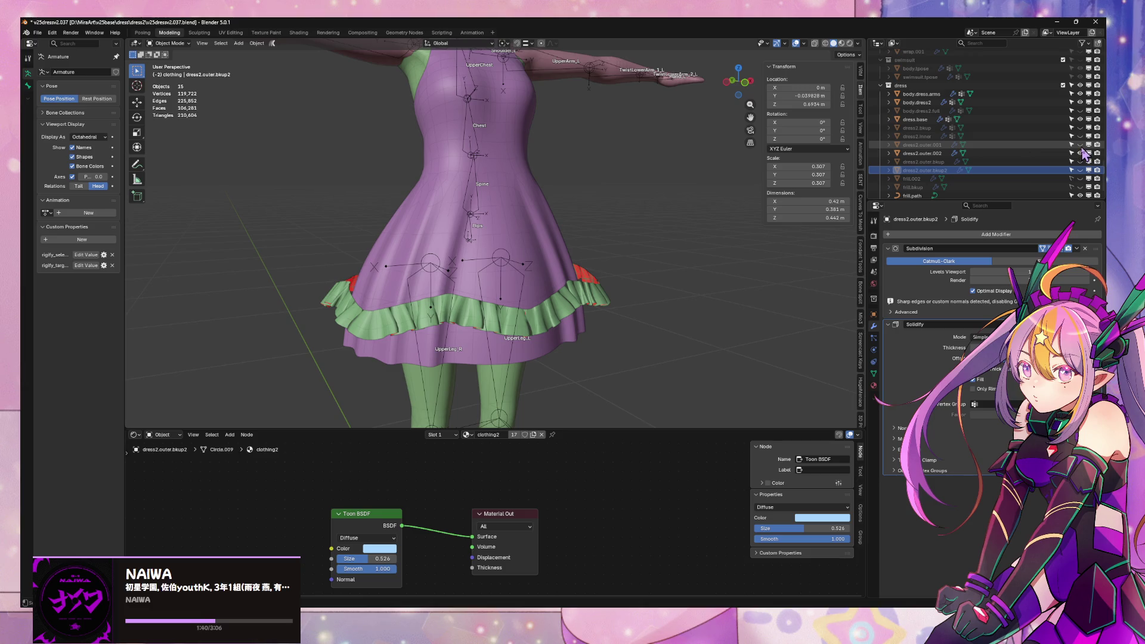
{"action": "left_click", "coordinate": [1080, 145]}
{"action": "scroll", "coordinate": [490, 239], "scroll_direction": "up", "scroll_amount": 5}
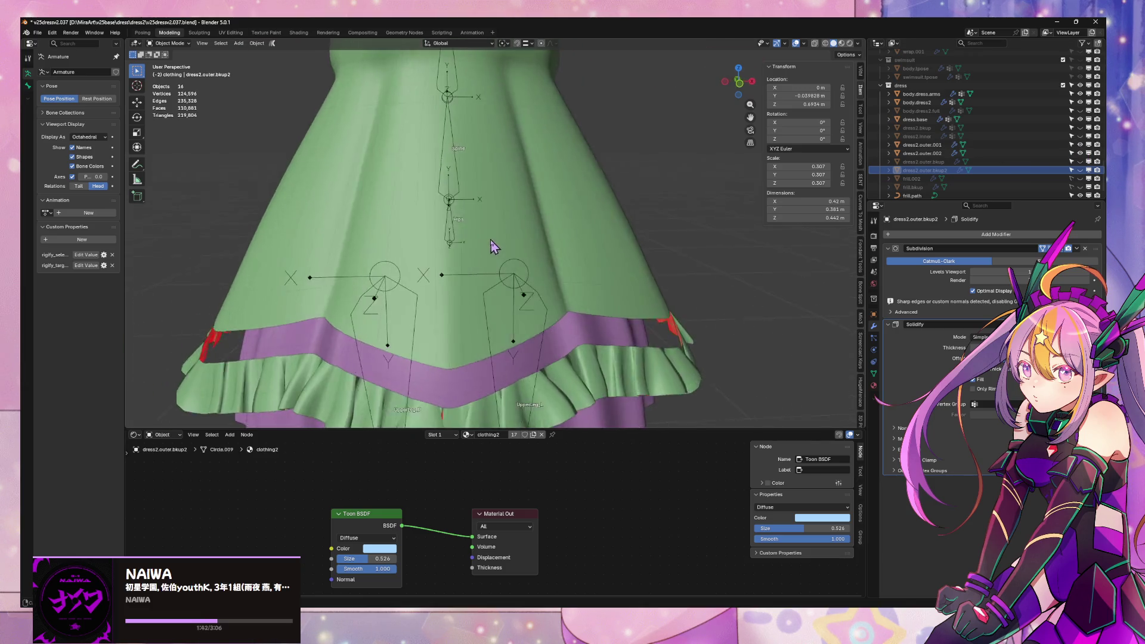
{"action": "middle_click_drag", "start_coordinate": [491, 240], "coordinate": [456, 260]}
{"action": "left_click", "coordinate": [593, 296]}
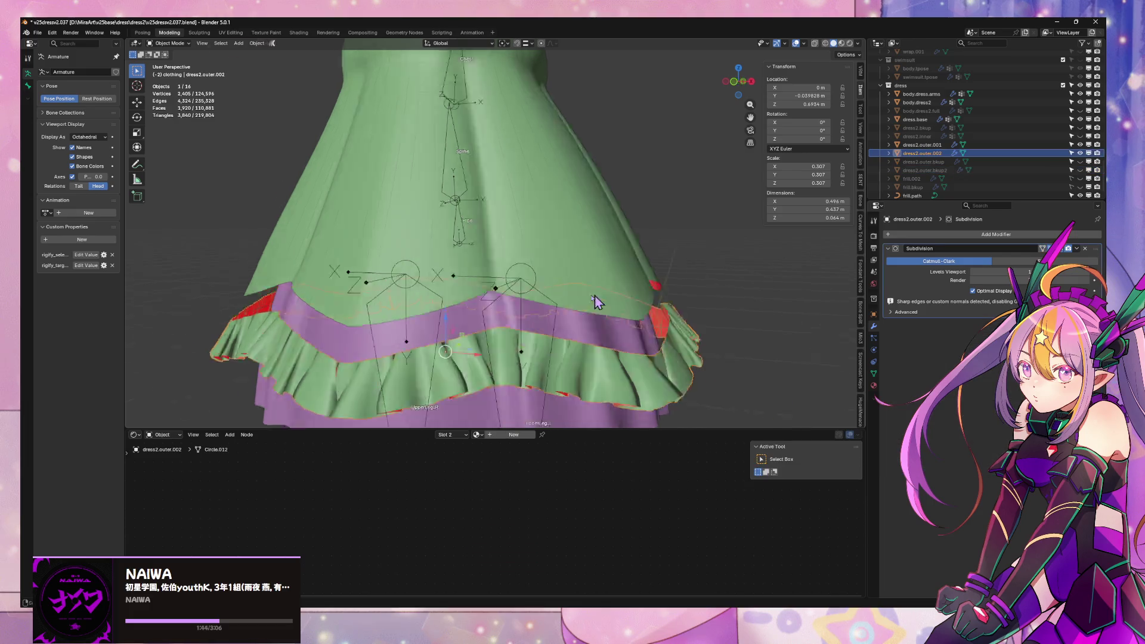
{"action": "middle_click_drag", "start_coordinate": [596, 302], "coordinate": [525, 310]}
{"action": "key", "text": "Tab"}
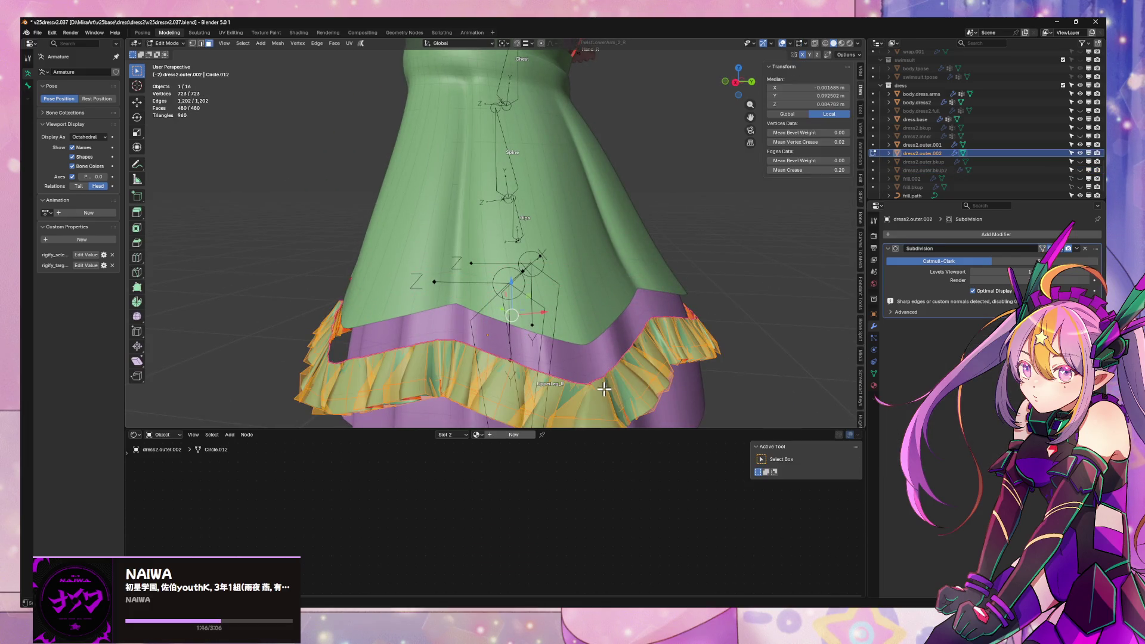
{"action": "key", "text": "m"}
{"action": "left_click", "coordinate": [605, 389]}
{"action": "key", "text": "2"}
{"action": "left_click", "coordinate": [519, 357], "text": "alt"}
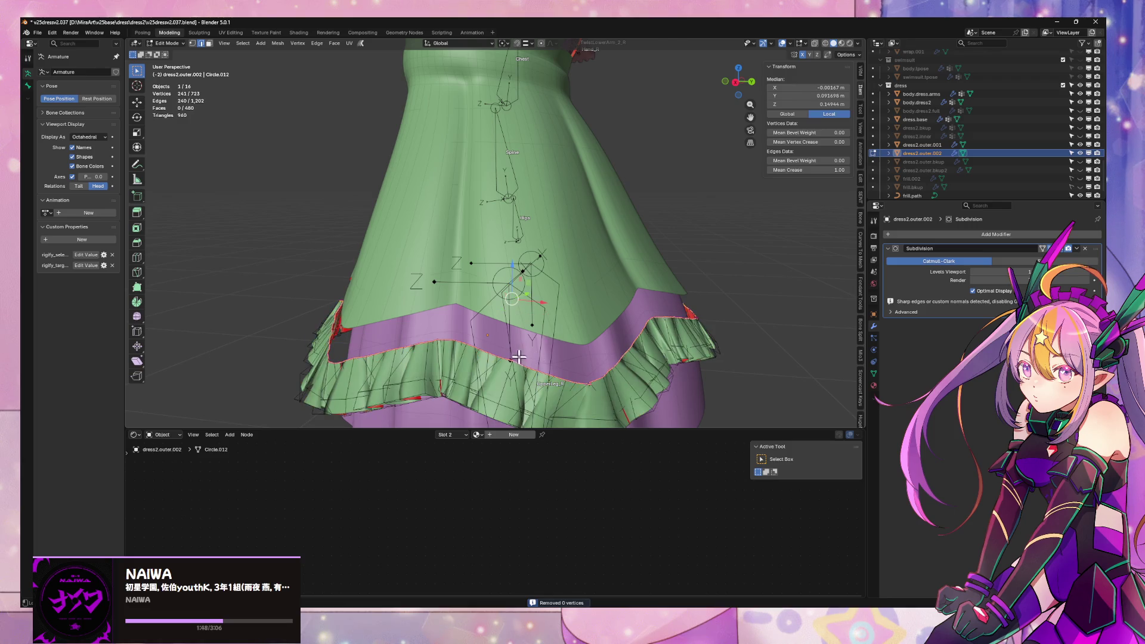
{"action": "key", "text": "Tab"}
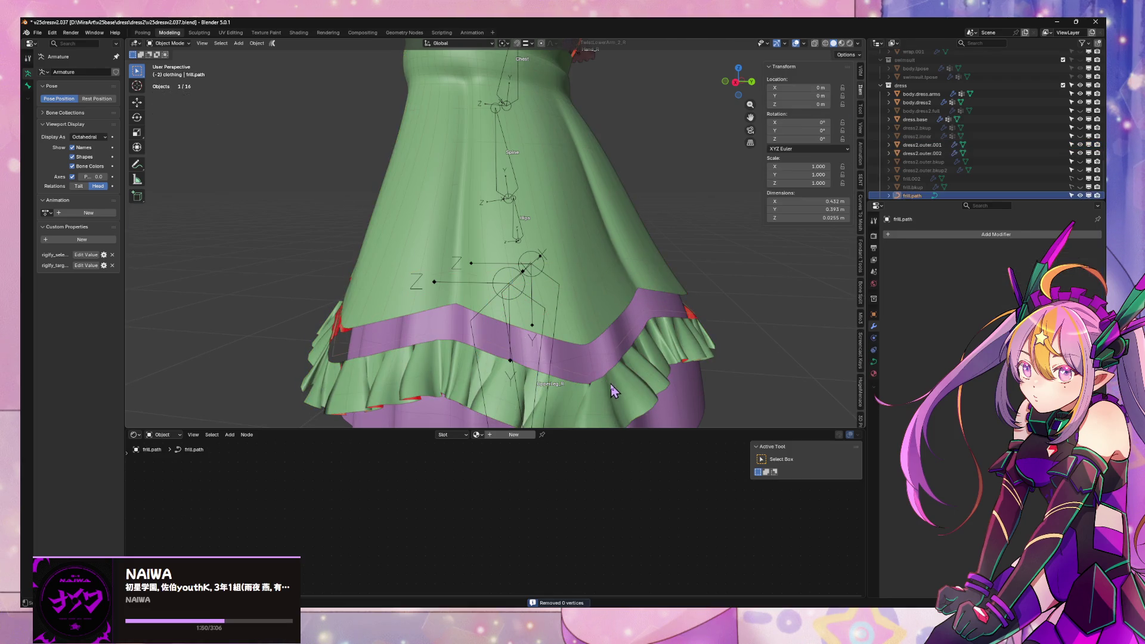
{"action": "left_click", "coordinate": [581, 283], "text": "shift"}
{"action": "key", "text": "ctrl+j"}
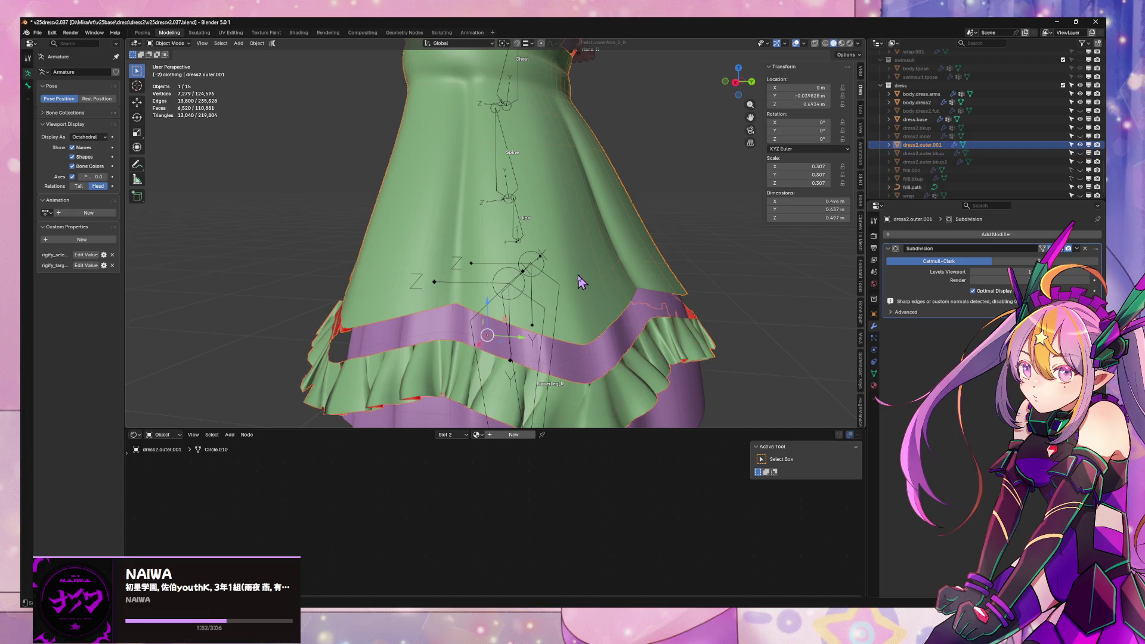
{"action": "key", "text": "g"}
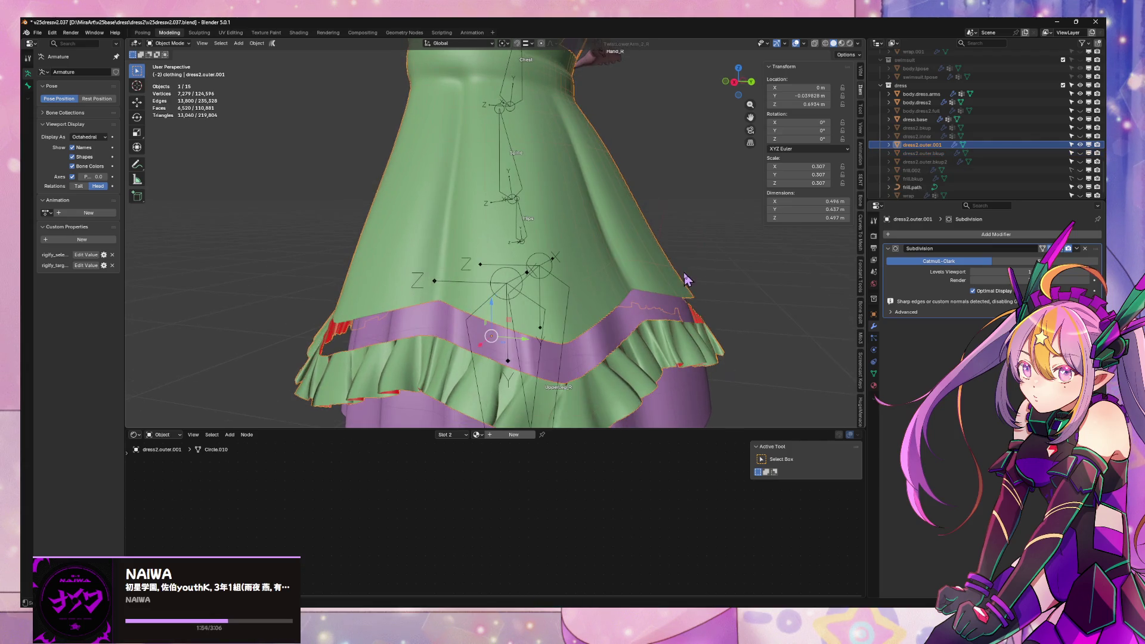
{"action": "key", "text": "Escape"}
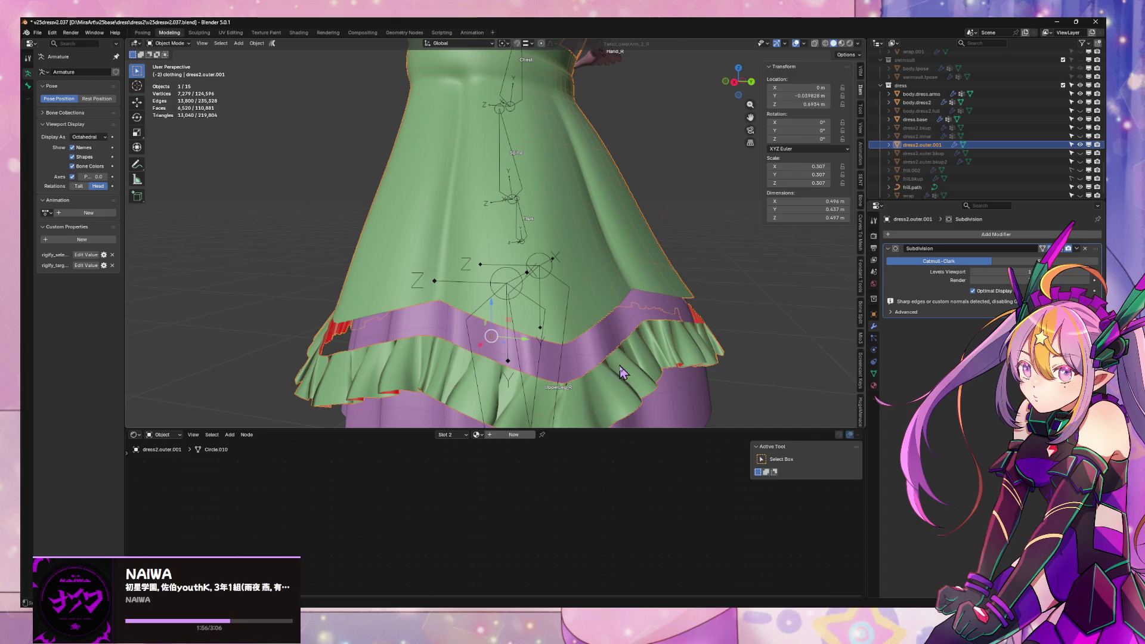
{"action": "key", "text": "Tab"}
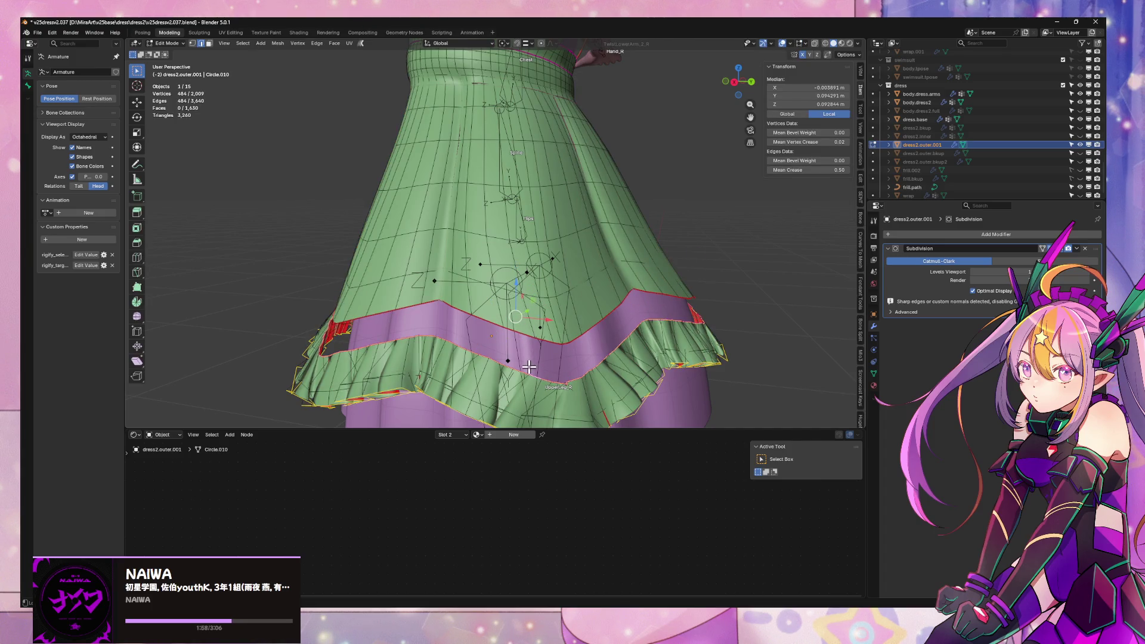
{"action": "left_click", "coordinate": [529, 367]}
{"action": "left_click", "coordinate": [535, 321], "text": "alt"}
{"action": "left_click", "coordinate": [585, 329], "text": "alt"}
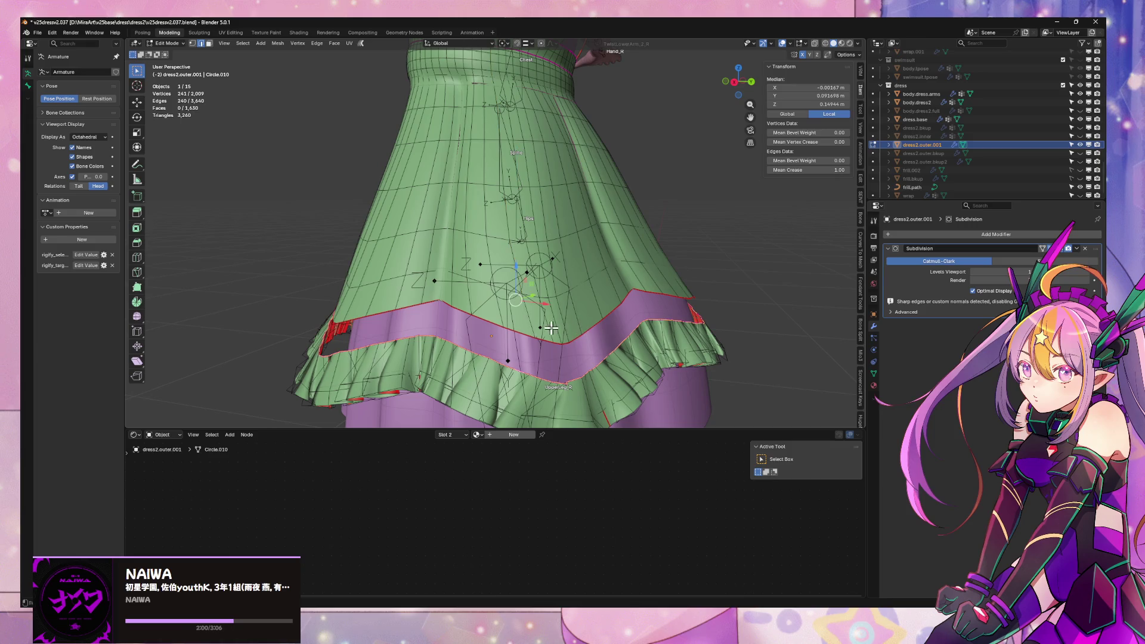
{"action": "left_click", "coordinate": [570, 338], "text": "alt+shift"}
{"action": "key", "text": "ctrl+e"}
{"action": "left_click", "coordinate": [604, 349]}
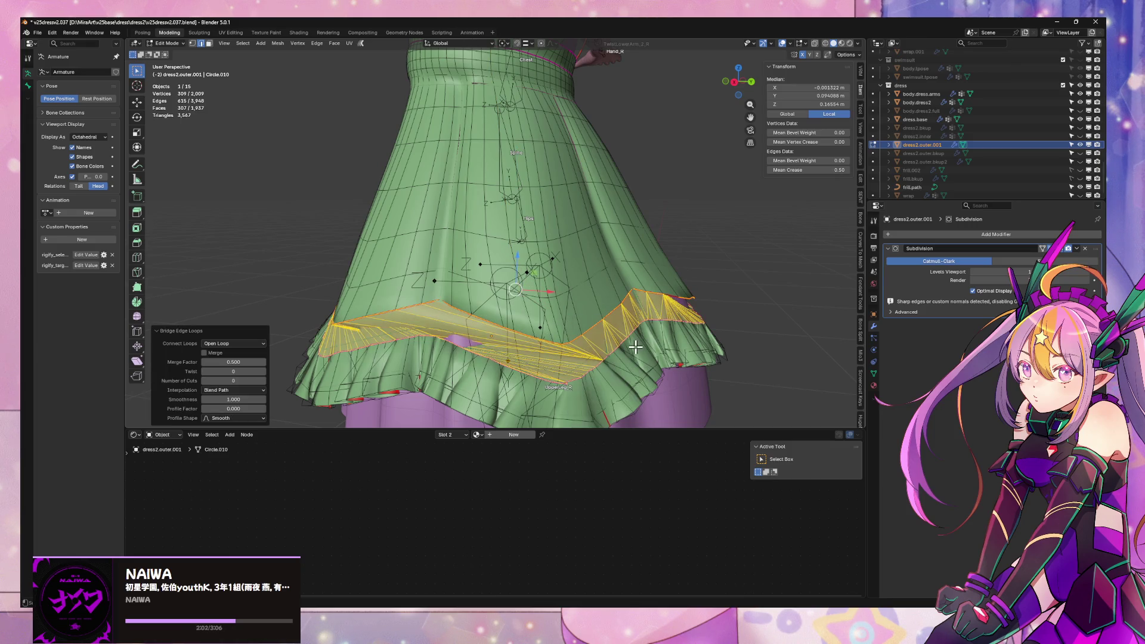
{"action": "mouse_move", "coordinate": [637, 345]}
{"action": "middle_mouse_down"}
{"action": "mouse_move", "coordinate": [756, 340]}
{"action": "mouse_move", "coordinate": [764, 330]}
{"action": "mouse_move", "coordinate": [511, 341]}
{"action": "mouse_move", "coordinate": [576, 341]}
{"action": "middle_mouse_up"}
{"action": "key", "text": "ctrl+z"}
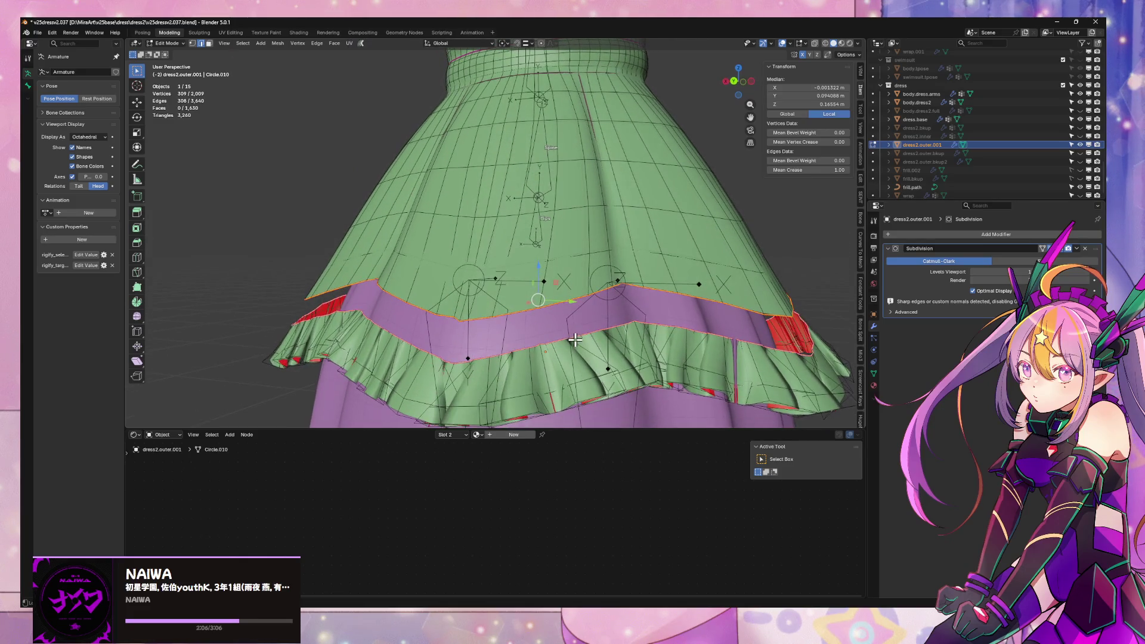
{"action": "key", "text": "alt+n"}
{"action": "left_click", "coordinate": [541, 333]}
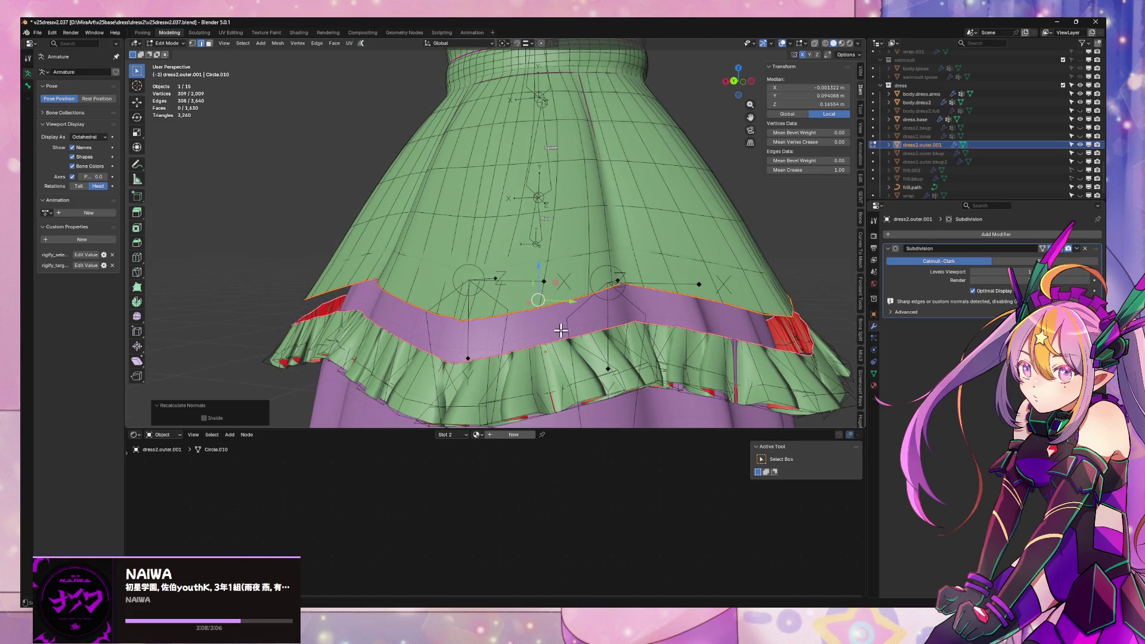
{"action": "key", "text": "ctrl+e"}
{"action": "left_click", "coordinate": [563, 328]}
{"action": "mouse_move", "coordinate": [564, 328]}
{"action": "middle_mouse_down"}
{"action": "mouse_move", "coordinate": [597, 349]}
{"action": "mouse_move", "coordinate": [572, 301]}
{"action": "mouse_move", "coordinate": [568, 324]}
{"action": "mouse_move", "coordinate": [562, 302]}
{"action": "middle_mouse_up"}
{"action": "key", "text": "ctrl+z"}
{"action": "scroll", "coordinate": [554, 280], "scroll_direction": "up", "scroll_amount": 3}
{"action": "key", "text": "ctrl+e"}
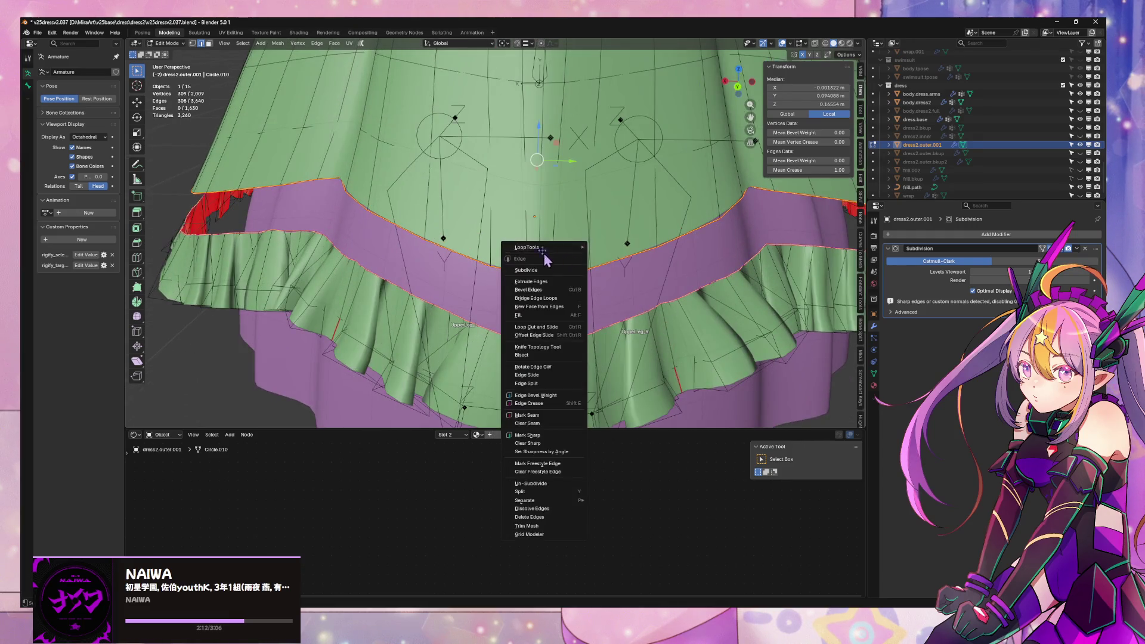
{"action": "key", "text": "Escape"}
{"action": "middle_click_drag", "start_coordinate": [544, 256], "coordinate": [532, 318]}
{"action": "key", "text": "1"}
{"action": "left_click", "coordinate": [532, 317]}
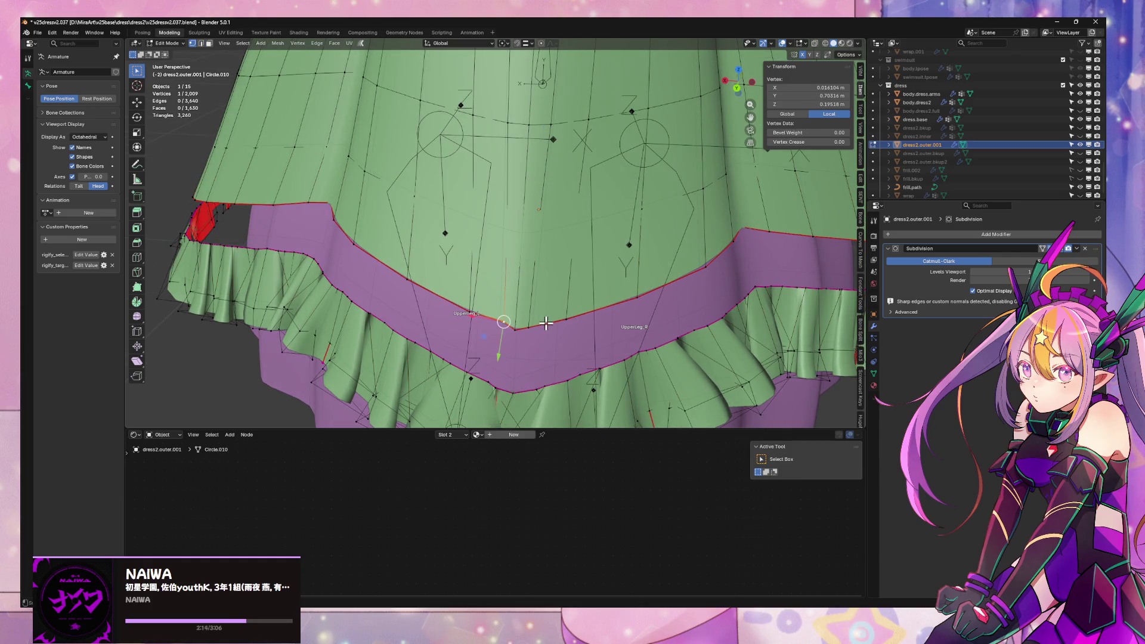
{"action": "scroll", "coordinate": [546, 323], "scroll_direction": "down", "scroll_amount": 5}
{"action": "scroll", "coordinate": [583, 299], "scroll_direction": "up", "scroll_amount": 2}
{"action": "key", "text": "2"}
{"action": "left_click", "coordinate": [498, 263], "text": "alt"}
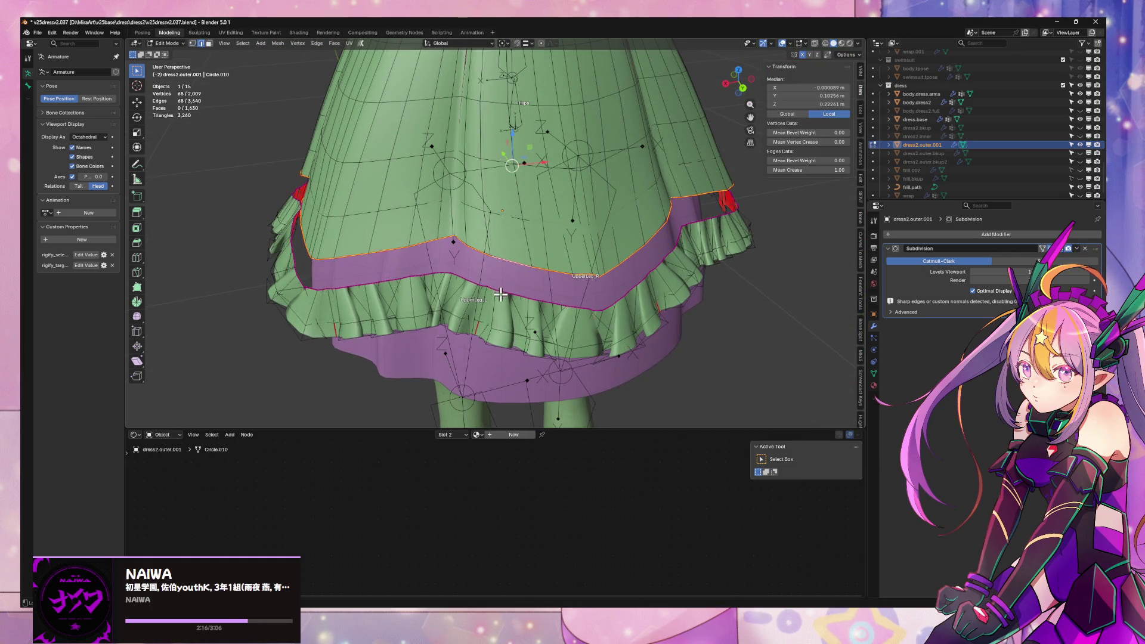
{"action": "left_click", "coordinate": [497, 295], "text": "alt+shift"}
{"action": "key", "text": "ctrl+e"}
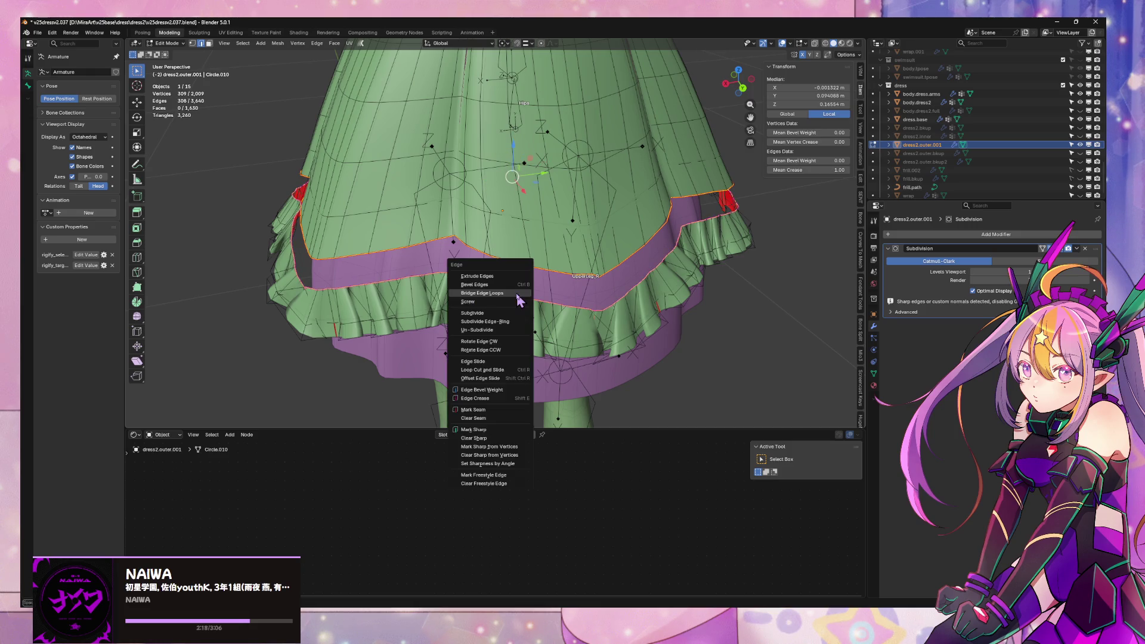
{"action": "left_click", "coordinate": [518, 293]}
{"action": "mouse_move", "coordinate": [495, 292]}
{"action": "middle_mouse_down"}
{"action": "mouse_move", "coordinate": [416, 278]}
{"action": "mouse_move", "coordinate": [626, 205]}
{"action": "middle_mouse_up"}
{"action": "key", "text": "ctrl+z"}
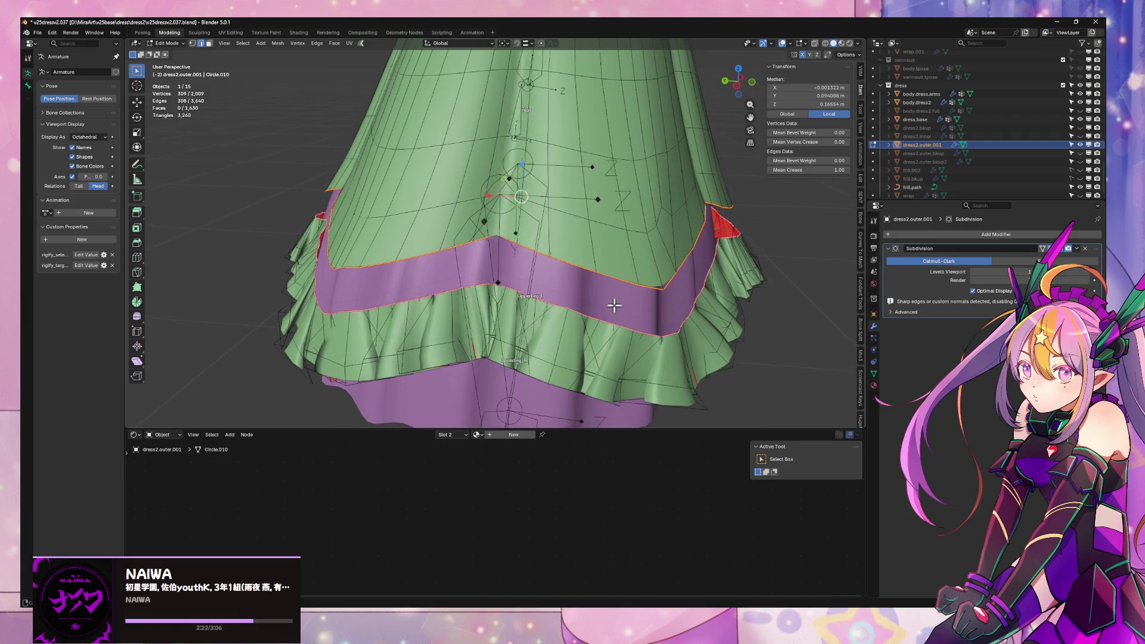
{"action": "scroll", "coordinate": [615, 305], "scroll_direction": "down", "scroll_amount": 3}
{"action": "scroll", "coordinate": [611, 301], "scroll_direction": "up", "scroll_amount": 5}
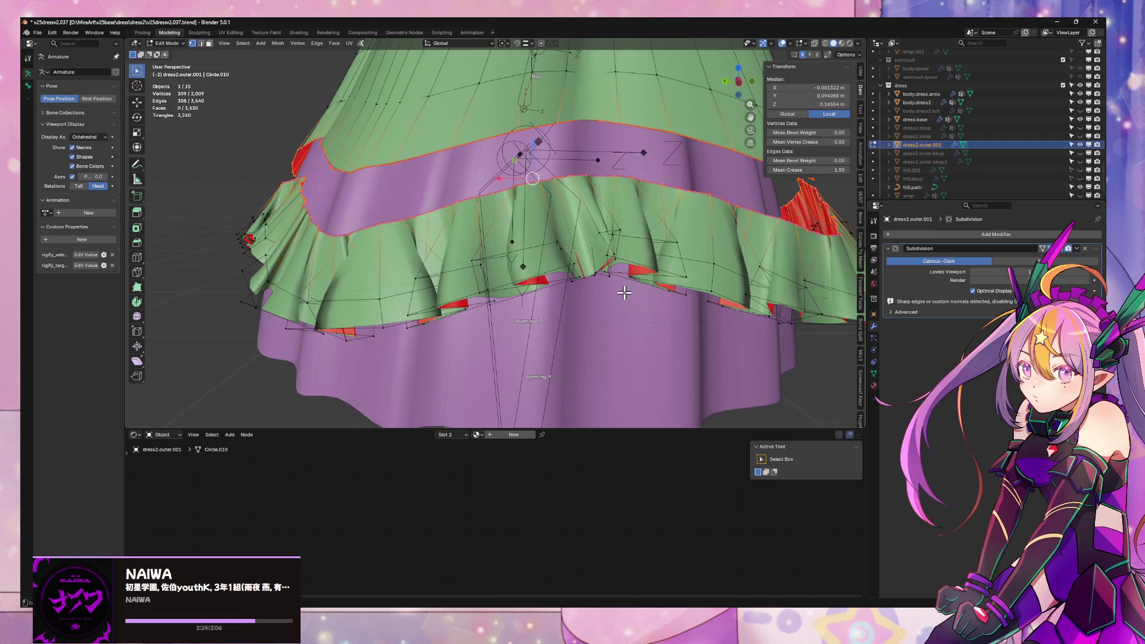
{"action": "mouse_move", "coordinate": [608, 300]}
{"action": "middle_mouse_down"}
{"action": "mouse_move", "coordinate": [536, 308]}
{"action": "mouse_move", "coordinate": [562, 286]}
{"action": "mouse_move", "coordinate": [593, 291]}
{"action": "middle_mouse_up"}
{"action": "scroll", "coordinate": [537, 308], "scroll_direction": "down", "scroll_amount": 3}
{"action": "scroll", "coordinate": [501, 306], "scroll_direction": "up", "scroll_amount": 2}
{"action": "scroll", "coordinate": [494, 302], "scroll_direction": "down", "scroll_amount": 5}
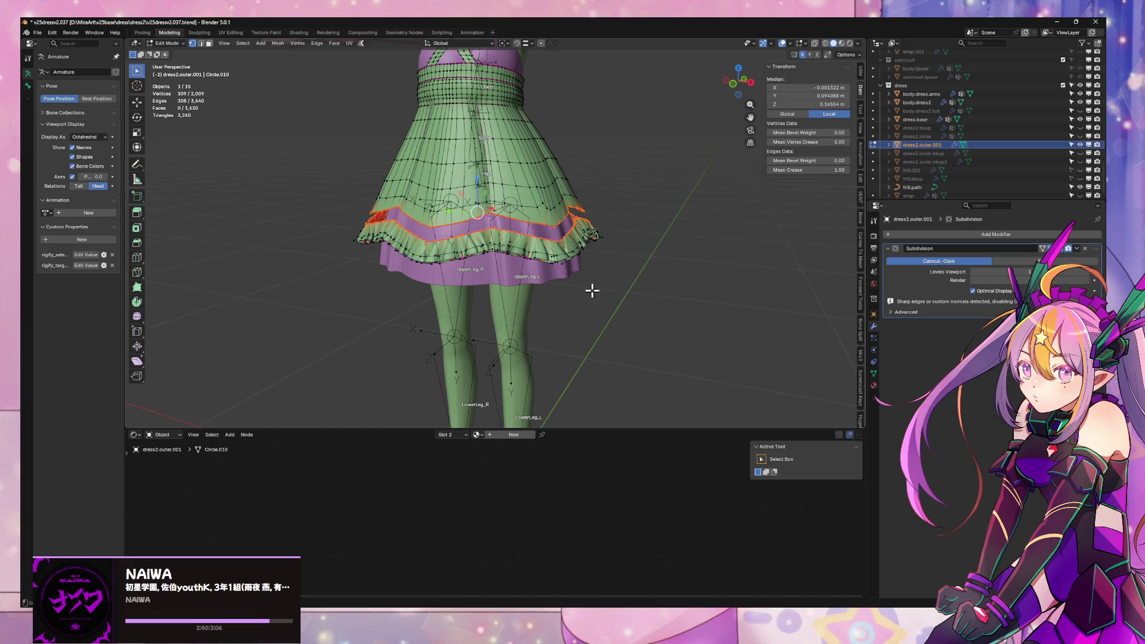
- Bridge Edge Loops across the purple band gap, inspect the new faces, then undo
{"action": "scroll", "coordinate": [592, 290], "scroll_direction": "up", "scroll_amount": 6}
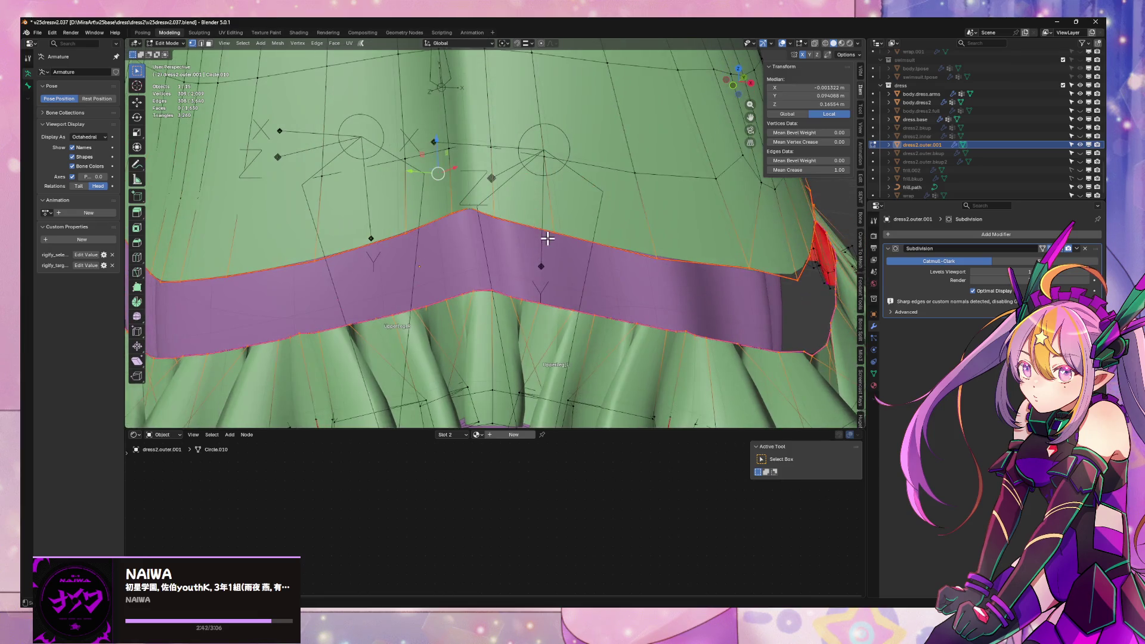
{"action": "key", "text": "ctrl+e"}
{"action": "left_click", "coordinate": [553, 239]}
{"action": "scroll", "coordinate": [550, 237], "scroll_direction": "down", "scroll_amount": 4}
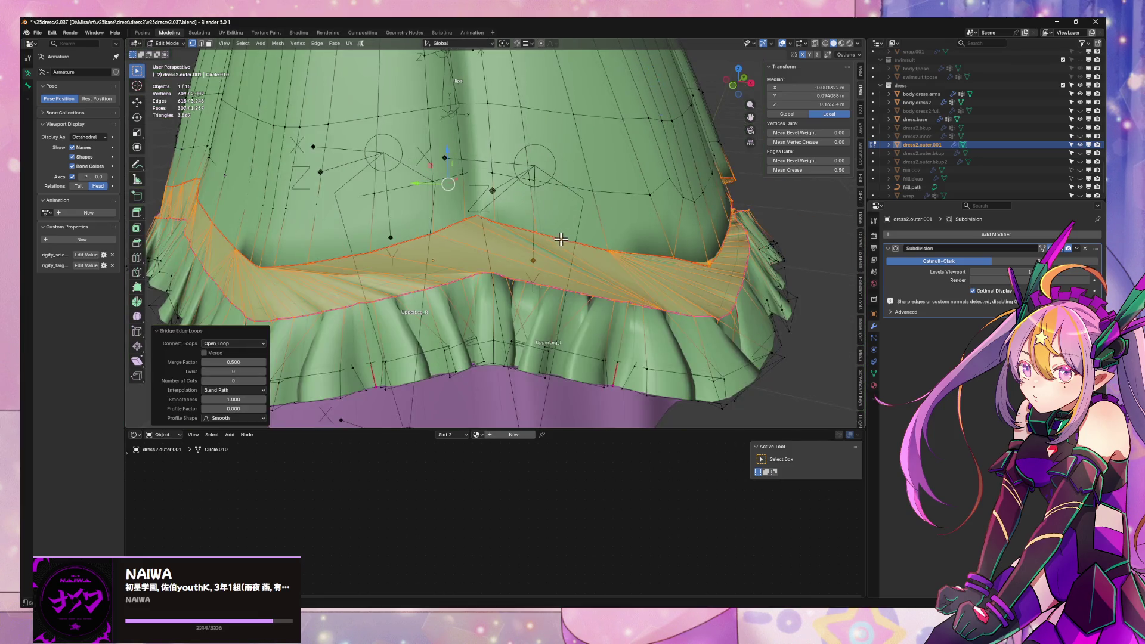
{"action": "mouse_move", "coordinate": [559, 237]}
{"action": "middle_mouse_down"}
{"action": "mouse_move", "coordinate": [484, 229]}
{"action": "mouse_move", "coordinate": [557, 235]}
{"action": "middle_mouse_up"}
{"action": "key", "text": "ctrl+z"}
- Extrude the selected edges slightly along Z, then undo the extrusion
{"action": "scroll", "coordinate": [570, 237], "scroll_direction": "up", "scroll_amount": 4}
{"action": "scroll", "coordinate": [570, 237], "scroll_direction": "up", "scroll_amount": 2}
{"action": "scroll", "coordinate": [567, 235], "scroll_direction": "down", "scroll_amount": 2}
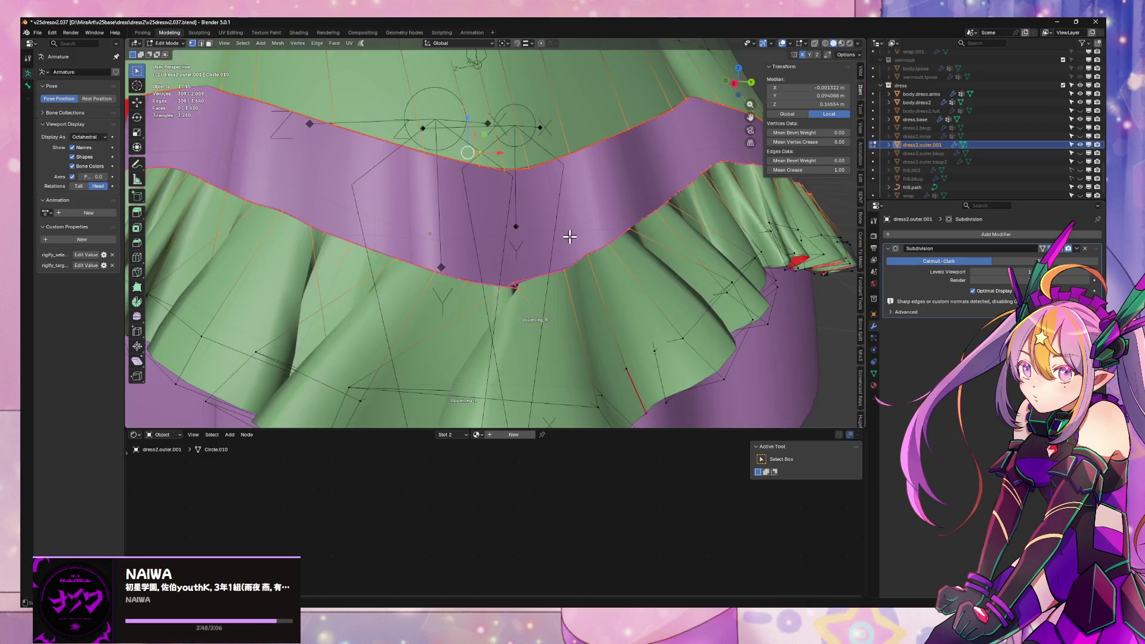
{"action": "key", "text": "e"}
{"action": "key", "text": "z"}
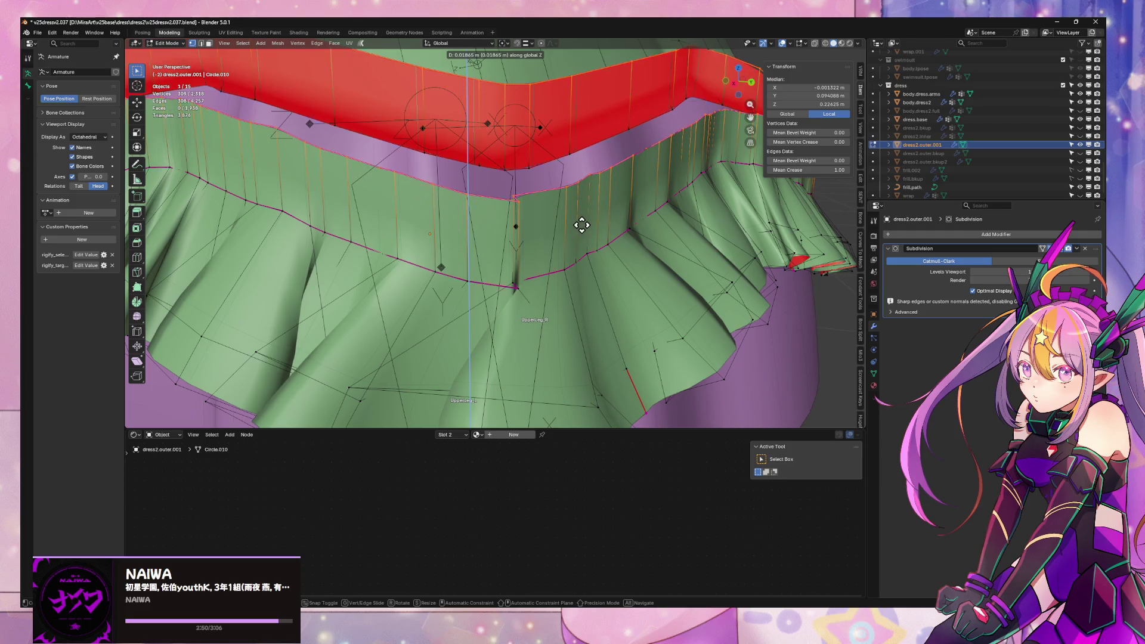
{"action": "left_click", "coordinate": [578, 225]}
{"action": "key", "text": "ctrl+z"}
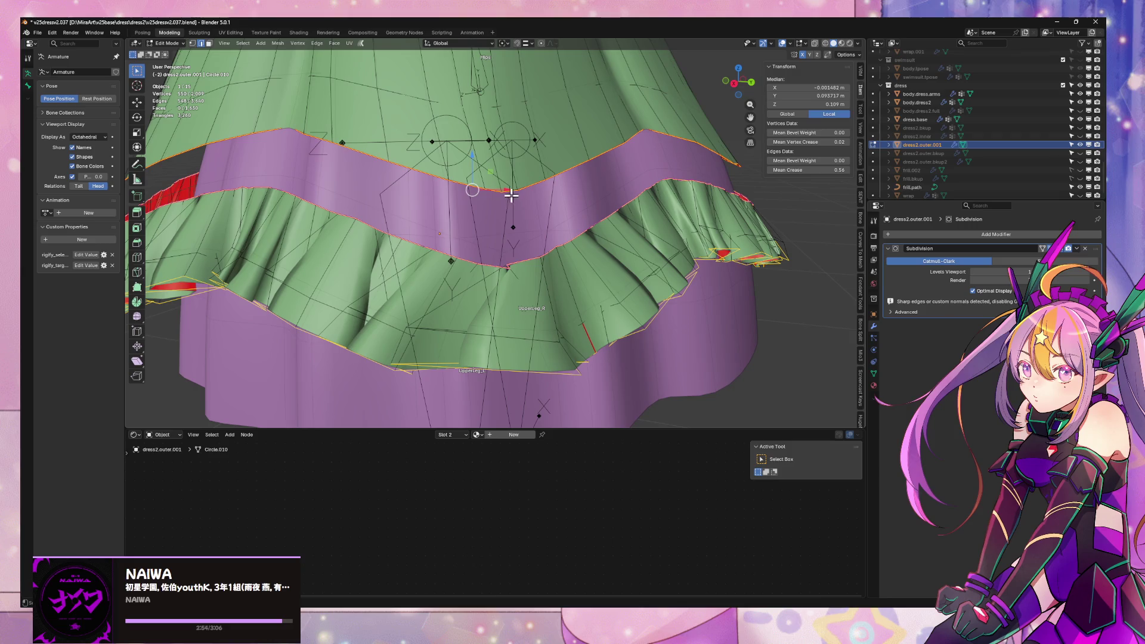
- Reselect the skirt edge and ruffle loops, bridge them, check the band, and undo
{"action": "left_click", "coordinate": [479, 187], "text": "alt+shift"}
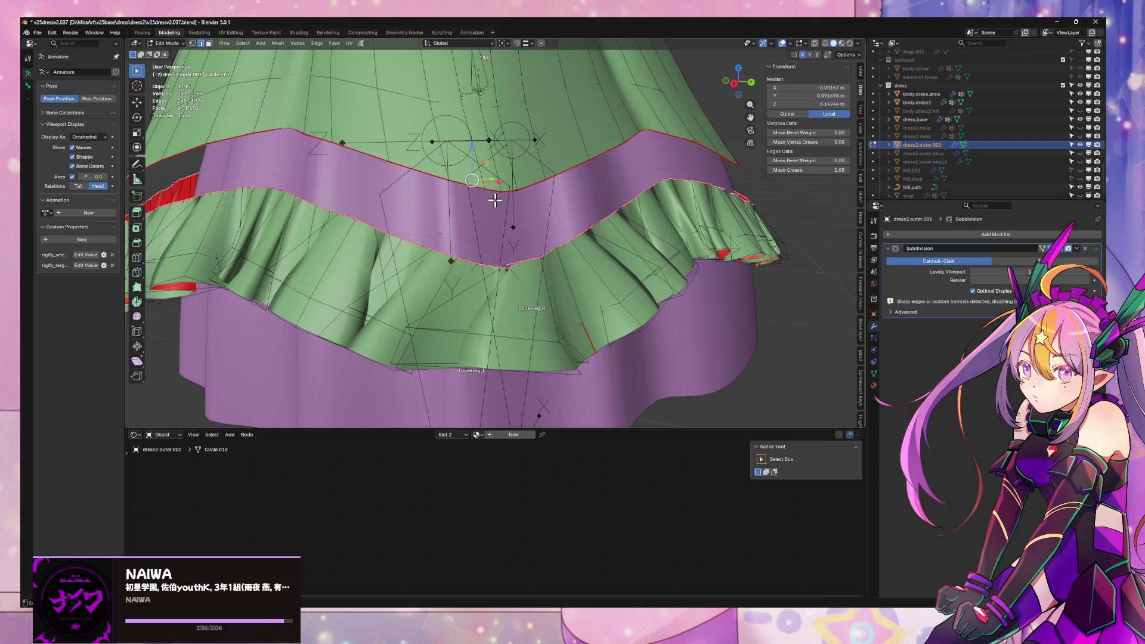
{"action": "middle_click_drag", "start_coordinate": [518, 218], "coordinate": [507, 238]}
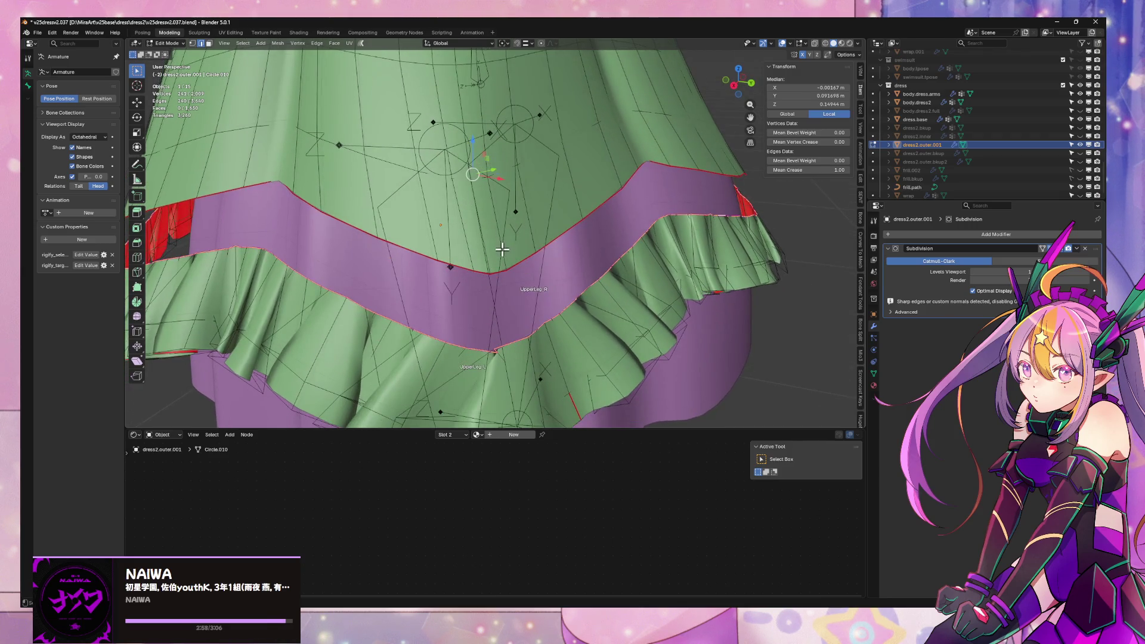
{"action": "left_click", "coordinate": [496, 262], "text": "alt+shift"}
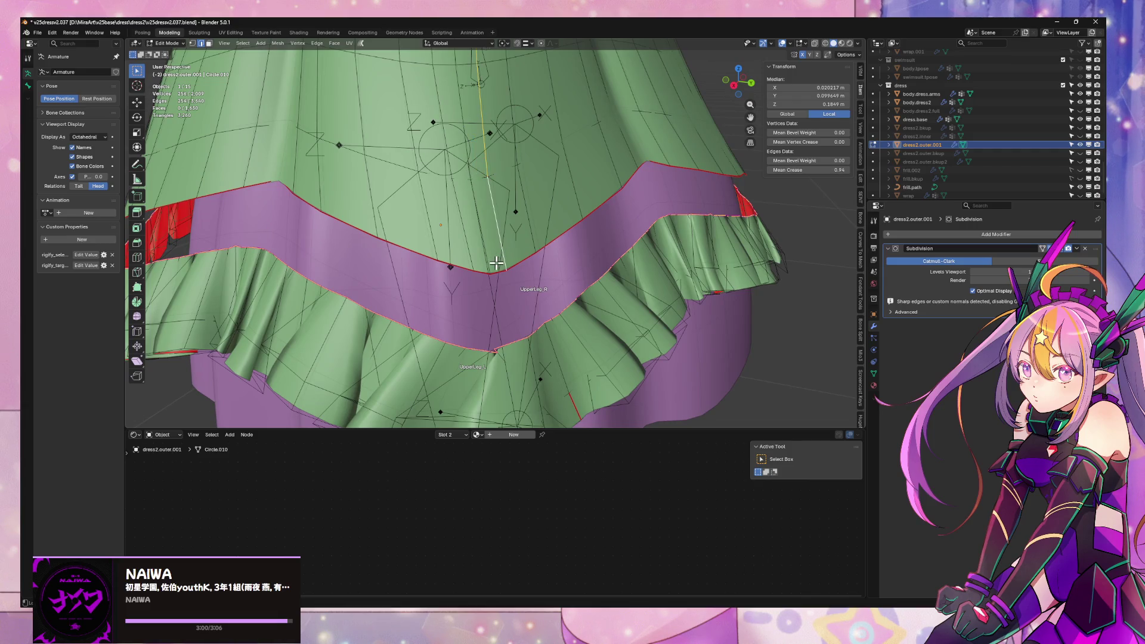
{"action": "left_click", "coordinate": [496, 262], "text": "alt+shift"}
{"action": "left_click", "coordinate": [418, 243], "text": "alt+shift"}
{"action": "key", "text": "ctrl+e"}
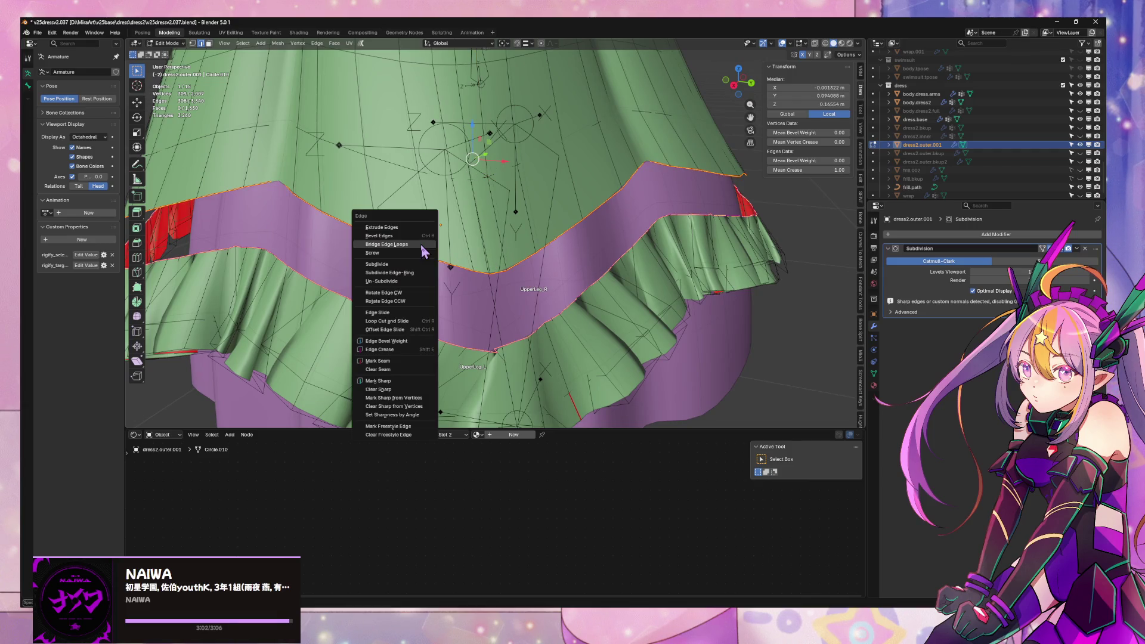
{"action": "left_click", "coordinate": [421, 246]}
{"action": "mouse_move", "coordinate": [422, 246]}
{"action": "middle_mouse_down"}
{"action": "mouse_move", "coordinate": [552, 243]}
{"action": "mouse_move", "coordinate": [522, 238]}
{"action": "middle_mouse_up"}
{"action": "key", "text": "ctrl+z"}
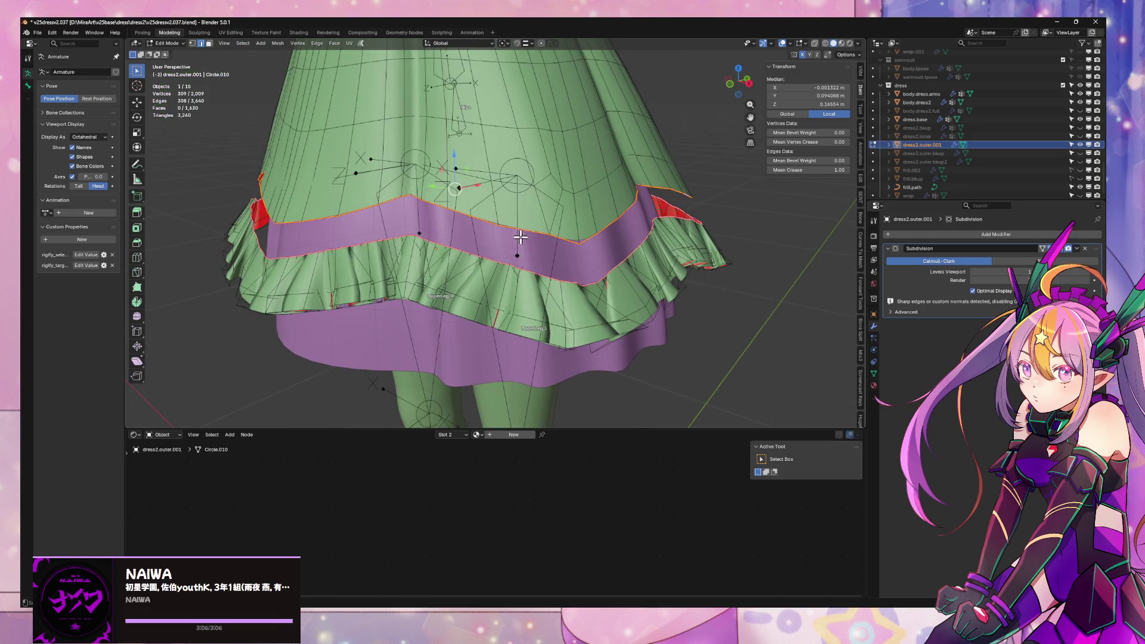
- Select the entire dress mesh and recalculate its normals to face outside
{"action": "key", "text": "a"}
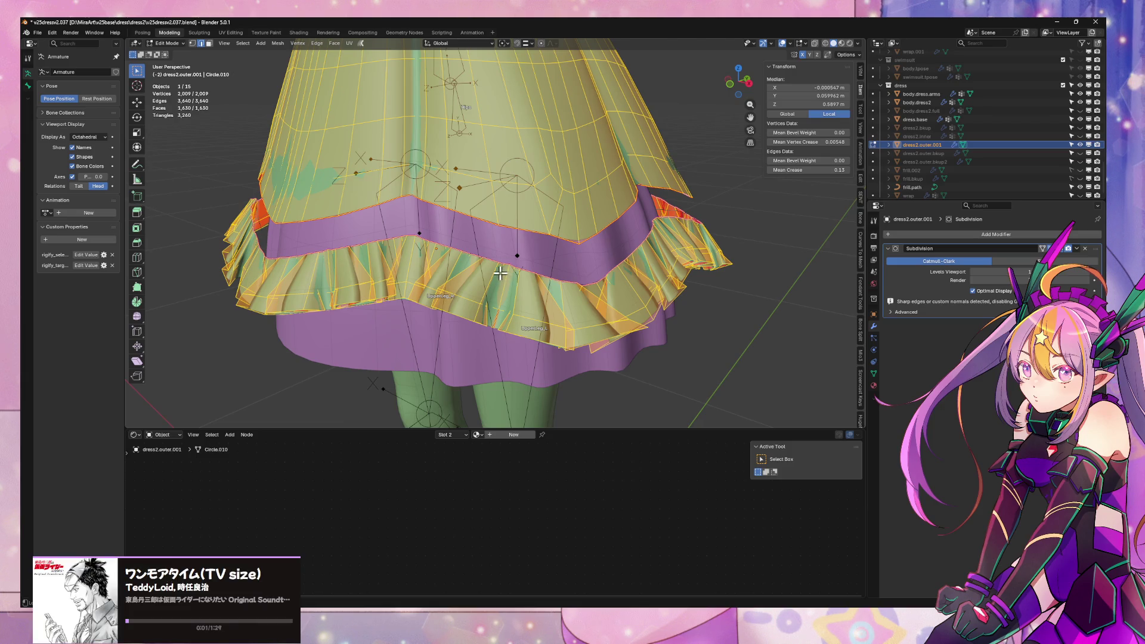
{"action": "key", "text": "alt+n"}
{"action": "left_click", "coordinate": [500, 270]}
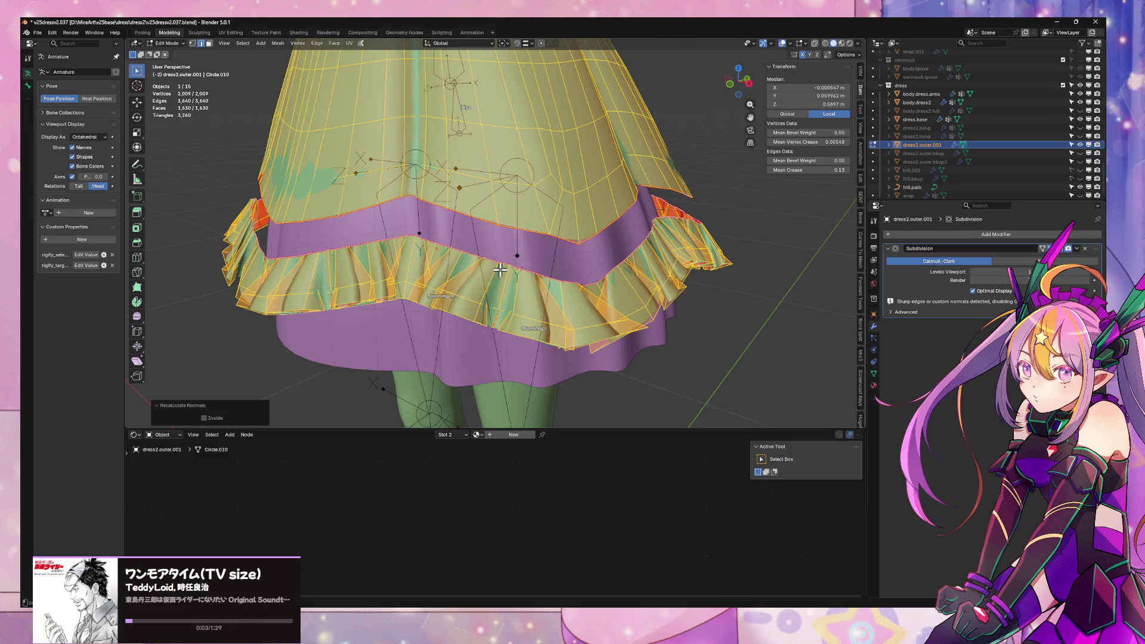
{"action": "middle_click_drag", "start_coordinate": [500, 270], "coordinate": [471, 247]}
{"action": "scroll", "coordinate": [487, 244], "scroll_direction": "up", "scroll_amount": 2}
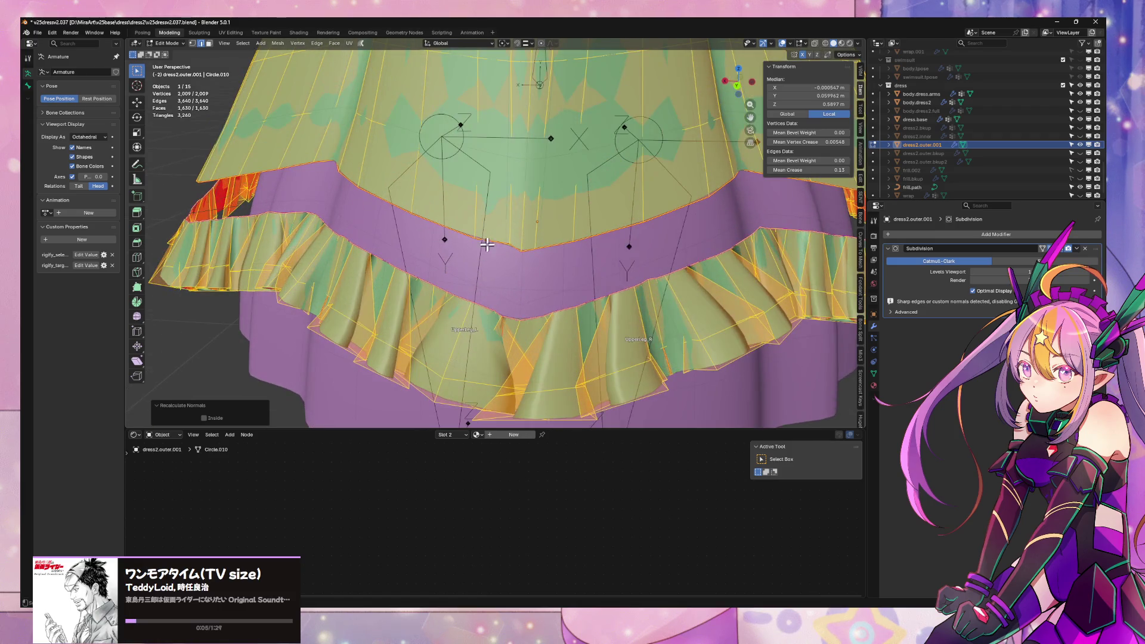
- Test-bridge the skirt edge and ruffle loops across the purple band, then undo it
{"action": "left_click", "coordinate": [489, 244], "text": "alt"}
{"action": "left_click", "coordinate": [467, 295], "text": "alt+shift"}
{"action": "key", "text": "ctrl+e"}
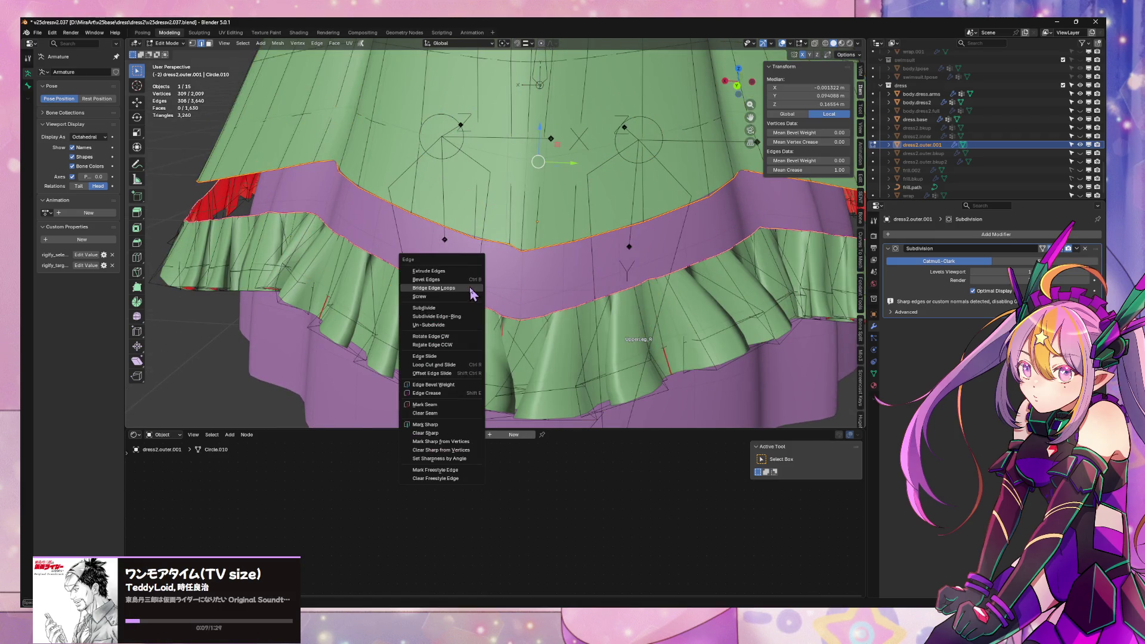
{"action": "left_click", "coordinate": [469, 291]}
{"action": "scroll", "coordinate": [485, 264], "scroll_direction": "down", "scroll_amount": 5}
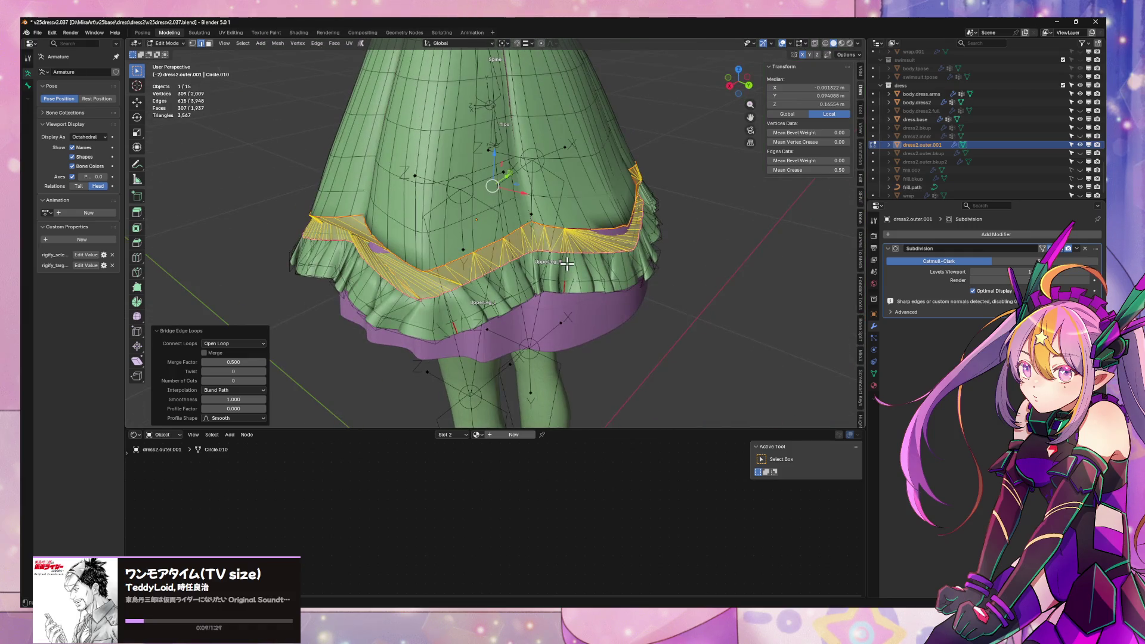
{"action": "mouse_move", "coordinate": [567, 265]}
{"action": "middle_mouse_down"}
{"action": "mouse_move", "coordinate": [538, 234]}
{"action": "mouse_move", "coordinate": [566, 223]}
{"action": "middle_mouse_up"}
{"action": "key", "text": "ctrl+z"}
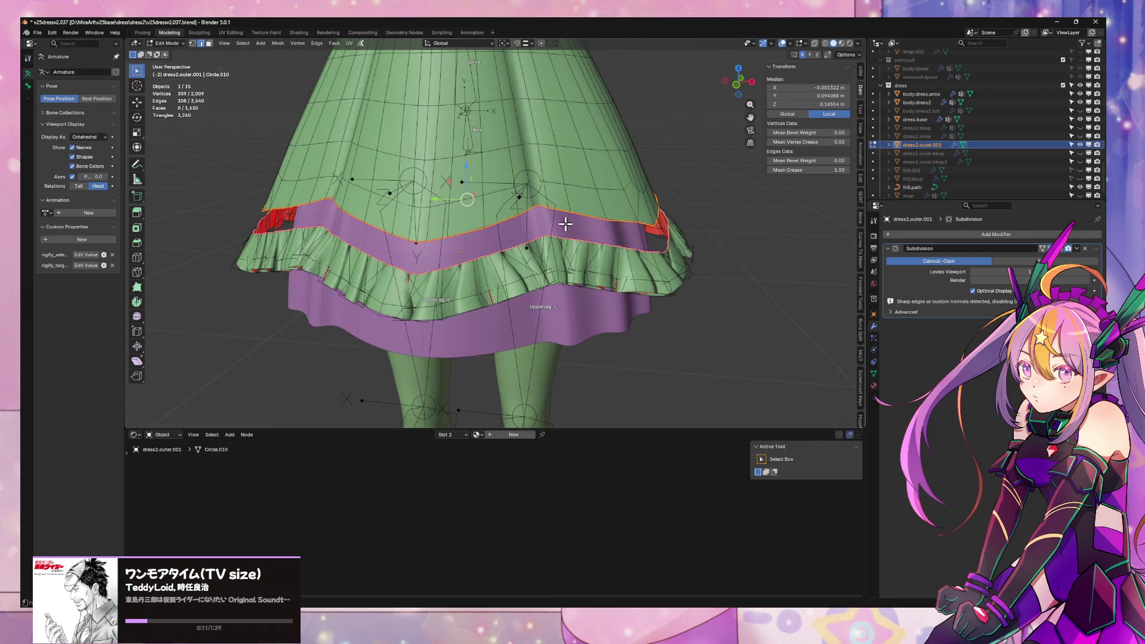
{"action": "scroll", "coordinate": [570, 225], "scroll_direction": "up", "scroll_amount": 5}
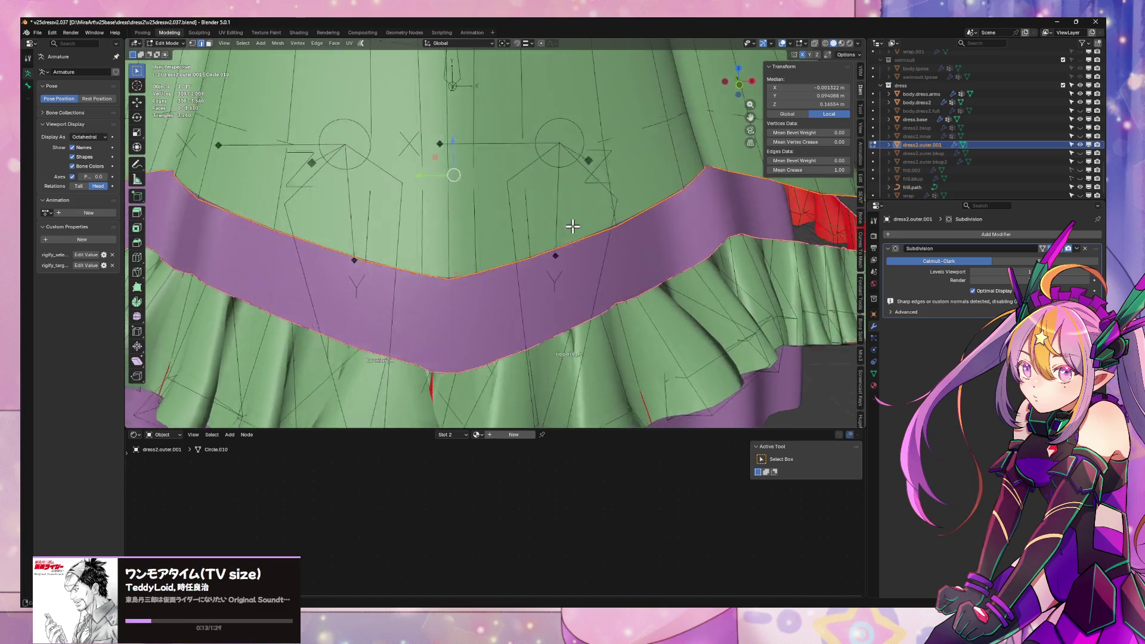
{"action": "scroll", "coordinate": [573, 226], "scroll_direction": "down", "scroll_amount": 5}
{"action": "mouse_move", "coordinate": [572, 226]}
{"action": "middle_mouse_down"}
{"action": "mouse_move", "coordinate": [595, 204]}
{"action": "mouse_move", "coordinate": [728, 217]}
{"action": "mouse_move", "coordinate": [463, 207]}
{"action": "mouse_move", "coordinate": [465, 179]}
{"action": "mouse_move", "coordinate": [465, 214]}
{"action": "mouse_move", "coordinate": [417, 221]}
{"action": "mouse_move", "coordinate": [464, 229]}
{"action": "mouse_move", "coordinate": [375, 224]}
{"action": "middle_mouse_up"}
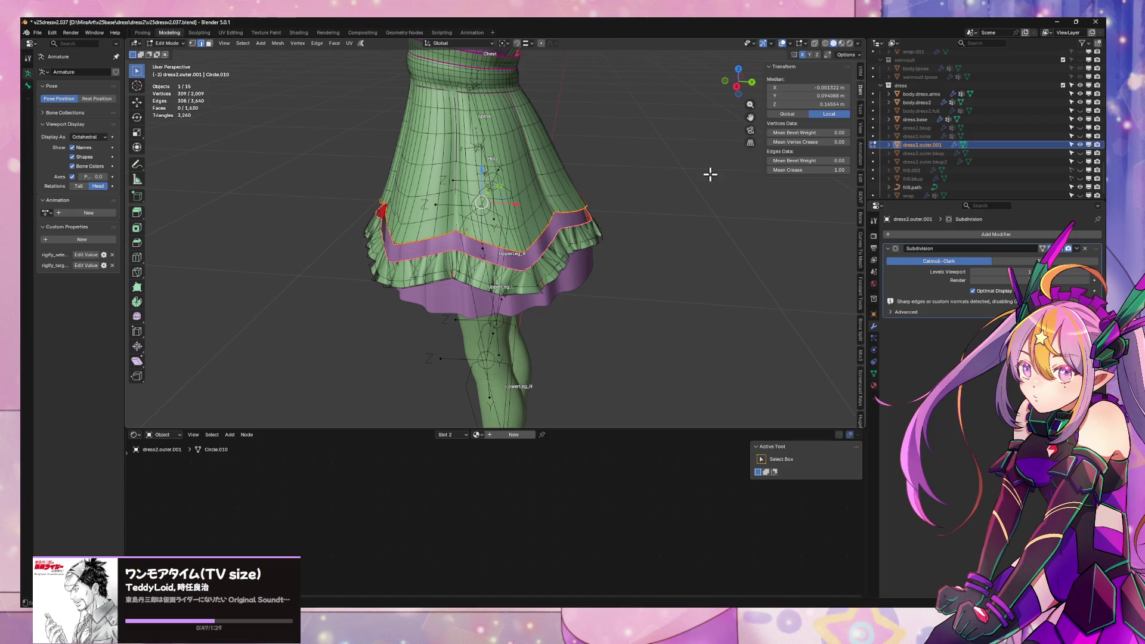
- Delete the old dress2.outer.001 ruffle and its children with Delete Hierarchy
{"action": "right_click", "coordinate": [1019, 148]}
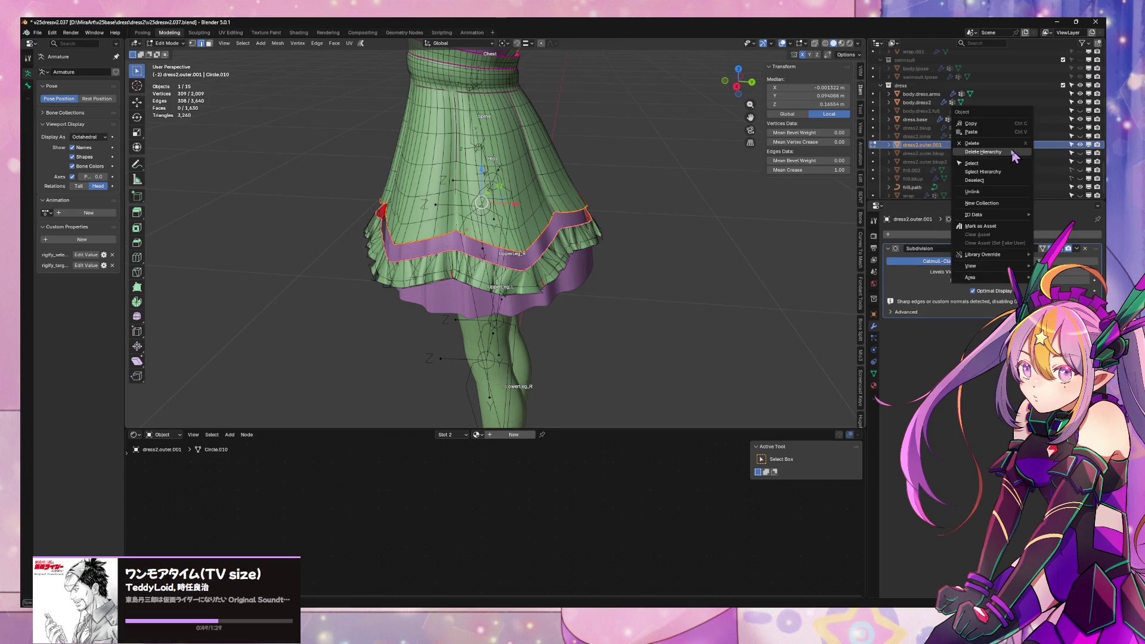
{"action": "left_click", "coordinate": [1002, 144]}
{"action": "left_click", "coordinate": [926, 149]}
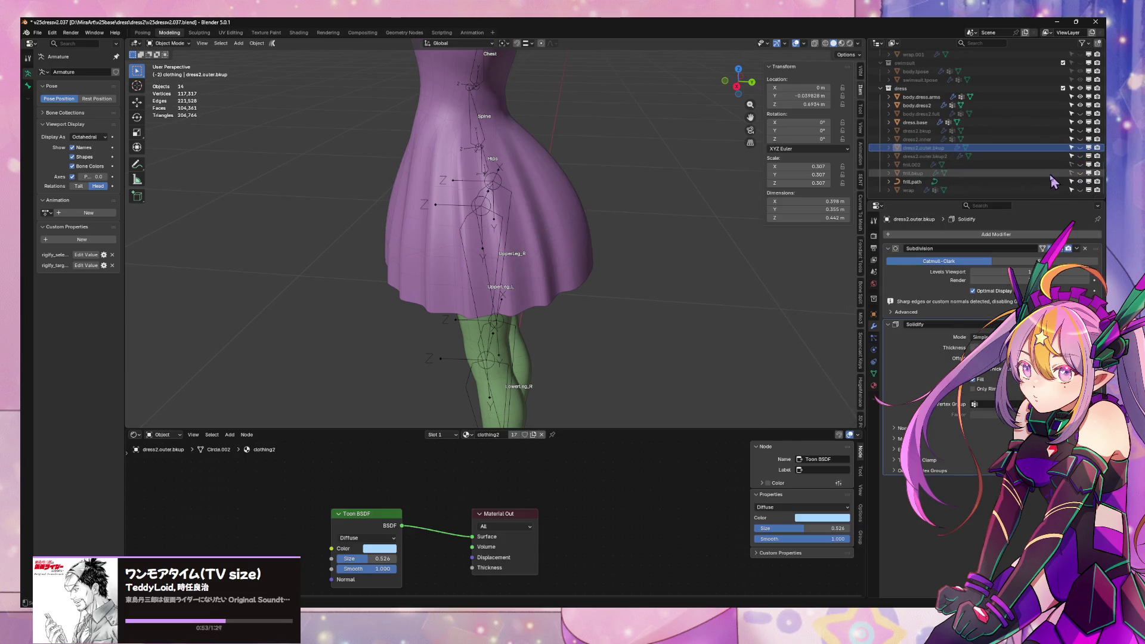
- Unhide frill.bkup so it wraps the skirt hem, then copy it with Ctrl+C
{"action": "left_click", "coordinate": [1031, 173]}
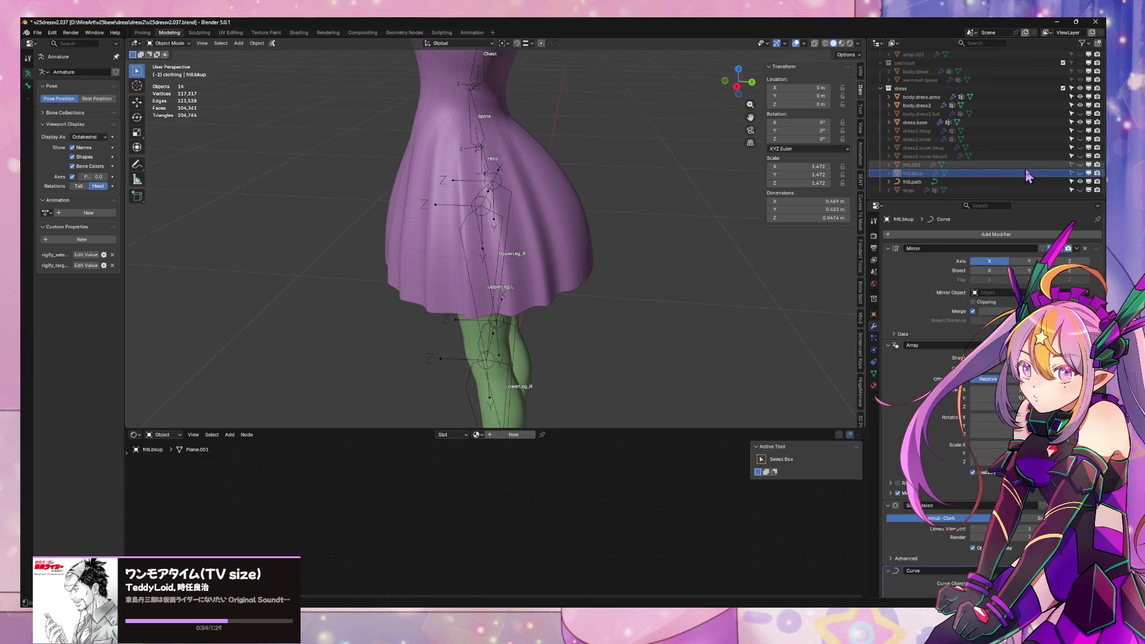
{"action": "left_click", "coordinate": [1080, 173]}
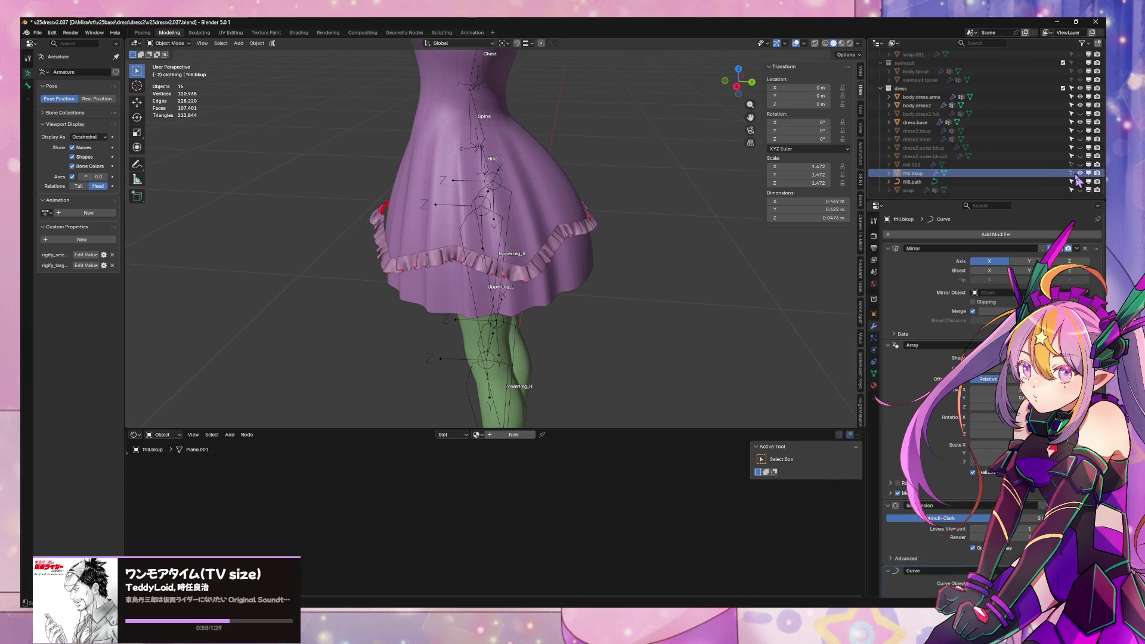
{"action": "left_click", "coordinate": [1030, 179]}
{"action": "mouse_move", "coordinate": [644, 184]}
{"action": "middle_mouse_down"}
{"action": "mouse_move", "coordinate": [618, 177]}
{"action": "mouse_move", "coordinate": [637, 237]}
{"action": "middle_mouse_up"}
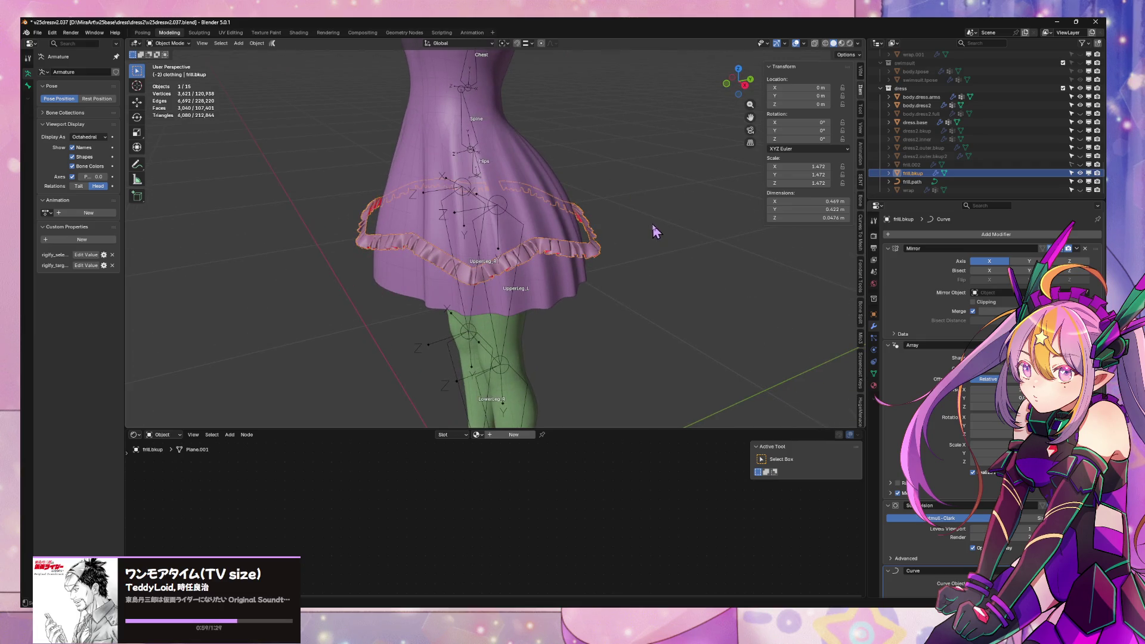
{"action": "key", "text": "ctrl+c"}
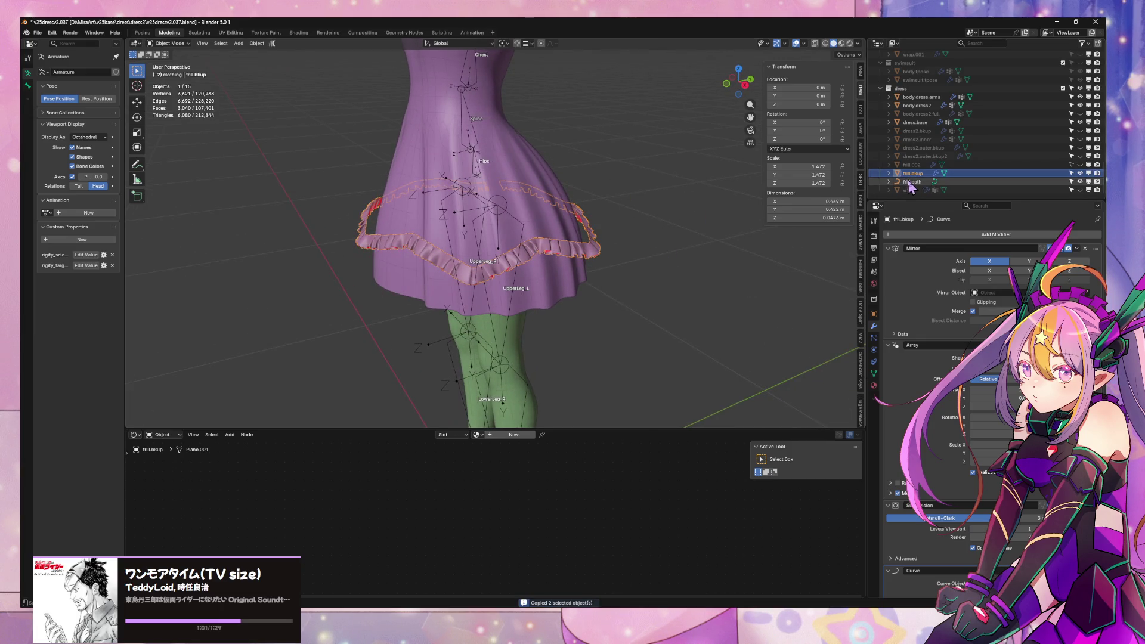
- Check the frill.path curve and frill.bkup, then deselect everything to view the hem
{"action": "left_click", "coordinate": [914, 182]}
{"action": "left_click", "coordinate": [913, 173]}
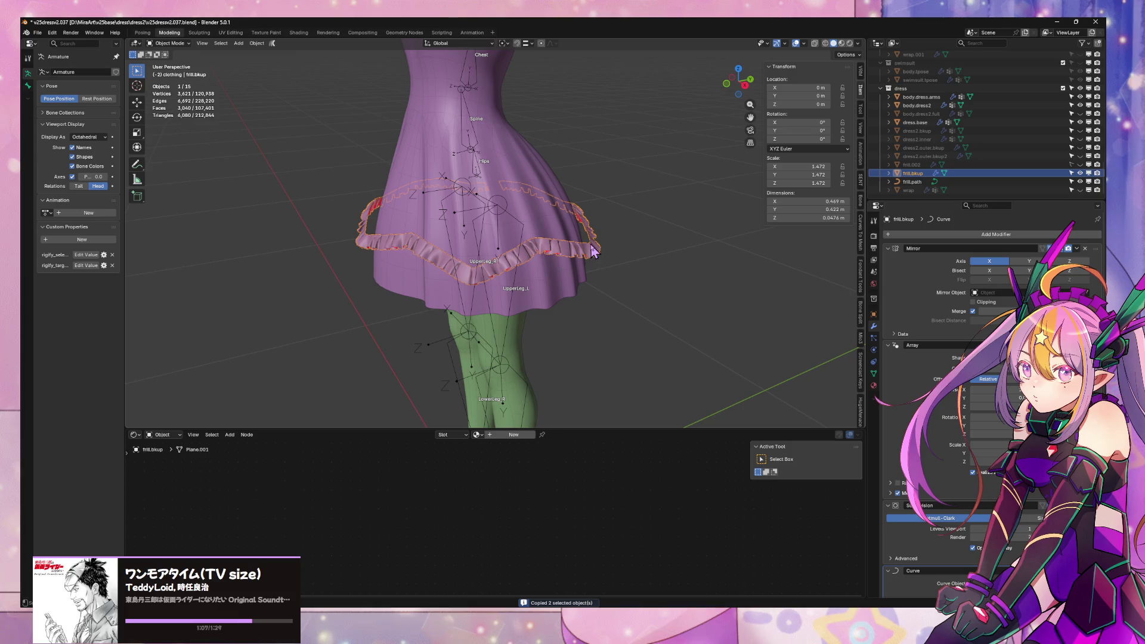
{"action": "left_click", "coordinate": [619, 256]}
{"action": "middle_click_drag", "start_coordinate": [650, 260], "coordinate": [581, 244]}
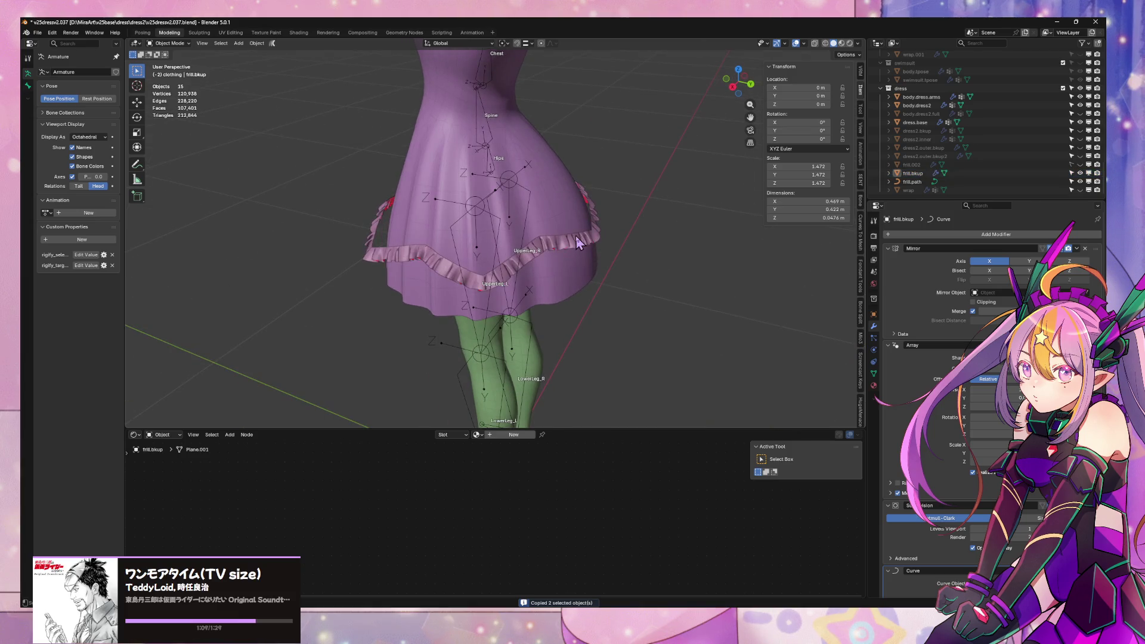
- Duplicate frill.bkup in place and rename the copy to 'frill'
{"action": "left_click", "coordinate": [603, 240]}
{"action": "key", "text": "Escape"}
{"action": "key", "text": "ctrl+z"}
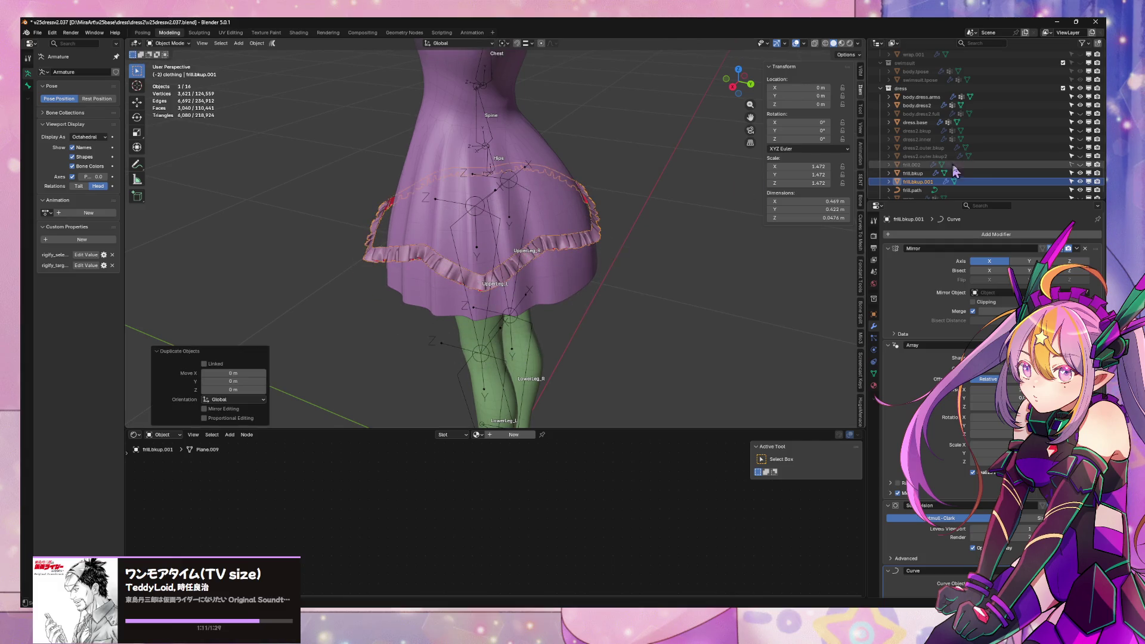
{"action": "left_click", "coordinate": [928, 182]}
{"action": "double_click", "coordinate": [928, 184]}
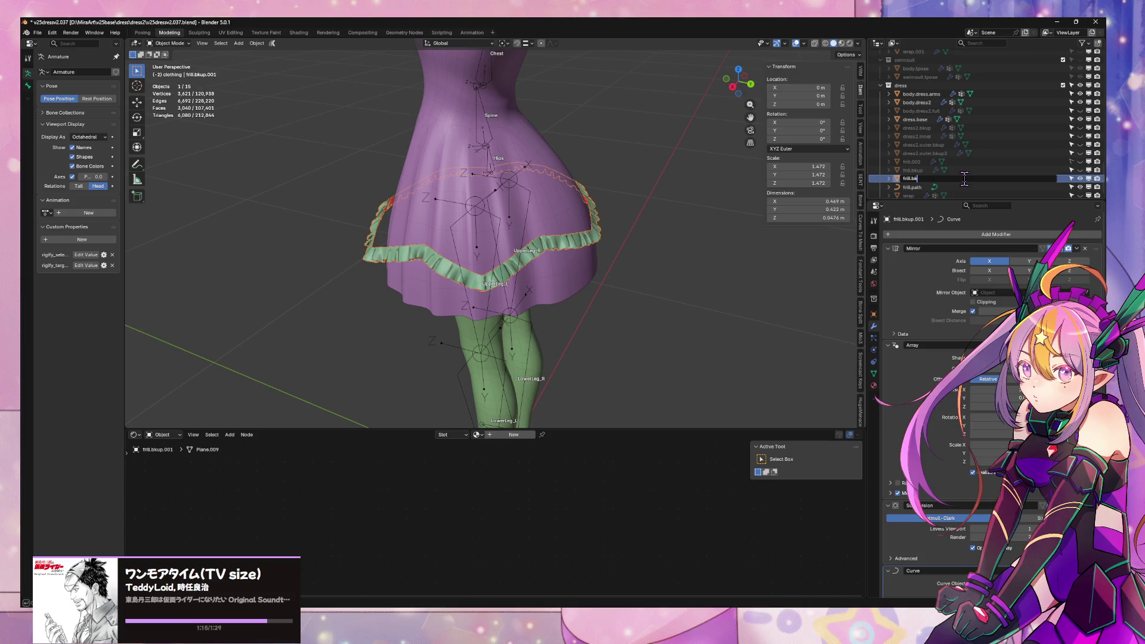
{"action": "key", "text": "Return"}
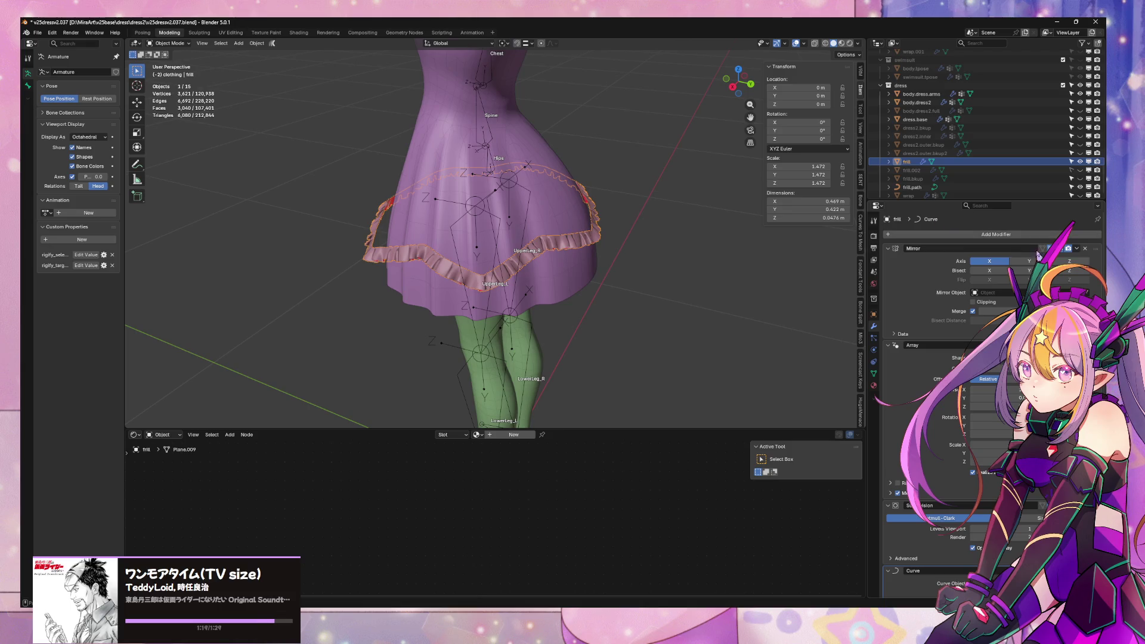
- Enable the Y axis in the frill's Mirror modifier so the ruffle grows to 0.072 m tall
{"action": "left_click", "coordinate": [1030, 264]}
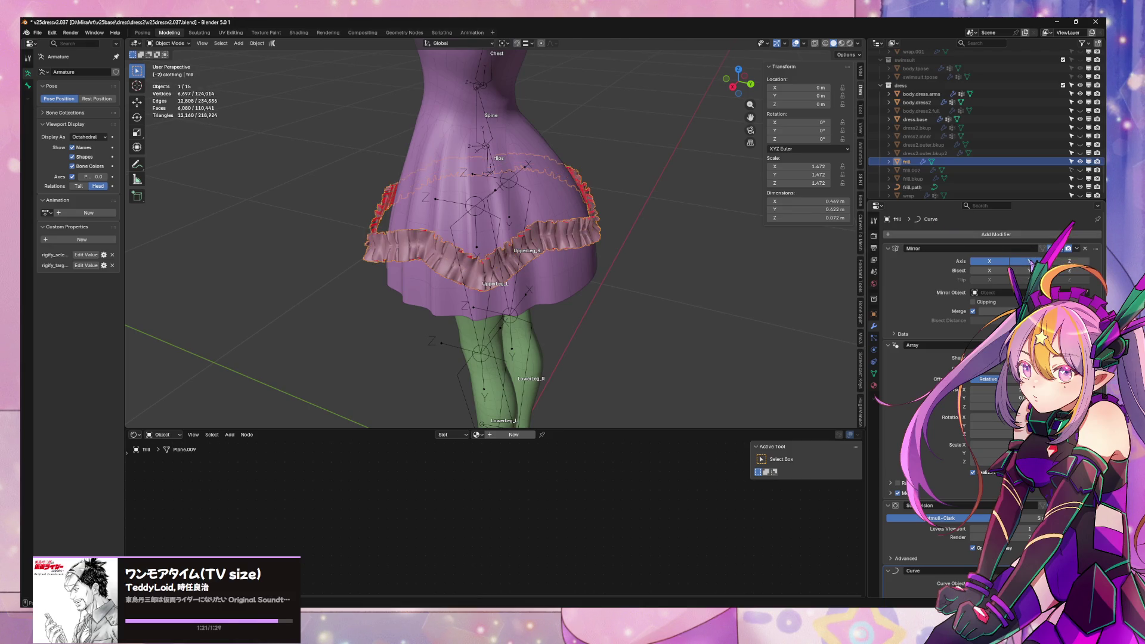
{"action": "middle_click_drag", "start_coordinate": [605, 318], "coordinate": [717, 298]}
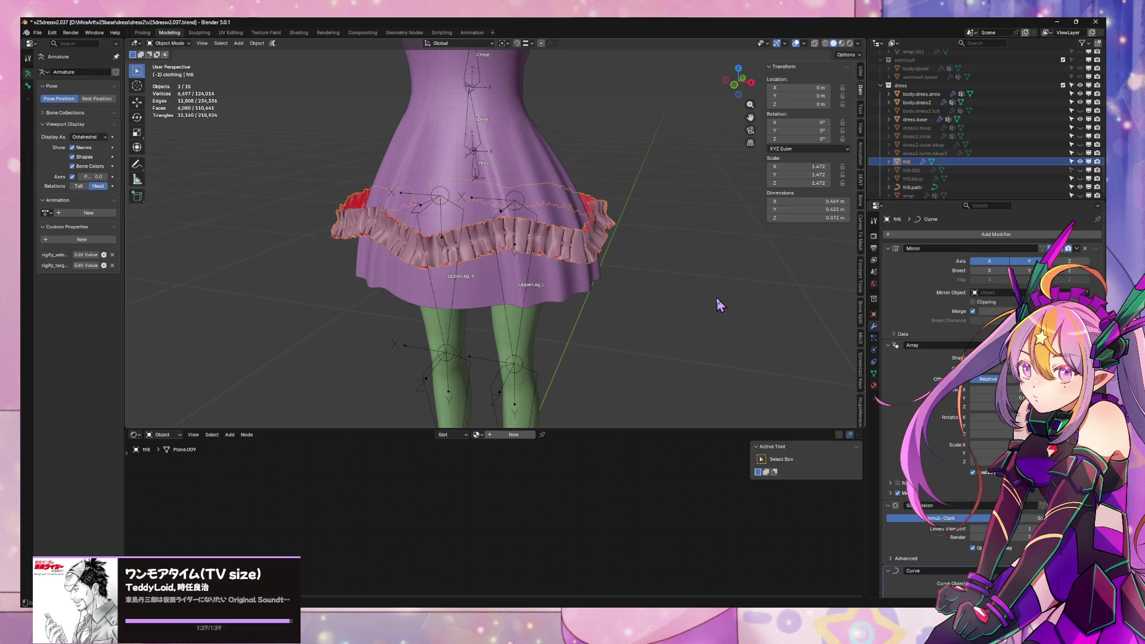
{"action": "scroll", "coordinate": [606, 254], "scroll_direction": "up", "scroll_amount": 5}
{"action": "scroll", "coordinate": [608, 257], "scroll_direction": "down", "scroll_amount": 3}
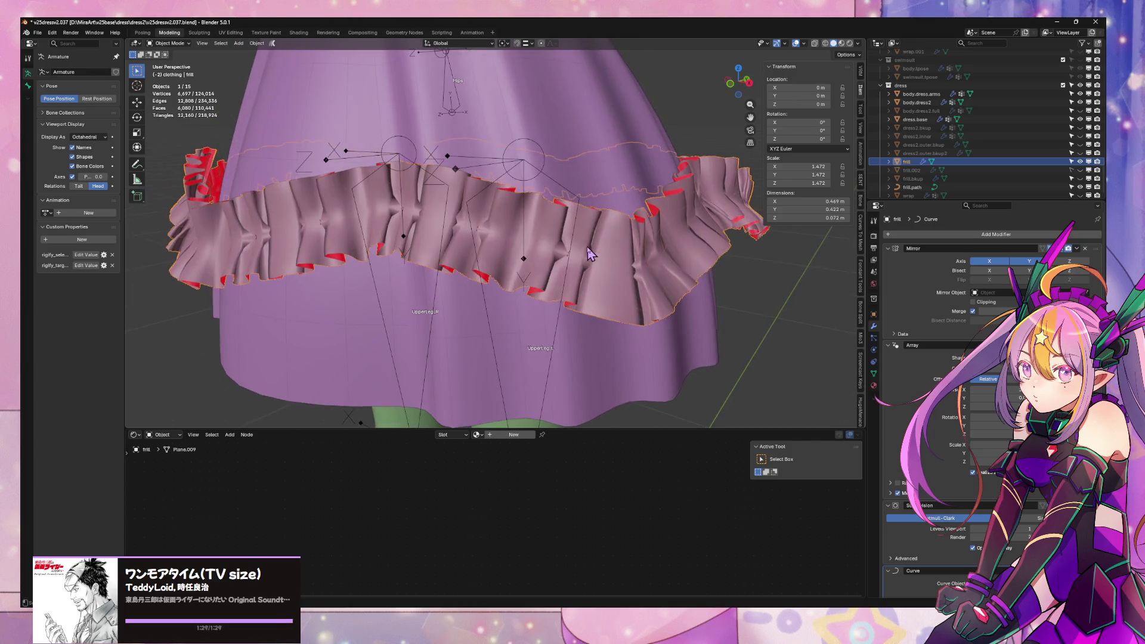
{"action": "mouse_move", "coordinate": [592, 254]}
{"action": "middle_mouse_down", "text": "shift"}
{"action": "mouse_move", "coordinate": [607, 285]}
{"action": "mouse_move", "coordinate": [606, 243]}
{"action": "mouse_move", "coordinate": [596, 253]}
{"action": "middle_mouse_up", "text": "shift"}
- Enter Edit Mode on the frill and move its selected faces along Y
{"action": "key", "text": "Tab"}
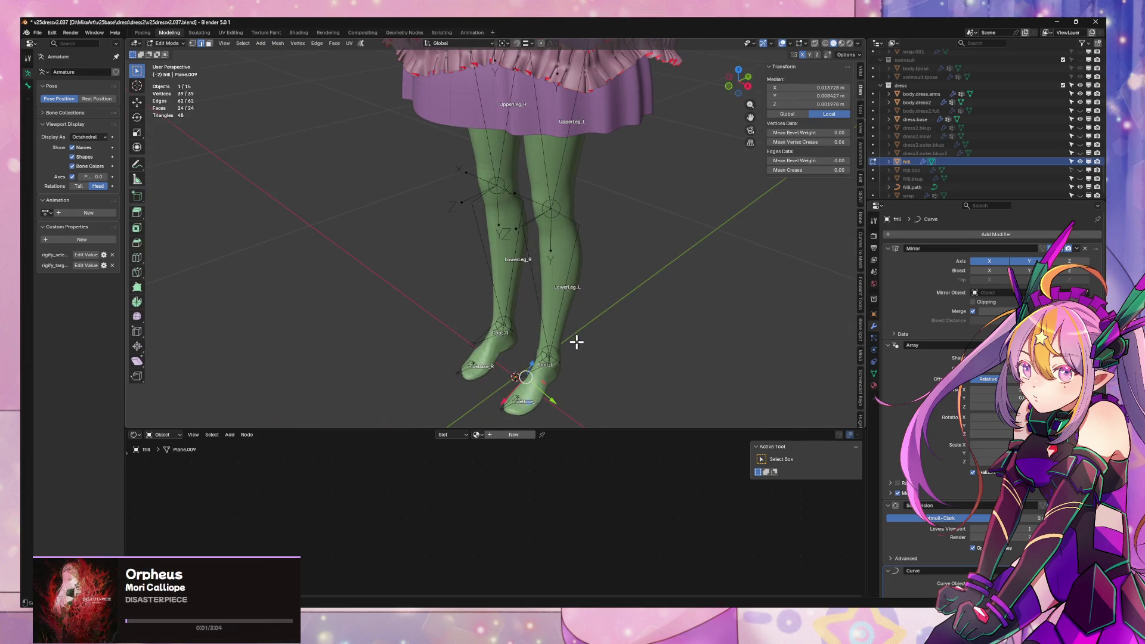
{"action": "scroll", "coordinate": [585, 253], "scroll_direction": "down", "scroll_amount": 3}
{"action": "key", "text": "Tab"}
{"action": "key", "text": "Tab"}
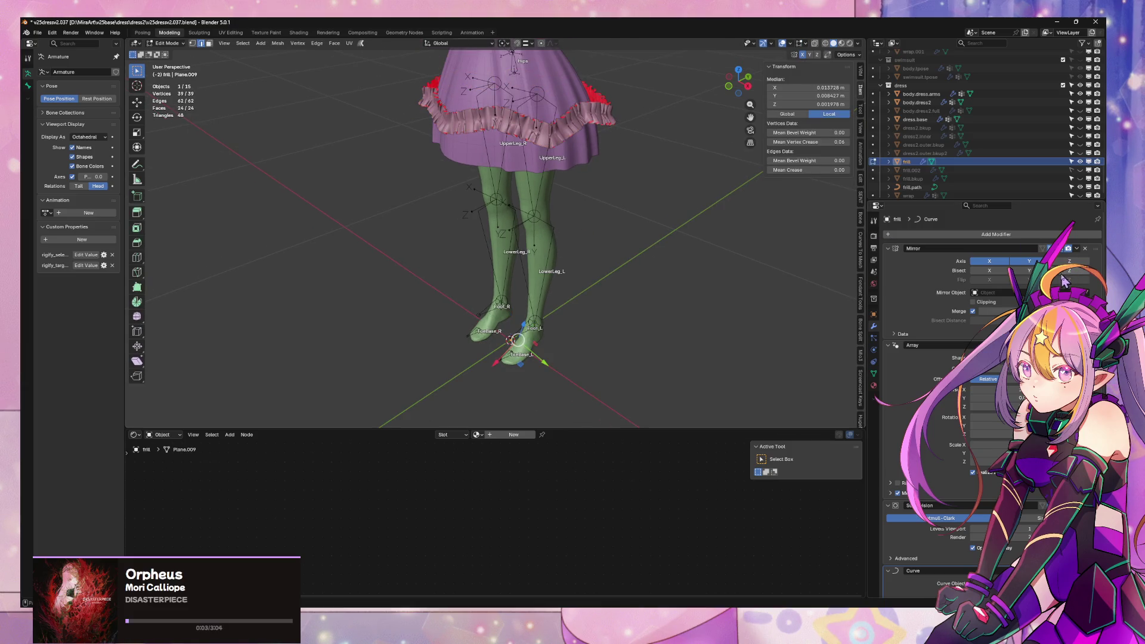
{"action": "scroll", "coordinate": [1071, 274], "scroll_direction": "down", "scroll_amount": 1}
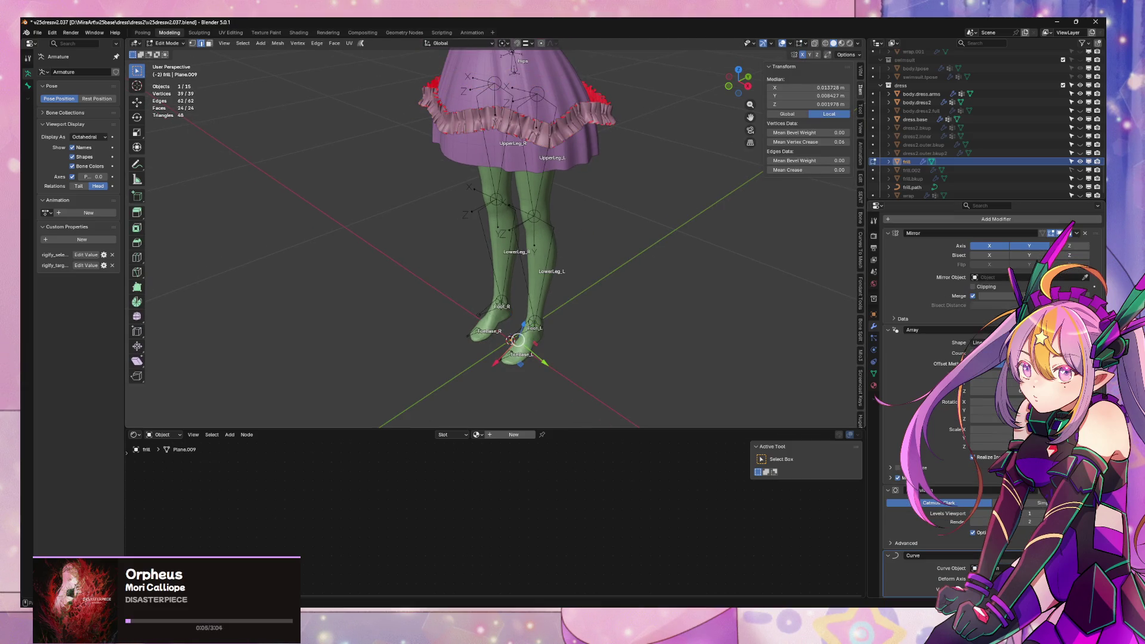
{"action": "scroll", "coordinate": [568, 303], "scroll_direction": "up", "scroll_amount": 2}
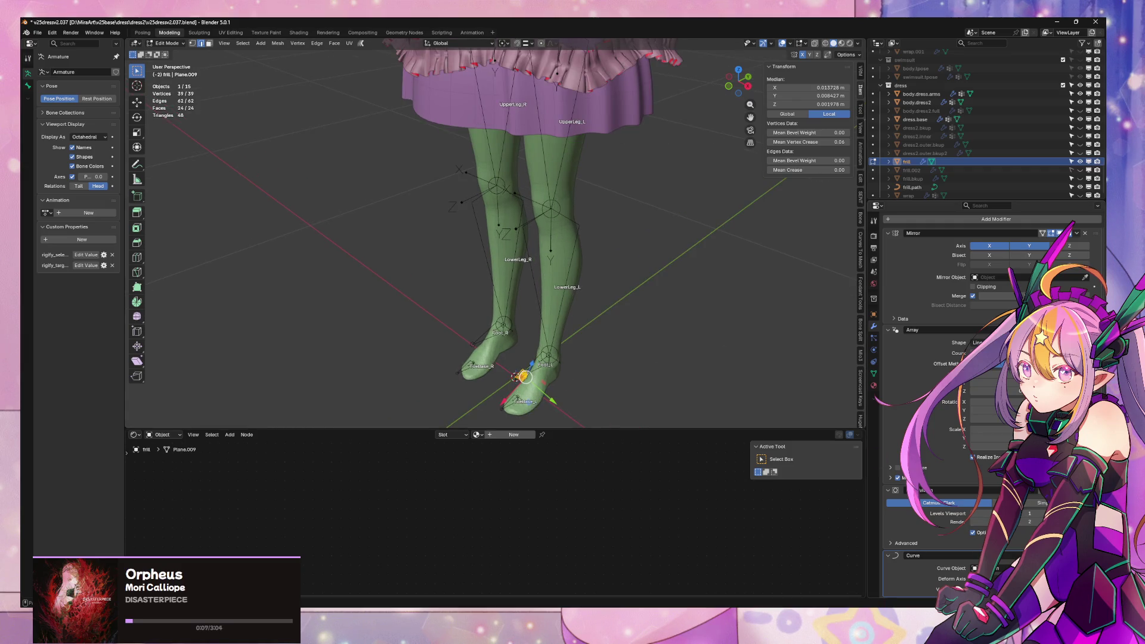
{"action": "scroll", "coordinate": [542, 222], "scroll_direction": "up", "scroll_amount": 3}
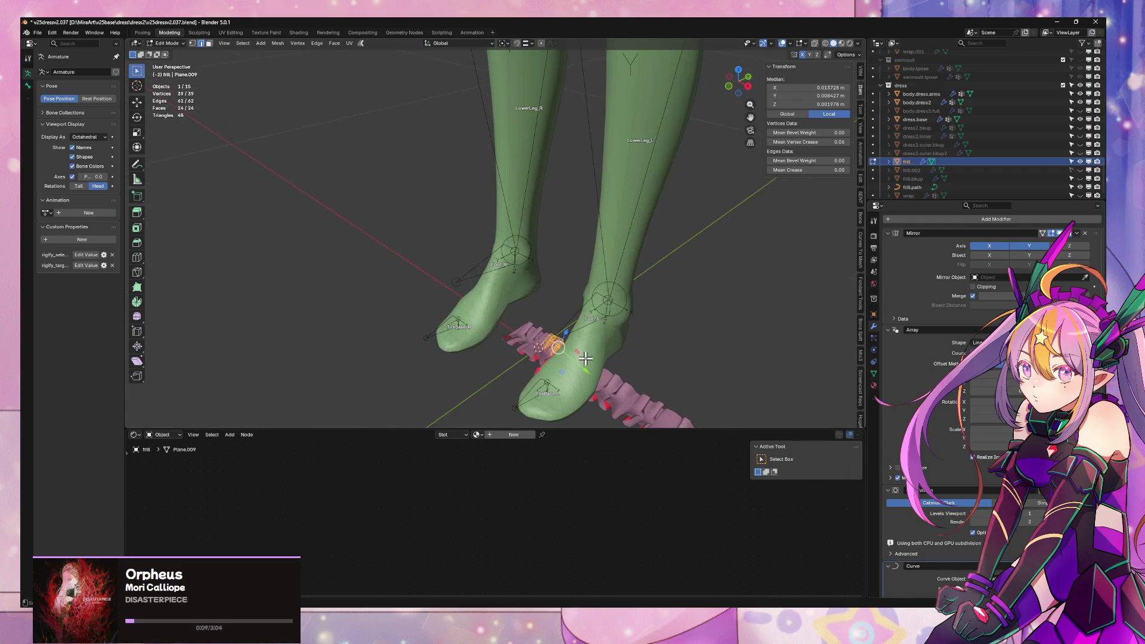
{"action": "key", "text": "g"}
{"action": "key", "text": "x"}
{"action": "key", "text": "y"}
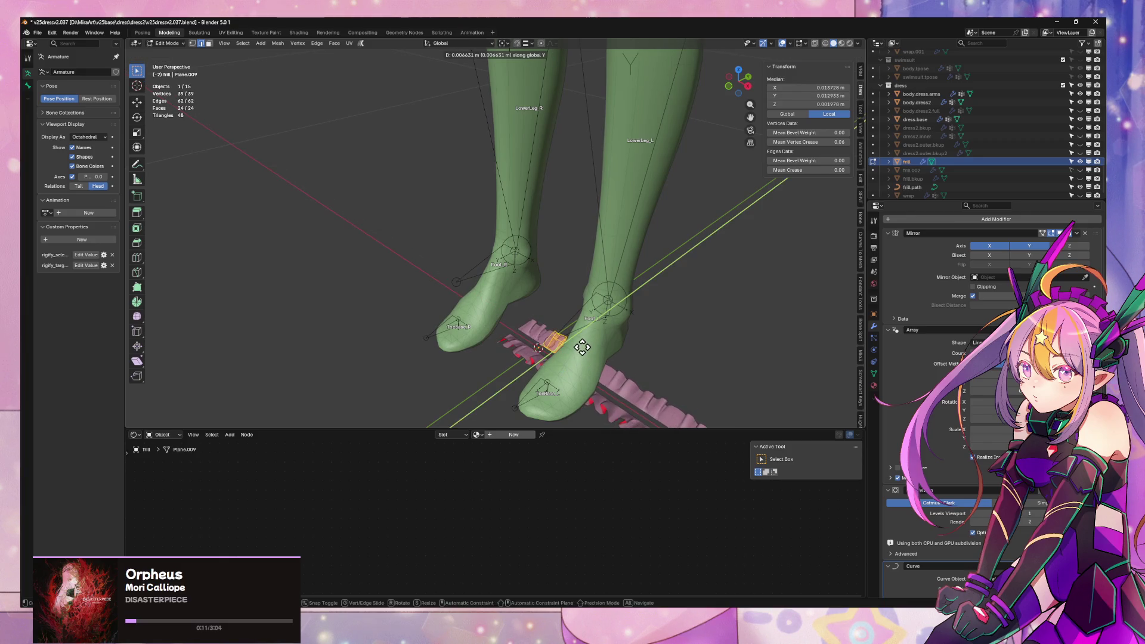
{"action": "left_click", "coordinate": [582, 348]}
- Extrude the frill's lower edge loop along Y into a new row of faces
{"action": "scroll", "coordinate": [563, 266], "scroll_direction": "up", "scroll_amount": 5}
{"action": "mouse_move", "coordinate": [563, 266]}
{"action": "middle_mouse_down"}
{"action": "mouse_move", "coordinate": [453, 302]}
{"action": "mouse_move", "coordinate": [606, 277]}
{"action": "mouse_move", "coordinate": [389, 322]}
{"action": "mouse_move", "coordinate": [625, 351]}
{"action": "mouse_move", "coordinate": [460, 328]}
{"action": "middle_mouse_up"}
{"action": "left_click", "coordinate": [501, 309], "text": "alt"}
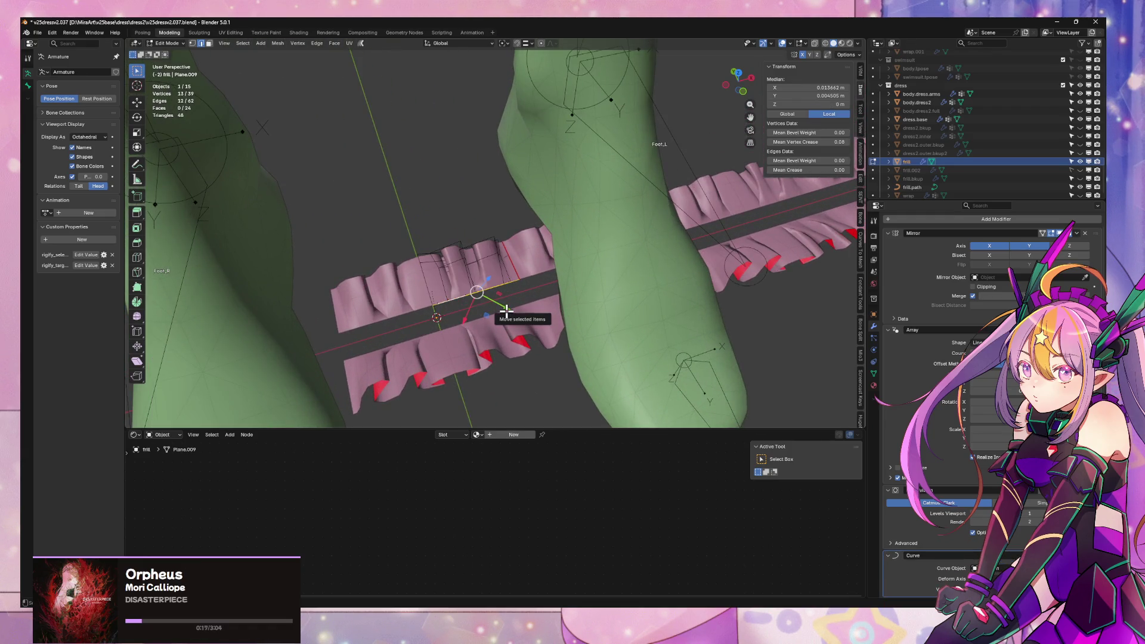
{"action": "type", "text": "g"}
{"action": "type", "text": "1"}
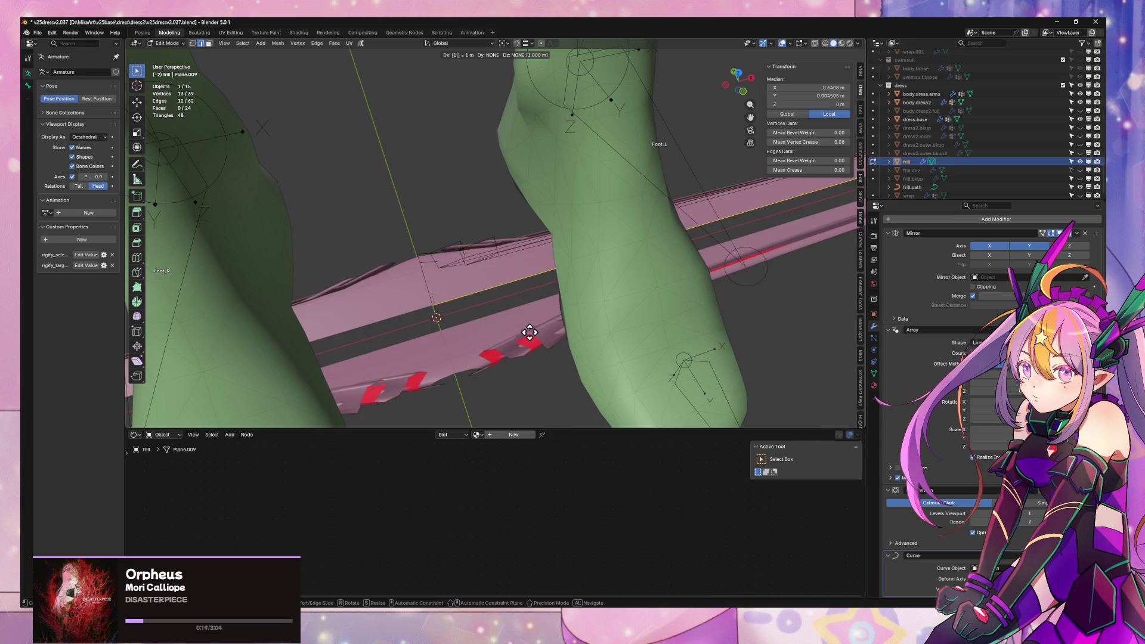
{"action": "key", "text": "Escape"}
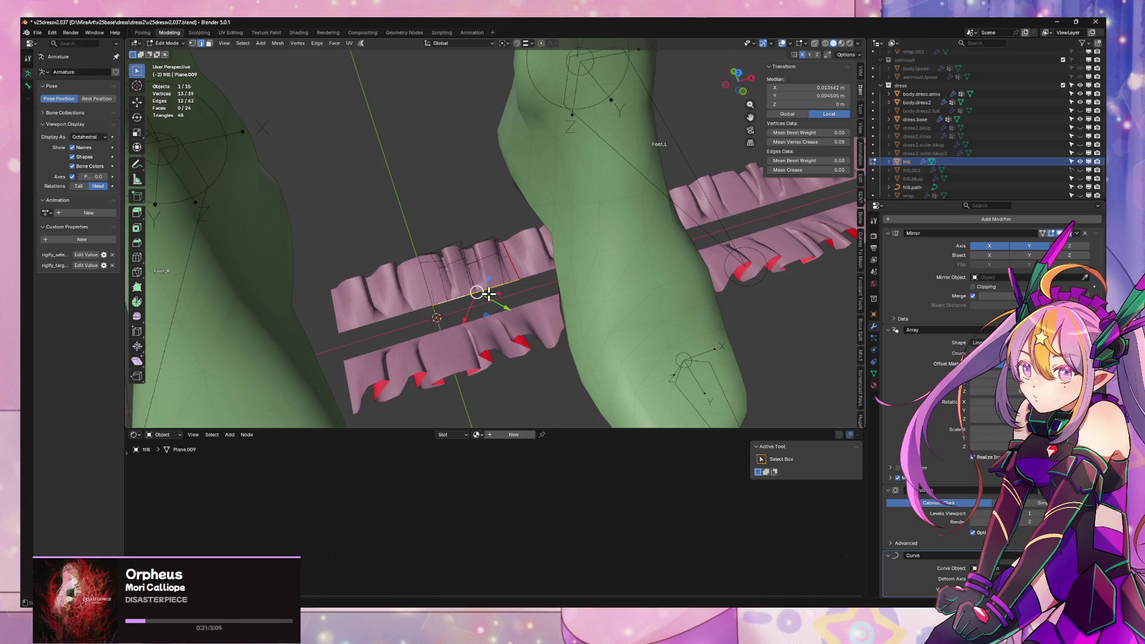
{"action": "key", "text": "e"}
{"action": "key", "text": "y"}
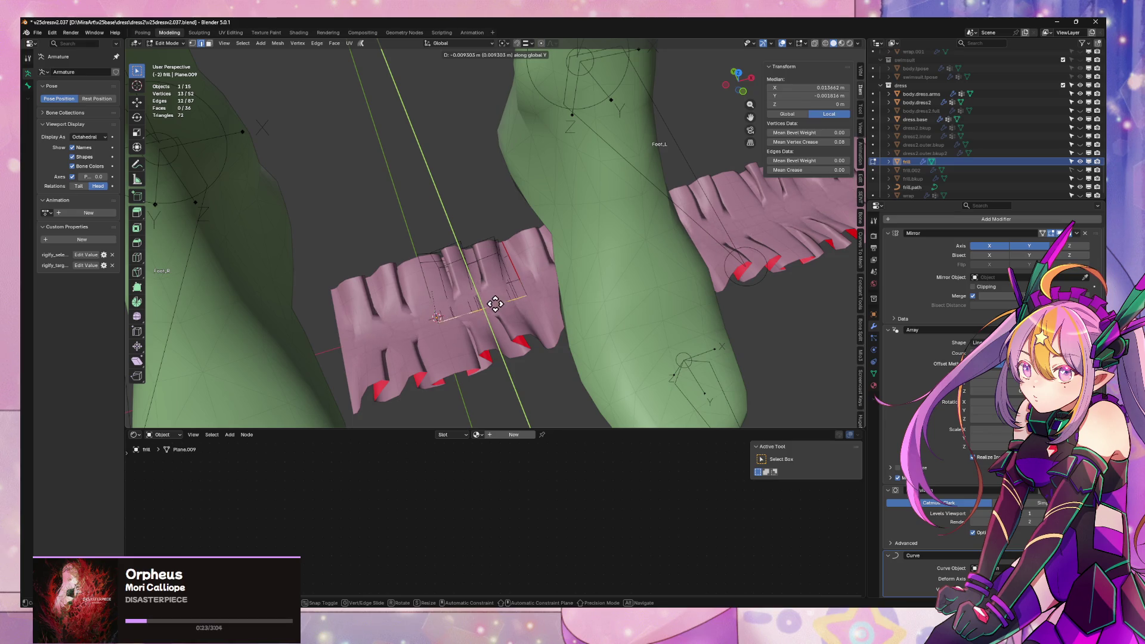
{"action": "left_click", "coordinate": [493, 302]}
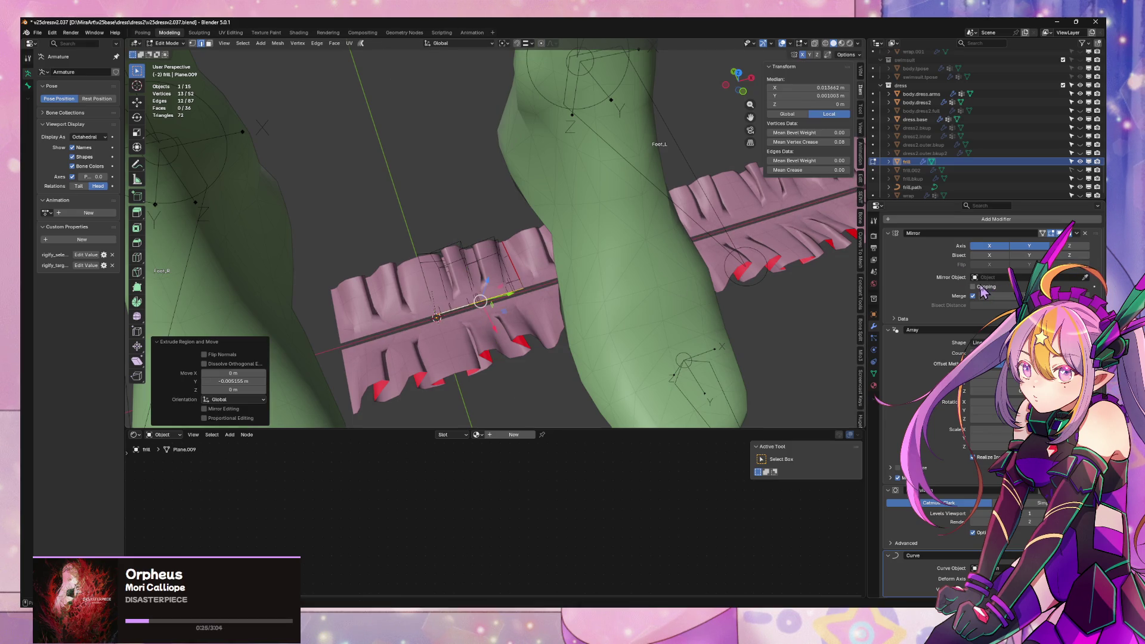
- Select all of the frill's vertices and isolate the frill in local view
{"action": "key", "text": "g"}
{"action": "key", "text": "y"}
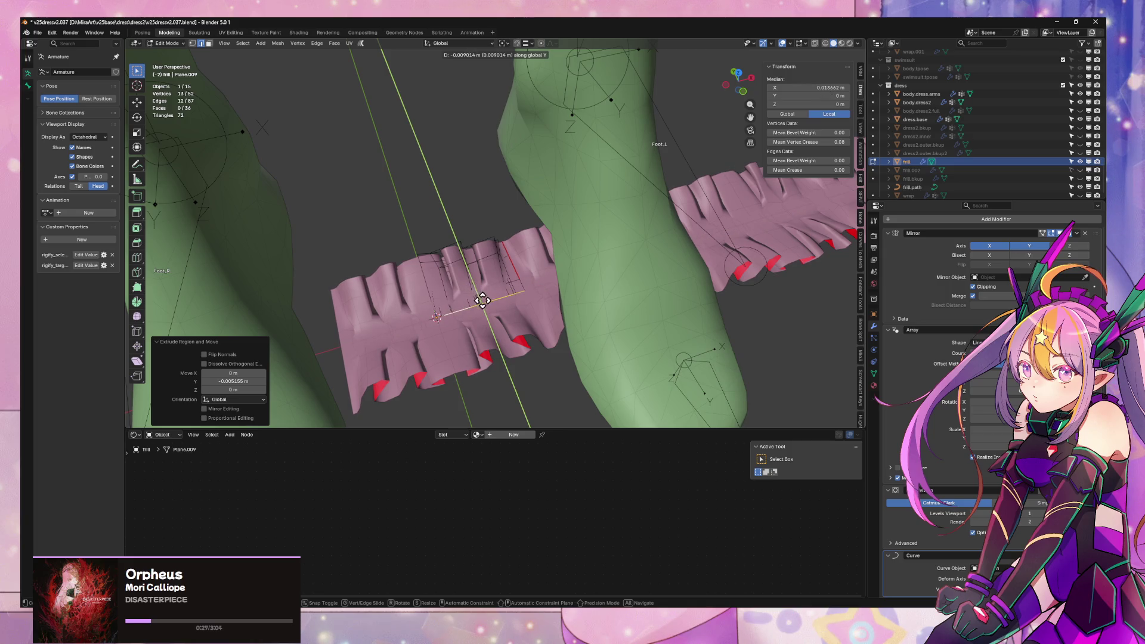
{"action": "key", "text": "Escape"}
{"action": "scroll", "coordinate": [486, 288], "scroll_direction": "up", "scroll_amount": 3}
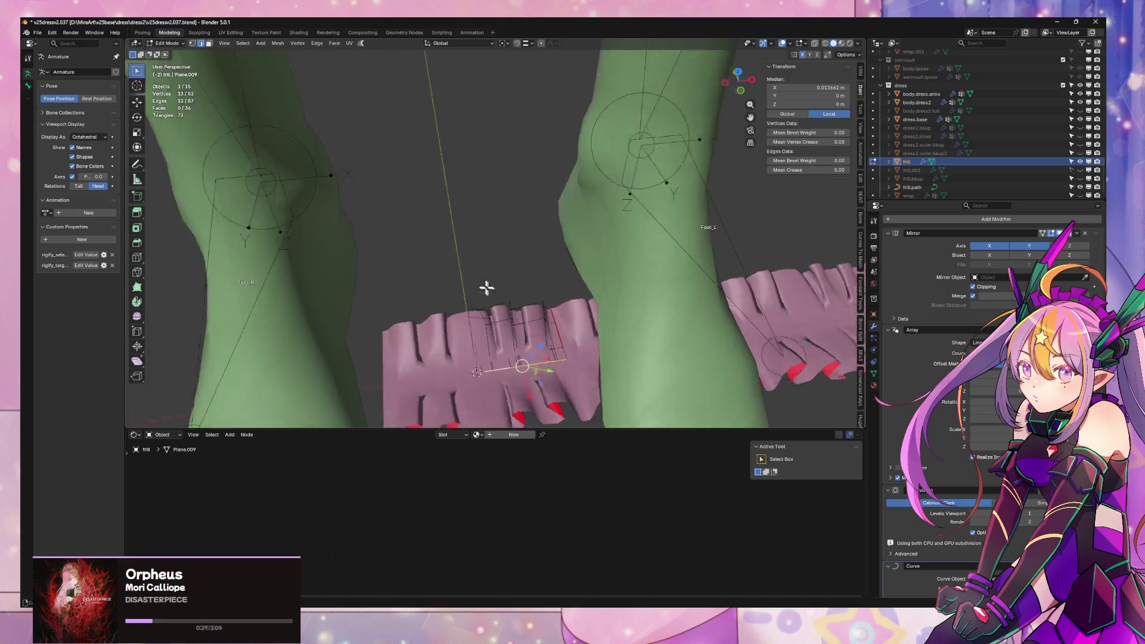
{"action": "middle_click_drag", "start_coordinate": [487, 288], "coordinate": [495, 263]}
{"action": "mouse_move", "coordinate": [812, 399]}
{"action": "middle_mouse_down"}
{"action": "mouse_move", "coordinate": [572, 320]}
{"action": "mouse_move", "coordinate": [499, 312]}
{"action": "mouse_move", "coordinate": [598, 383]}
{"action": "middle_mouse_up"}
{"action": "key", "text": "a"}
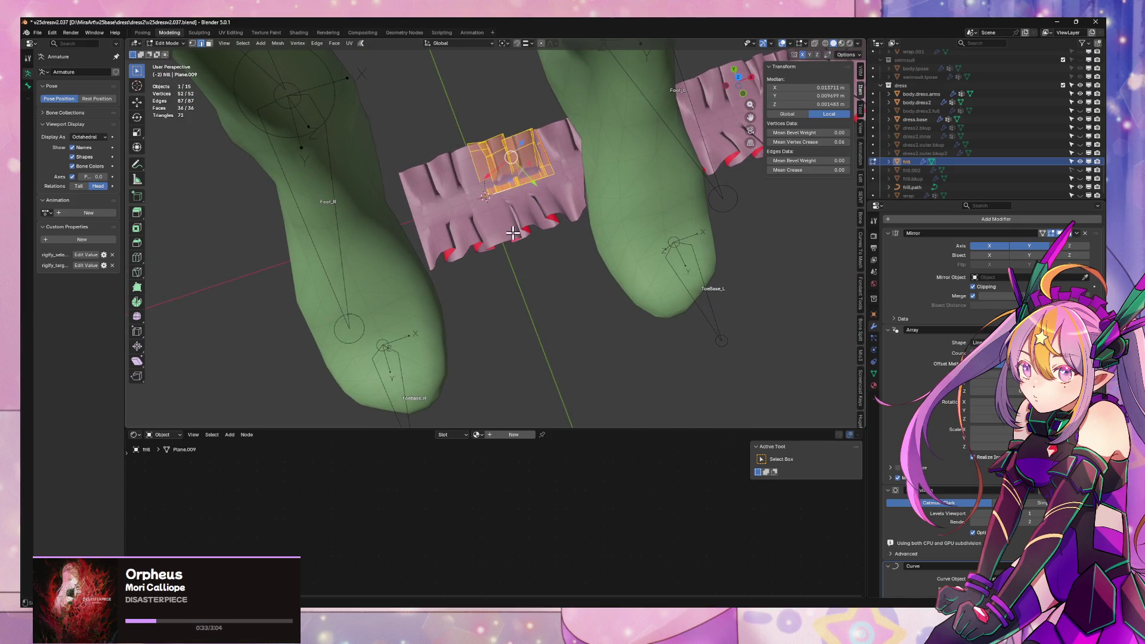
{"action": "key", "text": "KP_Divide"}
{"action": "mouse_move", "coordinate": [512, 227]}
{"action": "middle_mouse_down"}
{"action": "mouse_move", "coordinate": [537, 231]}
{"action": "mouse_move", "coordinate": [429, 232]}
{"action": "mouse_move", "coordinate": [506, 342]}
{"action": "mouse_move", "coordinate": [496, 307]}
{"action": "mouse_move", "coordinate": [552, 296]}
{"action": "mouse_move", "coordinate": [589, 340]}
{"action": "mouse_move", "coordinate": [548, 267]}
{"action": "mouse_move", "coordinate": [619, 200]}
{"action": "mouse_move", "coordinate": [593, 263]}
{"action": "middle_mouse_up"}
- Clear the vertex crease on the frill's selected vertex to 0
{"action": "scroll", "coordinate": [593, 263], "scroll_direction": "up", "scroll_amount": 5}
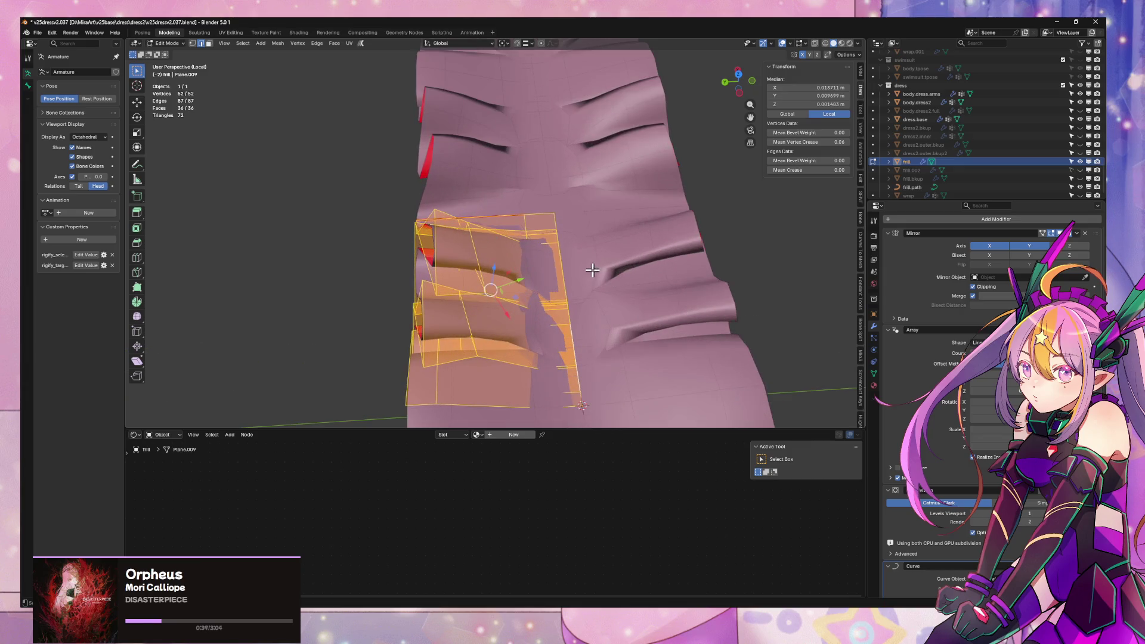
{"action": "left_click", "coordinate": [519, 225], "text": "alt"}
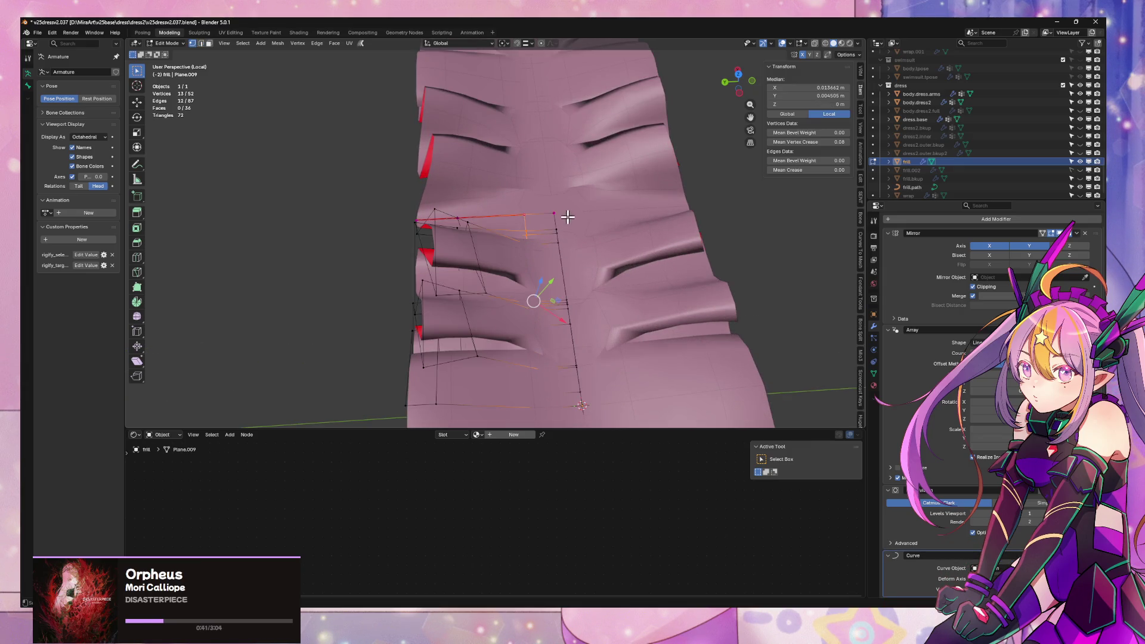
{"action": "left_click", "coordinate": [524, 215]}
{"action": "key", "text": "BackSpace"}
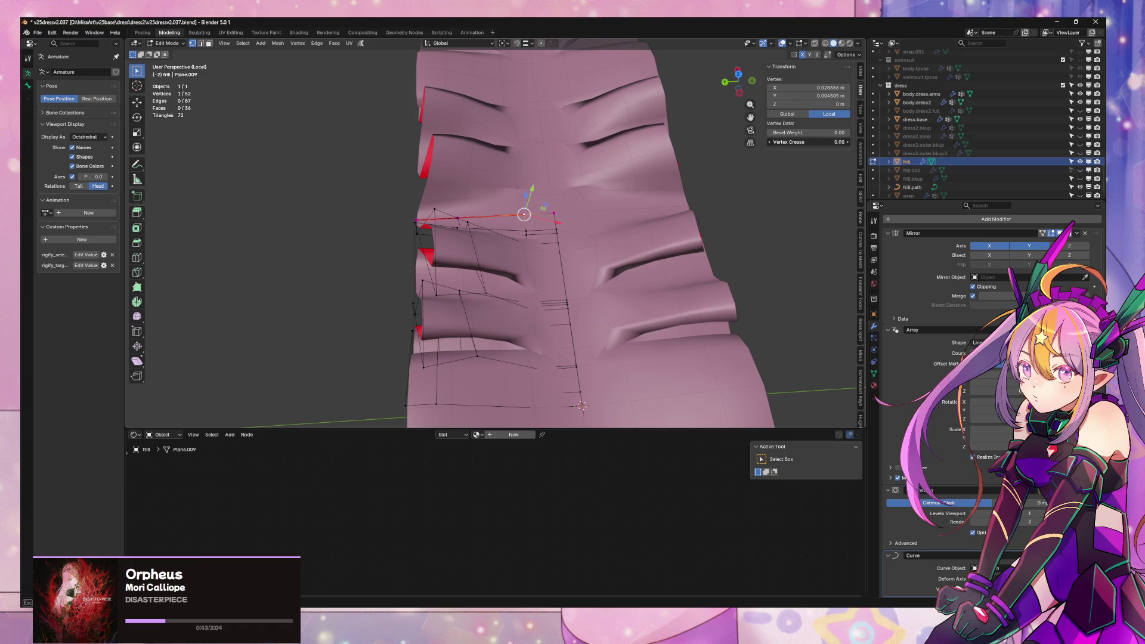
{"action": "mouse_move", "coordinate": [694, 141]}
{"action": "middle_mouse_down"}
{"action": "mouse_move", "coordinate": [658, 156]}
{"action": "mouse_move", "coordinate": [549, 297]}
{"action": "middle_mouse_up"}
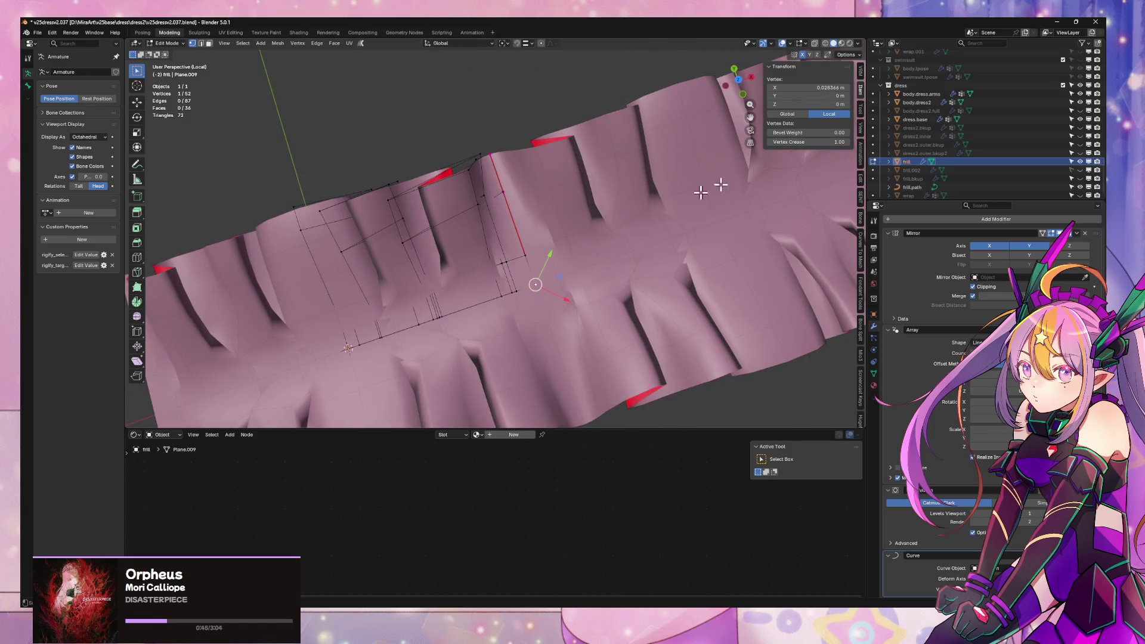
{"action": "mouse_move", "coordinate": [505, 248]}
{"action": "middle_mouse_down"}
{"action": "mouse_move", "coordinate": [557, 243]}
{"action": "mouse_move", "coordinate": [601, 212]}
{"action": "mouse_move", "coordinate": [555, 238]}
{"action": "middle_mouse_up"}
- Select the whole frill mesh, recalculate its normals outside, then flip them
{"action": "left_click", "coordinate": [543, 154]}
{"action": "key", "text": "2"}
{"action": "key", "text": "a"}
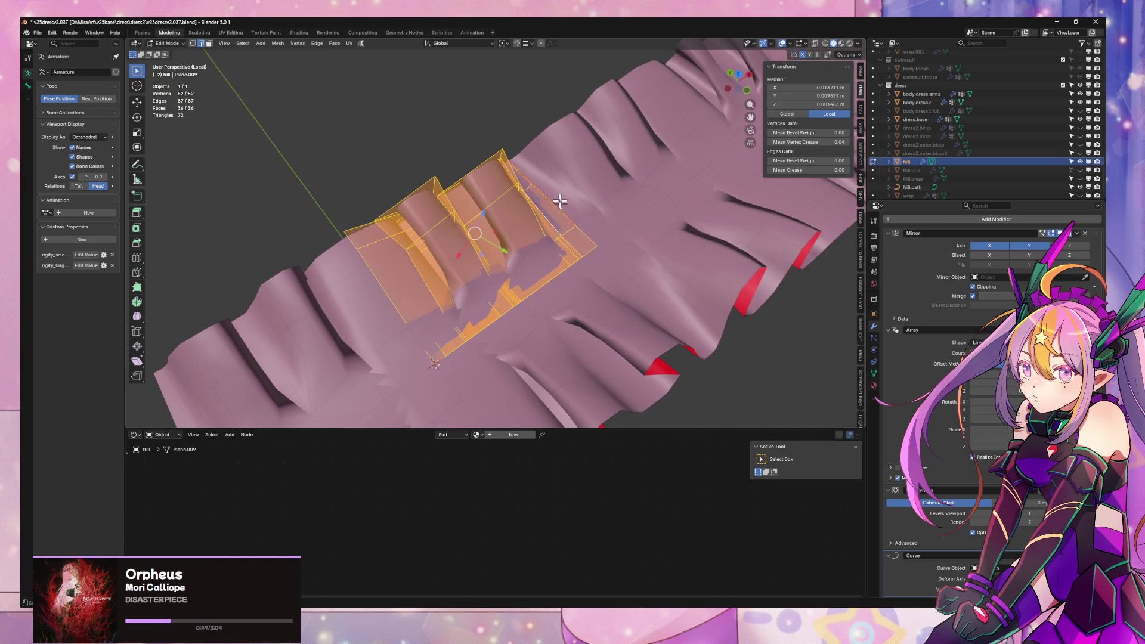
{"action": "key", "text": "alt+n"}
{"action": "left_click", "coordinate": [567, 371]}
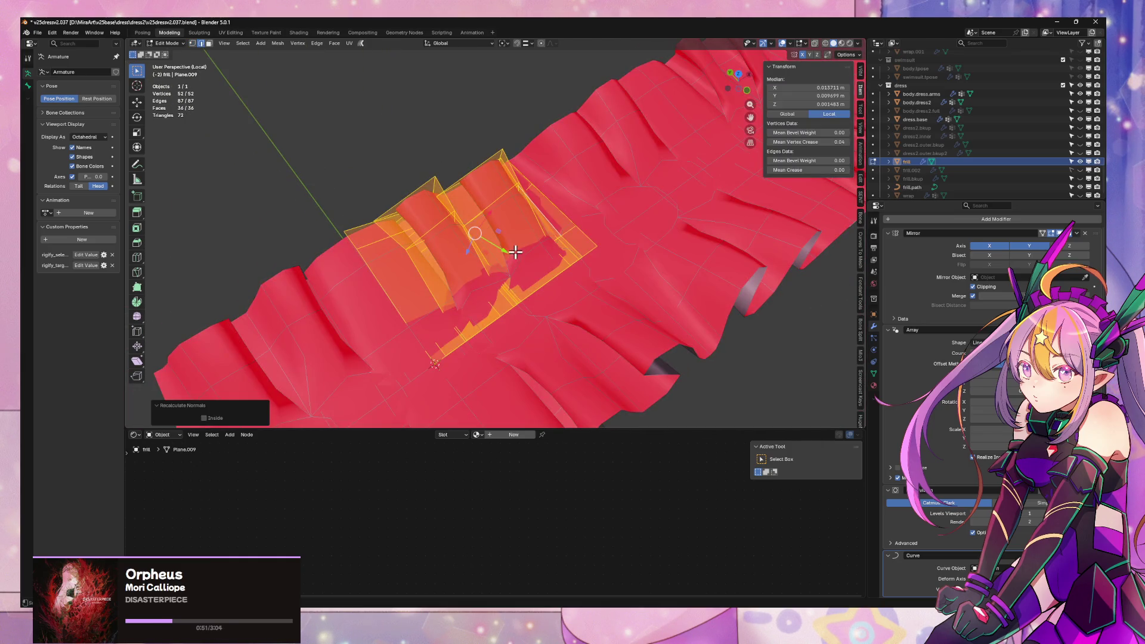
{"action": "key", "text": "alt+n"}
{"action": "left_click", "coordinate": [532, 272]}
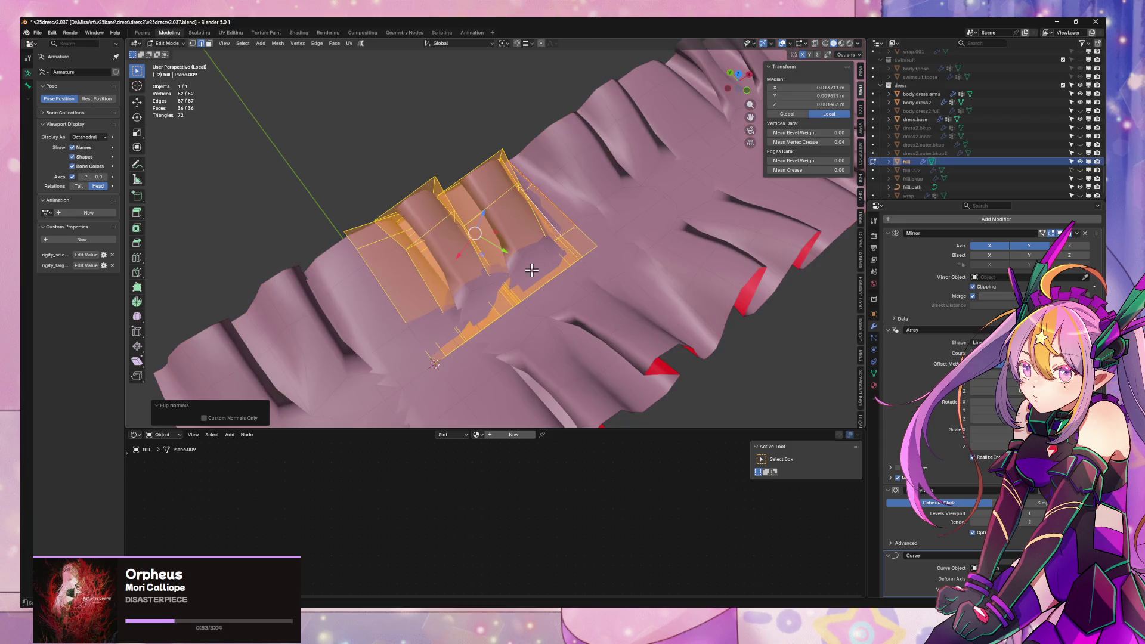
{"action": "key", "text": "alt+n"}
{"action": "key", "text": "Escape"}
{"action": "mouse_move", "coordinate": [636, 238]}
{"action": "middle_mouse_down"}
{"action": "mouse_move", "coordinate": [659, 235]}
{"action": "mouse_move", "coordinate": [555, 219]}
{"action": "middle_mouse_up"}
{"action": "left_click", "coordinate": [542, 192], "text": "alt"}
- Nudge the selected edge loop 0.000443 m along Y and set its Mean Crease to 1.00
{"action": "key", "text": "g"}
{"action": "key", "text": "y"}
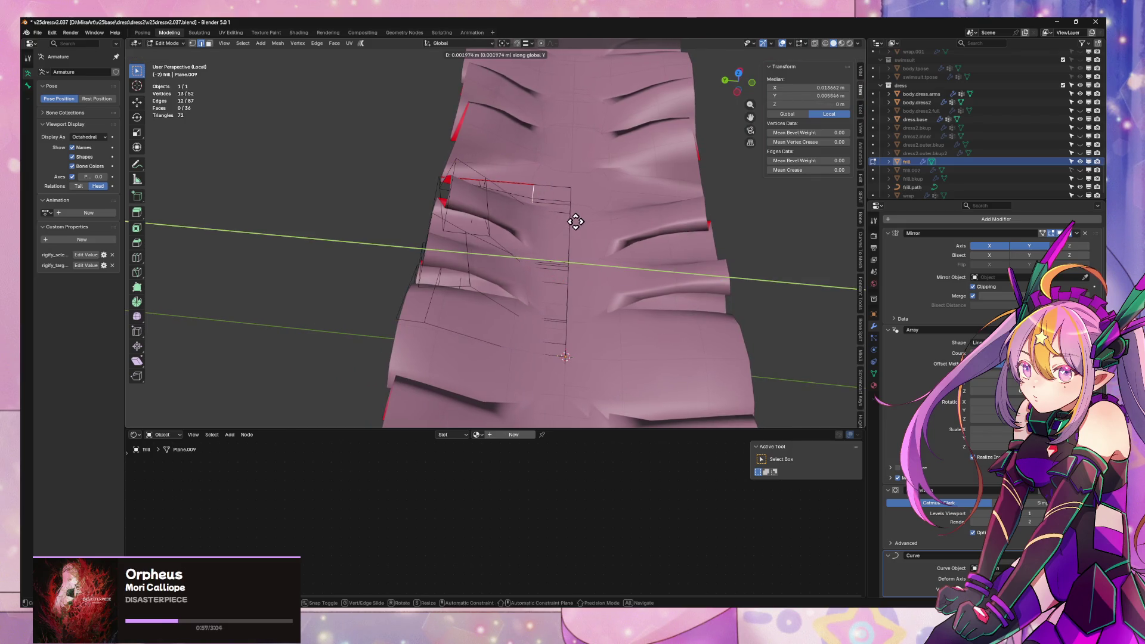
{"action": "left_click", "coordinate": [569, 226]}
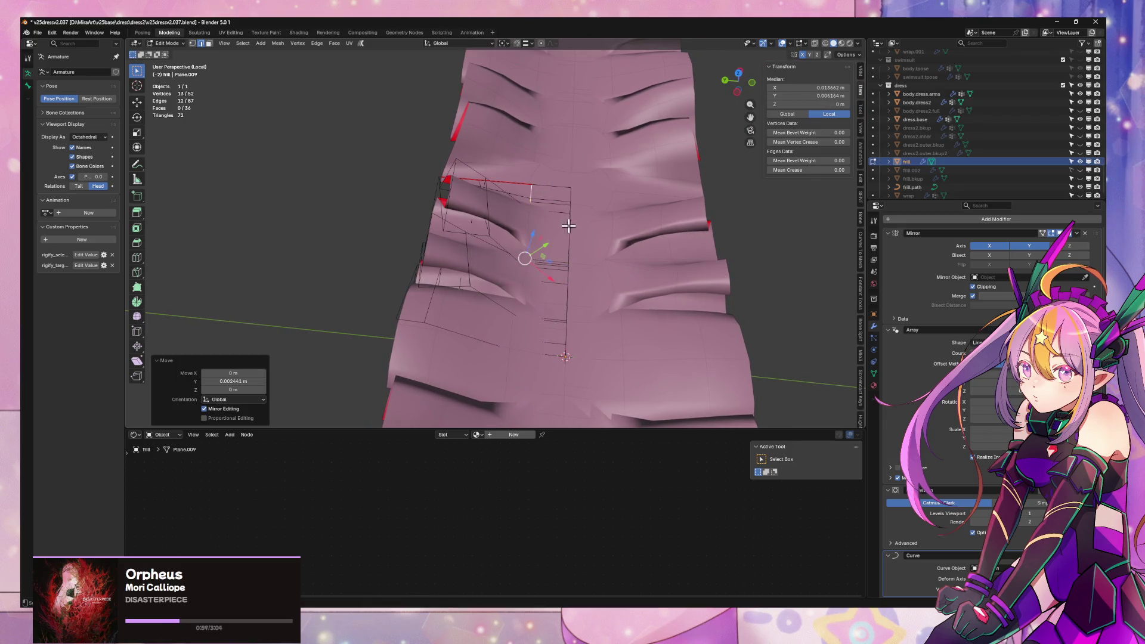
{"action": "mouse_move", "coordinate": [828, 170]}
{"action": "left_mouse_down"}
{"action": "mouse_move", "coordinate": [871, 170]}
{"action": "mouse_move", "coordinate": [829, 170]}
{"action": "left_mouse_up"}
- Select an edge along the frill's bottom, cancelling an attempted move
{"action": "mouse_move", "coordinate": [692, 215]}
{"action": "middle_mouse_down"}
{"action": "mouse_move", "coordinate": [634, 286]}
{"action": "mouse_move", "coordinate": [531, 331]}
{"action": "middle_mouse_up"}
{"action": "left_click", "coordinate": [455, 346]}
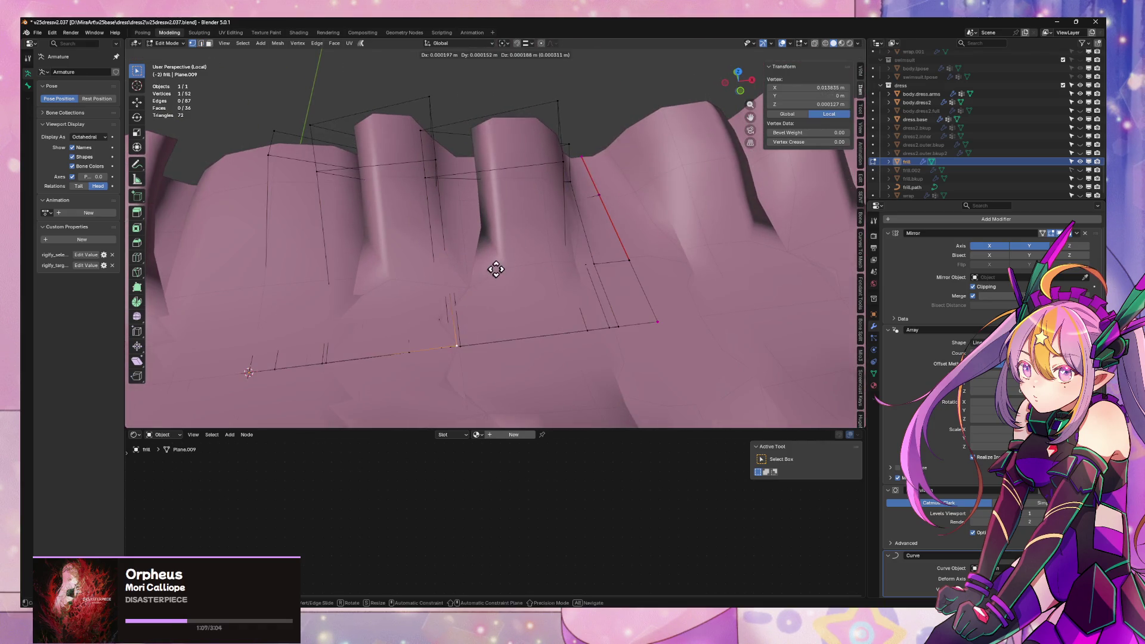
{"action": "key", "text": "alt+a"}
{"action": "left_click", "coordinate": [567, 328]}
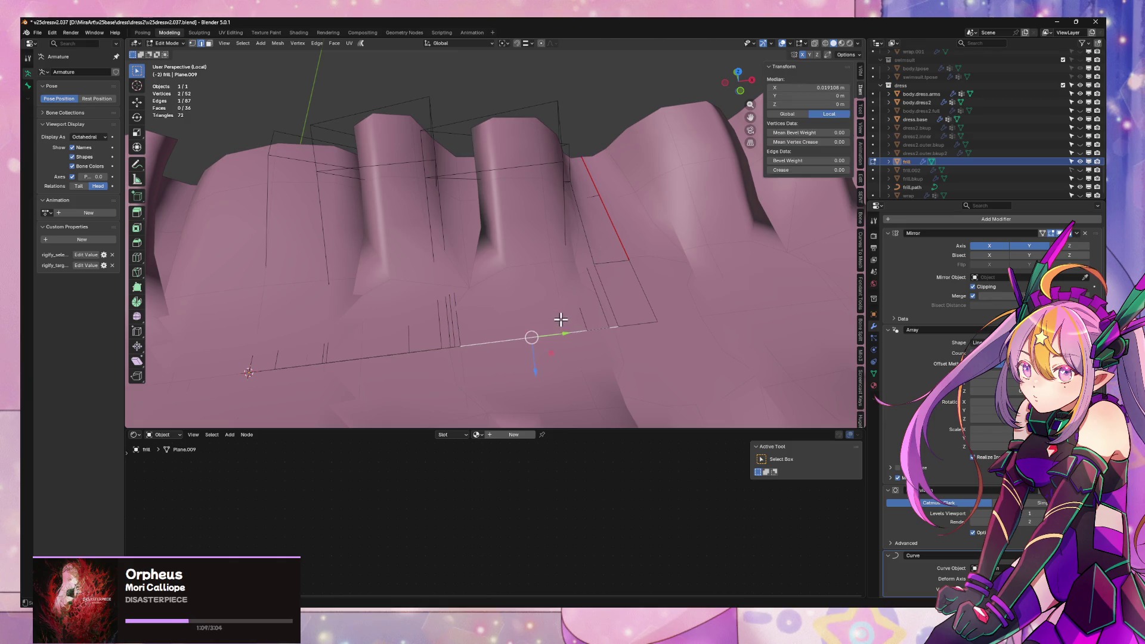
{"action": "mouse_move", "coordinate": [531, 332]}
{"action": "middle_mouse_down"}
{"action": "mouse_move", "coordinate": [555, 314]}
{"action": "mouse_move", "coordinate": [489, 334]}
{"action": "middle_mouse_up"}
{"action": "key", "text": "g"}
{"action": "right_click", "coordinate": [537, 283]}
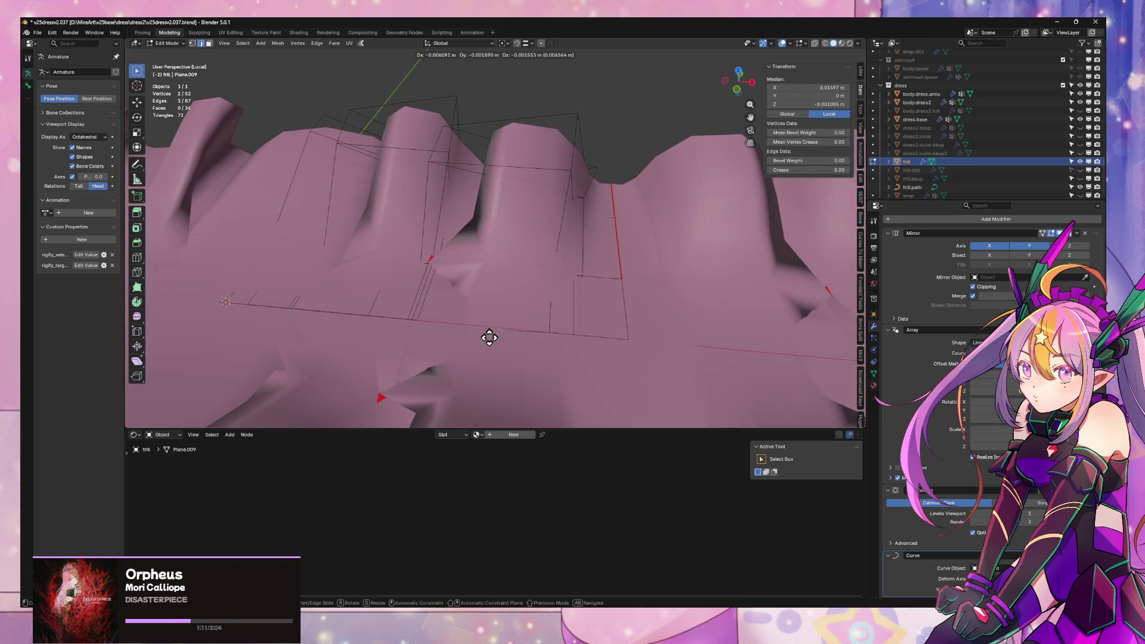
{"action": "mouse_move", "coordinate": [572, 281]}
{"action": "middle_mouse_down"}
{"action": "mouse_move", "coordinate": [597, 310]}
{"action": "mouse_move", "coordinate": [533, 364]}
{"action": "middle_mouse_up"}
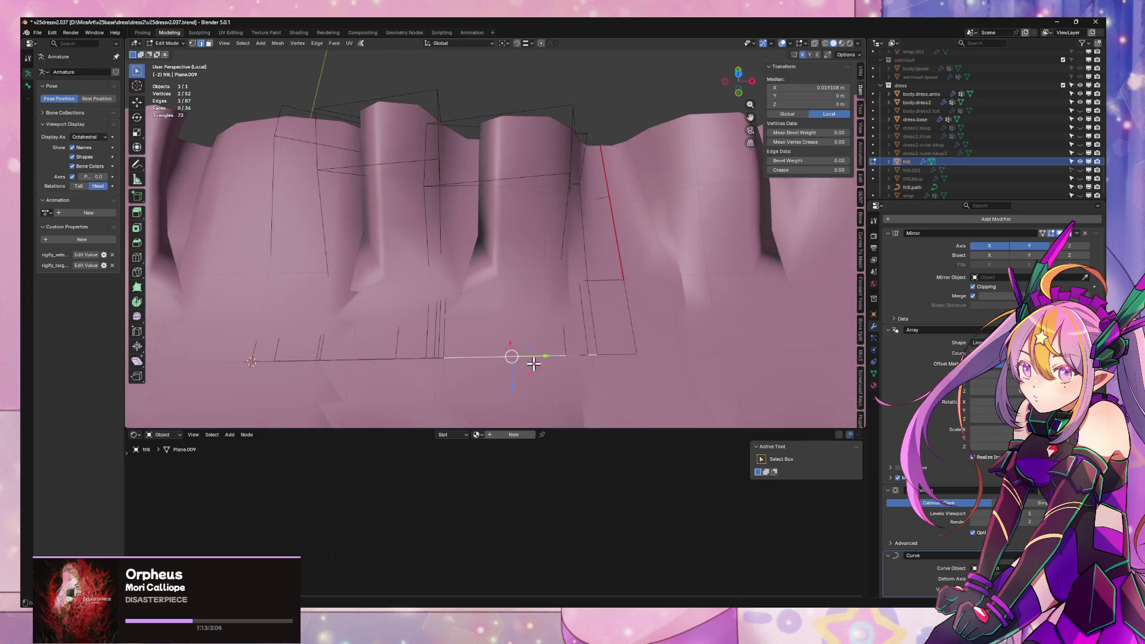
- Delete the vertices of the frill's bottom edge loop, leaving 39 vertices
{"action": "left_click", "coordinate": [485, 358], "text": "alt"}
{"action": "key", "text": "x"}
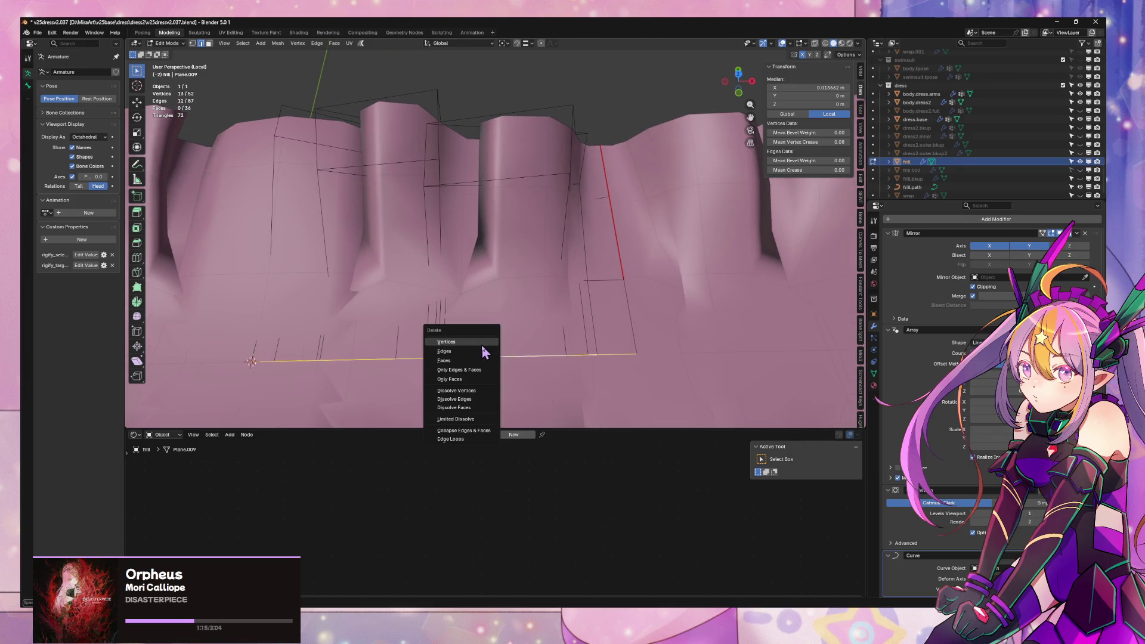
{"action": "left_click", "coordinate": [483, 345]}
{"action": "mouse_move", "coordinate": [511, 315]}
{"action": "middle_mouse_down"}
{"action": "mouse_move", "coordinate": [501, 327]}
{"action": "mouse_move", "coordinate": [494, 308]}
{"action": "middle_mouse_up"}
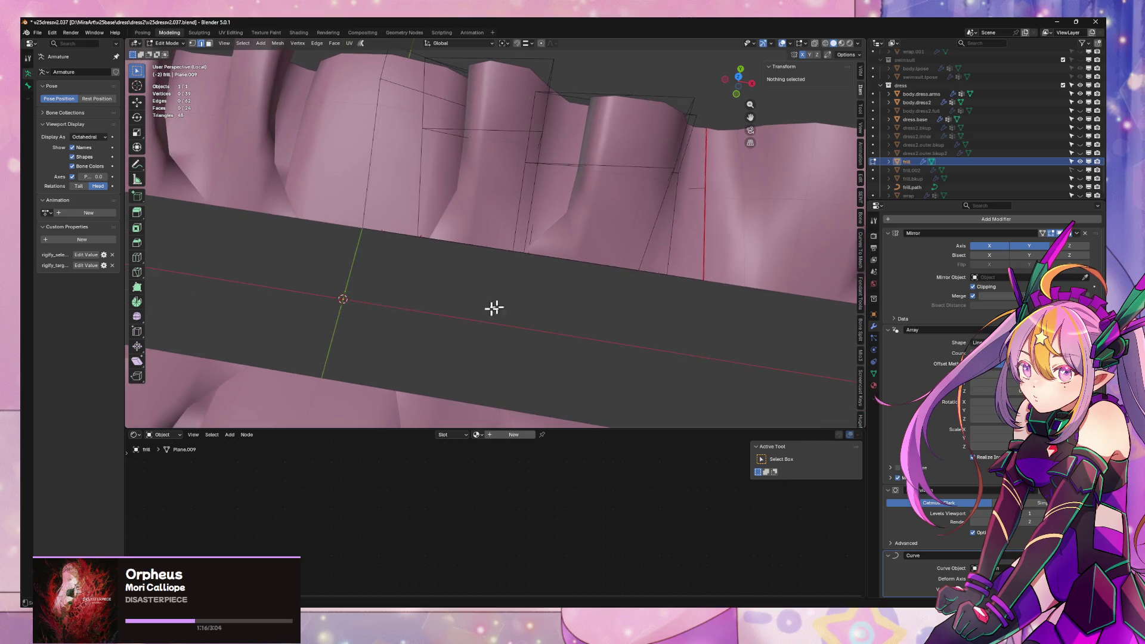
- Make an edge or face from the selection with F and check the frill in Object Mode
{"action": "key", "text": "f"}
{"action": "left_click", "coordinate": [452, 315]}
{"action": "key", "text": "f"}
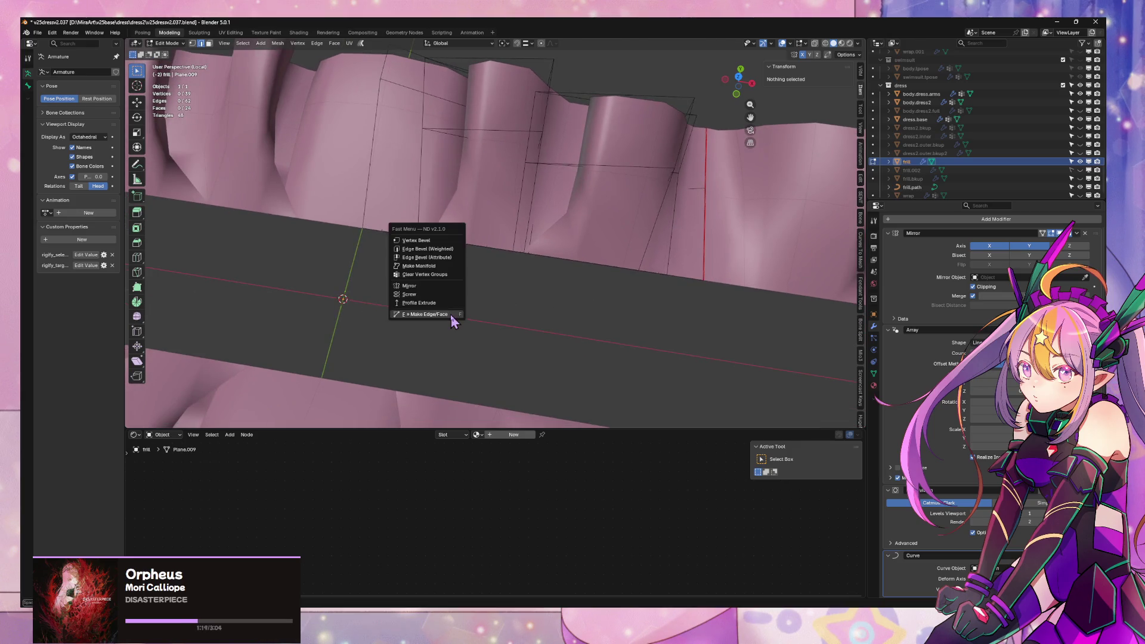
{"action": "key", "text": "Tab"}
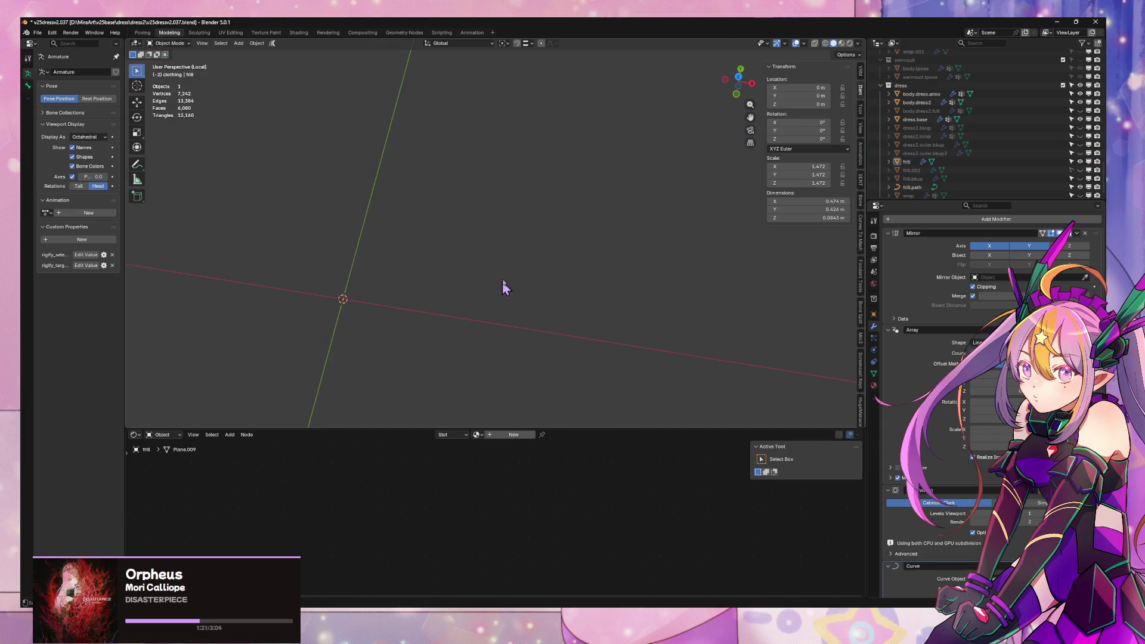
{"action": "key", "text": "Tab"}
{"action": "scroll", "coordinate": [545, 253], "scroll_direction": "up", "scroll_amount": 8}
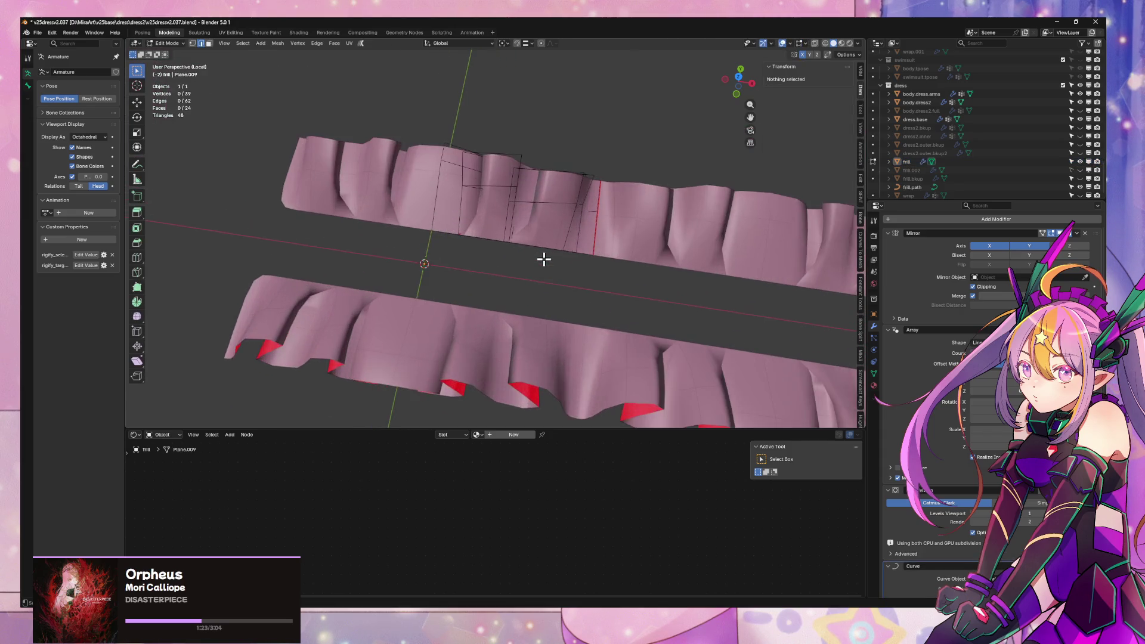
{"action": "key", "text": "Tab"}
{"action": "scroll", "coordinate": [547, 241], "scroll_direction": "down", "scroll_amount": 3}
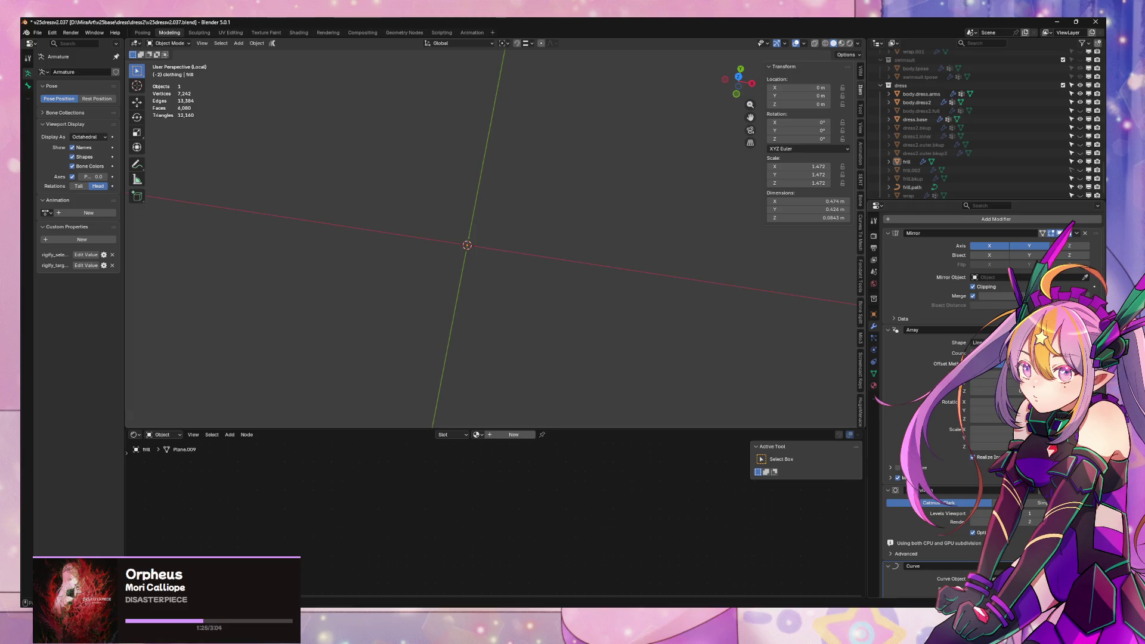
{"action": "key", "text": "Tab"}
{"action": "scroll", "coordinate": [680, 340], "scroll_direction": "up", "scroll_amount": 6}
- Add a single-vertex ND Sketch object, reselect the frill, and open Edit > Undo History
{"action": "key", "text": "f"}
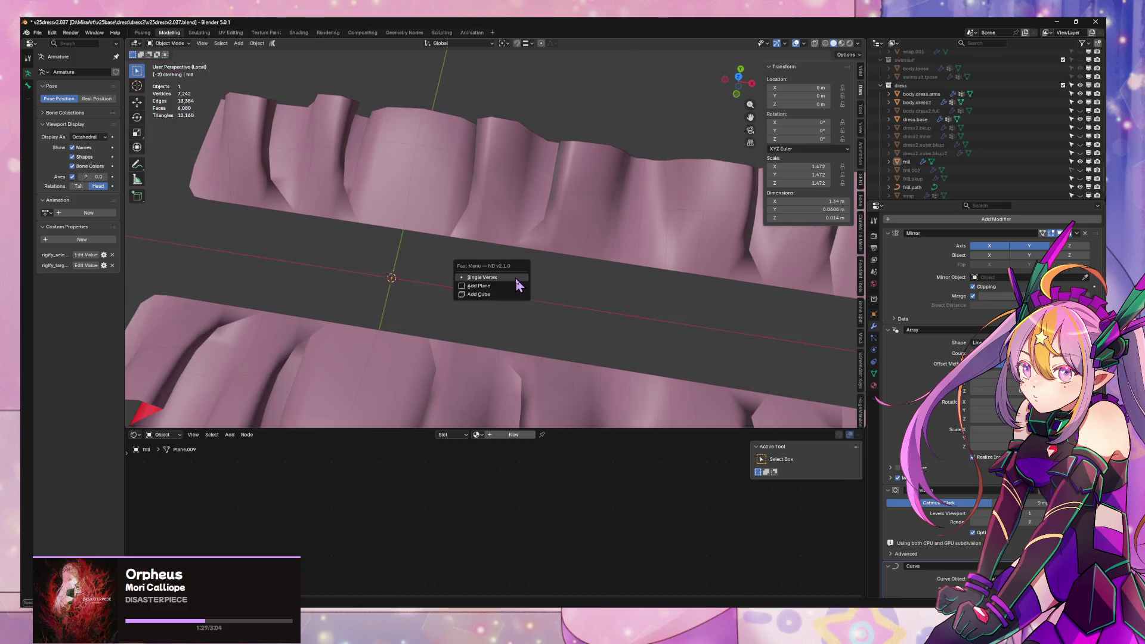
{"action": "left_click", "coordinate": [516, 279]}
{"action": "key", "text": "Tab"}
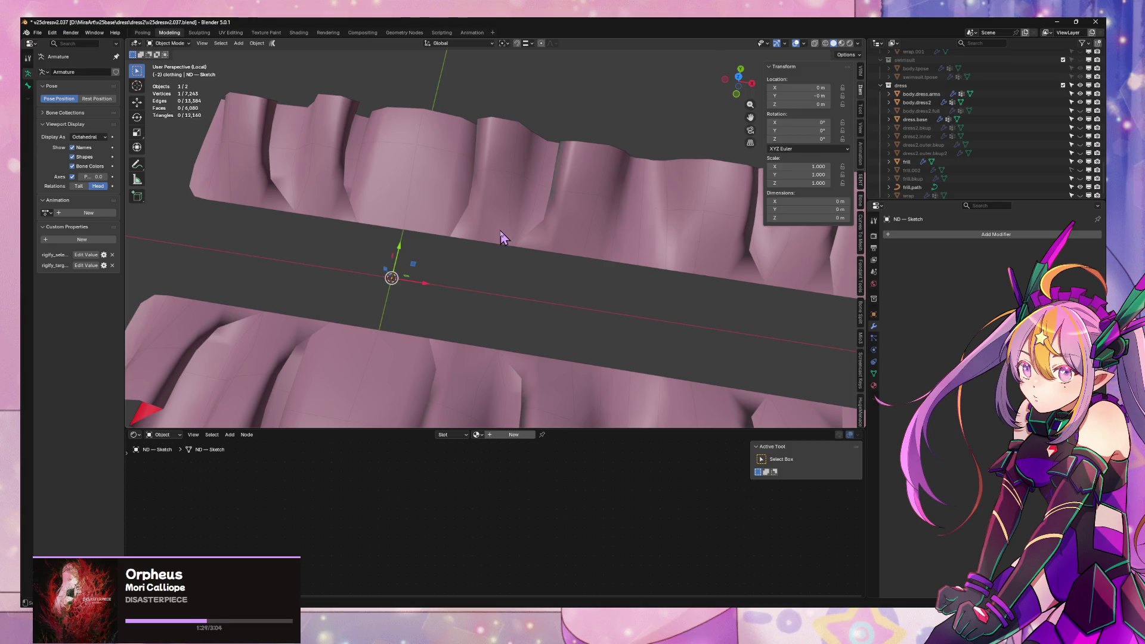
{"action": "left_click", "coordinate": [503, 238]}
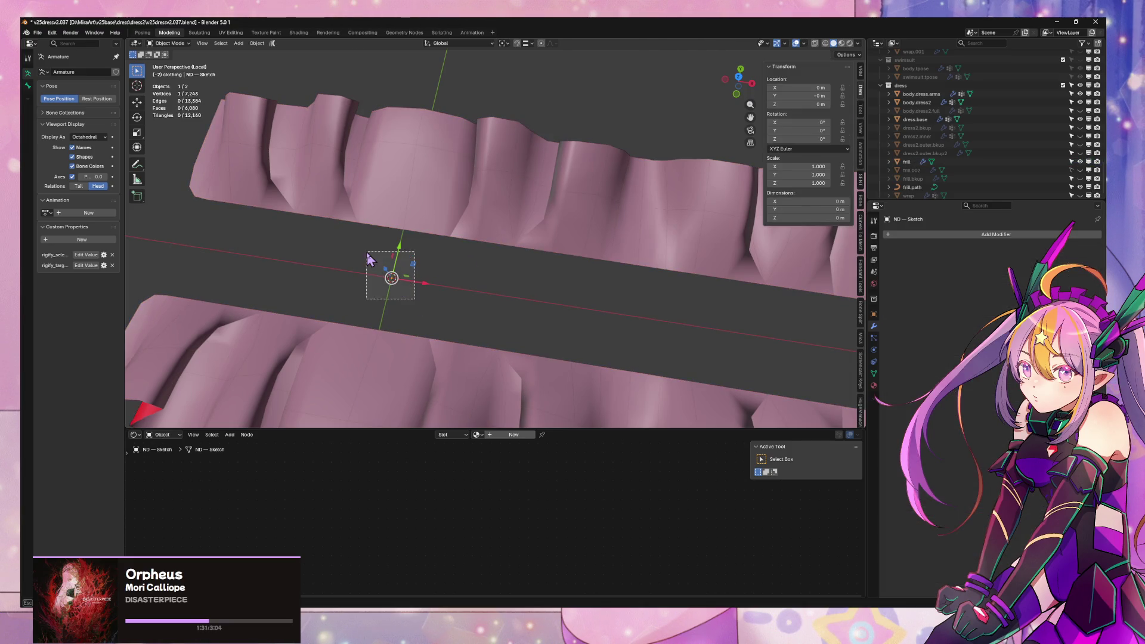
{"action": "left_click", "coordinate": [502, 258]}
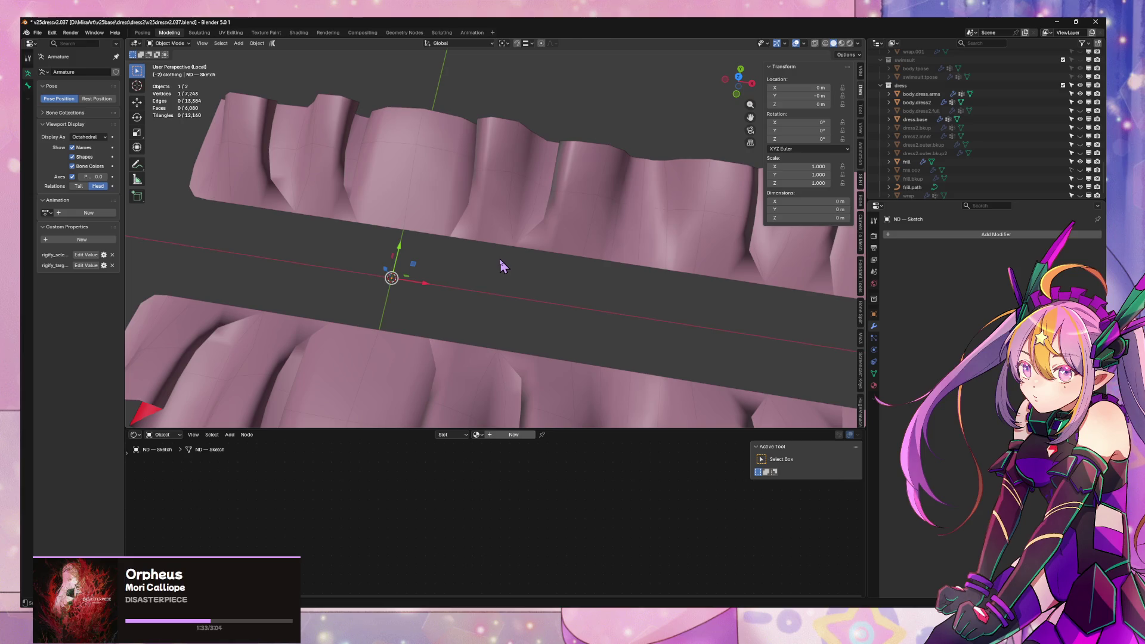
{"action": "left_click", "coordinate": [500, 261]}
{"action": "left_click", "coordinate": [53, 33]}
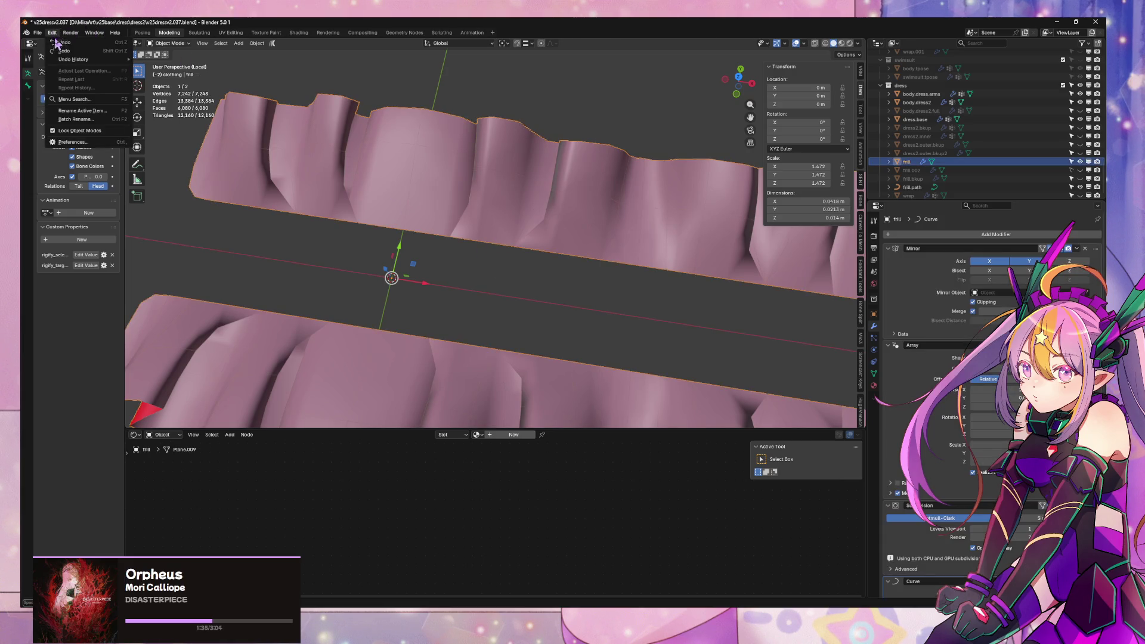
- Restore the earlier frill editing state and select two vertices forming an edge
{"action": "mouse_move", "coordinate": [70, 62]}
{"action": "key", "text": "Tab"}
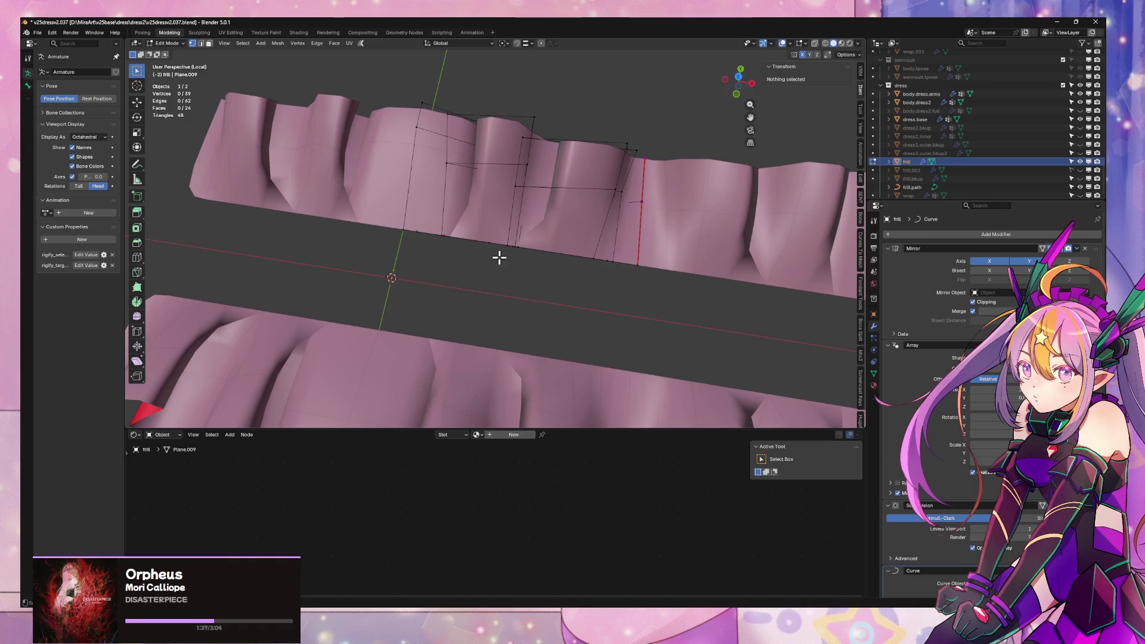
{"action": "middle_click_drag", "start_coordinate": [501, 255], "coordinate": [508, 247]}
{"action": "left_click", "coordinate": [403, 239]}
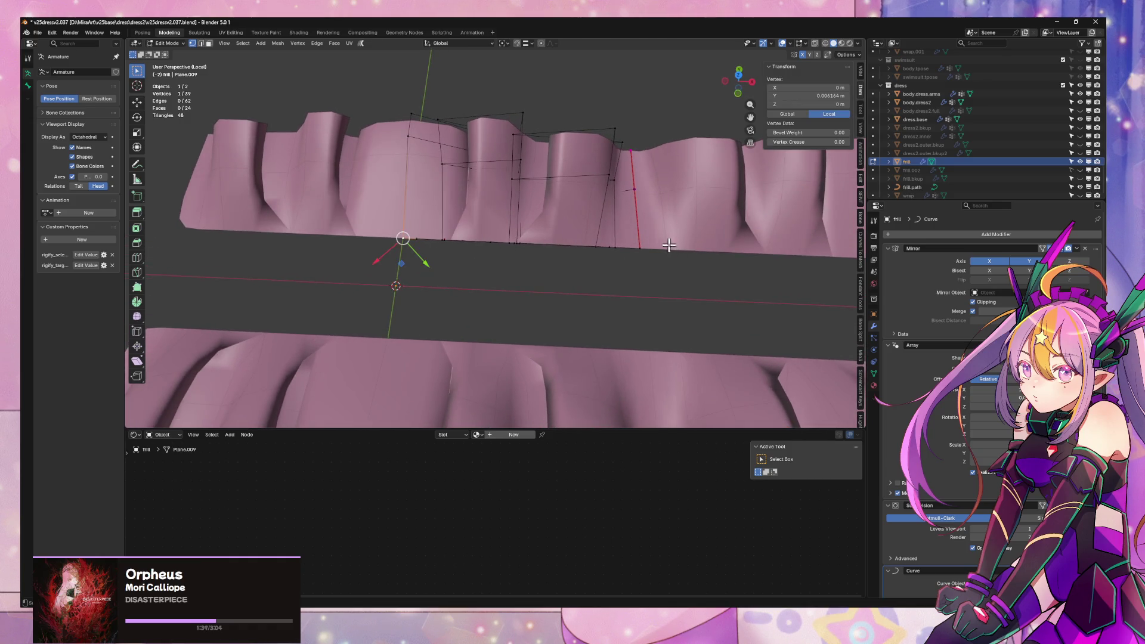
{"action": "left_click", "coordinate": [648, 247], "text": "shift"}
{"action": "mouse_move", "coordinate": [683, 261]}
{"action": "middle_mouse_down"}
{"action": "mouse_move", "coordinate": [678, 277]}
{"action": "mouse_move", "coordinate": [668, 256]}
{"action": "mouse_move", "coordinate": [627, 267]}
{"action": "middle_mouse_up"}
- Extrude the selected edge along Y and set its Median Y to 0
{"action": "key", "text": "e"}
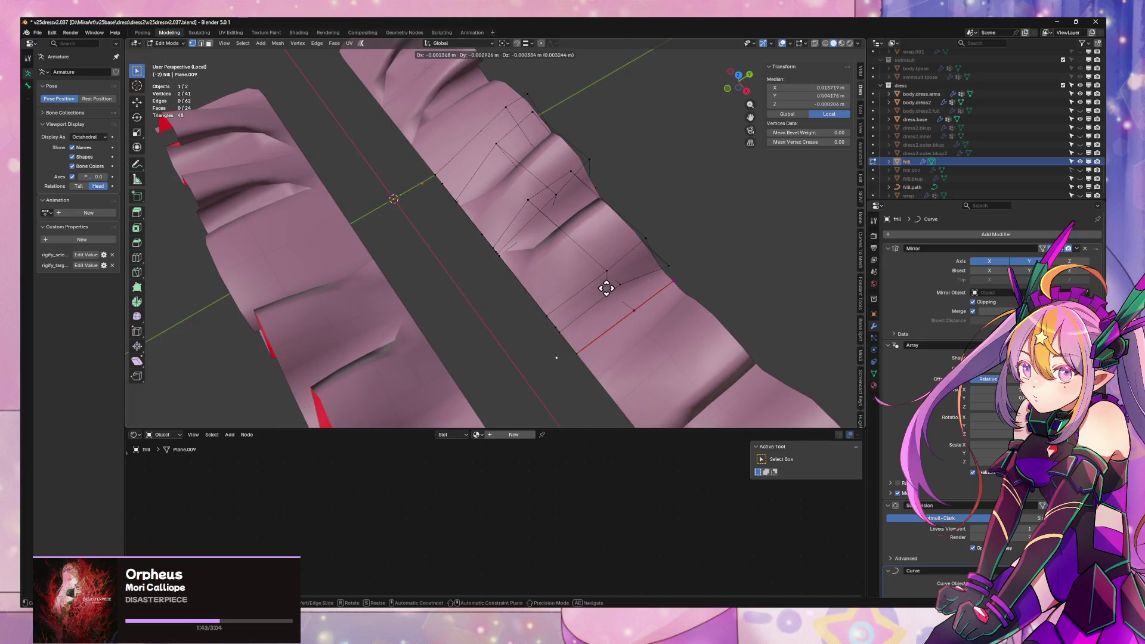
{"action": "key", "text": "y"}
{"action": "left_click", "coordinate": [590, 298]}
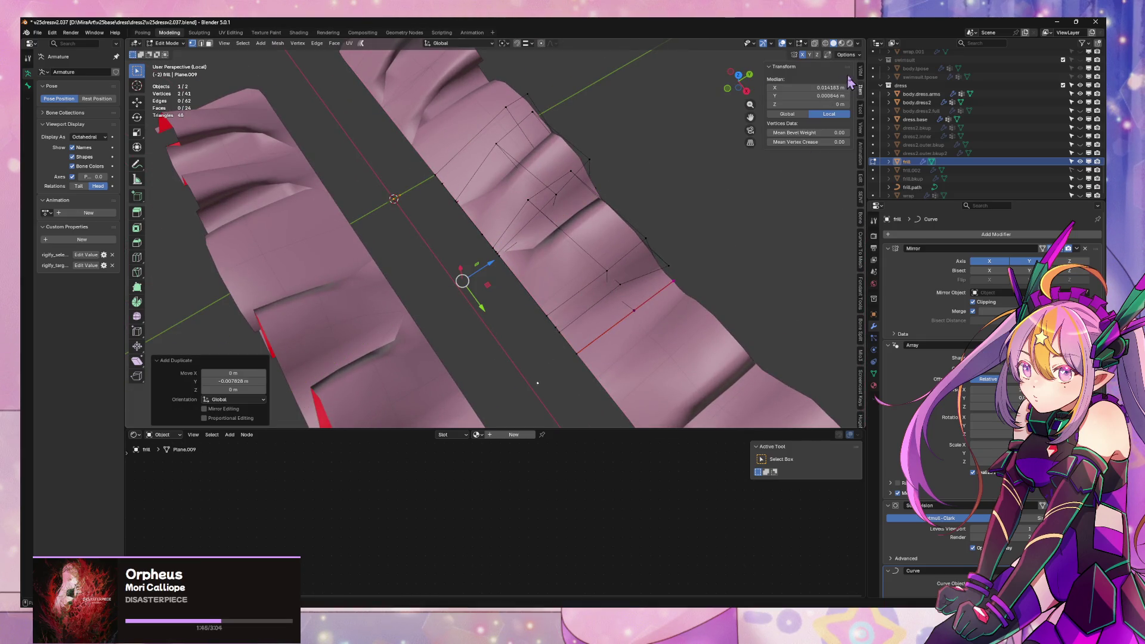
{"action": "left_click", "coordinate": [829, 96]}
{"action": "key", "text": "Escape"}
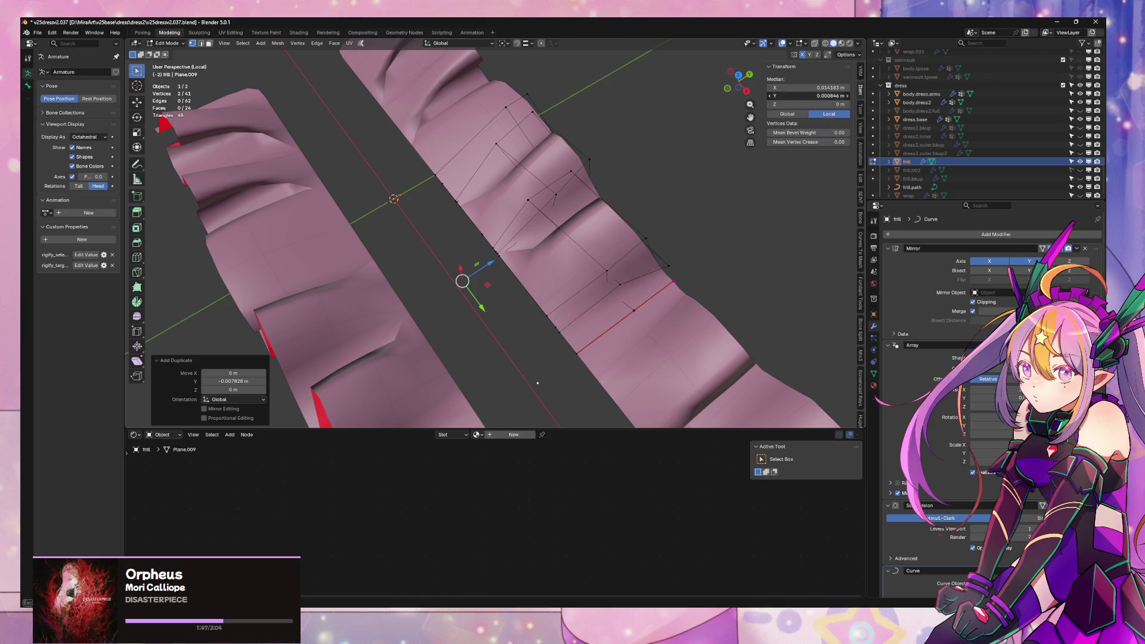
{"action": "type", "text": "0"}
{"action": "key", "text": "Return"}
- Delete the surplus faces, leaving a thin ribbon of 28 vertices and 12 faces
{"action": "mouse_move", "coordinate": [616, 235]}
{"action": "middle_mouse_down"}
{"action": "mouse_move", "coordinate": [688, 248]}
{"action": "mouse_move", "coordinate": [671, 221]}
{"action": "mouse_move", "coordinate": [715, 271]}
{"action": "mouse_move", "coordinate": [741, 225]}
{"action": "mouse_move", "coordinate": [792, 225]}
{"action": "mouse_move", "coordinate": [798, 261]}
{"action": "mouse_move", "coordinate": [776, 264]}
{"action": "middle_mouse_up"}
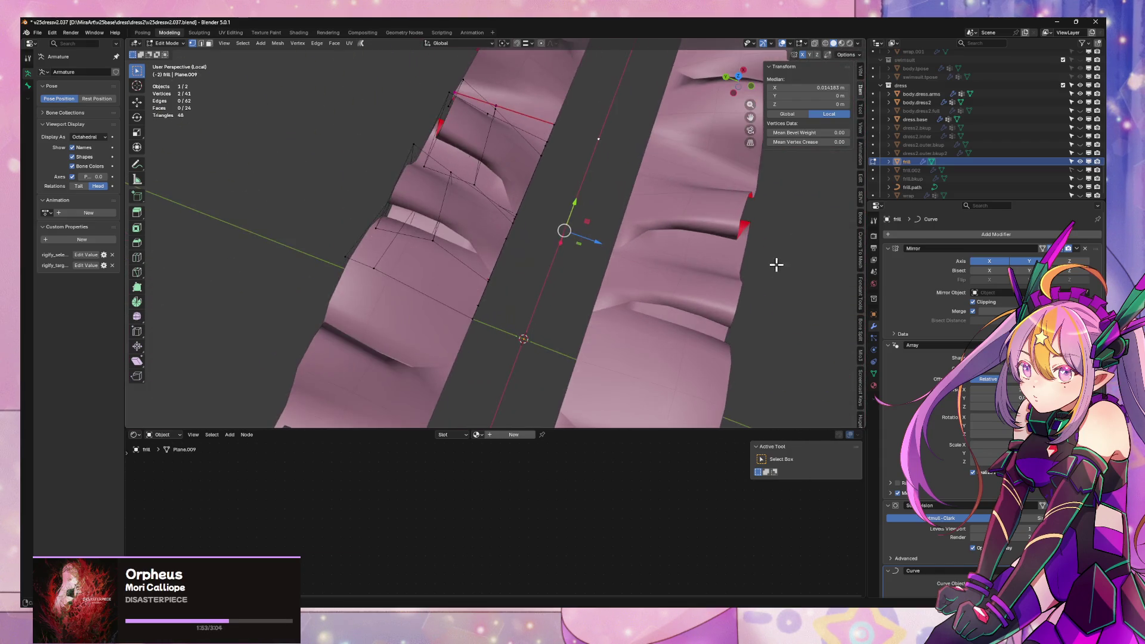
{"action": "key", "text": "l"}
{"action": "key", "text": "x"}
{"action": "left_click", "coordinate": [505, 224]}
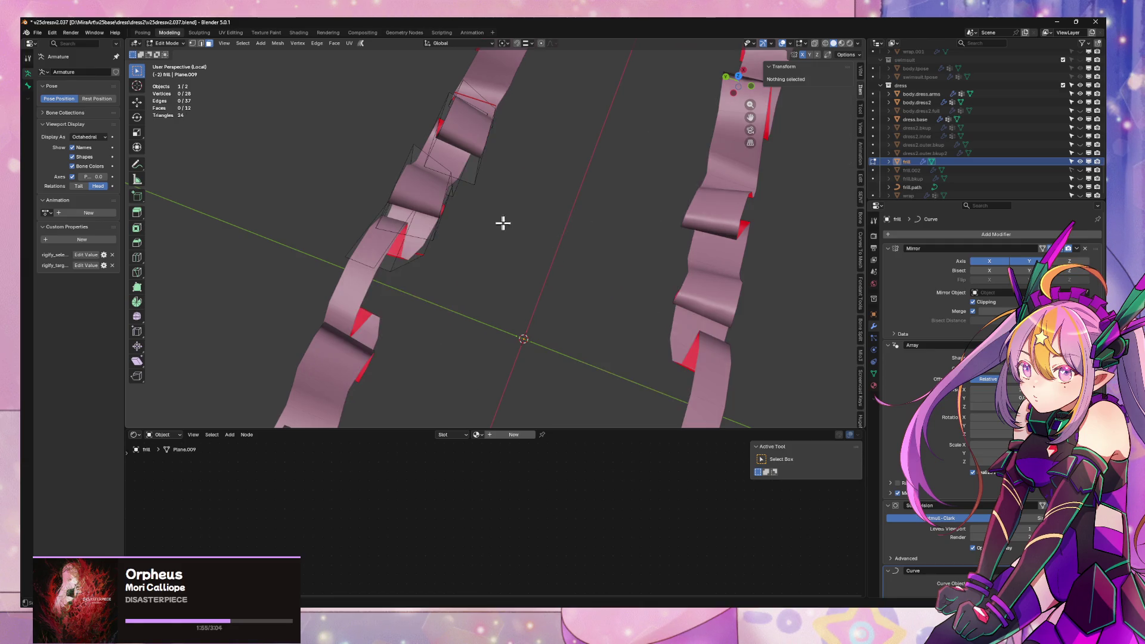
{"action": "key", "text": "Tab"}
{"action": "mouse_move", "coordinate": [551, 201]}
{"action": "middle_mouse_down"}
{"action": "mouse_move", "coordinate": [511, 217]}
{"action": "mouse_move", "coordinate": [517, 254]}
{"action": "middle_mouse_up"}
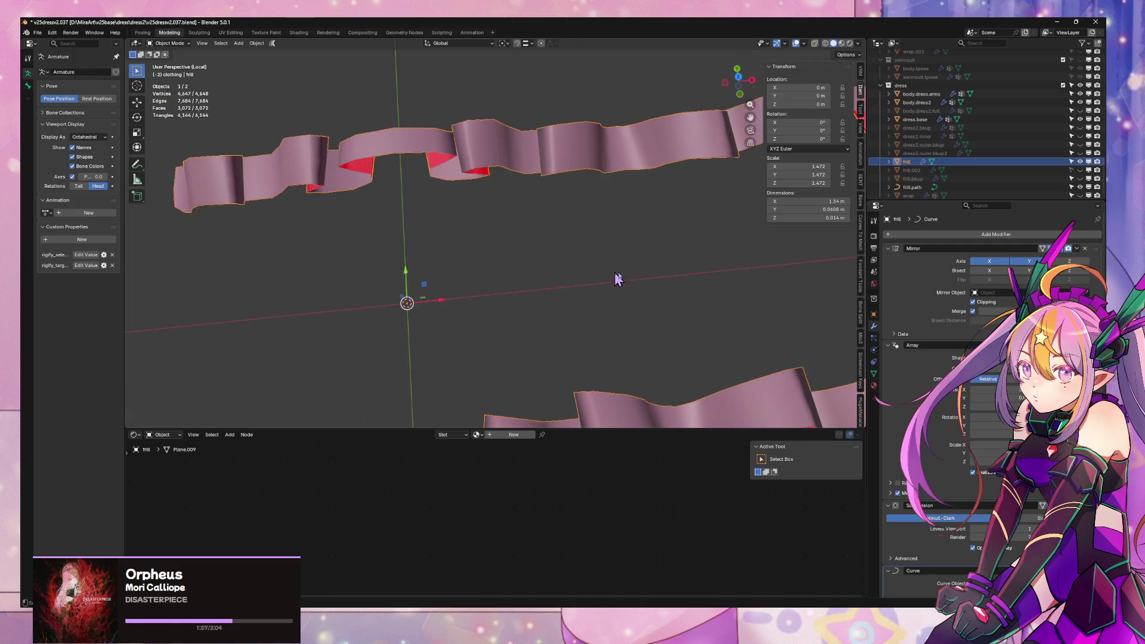
- Return to Edit Mode and select two vertices on the frill
{"action": "key", "text": "Tab"}
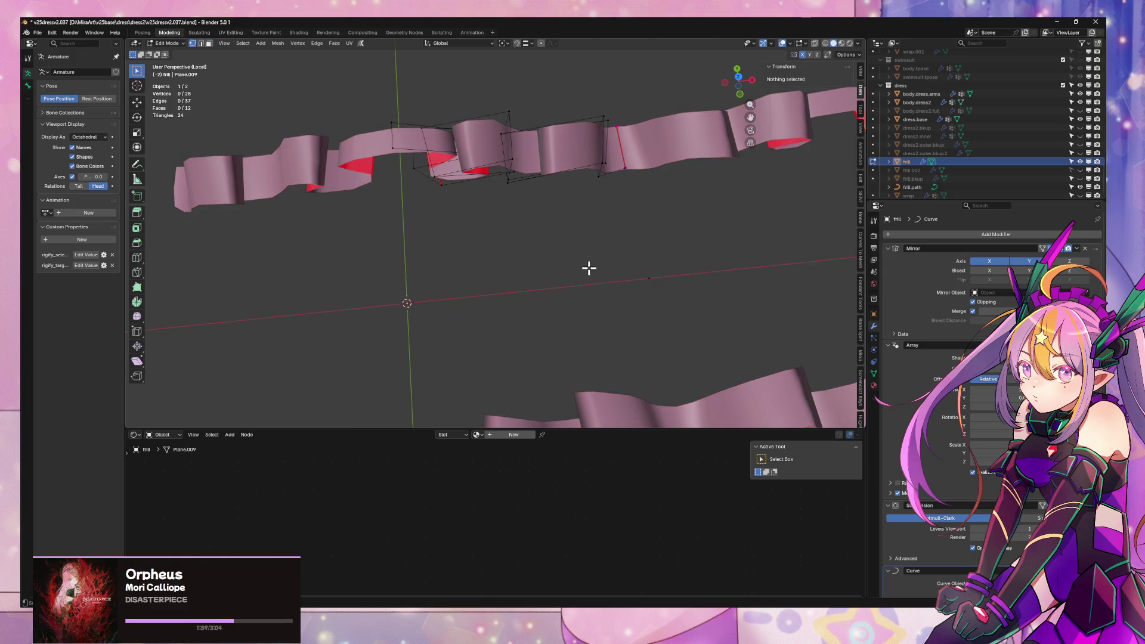
{"action": "key", "text": "Tab"}
{"action": "key", "text": "Tab"}
{"action": "key", "text": "Tab"}
{"action": "key", "text": "Tab"}
{"action": "key", "text": "Tab"}
{"action": "left_click", "coordinate": [649, 278]}
{"action": "left_click", "coordinate": [398, 304], "text": "shift"}
{"action": "mouse_move", "coordinate": [486, 298]}
{"action": "middle_mouse_down"}
{"action": "mouse_move", "coordinate": [550, 235]}
{"action": "mouse_move", "coordinate": [594, 225]}
{"action": "mouse_move", "coordinate": [544, 241]}
{"action": "middle_mouse_up"}
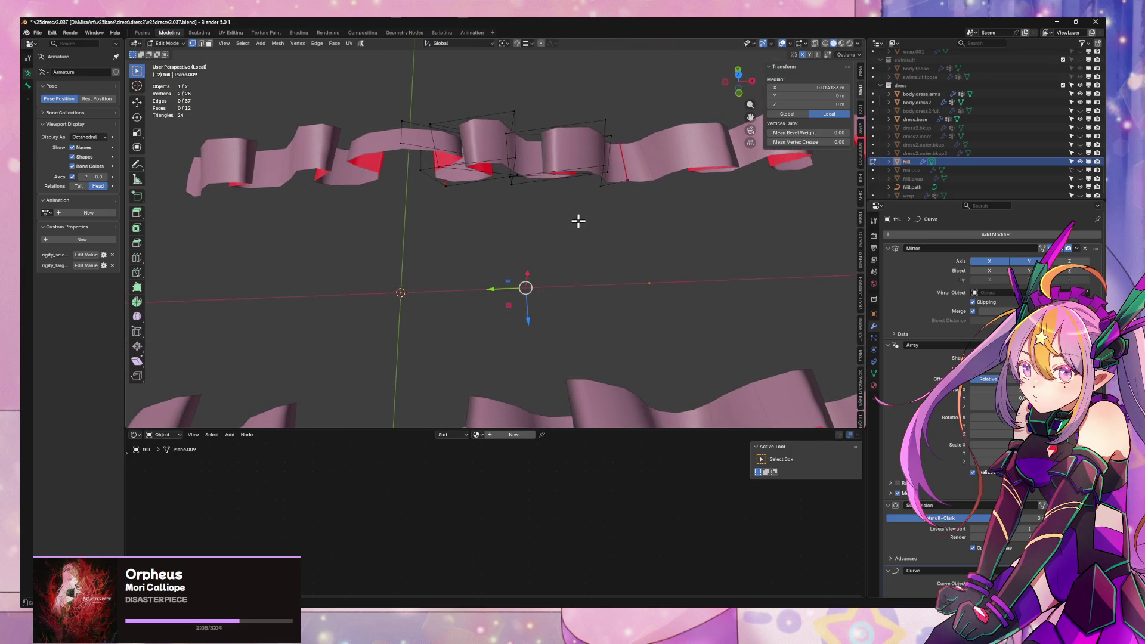
- Join the two selected vertices with a new edge and select that edge
{"action": "right_click", "coordinate": [593, 265]}
{"action": "left_click", "coordinate": [580, 349]}
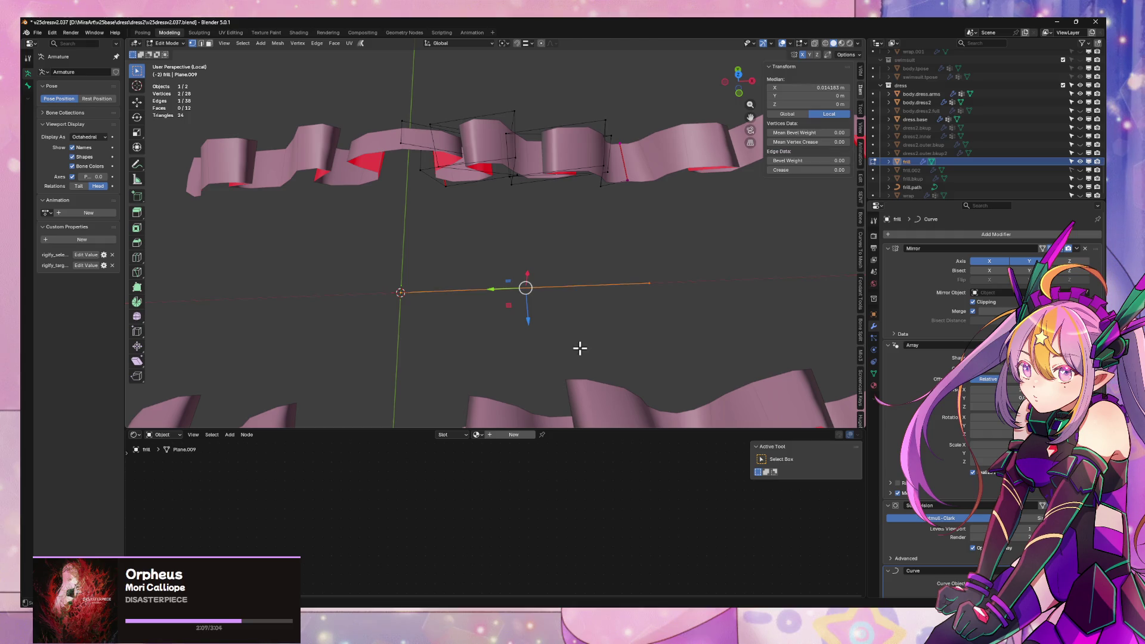
{"action": "left_click", "coordinate": [541, 177], "text": "alt"}
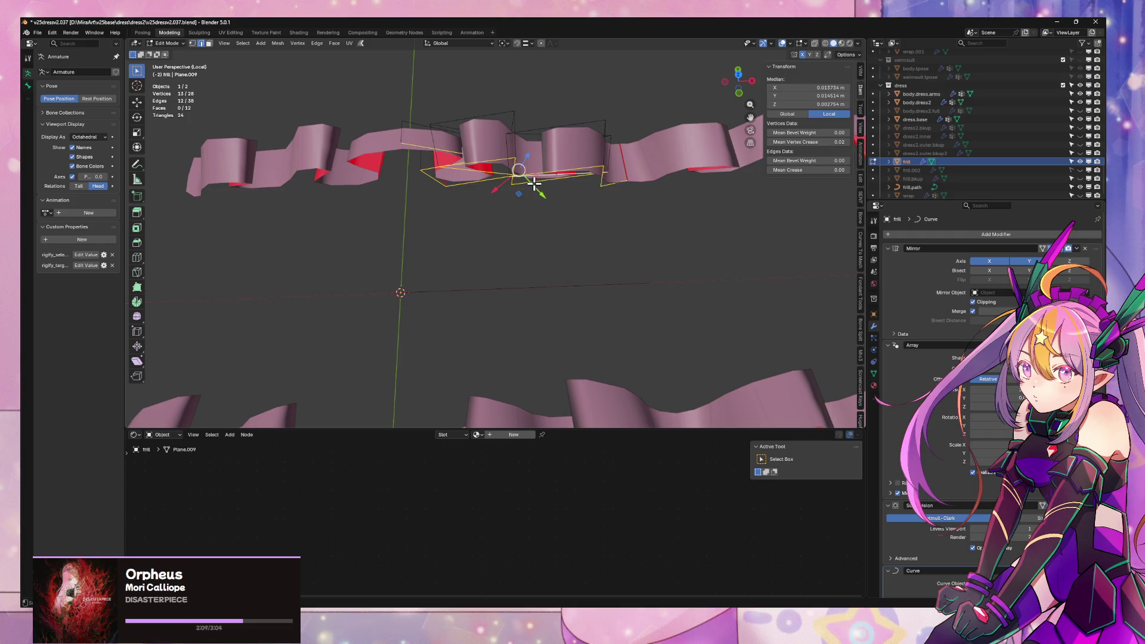
{"action": "left_click_drag", "start_coordinate": [718, 341], "coordinate": [265, 254]}
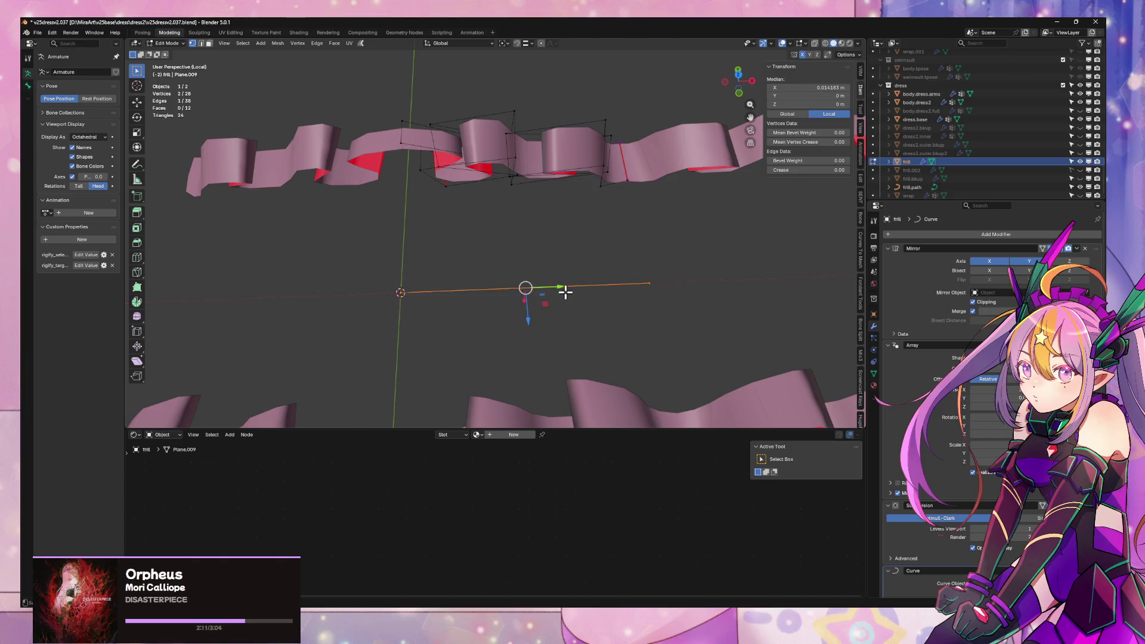
- Subdivide the new edge with 6 cuts, then subdivide it once more
{"action": "right_click", "coordinate": [574, 232]}
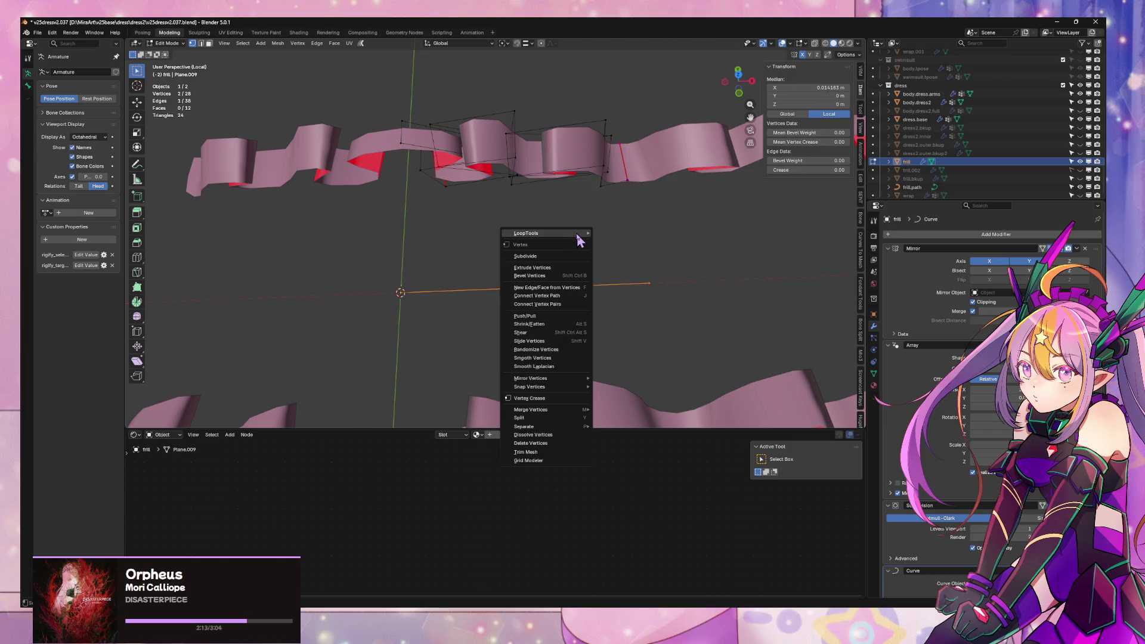
{"action": "left_click", "coordinate": [561, 258]}
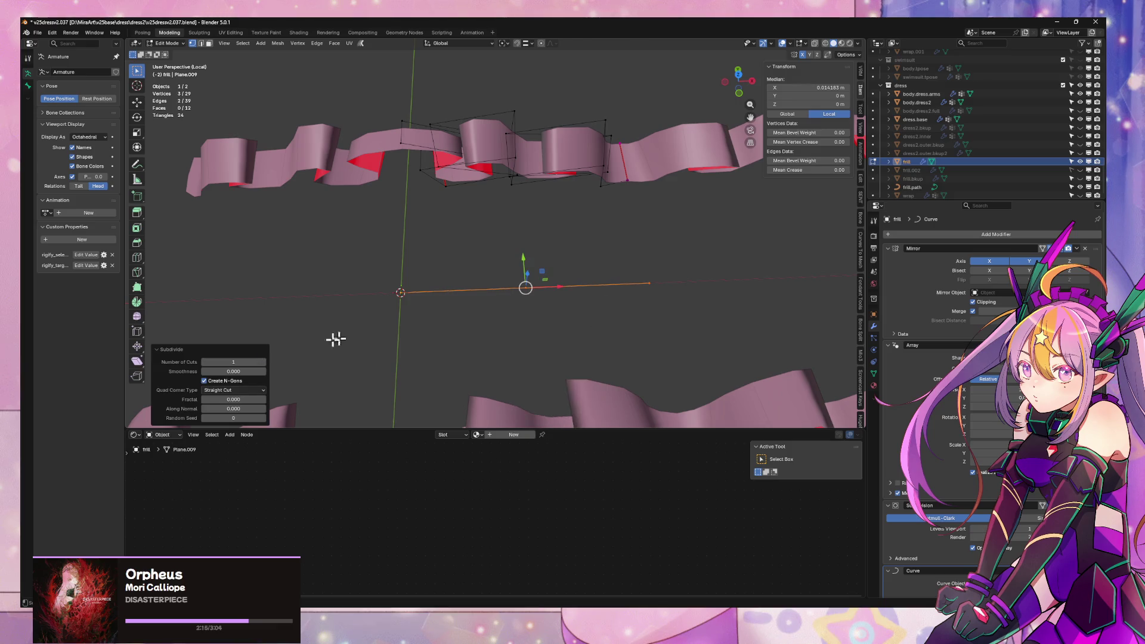
{"action": "left_click", "coordinate": [264, 363]}
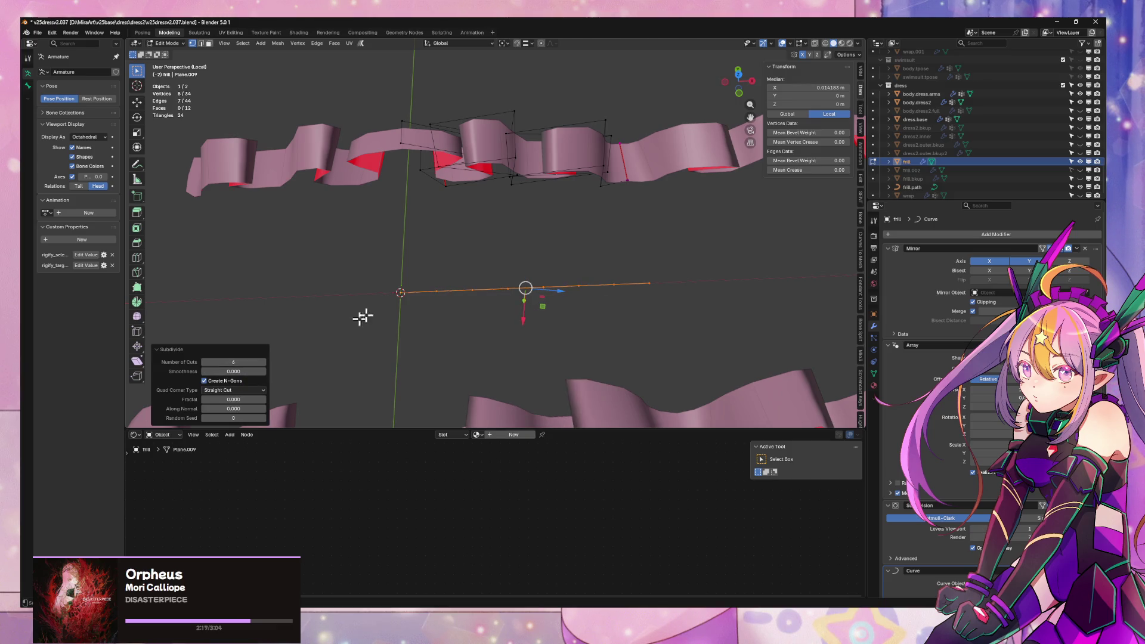
{"action": "right_click", "coordinate": [597, 282]}
{"action": "left_click", "coordinate": [599, 281]}
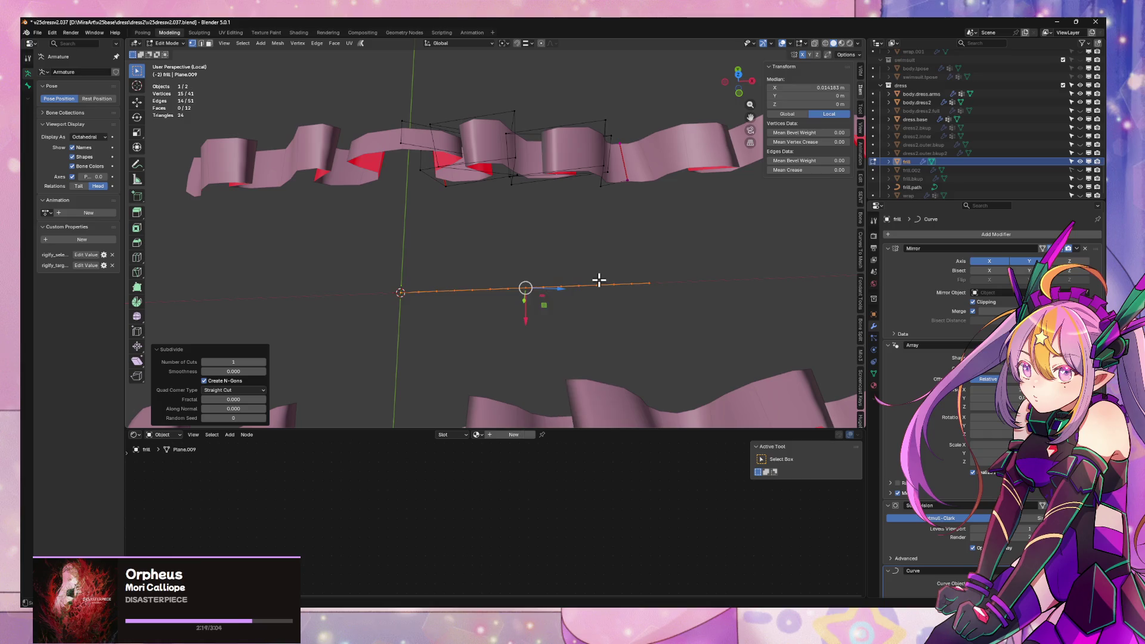
- Switch to edge select mode and pick the subdivided edge line
{"action": "middle_click_drag", "start_coordinate": [502, 298], "coordinate": [617, 303]}
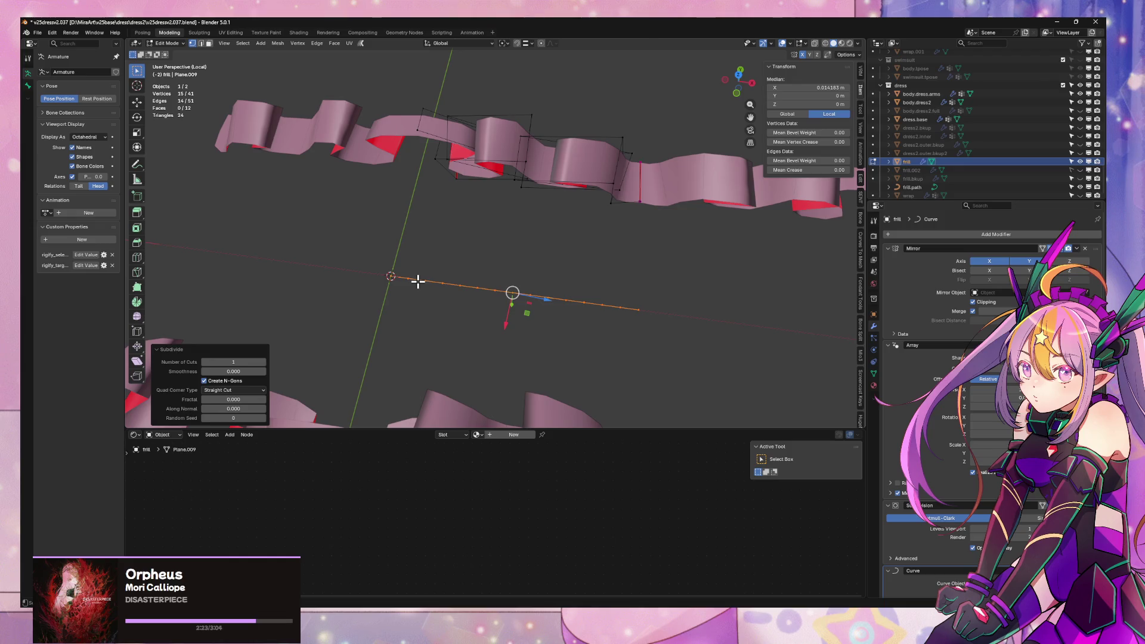
{"action": "key", "text": "2"}
{"action": "left_click", "coordinate": [437, 283], "text": "alt"}
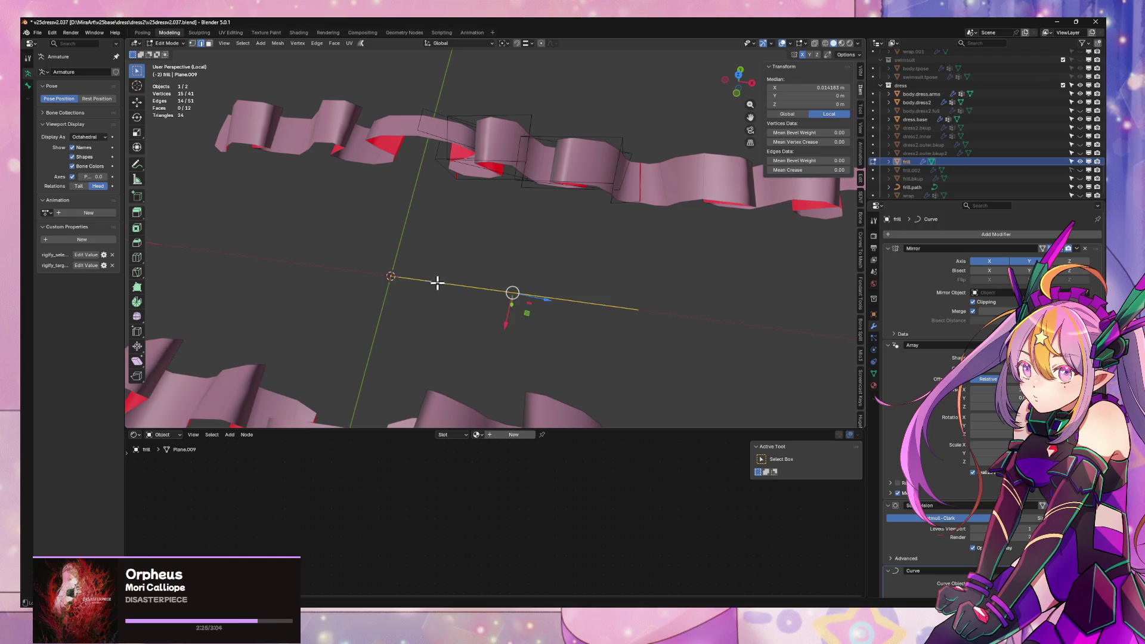
{"action": "key", "text": "g"}
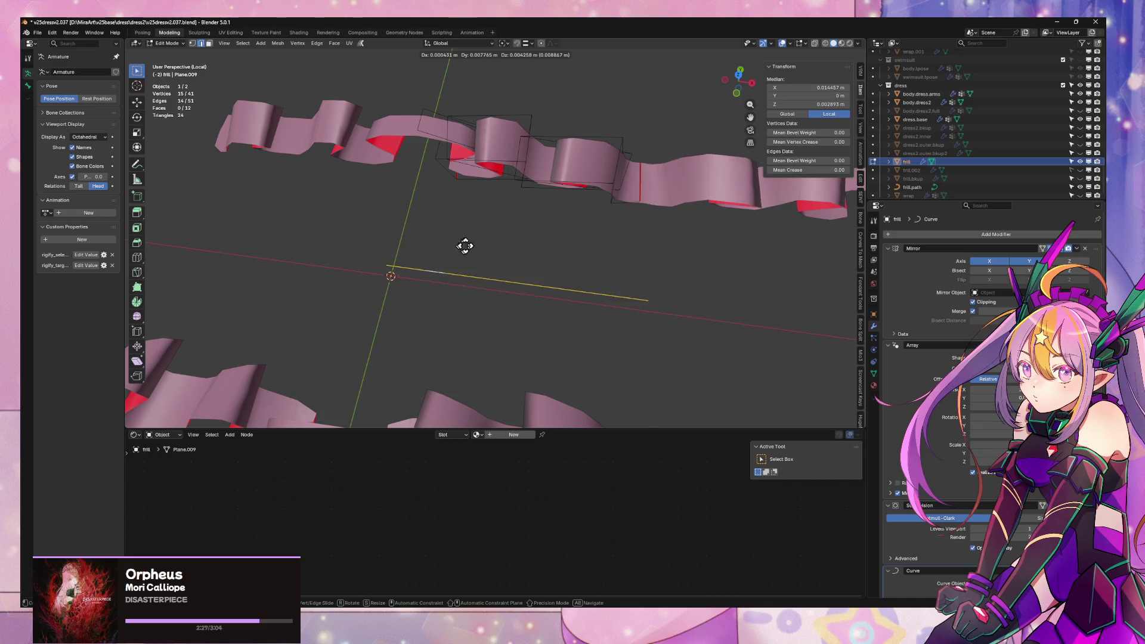
{"action": "right_click", "coordinate": [559, 289]}
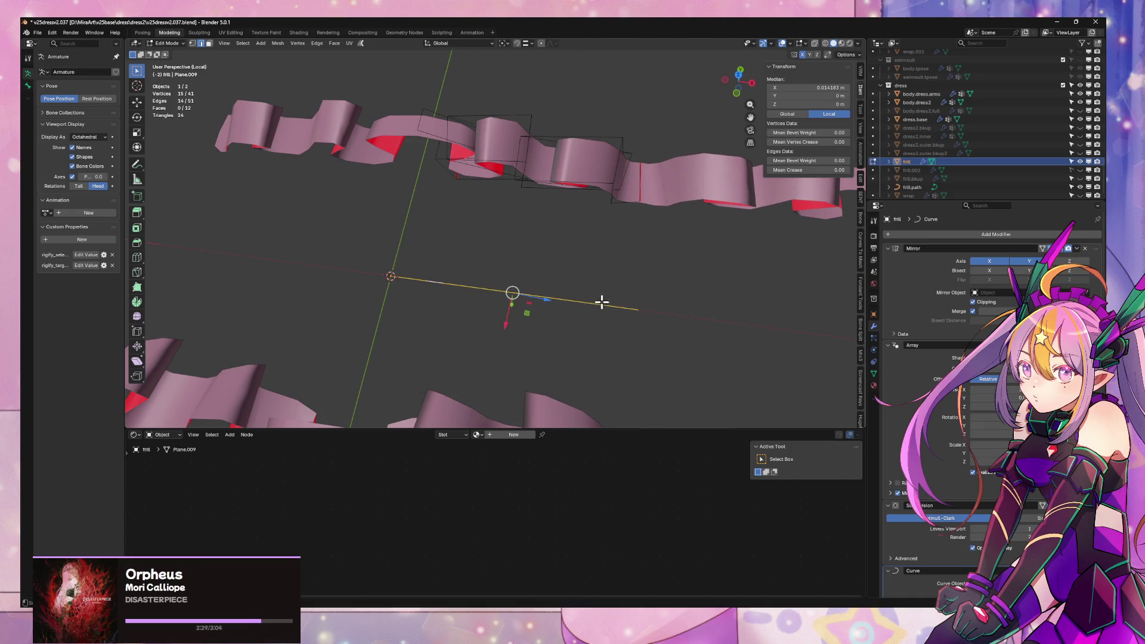
- Select the subdivided line as a loop together with the frill's lower edge loop
{"action": "middle_click_drag", "start_coordinate": [602, 298], "coordinate": [542, 293]}
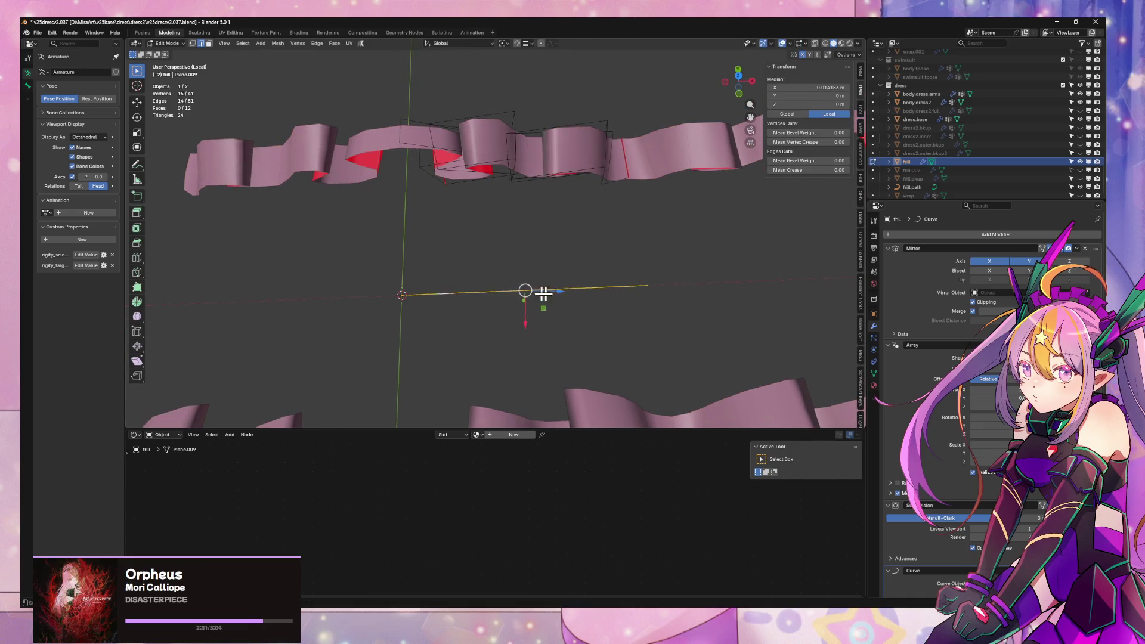
{"action": "left_click", "coordinate": [421, 292]}
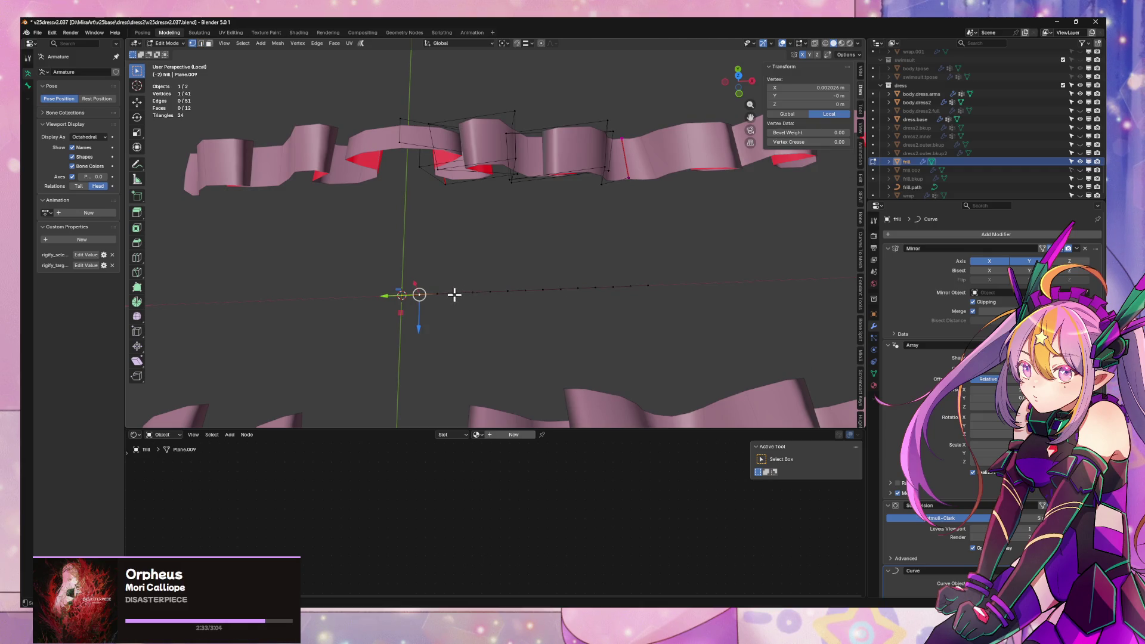
{"action": "mouse_move", "coordinate": [528, 292]}
{"action": "middle_mouse_down"}
{"action": "mouse_move", "coordinate": [579, 284]}
{"action": "mouse_move", "coordinate": [479, 271]}
{"action": "middle_mouse_up"}
{"action": "left_click", "coordinate": [503, 276], "text": "alt"}
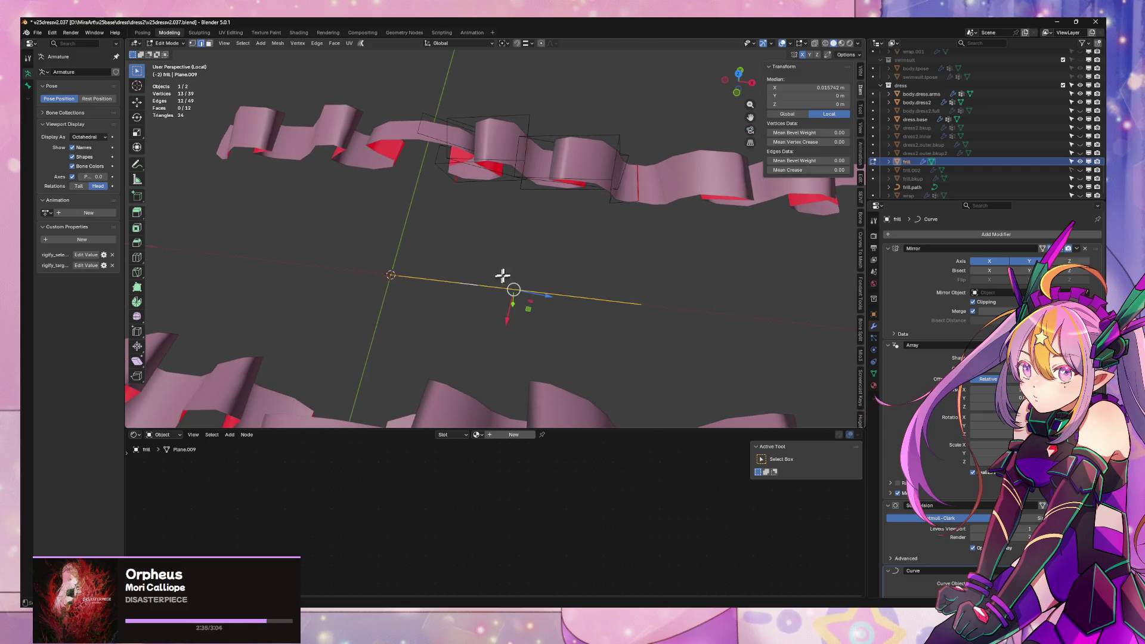
{"action": "left_click", "coordinate": [457, 179], "text": "alt+shift"}
{"action": "middle_click_drag", "start_coordinate": [578, 242], "coordinate": [326, 254]}
{"action": "key", "text": "ctrl+e"}
- Bridge the two edge loops with faces
{"action": "left_click", "coordinate": [601, 240]}
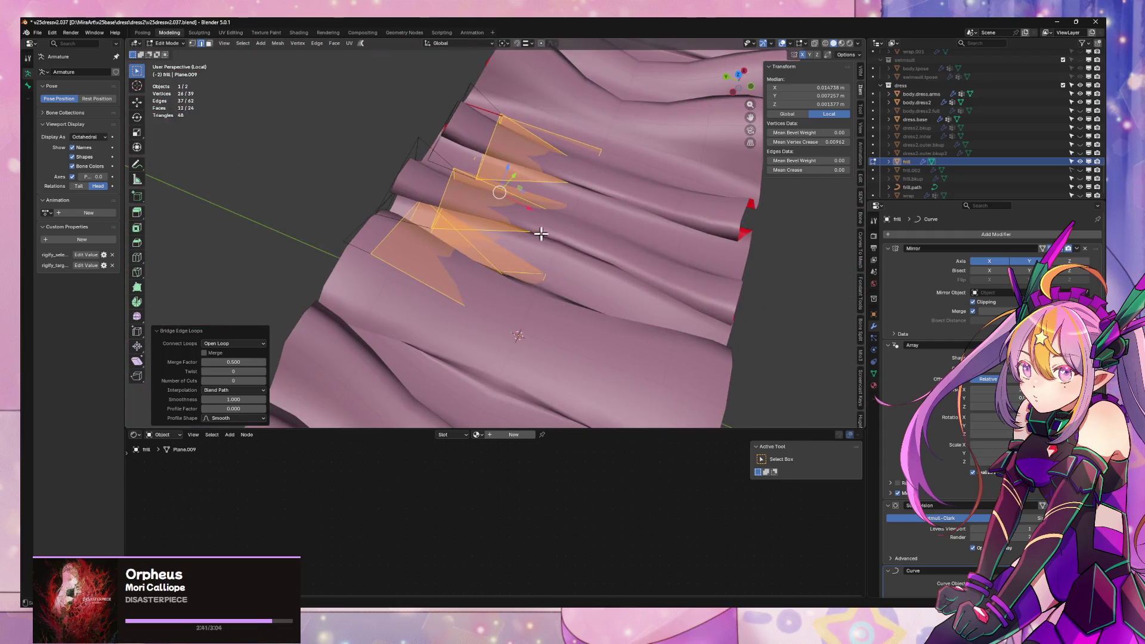
{"action": "mouse_move", "coordinate": [541, 234]}
{"action": "middle_mouse_down"}
{"action": "mouse_move", "coordinate": [566, 281]}
{"action": "mouse_move", "coordinate": [525, 256]}
{"action": "mouse_move", "coordinate": [577, 223]}
{"action": "middle_mouse_up"}
{"action": "key", "text": "a"}
{"action": "key", "text": "g"}
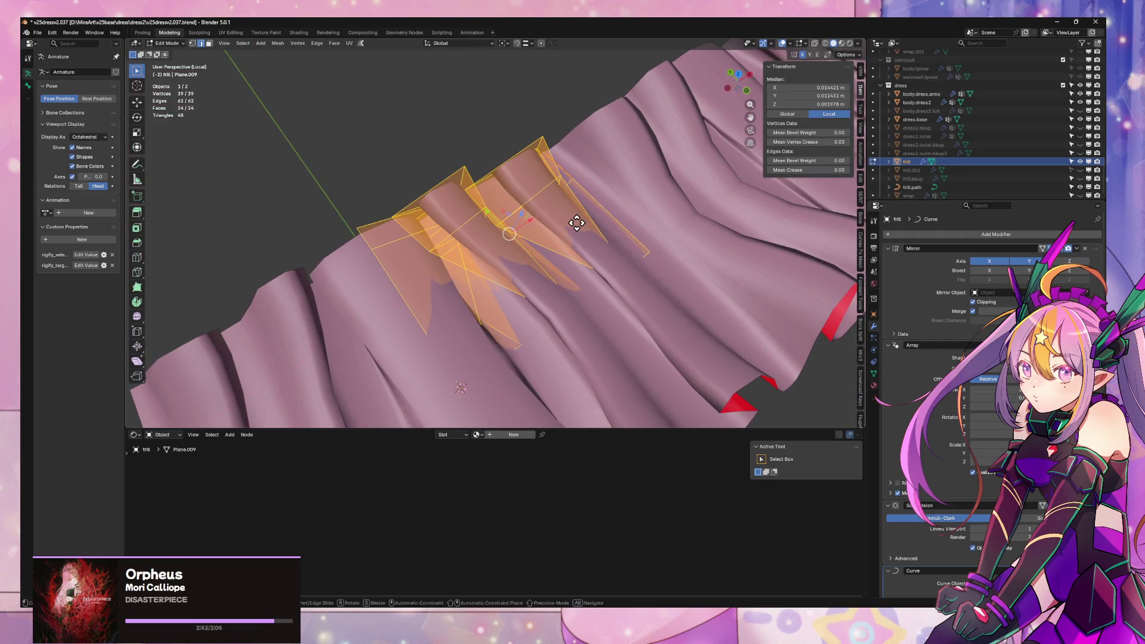
{"action": "key", "text": "Escape"}
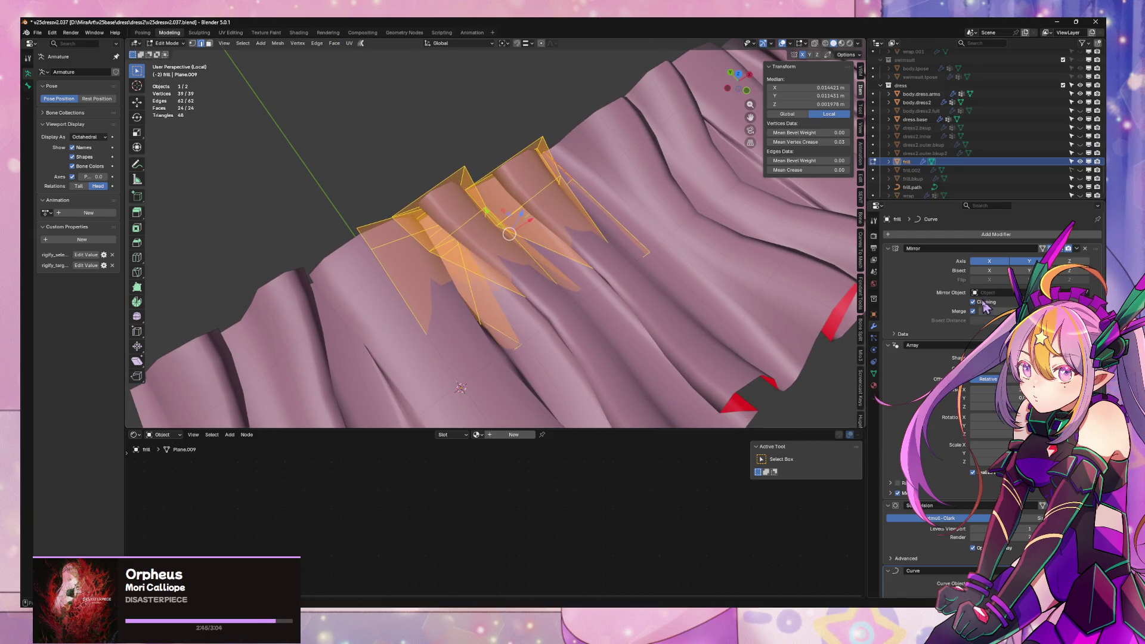
- Shift the bridged strip and its spine edge loop along Y
{"action": "key", "text": "g"}
{"action": "key", "text": "y"}
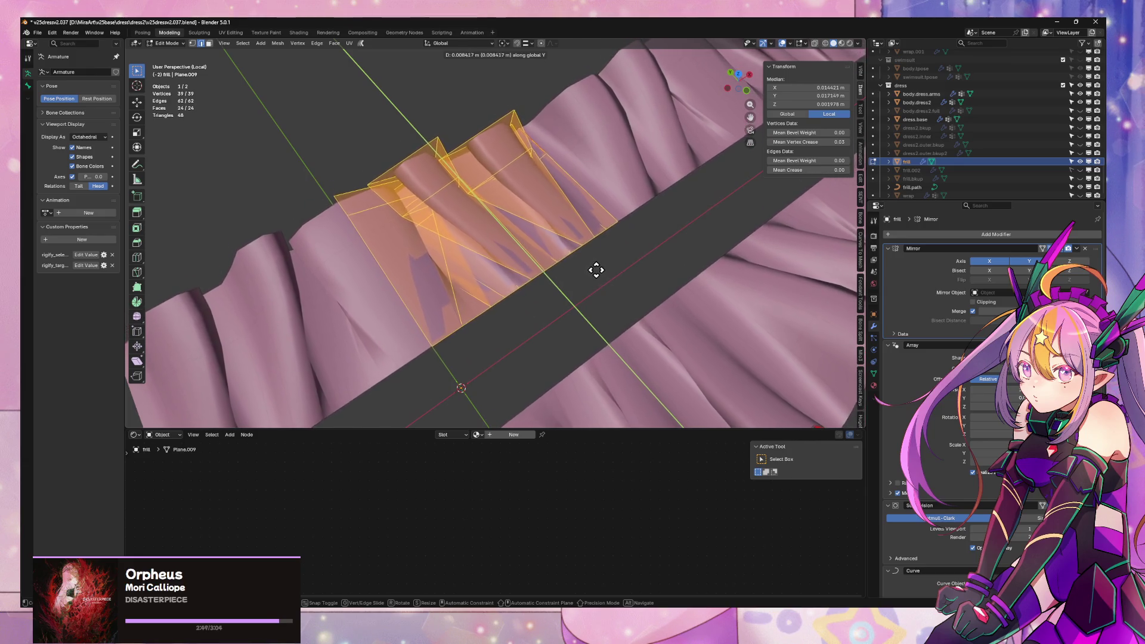
{"action": "left_click", "coordinate": [601, 270]}
{"action": "mouse_move", "coordinate": [601, 270]}
{"action": "middle_mouse_down"}
{"action": "mouse_move", "coordinate": [660, 225]}
{"action": "mouse_move", "coordinate": [699, 275]}
{"action": "mouse_move", "coordinate": [636, 250]}
{"action": "middle_mouse_up"}
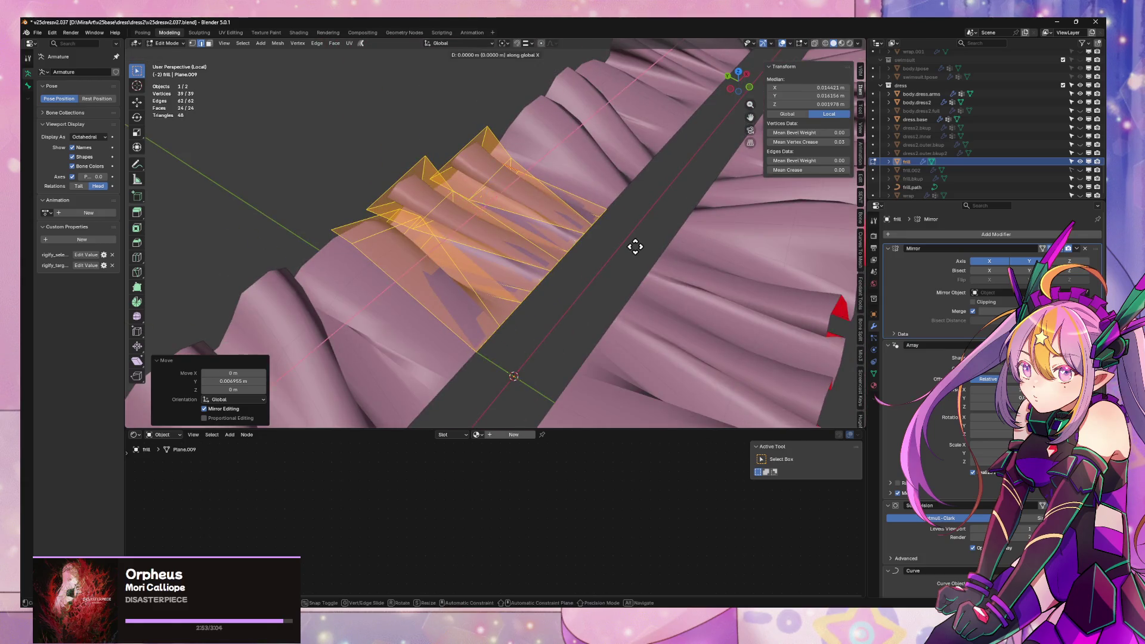
{"action": "key", "text": "g"}
{"action": "key", "text": "y"}
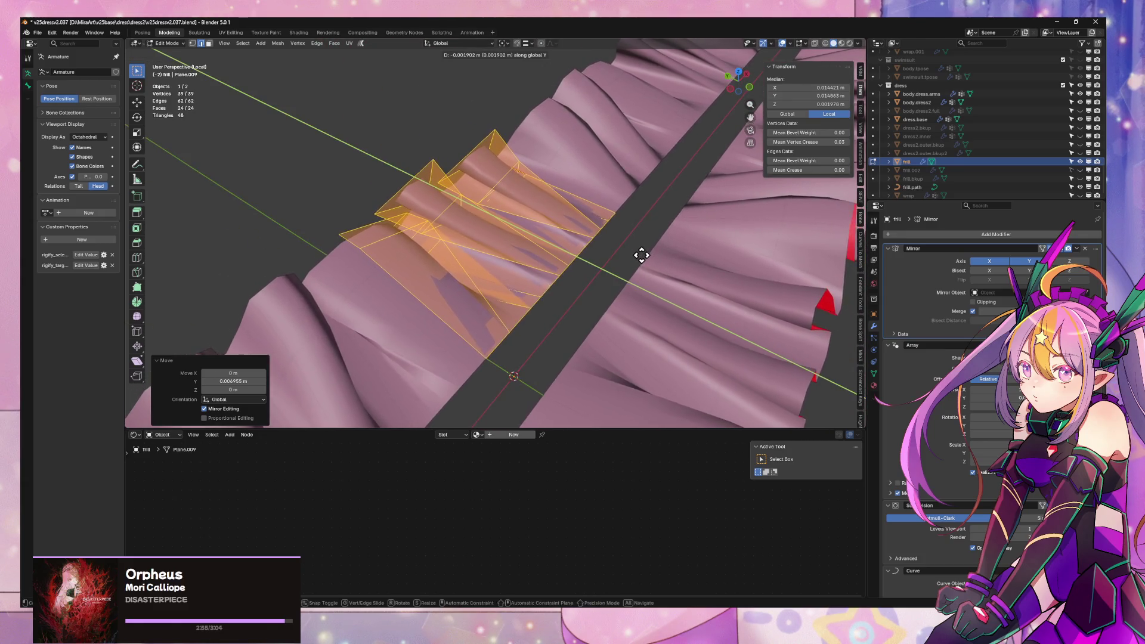
{"action": "left_click", "coordinate": [642, 257]}
{"action": "mouse_move", "coordinate": [642, 256]}
{"action": "middle_mouse_down"}
{"action": "mouse_move", "coordinate": [736, 266]}
{"action": "mouse_move", "coordinate": [746, 319]}
{"action": "mouse_move", "coordinate": [679, 239]}
{"action": "mouse_move", "coordinate": [667, 248]}
{"action": "mouse_move", "coordinate": [556, 231]}
{"action": "middle_mouse_up"}
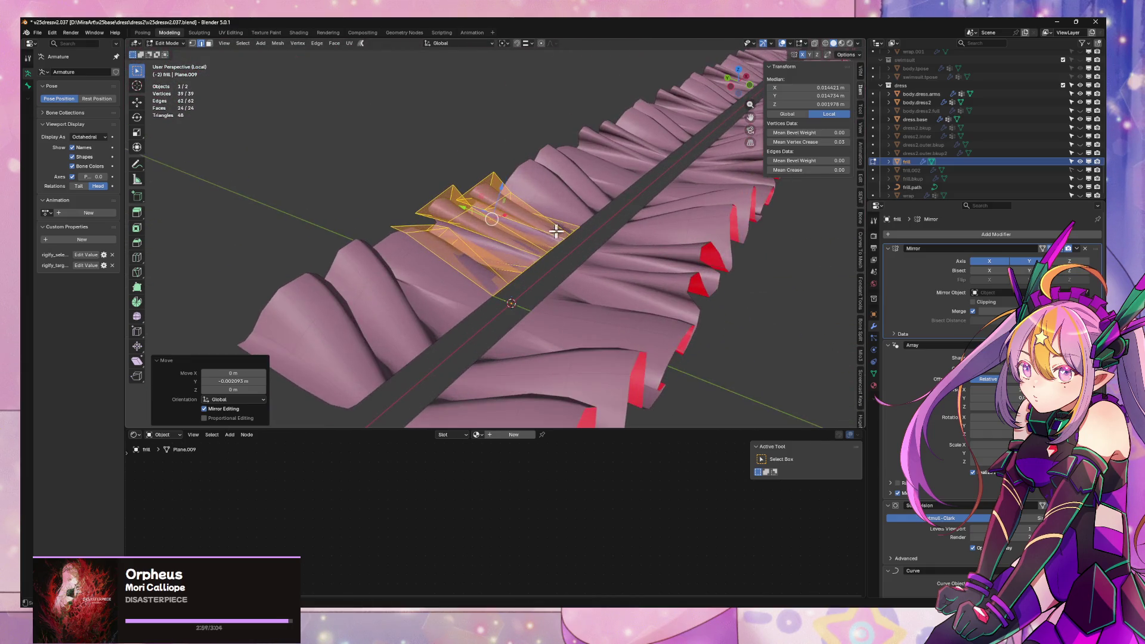
{"action": "left_click", "coordinate": [551, 246], "text": "alt"}
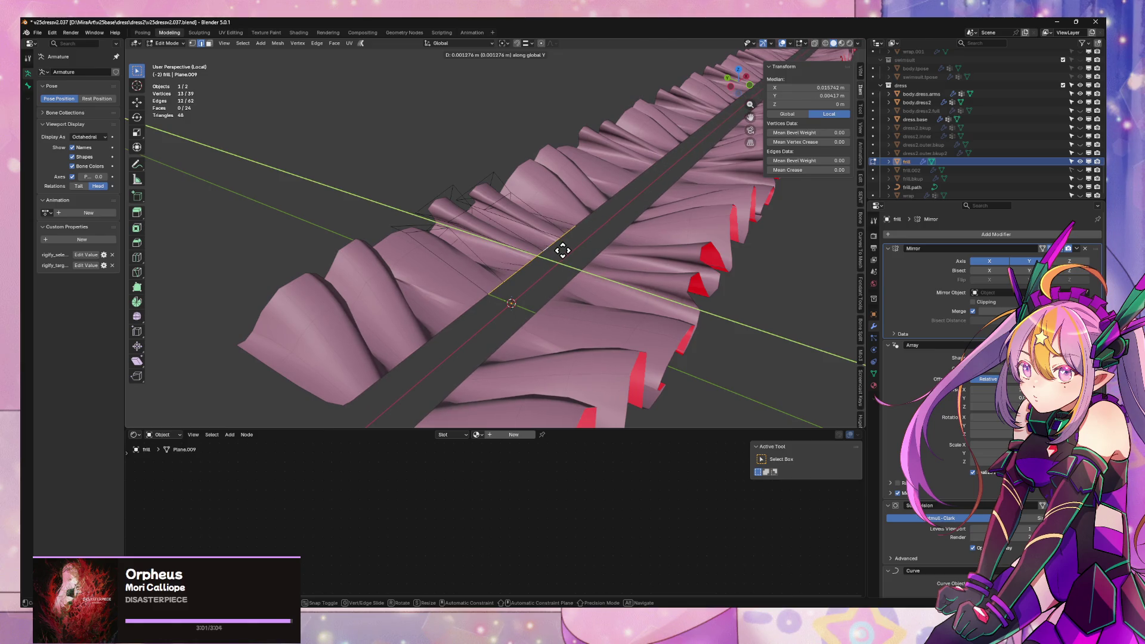
{"action": "left_click", "coordinate": [562, 251]}
{"action": "mouse_move", "coordinate": [563, 251]}
{"action": "middle_mouse_down"}
{"action": "mouse_move", "coordinate": [568, 286]}
{"action": "mouse_move", "coordinate": [504, 294]}
{"action": "mouse_move", "coordinate": [486, 276]}
{"action": "mouse_move", "coordinate": [456, 274]}
{"action": "mouse_move", "coordinate": [463, 256]}
{"action": "middle_mouse_up"}
- Extrude the spine edge loop along X, then offset it along Y and raise it along Z
{"action": "key", "text": "e"}
{"action": "key", "text": "x"}
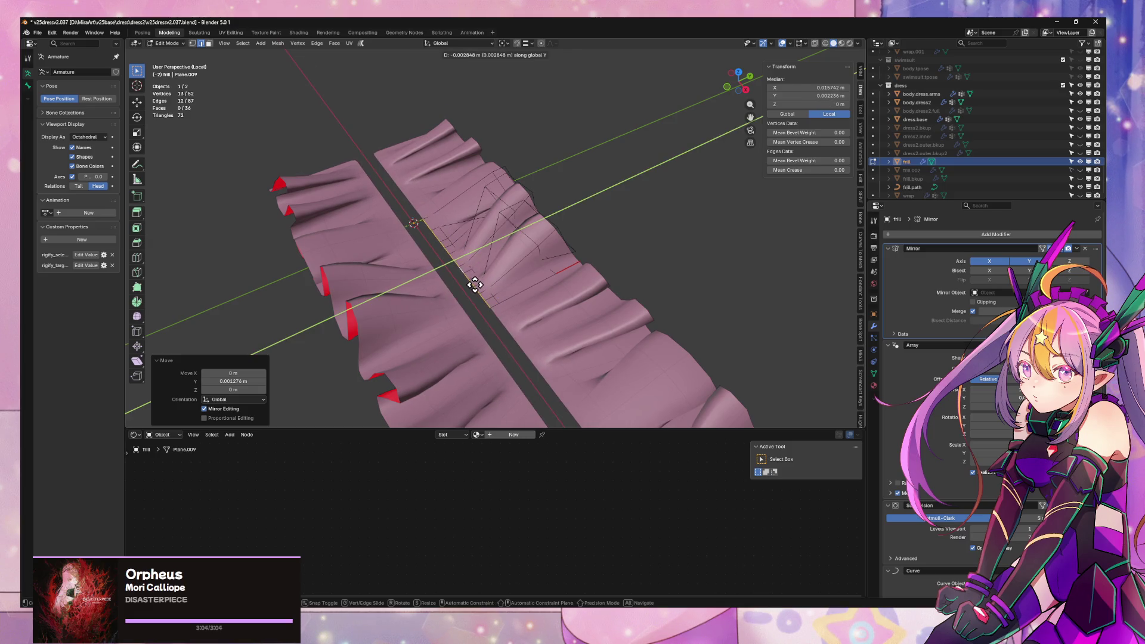
{"action": "left_click", "coordinate": [475, 286]}
{"action": "key", "text": "g"}
{"action": "key", "text": "y"}
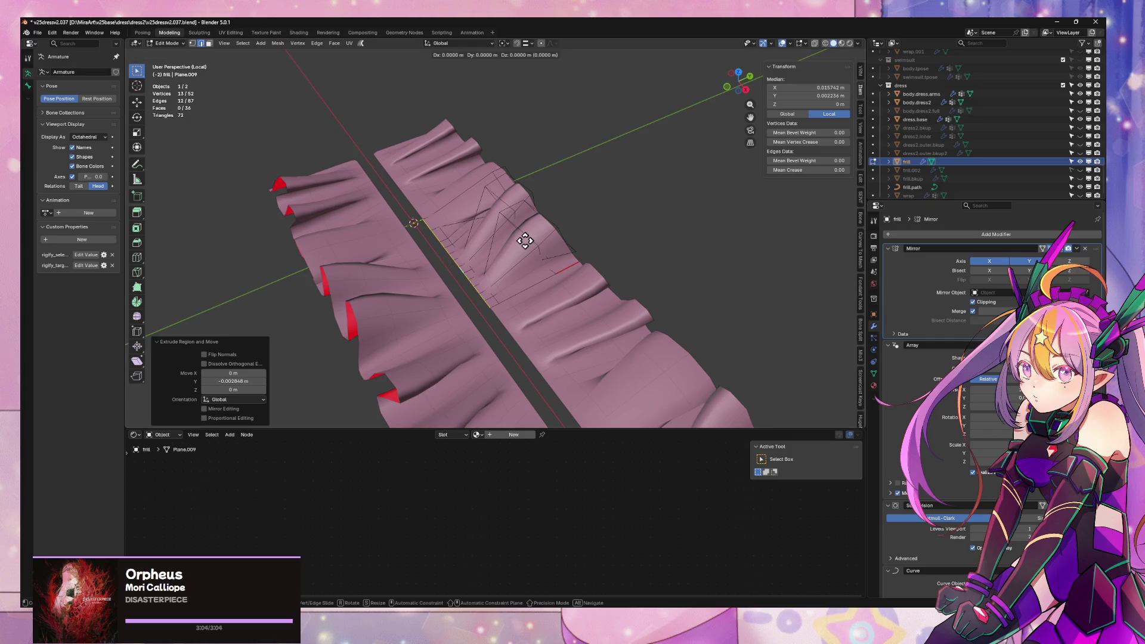
{"action": "left_click", "coordinate": [529, 243]}
{"action": "key", "text": "g"}
{"action": "key", "text": "z"}
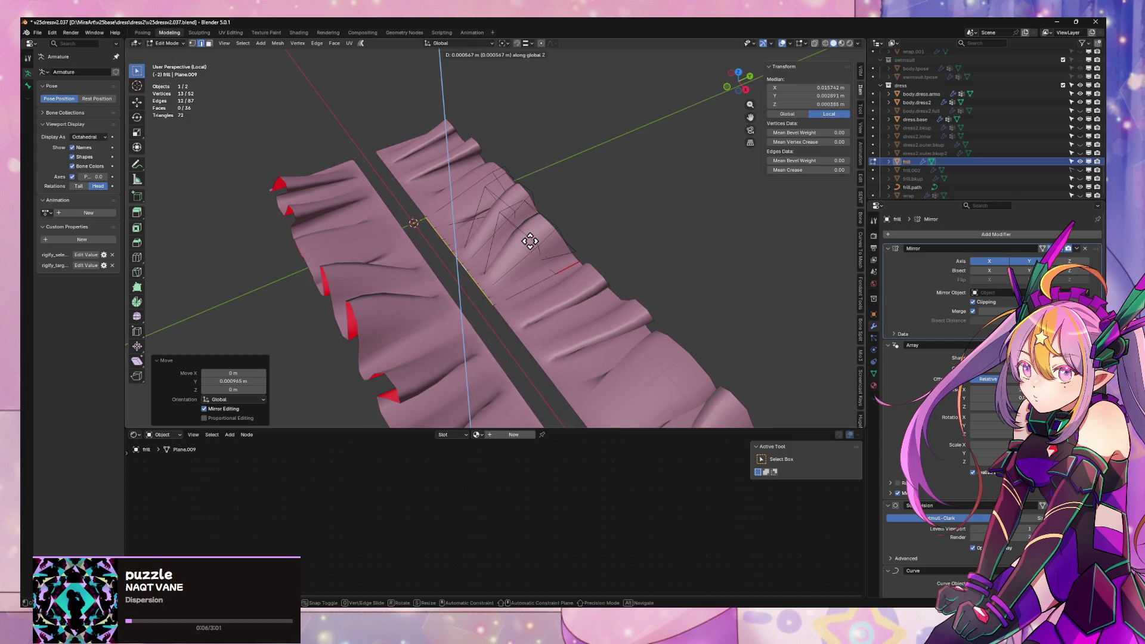
{"action": "left_click", "coordinate": [532, 240]}
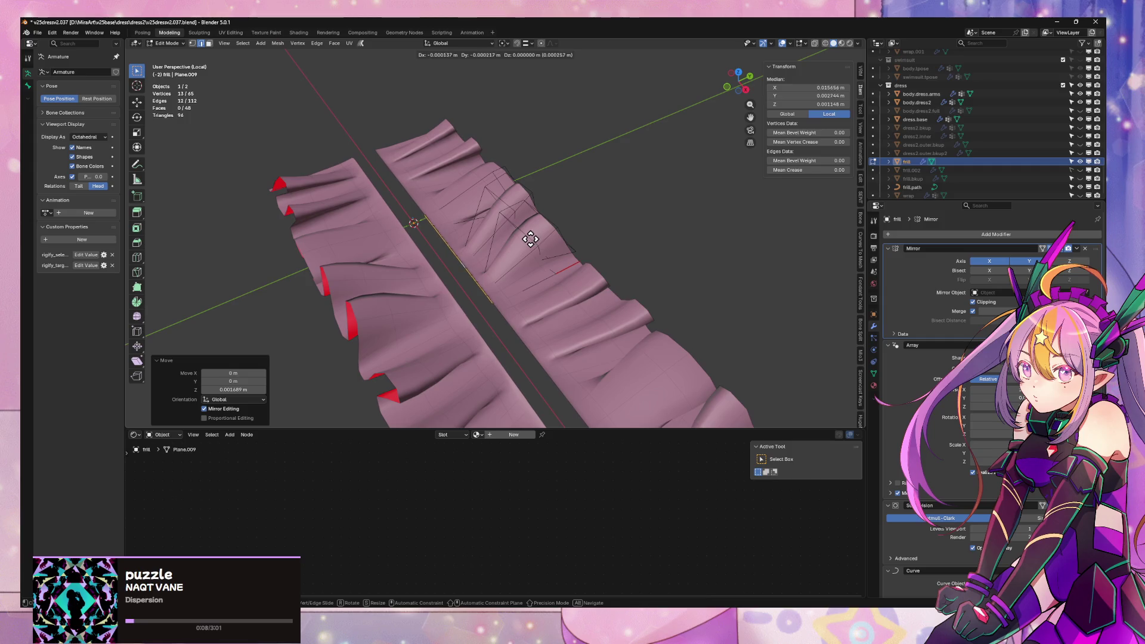
{"action": "key", "text": "y"}
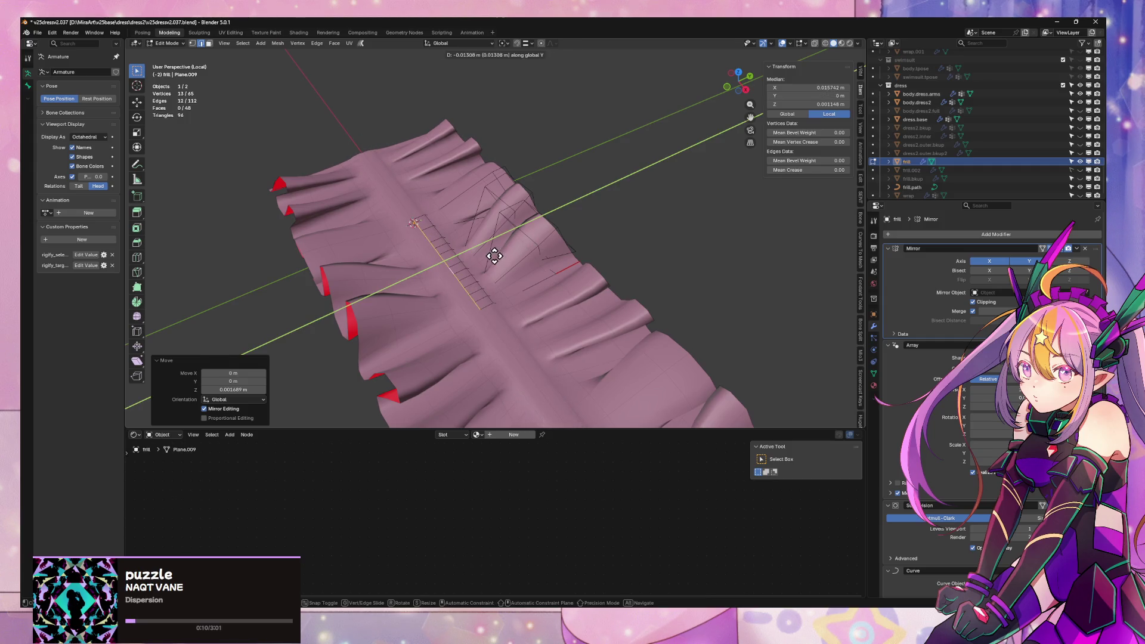
- Raise the middle strip of faces along Z
{"action": "mouse_move", "coordinate": [495, 256]}
{"action": "middle_mouse_down"}
{"action": "mouse_move", "coordinate": [486, 235]}
{"action": "mouse_move", "coordinate": [417, 256]}
{"action": "mouse_move", "coordinate": [445, 207]}
{"action": "mouse_move", "coordinate": [449, 225]}
{"action": "mouse_move", "coordinate": [553, 213]}
{"action": "mouse_move", "coordinate": [525, 230]}
{"action": "mouse_move", "coordinate": [370, 224]}
{"action": "mouse_move", "coordinate": [440, 158]}
{"action": "mouse_move", "coordinate": [524, 187]}
{"action": "mouse_move", "coordinate": [621, 244]}
{"action": "mouse_move", "coordinate": [474, 227]}
{"action": "middle_mouse_up"}
{"action": "left_click", "coordinate": [448, 231], "text": "alt"}
{"action": "key", "text": "g"}
{"action": "key", "text": "z"}
{"action": "left_click", "coordinate": [446, 206]}
- Scale the frill along Y so its height narrows from 0.0705 m to 0.0569 m
{"action": "key", "text": "Tab"}
{"action": "key", "text": "Tab"}
{"action": "scroll", "coordinate": [618, 241], "scroll_direction": "up", "scroll_amount": 2}
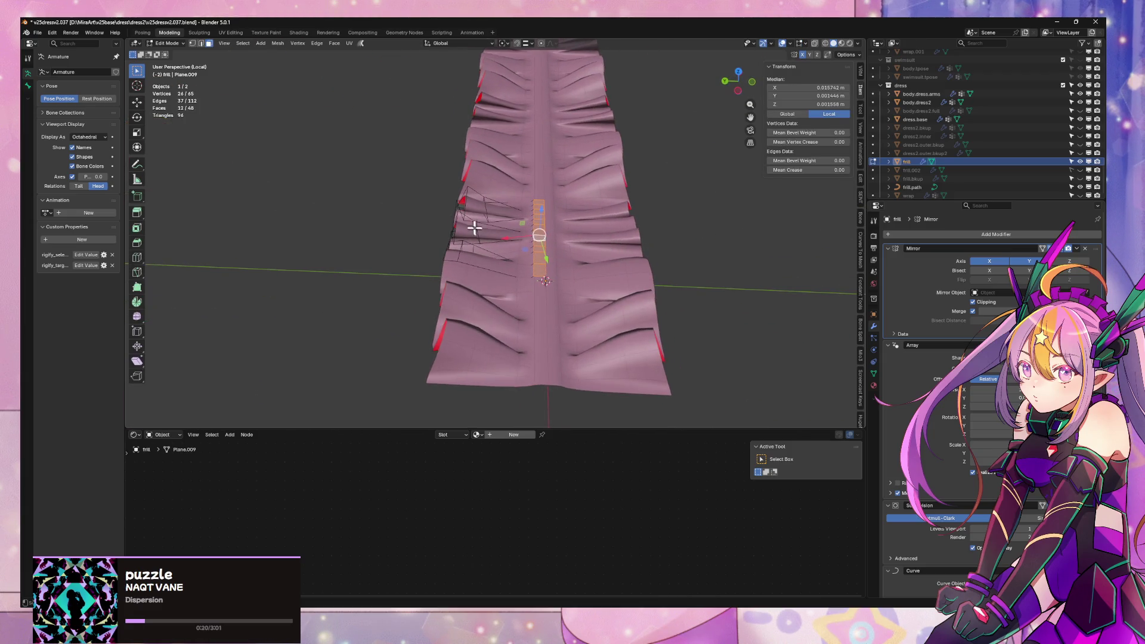
{"action": "key", "text": "a"}
{"action": "key", "text": "s"}
{"action": "key", "text": "y"}
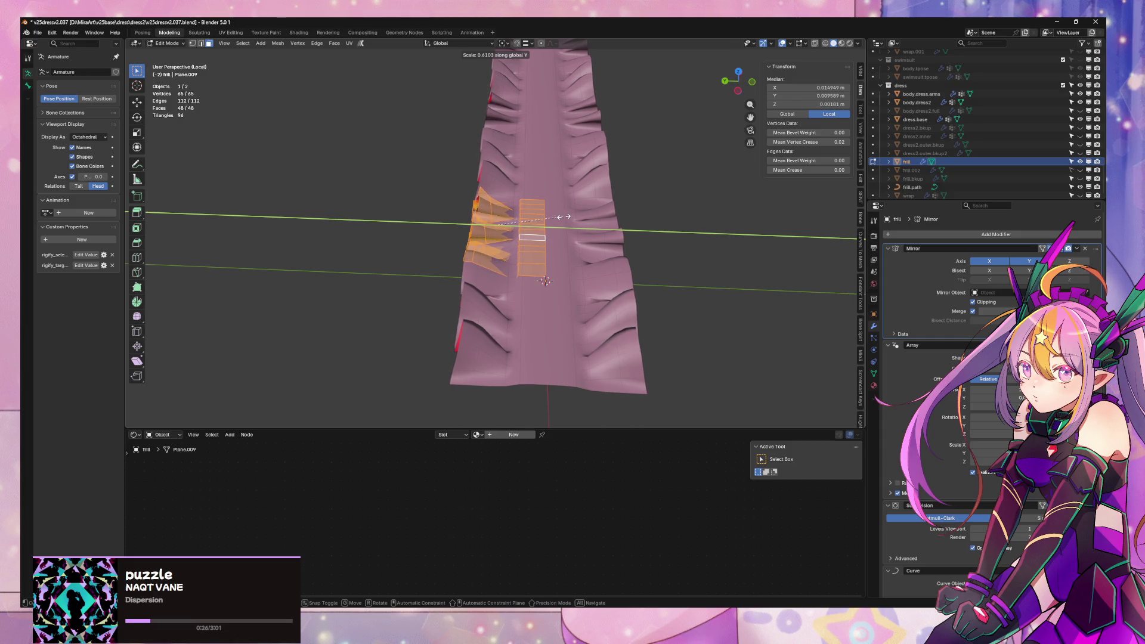
{"action": "left_click", "coordinate": [559, 217]}
- Exit edit mode and local view, then orbit to inspect the frill around the skirt hem
{"action": "key", "text": "Tab"}
{"action": "key", "text": "KP_Divide"}
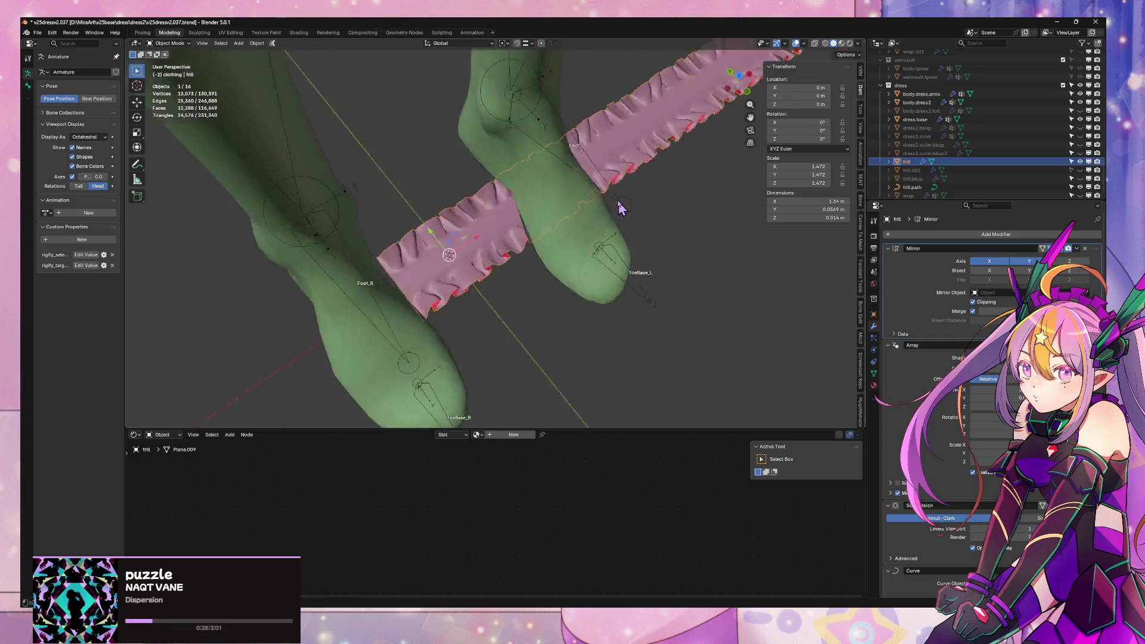
{"action": "middle_click_drag", "start_coordinate": [620, 208], "coordinate": [596, 107]}
{"action": "scroll", "coordinate": [1028, 513], "scroll_direction": "down", "scroll_amount": 1}
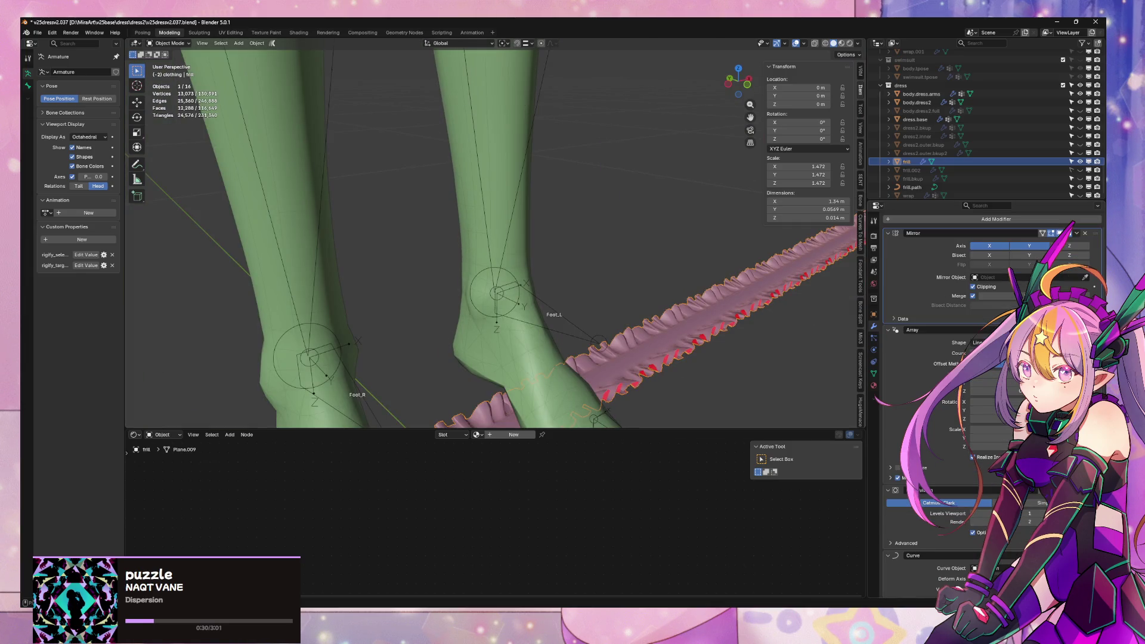
{"action": "scroll", "coordinate": [686, 238], "scroll_direction": "down", "scroll_amount": 2}
{"action": "middle_click_drag", "start_coordinate": [686, 237], "coordinate": [671, 54]}
{"action": "scroll", "coordinate": [660, 106], "scroll_direction": "down", "scroll_amount": 4}
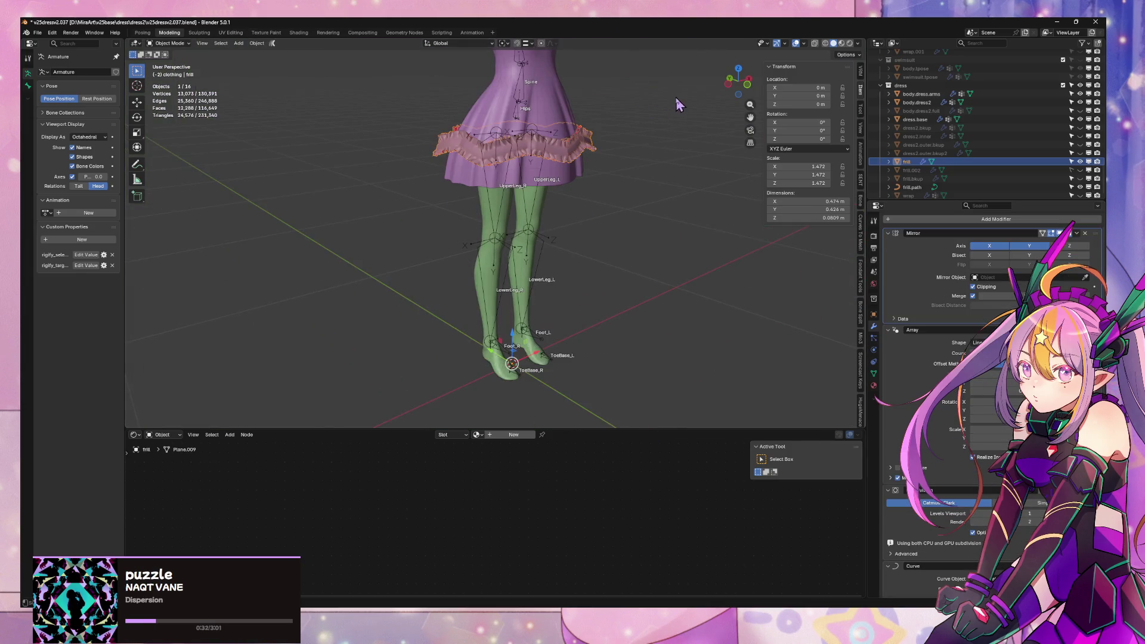
{"action": "mouse_move", "coordinate": [675, 98]}
{"action": "middle_mouse_down"}
{"action": "mouse_move", "coordinate": [679, 162]}
{"action": "mouse_move", "coordinate": [606, 162]}
{"action": "mouse_move", "coordinate": [626, 186]}
{"action": "middle_mouse_up"}
- Zoom in and select the frill.path guide curve in the Outliner
{"action": "scroll", "coordinate": [627, 179], "scroll_direction": "up", "scroll_amount": 7}
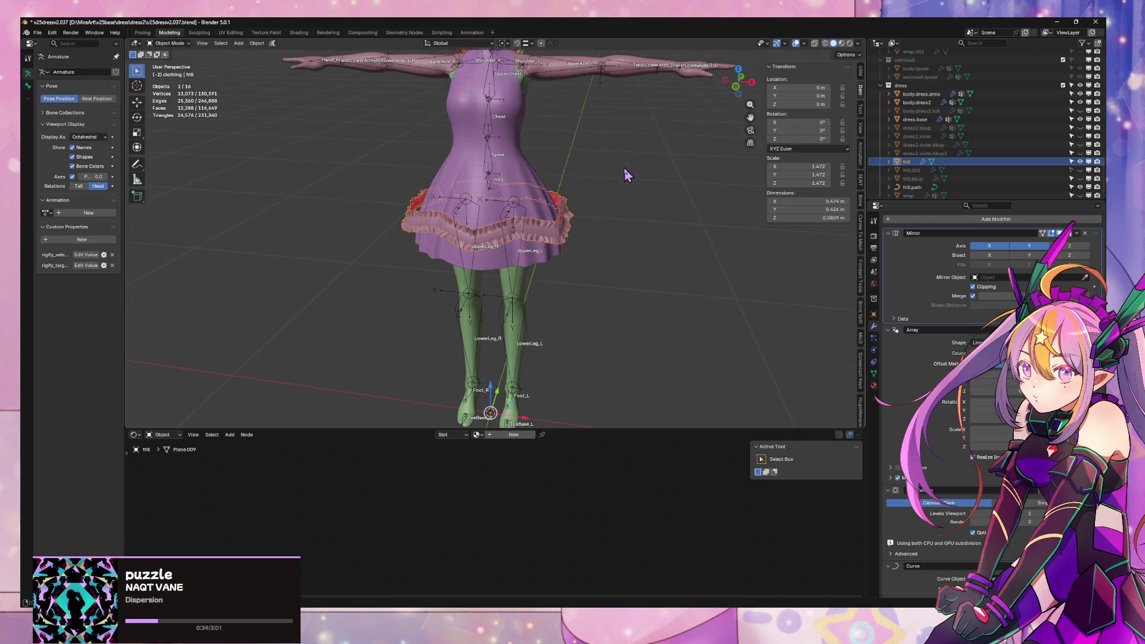
{"action": "scroll", "coordinate": [621, 166], "scroll_direction": "down", "scroll_amount": 6}
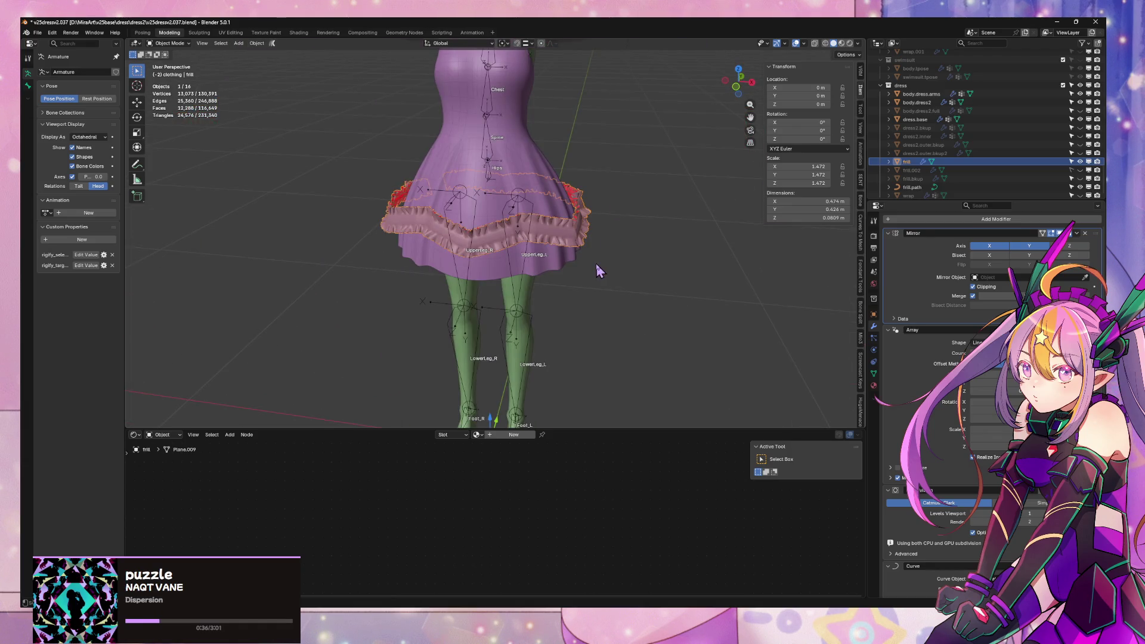
{"action": "scroll", "coordinate": [656, 256], "scroll_direction": "up", "scroll_amount": 3}
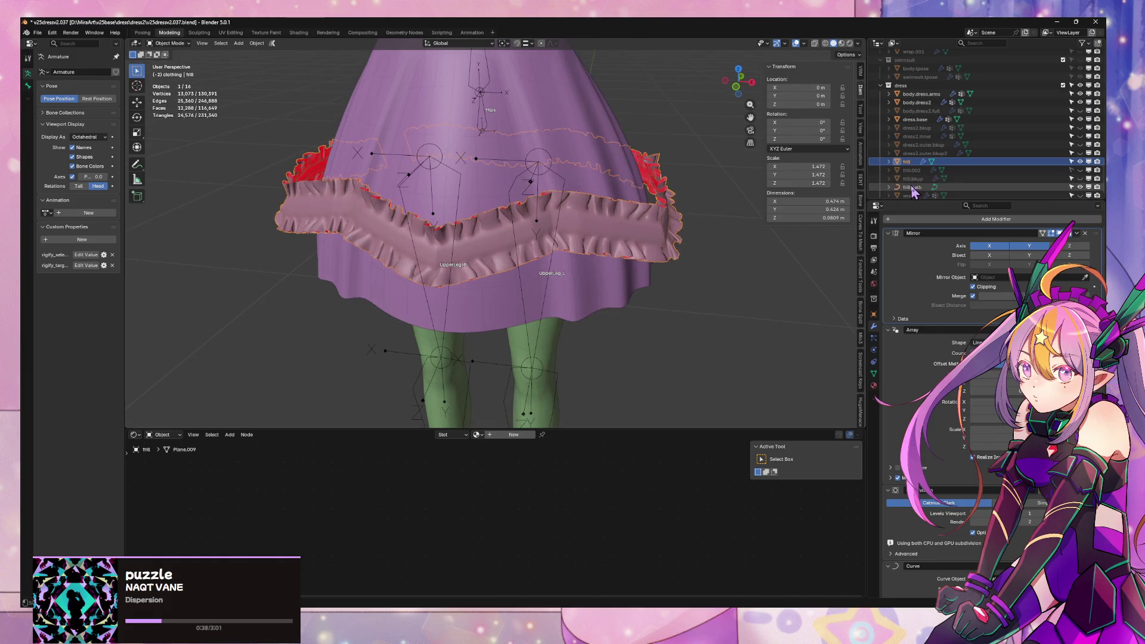
{"action": "left_click", "coordinate": [912, 186]}
- Enter edit mode on frill.path and set the pivot point to Bounding Box Center
{"action": "key", "text": "Tab"}
{"action": "middle_click_drag", "start_coordinate": [666, 188], "coordinate": [683, 172]}
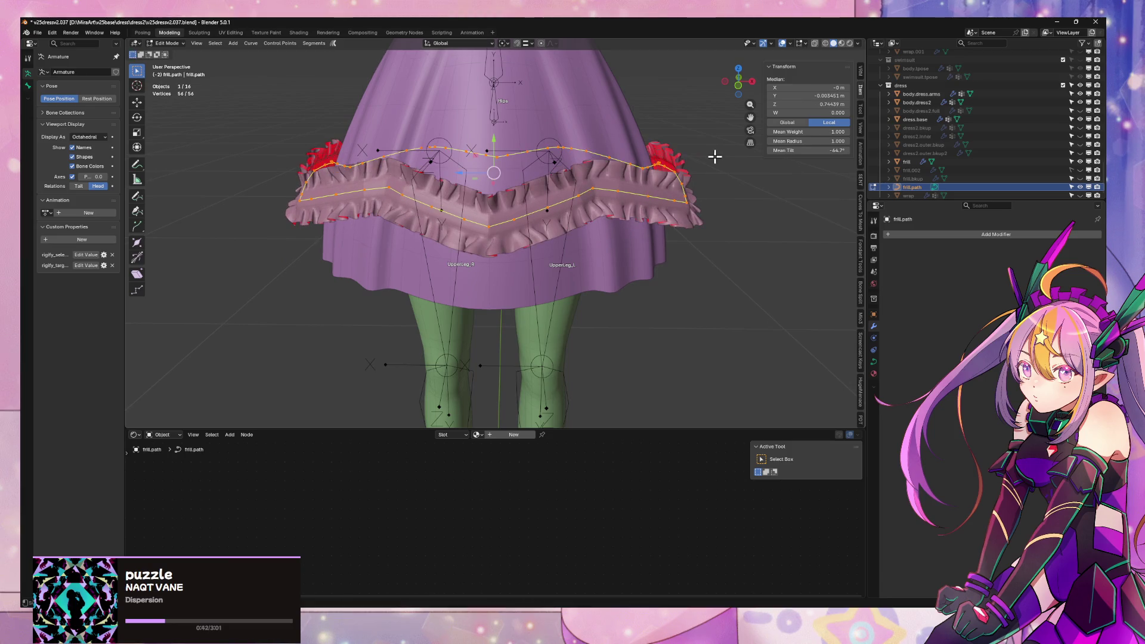
{"action": "left_click", "coordinate": [503, 43]}
{"action": "left_click", "coordinate": [531, 78]}
{"action": "key", "text": "s"}
{"action": "key", "text": "Escape"}
{"action": "left_click", "coordinate": [505, 44]}
{"action": "left_click", "coordinate": [516, 66]}
- Scale the frill.path curve down to 0.925
{"action": "key", "text": "s"}
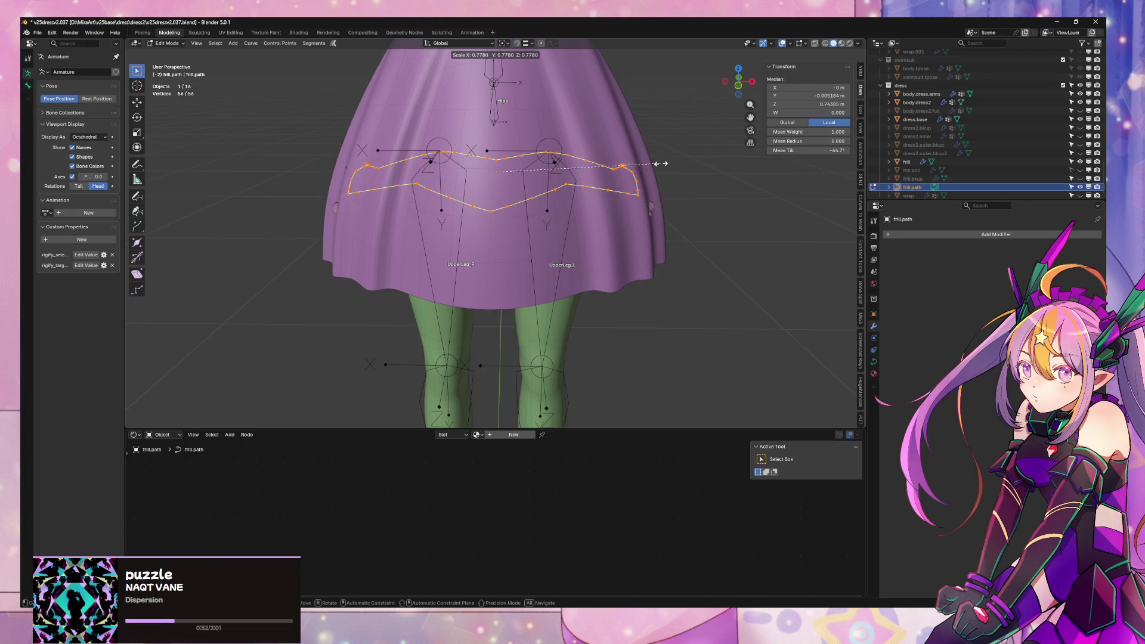
{"action": "left_click", "coordinate": [692, 160]}
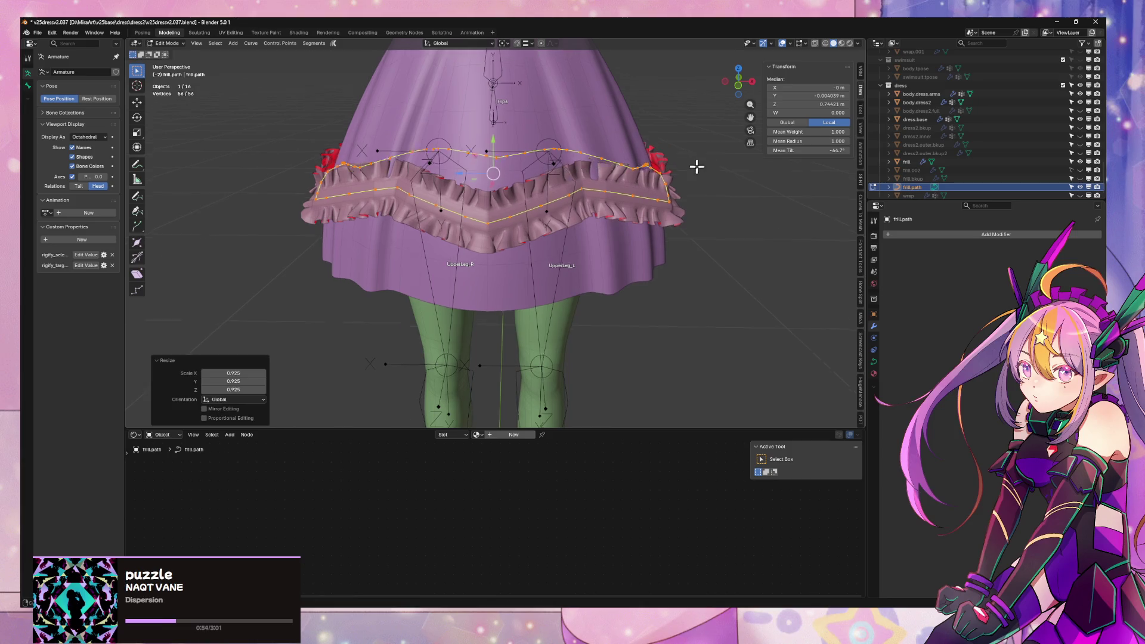
{"action": "mouse_move", "coordinate": [692, 160]}
{"action": "middle_mouse_down"}
{"action": "mouse_move", "coordinate": [614, 205]}
{"action": "mouse_move", "coordinate": [567, 169]}
{"action": "mouse_move", "coordinate": [603, 173]}
{"action": "middle_mouse_up"}
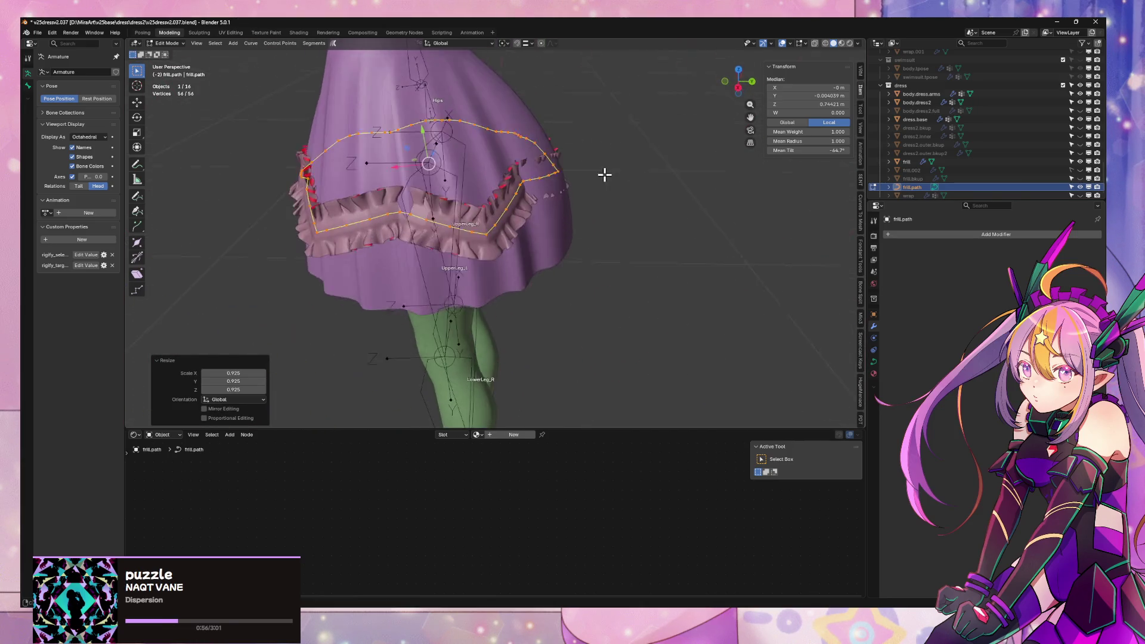
{"action": "key", "text": "x"}
{"action": "key", "text": "Escape"}
- Nudge the curve 0.013804 m along Y and leave edit mode
{"action": "key", "text": "g"}
{"action": "key", "text": "y"}
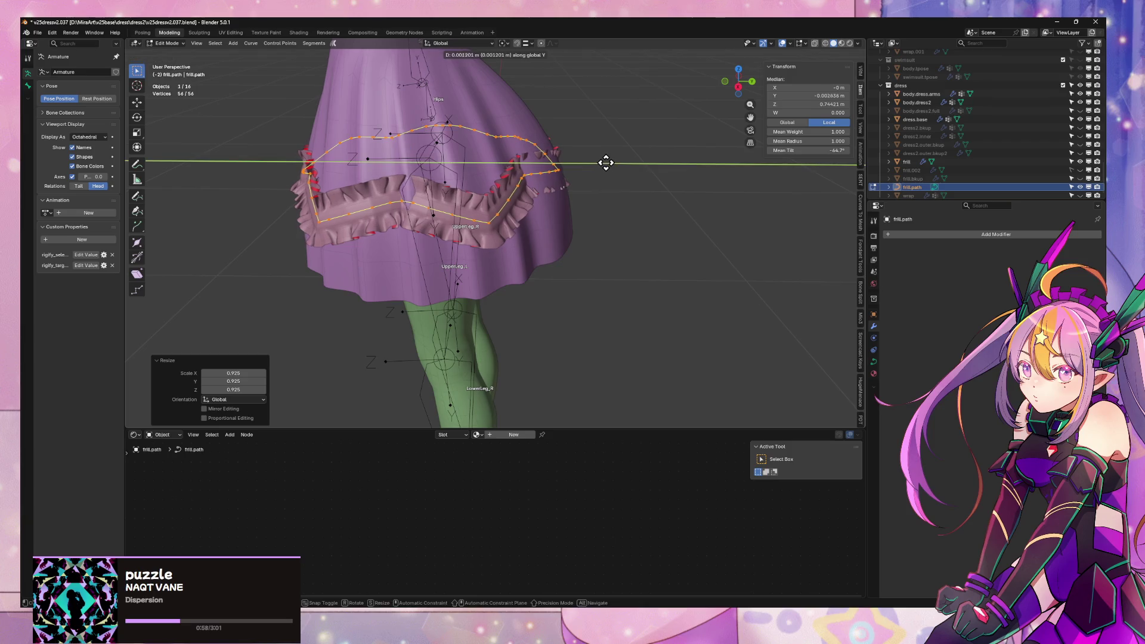
{"action": "left_click", "coordinate": [615, 164]}
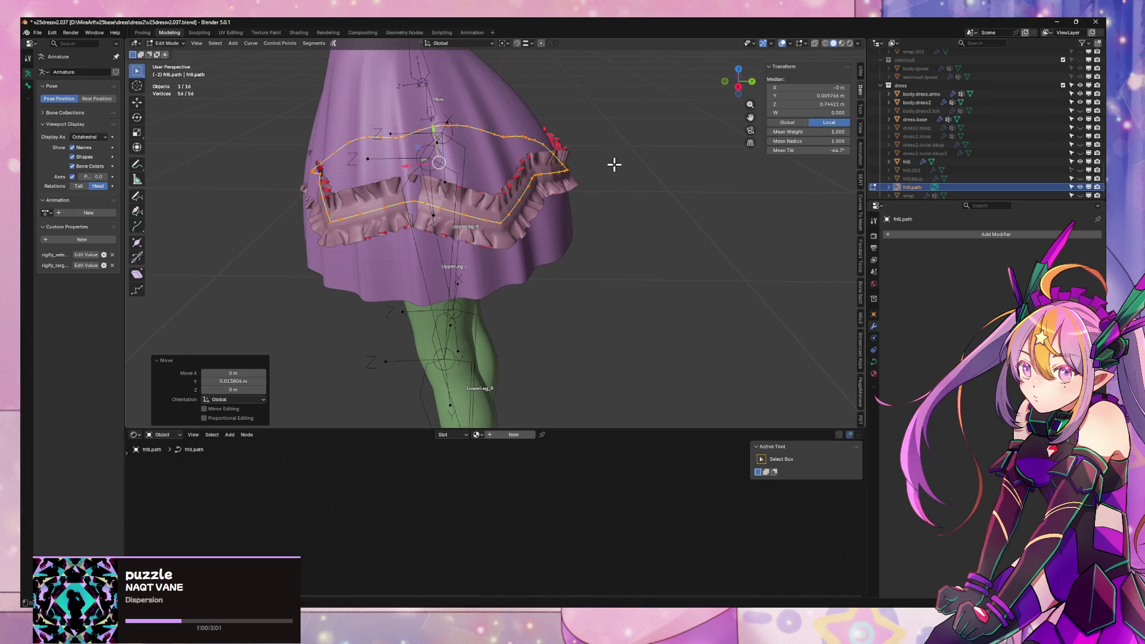
{"action": "mouse_move", "coordinate": [626, 163]}
{"action": "middle_mouse_down"}
{"action": "mouse_move", "coordinate": [696, 151]}
{"action": "mouse_move", "coordinate": [708, 167]}
{"action": "mouse_move", "coordinate": [668, 186]}
{"action": "mouse_move", "coordinate": [678, 143]}
{"action": "mouse_move", "coordinate": [681, 164]}
{"action": "mouse_move", "coordinate": [718, 157]}
{"action": "middle_mouse_up"}
{"action": "key", "text": "g"}
{"action": "key", "text": "y"}
{"action": "key", "text": "Escape"}
{"action": "key", "text": "Tab"}
- Switch the viewport to Material Preview shading and orbit to a front view of the character
{"action": "scroll", "coordinate": [607, 172], "scroll_direction": "up", "scroll_amount": 5}
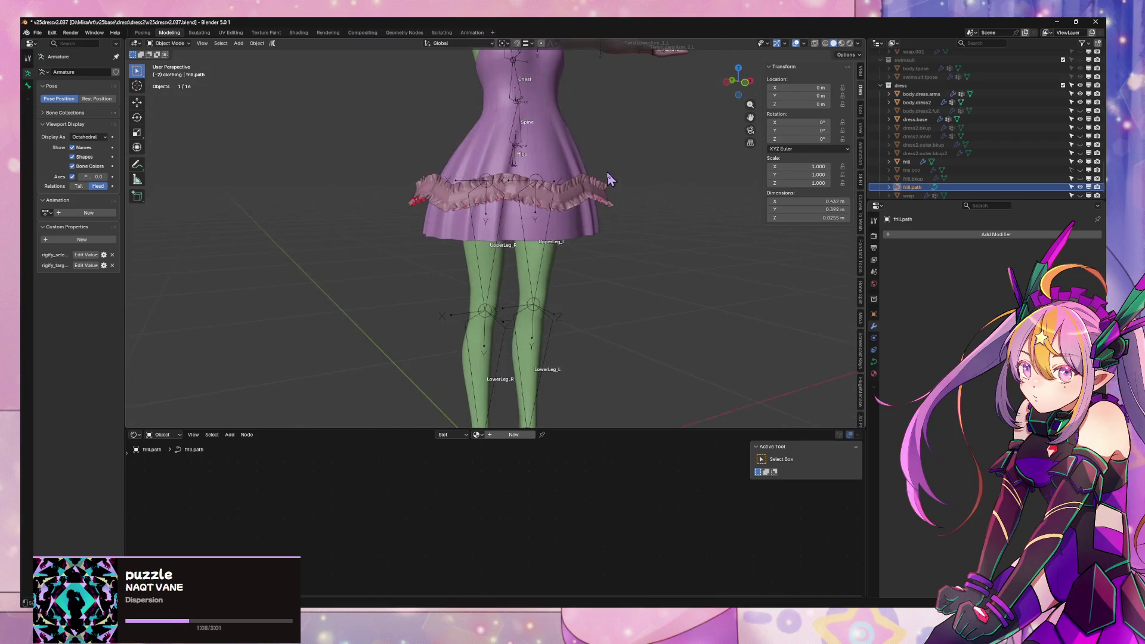
{"action": "left_click", "coordinate": [842, 43]}
{"action": "scroll", "coordinate": [655, 136], "scroll_direction": "down", "scroll_amount": 2}
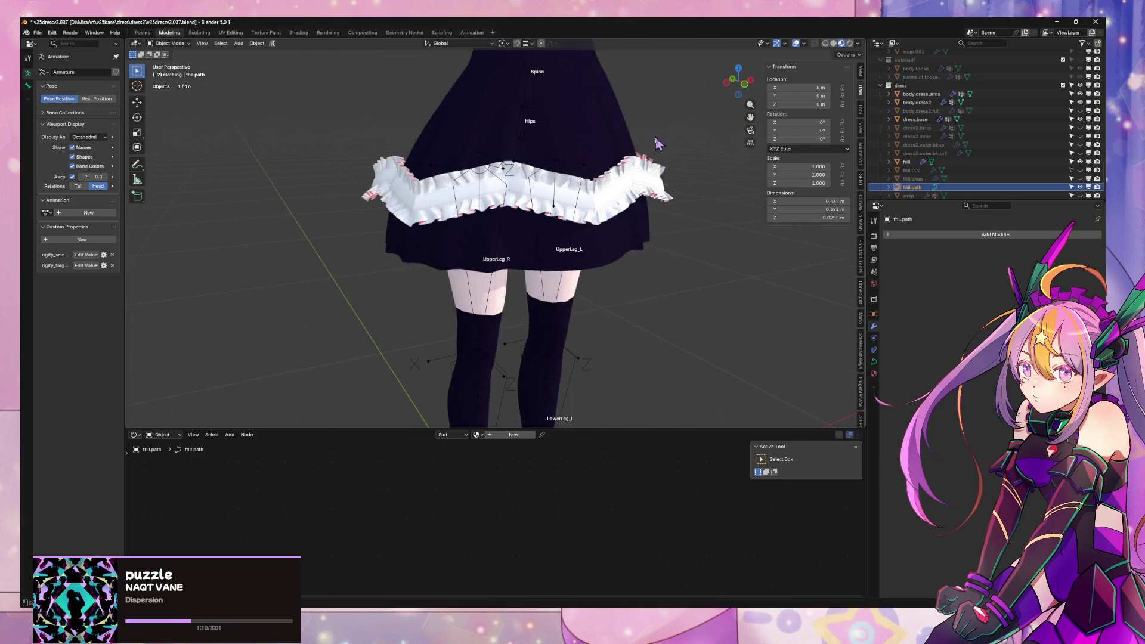
{"action": "mouse_move", "coordinate": [655, 136]}
{"action": "middle_mouse_down"}
{"action": "mouse_move", "coordinate": [618, 206]}
{"action": "mouse_move", "coordinate": [606, 186]}
{"action": "mouse_move", "coordinate": [722, 209]}
{"action": "middle_mouse_up"}
{"action": "scroll", "coordinate": [606, 187], "scroll_direction": "down", "scroll_amount": 6}
{"action": "middle_click_drag", "start_coordinate": [603, 130], "coordinate": [551, 131]}
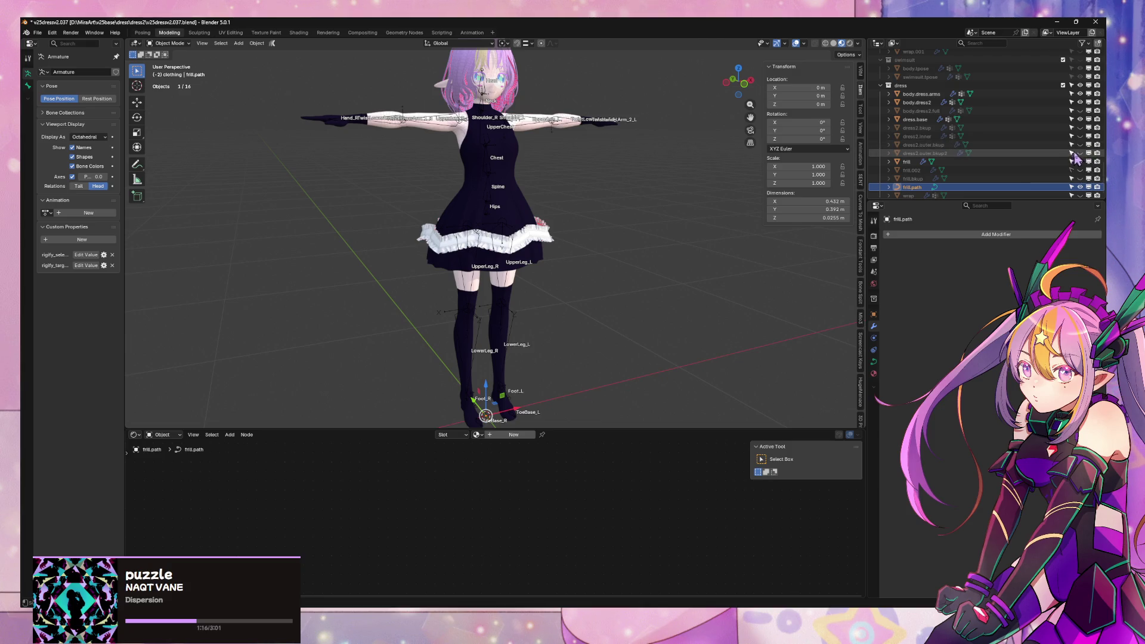
- Toggle dress2.outer.bkup's visibility to compare, leaving it hidden
{"action": "left_click", "coordinate": [1081, 145]}
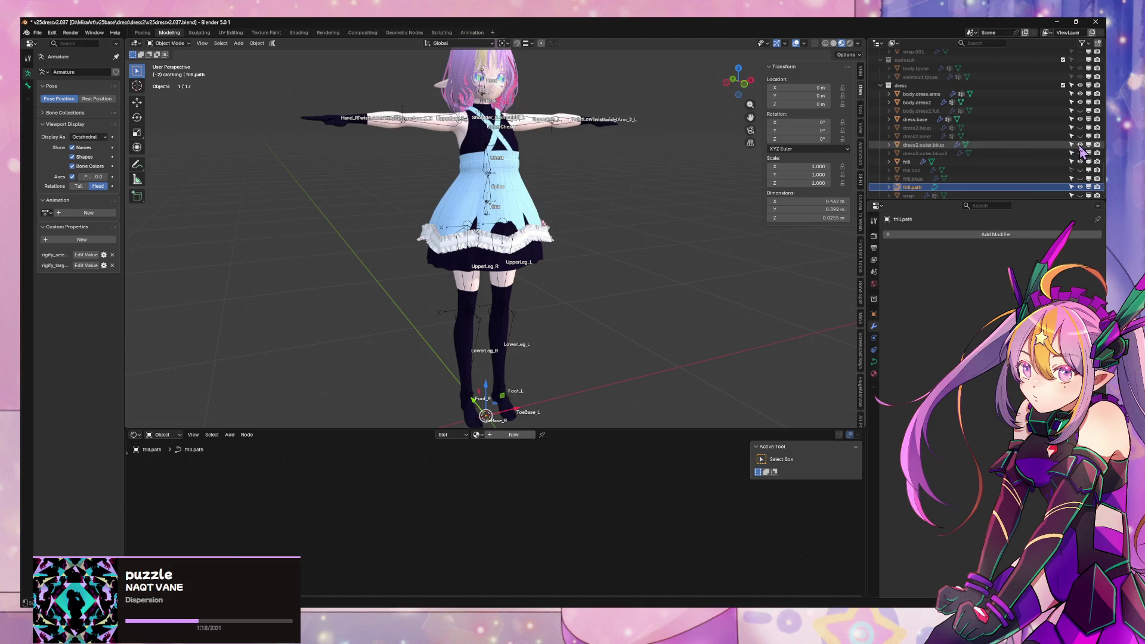
{"action": "left_click", "coordinate": [1080, 144]}
{"action": "left_click", "coordinate": [1081, 145]}
{"action": "left_click", "coordinate": [1080, 145]}
{"action": "left_click", "coordinate": [1080, 145]}
{"action": "left_click", "coordinate": [1080, 146]}
{"action": "left_click", "coordinate": [1081, 145]}
{"action": "left_click", "coordinate": [1080, 146]}
- Orbit to a side-on view and select the frill
{"action": "scroll", "coordinate": [1047, 150], "scroll_direction": "down", "scroll_amount": 1}
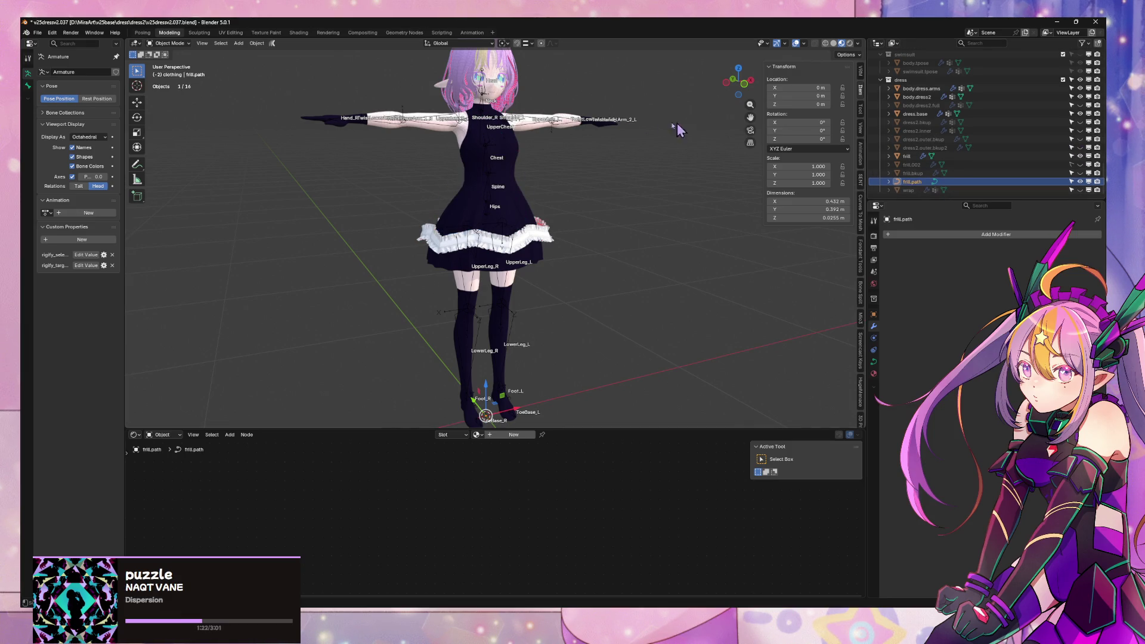
{"action": "mouse_move", "coordinate": [582, 152]}
{"action": "middle_mouse_down"}
{"action": "mouse_move", "coordinate": [627, 149]}
{"action": "mouse_move", "coordinate": [525, 149]}
{"action": "mouse_move", "coordinate": [618, 143]}
{"action": "middle_mouse_up"}
{"action": "scroll", "coordinate": [618, 143], "scroll_direction": "up", "scroll_amount": 4}
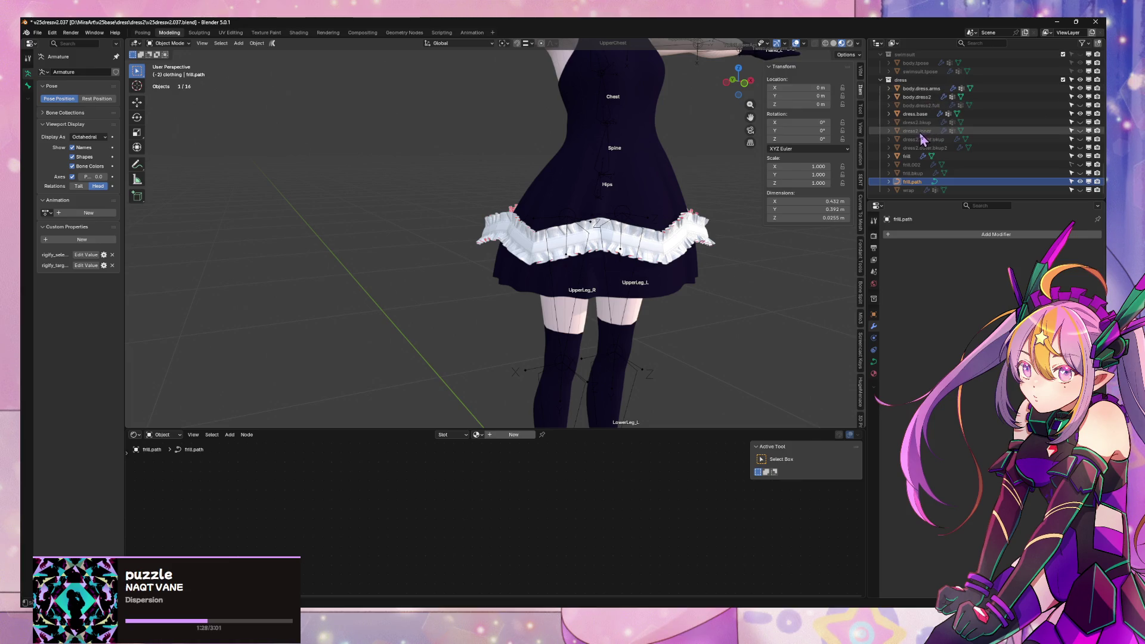
{"action": "scroll", "coordinate": [678, 194], "scroll_direction": "down", "scroll_amount": 3}
{"action": "scroll", "coordinate": [596, 196], "scroll_direction": "up", "scroll_amount": 6}
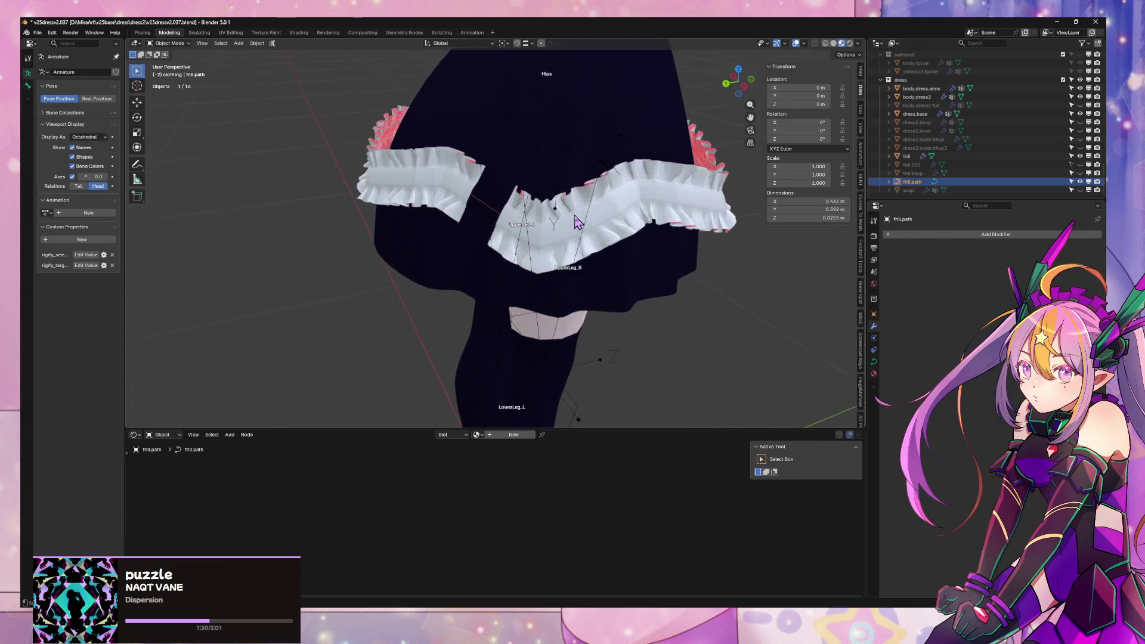
{"action": "mouse_move", "coordinate": [597, 197]}
{"action": "middle_mouse_down"}
{"action": "mouse_move", "coordinate": [552, 209]}
{"action": "mouse_move", "coordinate": [561, 214]}
{"action": "middle_mouse_up"}
{"action": "left_click", "coordinate": [551, 209]}
- Reselect so that only the frill object is selected
{"action": "key", "text": "Tab"}
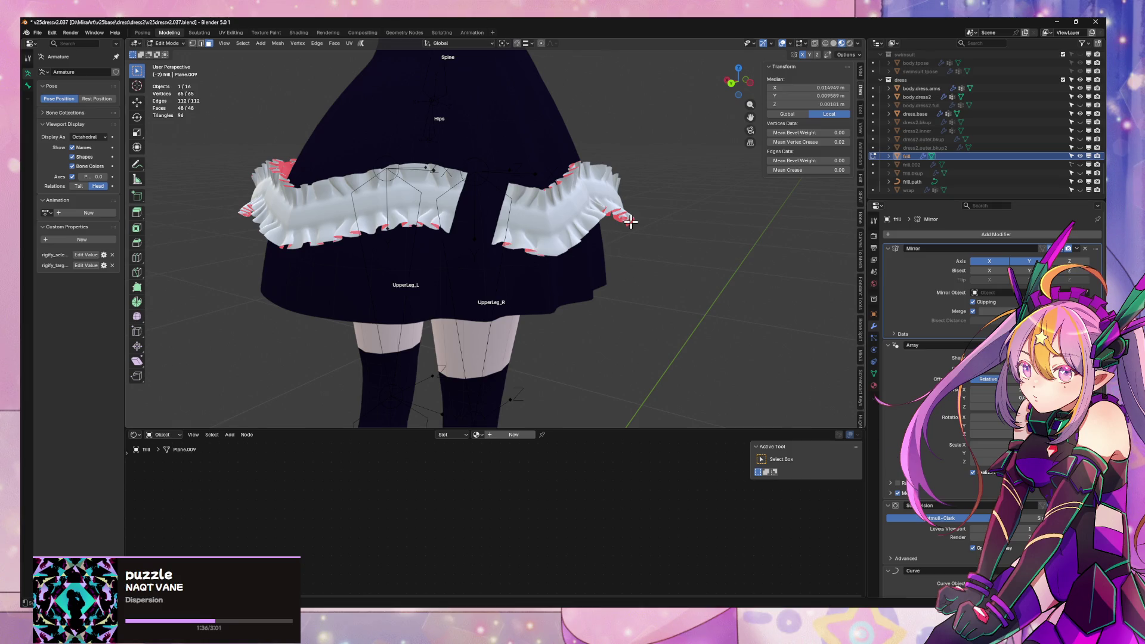
{"action": "key", "text": "Tab"}
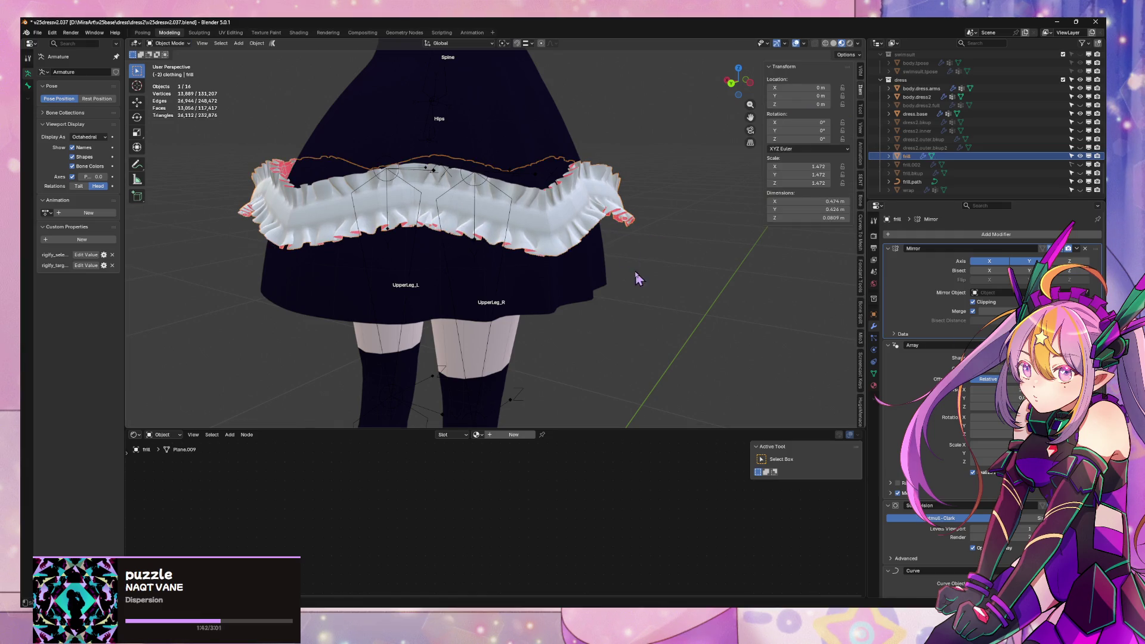
{"action": "key", "text": "a"}
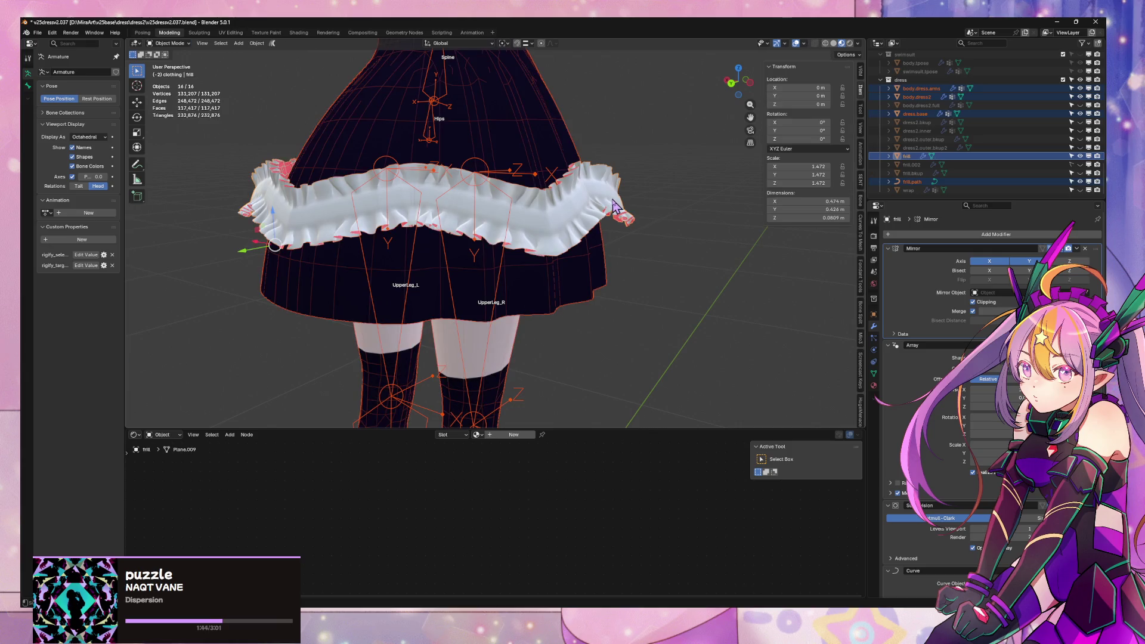
{"action": "left_click", "coordinate": [618, 209]}
{"action": "left_click", "coordinate": [673, 254]}
- Scale all the frill's vertices down to roughly 0.936 in edit mode
{"action": "left_click", "coordinate": [623, 214]}
{"action": "key", "text": "Tab"}
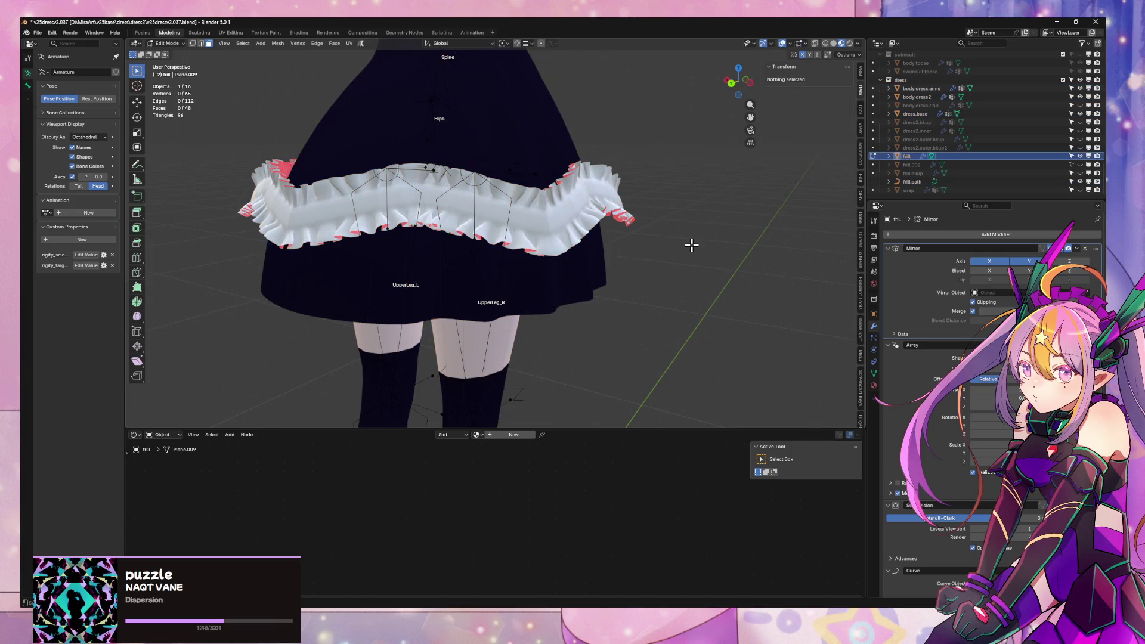
{"action": "key", "text": "s"}
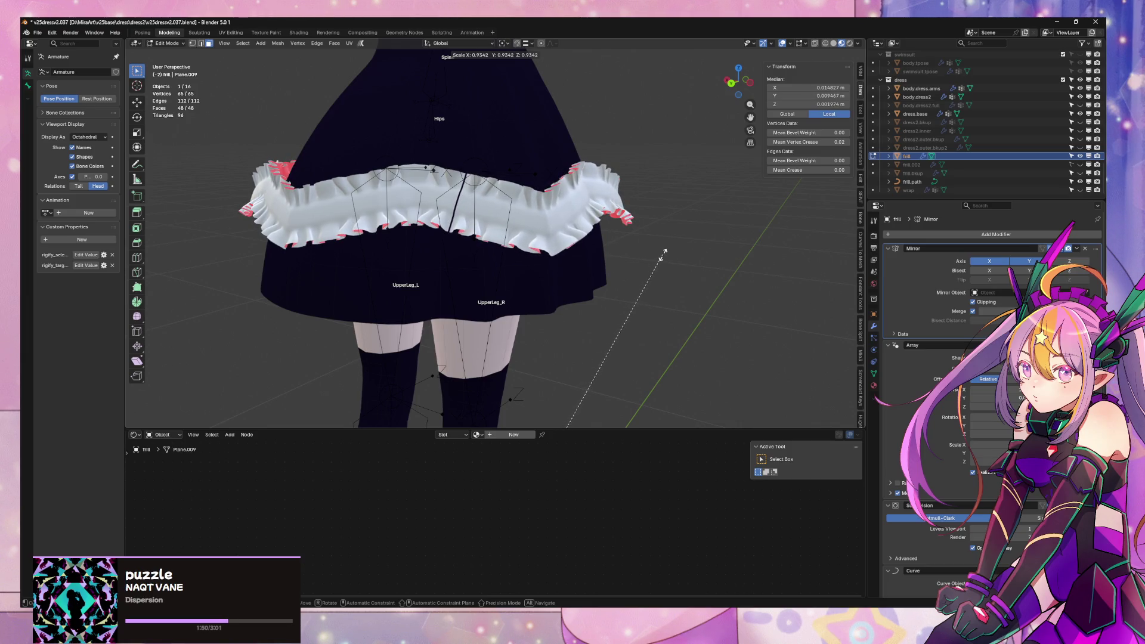
{"action": "left_click", "coordinate": [664, 252]}
{"action": "scroll", "coordinate": [654, 255], "scroll_direction": "down", "scroll_amount": 3}
{"action": "mouse_move", "coordinate": [655, 256]}
{"action": "middle_mouse_down"}
{"action": "mouse_move", "coordinate": [788, 271]}
{"action": "mouse_move", "coordinate": [620, 255]}
{"action": "mouse_move", "coordinate": [657, 237]}
{"action": "mouse_move", "coordinate": [677, 182]}
{"action": "mouse_move", "coordinate": [680, 233]}
{"action": "mouse_move", "coordinate": [751, 205]}
{"action": "mouse_move", "coordinate": [677, 235]}
{"action": "middle_mouse_up"}
{"action": "scroll", "coordinate": [658, 237], "scroll_direction": "up", "scroll_amount": 3}
{"action": "scroll", "coordinate": [680, 233], "scroll_direction": "down", "scroll_amount": 4}
- Exit edit mode and return the viewport to Solid shading
{"action": "key", "text": "Tab"}
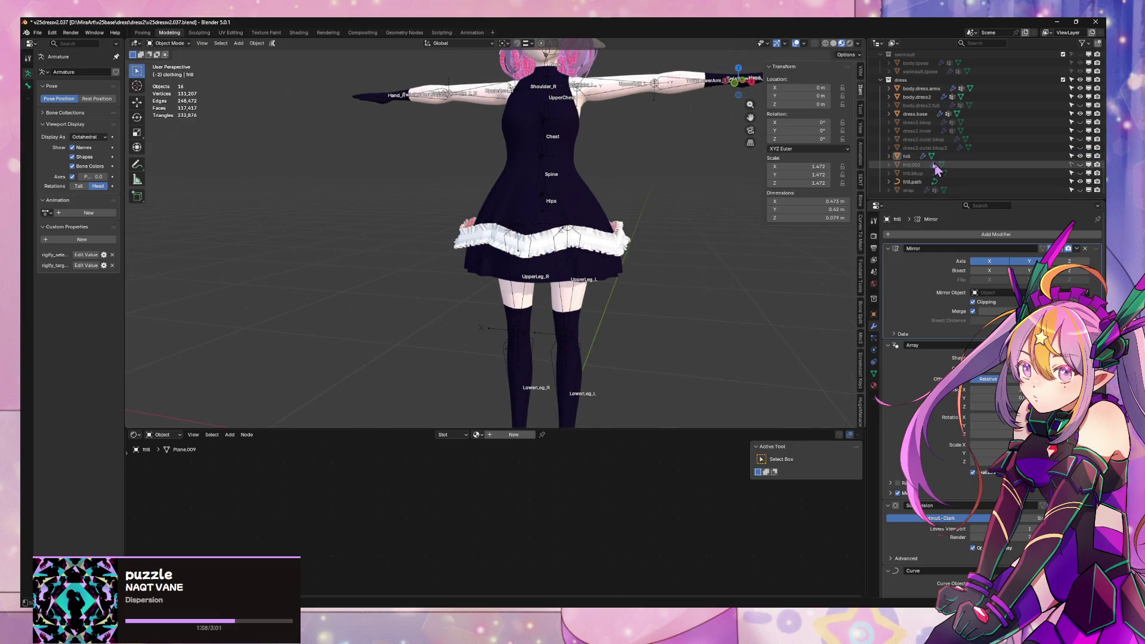
{"action": "middle_click_drag", "start_coordinate": [693, 141], "coordinate": [728, 108]}
{"action": "left_click", "coordinate": [834, 43]}
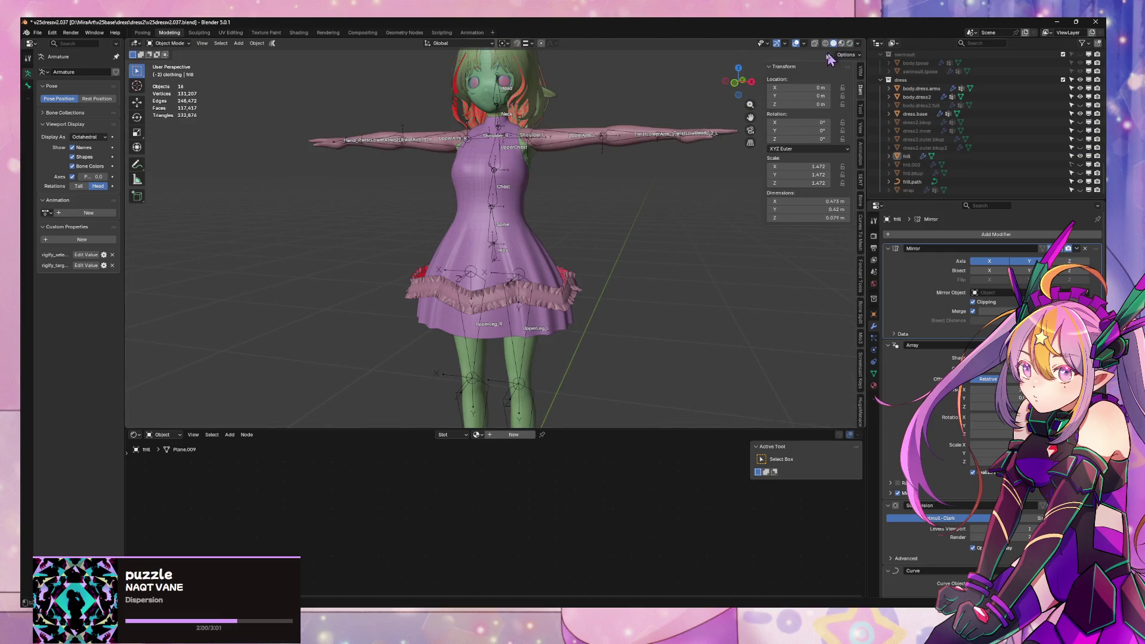
{"action": "middle_click_drag", "start_coordinate": [599, 179], "coordinate": [573, 167]}
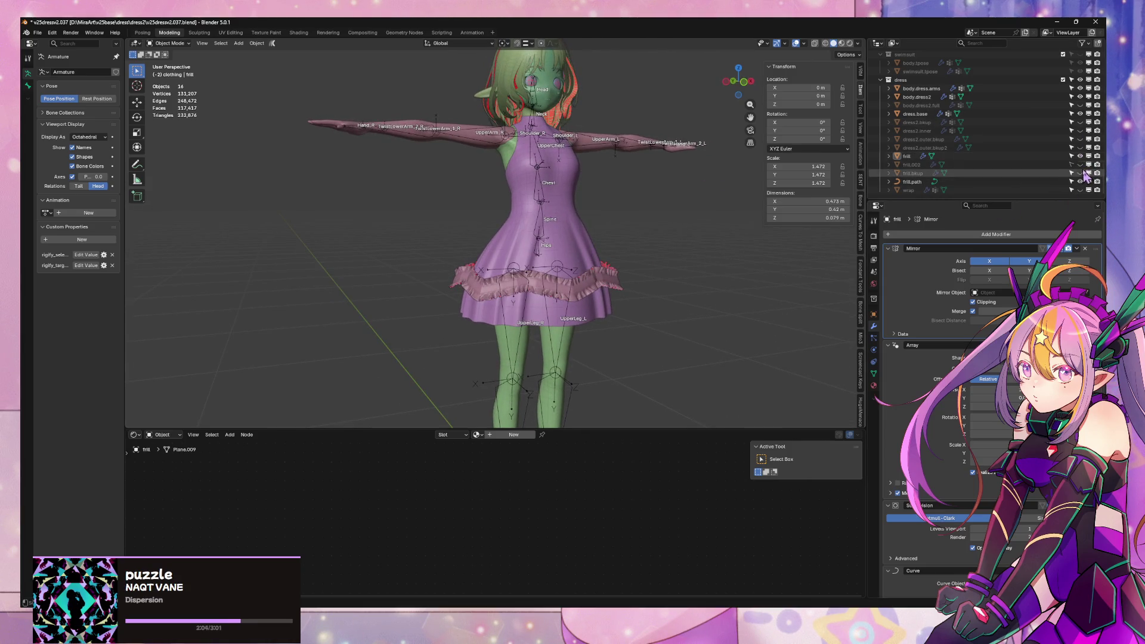
- Hide body.dress2.full, toggle dress2.outer.bkup, and show dress2.outer.bkup2 in the Outliner
{"action": "left_click", "coordinate": [1080, 105]}
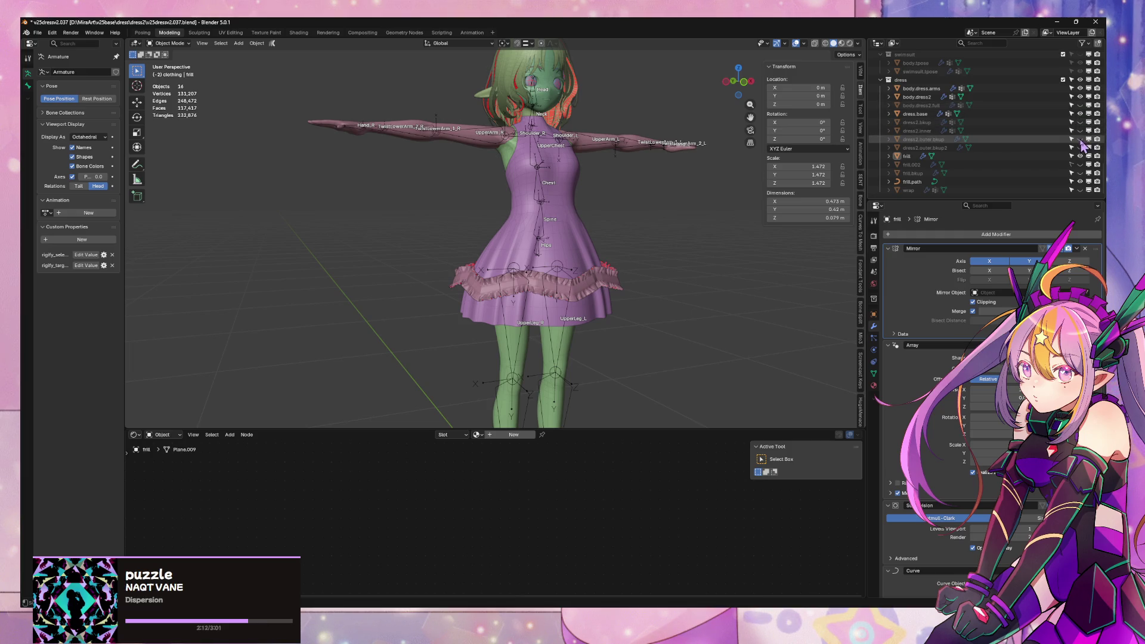
{"action": "left_click", "coordinate": [1081, 142]}
{"action": "left_click", "coordinate": [1081, 142]}
{"action": "left_click", "coordinate": [1081, 142]}
{"action": "left_click", "coordinate": [1081, 142]}
{"action": "left_click", "coordinate": [1081, 148]}
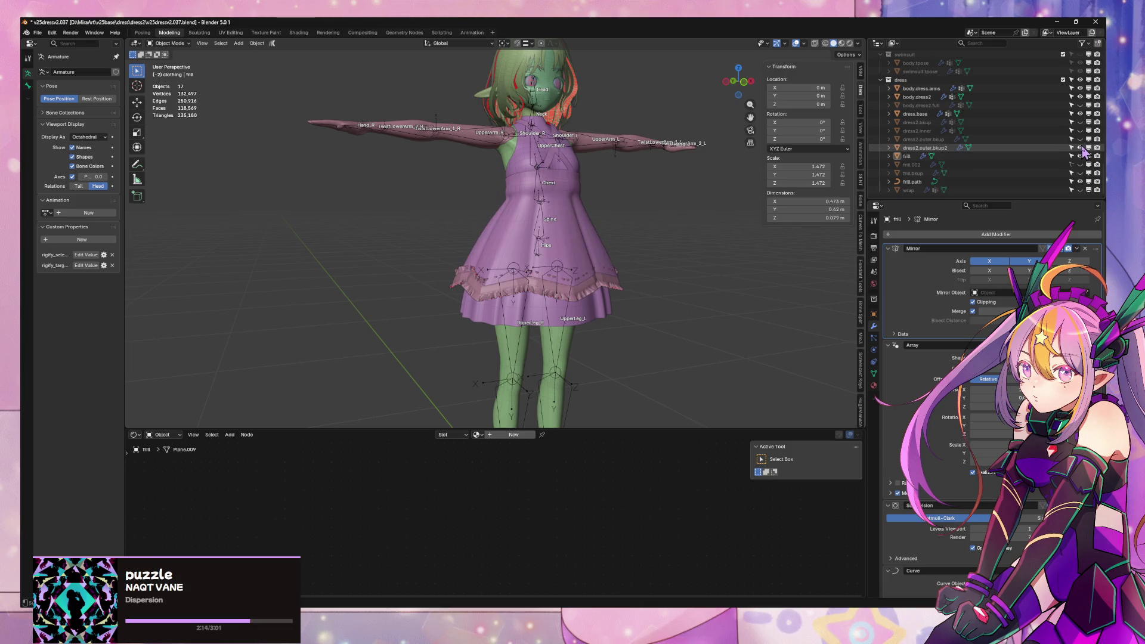
{"action": "left_click", "coordinate": [1081, 148]}
{"action": "left_click", "coordinate": [1081, 147]}
{"action": "mouse_move", "coordinate": [650, 179]}
{"action": "middle_mouse_down"}
{"action": "mouse_move", "coordinate": [660, 187]}
{"action": "mouse_move", "coordinate": [624, 215]}
{"action": "mouse_move", "coordinate": [601, 217]}
{"action": "mouse_move", "coordinate": [622, 198]}
{"action": "mouse_move", "coordinate": [716, 186]}
{"action": "mouse_move", "coordinate": [696, 248]}
{"action": "mouse_move", "coordinate": [644, 230]}
{"action": "mouse_move", "coordinate": [654, 268]}
{"action": "middle_mouse_up"}
{"action": "scroll", "coordinate": [716, 191], "scroll_direction": "up", "scroll_amount": 3}
- Start editing dress2.outer.bkup2's mesh and isolate it in Local view
{"action": "left_click", "coordinate": [640, 227]}
{"action": "key", "text": "Tab"}
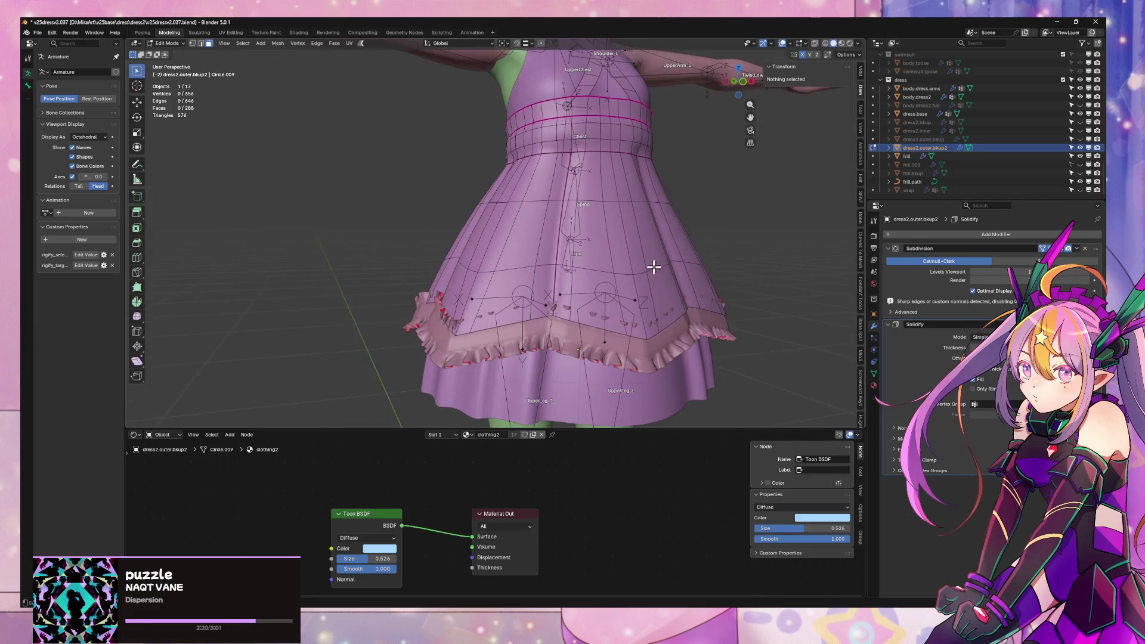
{"action": "left_click", "coordinate": [629, 341], "text": "alt"}
{"action": "mouse_move", "coordinate": [734, 319]}
{"action": "middle_mouse_down"}
{"action": "mouse_move", "coordinate": [619, 267]}
{"action": "mouse_move", "coordinate": [596, 273]}
{"action": "mouse_move", "coordinate": [666, 269]}
{"action": "mouse_move", "coordinate": [633, 298]}
{"action": "middle_mouse_up"}
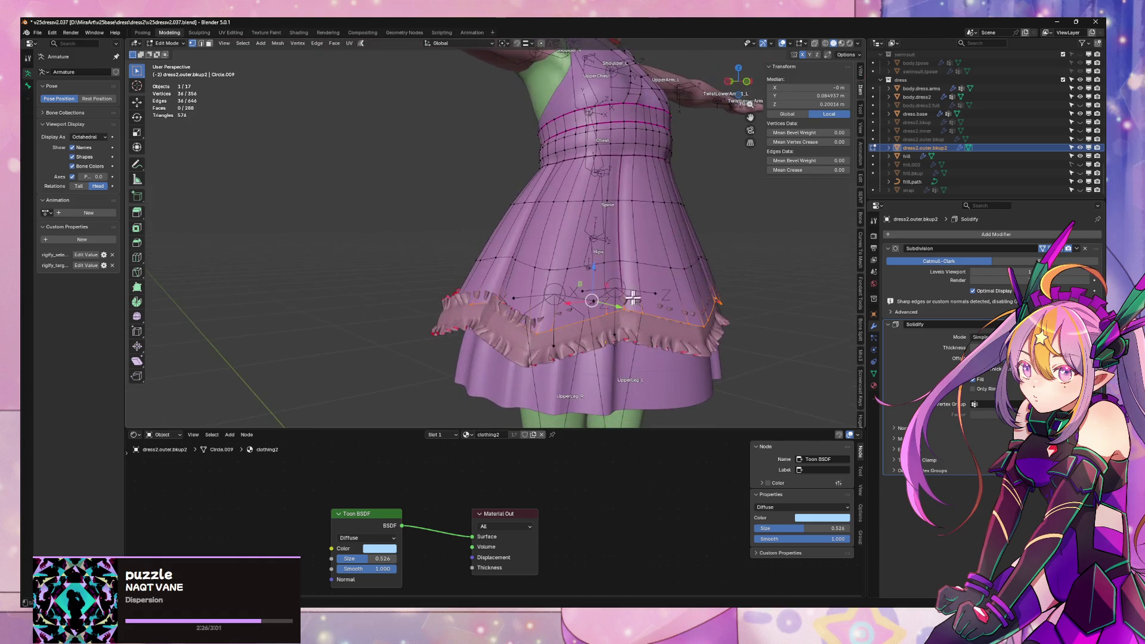
{"action": "mouse_move", "coordinate": [649, 202]}
{"action": "middle_mouse_down"}
{"action": "mouse_move", "coordinate": [620, 225]}
{"action": "mouse_move", "coordinate": [539, 224]}
{"action": "mouse_move", "coordinate": [571, 211]}
{"action": "middle_mouse_up"}
{"action": "key", "text": "KP_Divide"}
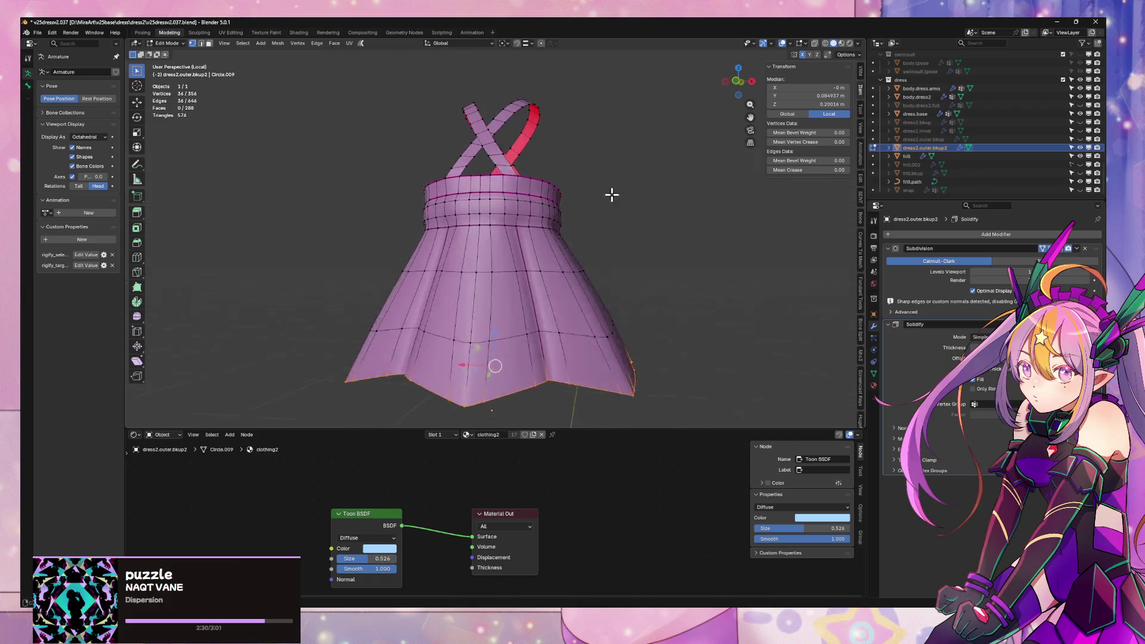
- Select several vertices at the skirt's hem points
{"action": "left_click", "coordinate": [535, 404]}
{"action": "mouse_move", "coordinate": [535, 404]}
{"action": "middle_mouse_down"}
{"action": "mouse_move", "coordinate": [621, 235]}
{"action": "mouse_move", "coordinate": [539, 235]}
{"action": "middle_mouse_up"}
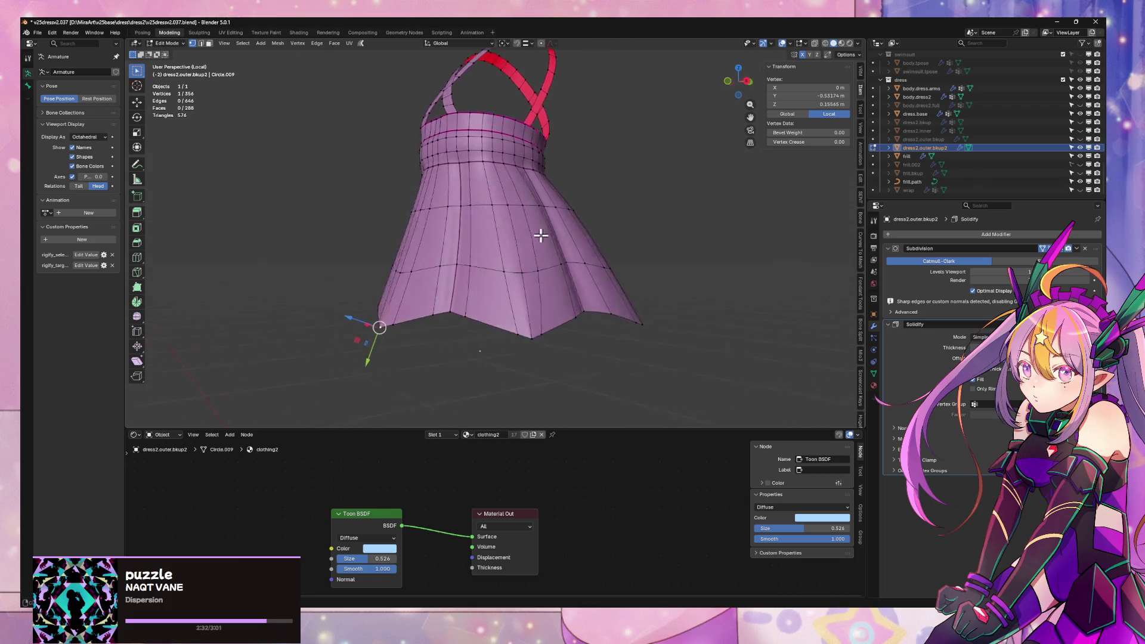
{"action": "left_click", "coordinate": [519, 338], "text": "shift"}
{"action": "mouse_move", "coordinate": [519, 337]}
{"action": "middle_mouse_down"}
{"action": "mouse_move", "coordinate": [674, 317]}
{"action": "mouse_move", "coordinate": [512, 353]}
{"action": "mouse_move", "coordinate": [666, 304]}
{"action": "mouse_move", "coordinate": [598, 343]}
{"action": "mouse_move", "coordinate": [659, 294]}
{"action": "mouse_move", "coordinate": [572, 329]}
{"action": "mouse_move", "coordinate": [660, 242]}
{"action": "middle_mouse_up"}
{"action": "left_click", "coordinate": [512, 353], "text": "shift"}
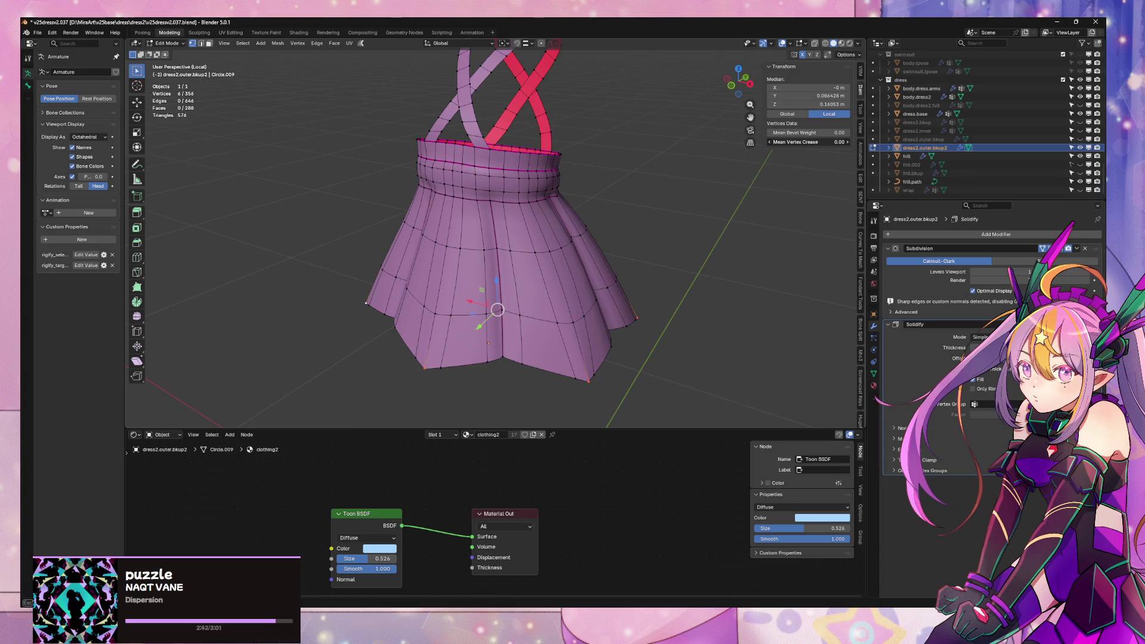
- In edge select mode, select the bottom hem loop and the edges at the hem points
{"action": "key", "text": "2"}
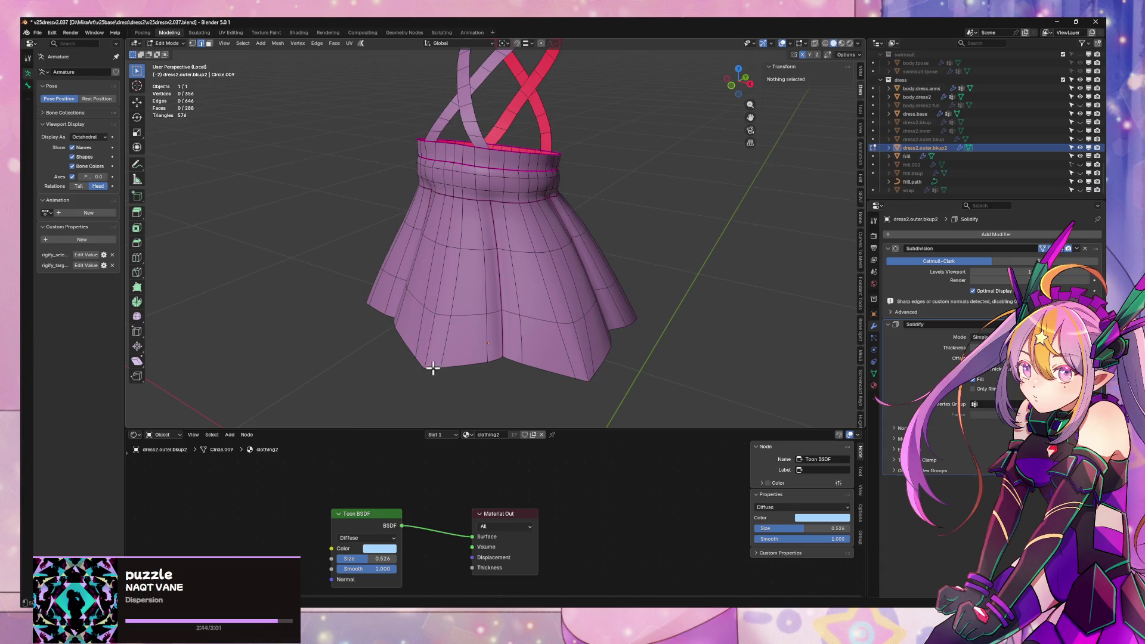
{"action": "left_click", "coordinate": [432, 368], "text": "alt"}
{"action": "middle_click_drag", "start_coordinate": [476, 354], "coordinate": [497, 351]}
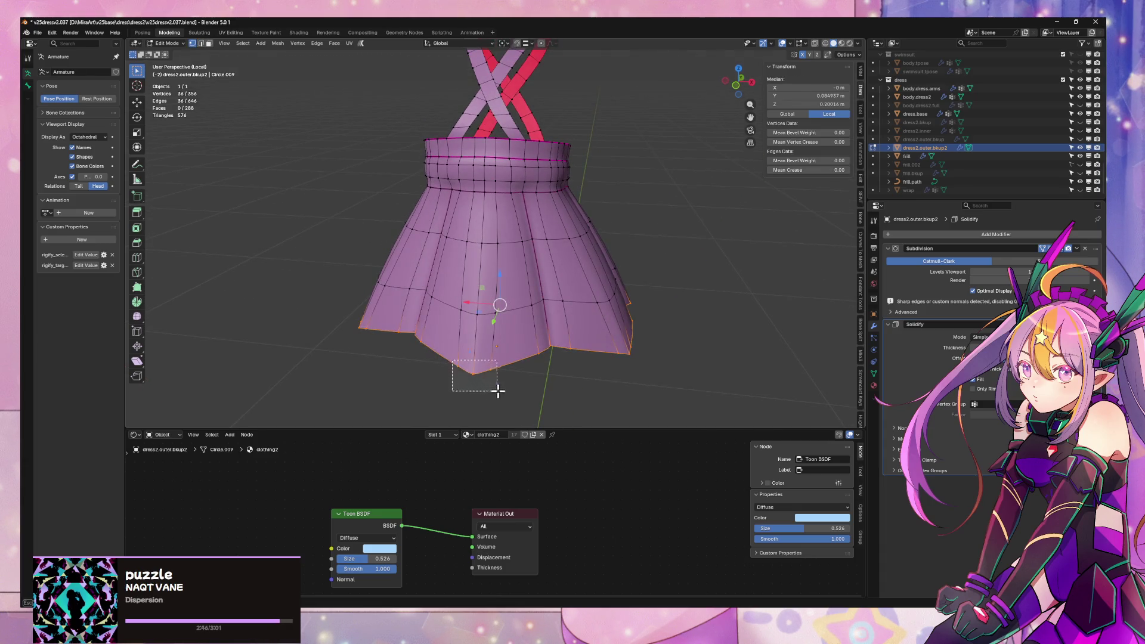
{"action": "left_click_drag", "start_coordinate": [498, 391], "coordinate": [499, 390]}
{"action": "mouse_move", "coordinate": [499, 390]}
{"action": "middle_mouse_down"}
{"action": "mouse_move", "coordinate": [567, 374]}
{"action": "mouse_move", "coordinate": [532, 375]}
{"action": "middle_mouse_up"}
{"action": "left_click_drag", "start_coordinate": [540, 397], "coordinate": [539, 397]}
{"action": "middle_click_drag", "start_coordinate": [539, 396], "coordinate": [524, 382]}
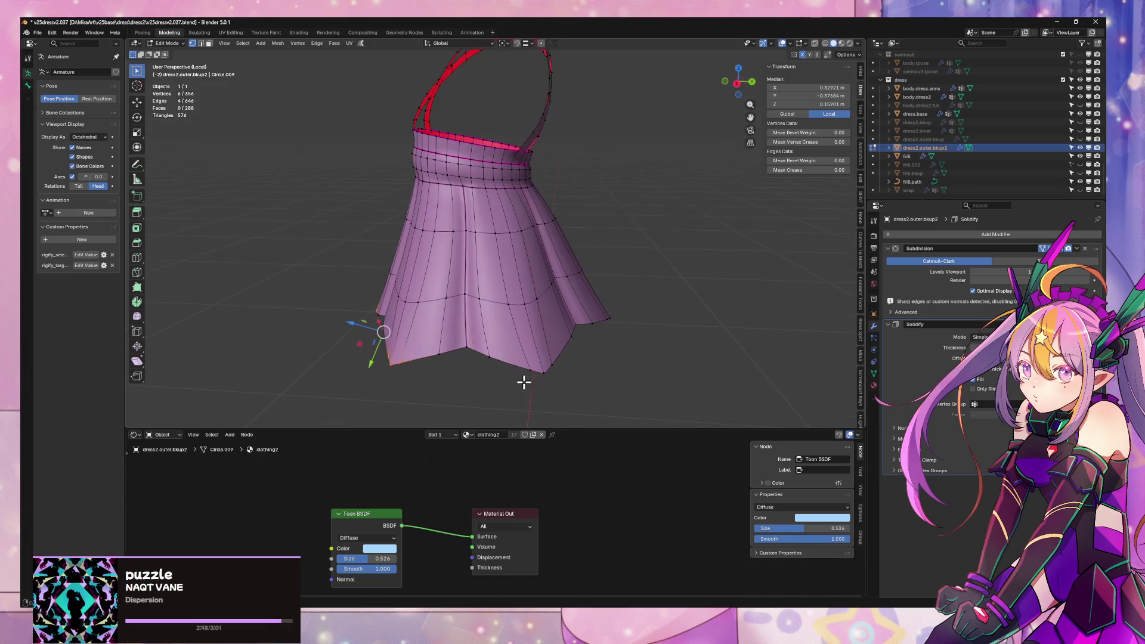
{"action": "left_click_drag", "start_coordinate": [521, 354], "coordinate": [567, 388], "text": "shift"}
{"action": "mouse_move", "coordinate": [566, 388]}
{"action": "middle_mouse_down"}
{"action": "mouse_move", "coordinate": [601, 383]}
{"action": "mouse_move", "coordinate": [533, 353]}
{"action": "mouse_move", "coordinate": [544, 370]}
{"action": "mouse_move", "coordinate": [555, 337]}
{"action": "middle_mouse_up"}
{"action": "mouse_move", "coordinate": [622, 367]}
{"action": "middle_mouse_down"}
{"action": "mouse_move", "coordinate": [539, 361]}
{"action": "mouse_move", "coordinate": [507, 340]}
{"action": "middle_mouse_up"}
{"action": "middle_click_drag", "start_coordinate": [600, 358], "coordinate": [571, 365]}
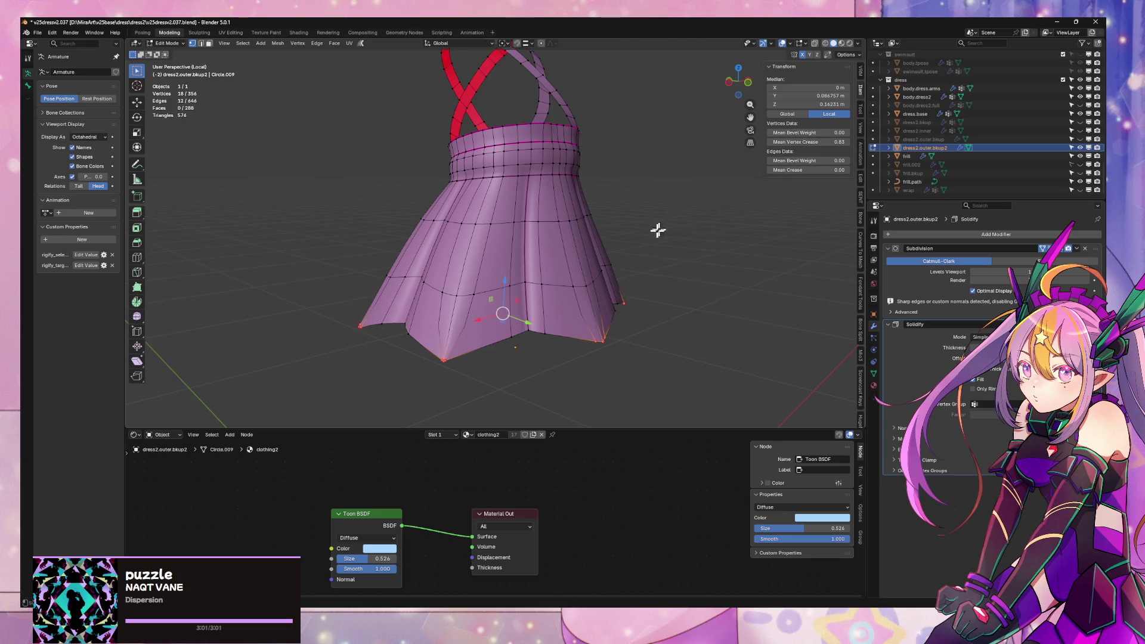
{"action": "mouse_move", "coordinate": [658, 230]}
{"action": "middle_mouse_down"}
{"action": "mouse_move", "coordinate": [726, 220]}
{"action": "mouse_move", "coordinate": [680, 324]}
{"action": "mouse_move", "coordinate": [609, 302]}
{"action": "mouse_move", "coordinate": [688, 281]}
{"action": "mouse_move", "coordinate": [592, 291]}
{"action": "mouse_move", "coordinate": [507, 320]}
{"action": "middle_mouse_up"}
- Check the smoothed dress, then select three vertical skirt edge loops
{"action": "key", "text": "Tab"}
{"action": "key", "text": "Tab"}
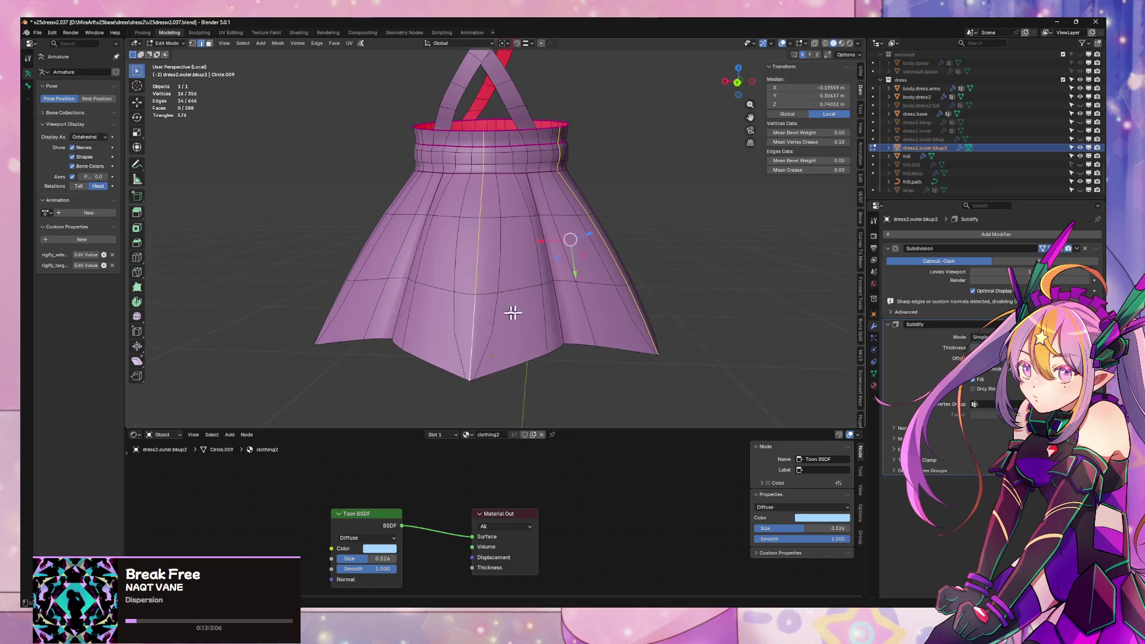
{"action": "mouse_move", "coordinate": [725, 272]}
{"action": "middle_mouse_down"}
{"action": "mouse_move", "coordinate": [629, 274]}
{"action": "mouse_move", "coordinate": [493, 335]}
{"action": "middle_mouse_up"}
{"action": "middle_click_drag", "start_coordinate": [561, 326], "coordinate": [559, 305]}
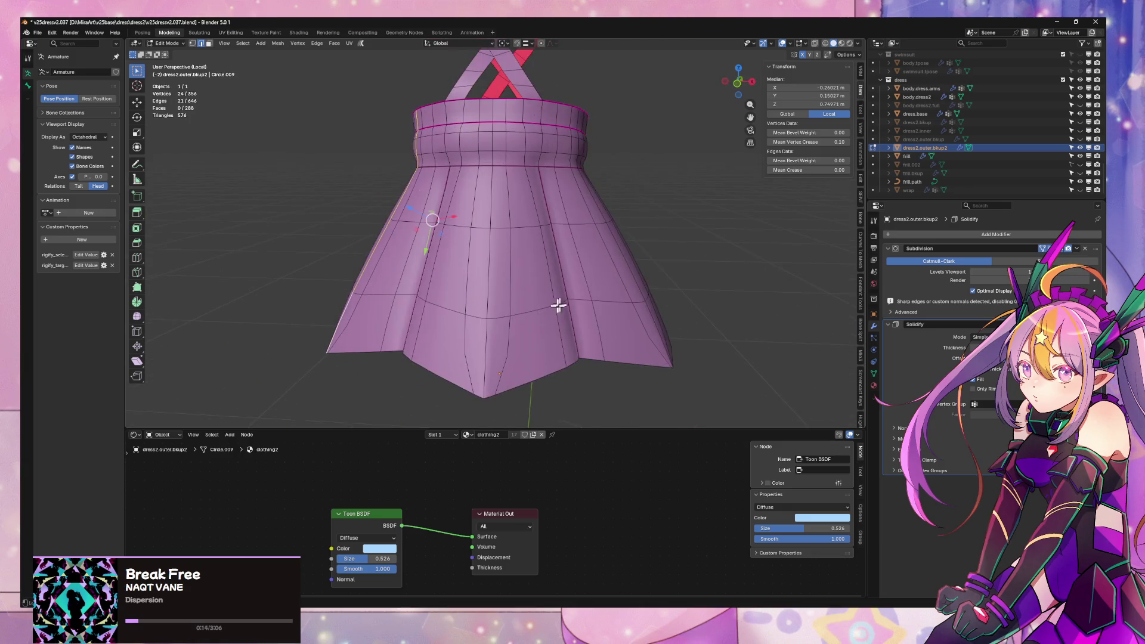
{"action": "left_click", "coordinate": [495, 334], "text": "alt+shift"}
{"action": "middle_click_drag", "start_coordinate": [495, 334], "coordinate": [695, 277]}
{"action": "left_click", "coordinate": [442, 338], "text": "alt+shift"}
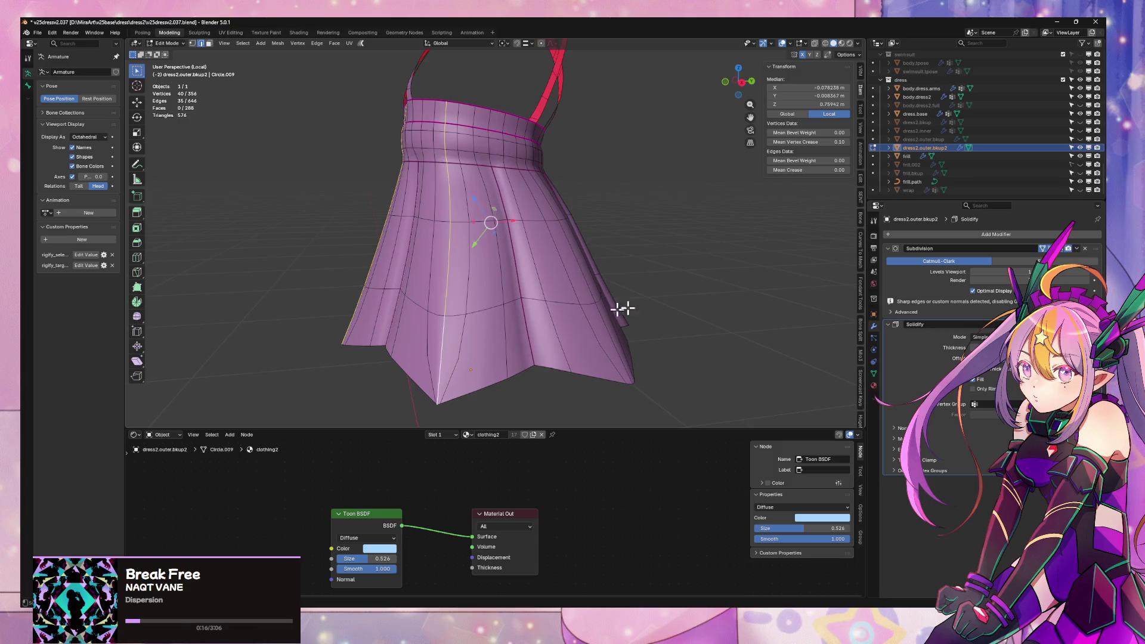
{"action": "middle_click_drag", "start_coordinate": [621, 306], "coordinate": [519, 324]}
{"action": "left_click", "coordinate": [431, 316], "text": "alt+shift"}
{"action": "middle_click_drag", "start_coordinate": [631, 276], "coordinate": [670, 256]}
- Set Mean Crease of the selected skirt edge loops to 1.00
{"action": "left_click_drag", "start_coordinate": [837, 168], "coordinate": [861, 167]}
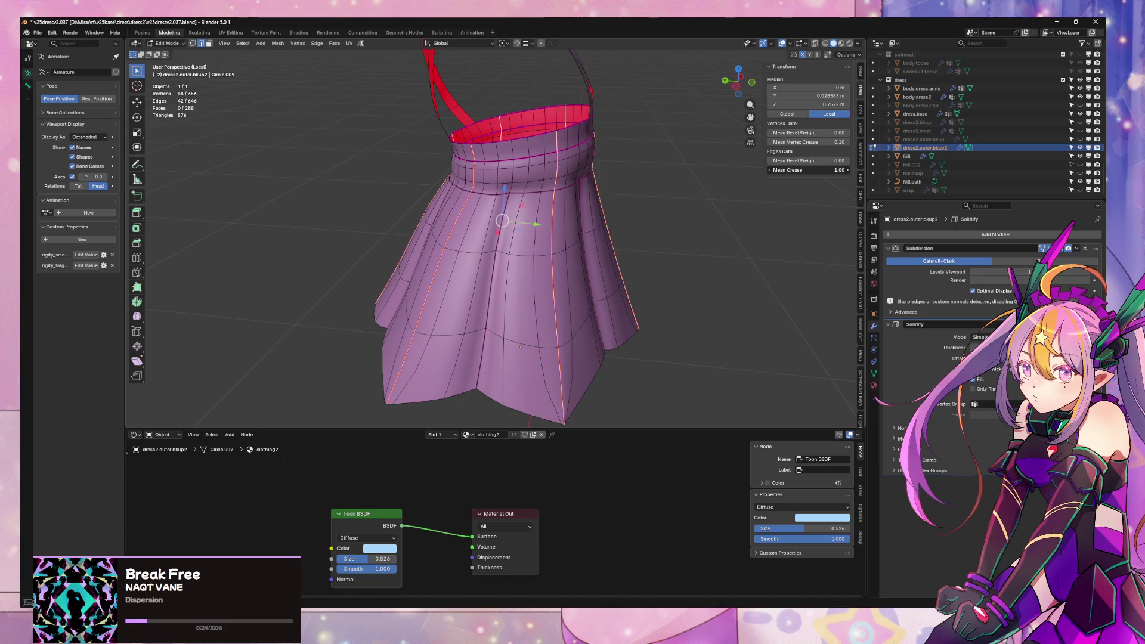
{"action": "key", "text": "Escape"}
{"action": "mouse_move", "coordinate": [645, 231]}
{"action": "middle_mouse_down"}
{"action": "mouse_move", "coordinate": [598, 256]}
{"action": "mouse_move", "coordinate": [621, 243]}
{"action": "mouse_move", "coordinate": [614, 232]}
{"action": "middle_mouse_up"}
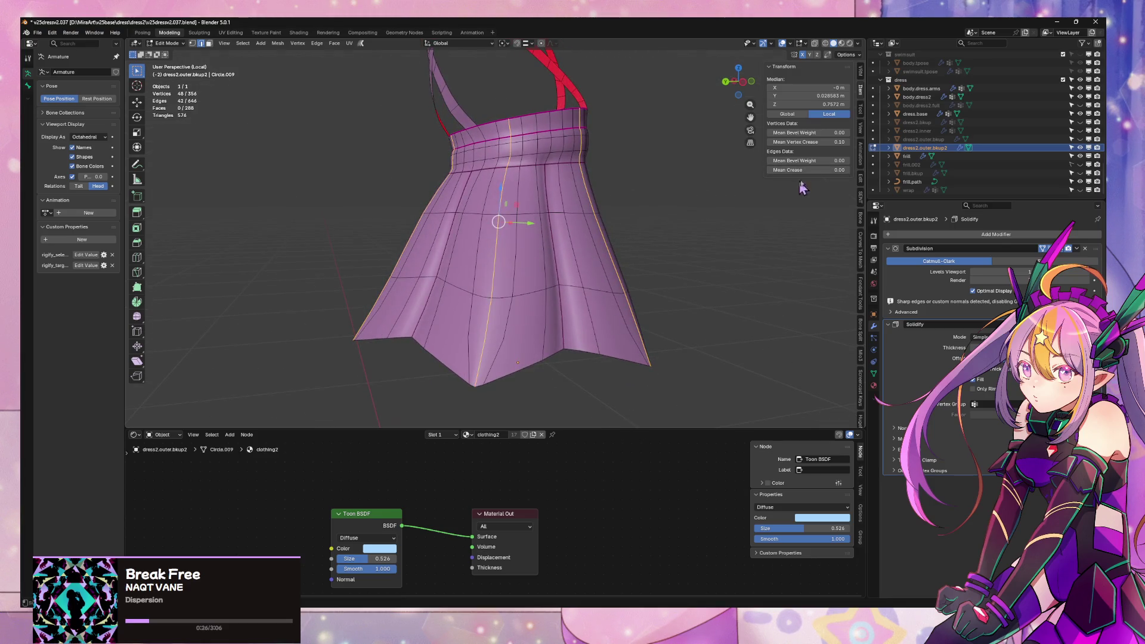
{"action": "left_click", "coordinate": [829, 170]}
{"action": "type", "text": "1"}
{"action": "key", "text": "Return"}
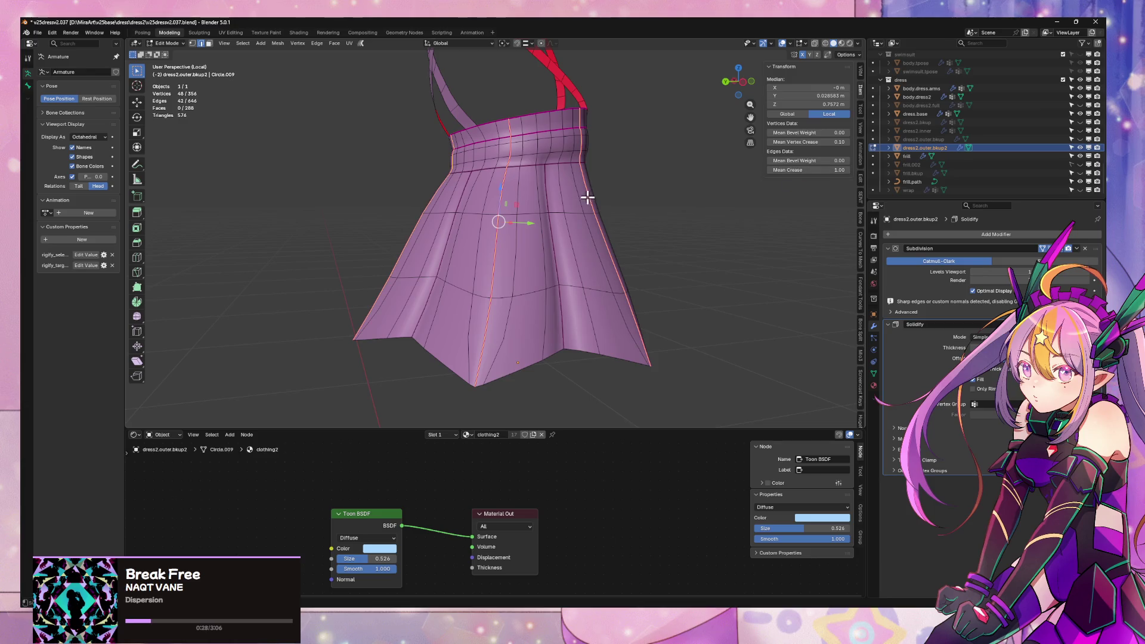
{"action": "mouse_move", "coordinate": [587, 197]}
{"action": "middle_mouse_down"}
{"action": "mouse_move", "coordinate": [567, 217]}
{"action": "mouse_move", "coordinate": [666, 216]}
{"action": "middle_mouse_up"}
{"action": "scroll", "coordinate": [567, 225], "scroll_direction": "down", "scroll_amount": 3}
- Preview the smoothed dress in object mode, then return to editing its mesh
{"action": "key", "text": "Tab"}
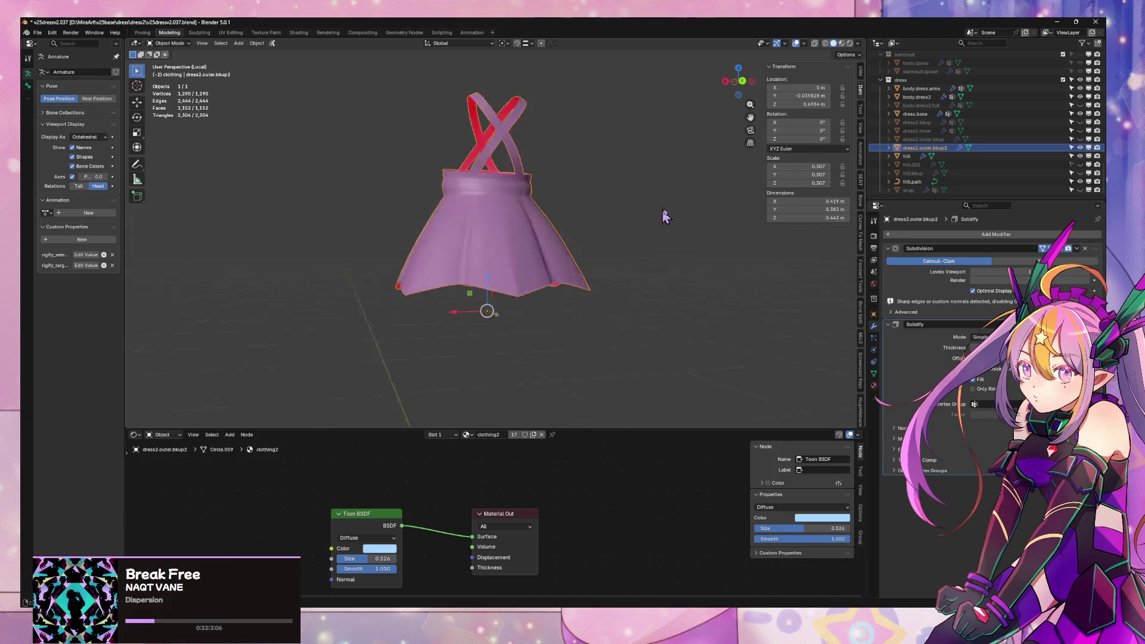
{"action": "scroll", "coordinate": [666, 216], "scroll_direction": "up", "scroll_amount": 5}
{"action": "mouse_move", "coordinate": [544, 205]}
{"action": "middle_mouse_down"}
{"action": "mouse_move", "coordinate": [463, 256]}
{"action": "mouse_move", "coordinate": [690, 315]}
{"action": "mouse_move", "coordinate": [657, 302]}
{"action": "middle_mouse_up"}
{"action": "key", "text": "Tab"}
{"action": "middle_click_drag", "start_coordinate": [614, 261], "coordinate": [576, 273]}
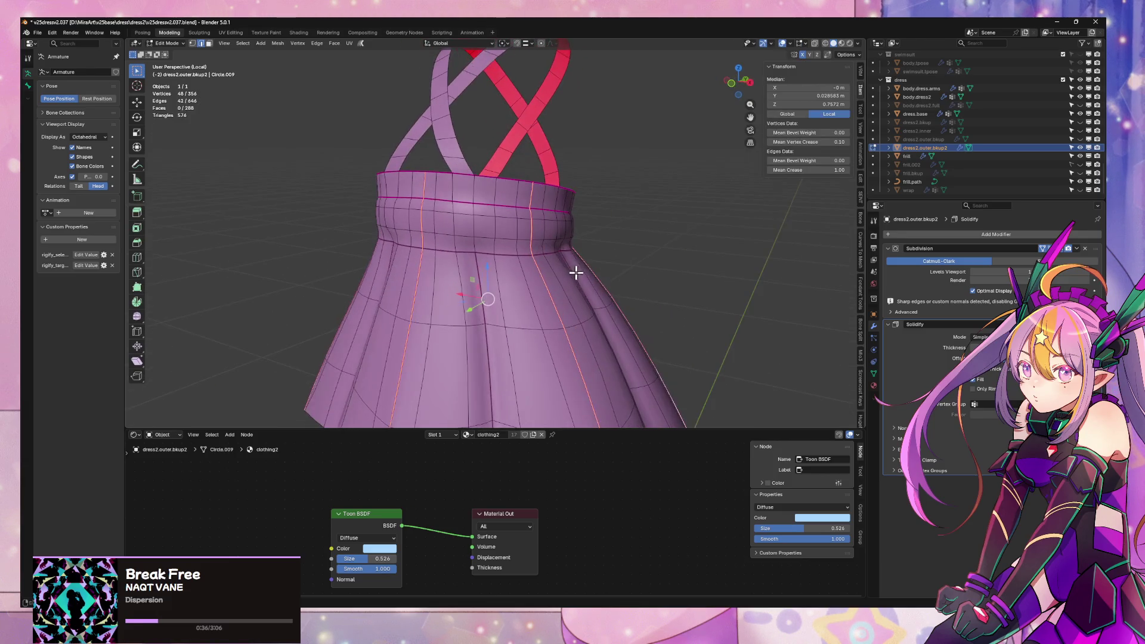
- Clear the selection and select four face loops around the waistband
{"action": "key", "text": "alt+a"}
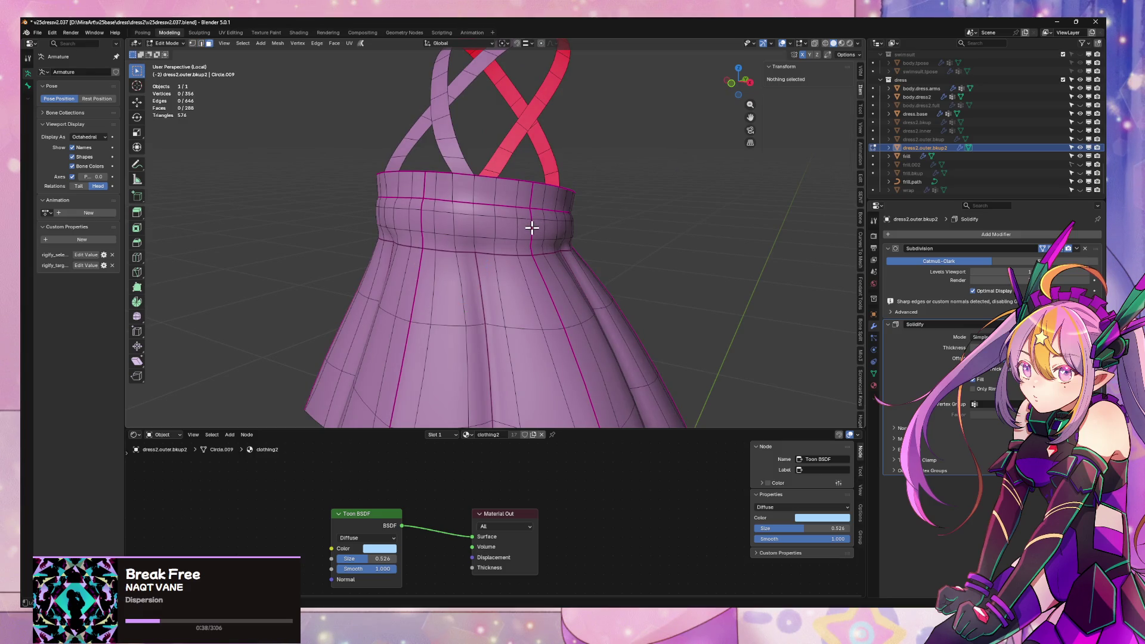
{"action": "left_click", "coordinate": [529, 233], "text": "alt"}
{"action": "left_click", "coordinate": [525, 249], "text": "alt+shift"}
{"action": "left_click", "coordinate": [534, 216], "text": "alt+shift"}
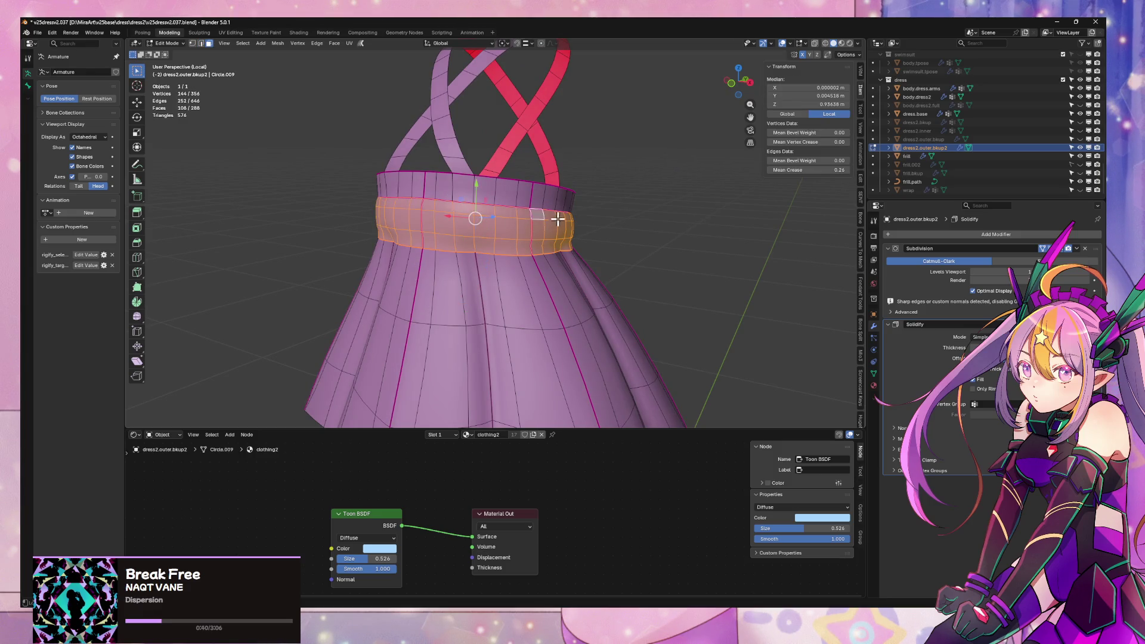
{"action": "left_click", "coordinate": [537, 195], "text": "alt+shift"}
- Deselect the waistband's top and bottom edge loops, keeping only the middle loops
{"action": "key", "text": "2"}
{"action": "left_click", "coordinate": [512, 208], "text": "alt+shift"}
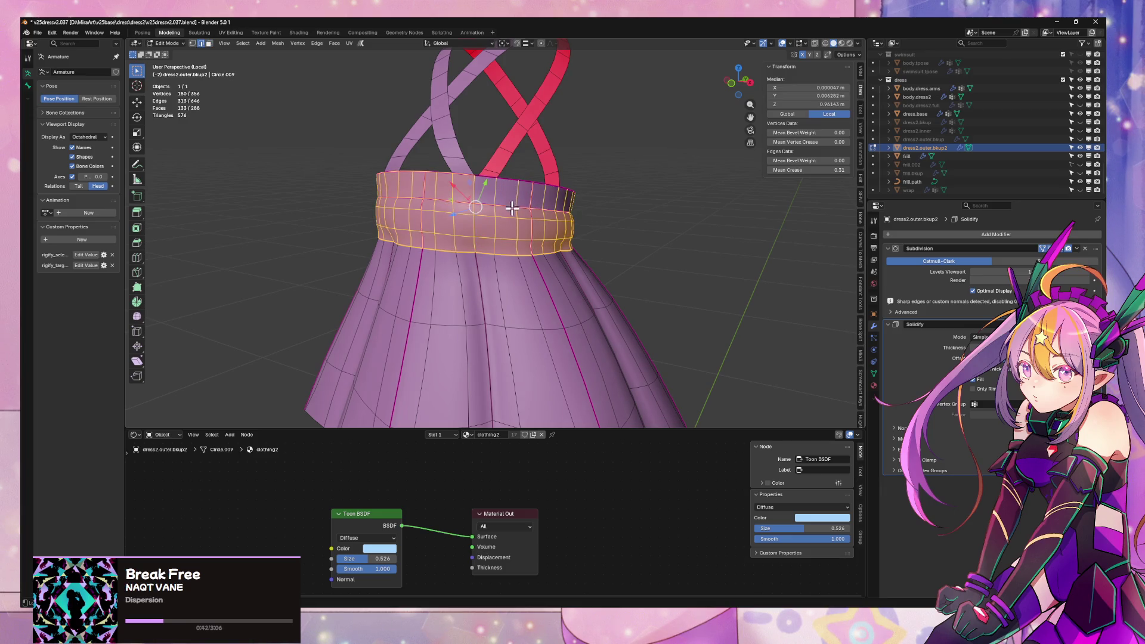
{"action": "left_click", "coordinate": [446, 174], "text": "alt+shift"}
{"action": "mouse_move", "coordinate": [397, 170]}
{"action": "middle_mouse_down"}
{"action": "mouse_move", "coordinate": [478, 214]}
{"action": "mouse_move", "coordinate": [467, 215]}
{"action": "middle_mouse_up"}
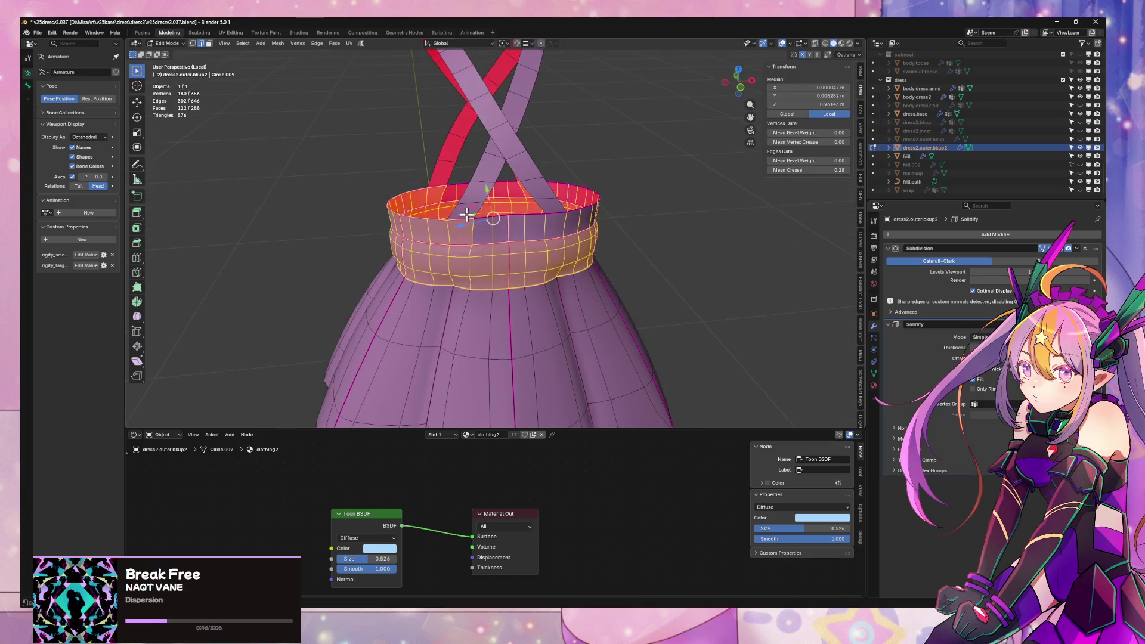
{"action": "left_click", "coordinate": [429, 219], "text": "alt+shift"}
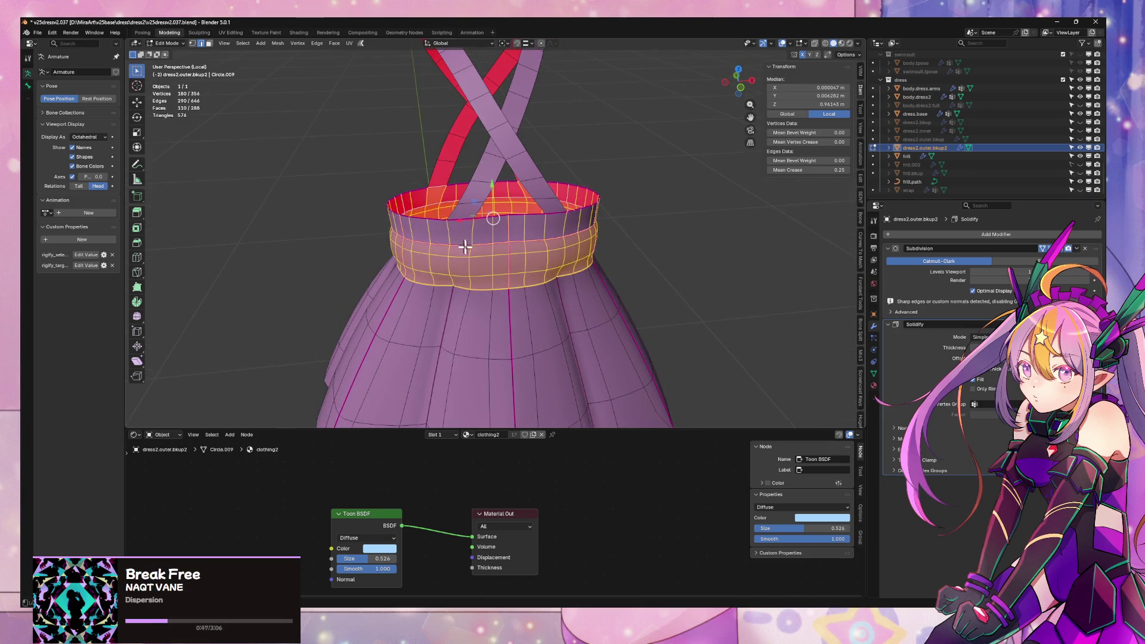
{"action": "left_click", "coordinate": [438, 188], "text": "shift"}
{"action": "mouse_move", "coordinate": [439, 188]}
{"action": "middle_mouse_down"}
{"action": "mouse_move", "coordinate": [561, 214]}
{"action": "mouse_move", "coordinate": [500, 233]}
{"action": "mouse_move", "coordinate": [504, 261]}
{"action": "middle_mouse_up"}
{"action": "left_click", "coordinate": [551, 192], "text": "shift"}
{"action": "left_click", "coordinate": [504, 262], "text": "alt+shift"}
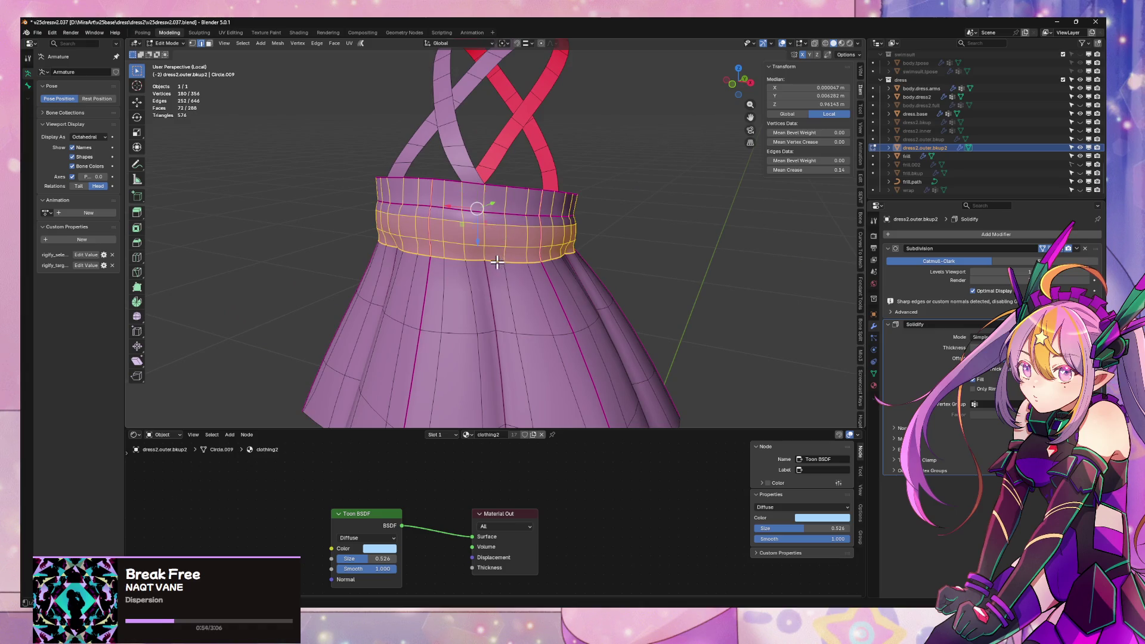
{"action": "left_click", "coordinate": [497, 261], "text": "alt+shift"}
{"action": "mouse_move", "coordinate": [488, 209]}
{"action": "middle_mouse_down"}
{"action": "mouse_move", "coordinate": [583, 202]}
{"action": "mouse_move", "coordinate": [558, 210]}
{"action": "middle_mouse_up"}
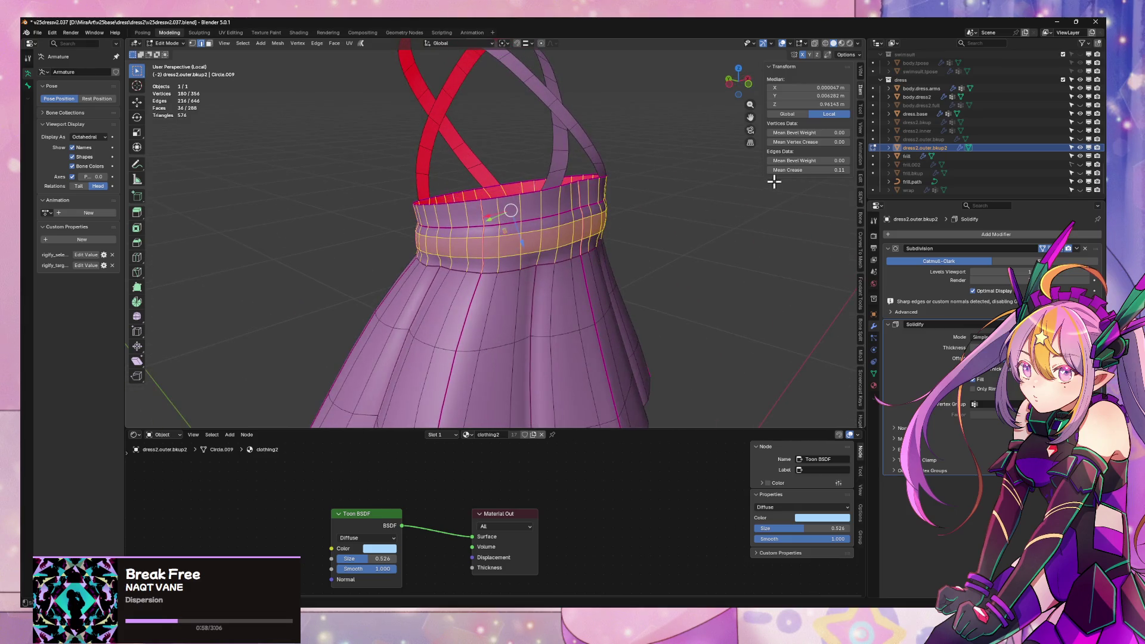
- Give the middle waistband loops a Mean Crease of 0.11 and exit Edit Mode
{"action": "left_click_drag", "start_coordinate": [841, 169], "coordinate": [848, 169]}
{"action": "scroll", "coordinate": [724, 281], "scroll_direction": "down", "scroll_amount": 8}
{"action": "key", "text": "Tab"}
- Leave Local view, return to front view, and edit the outer dress mesh
{"action": "left_click", "coordinate": [723, 253]}
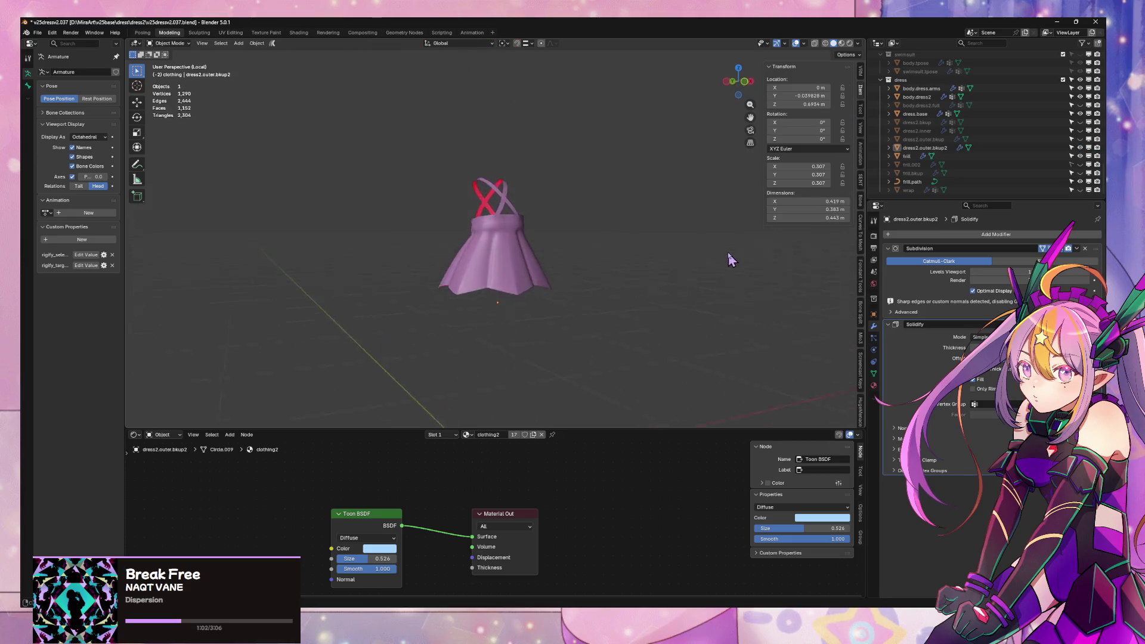
{"action": "key", "text": "KP_Divide"}
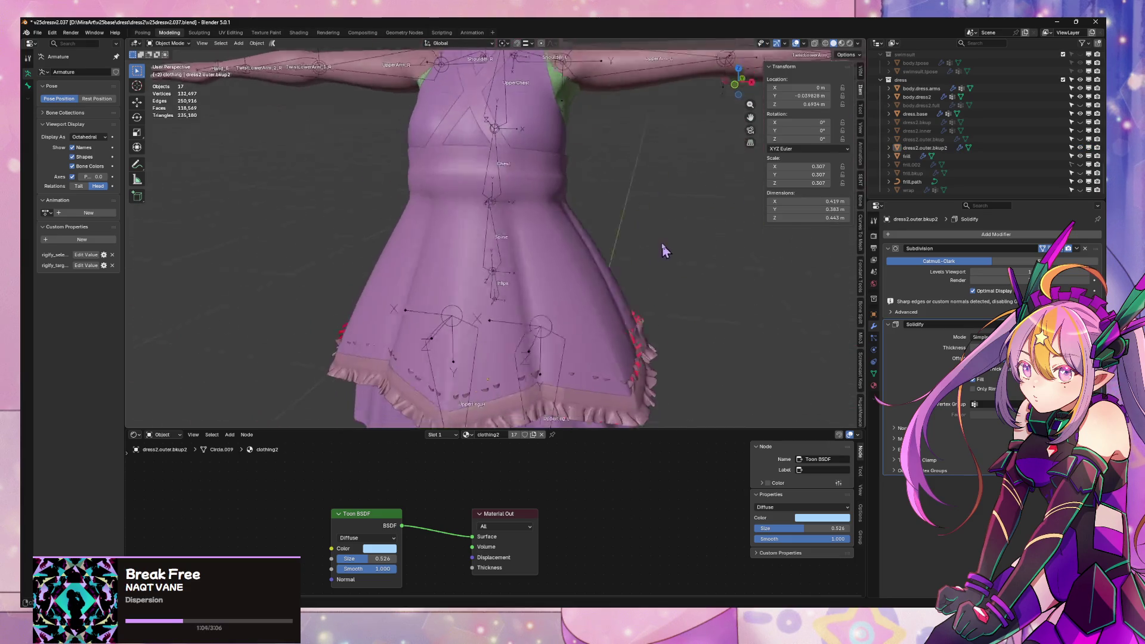
{"action": "mouse_move", "coordinate": [663, 246]}
{"action": "middle_mouse_down"}
{"action": "mouse_move", "coordinate": [710, 221]}
{"action": "mouse_move", "coordinate": [696, 240]}
{"action": "middle_mouse_up"}
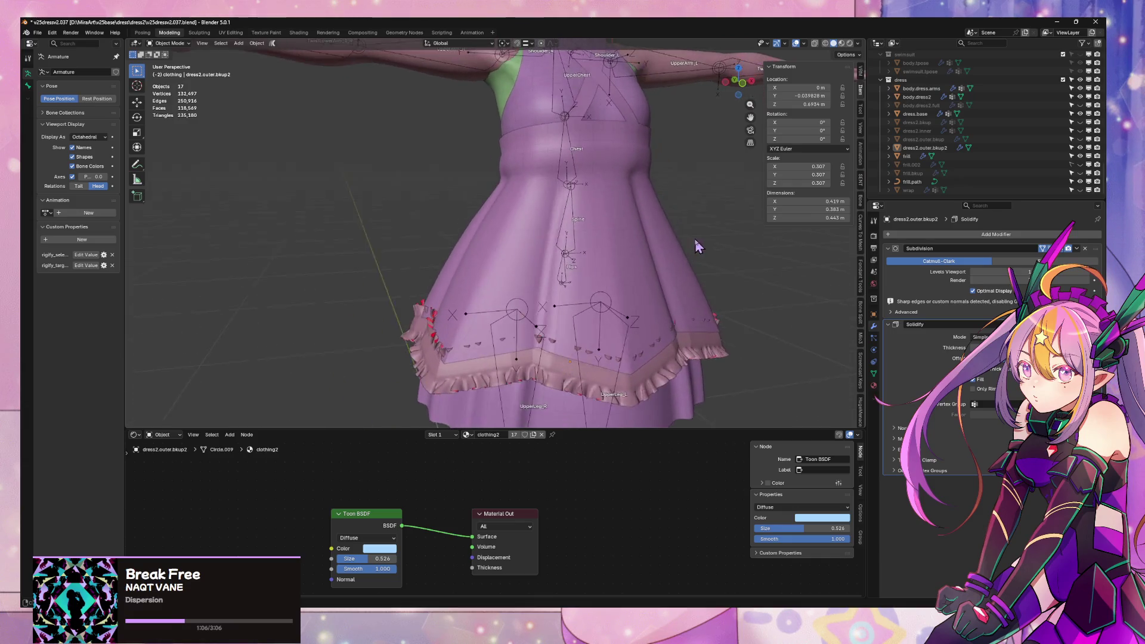
{"action": "key", "text": "KP_1"}
{"action": "left_click", "coordinate": [655, 251]}
{"action": "key", "text": "Tab"}
{"action": "scroll", "coordinate": [719, 256], "scroll_direction": "up", "scroll_amount": 2}
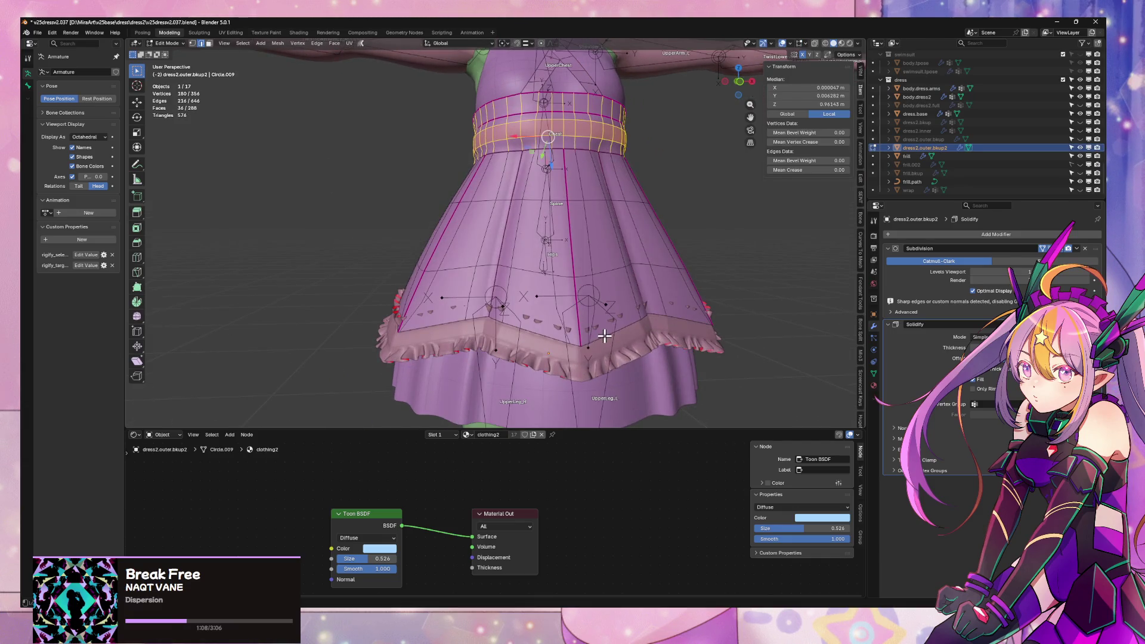
- Duplicate the hem edge loop in place and separate it into its own object
{"action": "left_click", "coordinate": [604, 336], "text": "alt"}
{"action": "key", "text": "shift+d"}
{"action": "key", "text": "Escape"}
{"action": "key", "text": "ctrl+e"}
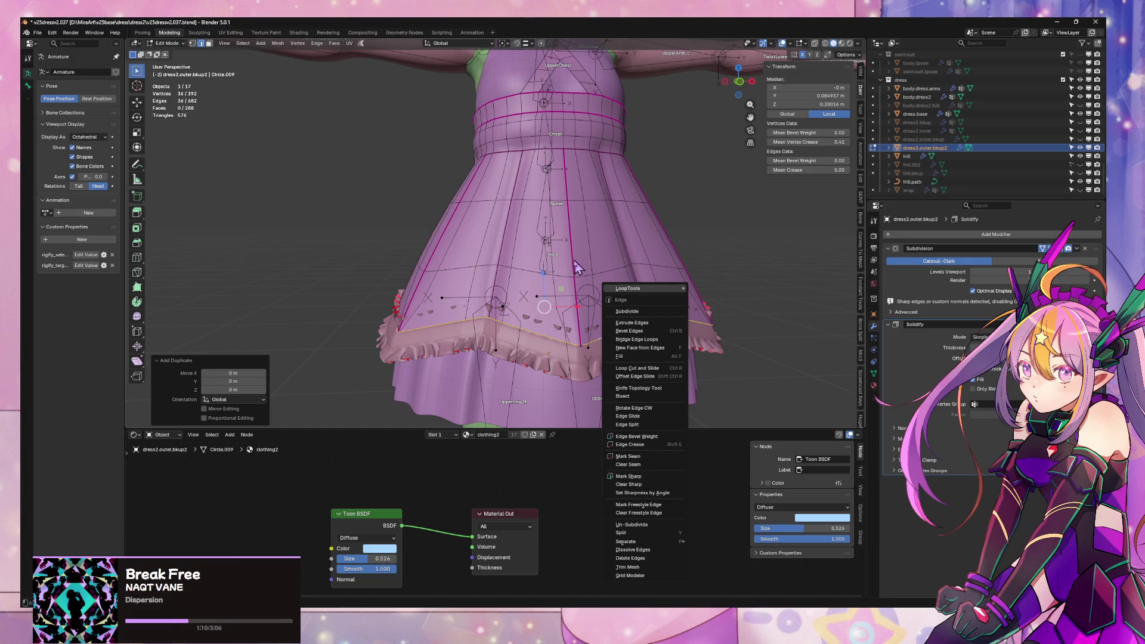
{"action": "key", "text": "Escape"}
{"action": "mouse_move", "coordinate": [679, 279]}
{"action": "middle_mouse_down"}
{"action": "mouse_move", "coordinate": [636, 287]}
{"action": "mouse_move", "coordinate": [651, 282]}
{"action": "middle_mouse_up"}
{"action": "key", "text": "p"}
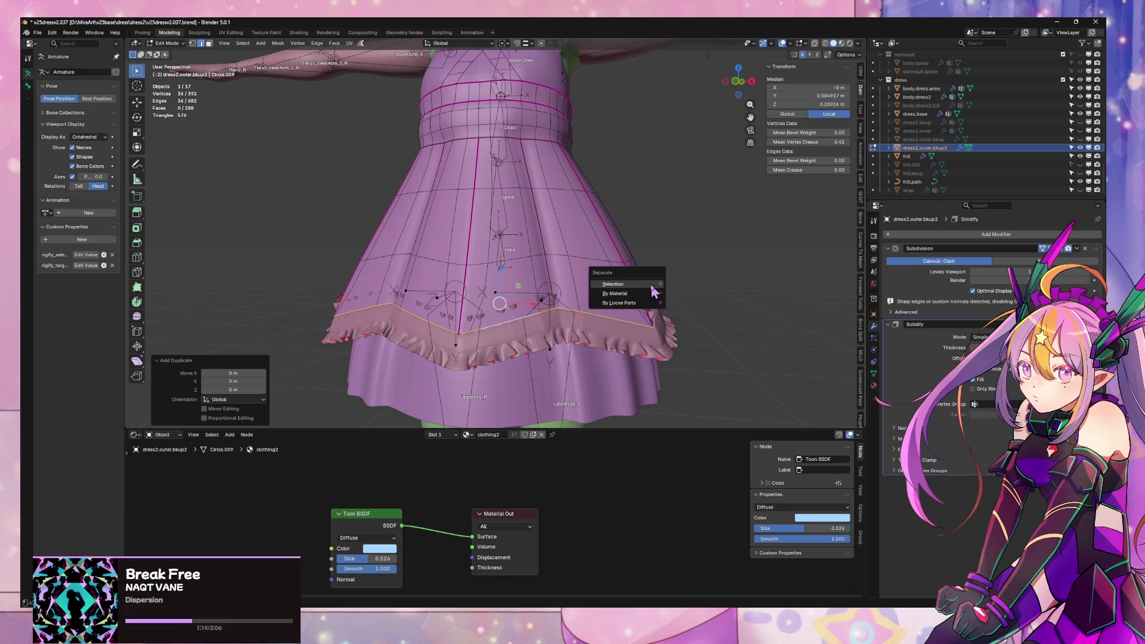
{"action": "left_click", "coordinate": [652, 291]}
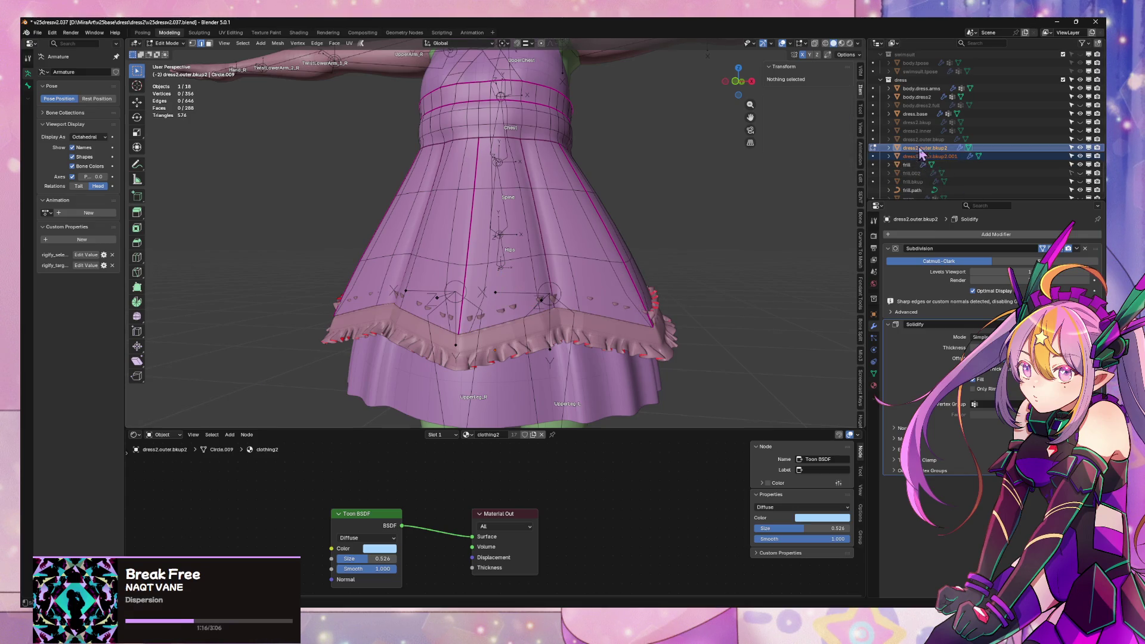
- Rename the objects dress2.outer and frill.path.001, then return to Object Mode
{"action": "double_click", "coordinate": [952, 145]}
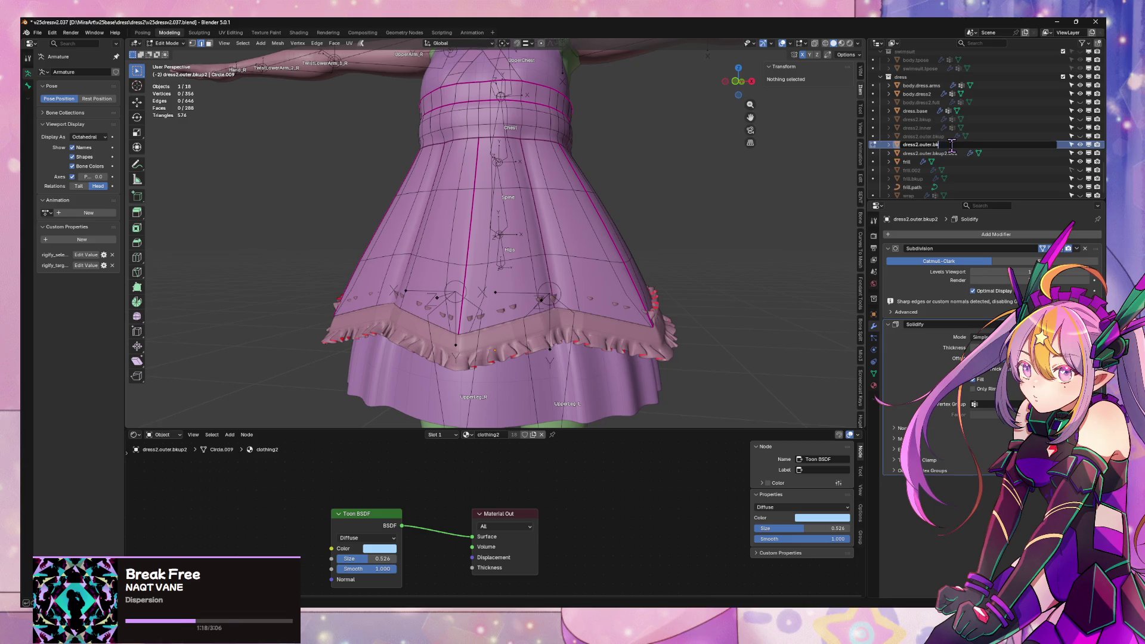
{"action": "key", "text": "Return"}
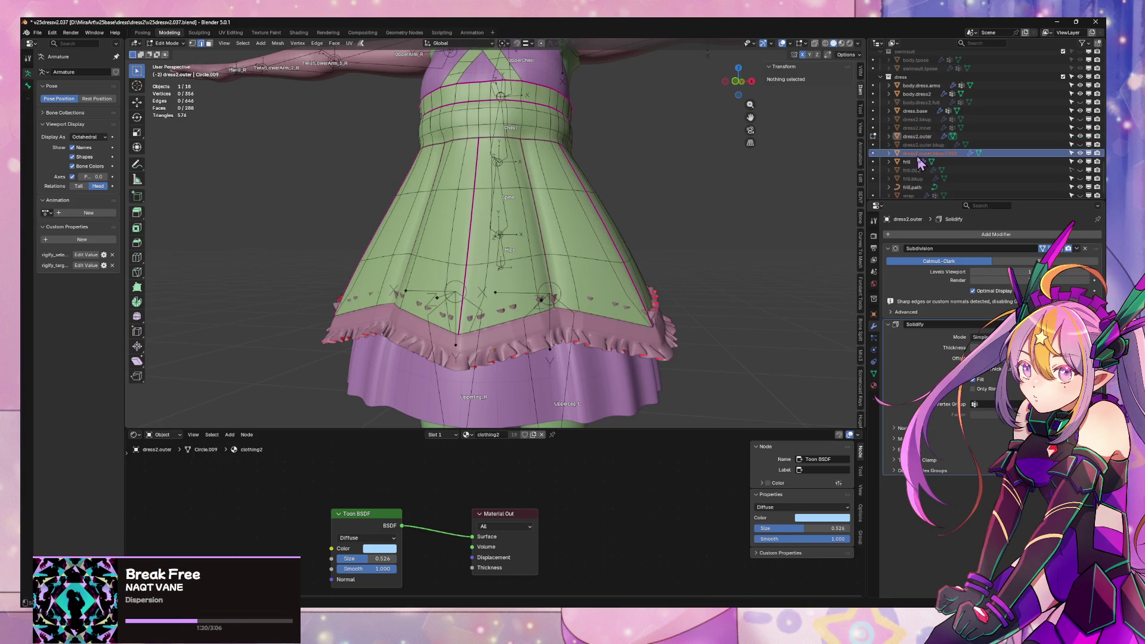
{"action": "double_click", "coordinate": [954, 155]}
{"action": "type", "text": "frill.path"}
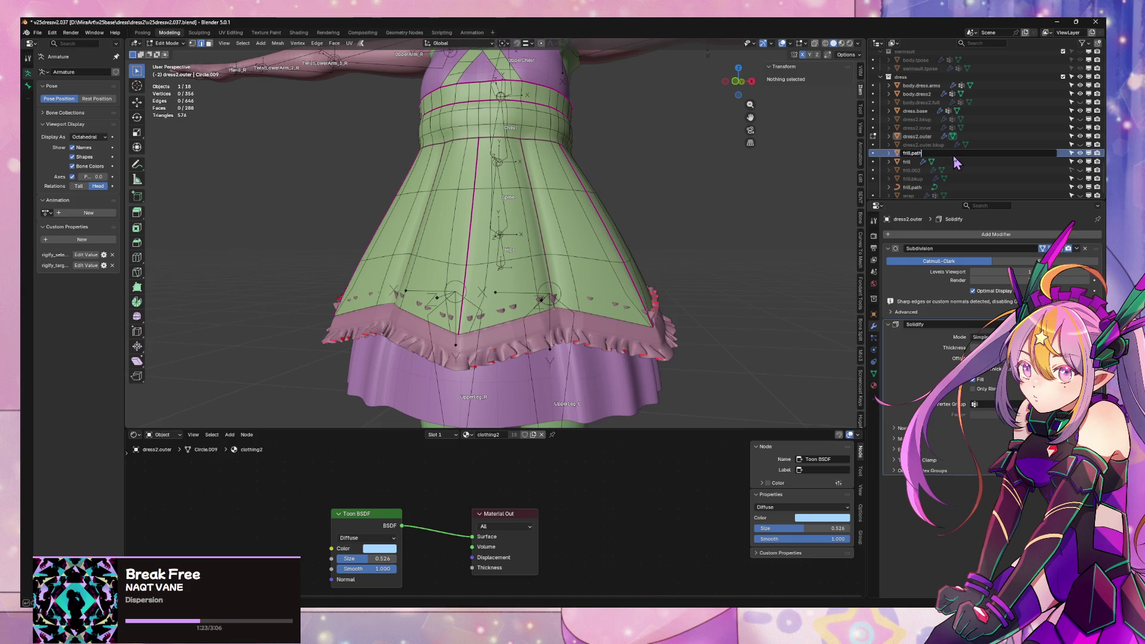
{"action": "key", "text": "Return"}
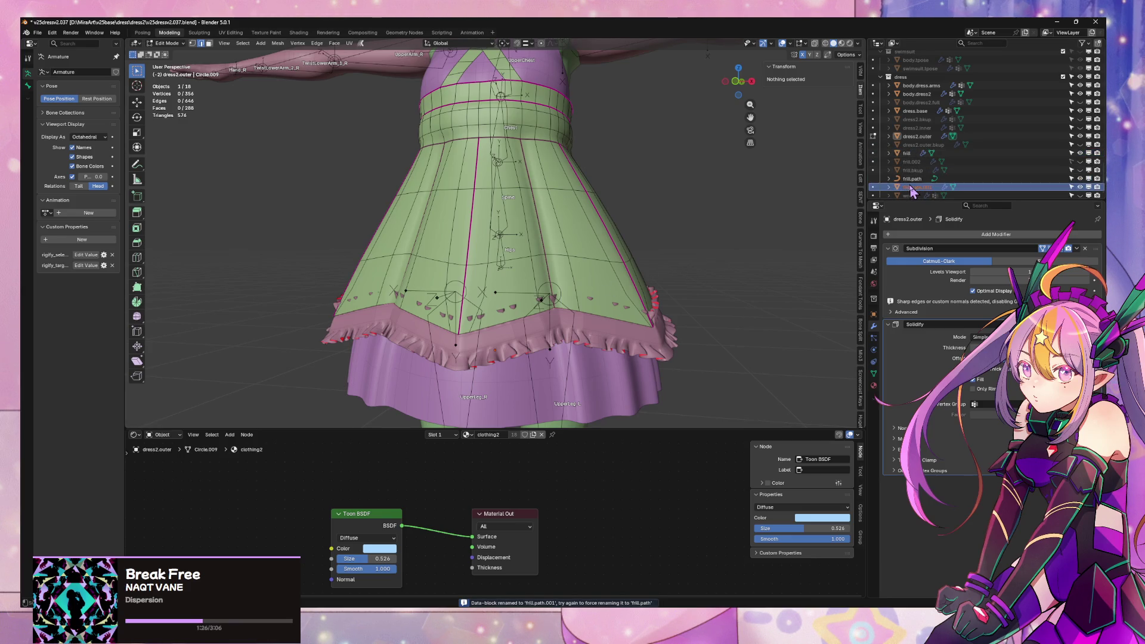
{"action": "key", "text": "Tab"}
- Remove frill.path.001's Solidify modifier and convert it to a mesh
{"action": "left_click", "coordinate": [917, 187]}
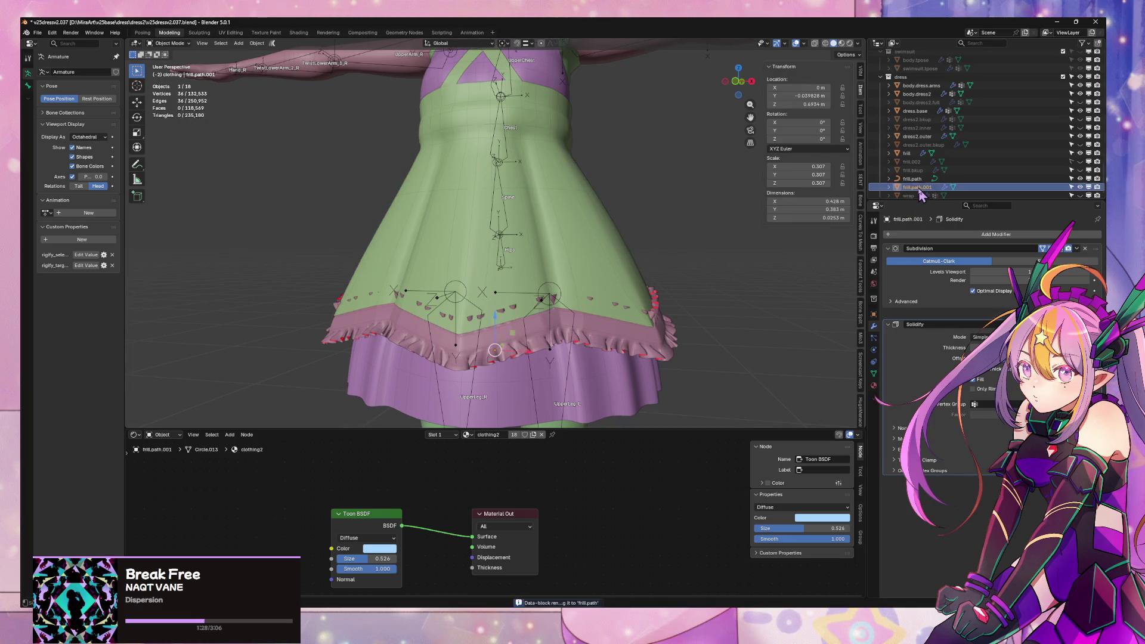
{"action": "right_click", "coordinate": [673, 255]}
{"action": "mouse_move", "coordinate": [677, 127]}
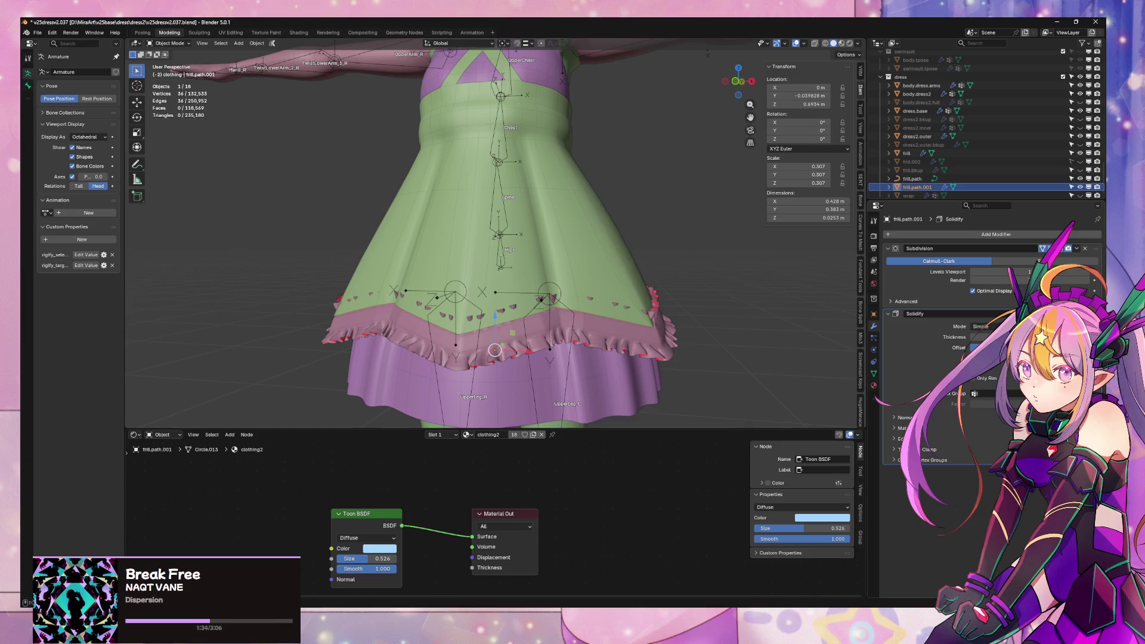
{"action": "key", "text": "ctrl+x"}
{"action": "right_click", "coordinate": [674, 85]}
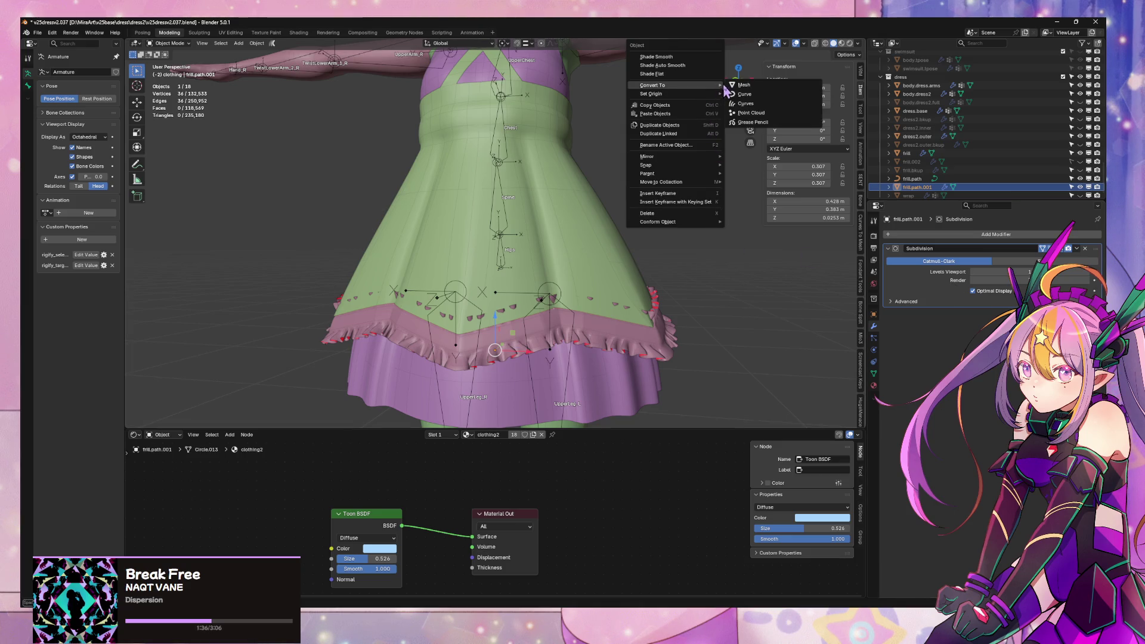
{"action": "left_click", "coordinate": [743, 86]}
{"action": "key", "text": "Tab"}
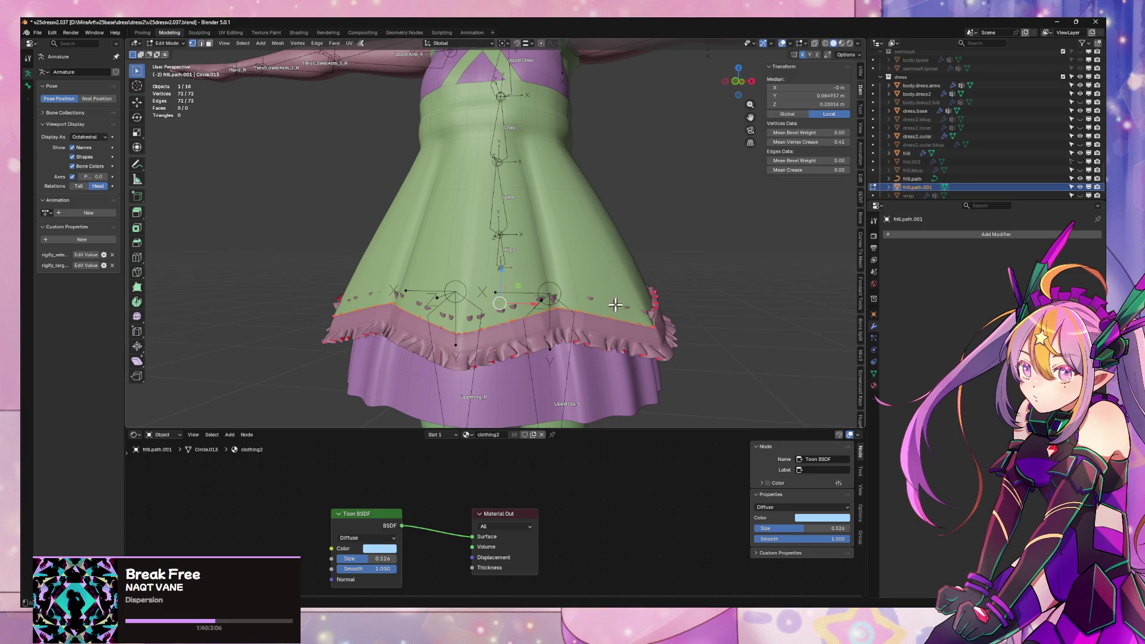
{"action": "key", "text": "Tab"}
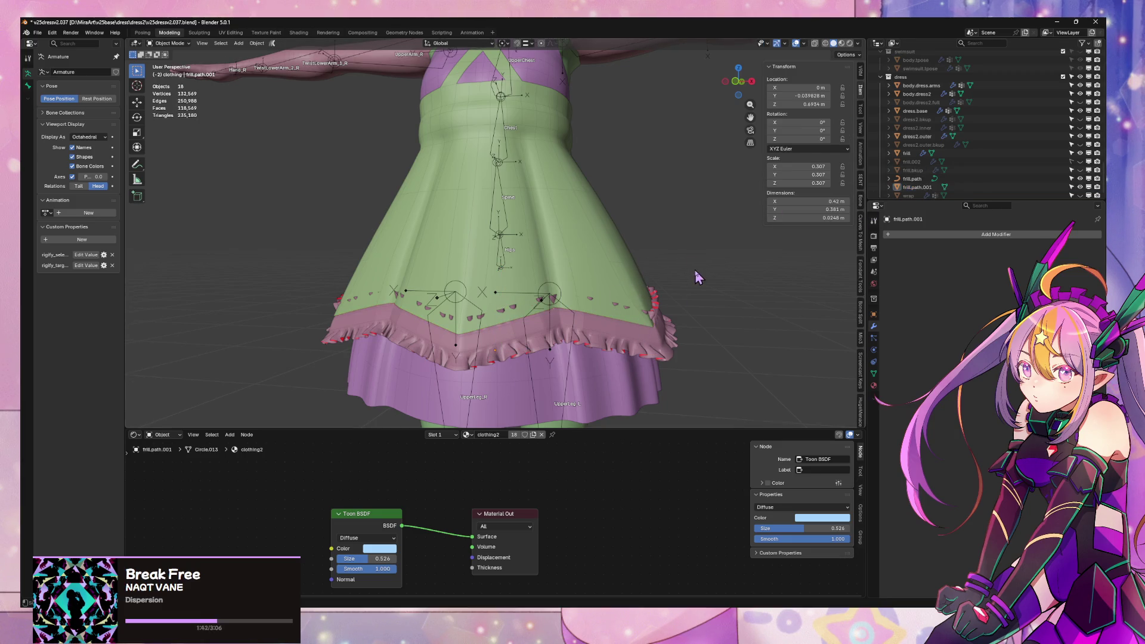
- Convert frill.path.001 into a curve and inspect it in edit mode
{"action": "right_click", "coordinate": [925, 188]}
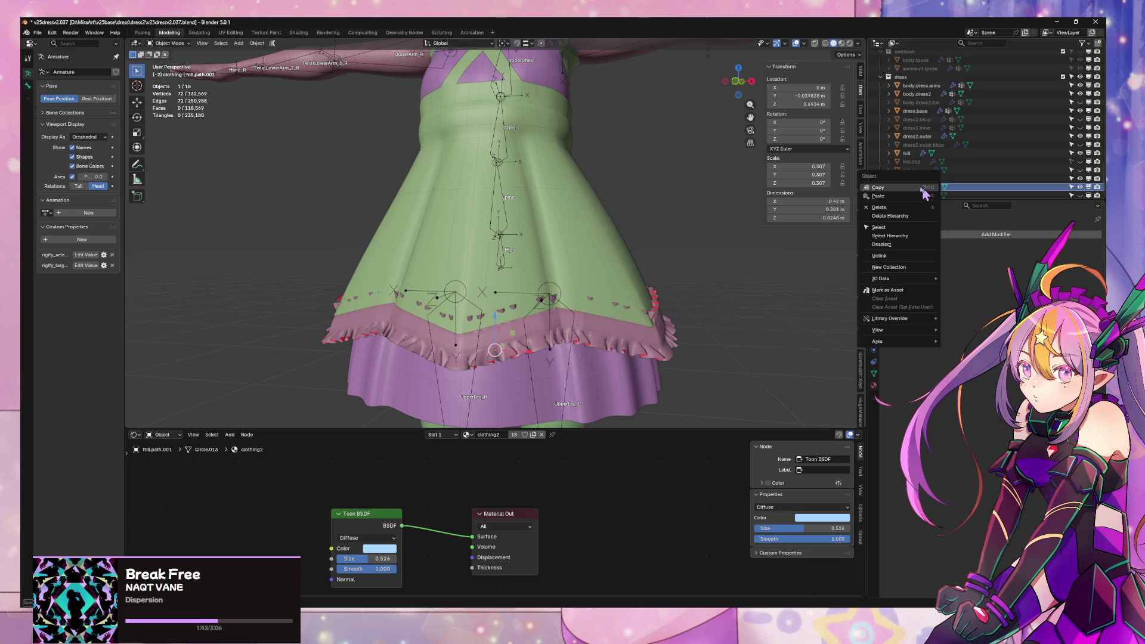
{"action": "right_click", "coordinate": [697, 248]}
{"action": "mouse_move", "coordinate": [710, 247]}
{"action": "left_click", "coordinate": [753, 258]}
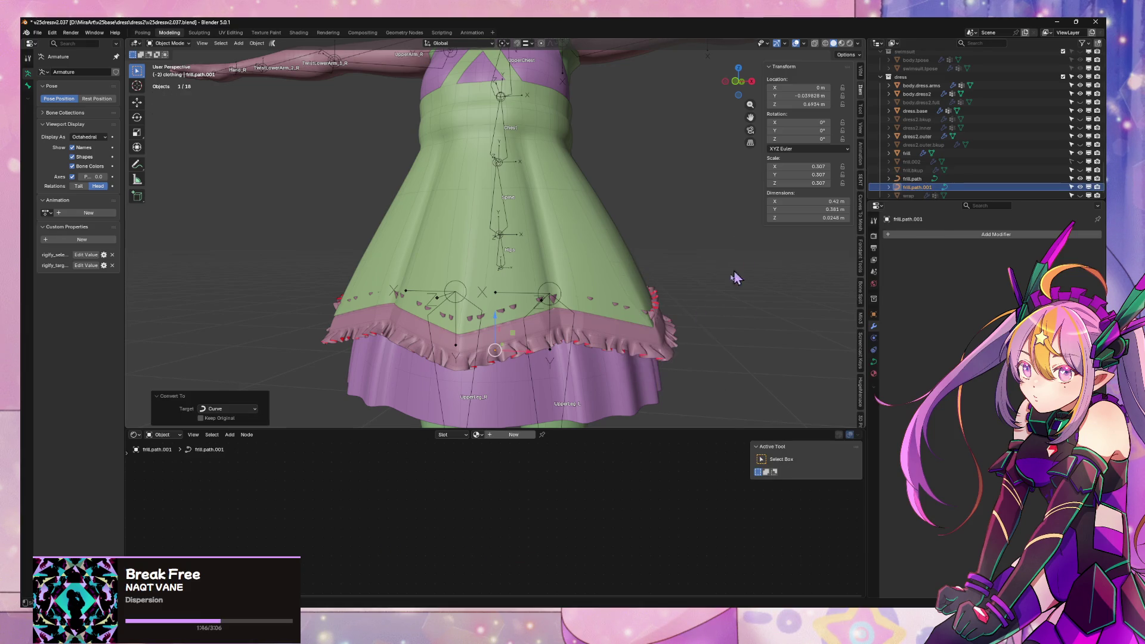
{"action": "key", "text": "Tab"}
{"action": "mouse_move", "coordinate": [705, 258]}
{"action": "middle_mouse_down"}
{"action": "mouse_move", "coordinate": [688, 251]}
{"action": "mouse_move", "coordinate": [652, 286]}
{"action": "mouse_move", "coordinate": [666, 296]}
{"action": "middle_mouse_up"}
{"action": "mouse_move", "coordinate": [619, 337]}
{"action": "middle_mouse_down"}
{"action": "mouse_move", "coordinate": [666, 259]}
{"action": "mouse_move", "coordinate": [640, 292]}
{"action": "middle_mouse_up"}
{"action": "key", "text": "Tab"}
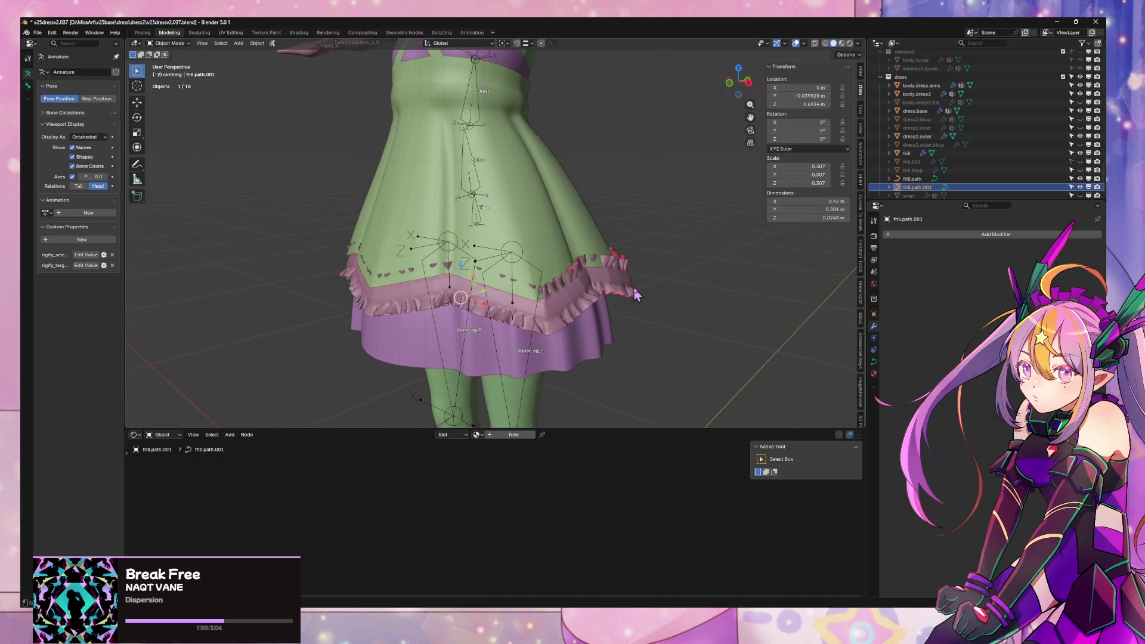
- Reselect the frill.path.001 curve and check its points in edit mode
{"action": "left_click", "coordinate": [640, 293]}
{"action": "scroll", "coordinate": [955, 328], "scroll_direction": "down", "scroll_amount": 1}
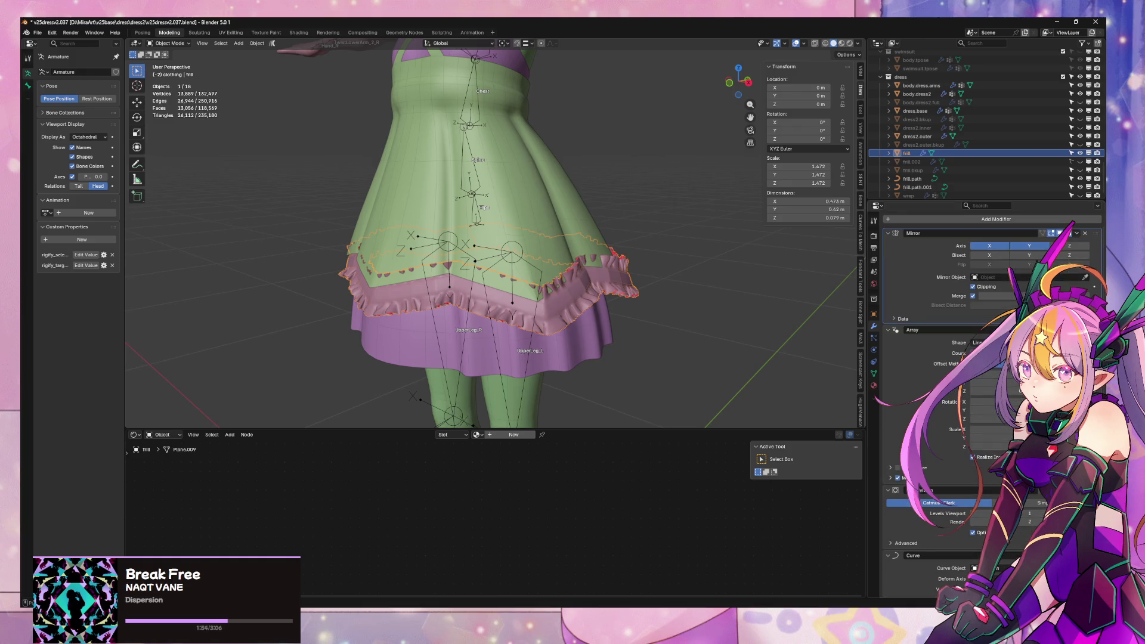
{"action": "left_click", "coordinate": [1051, 556]}
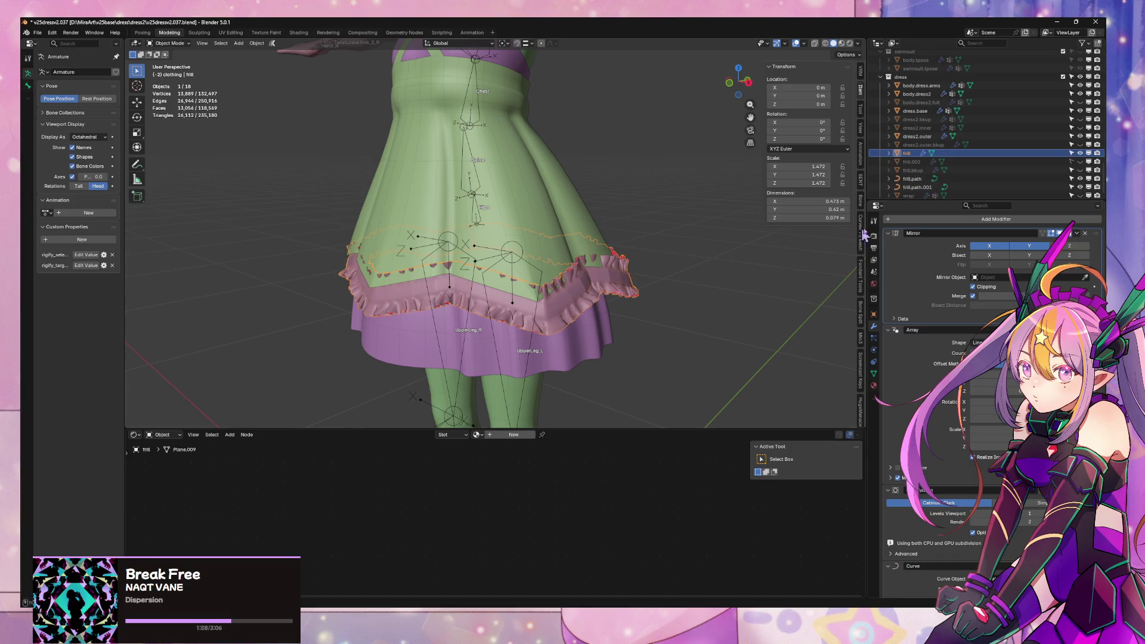
{"action": "left_click", "coordinate": [918, 186]}
{"action": "key", "text": "Tab"}
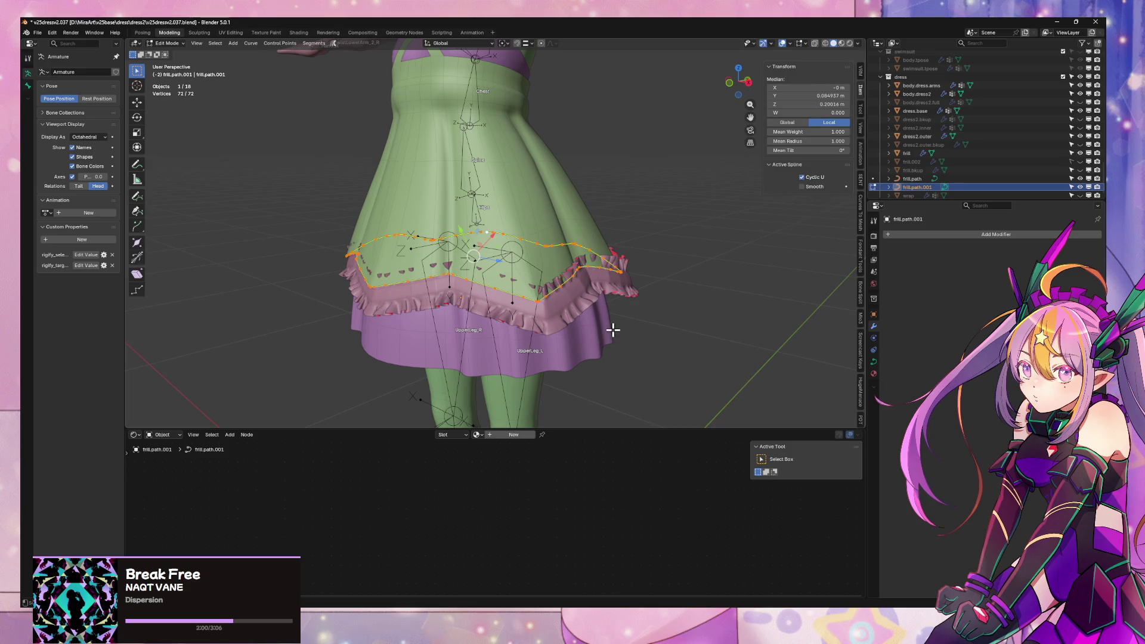
{"action": "key", "text": "Tab"}
- Delete the old frill.path object and rename frill.path.001 to frill.path
{"action": "left_click", "coordinate": [912, 178]}
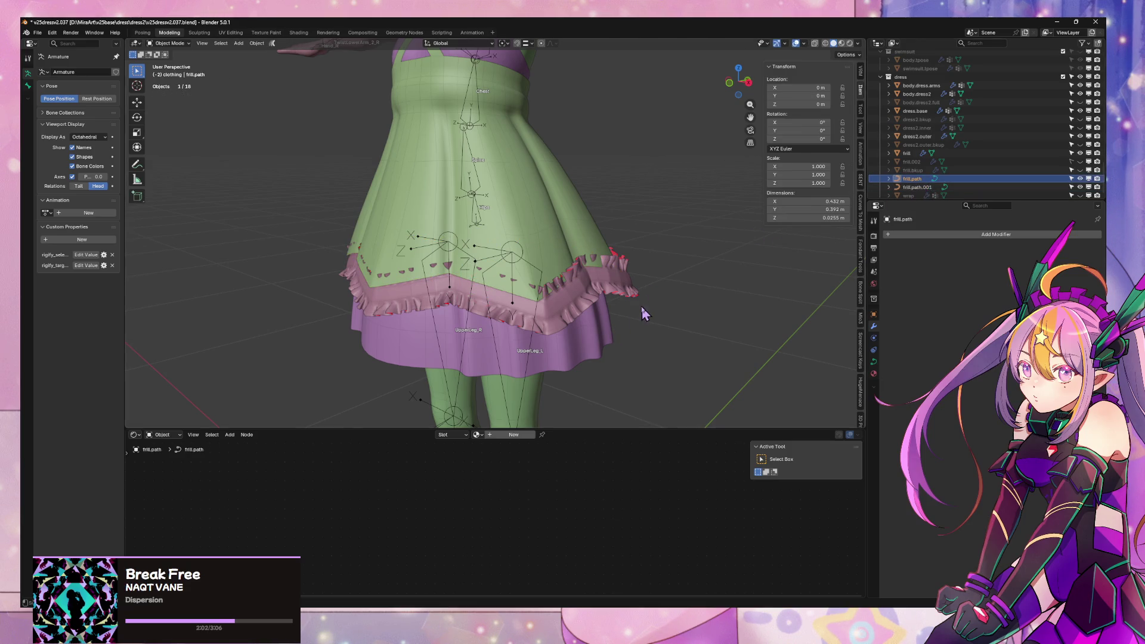
{"action": "key", "text": "x"}
{"action": "left_click", "coordinate": [646, 309]}
{"action": "double_click", "coordinate": [933, 182]}
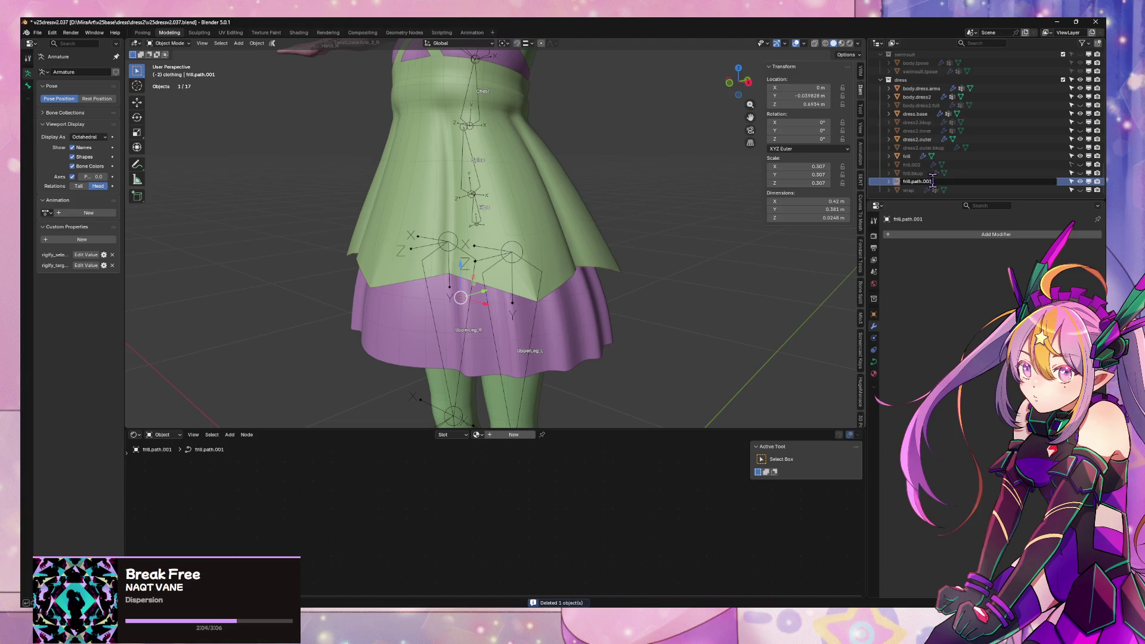
{"action": "key", "text": "BackSpace"}
{"action": "key", "text": "BackSpace"}
{"action": "key", "text": "Return"}
- Apply all transforms to the frill.path curve
{"action": "key", "text": "Tab"}
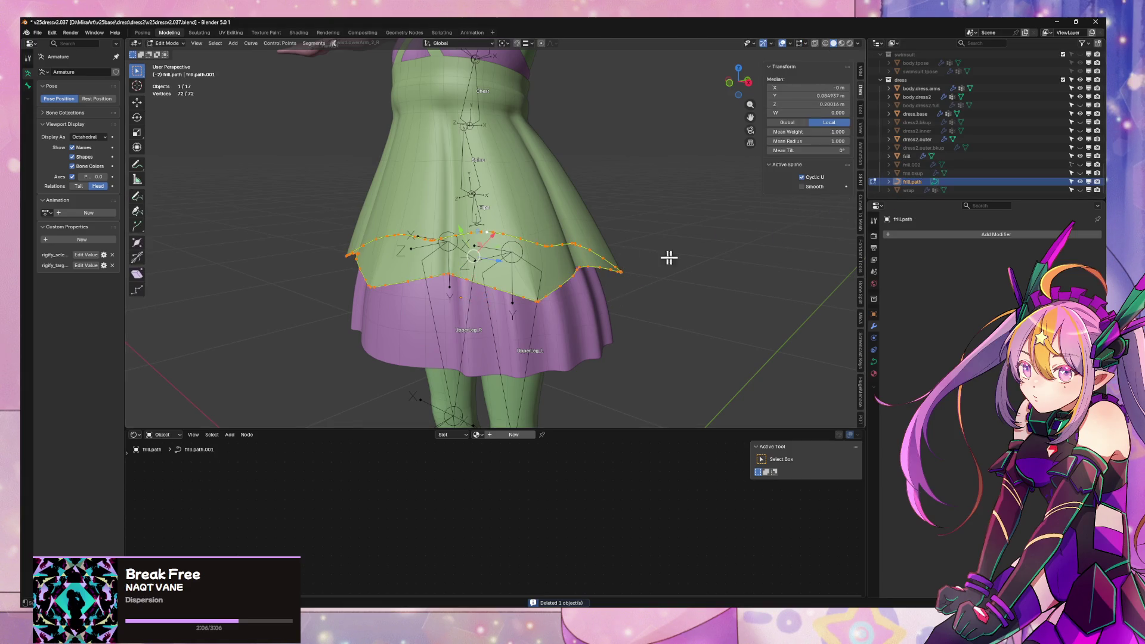
{"action": "key", "text": "alt+a"}
{"action": "key", "text": "Tab"}
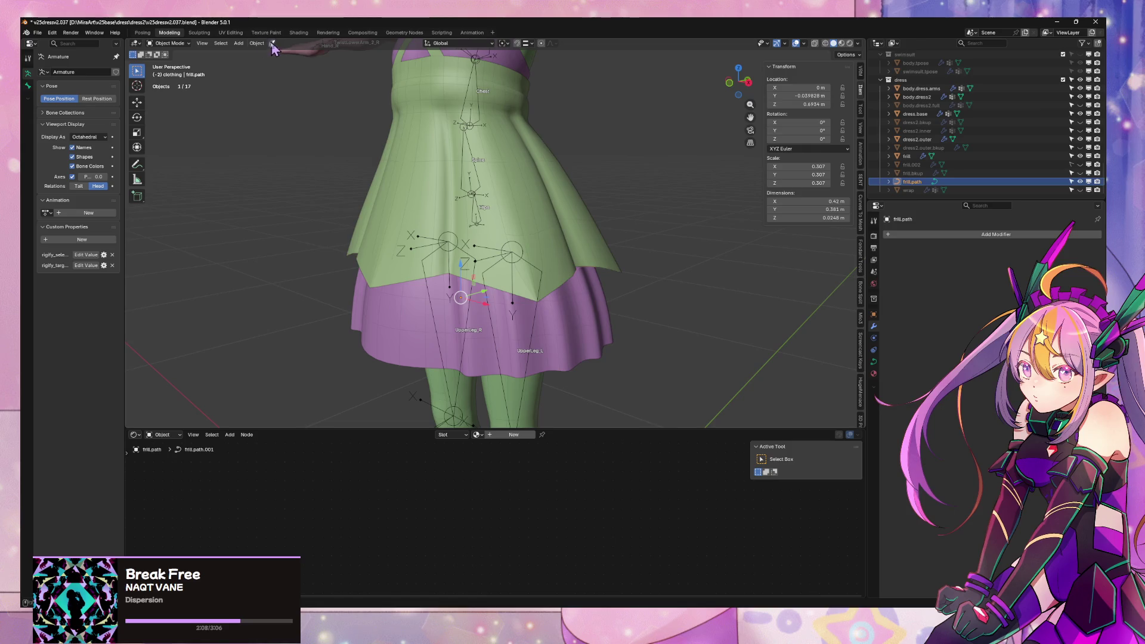
{"action": "left_click", "coordinate": [258, 43]}
{"action": "mouse_move", "coordinate": [298, 87]}
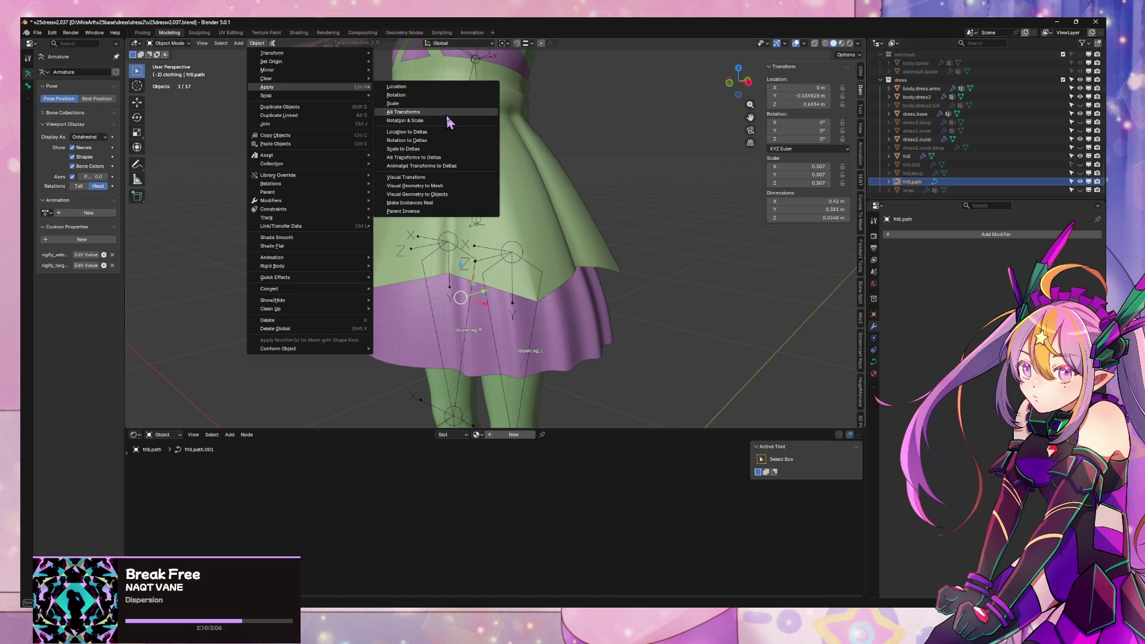
{"action": "left_click", "coordinate": [446, 114]}
{"action": "scroll", "coordinate": [591, 299], "scroll_direction": "down", "scroll_amount": 5}
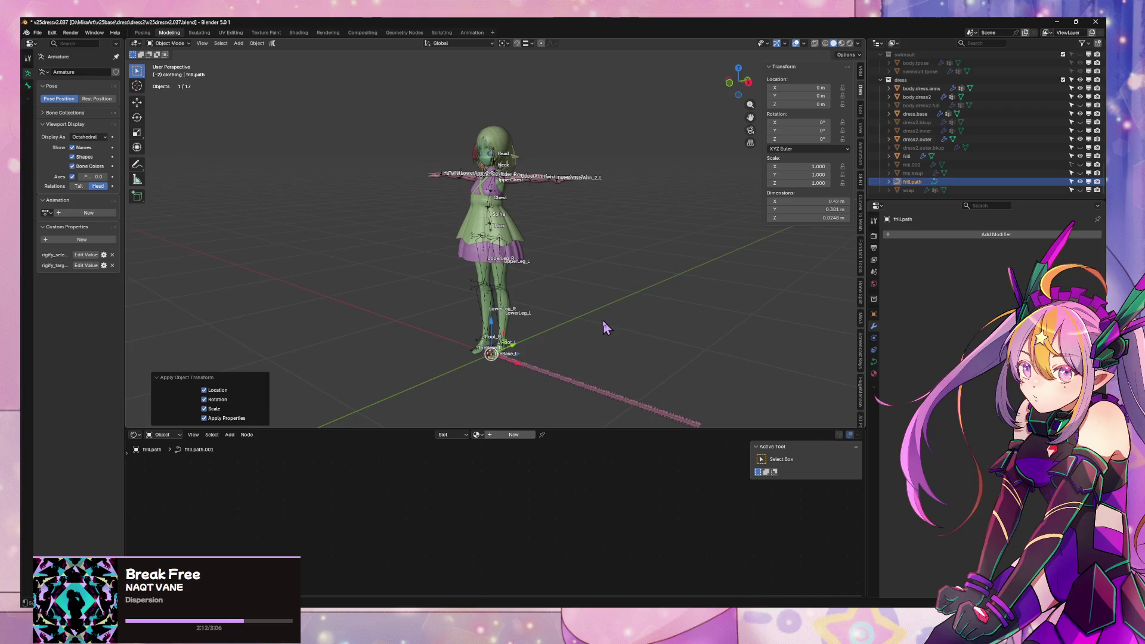
- Switch editing to the frill.path curve and tilt all its points to about -65.6°
{"action": "left_click", "coordinate": [583, 378]}
{"action": "scroll", "coordinate": [583, 357], "scroll_direction": "up", "scroll_amount": 5}
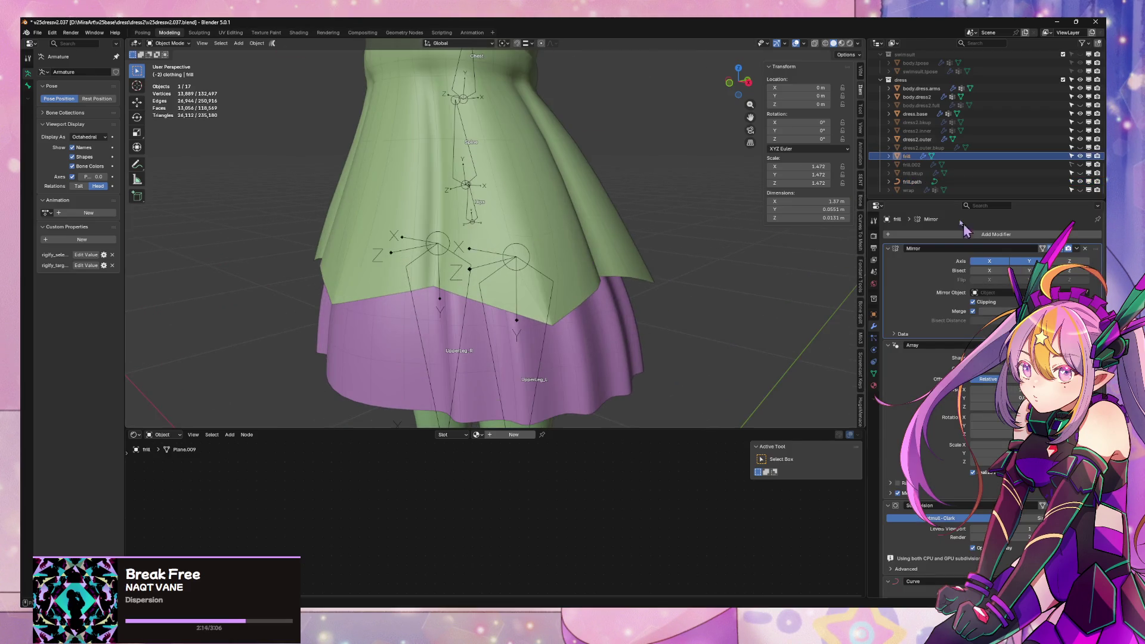
{"action": "scroll", "coordinate": [981, 231], "scroll_direction": "down", "scroll_amount": 2}
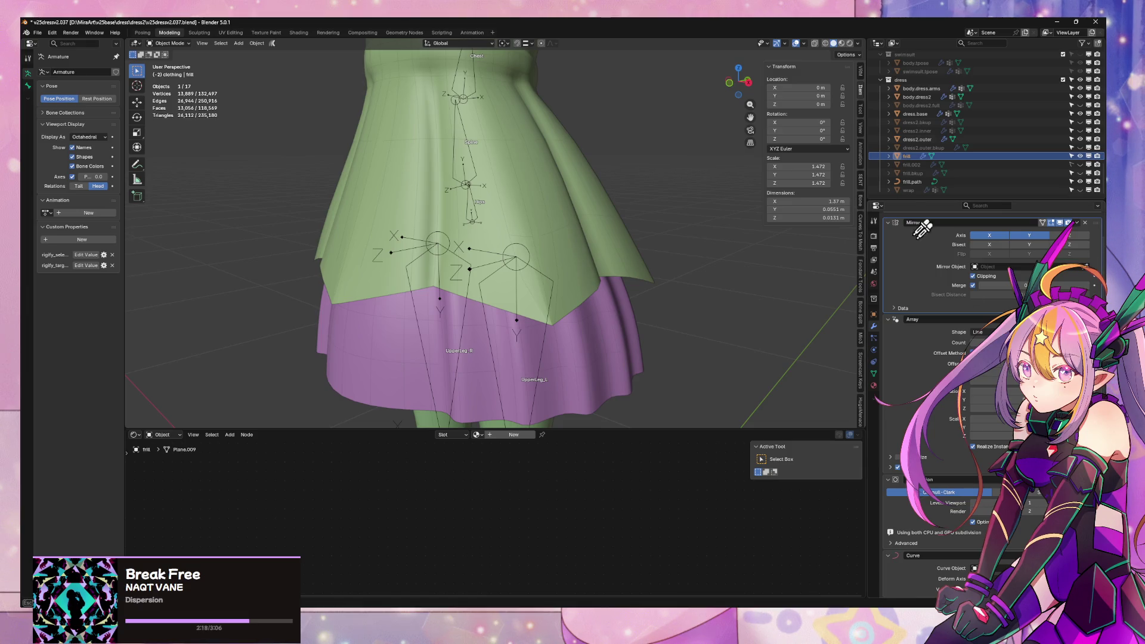
{"action": "key", "text": "Tab"}
{"action": "mouse_move", "coordinate": [680, 299]}
{"action": "middle_mouse_down"}
{"action": "mouse_move", "coordinate": [686, 310]}
{"action": "mouse_move", "coordinate": [772, 286]}
{"action": "mouse_move", "coordinate": [691, 302]}
{"action": "middle_mouse_up"}
{"action": "key", "text": "alt+q"}
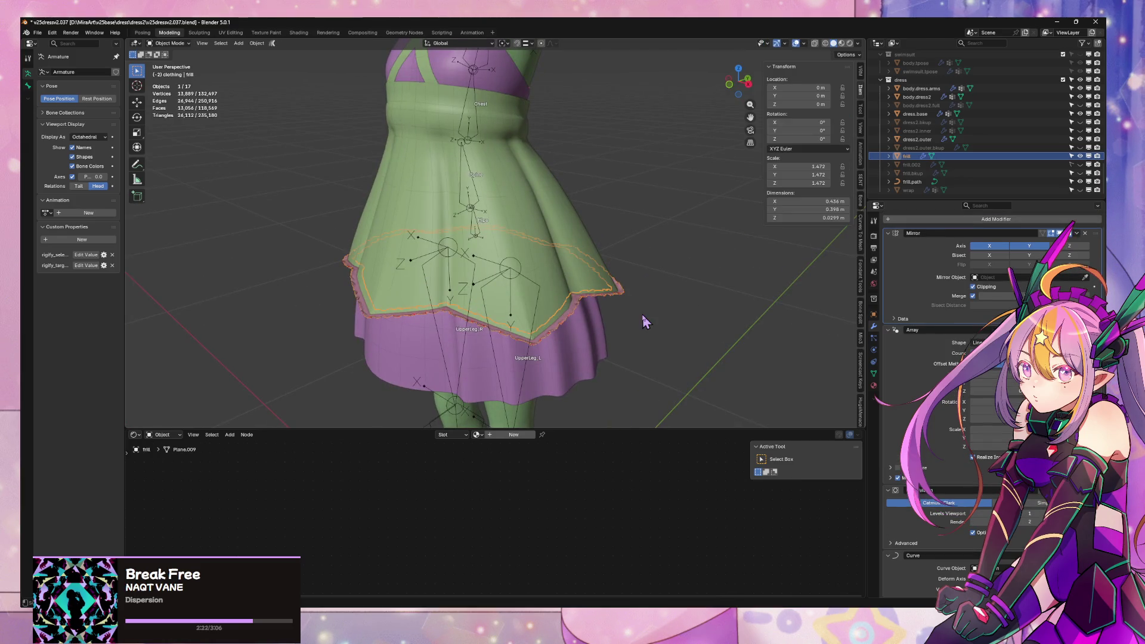
{"action": "key", "text": "a"}
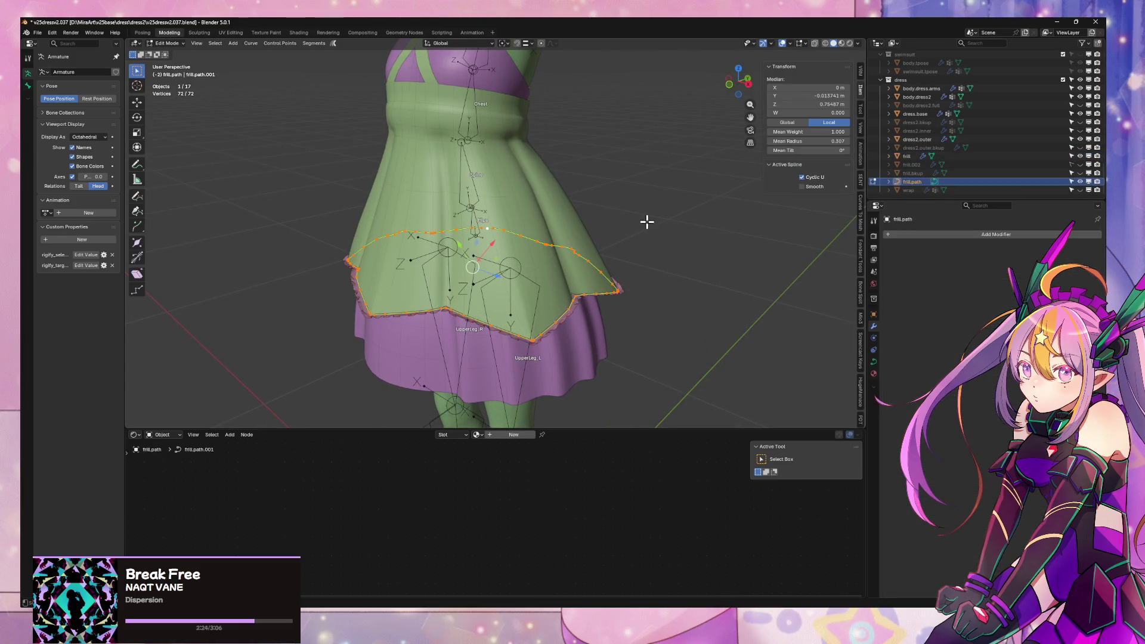
{"action": "key", "text": "ctrl+t"}
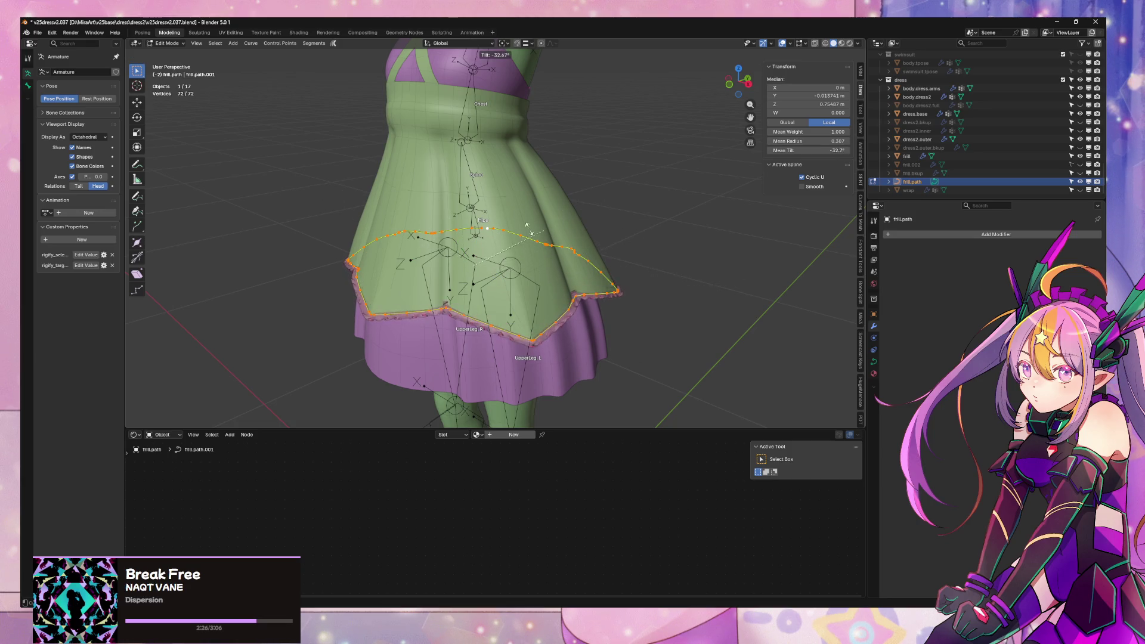
{"action": "left_click", "coordinate": [500, 219]}
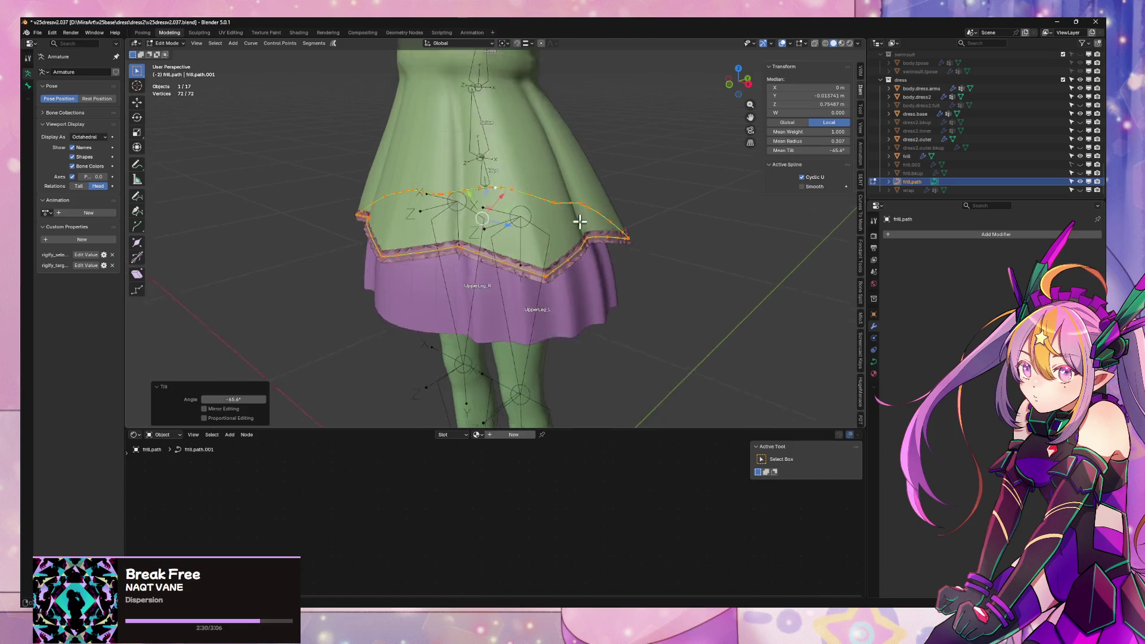
- Dissolve the unwanted, extra end and stray control points from frill.path
{"action": "scroll", "coordinate": [592, 207], "scroll_direction": "up", "scroll_amount": 4}
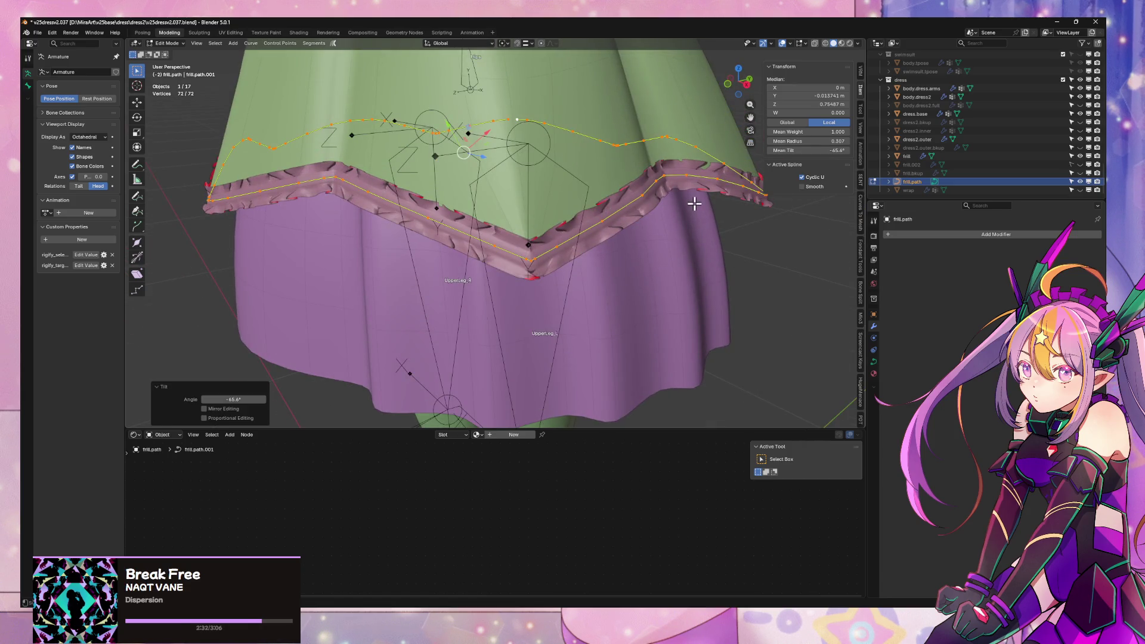
{"action": "scroll", "coordinate": [659, 210], "scroll_direction": "down", "scroll_amount": 5}
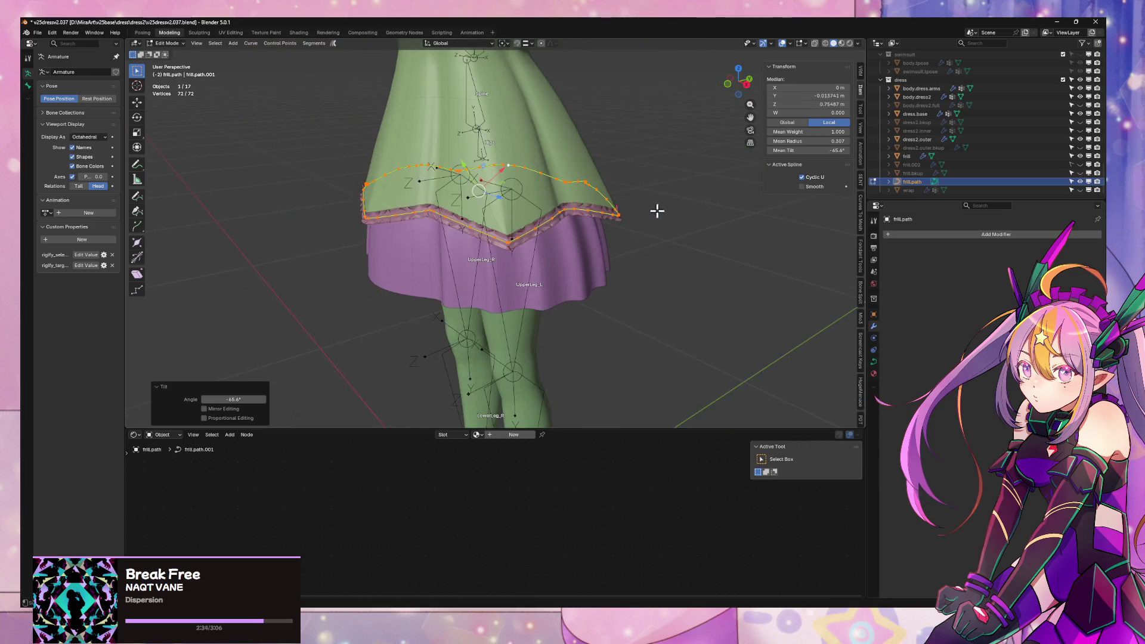
{"action": "scroll", "coordinate": [755, 224], "scroll_direction": "up", "scroll_amount": 6}
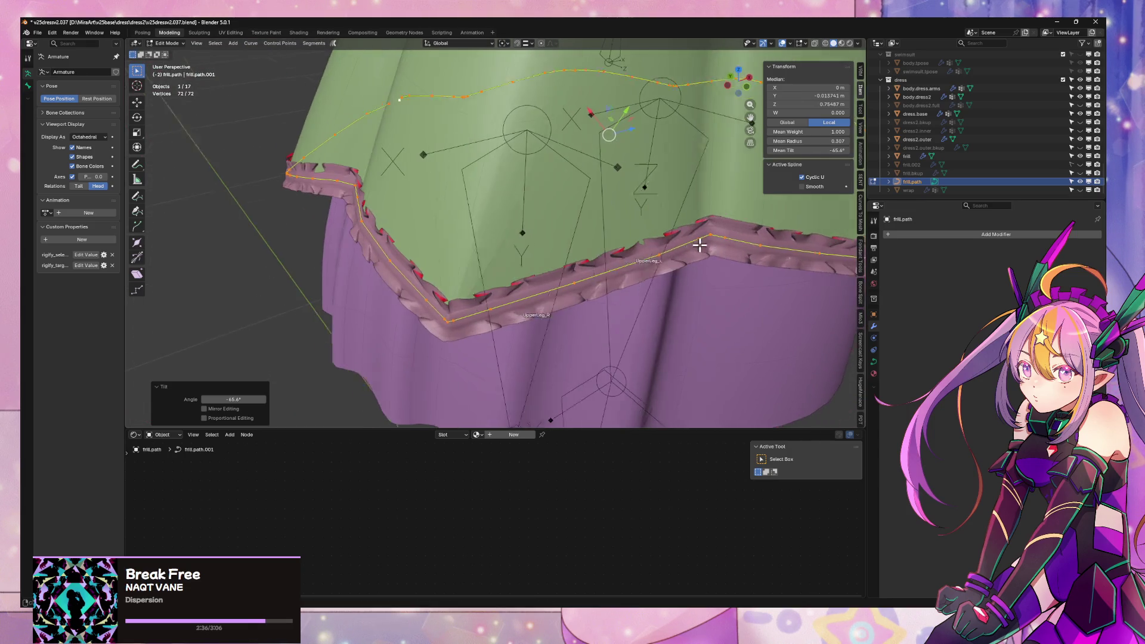
{"action": "left_click", "coordinate": [451, 315]}
{"action": "key", "text": "ctrl+x"}
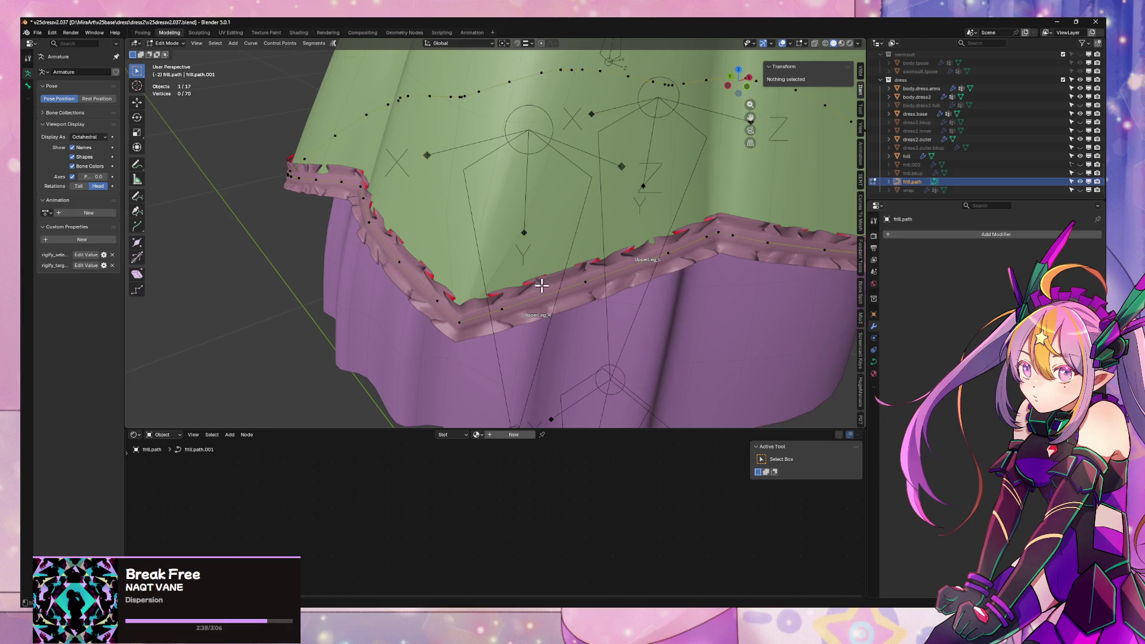
{"action": "middle_click_drag", "start_coordinate": [543, 286], "coordinate": [595, 289]}
{"action": "left_click", "coordinate": [370, 216]}
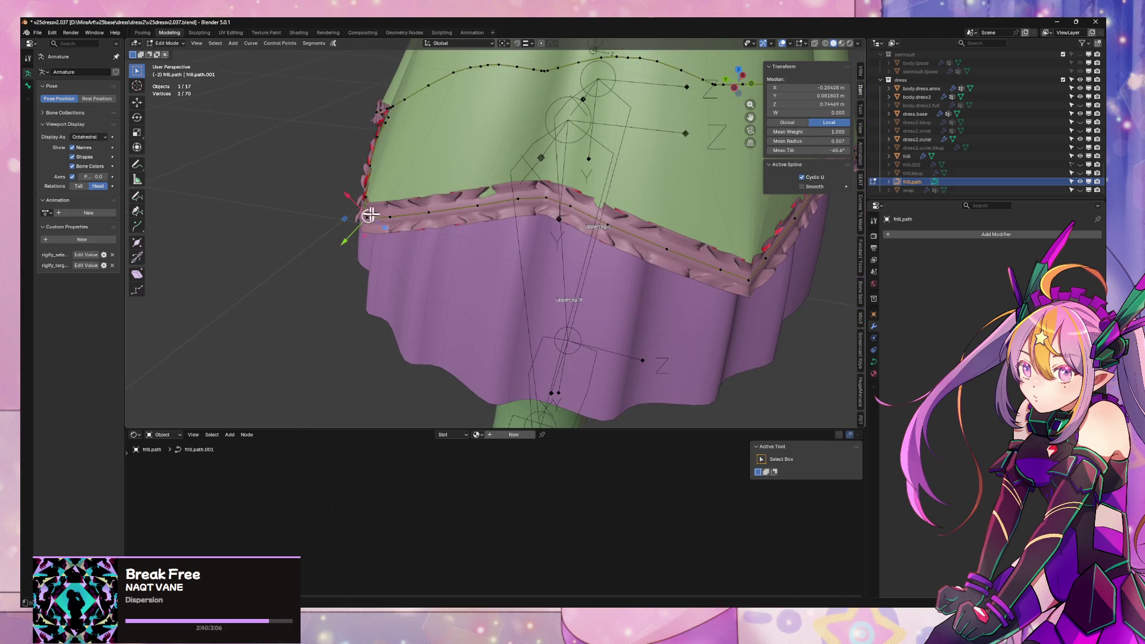
{"action": "key", "text": "ctrl+x"}
{"action": "mouse_move", "coordinate": [424, 220]}
{"action": "middle_mouse_down"}
{"action": "mouse_move", "coordinate": [529, 248]}
{"action": "mouse_move", "coordinate": [547, 215]}
{"action": "middle_mouse_up"}
{"action": "left_click", "coordinate": [375, 250]}
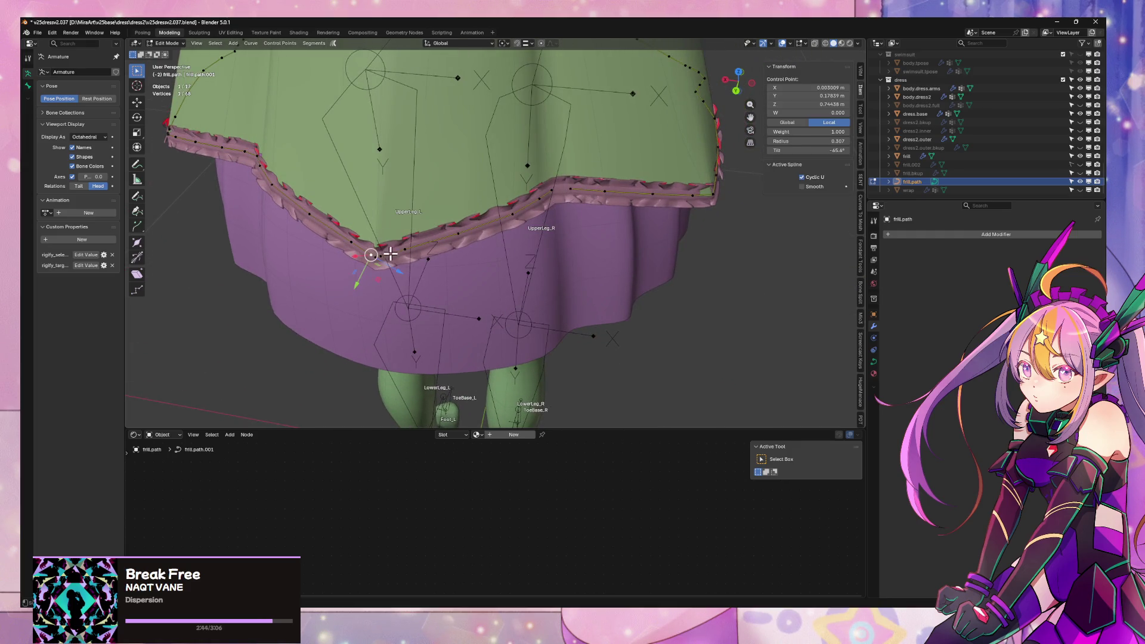
{"action": "key", "text": "ctrl+x"}
- Remove three more control points around the skirt hem and leave the curve
{"action": "mouse_move", "coordinate": [335, 256]}
{"action": "middle_mouse_down"}
{"action": "mouse_move", "coordinate": [340, 273]}
{"action": "mouse_move", "coordinate": [486, 299]}
{"action": "middle_mouse_up"}
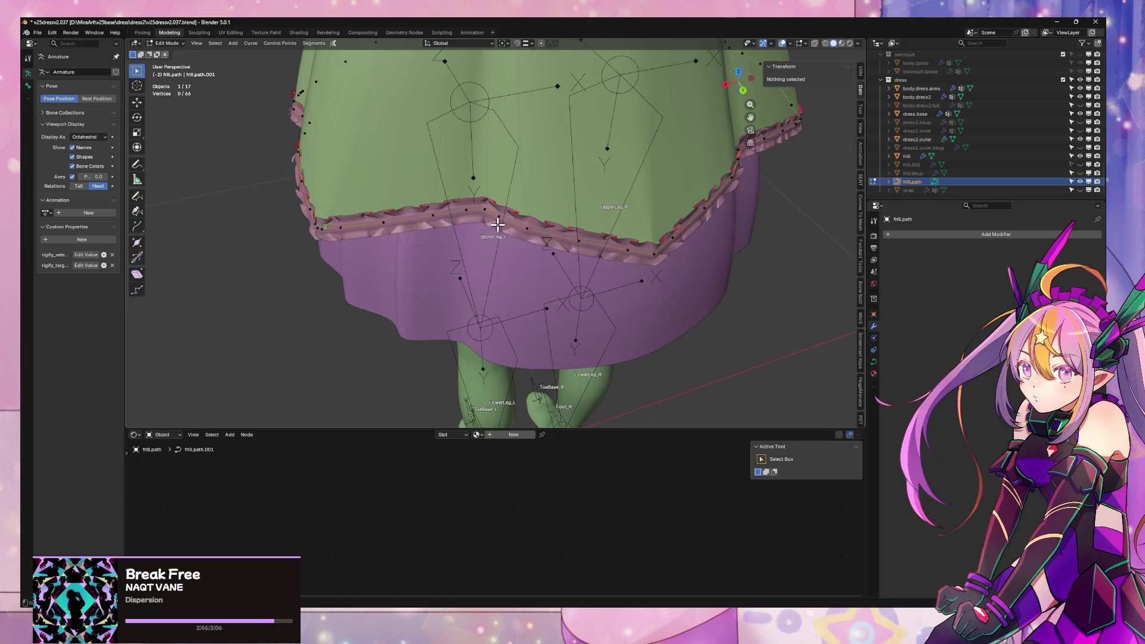
{"action": "mouse_move", "coordinate": [441, 231]}
{"action": "middle_mouse_down"}
{"action": "mouse_move", "coordinate": [442, 298]}
{"action": "mouse_move", "coordinate": [394, 283]}
{"action": "middle_mouse_up"}
{"action": "left_click", "coordinate": [375, 276]}
{"action": "key", "text": "ctrl+x"}
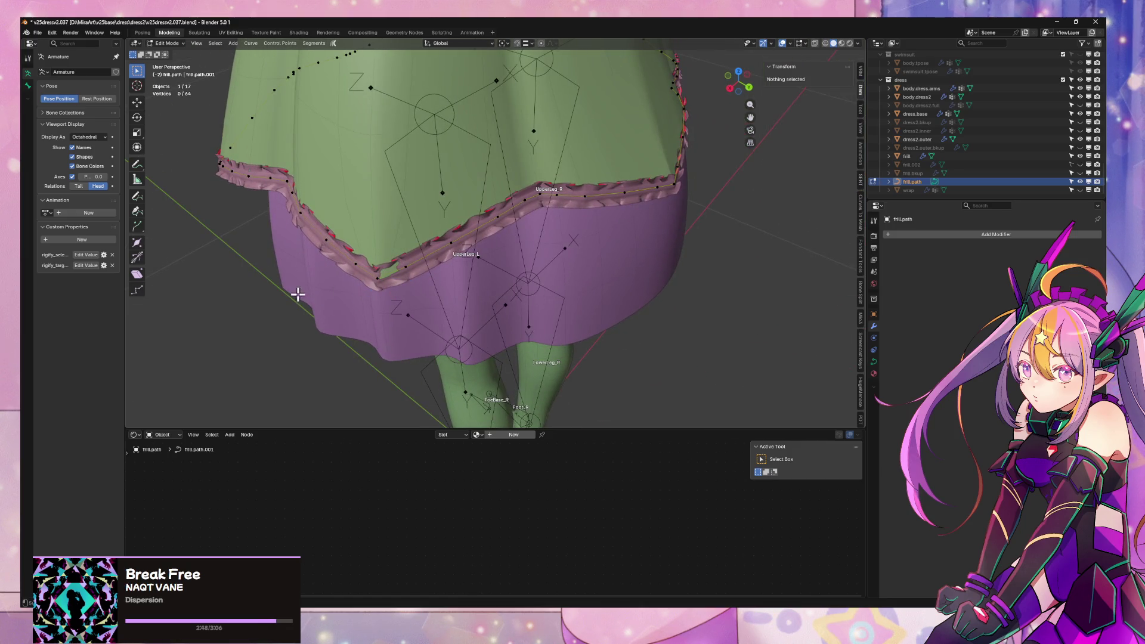
{"action": "mouse_move", "coordinate": [299, 297]}
{"action": "middle_mouse_down"}
{"action": "mouse_move", "coordinate": [405, 266]}
{"action": "mouse_move", "coordinate": [405, 292]}
{"action": "mouse_move", "coordinate": [377, 294]}
{"action": "mouse_move", "coordinate": [365, 317]}
{"action": "mouse_move", "coordinate": [409, 317]}
{"action": "mouse_move", "coordinate": [458, 293]}
{"action": "mouse_move", "coordinate": [446, 289]}
{"action": "middle_mouse_up"}
{"action": "left_click", "coordinate": [352, 307]}
{"action": "key", "text": "ctrl+x"}
{"action": "left_click", "coordinate": [441, 292]}
{"action": "key", "text": "ctrl+x"}
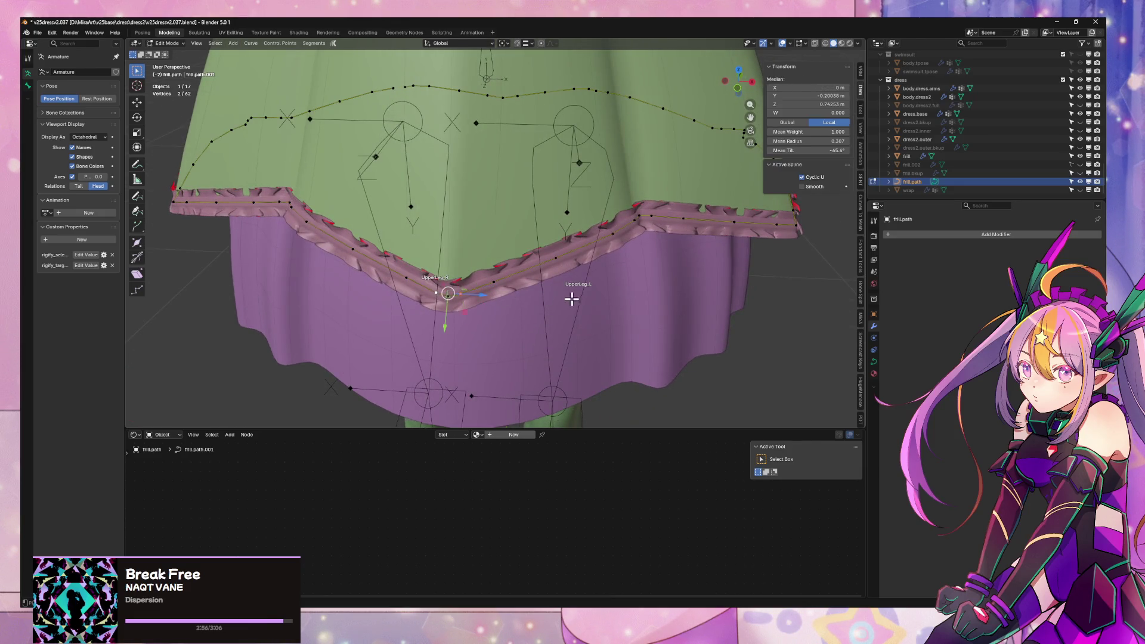
{"action": "scroll", "coordinate": [569, 297], "scroll_direction": "down", "scroll_amount": 3}
{"action": "middle_click_drag", "start_coordinate": [568, 297], "coordinate": [474, 292]}
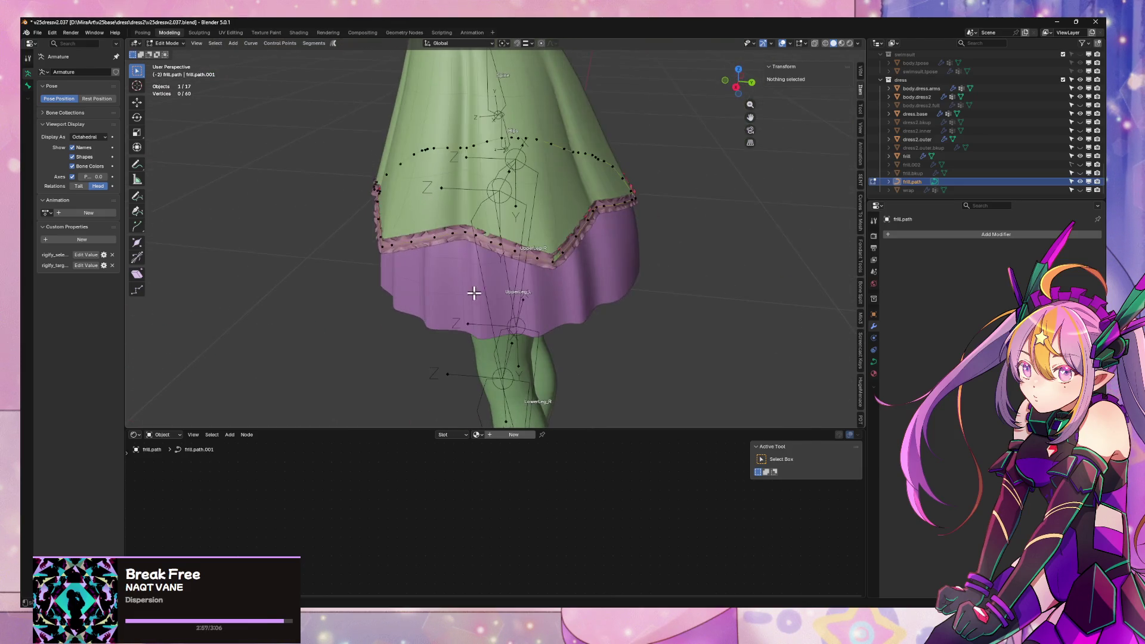
{"action": "key", "text": "alt+q"}
- Adjust the relative offset of the frill's array modifier
{"action": "key", "text": "KP_Decimal"}
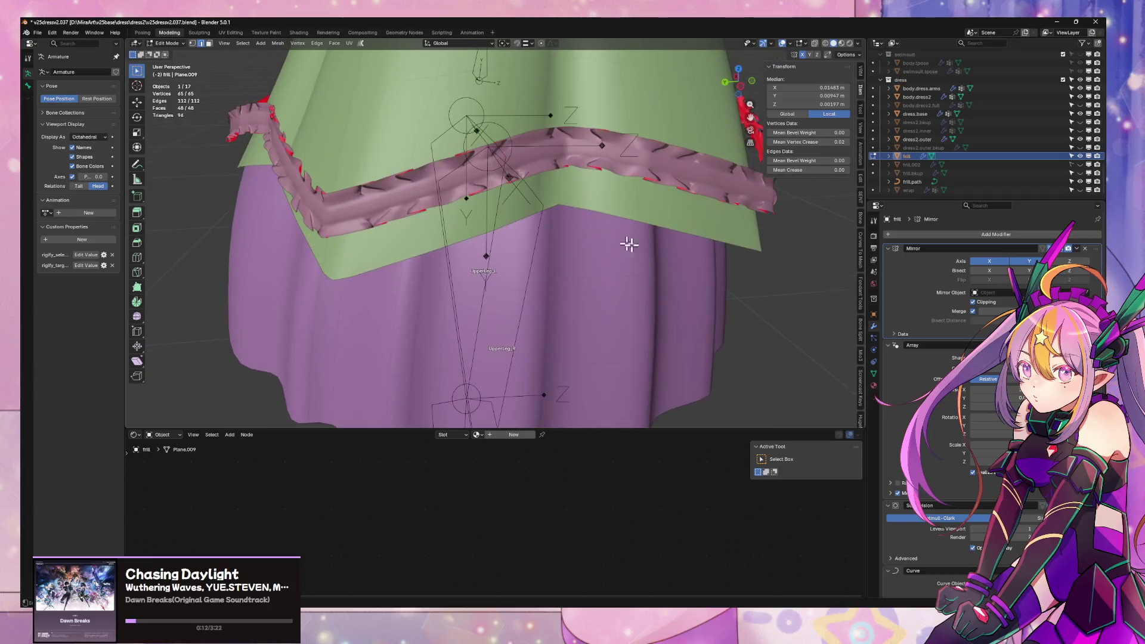
{"action": "left_click", "coordinate": [977, 378]}
{"action": "middle_click_drag", "start_coordinate": [606, 307], "coordinate": [657, 302]}
{"action": "scroll", "coordinate": [657, 302], "scroll_direction": "up", "scroll_amount": 1}
{"action": "scroll", "coordinate": [635, 289], "scroll_direction": "up", "scroll_amount": 1}
{"action": "key", "text": "Tab"}
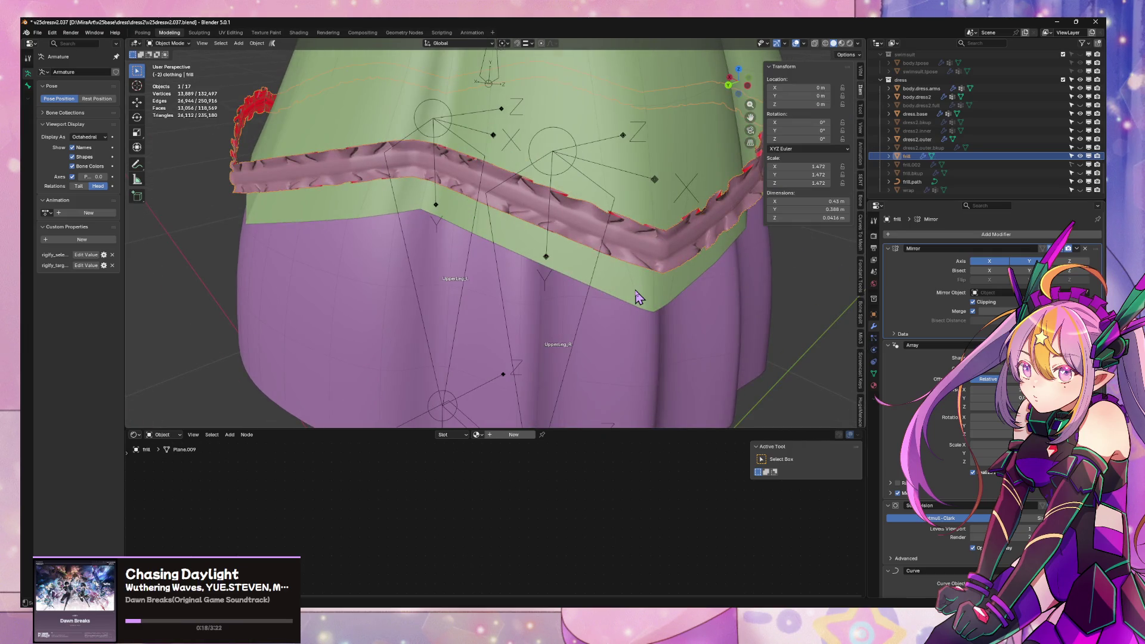
{"action": "scroll", "coordinate": [638, 295], "scroll_direction": "down", "scroll_amount": 6}
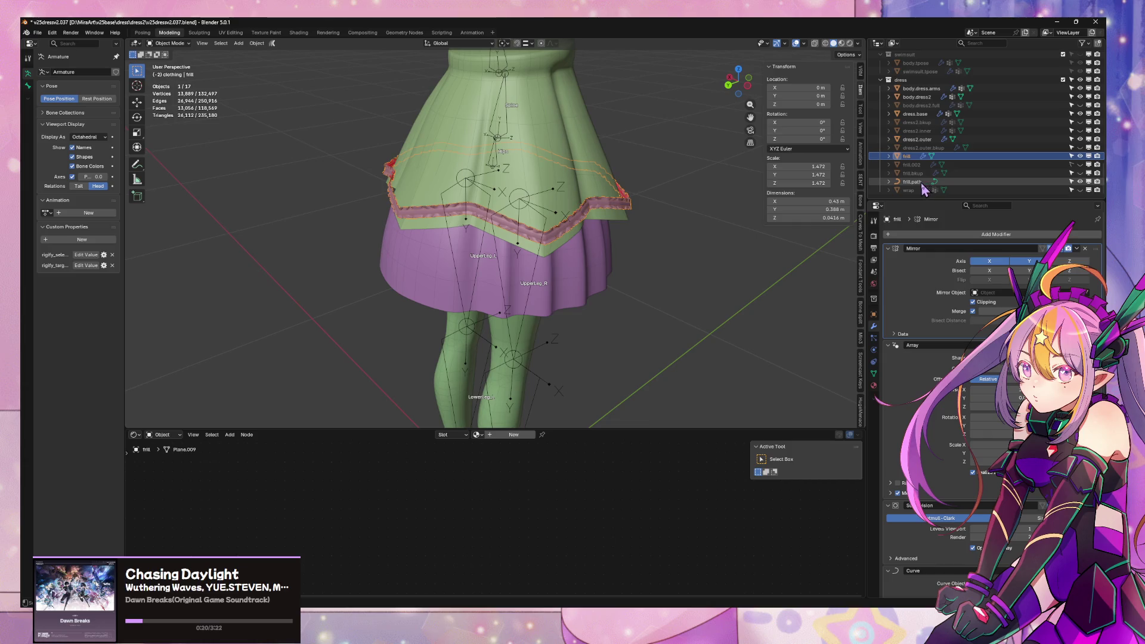
- Scale the whole frill.path curve down to 0.971 in Edit Mode
{"action": "left_click", "coordinate": [908, 183]}
{"action": "key", "text": "Tab"}
{"action": "key", "text": "s"}
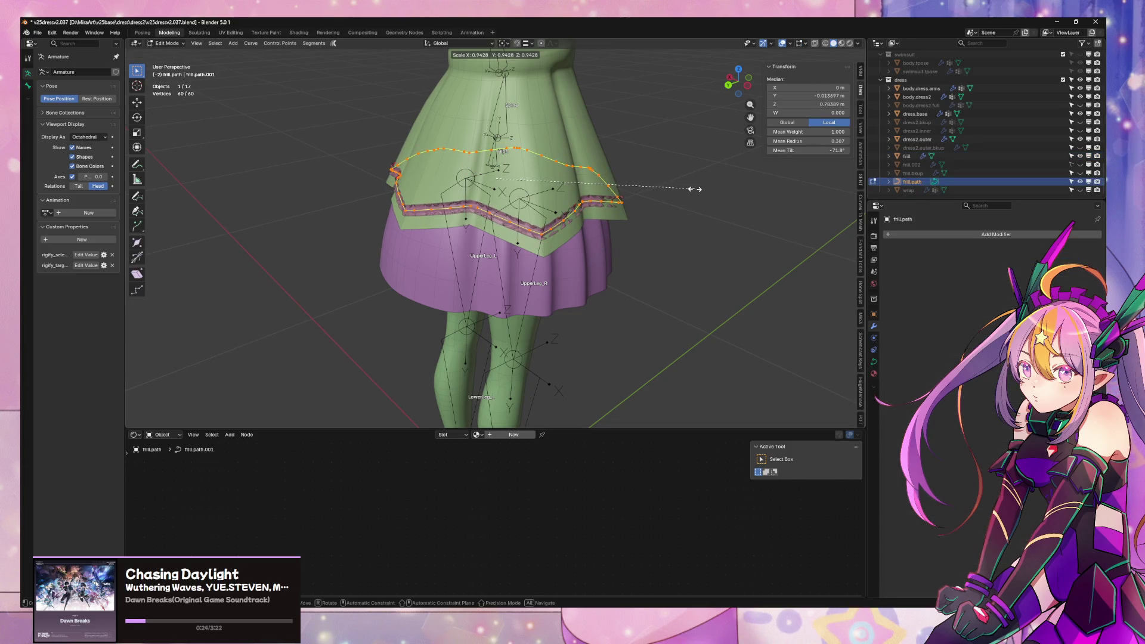
{"action": "left_click", "coordinate": [690, 192]}
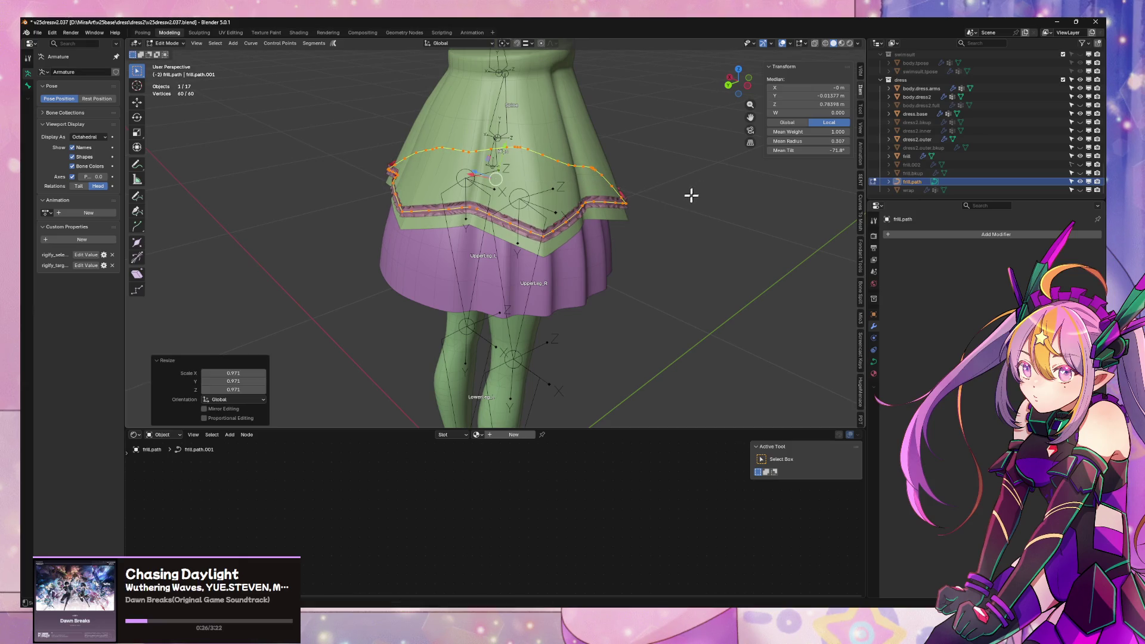
{"action": "mouse_move", "coordinate": [690, 191]}
{"action": "middle_mouse_down"}
{"action": "mouse_move", "coordinate": [583, 204]}
{"action": "mouse_move", "coordinate": [627, 184]}
{"action": "middle_mouse_up"}
{"action": "scroll", "coordinate": [626, 184], "scroll_direction": "up", "scroll_amount": 5}
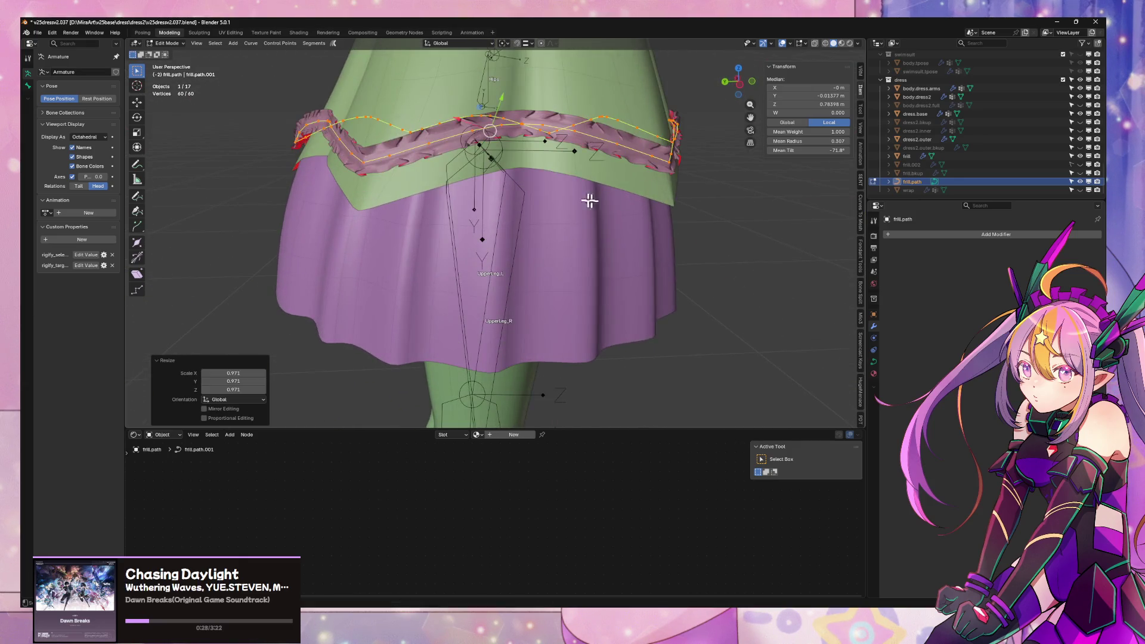
{"action": "key", "text": "Tab"}
- Inspect the frill mesh in Edit Mode, trying and undoing a move of its geometry
{"action": "left_click", "coordinate": [552, 125]}
{"action": "scroll", "coordinate": [602, 303], "scroll_direction": "down", "scroll_amount": 3}
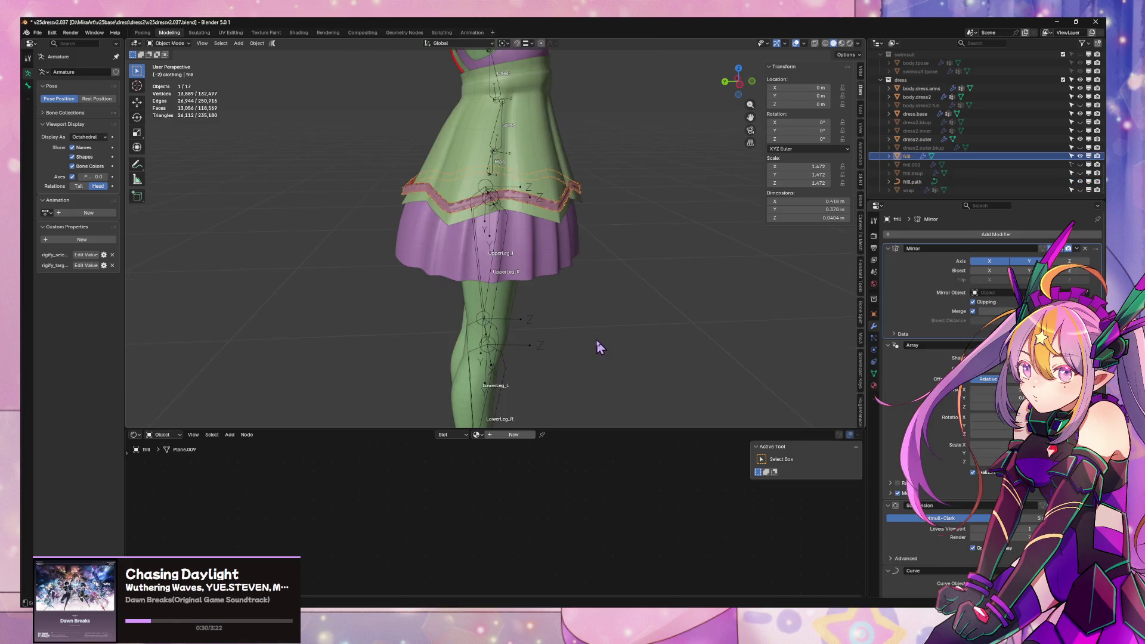
{"action": "mouse_move", "coordinate": [599, 345]}
{"action": "middle_mouse_down"}
{"action": "mouse_move", "coordinate": [563, 230]}
{"action": "mouse_move", "coordinate": [541, 252]}
{"action": "mouse_move", "coordinate": [496, 203]}
{"action": "mouse_move", "coordinate": [540, 238]}
{"action": "middle_mouse_up"}
{"action": "key", "text": "Tab"}
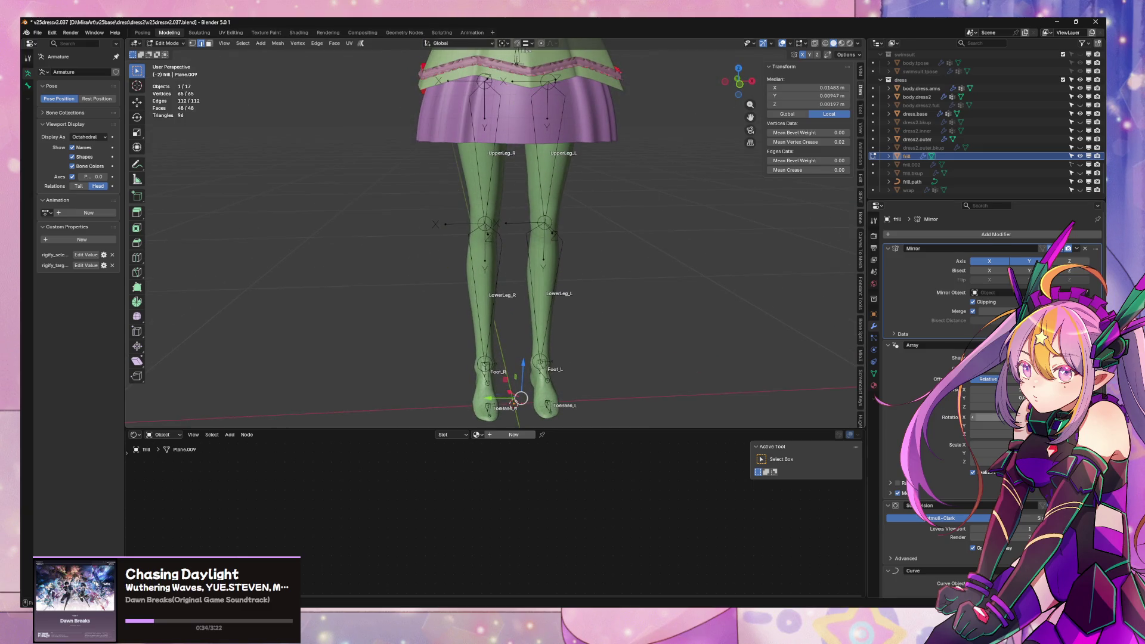
{"action": "scroll", "coordinate": [984, 358], "scroll_direction": "down", "scroll_amount": 1}
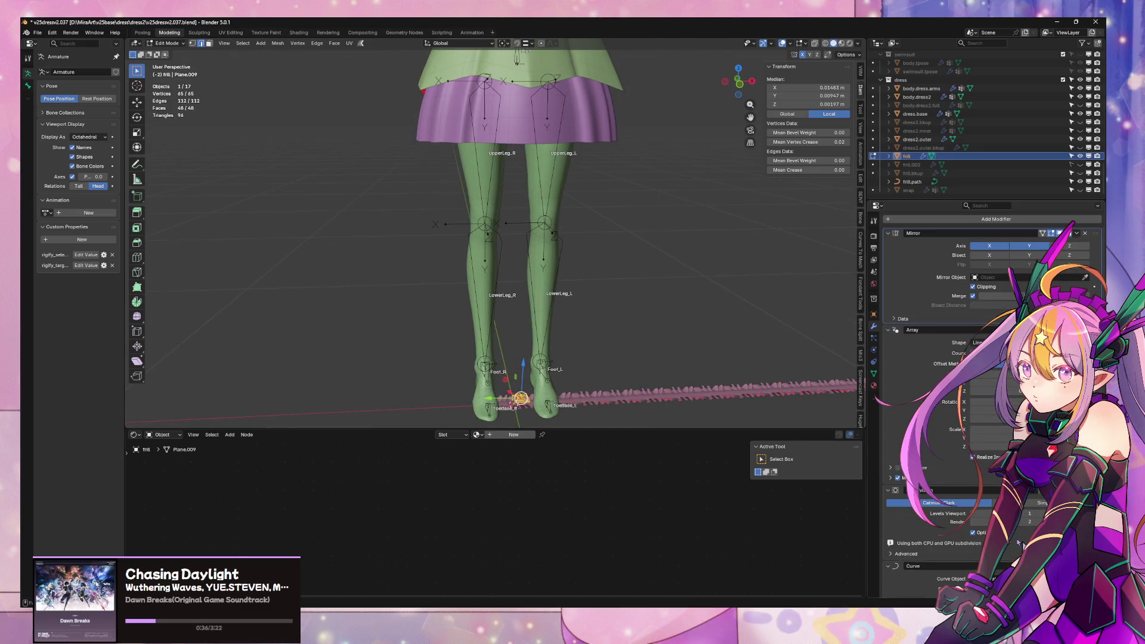
{"action": "mouse_move", "coordinate": [609, 340]}
{"action": "middle_mouse_down"}
{"action": "mouse_move", "coordinate": [603, 378]}
{"action": "mouse_move", "coordinate": [569, 367]}
{"action": "mouse_move", "coordinate": [680, 396]}
{"action": "middle_mouse_up"}
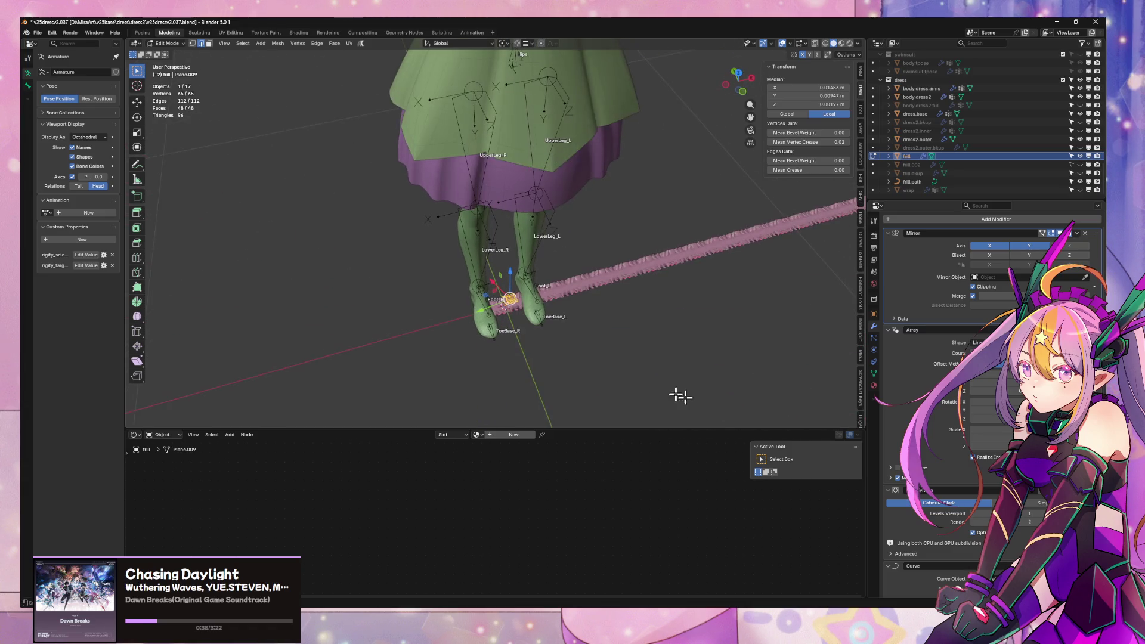
{"action": "key", "text": "ctrl+z"}
{"action": "mouse_move", "coordinate": [642, 207]}
{"action": "middle_mouse_down"}
{"action": "mouse_move", "coordinate": [601, 256]}
{"action": "mouse_move", "coordinate": [616, 256]}
{"action": "middle_mouse_up"}
{"action": "scroll", "coordinate": [596, 245], "scroll_direction": "up", "scroll_amount": 2}
{"action": "scroll", "coordinate": [616, 255], "scroll_direction": "up", "scroll_amount": 4}
{"action": "scroll", "coordinate": [617, 254], "scroll_direction": "down", "scroll_amount": 2}
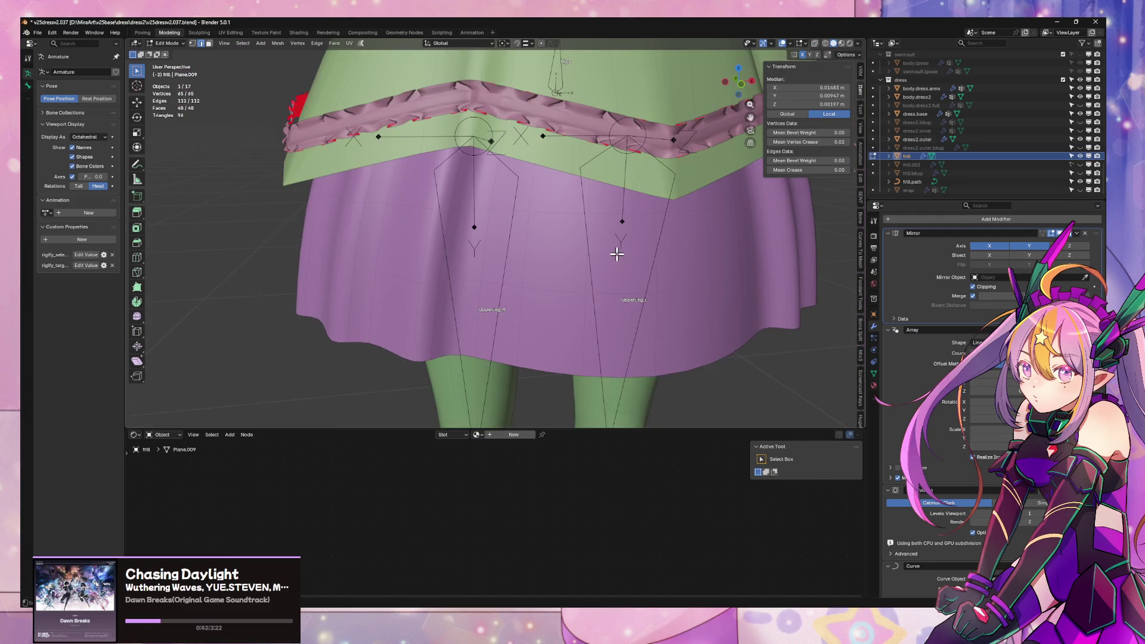
{"action": "scroll", "coordinate": [616, 254], "scroll_direction": "down", "scroll_amount": 1}
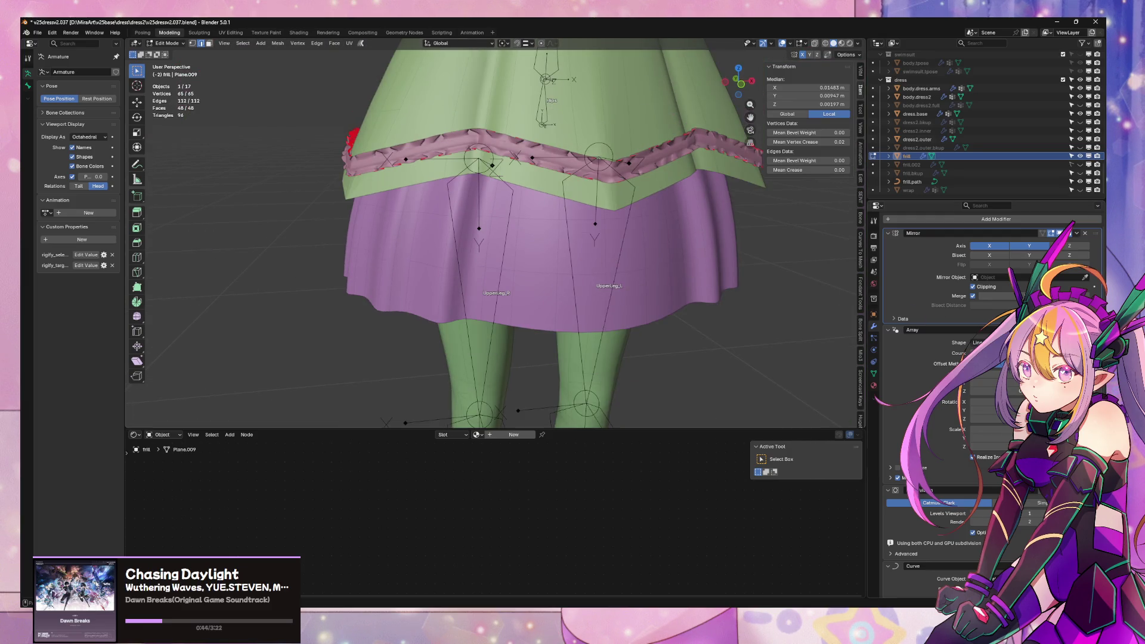
{"action": "scroll", "coordinate": [667, 300], "scroll_direction": "down", "scroll_amount": 5}
{"action": "key", "text": "Tab"}
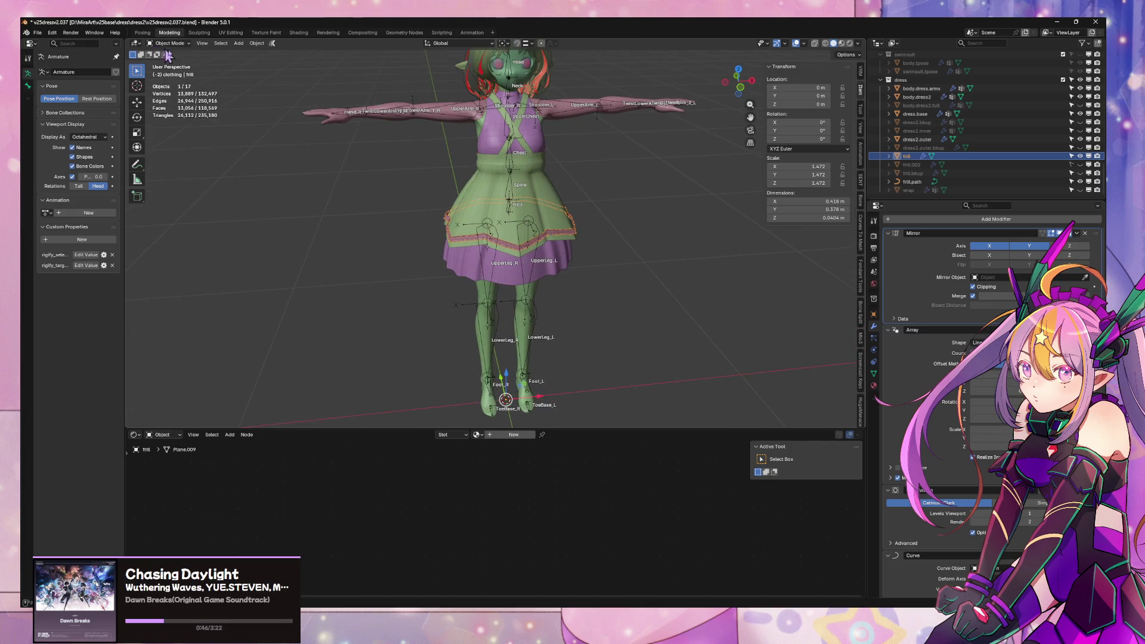
- Apply all transforms to the frill.path curve
{"action": "left_click", "coordinate": [922, 187]}
{"action": "key", "text": "Tab"}
{"action": "scroll", "coordinate": [620, 229], "scroll_direction": "up", "scroll_amount": 5}
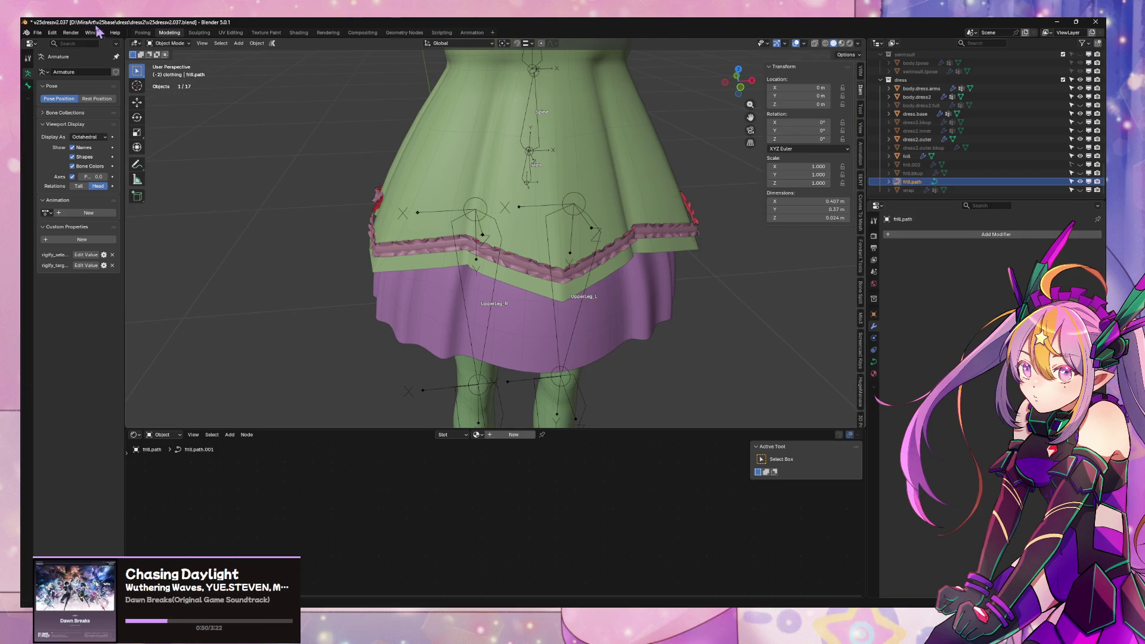
{"action": "left_click", "coordinate": [257, 44]}
{"action": "mouse_move", "coordinate": [278, 87]}
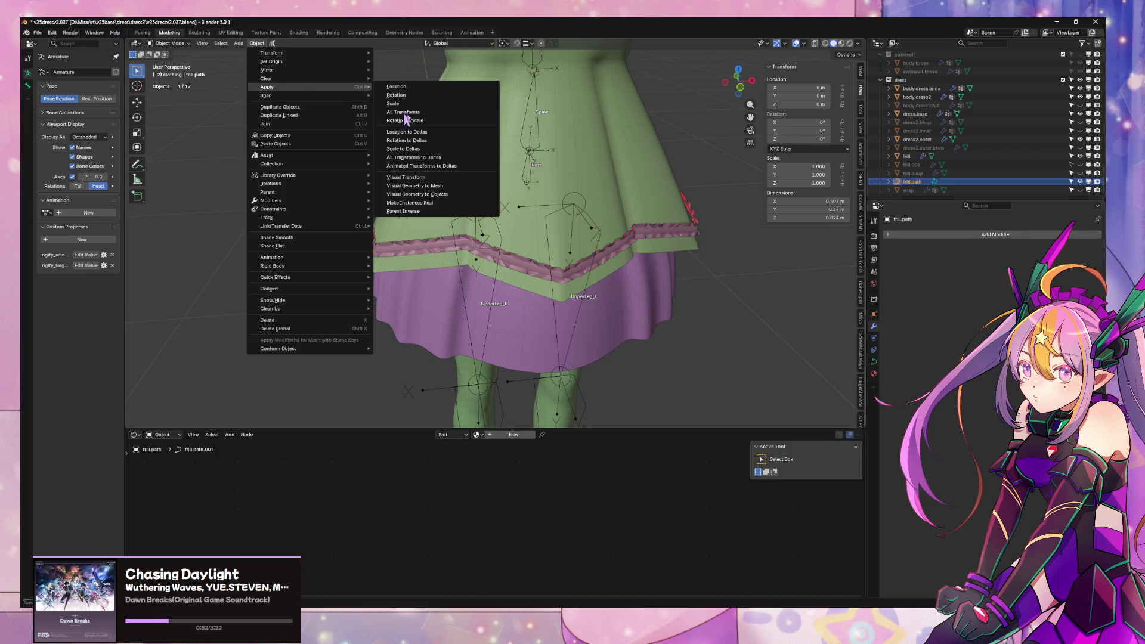
{"action": "left_click", "coordinate": [441, 113]}
{"action": "scroll", "coordinate": [513, 191], "scroll_direction": "down", "scroll_amount": 5, "text": "shift"}
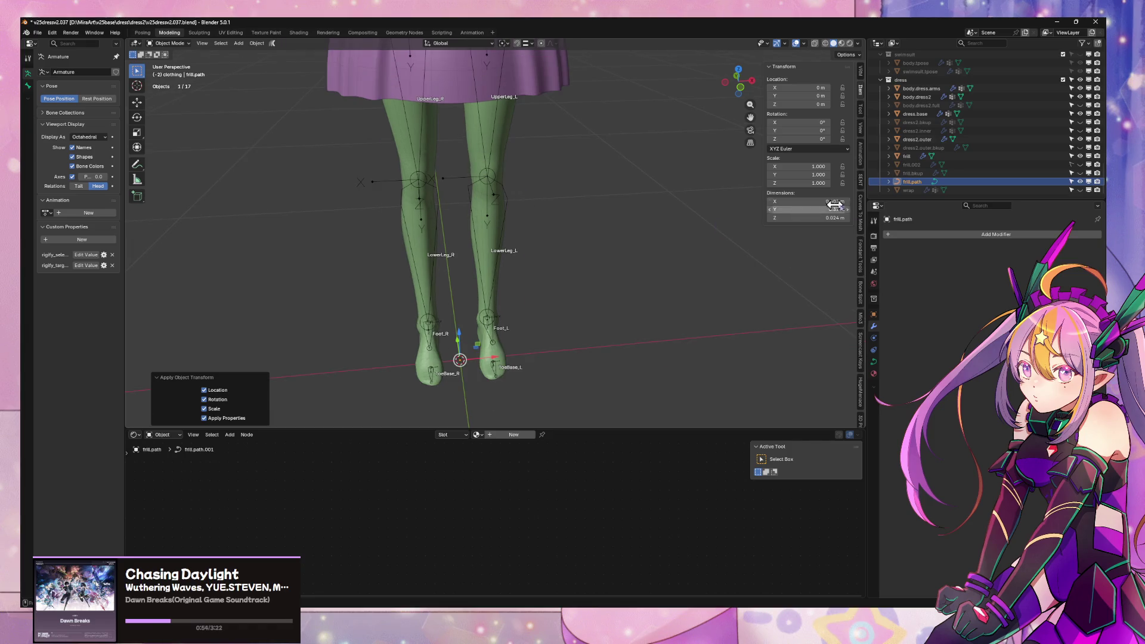
- Apply all transforms to the frill mesh, resetting its 1.472 scale to 1
{"action": "left_click", "coordinate": [911, 157]}
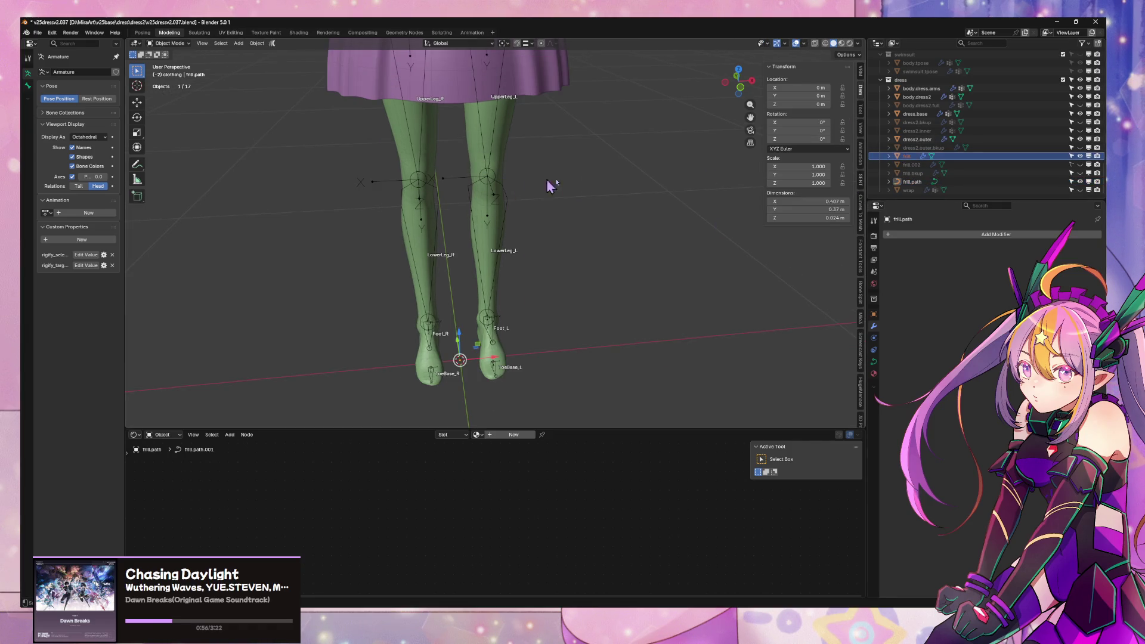
{"action": "scroll", "coordinate": [535, 170], "scroll_direction": "down", "scroll_amount": 4}
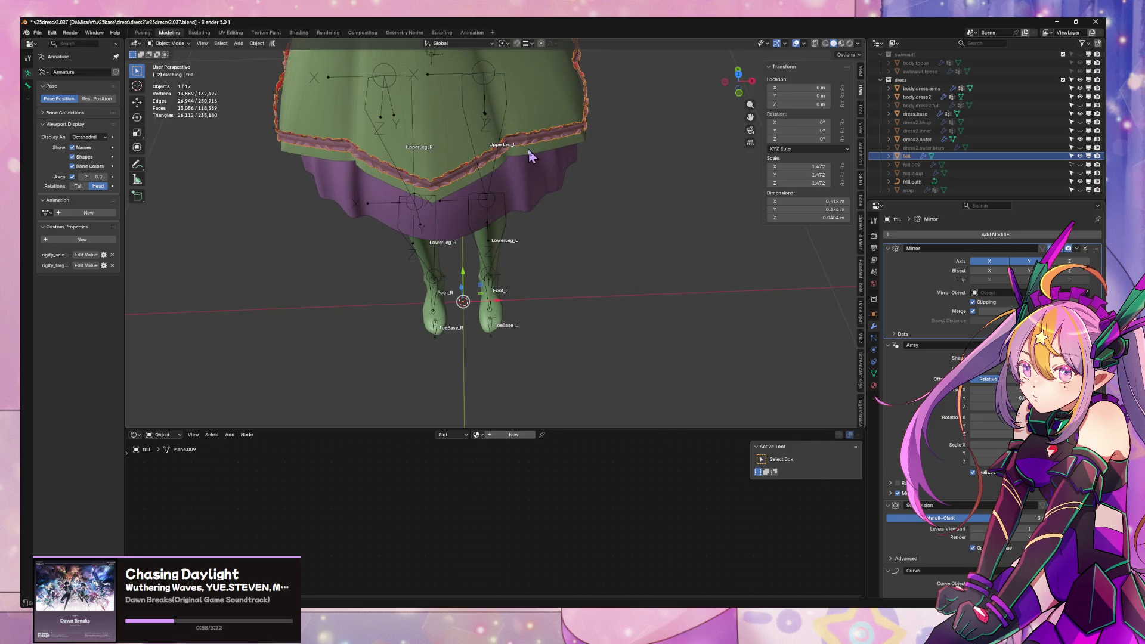
{"action": "left_click", "coordinate": [258, 44]}
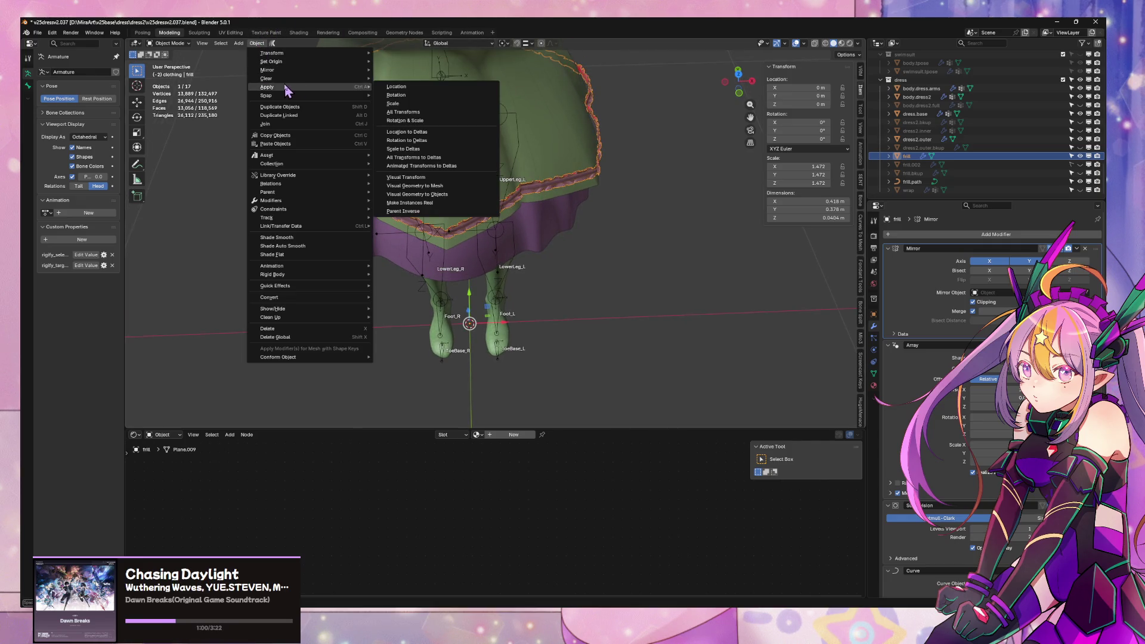
{"action": "mouse_move", "coordinate": [284, 86]}
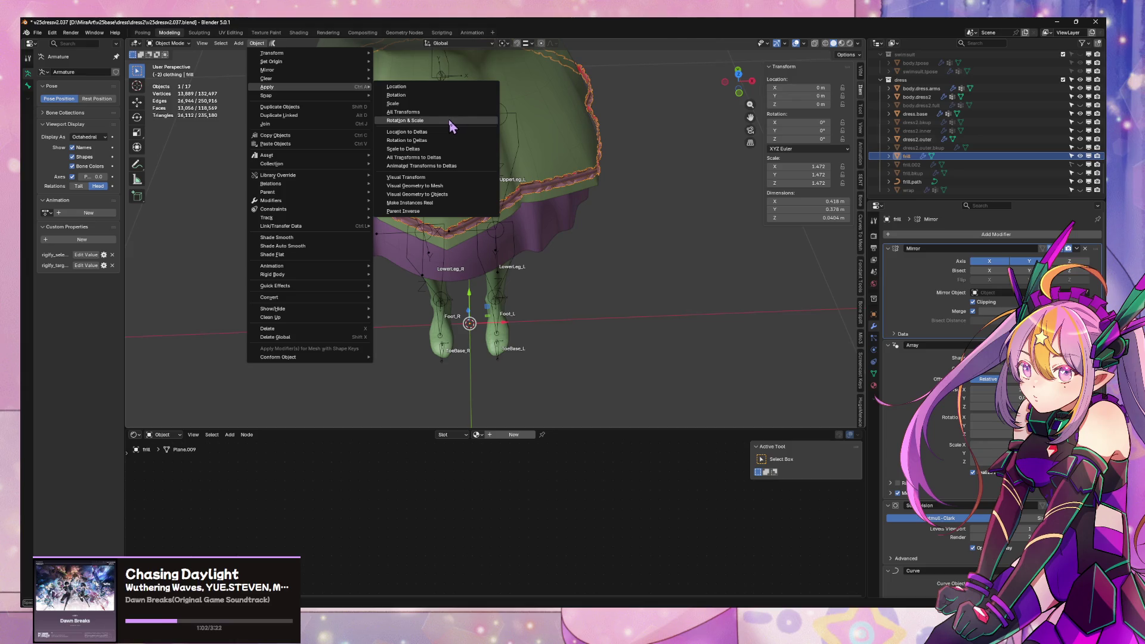
{"action": "left_click", "coordinate": [452, 112]}
{"action": "middle_click_drag", "start_coordinate": [564, 184], "coordinate": [600, 253]}
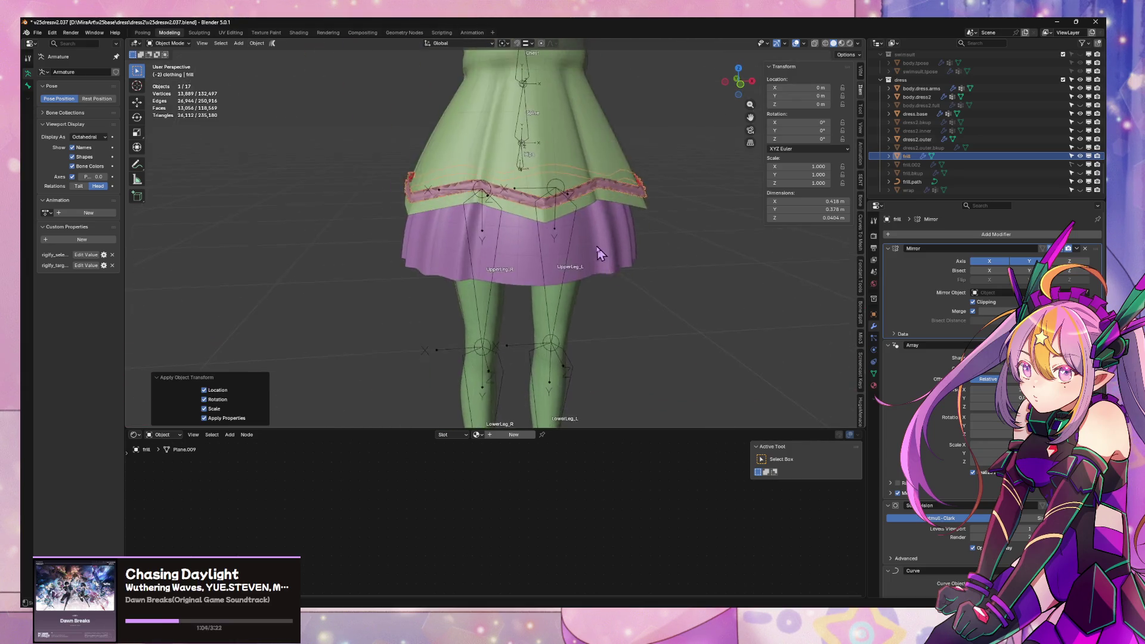
{"action": "key", "text": "Tab"}
- Scale the frill geometry 1.346 around the 3D cursor with Z excluded
{"action": "key", "text": "KP_Decimal"}
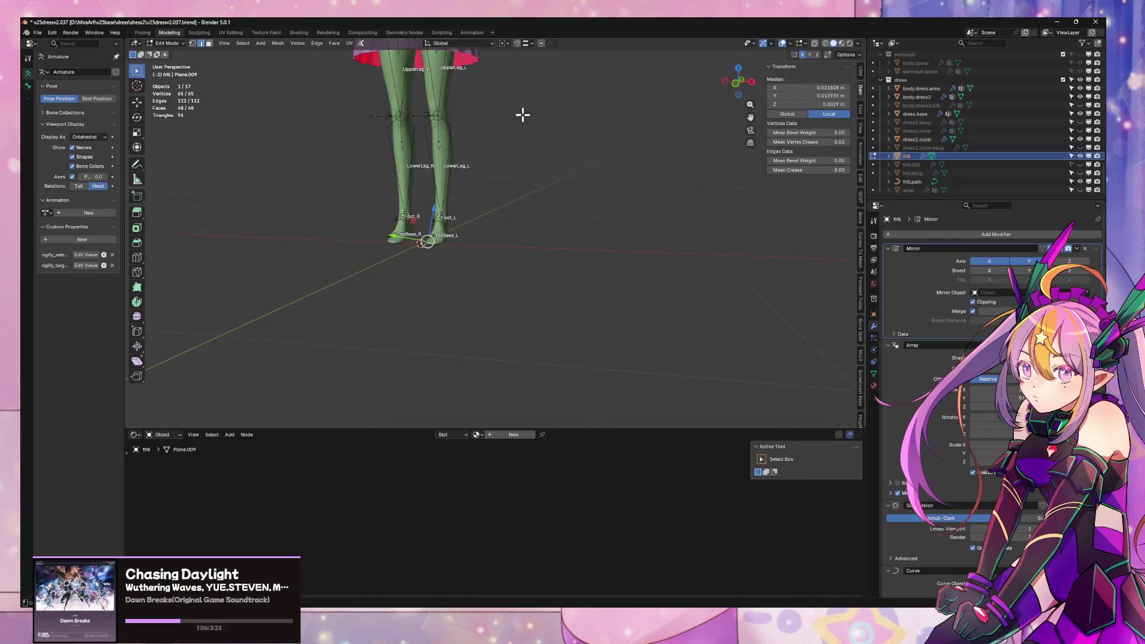
{"action": "middle_click_drag", "start_coordinate": [522, 115], "coordinate": [509, 156]}
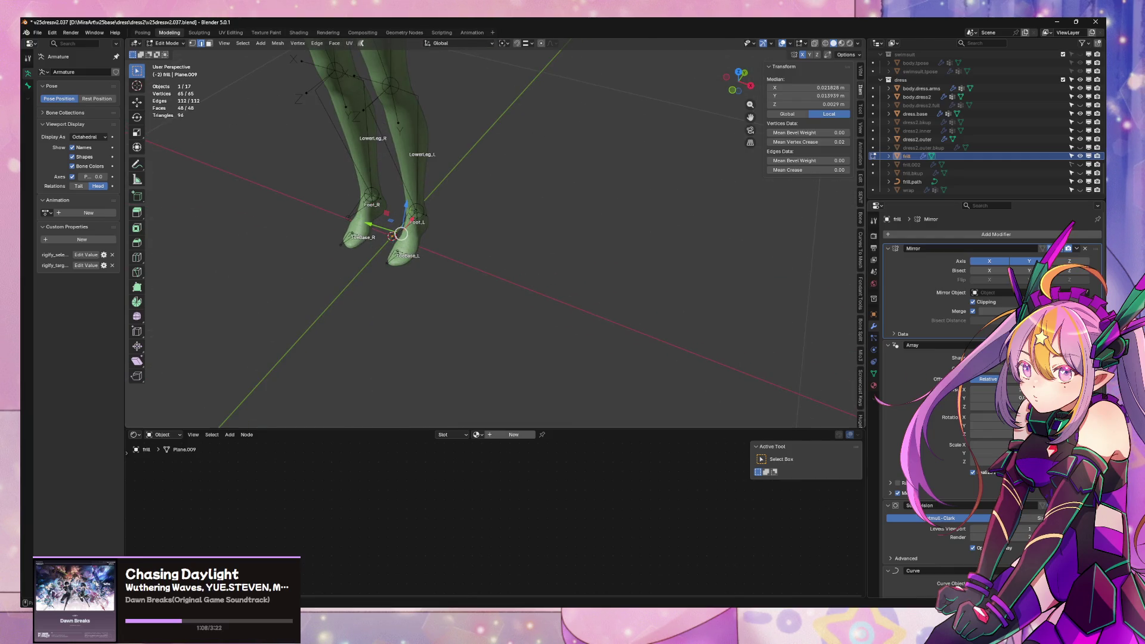
{"action": "scroll", "coordinate": [565, 281], "scroll_direction": "up", "scroll_amount": 4}
{"action": "mouse_move", "coordinate": [565, 281]}
{"action": "middle_mouse_down"}
{"action": "mouse_move", "coordinate": [406, 225]}
{"action": "mouse_move", "coordinate": [568, 219]}
{"action": "mouse_move", "coordinate": [409, 120]}
{"action": "mouse_move", "coordinate": [422, 174]}
{"action": "mouse_move", "coordinate": [387, 188]}
{"action": "mouse_move", "coordinate": [471, 159]}
{"action": "mouse_move", "coordinate": [525, 179]}
{"action": "mouse_move", "coordinate": [578, 158]}
{"action": "mouse_move", "coordinate": [620, 105]}
{"action": "mouse_move", "coordinate": [608, 99]}
{"action": "middle_mouse_up"}
{"action": "scroll", "coordinate": [568, 219], "scroll_direction": "up", "scroll_amount": 3}
{"action": "left_click", "coordinate": [506, 44]}
{"action": "left_click", "coordinate": [513, 70]}
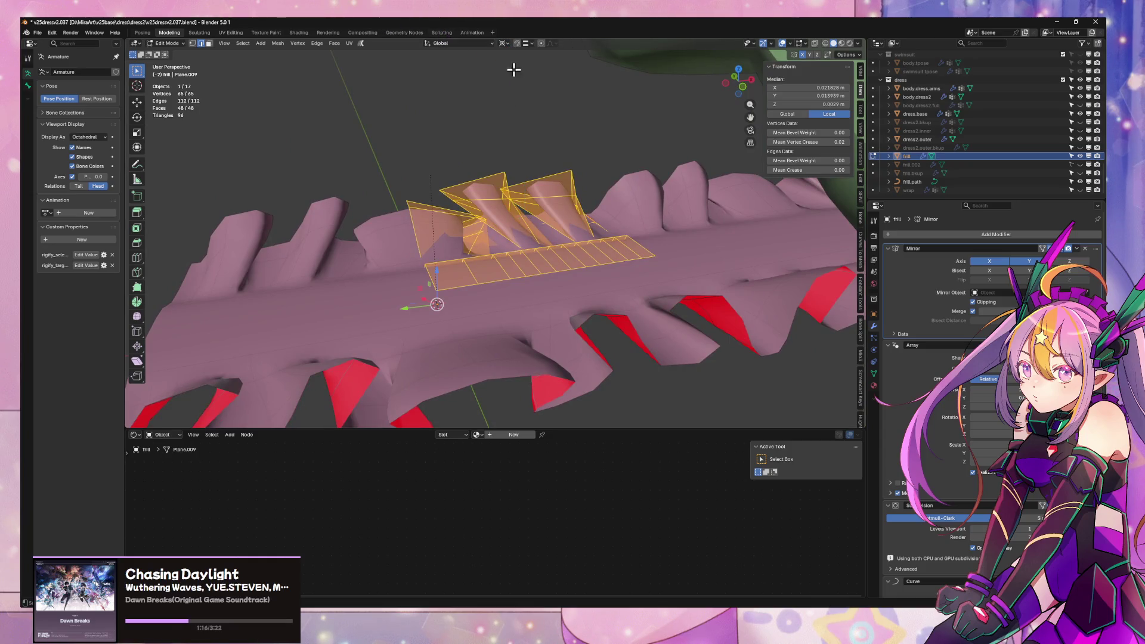
{"action": "key", "text": "shift+z"}
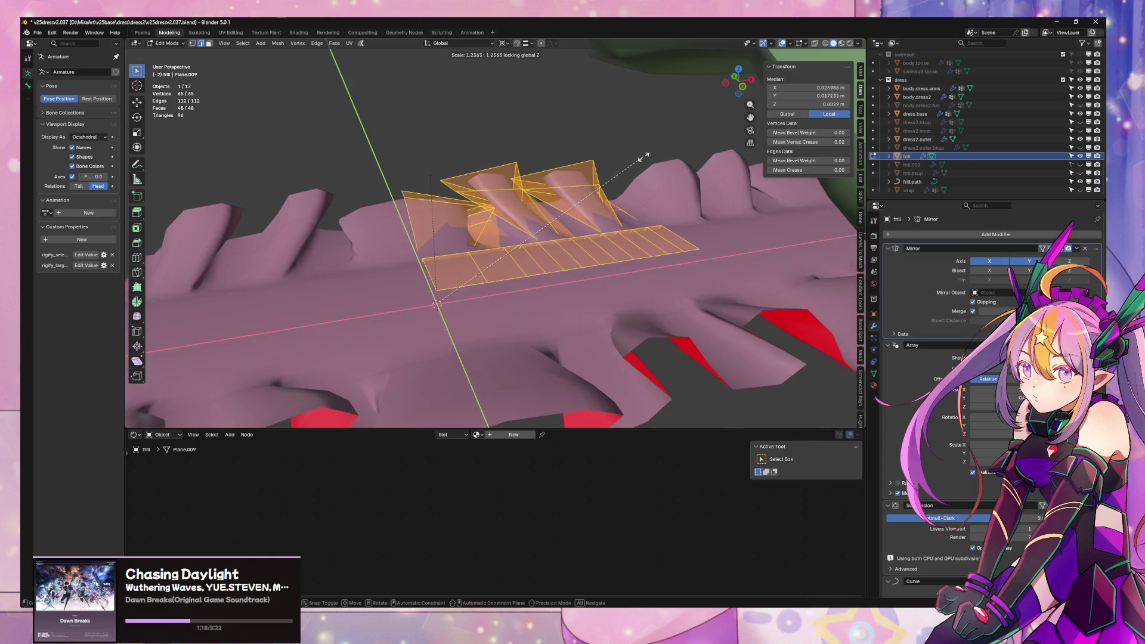
{"action": "left_click", "coordinate": [662, 149]}
- Check the enlarged frill in local view, then return to Object Mode
{"action": "mouse_move", "coordinate": [662, 149]}
{"action": "middle_mouse_down"}
{"action": "mouse_move", "coordinate": [604, 184]}
{"action": "mouse_move", "coordinate": [522, 184]}
{"action": "mouse_move", "coordinate": [555, 186]}
{"action": "mouse_move", "coordinate": [585, 113]}
{"action": "mouse_move", "coordinate": [656, 113]}
{"action": "middle_mouse_up"}
{"action": "key", "text": "KP_Divide"}
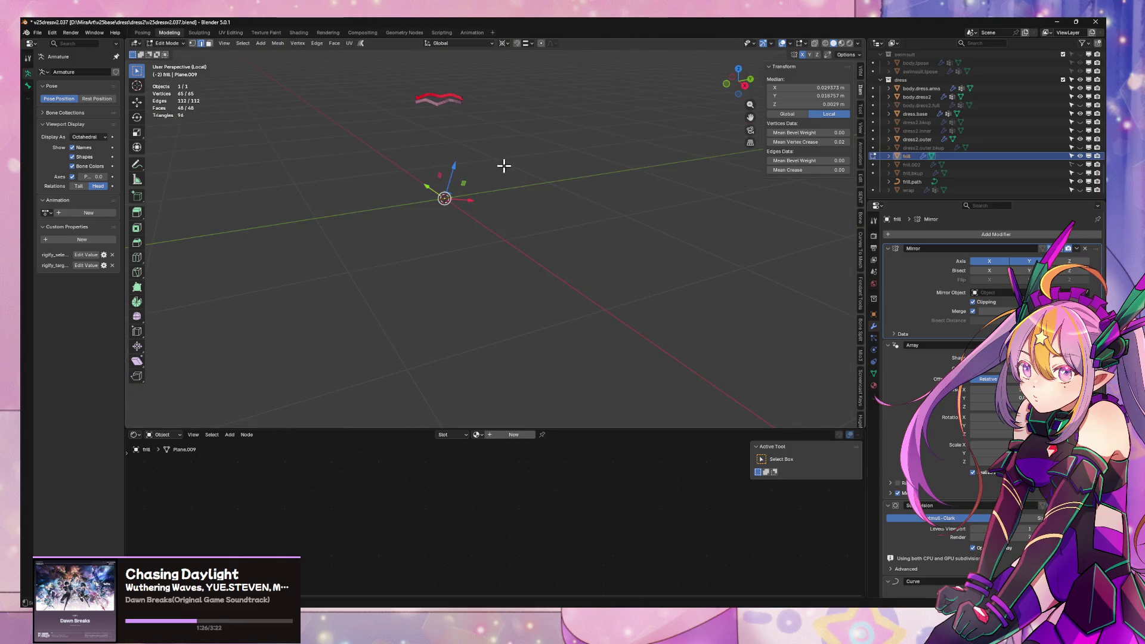
{"action": "key", "text": "KP_Divide"}
{"action": "scroll", "coordinate": [542, 174], "scroll_direction": "down", "scroll_amount": 2}
{"action": "scroll", "coordinate": [587, 121], "scroll_direction": "down", "scroll_amount": 3}
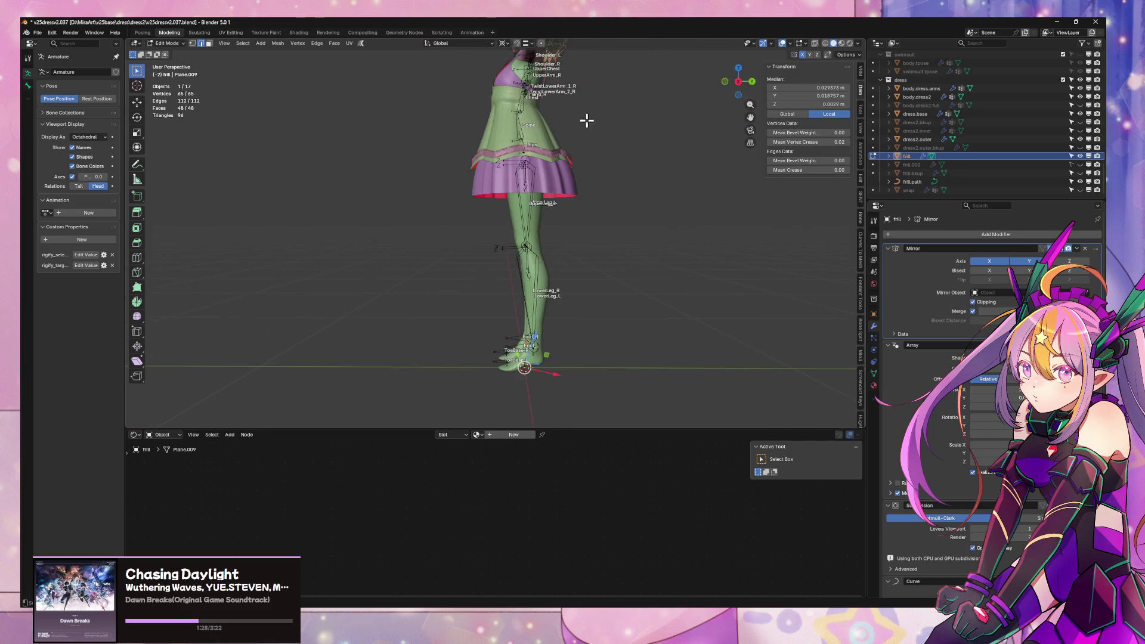
{"action": "scroll", "coordinate": [587, 120], "scroll_direction": "up", "scroll_amount": 6}
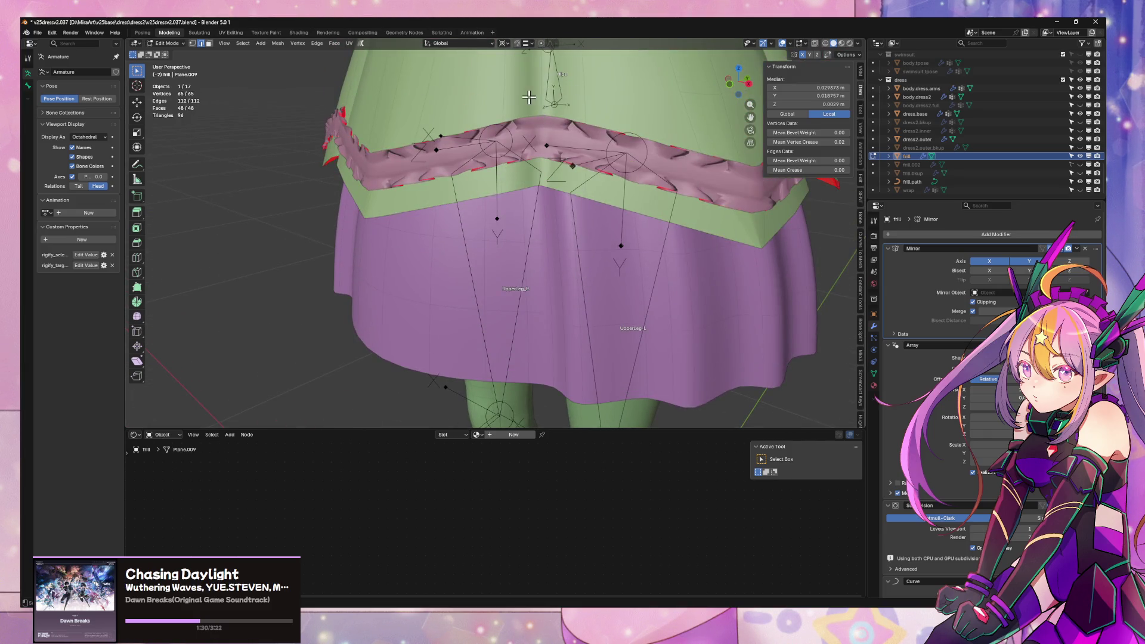
{"action": "key", "text": "Tab"}
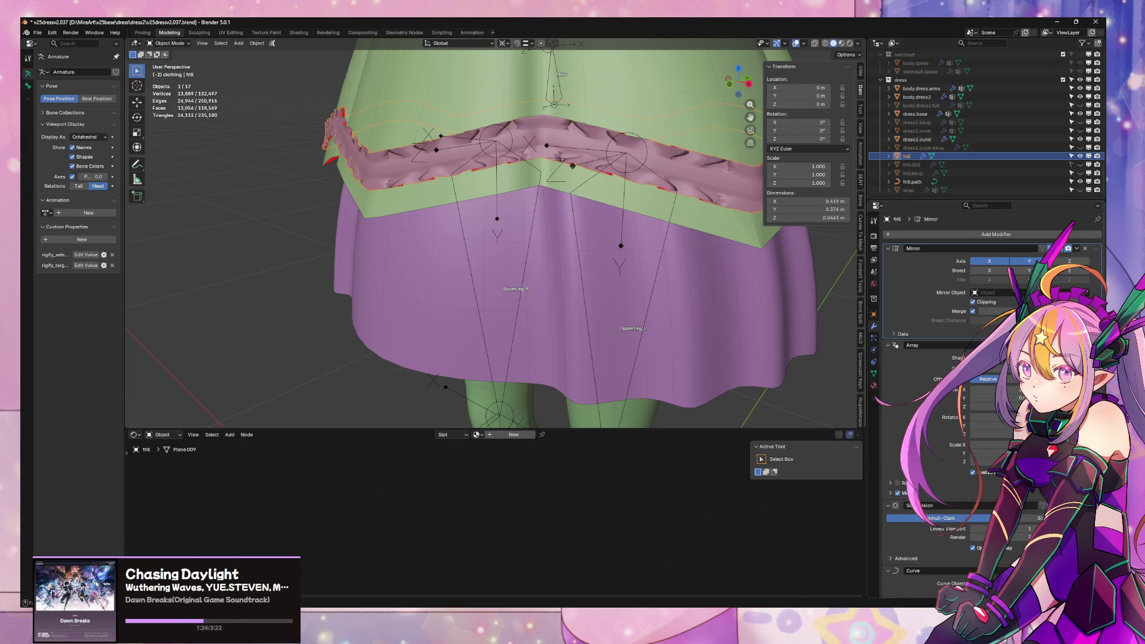
- Undo removing the frill's subdivision, then toggle the modifier's display once to compare
{"action": "key", "text": "ctrl+a"}
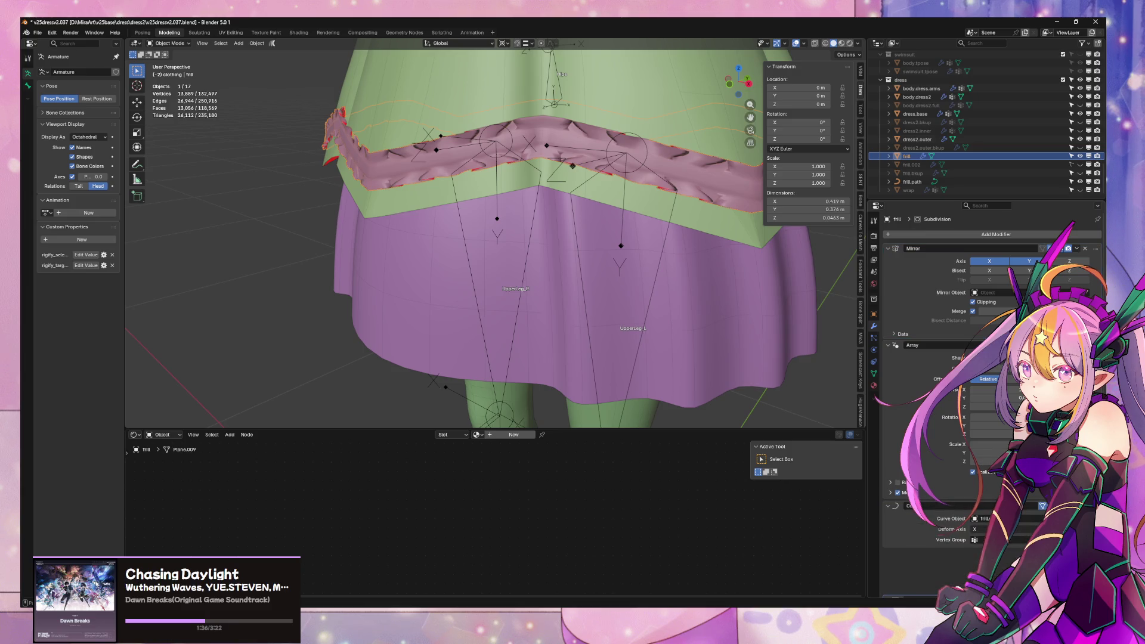
{"action": "key", "text": "ctrl+z"}
{"action": "mouse_move", "coordinate": [617, 283]}
{"action": "middle_mouse_down"}
{"action": "mouse_move", "coordinate": [579, 310]}
{"action": "mouse_move", "coordinate": [539, 300]}
{"action": "mouse_move", "coordinate": [521, 310]}
{"action": "middle_mouse_up"}
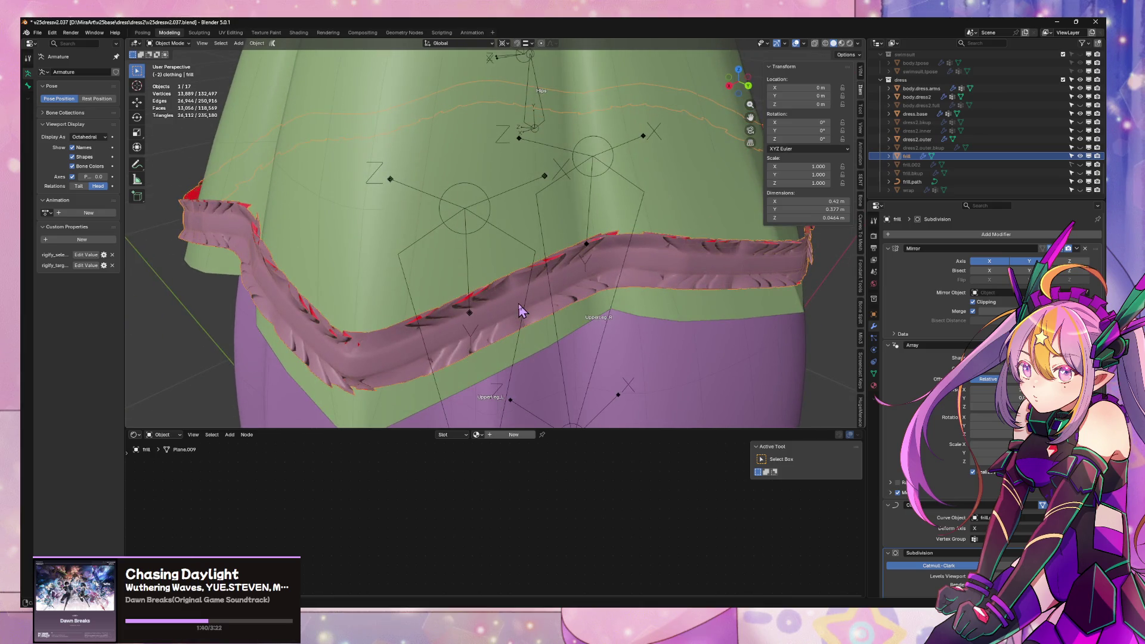
{"action": "left_click", "coordinate": [1062, 255]}
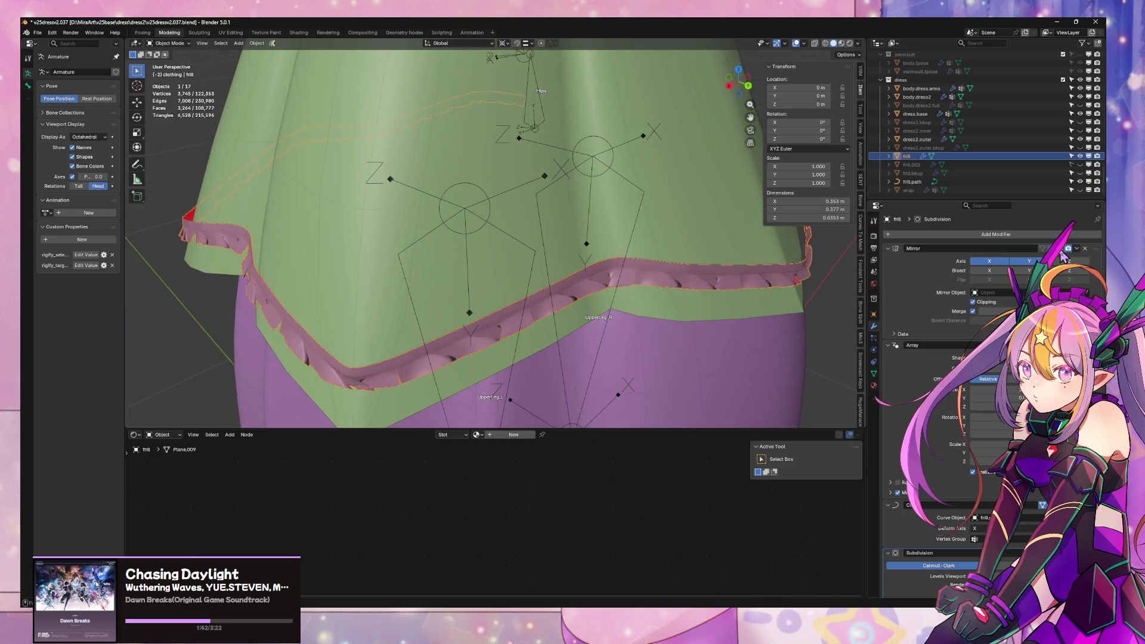
{"action": "left_click", "coordinate": [1063, 255]}
{"action": "left_click", "coordinate": [1062, 254]}
{"action": "left_click", "coordinate": [1063, 254]}
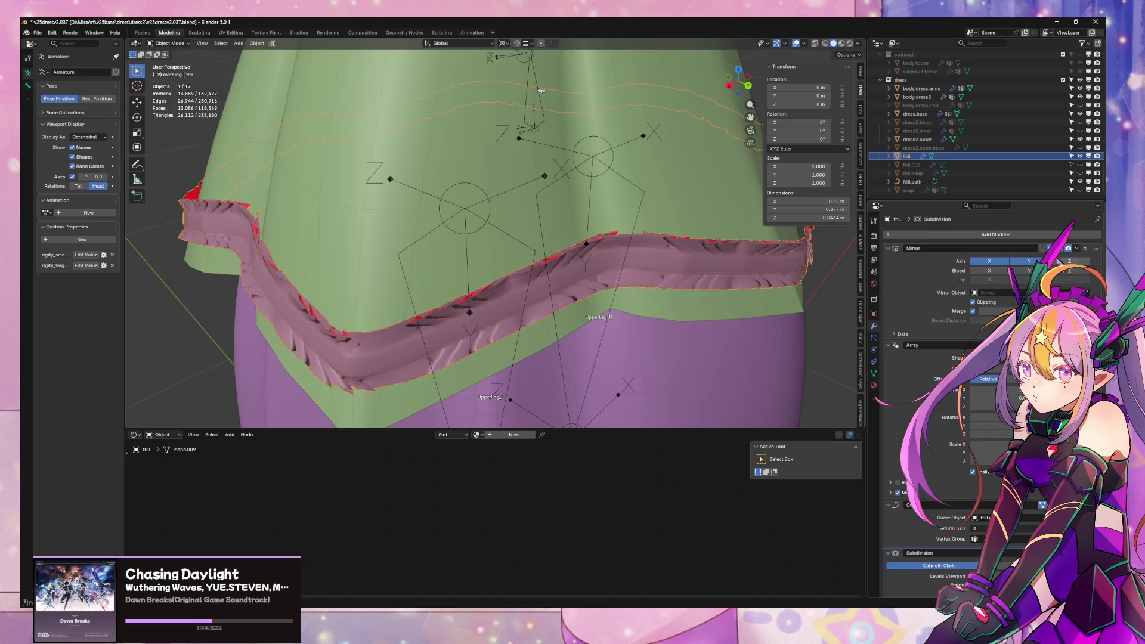
{"action": "scroll", "coordinate": [732, 314], "scroll_direction": "down", "scroll_amount": 5}
{"action": "mouse_move", "coordinate": [742, 301]}
{"action": "middle_mouse_down"}
{"action": "mouse_move", "coordinate": [779, 293]}
{"action": "mouse_move", "coordinate": [861, 316]}
{"action": "middle_mouse_up"}
{"action": "scroll", "coordinate": [792, 292], "scroll_direction": "up", "scroll_amount": 6}
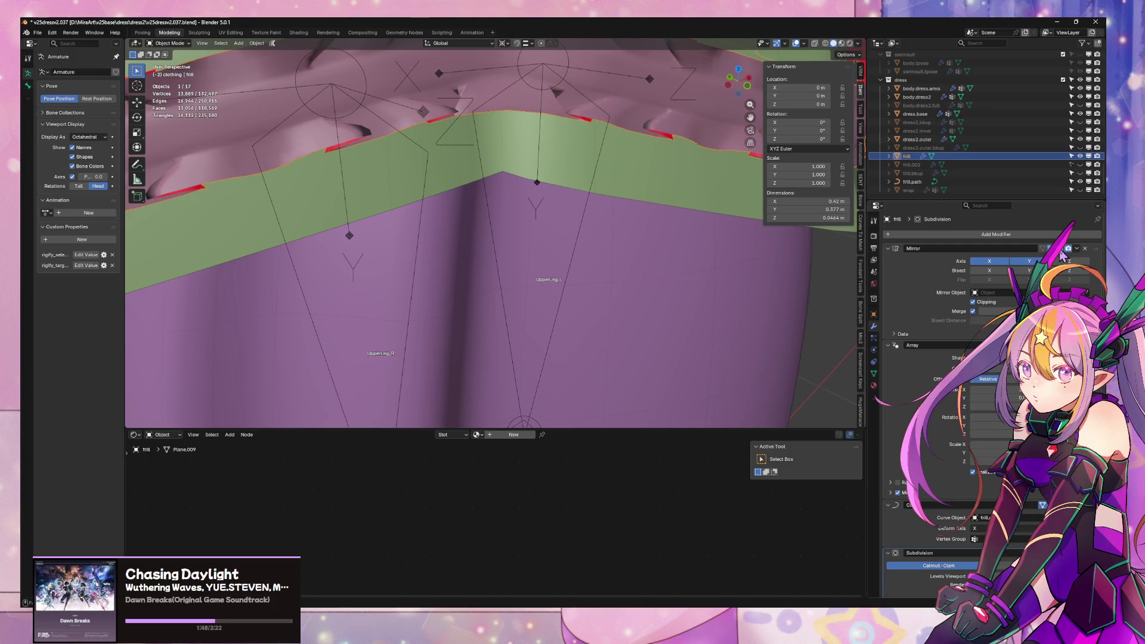
- Toggle the Subdivision modifier's viewport display repeatedly to compare smoothed and unsmoothed frill
{"action": "left_click", "coordinate": [1061, 251]}
{"action": "left_click", "coordinate": [1061, 251]}
{"action": "left_click", "coordinate": [1061, 251]}
{"action": "left_click", "coordinate": [1061, 251]}
{"action": "left_click", "coordinate": [1061, 251]}
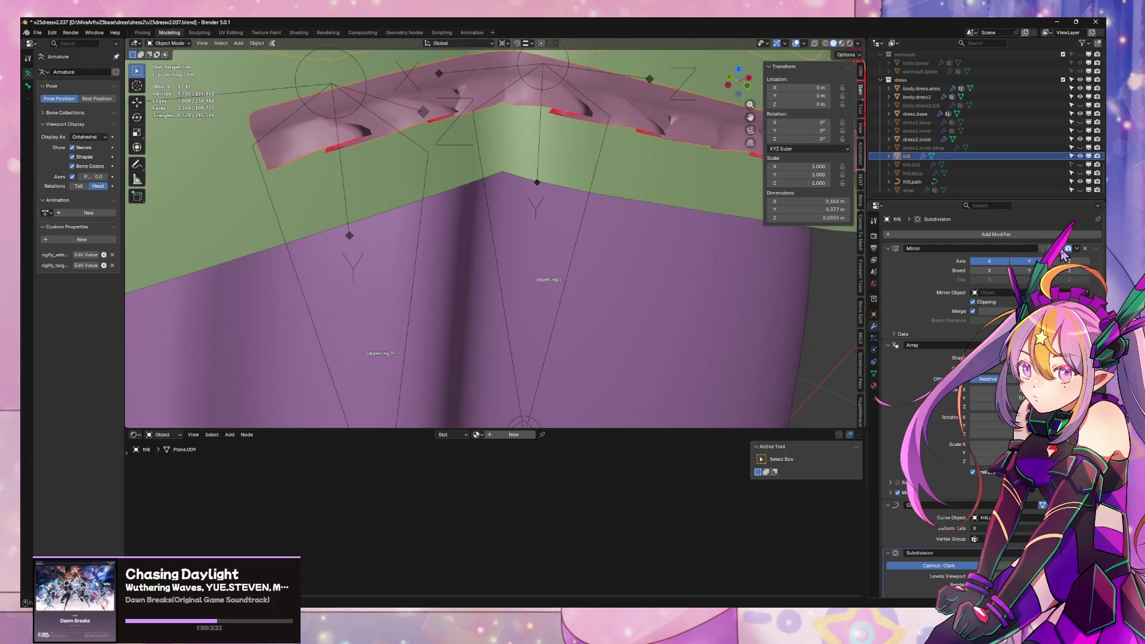
{"action": "left_click", "coordinate": [1062, 251]}
{"action": "left_click", "coordinate": [1063, 251]}
{"action": "left_click", "coordinate": [1062, 251]}
{"action": "left_click", "coordinate": [1063, 252]}
{"action": "left_click", "coordinate": [1062, 252]}
{"action": "left_click", "coordinate": [1063, 251]}
{"action": "left_click", "coordinate": [1062, 251]}
{"action": "left_click", "coordinate": [1063, 251]}
{"action": "left_click", "coordinate": [1063, 251]}
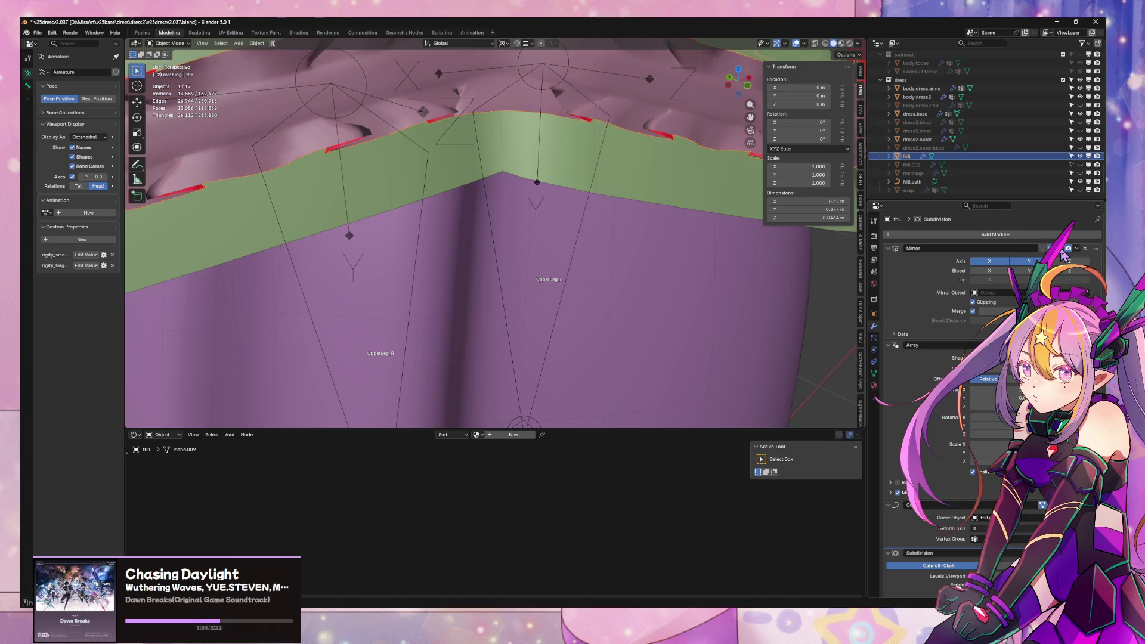
{"action": "left_click", "coordinate": [1062, 251]}
{"action": "left_click", "coordinate": [1062, 251]}
- Open the frill mesh in Edit Mode with X-ray see-through enabled
{"action": "mouse_move", "coordinate": [585, 243]}
{"action": "middle_mouse_down"}
{"action": "mouse_move", "coordinate": [603, 251]}
{"action": "mouse_move", "coordinate": [597, 236]}
{"action": "mouse_move", "coordinate": [448, 219]}
{"action": "middle_mouse_up"}
{"action": "scroll", "coordinate": [447, 220], "scroll_direction": "up", "scroll_amount": 3}
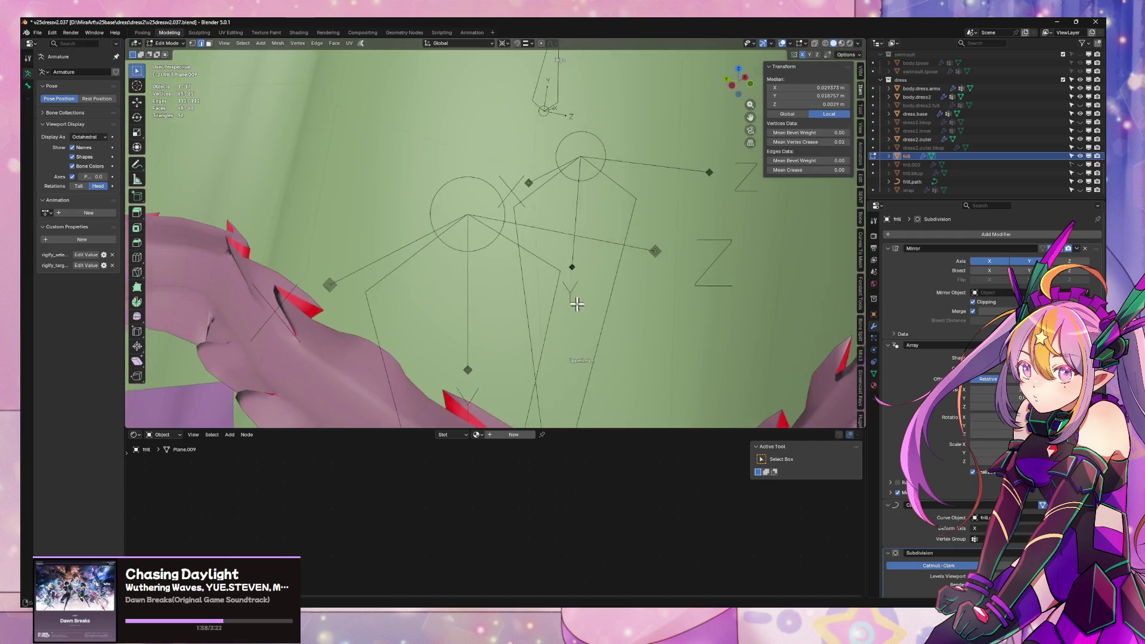
{"action": "key", "text": "alt+z"}
{"action": "key", "text": "Tab"}
{"action": "key", "text": "Tab"}
{"action": "mouse_move", "coordinate": [572, 288]}
{"action": "middle_mouse_down"}
{"action": "mouse_move", "coordinate": [586, 271]}
{"action": "mouse_move", "coordinate": [588, 286]}
{"action": "mouse_move", "coordinate": [639, 283]}
{"action": "middle_mouse_up"}
- Select the frill, enter Edit Mode and turn off the Curve modifier's edit-mode display to straighten it
{"action": "left_click", "coordinate": [701, 295]}
{"action": "left_click", "coordinate": [702, 294]}
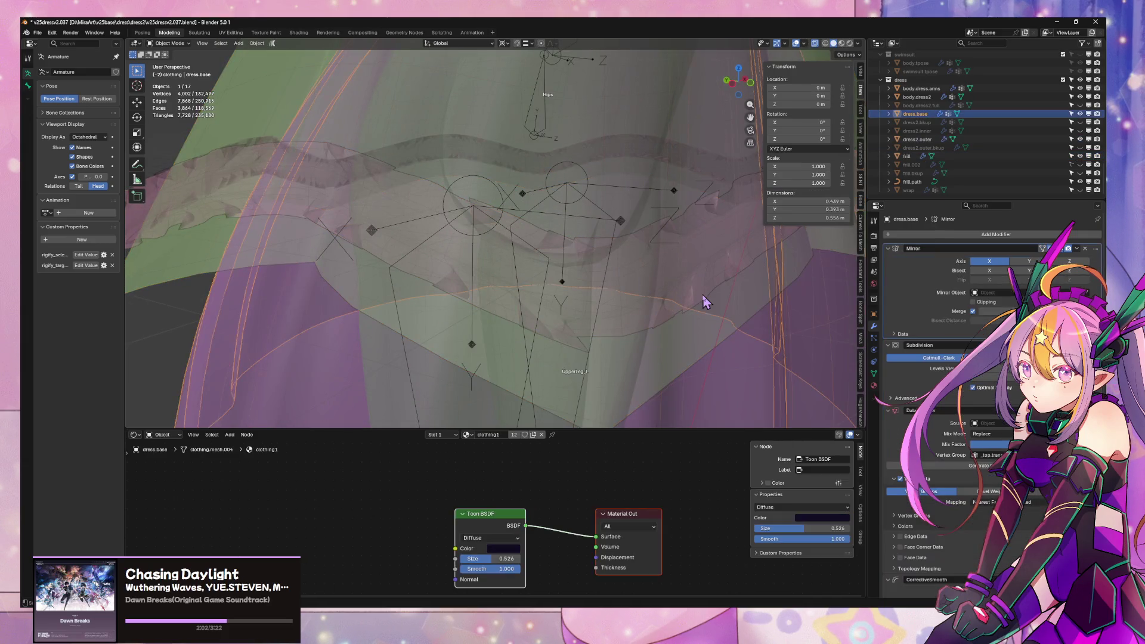
{"action": "left_click", "coordinate": [703, 295]}
{"action": "key", "text": "Tab"}
{"action": "key", "text": "alt+z"}
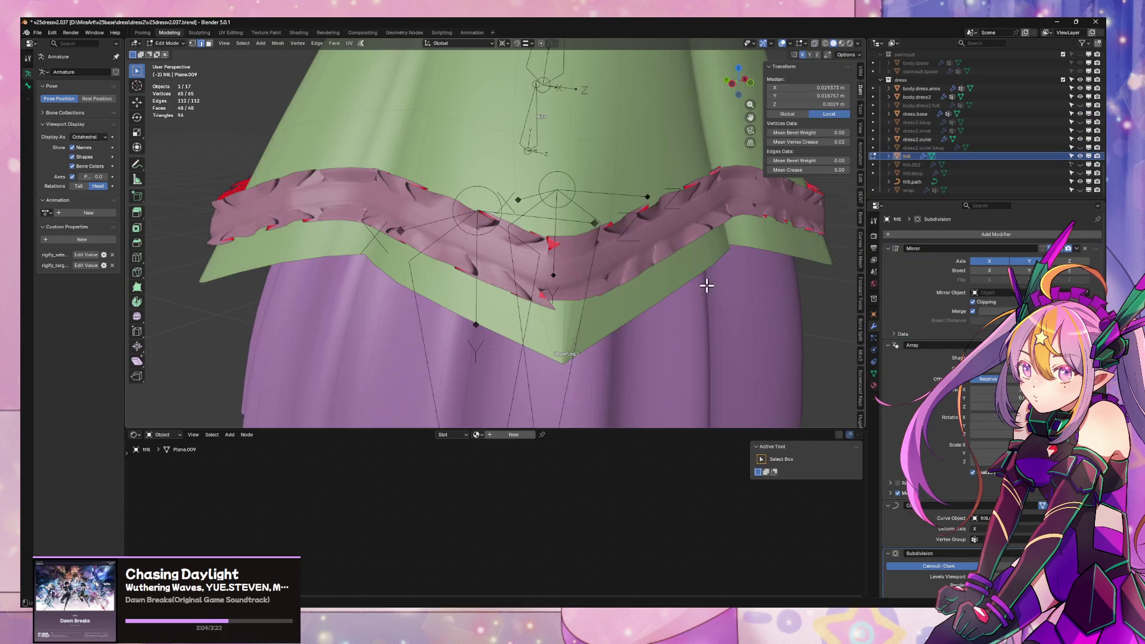
{"action": "key", "text": "alt+z"}
{"action": "key", "text": "alt+z"}
{"action": "key", "text": "alt+z"}
{"action": "mouse_move", "coordinate": [677, 309]}
{"action": "middle_mouse_down"}
{"action": "mouse_move", "coordinate": [662, 310]}
{"action": "mouse_move", "coordinate": [652, 332]}
{"action": "mouse_move", "coordinate": [816, 414]}
{"action": "middle_mouse_up"}
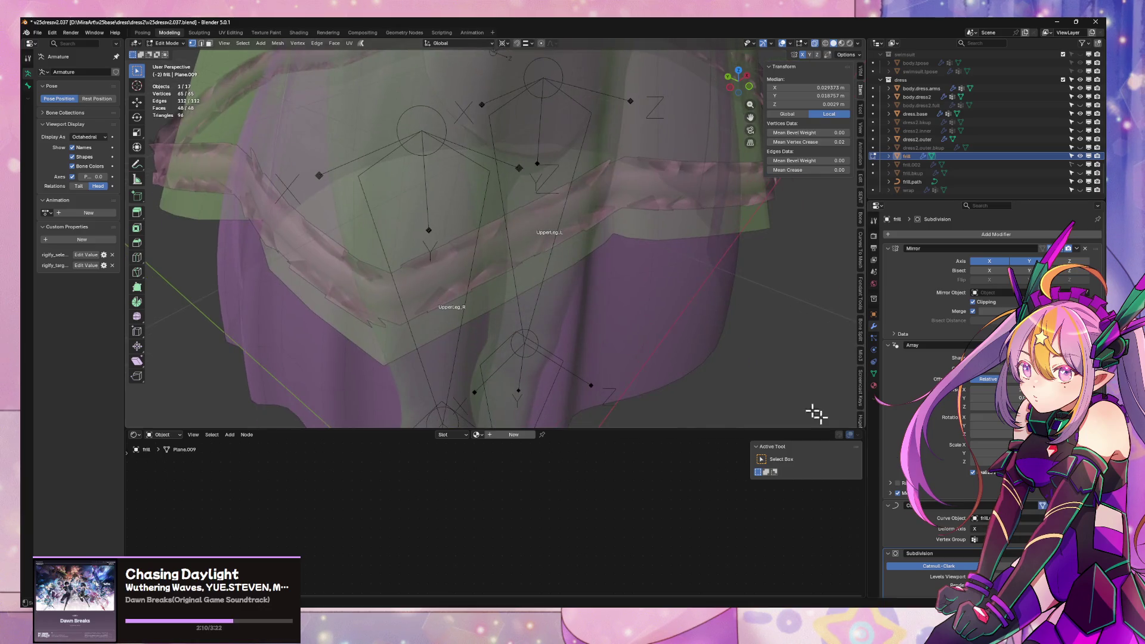
{"action": "left_click", "coordinate": [1043, 505]}
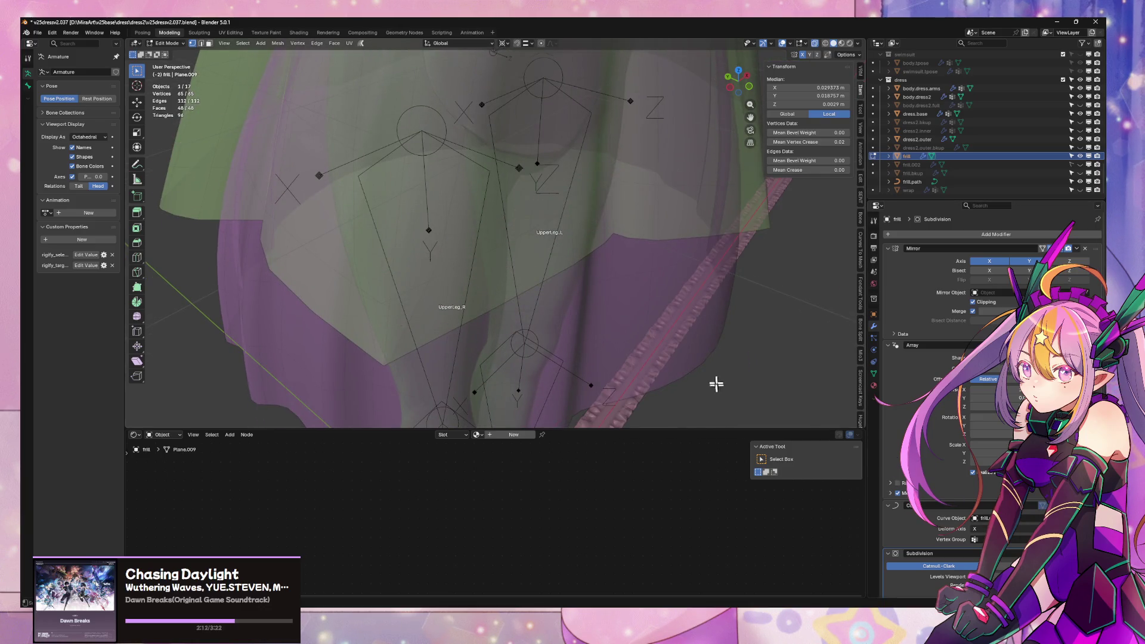
- Nudge the frill's end ruffle section slightly along the Y axis
{"action": "scroll", "coordinate": [591, 332], "scroll_direction": "down", "scroll_amount": 5}
{"action": "scroll", "coordinate": [743, 406], "scroll_direction": "down", "scroll_amount": 3}
{"action": "mouse_move", "coordinate": [744, 407]}
{"action": "middle_mouse_down", "text": "shift"}
{"action": "mouse_move", "coordinate": [437, 247]}
{"action": "mouse_move", "coordinate": [647, 380]}
{"action": "mouse_move", "coordinate": [606, 353]}
{"action": "mouse_move", "coordinate": [578, 243]}
{"action": "mouse_move", "coordinate": [735, 374]}
{"action": "mouse_move", "coordinate": [646, 332]}
{"action": "mouse_move", "coordinate": [565, 340]}
{"action": "middle_mouse_up", "text": "shift"}
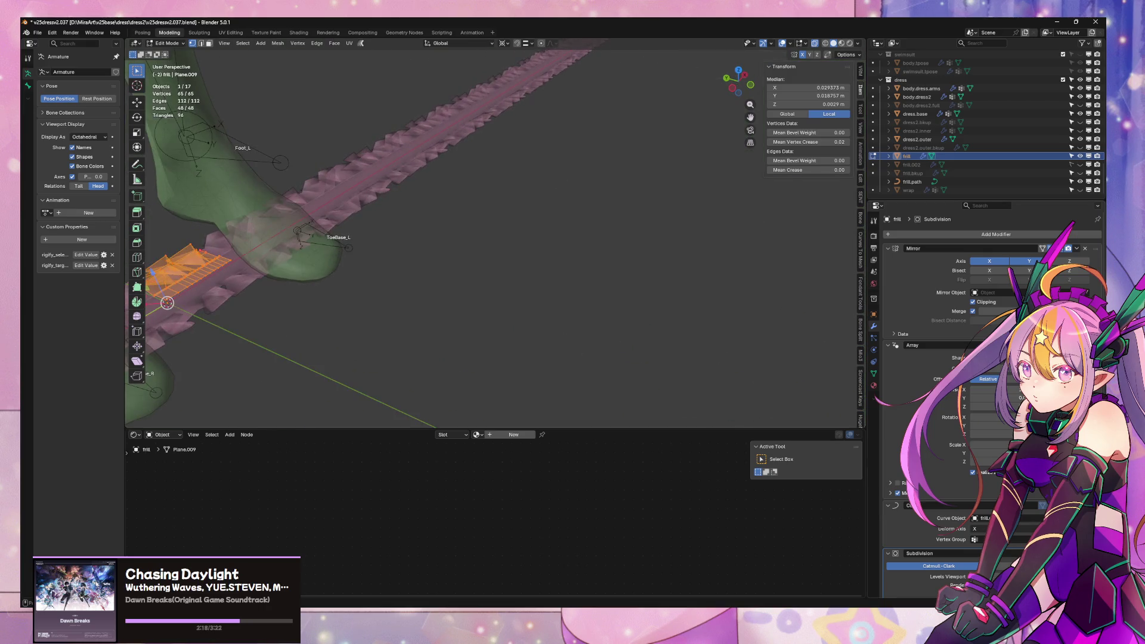
{"action": "scroll", "coordinate": [565, 340], "scroll_direction": "up", "scroll_amount": 3}
{"action": "mouse_move", "coordinate": [734, 332]}
{"action": "middle_mouse_down"}
{"action": "mouse_move", "coordinate": [613, 317]}
{"action": "mouse_move", "coordinate": [545, 335]}
{"action": "mouse_move", "coordinate": [601, 281]}
{"action": "mouse_move", "coordinate": [588, 290]}
{"action": "mouse_move", "coordinate": [655, 289]}
{"action": "mouse_move", "coordinate": [583, 302]}
{"action": "middle_mouse_up"}
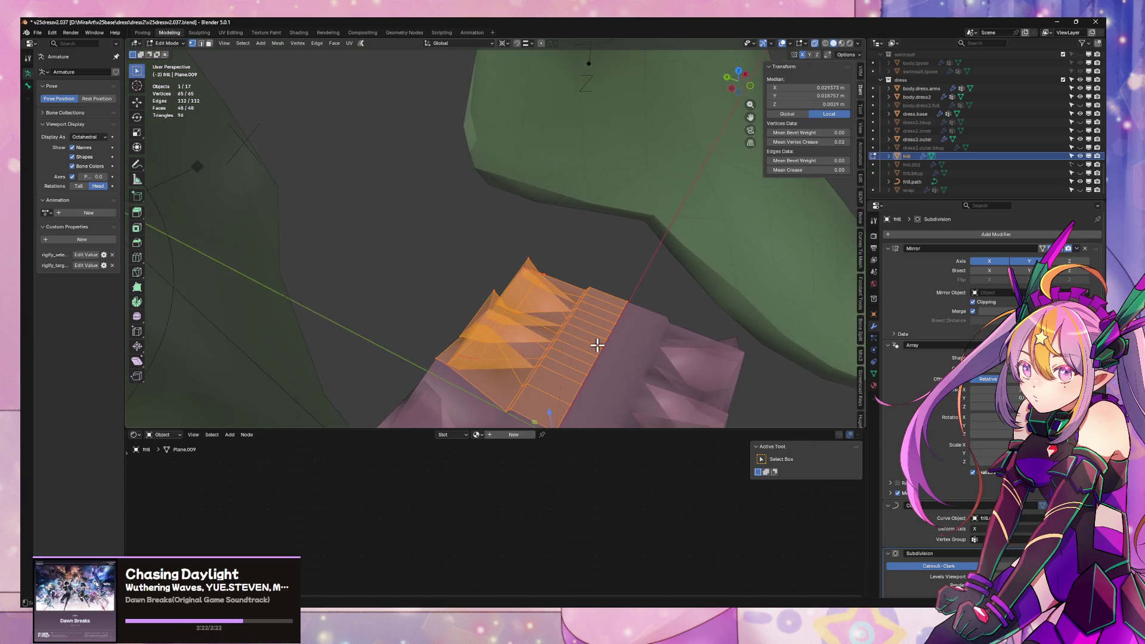
{"action": "key", "text": "g"}
{"action": "key", "text": "y"}
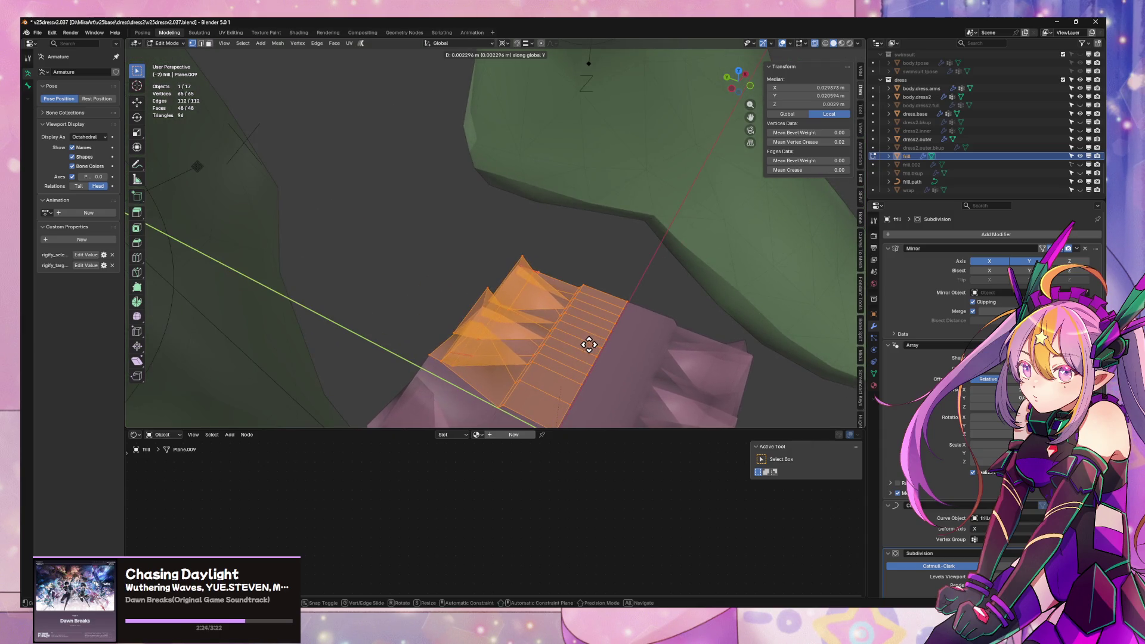
{"action": "left_click", "coordinate": [589, 345]}
- Widen the ruffle section about 1.161 times along the X axis
{"action": "mouse_move", "coordinate": [588, 337]}
{"action": "middle_mouse_down"}
{"action": "mouse_move", "coordinate": [618, 284]}
{"action": "mouse_move", "coordinate": [587, 310]}
{"action": "middle_mouse_up"}
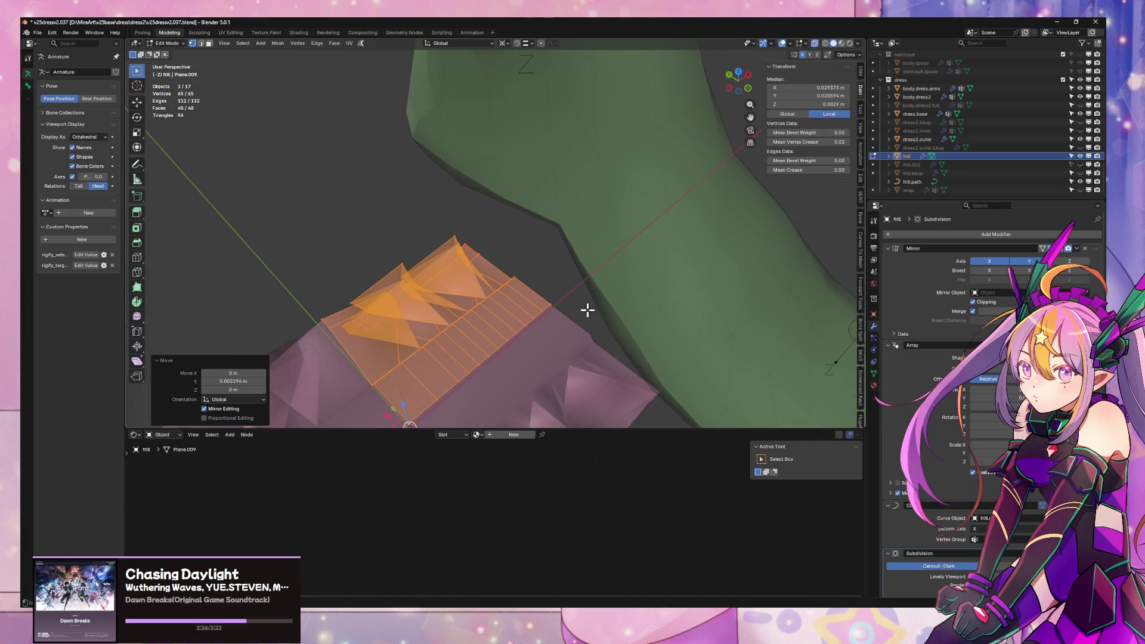
{"action": "key", "text": "s"}
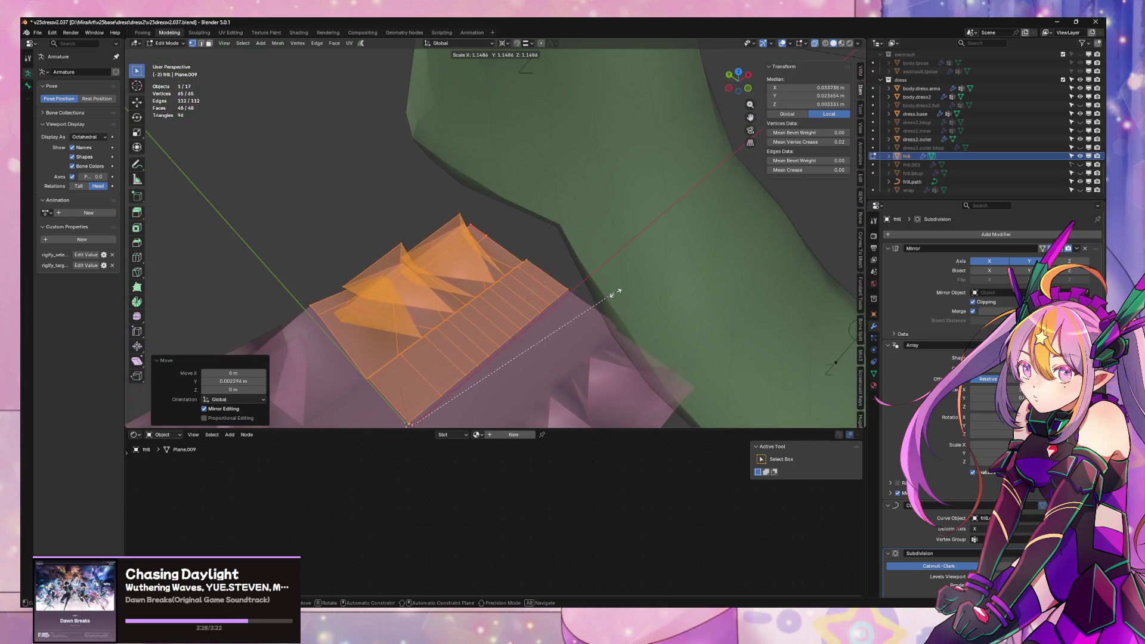
{"action": "key", "text": "x"}
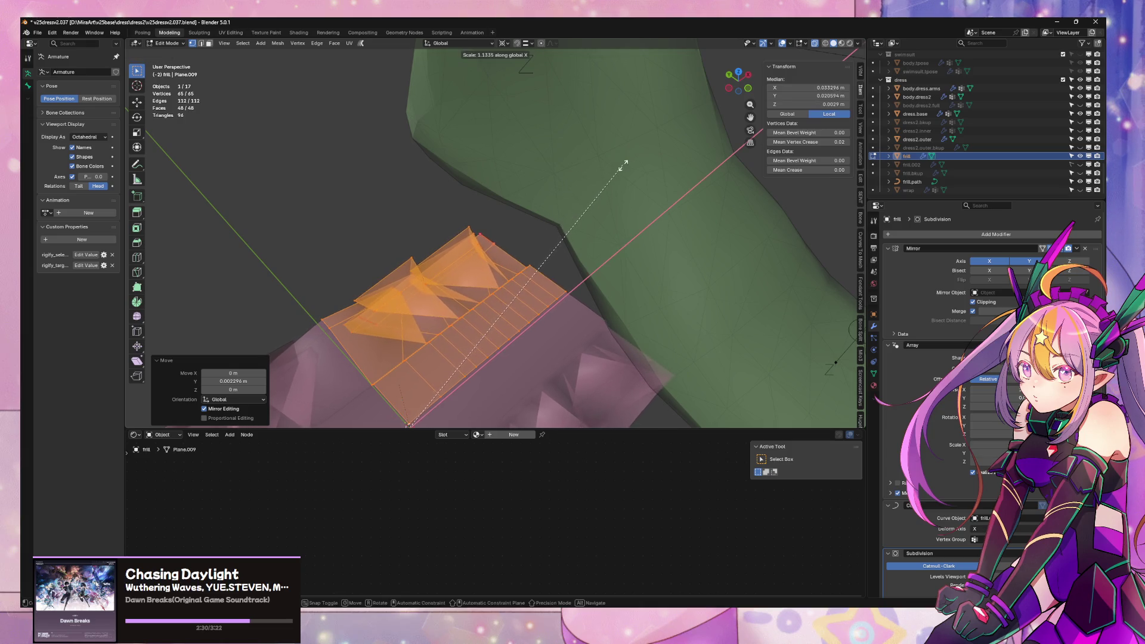
{"action": "left_click", "coordinate": [624, 167]}
{"action": "scroll", "coordinate": [629, 173], "scroll_direction": "down", "scroll_amount": 5}
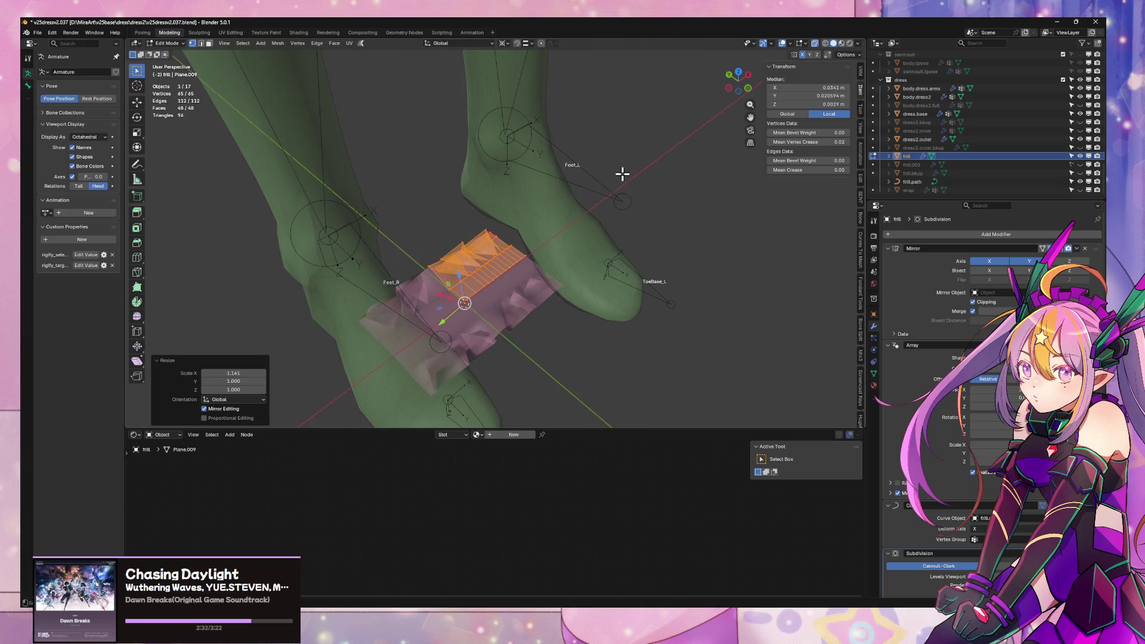
{"action": "mouse_move", "coordinate": [622, 174]}
{"action": "middle_mouse_down"}
{"action": "mouse_move", "coordinate": [609, 181]}
{"action": "mouse_move", "coordinate": [621, 174]}
{"action": "mouse_move", "coordinate": [652, 189]}
{"action": "mouse_move", "coordinate": [662, 177]}
{"action": "middle_mouse_up"}
{"action": "scroll", "coordinate": [639, 179], "scroll_direction": "up", "scroll_amount": 4}
{"action": "scroll", "coordinate": [662, 176], "scroll_direction": "up", "scroll_amount": 4}
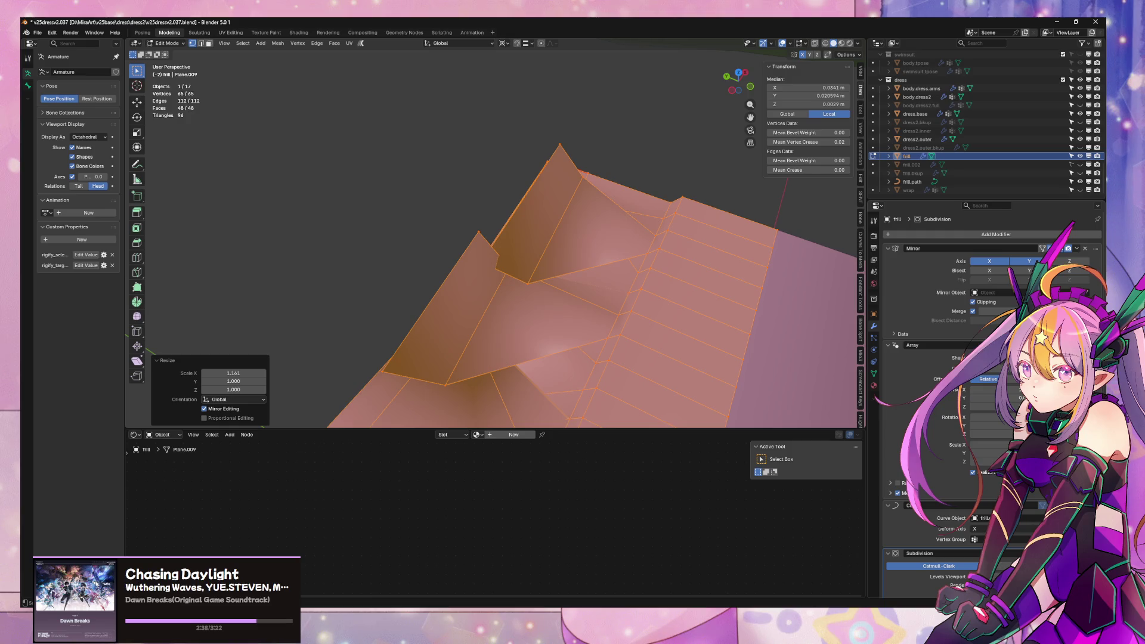
{"action": "mouse_move", "coordinate": [658, 353]}
{"action": "middle_mouse_down"}
{"action": "mouse_move", "coordinate": [652, 345]}
{"action": "mouse_move", "coordinate": [669, 335]}
{"action": "mouse_move", "coordinate": [736, 312]}
{"action": "mouse_move", "coordinate": [495, 356]}
{"action": "mouse_move", "coordinate": [521, 386]}
{"action": "mouse_move", "coordinate": [531, 337]}
{"action": "middle_mouse_up"}
- Check the widened frill on the skirt in Object Mode, then resume editing the frill mesh
{"action": "key", "text": "Tab"}
{"action": "scroll", "coordinate": [532, 337], "scroll_direction": "down", "scroll_amount": 2}
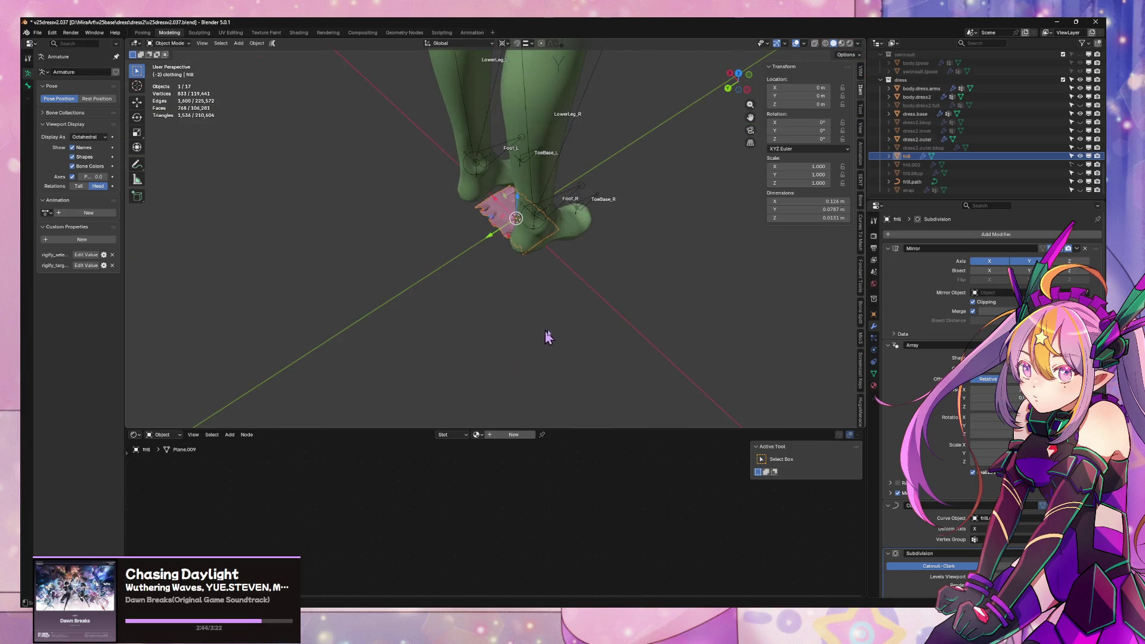
{"action": "scroll", "coordinate": [991, 388], "scroll_direction": "down", "scroll_amount": 1}
{"action": "scroll", "coordinate": [990, 387], "scroll_direction": "down", "scroll_amount": 1, "text": "ctrl"}
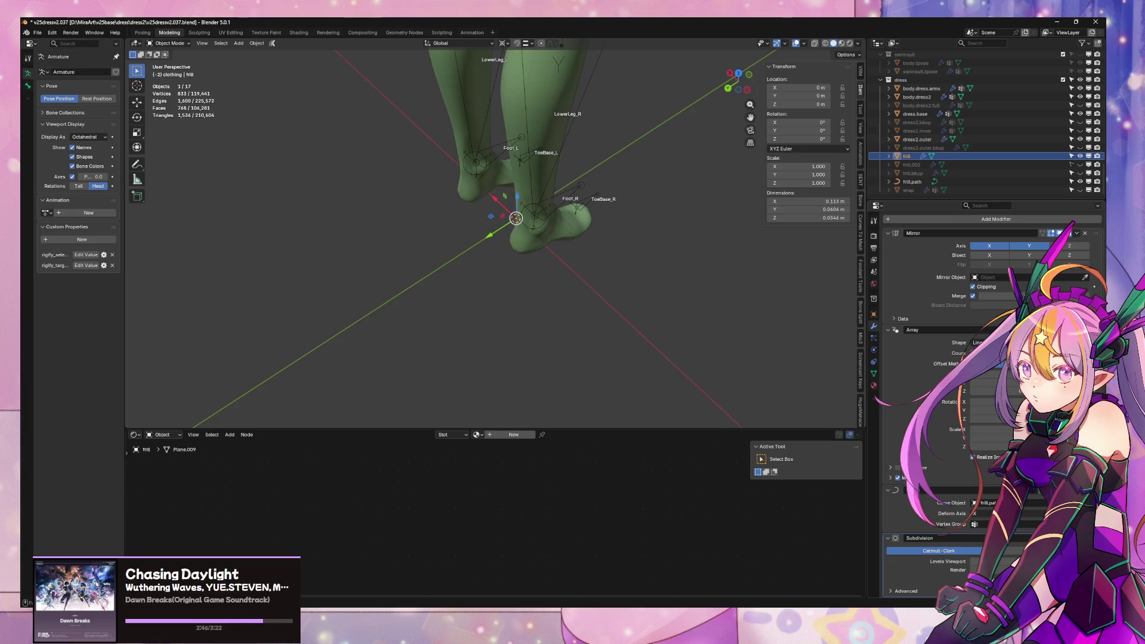
{"action": "mouse_move", "coordinate": [620, 306]}
{"action": "middle_mouse_down"}
{"action": "mouse_move", "coordinate": [673, 174]}
{"action": "mouse_move", "coordinate": [621, 204]}
{"action": "mouse_move", "coordinate": [719, 253]}
{"action": "mouse_move", "coordinate": [573, 197]}
{"action": "mouse_move", "coordinate": [718, 281]}
{"action": "mouse_move", "coordinate": [673, 258]}
{"action": "mouse_move", "coordinate": [547, 256]}
{"action": "middle_mouse_up"}
{"action": "key", "text": "Tab"}
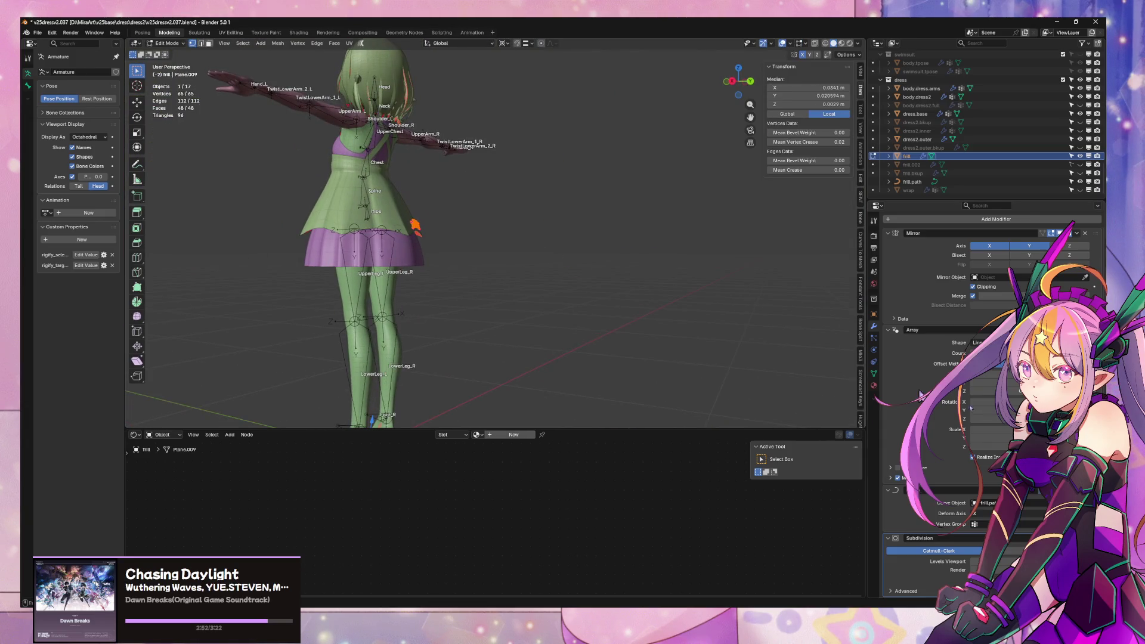
{"action": "scroll", "coordinate": [955, 358], "scroll_direction": "up", "scroll_amount": 1}
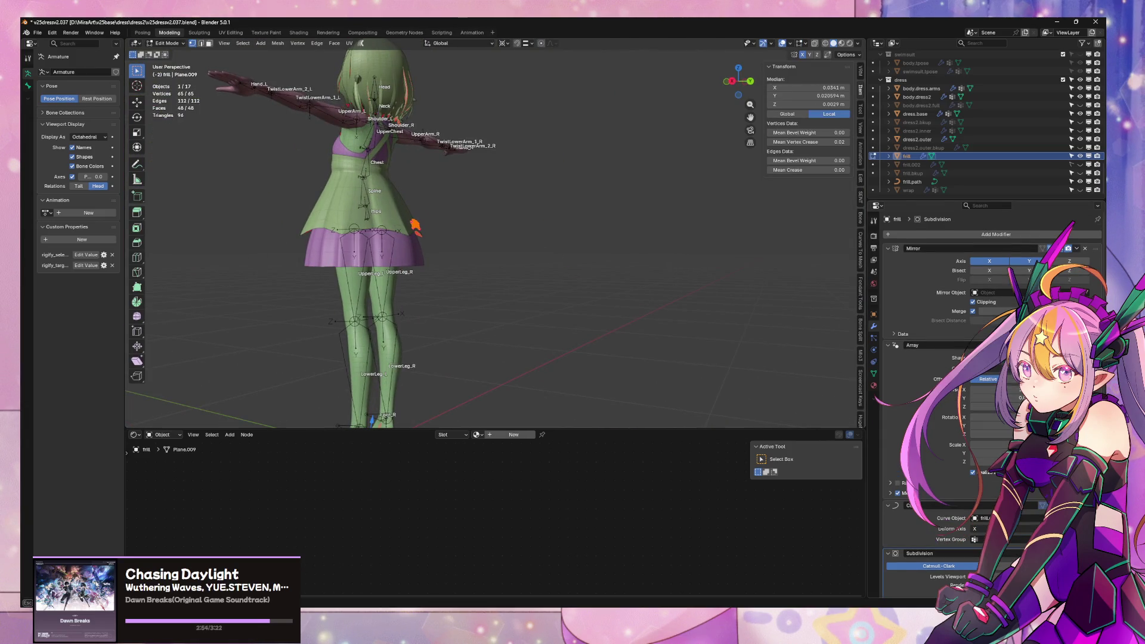
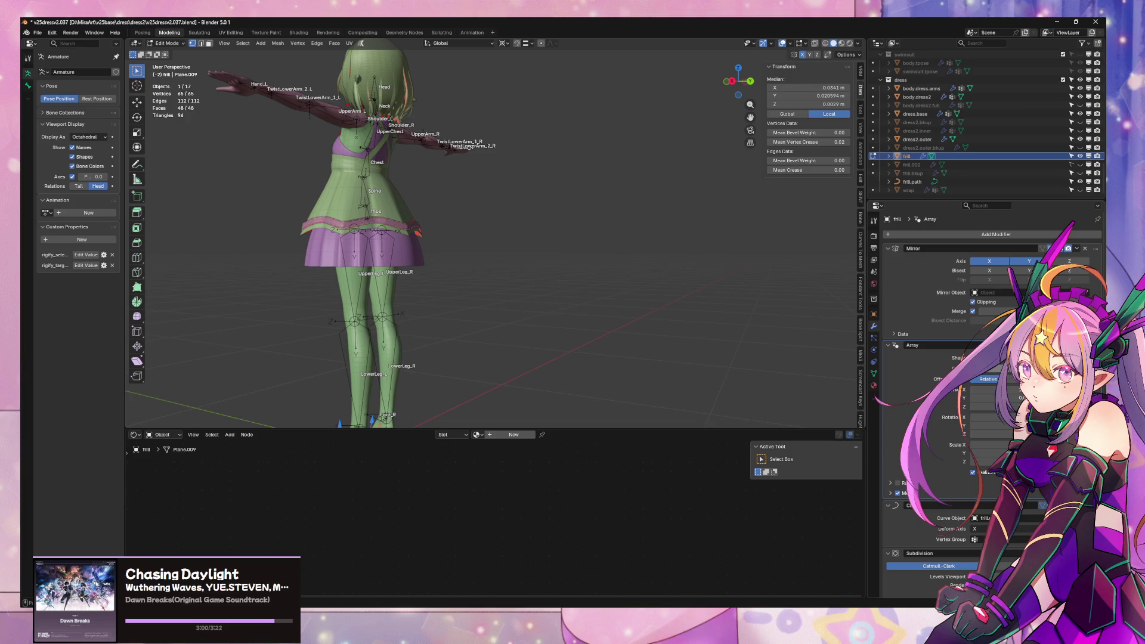
- Return the frill to Object Mode and apply All Transforms to it
{"action": "scroll", "coordinate": [955, 358], "scroll_direction": "down", "scroll_amount": 2}
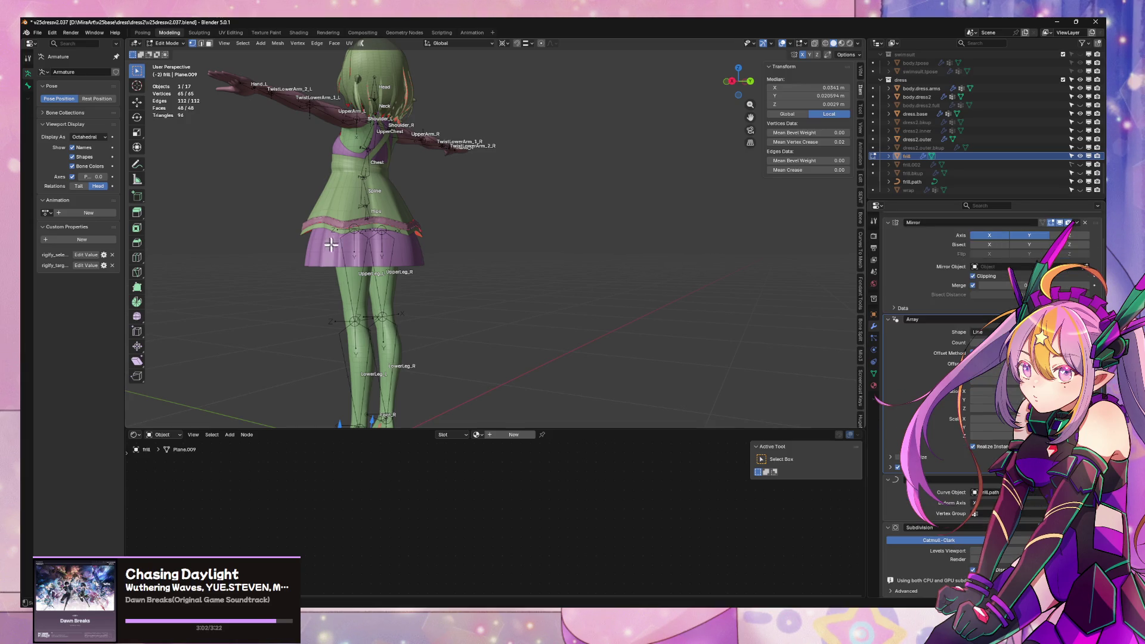
{"action": "mouse_move", "coordinate": [331, 244]}
{"action": "middle_mouse_down"}
{"action": "mouse_move", "coordinate": [483, 266]}
{"action": "mouse_move", "coordinate": [586, 264]}
{"action": "middle_mouse_up"}
{"action": "scroll", "coordinate": [564, 261], "scroll_direction": "up", "scroll_amount": 5}
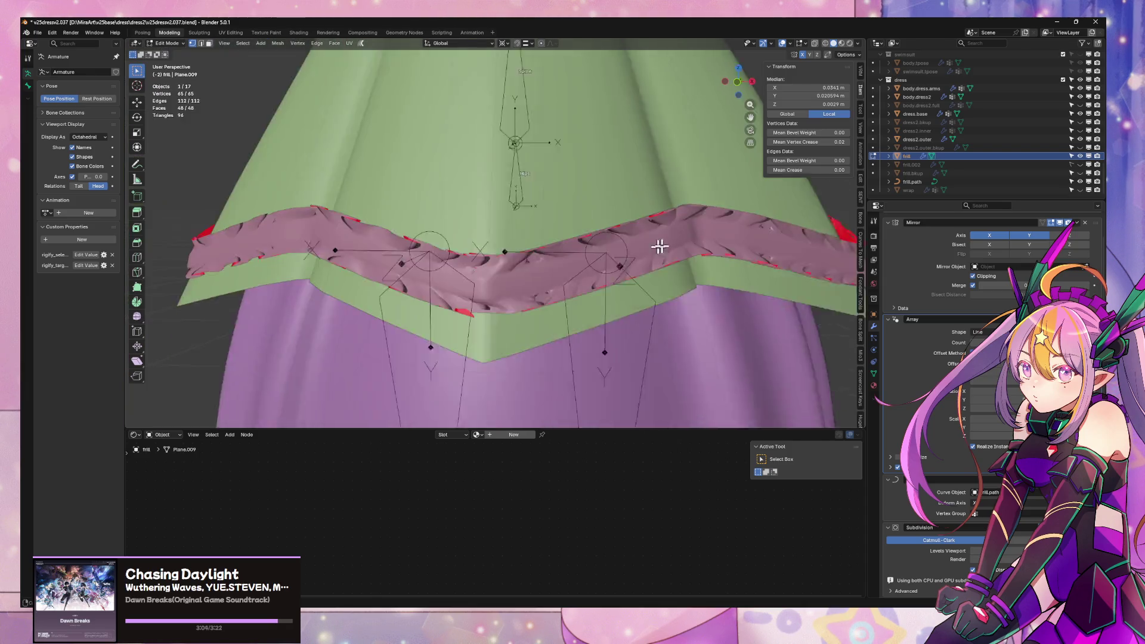
{"action": "key", "text": "Tab"}
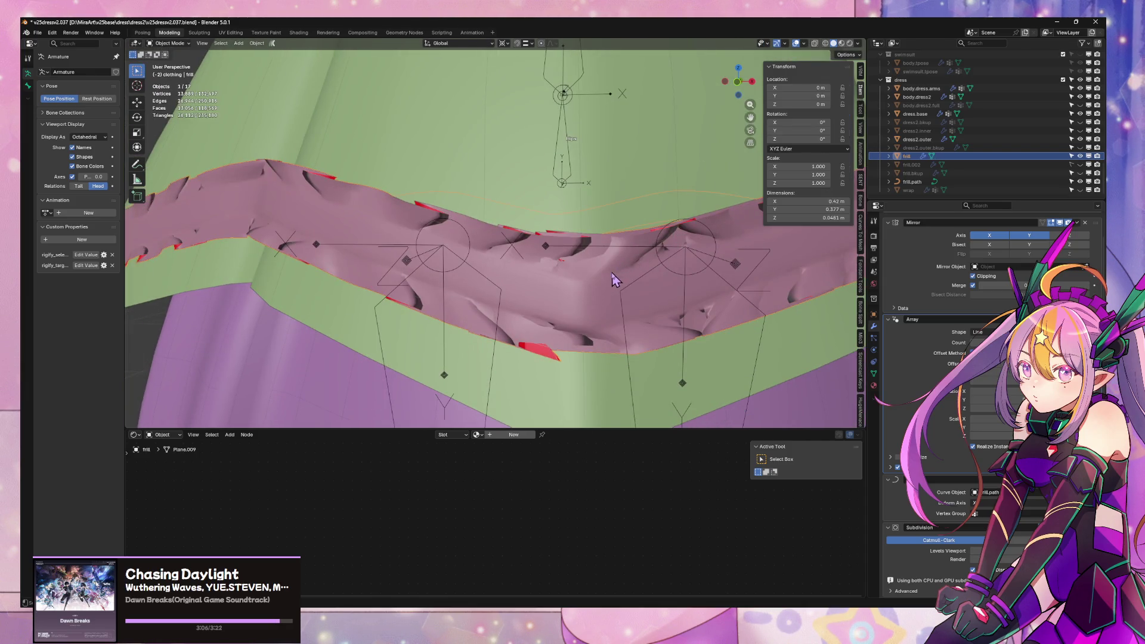
{"action": "left_click", "coordinate": [257, 44]}
{"action": "mouse_move", "coordinate": [270, 88]}
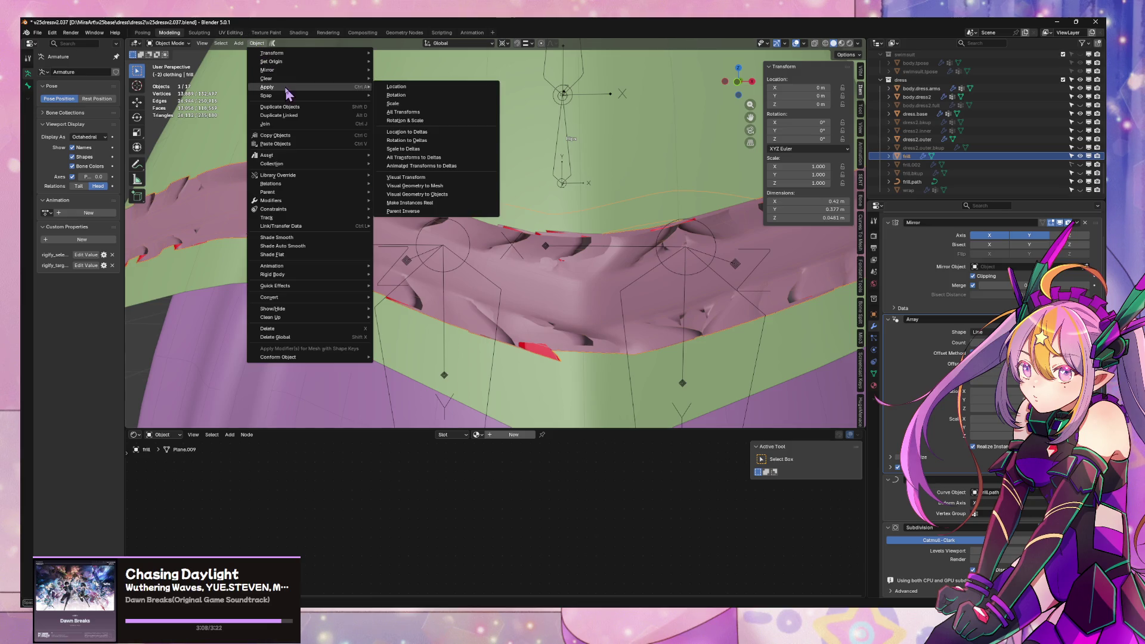
{"action": "left_click", "coordinate": [439, 119]}
- Inspect the frill on the skirt hem from the front, briefly in Edit Mode, then return to Object Mode
{"action": "scroll", "coordinate": [555, 183], "scroll_direction": "down", "scroll_amount": 5}
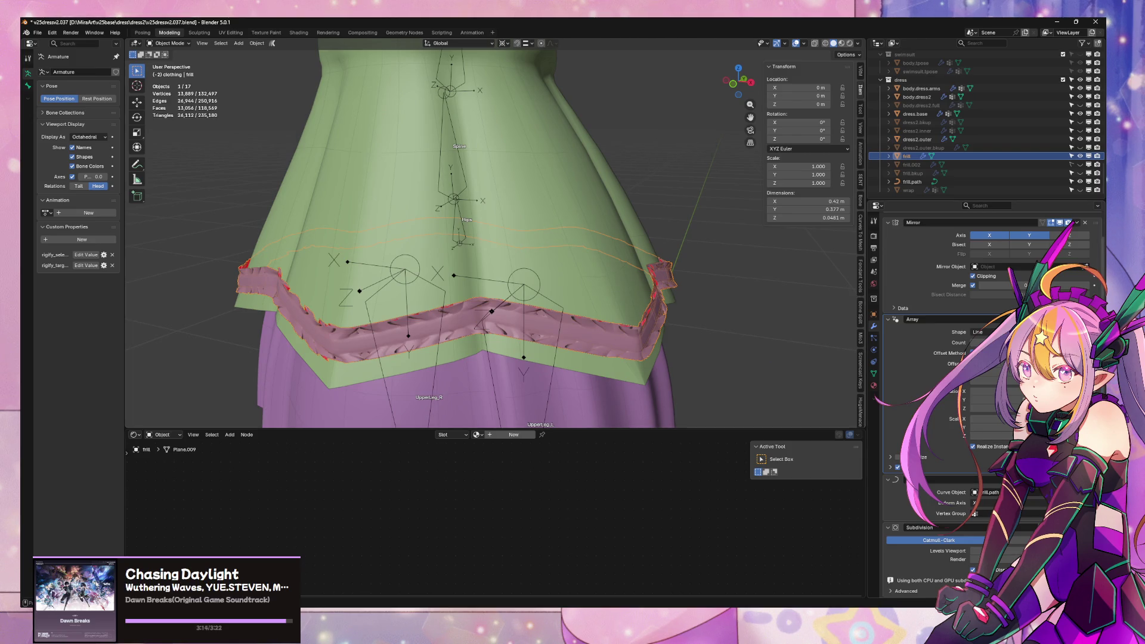
{"action": "scroll", "coordinate": [991, 268], "scroll_direction": "up", "scroll_amount": 1}
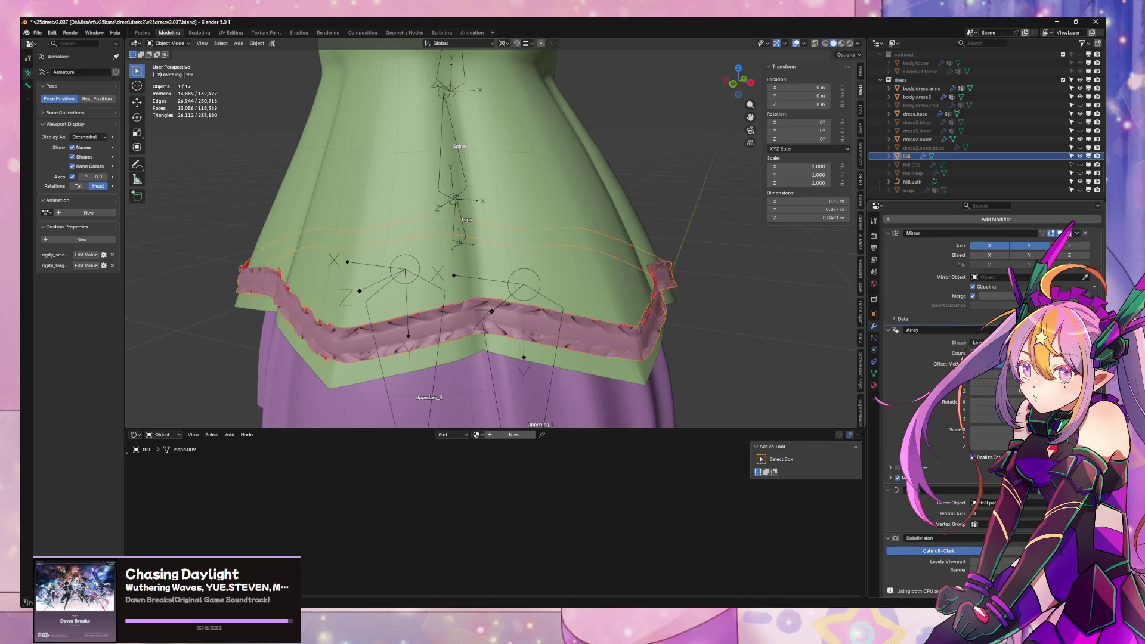
{"action": "mouse_move", "coordinate": [590, 309]}
{"action": "middle_mouse_down"}
{"action": "mouse_move", "coordinate": [668, 275]}
{"action": "mouse_move", "coordinate": [590, 263]}
{"action": "mouse_move", "coordinate": [728, 283]}
{"action": "mouse_move", "coordinate": [656, 289]}
{"action": "middle_mouse_up"}
{"action": "scroll", "coordinate": [656, 289], "scroll_direction": "up", "scroll_amount": 3}
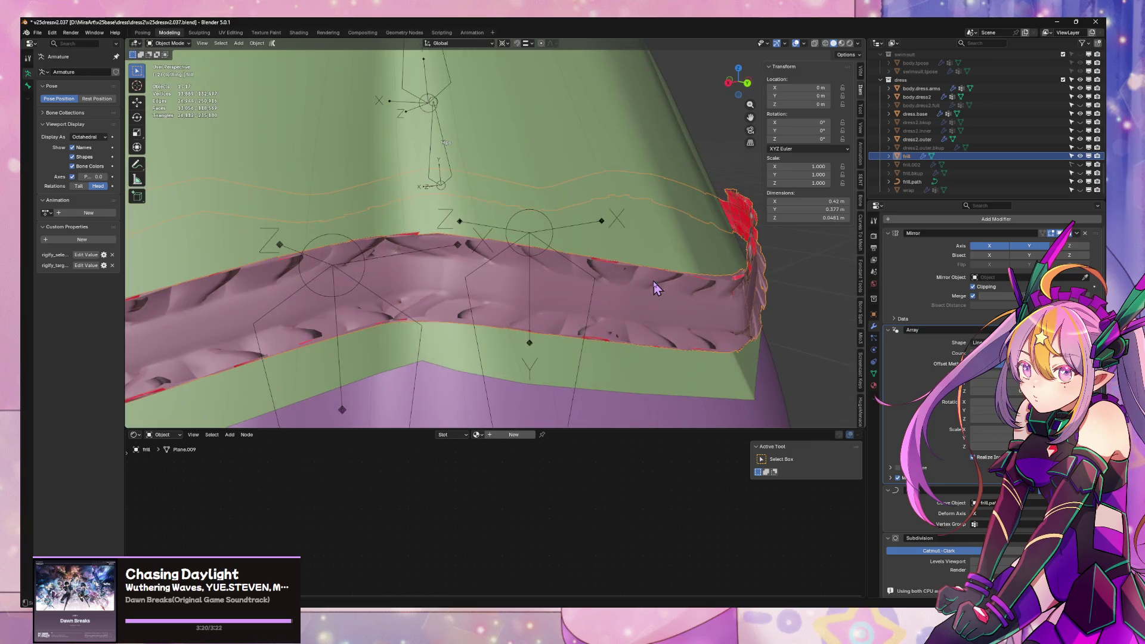
{"action": "key", "text": "Tab"}
{"action": "scroll", "coordinate": [638, 295], "scroll_direction": "down", "scroll_amount": 5}
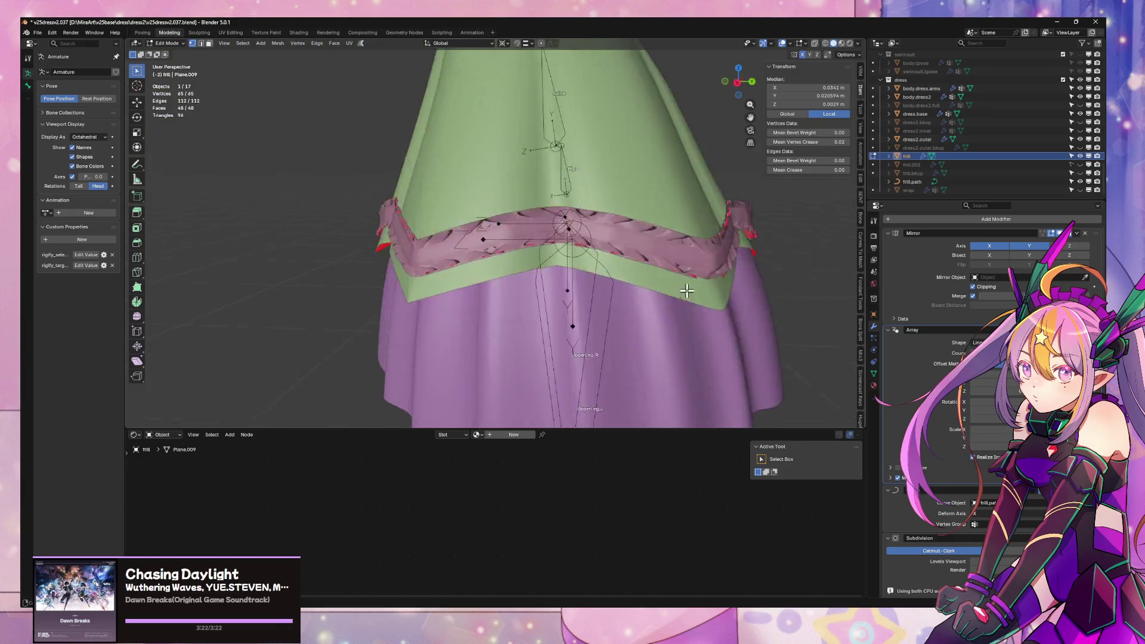
{"action": "mouse_move", "coordinate": [639, 295]}
{"action": "middle_mouse_down"}
{"action": "mouse_move", "coordinate": [754, 293]}
{"action": "mouse_move", "coordinate": [661, 280]}
{"action": "mouse_move", "coordinate": [692, 253]}
{"action": "mouse_move", "coordinate": [655, 261]}
{"action": "mouse_move", "coordinate": [564, 232]}
{"action": "mouse_move", "coordinate": [614, 242]}
{"action": "mouse_move", "coordinate": [600, 259]}
{"action": "mouse_move", "coordinate": [588, 223]}
{"action": "middle_mouse_up"}
{"action": "scroll", "coordinate": [644, 256], "scroll_direction": "down", "scroll_amount": 4}
{"action": "scroll", "coordinate": [573, 236], "scroll_direction": "down", "scroll_amount": 4}
{"action": "key", "text": "Tab"}
{"action": "scroll", "coordinate": [615, 242], "scroll_direction": "up", "scroll_amount": 4}
{"action": "scroll", "coordinate": [588, 220], "scroll_direction": "up", "scroll_amount": 1}
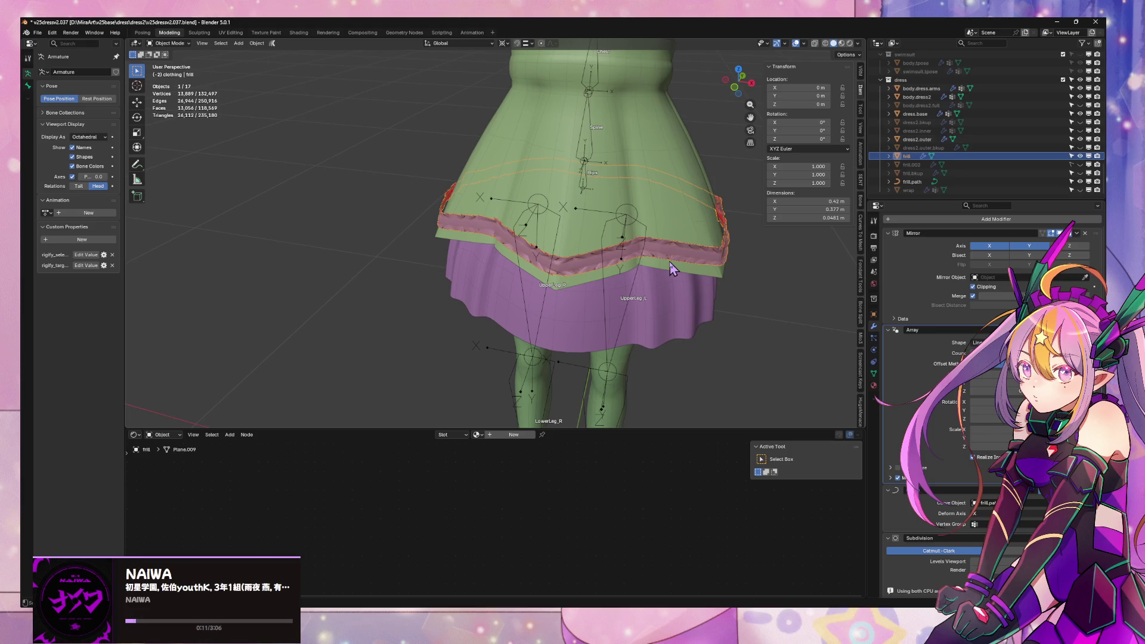
{"action": "left_click", "coordinate": [924, 148]}
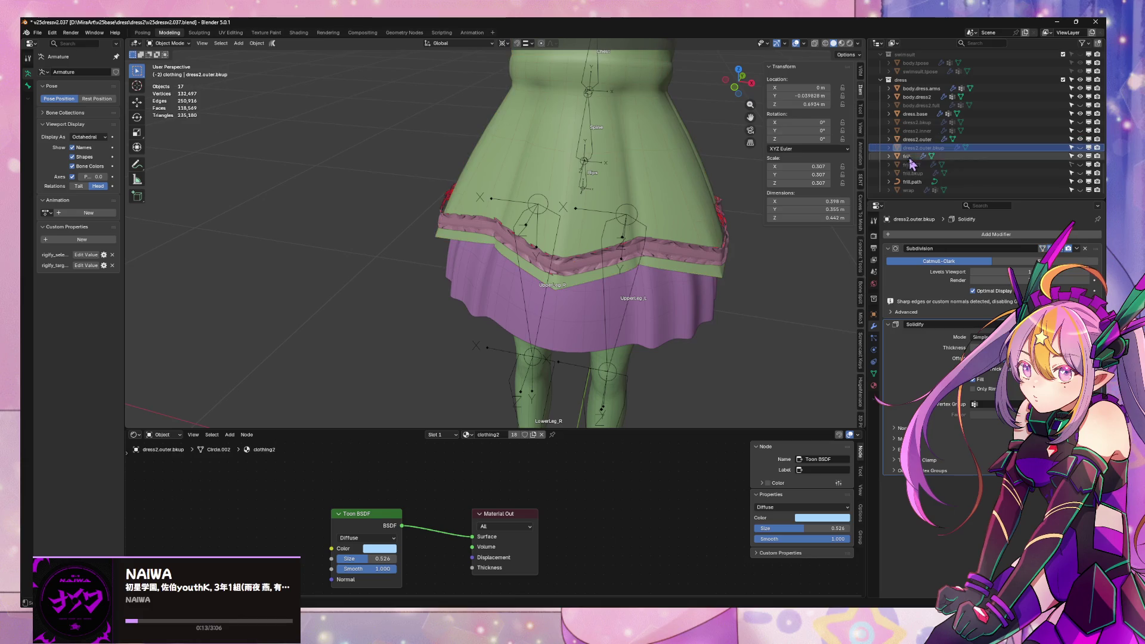
{"action": "left_click", "coordinate": [912, 182]}
{"action": "key", "text": "Tab"}
{"action": "key", "text": "KP_Decimal"}
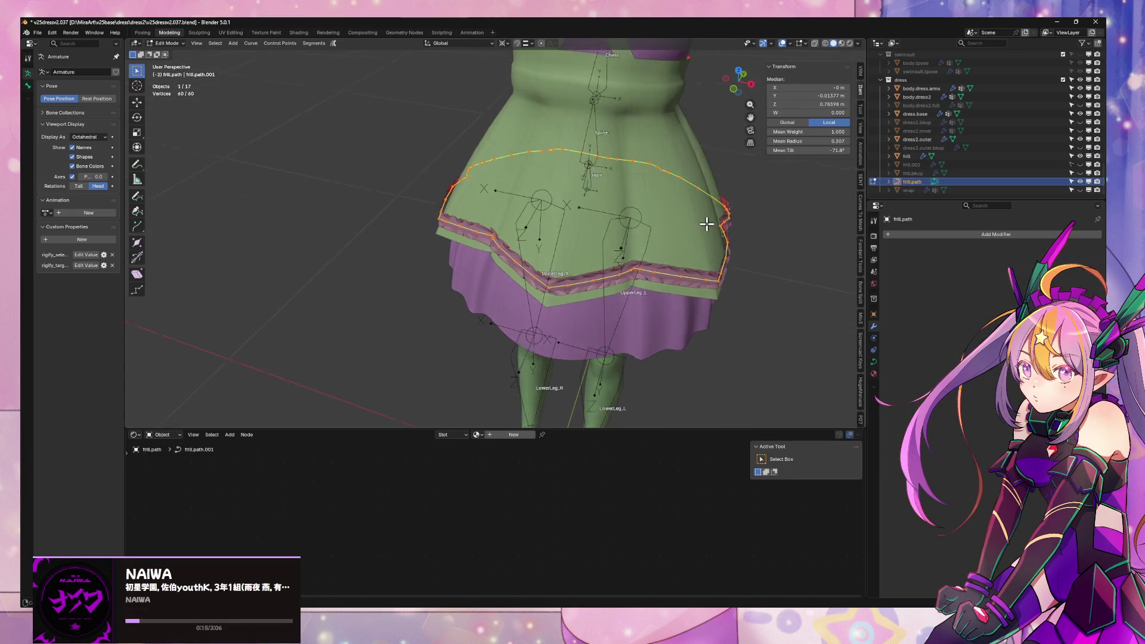
{"action": "mouse_move", "coordinate": [734, 257]}
{"action": "middle_mouse_down"}
{"action": "mouse_move", "coordinate": [593, 227]}
{"action": "mouse_move", "coordinate": [593, 255]}
{"action": "mouse_move", "coordinate": [608, 248]}
{"action": "mouse_move", "coordinate": [585, 245]}
{"action": "mouse_move", "coordinate": [543, 196]}
{"action": "mouse_move", "coordinate": [480, 223]}
{"action": "mouse_move", "coordinate": [512, 197]}
{"action": "mouse_move", "coordinate": [587, 233]}
{"action": "middle_mouse_up"}
{"action": "scroll", "coordinate": [483, 217], "scroll_direction": "up", "scroll_amount": 4}
{"action": "scroll", "coordinate": [487, 214], "scroll_direction": "down", "scroll_amount": 4}
- Select the frill mesh, change its Array modifier offset and raise the Array count by one
{"action": "key", "text": "Tab"}
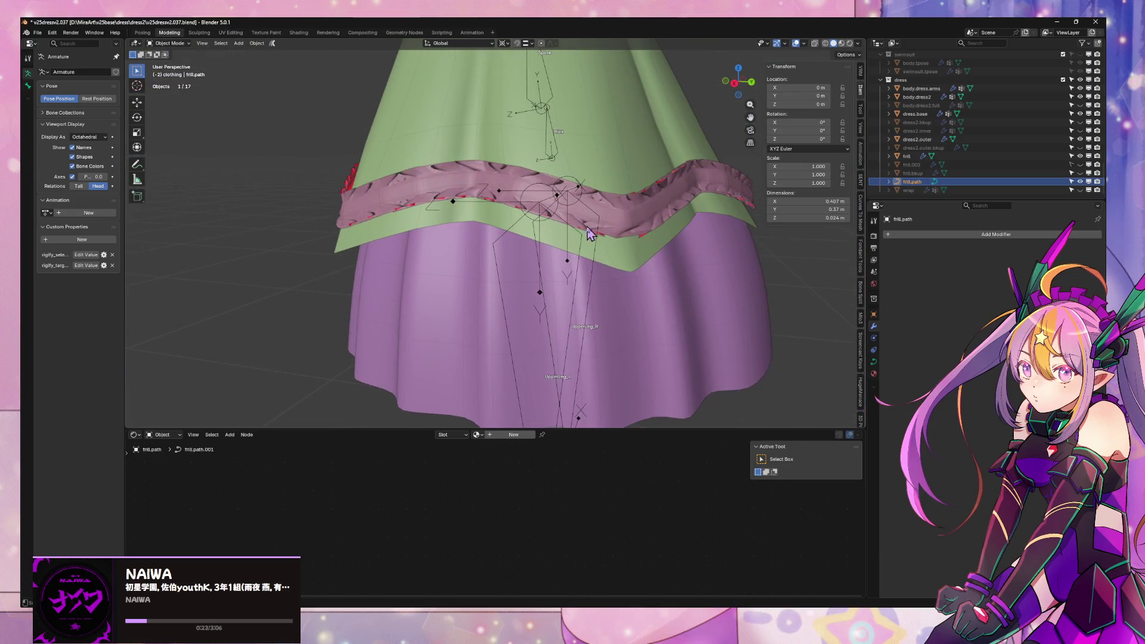
{"action": "left_click", "coordinate": [626, 234]}
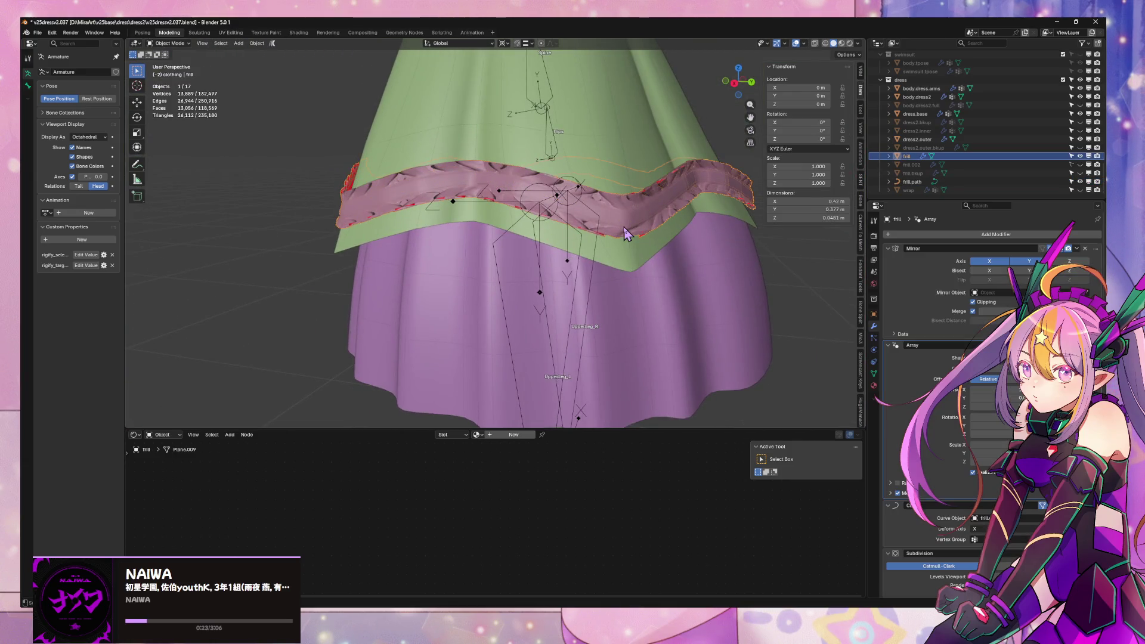
{"action": "left_click", "coordinate": [979, 379]}
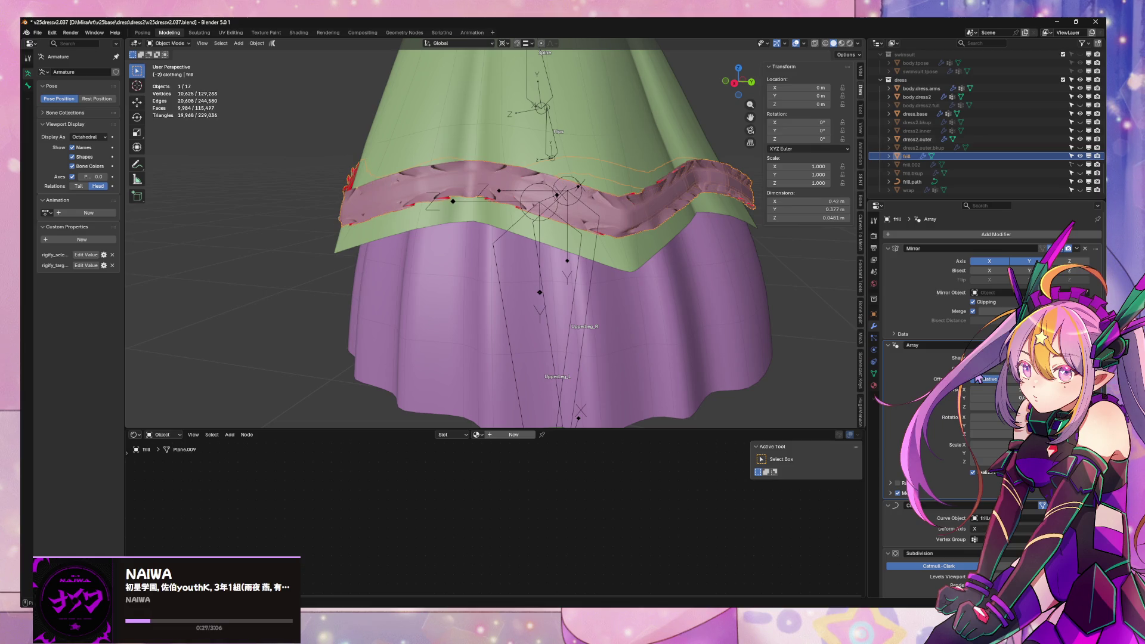
{"action": "mouse_move", "coordinate": [812, 322]}
{"action": "middle_mouse_down"}
{"action": "mouse_move", "coordinate": [639, 319]}
{"action": "mouse_move", "coordinate": [638, 358]}
{"action": "mouse_move", "coordinate": [647, 332]}
{"action": "mouse_move", "coordinate": [749, 312]}
{"action": "mouse_move", "coordinate": [683, 352]}
{"action": "mouse_move", "coordinate": [621, 189]}
{"action": "middle_mouse_up"}
{"action": "left_click", "coordinate": [995, 368]}
- Put the frill in Edit Mode and view the legs and skirt from several angles
{"action": "key", "text": "Tab"}
{"action": "scroll", "coordinate": [686, 340], "scroll_direction": "down", "scroll_amount": 4}
{"action": "scroll", "coordinate": [598, 270], "scroll_direction": "down", "scroll_amount": 4}
{"action": "scroll", "coordinate": [599, 270], "scroll_direction": "up", "scroll_amount": 2}
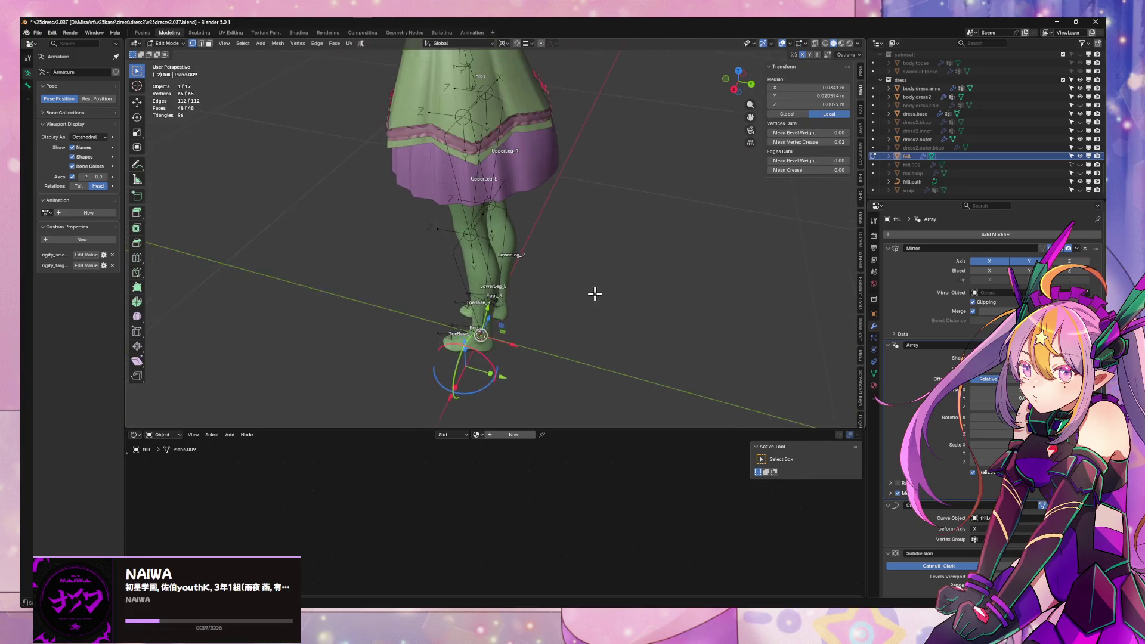
{"action": "middle_click_drag", "start_coordinate": [593, 294], "coordinate": [627, 286]}
{"action": "scroll", "coordinate": [985, 388], "scroll_direction": "down", "scroll_amount": 1}
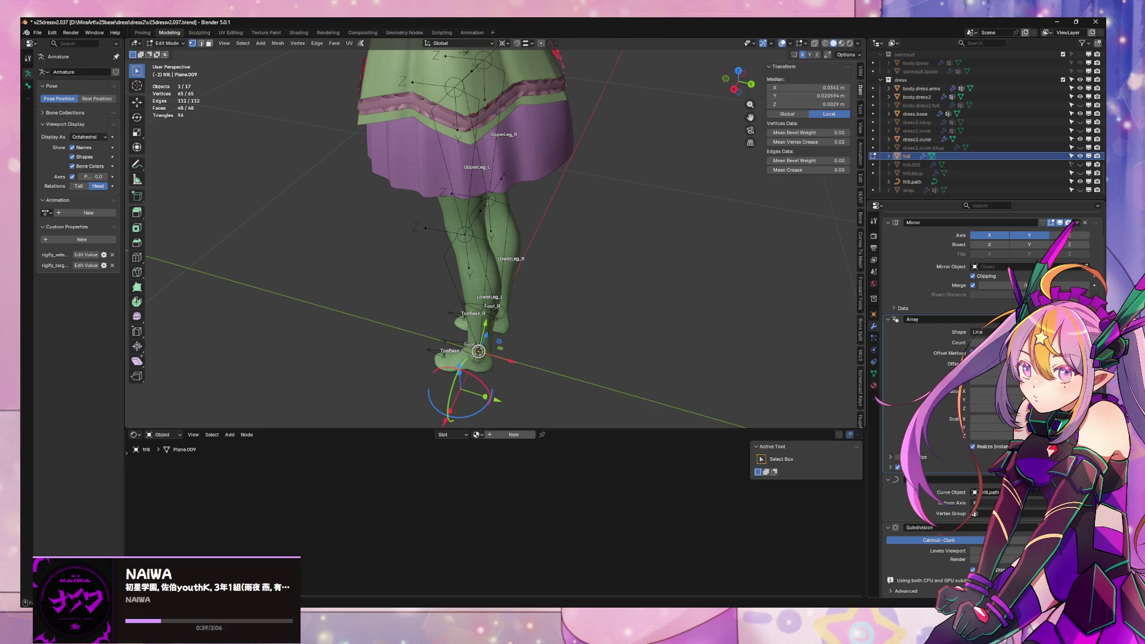
{"action": "mouse_move", "coordinate": [691, 345]}
{"action": "middle_mouse_down"}
{"action": "mouse_move", "coordinate": [646, 312]}
{"action": "mouse_move", "coordinate": [688, 317]}
{"action": "middle_mouse_up"}
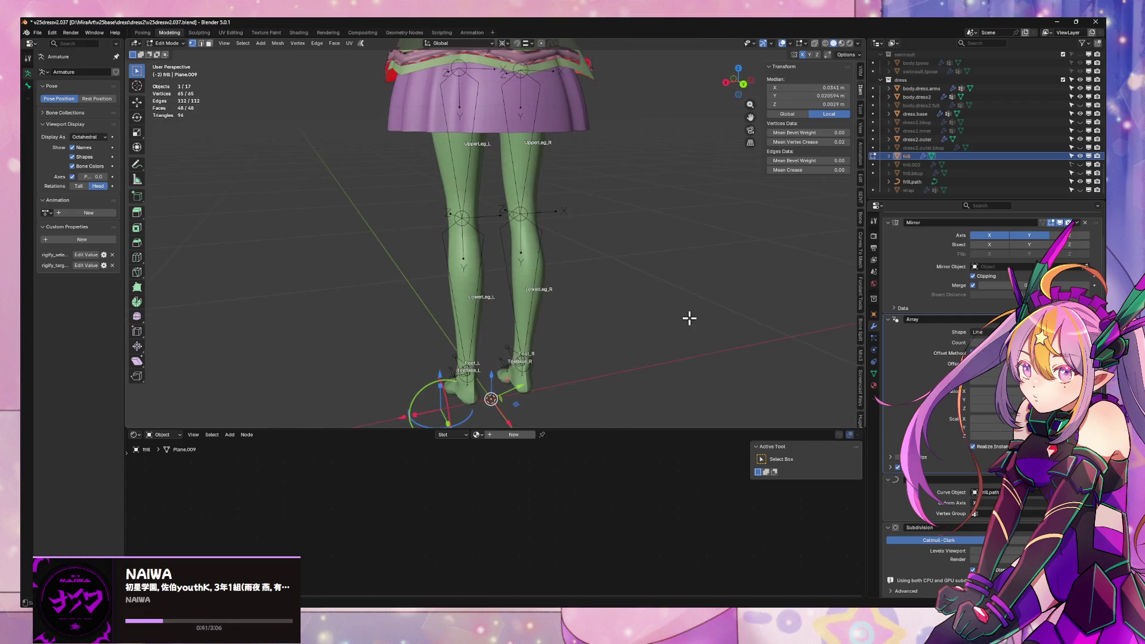
{"action": "scroll", "coordinate": [688, 317], "scroll_direction": "up", "scroll_amount": 2}
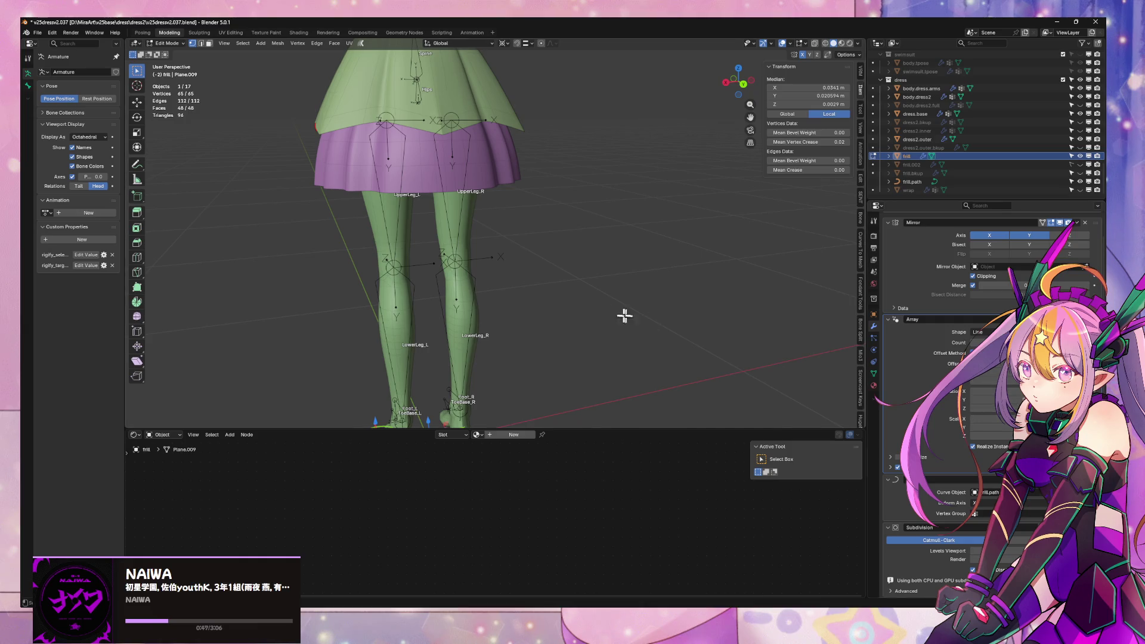
{"action": "mouse_move", "coordinate": [624, 317]}
{"action": "middle_mouse_down"}
{"action": "mouse_move", "coordinate": [575, 404]}
{"action": "mouse_move", "coordinate": [542, 248]}
{"action": "mouse_move", "coordinate": [532, 320]}
{"action": "mouse_move", "coordinate": [504, 368]}
{"action": "middle_mouse_up"}
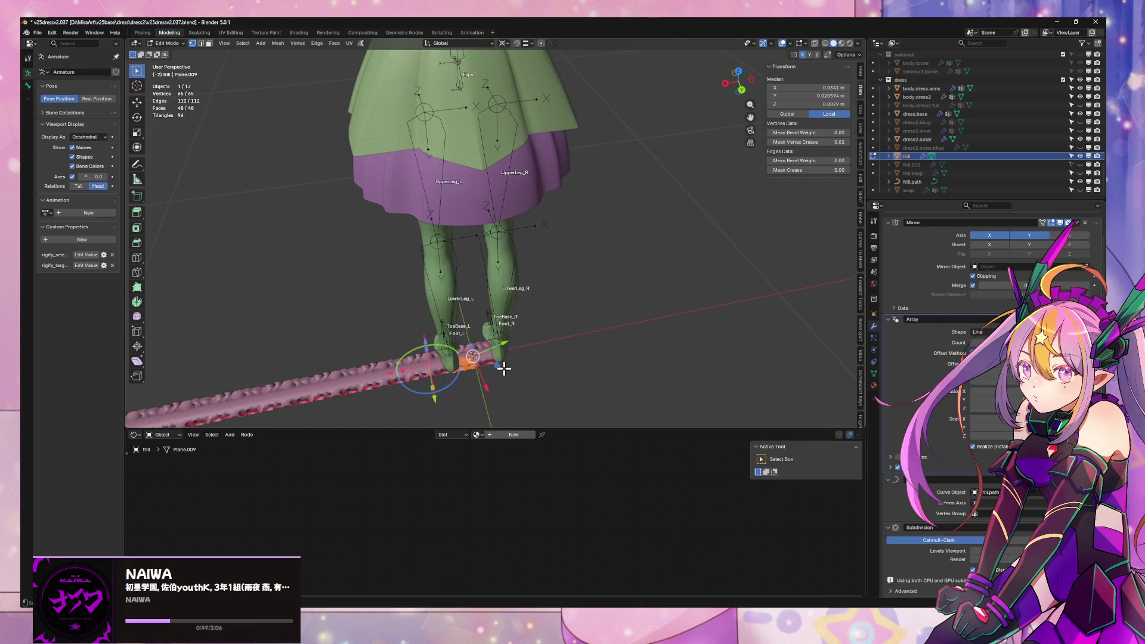
- Scale the frill vertices up by 1.132 and check the dress front in Object Mode
{"action": "key", "text": "s"}
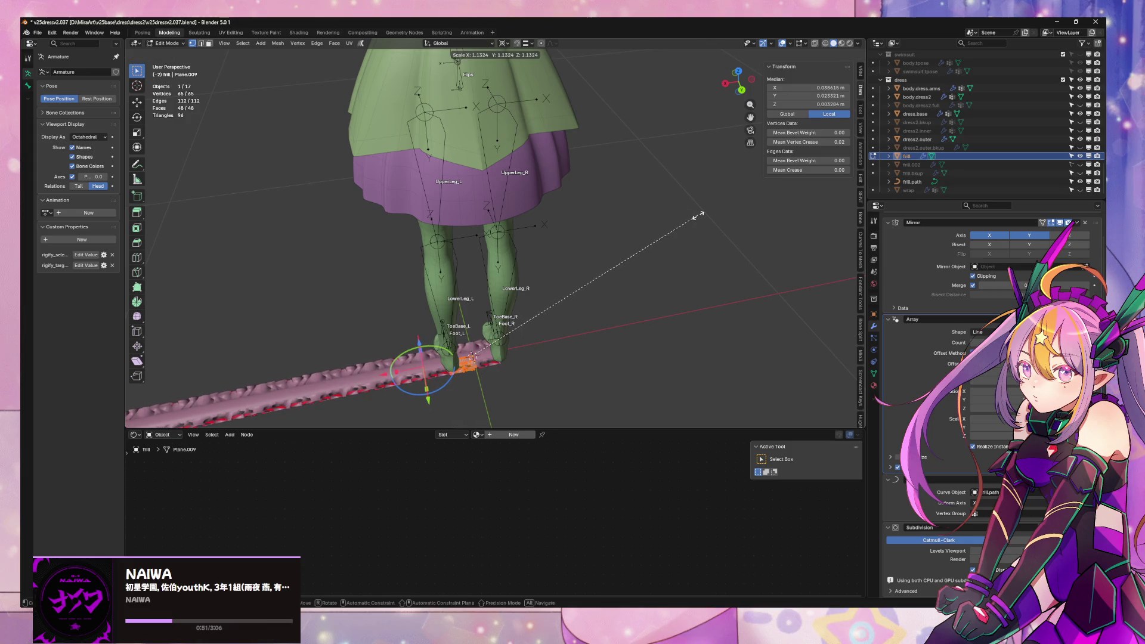
{"action": "left_click", "coordinate": [699, 216]}
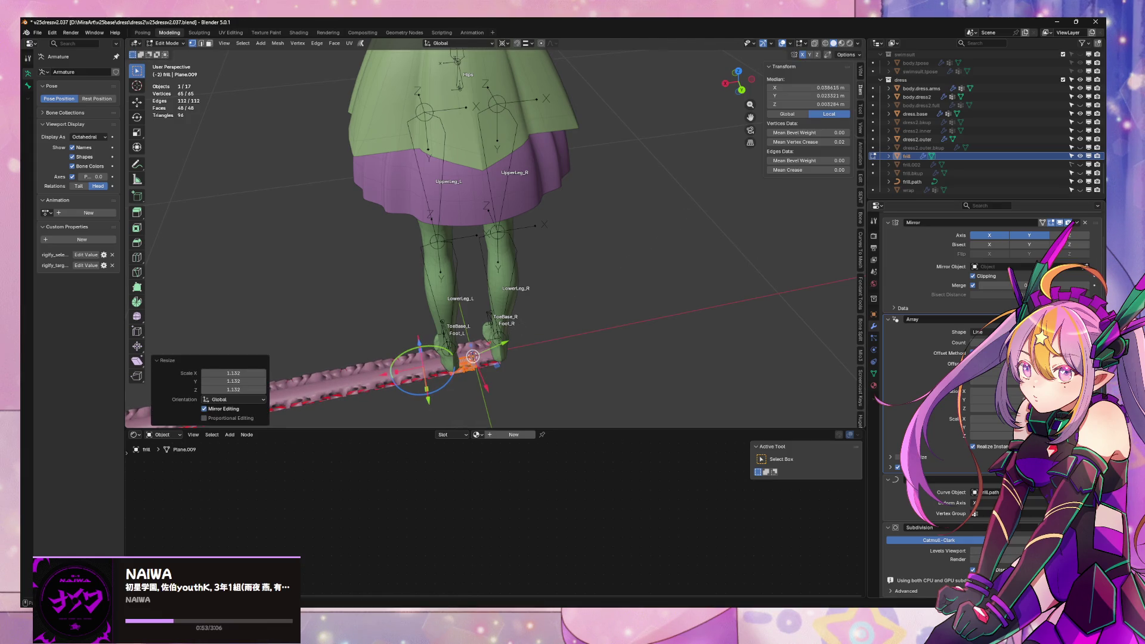
{"action": "key", "text": "Tab"}
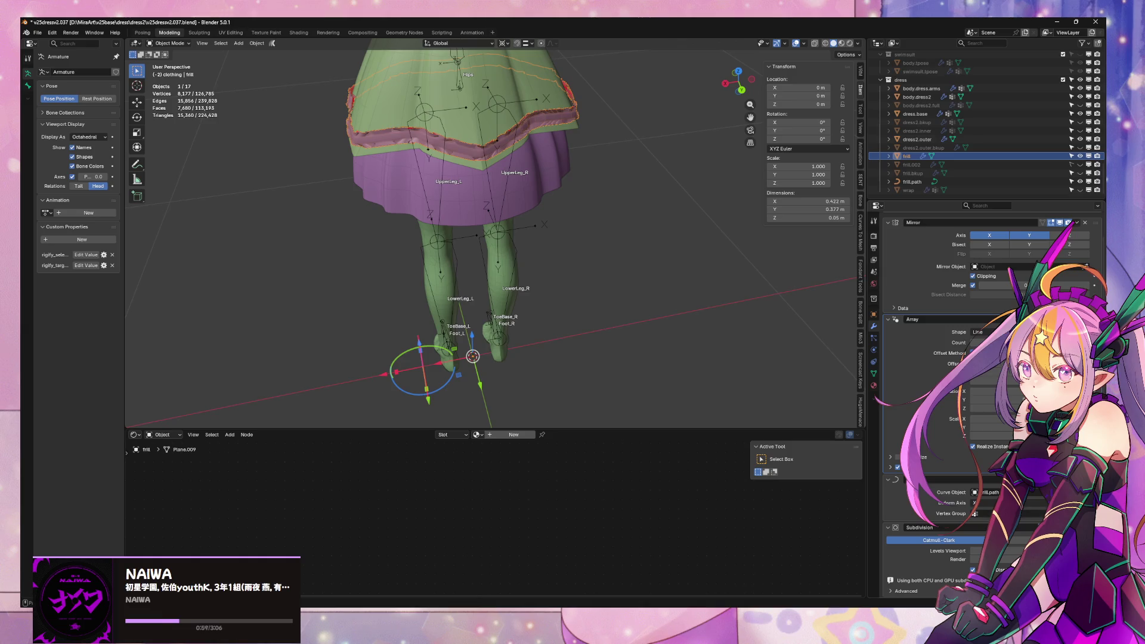
{"action": "mouse_move", "coordinate": [823, 375]}
{"action": "middle_mouse_down"}
{"action": "mouse_move", "coordinate": [622, 250]}
{"action": "mouse_move", "coordinate": [631, 298]}
{"action": "mouse_move", "coordinate": [644, 253]}
{"action": "mouse_move", "coordinate": [696, 281]}
{"action": "mouse_move", "coordinate": [550, 202]}
{"action": "mouse_move", "coordinate": [575, 281]}
{"action": "mouse_move", "coordinate": [607, 264]}
{"action": "middle_mouse_up"}
{"action": "key", "text": "Tab"}
{"action": "scroll", "coordinate": [695, 280], "scroll_direction": "down", "scroll_amount": 5}
{"action": "key", "text": "Tab"}
- Scale the frill along global Y to 1.269 and view it from below
{"action": "key", "text": "s"}
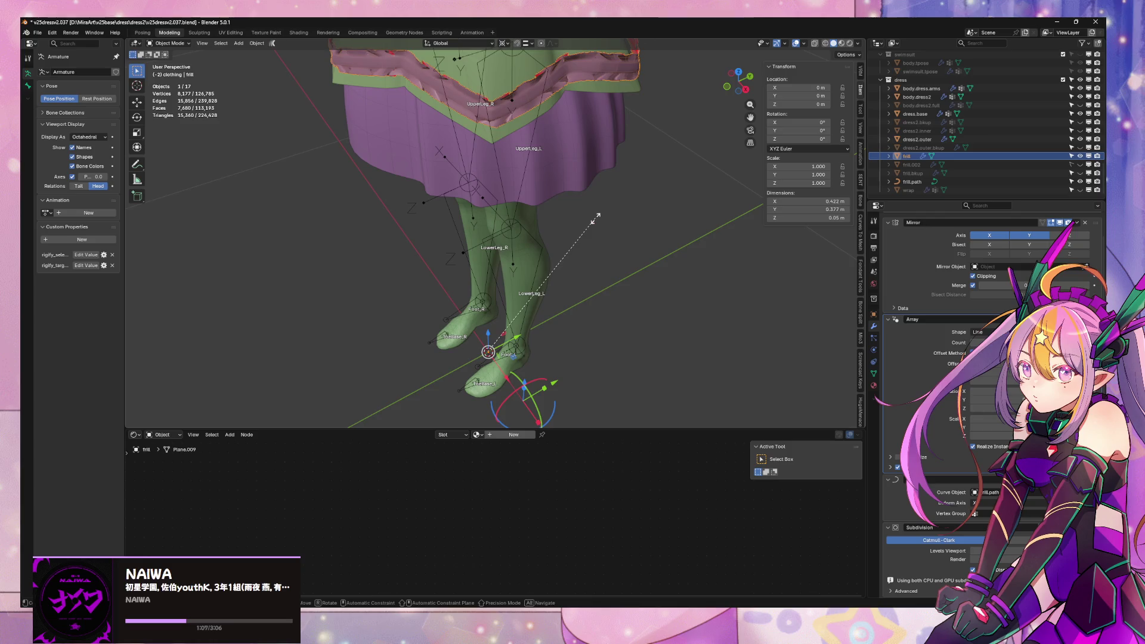
{"action": "key", "text": "y"}
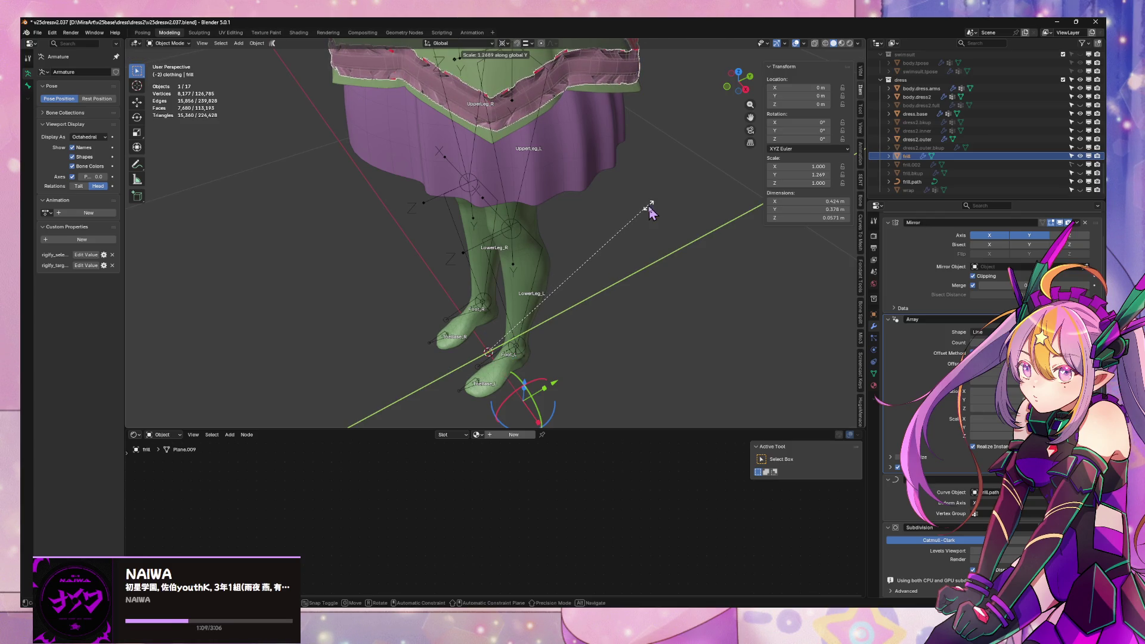
{"action": "left_click", "coordinate": [646, 212]}
{"action": "mouse_move", "coordinate": [647, 212]}
{"action": "middle_mouse_down"}
{"action": "mouse_move", "coordinate": [621, 270]}
{"action": "mouse_move", "coordinate": [715, 190]}
{"action": "mouse_move", "coordinate": [729, 204]}
{"action": "mouse_move", "coordinate": [683, 170]}
{"action": "mouse_move", "coordinate": [672, 187]}
{"action": "mouse_move", "coordinate": [540, 200]}
{"action": "mouse_move", "coordinate": [863, 380]}
{"action": "middle_mouse_up"}
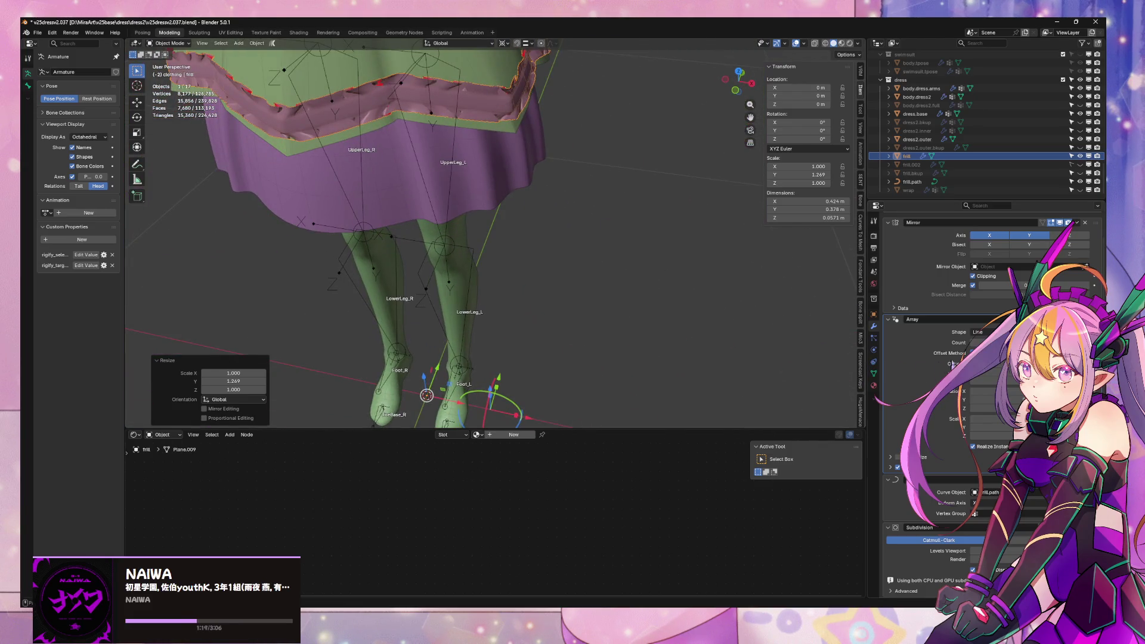
{"action": "scroll", "coordinate": [953, 364], "scroll_direction": "up", "scroll_amount": 2}
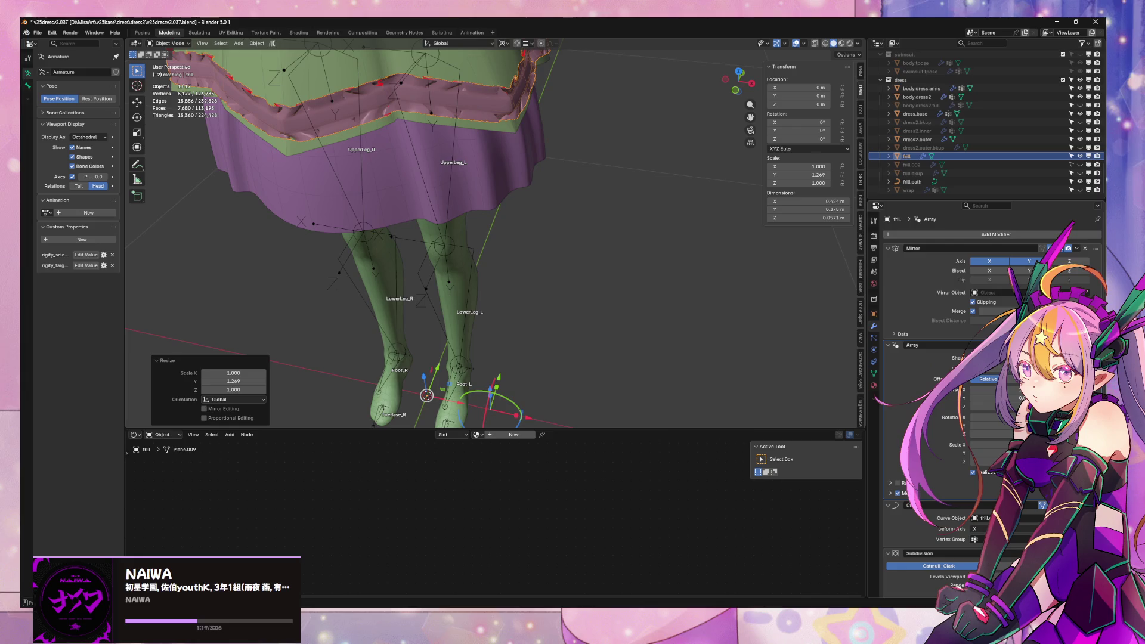
{"action": "left_click", "coordinate": [512, 109]}
- Step through the frill's property pages and return to its modifier stack
{"action": "left_click", "coordinate": [873, 386]}
{"action": "left_click", "coordinate": [874, 374]}
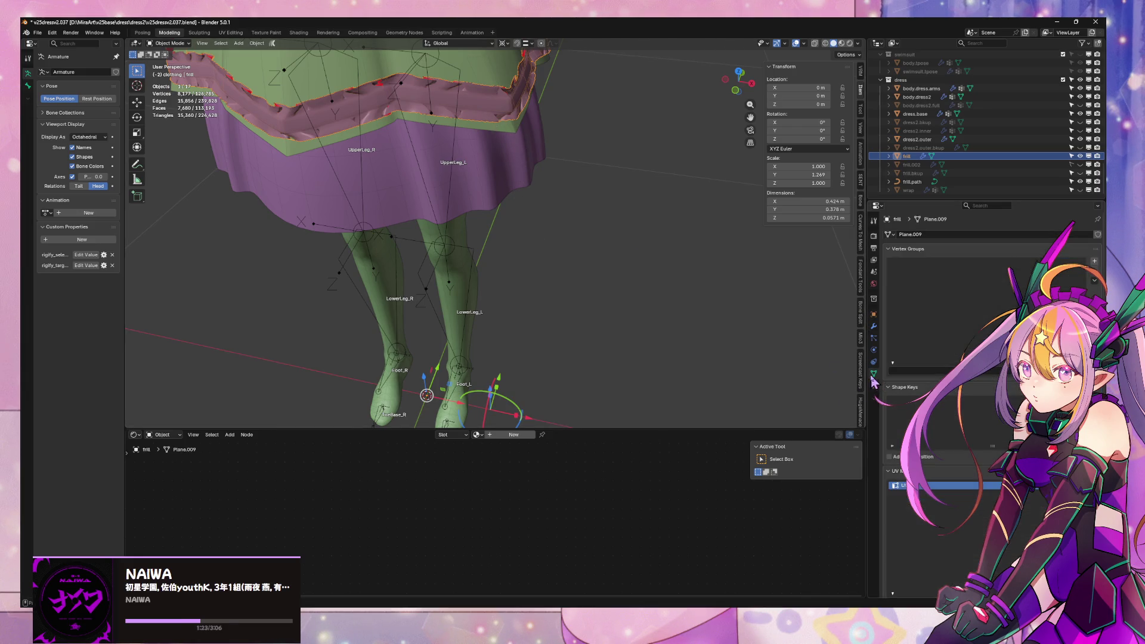
{"action": "left_click", "coordinate": [874, 362]}
{"action": "left_click", "coordinate": [874, 352]}
{"action": "left_click", "coordinate": [874, 357]}
{"action": "left_click", "coordinate": [874, 326]}
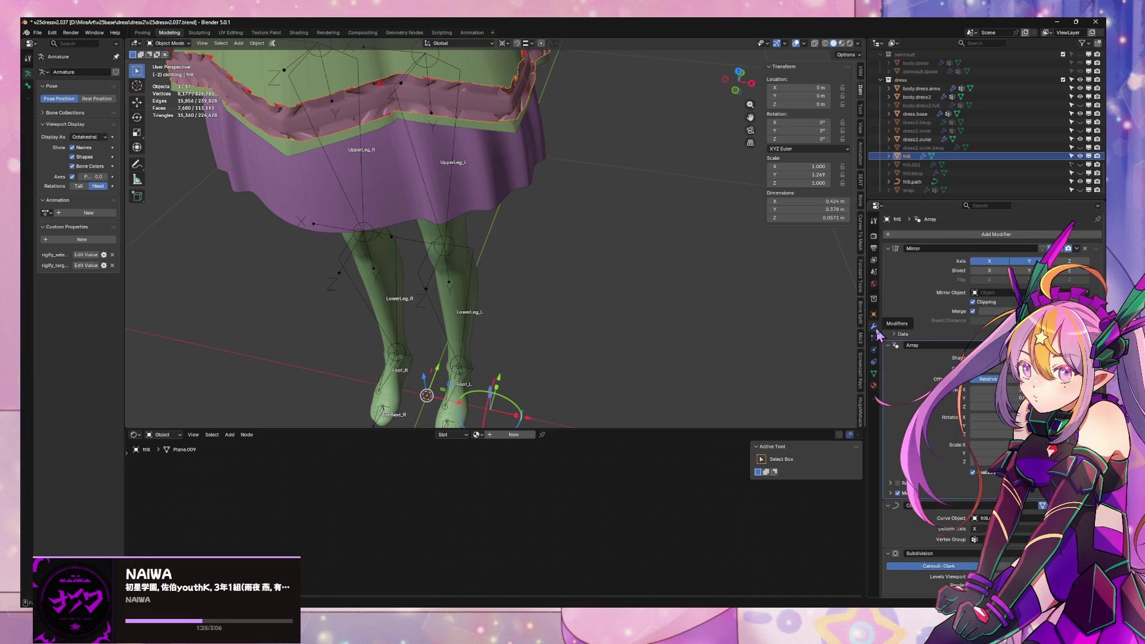
- Hide viewport overlays to view the skirt from a low front angle, then restore them
{"action": "mouse_move", "coordinate": [641, 279]}
{"action": "middle_mouse_down"}
{"action": "mouse_move", "coordinate": [626, 276]}
{"action": "mouse_move", "coordinate": [637, 243]}
{"action": "middle_mouse_up"}
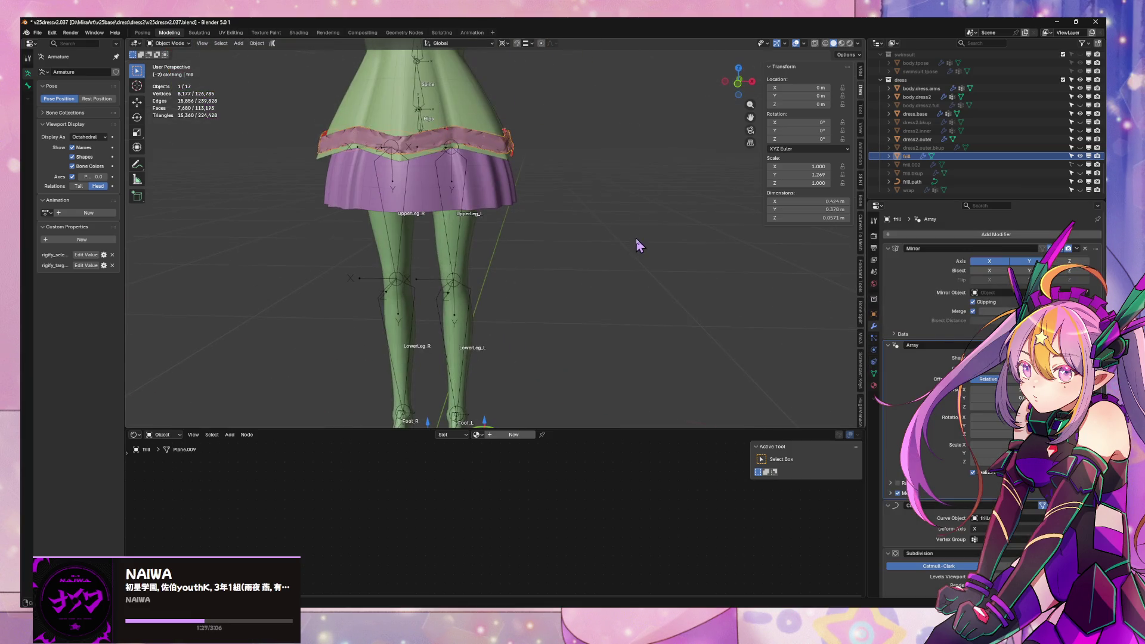
{"action": "left_click", "coordinate": [796, 44]}
{"action": "mouse_move", "coordinate": [685, 118]}
{"action": "middle_mouse_down"}
{"action": "mouse_move", "coordinate": [618, 200]}
{"action": "mouse_move", "coordinate": [557, 203]}
{"action": "mouse_move", "coordinate": [565, 209]}
{"action": "middle_mouse_up"}
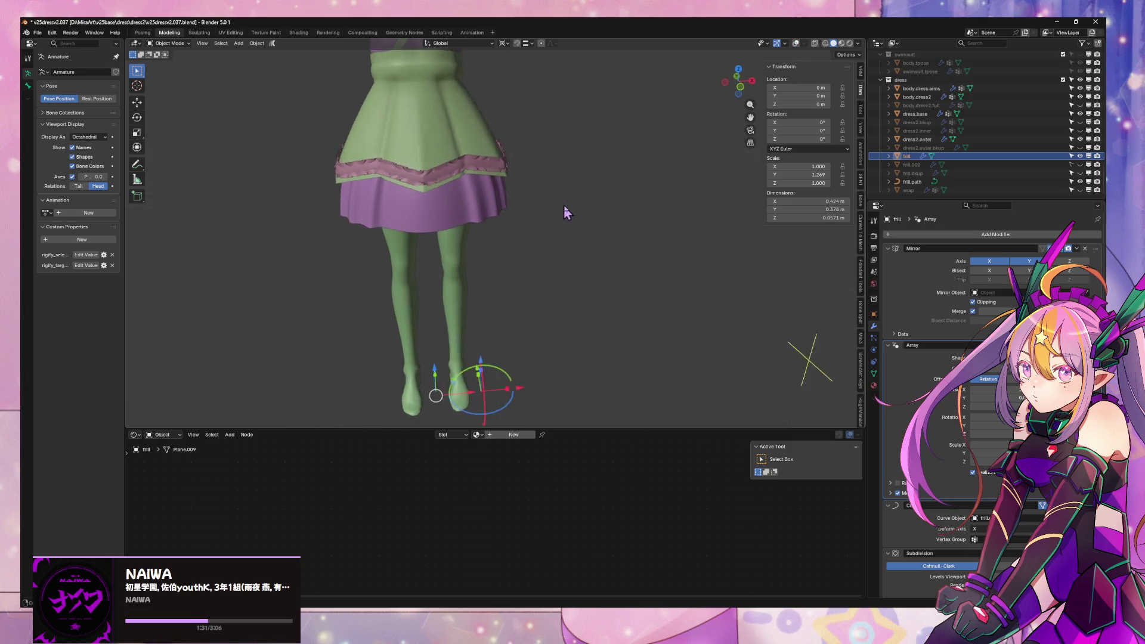
{"action": "scroll", "coordinate": [585, 215], "scroll_direction": "up", "scroll_amount": 6}
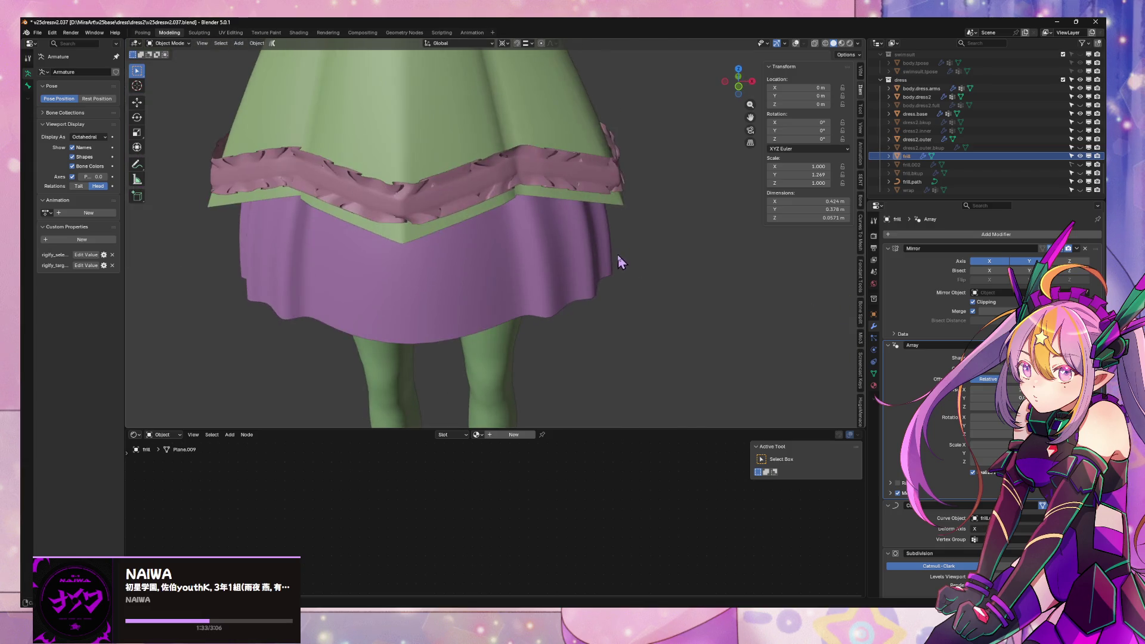
{"action": "scroll", "coordinate": [613, 263], "scroll_direction": "up", "scroll_amount": 4}
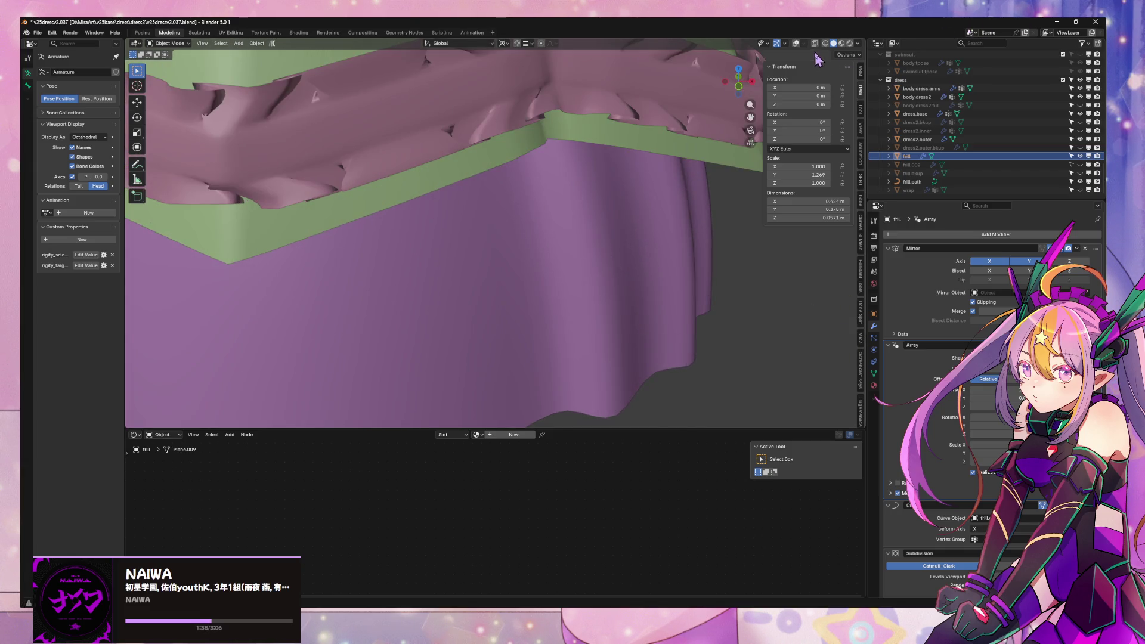
{"action": "left_click", "coordinate": [796, 44]}
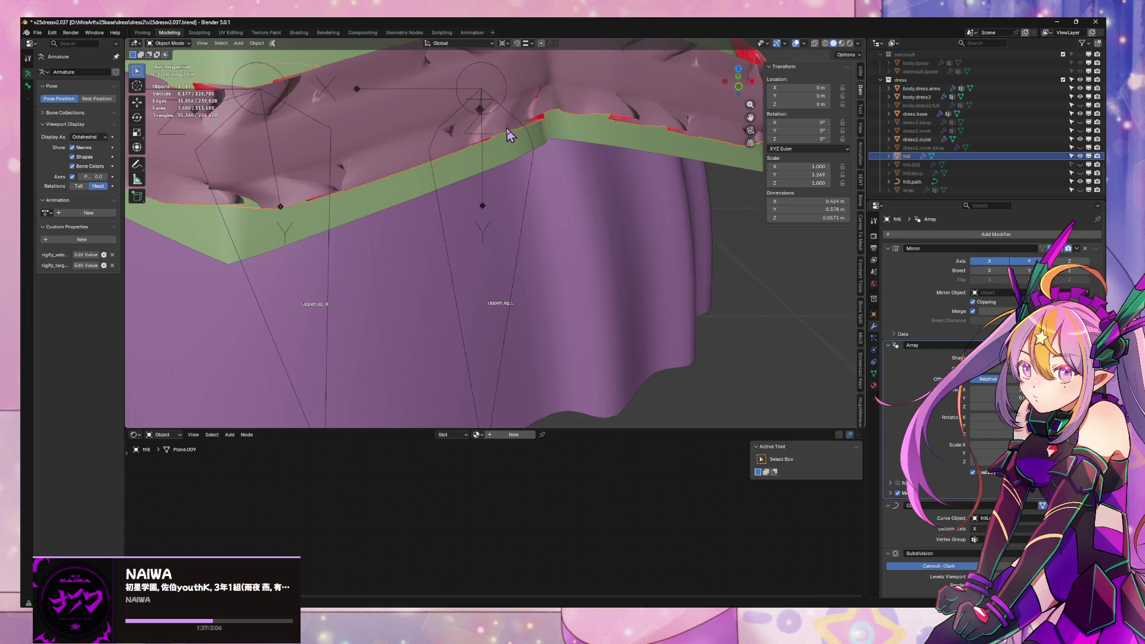
- Frame the whole frill in Edit Mode, toggle X-ray on and off, and check the Overlays settings
{"action": "key", "text": "Tab"}
{"action": "key", "text": "KP_Decimal"}
{"action": "key", "text": "a"}
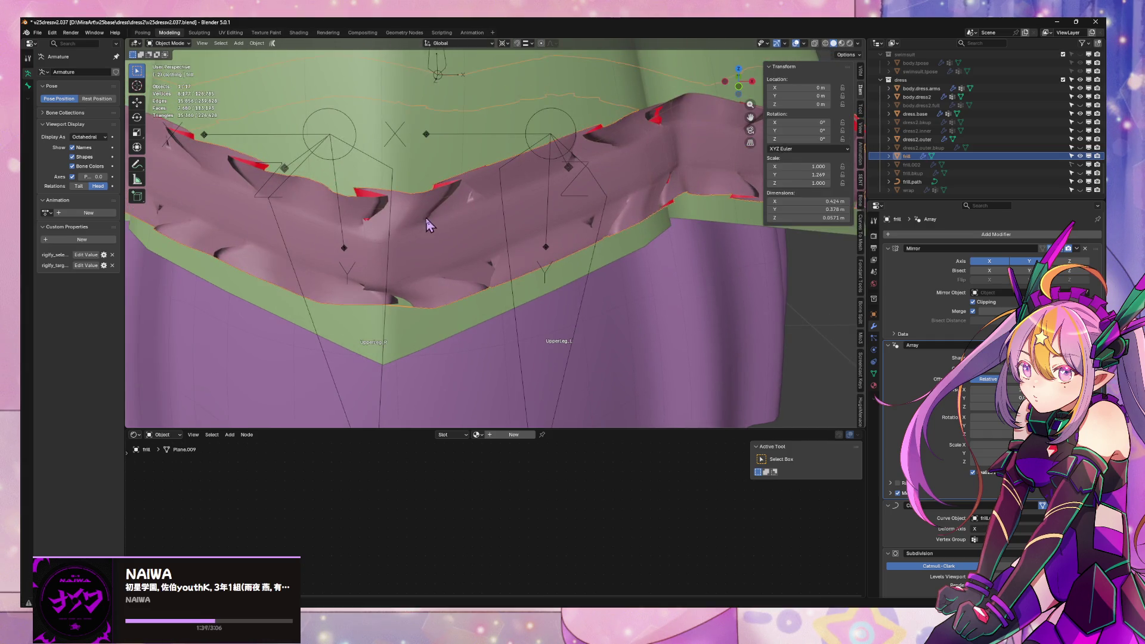
{"action": "key", "text": "alt+z"}
{"action": "mouse_move", "coordinate": [429, 218]}
{"action": "middle_mouse_down"}
{"action": "mouse_move", "coordinate": [549, 241]}
{"action": "mouse_move", "coordinate": [399, 214]}
{"action": "mouse_move", "coordinate": [535, 255]}
{"action": "mouse_move", "coordinate": [498, 265]}
{"action": "mouse_move", "coordinate": [507, 256]}
{"action": "mouse_move", "coordinate": [549, 276]}
{"action": "mouse_move", "coordinate": [525, 263]}
{"action": "middle_mouse_up"}
{"action": "key", "text": "alt+z"}
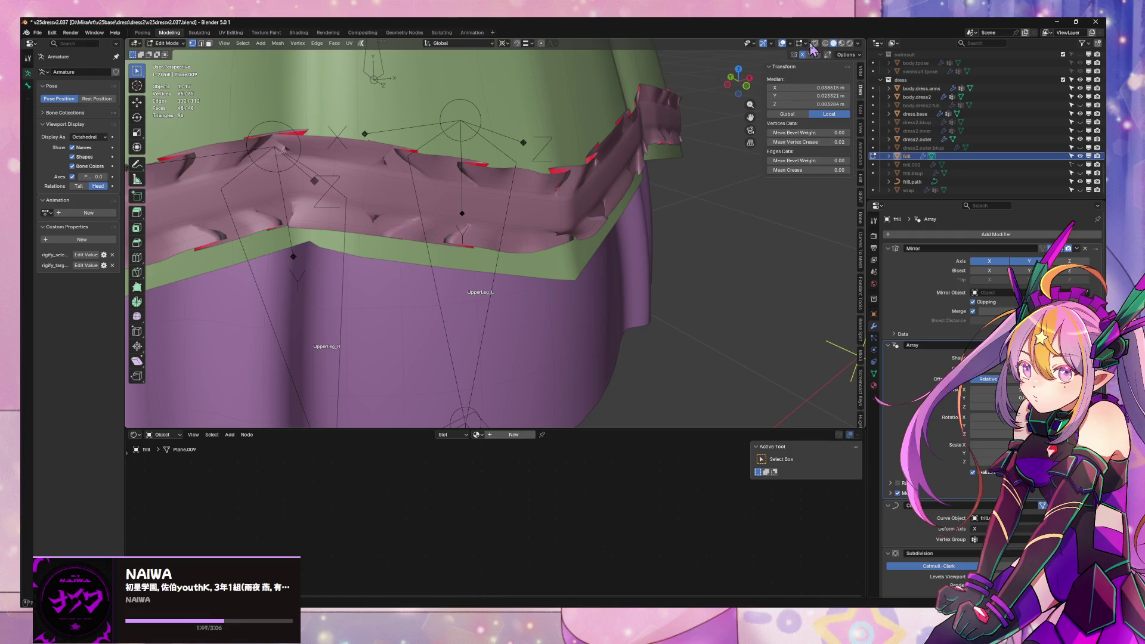
{"action": "left_click", "coordinate": [790, 44]}
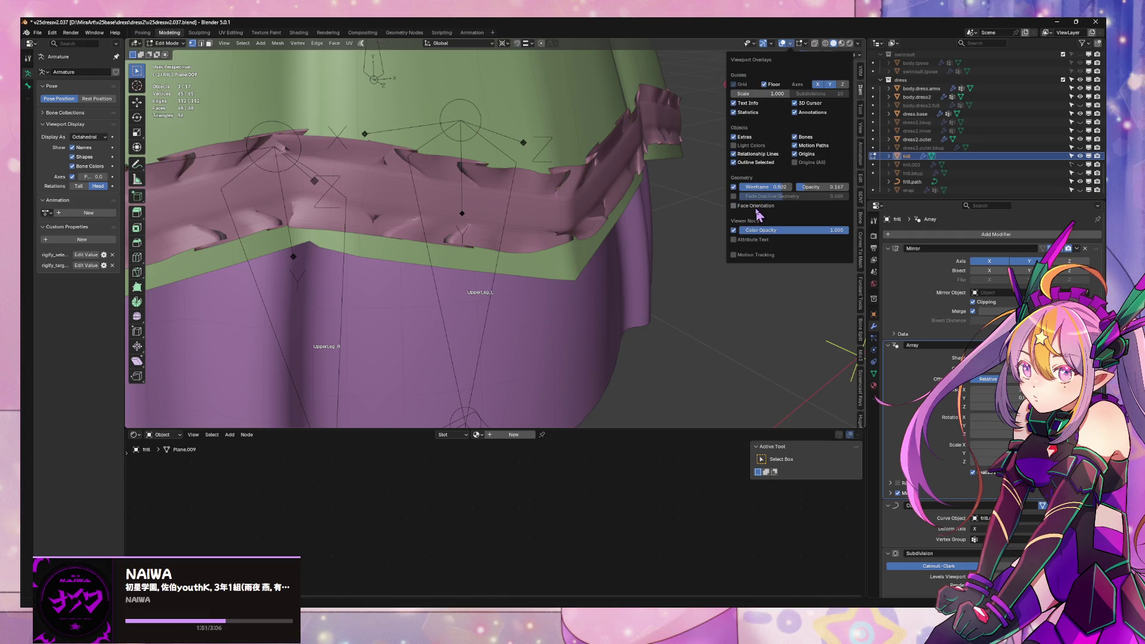
{"action": "mouse_move", "coordinate": [514, 262]}
{"action": "middle_mouse_down"}
{"action": "mouse_move", "coordinate": [577, 281]}
{"action": "mouse_move", "coordinate": [560, 260]}
{"action": "mouse_move", "coordinate": [629, 238]}
{"action": "mouse_move", "coordinate": [711, 243]}
{"action": "mouse_move", "coordinate": [717, 281]}
{"action": "middle_mouse_up"}
{"action": "scroll", "coordinate": [566, 271], "scroll_direction": "down", "scroll_amount": 4}
- Assign the existing clothing2 material to the frill from the material browser
{"action": "left_click", "coordinate": [874, 385]}
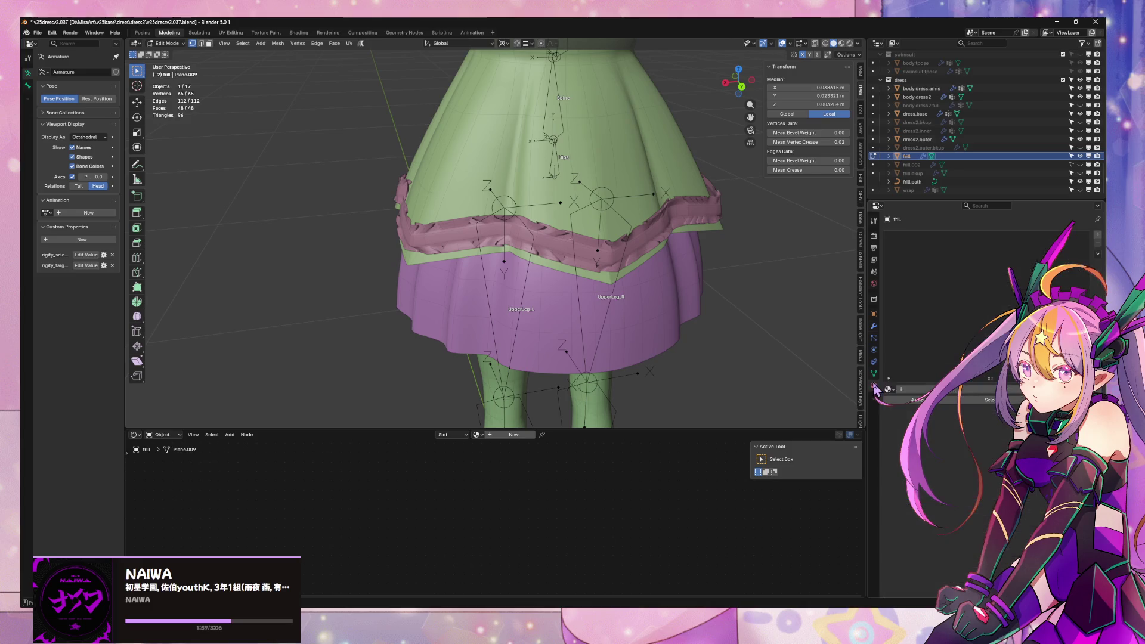
{"action": "left_click", "coordinate": [888, 389]}
{"action": "type", "text": "w"}
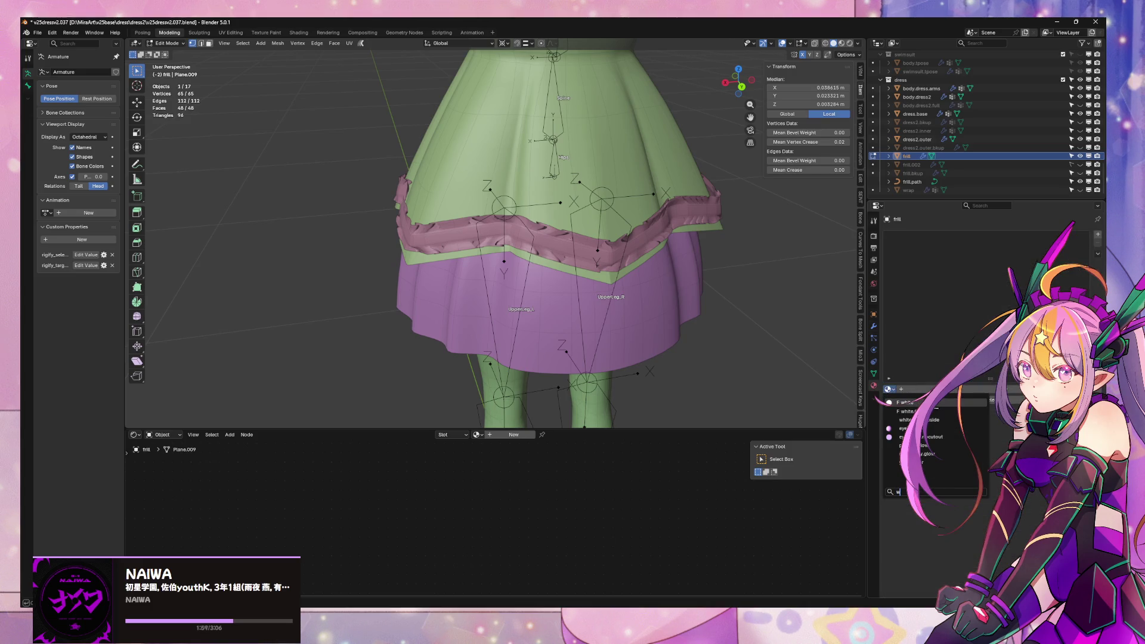
{"action": "key", "text": "BackSpace"}
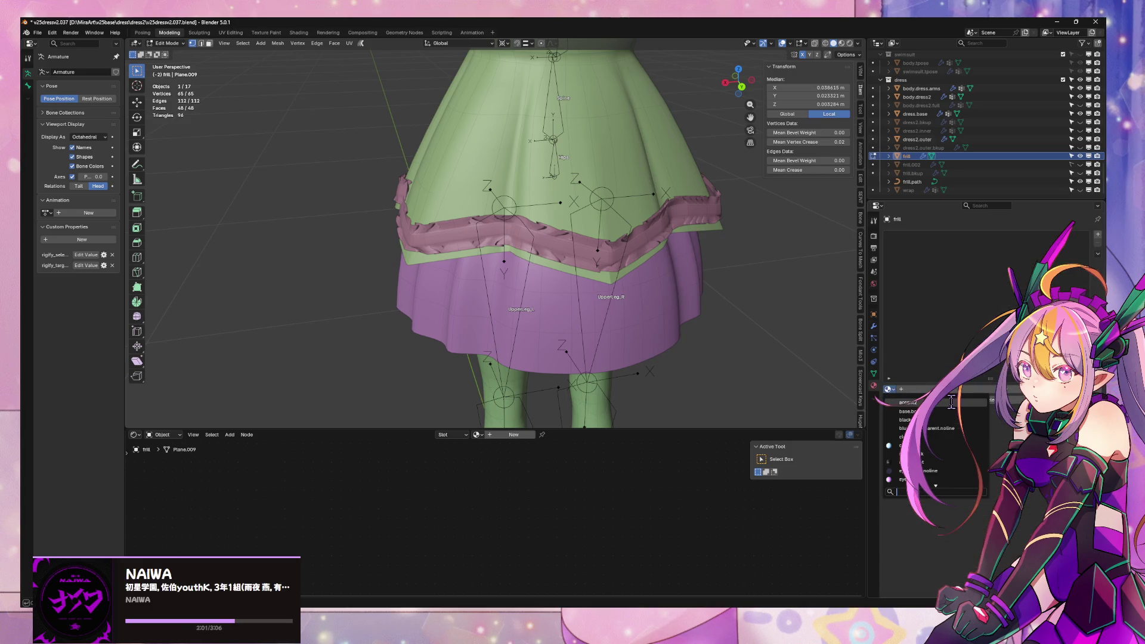
{"action": "type", "text": "v25"}
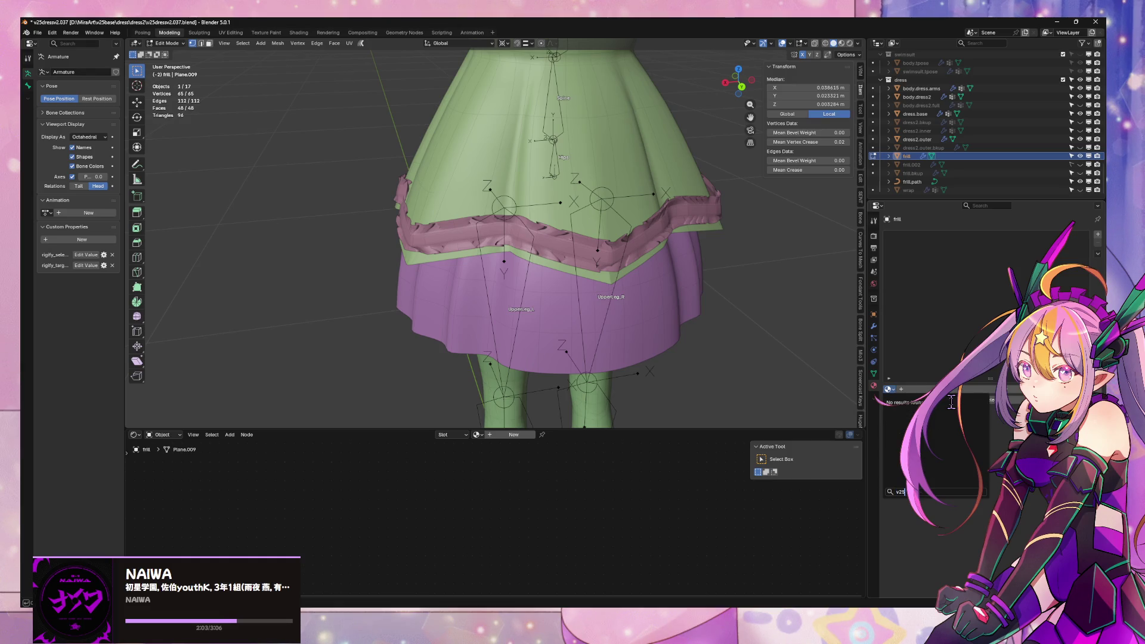
{"action": "key", "text": "BackSpace"}
{"action": "key", "text": "BackSpace"}
{"action": "key", "text": "BackSpace"}
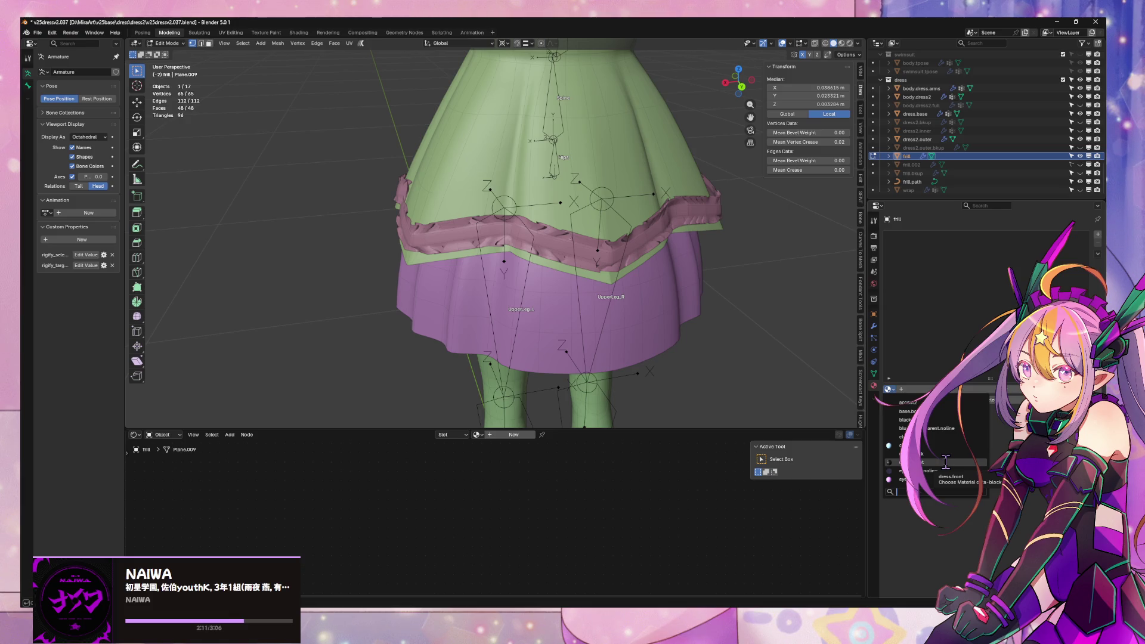
{"action": "scroll", "coordinate": [946, 462], "scroll_direction": "up", "scroll_amount": 2}
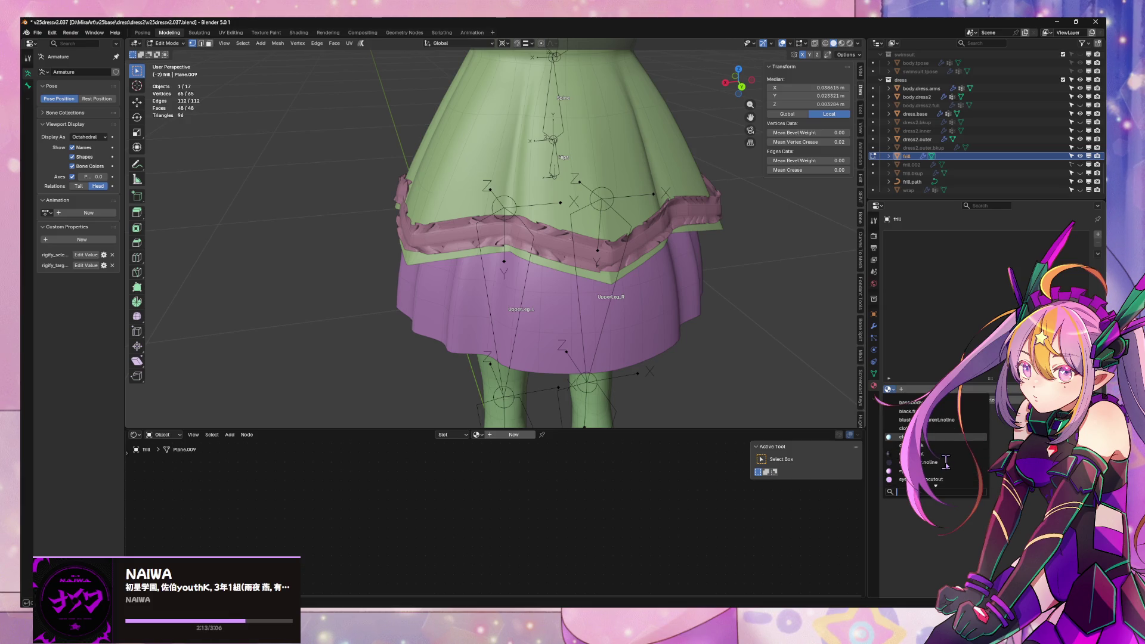
{"action": "key", "text": "Return"}
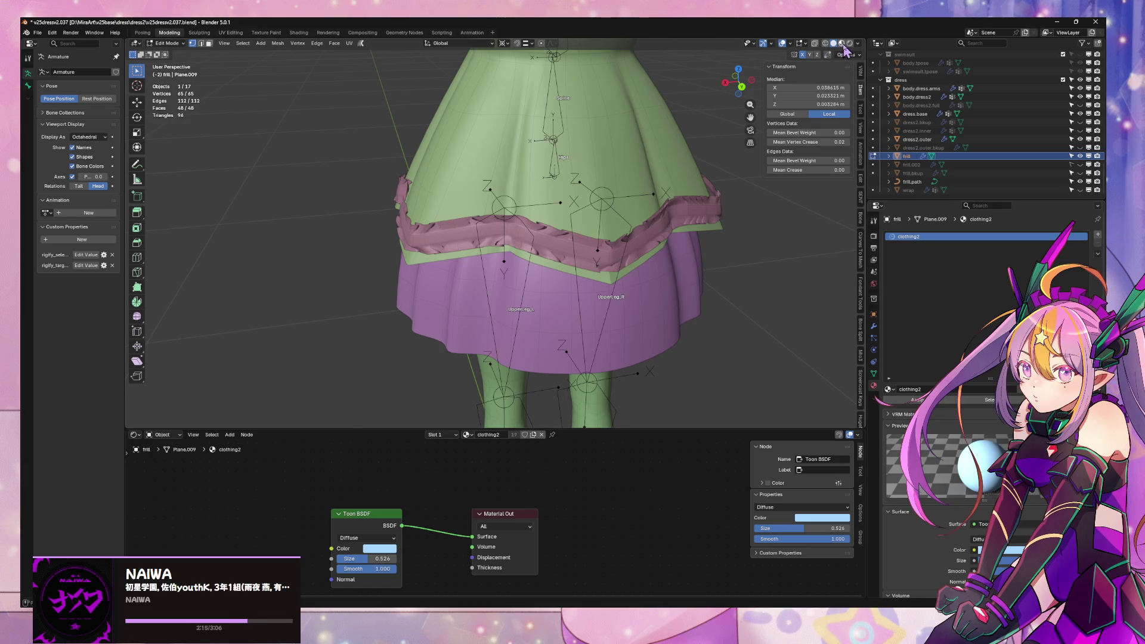
- Preview the light-blue frill in Material Preview shading and return to Object Mode
{"action": "left_click", "coordinate": [842, 44]}
{"action": "scroll", "coordinate": [580, 172], "scroll_direction": "down", "scroll_amount": 5}
{"action": "scroll", "coordinate": [618, 216], "scroll_direction": "up", "scroll_amount": 1}
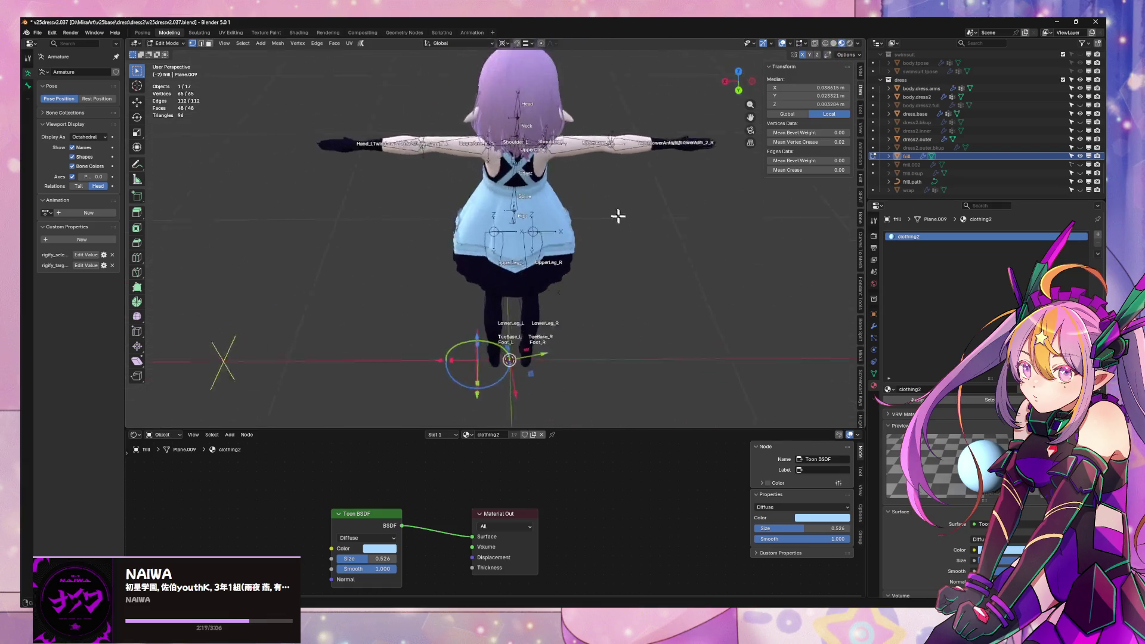
{"action": "mouse_move", "coordinate": [618, 216]}
{"action": "middle_mouse_down"}
{"action": "mouse_move", "coordinate": [577, 199]}
{"action": "mouse_move", "coordinate": [595, 183]}
{"action": "middle_mouse_up"}
{"action": "scroll", "coordinate": [601, 191], "scroll_direction": "up", "scroll_amount": 5}
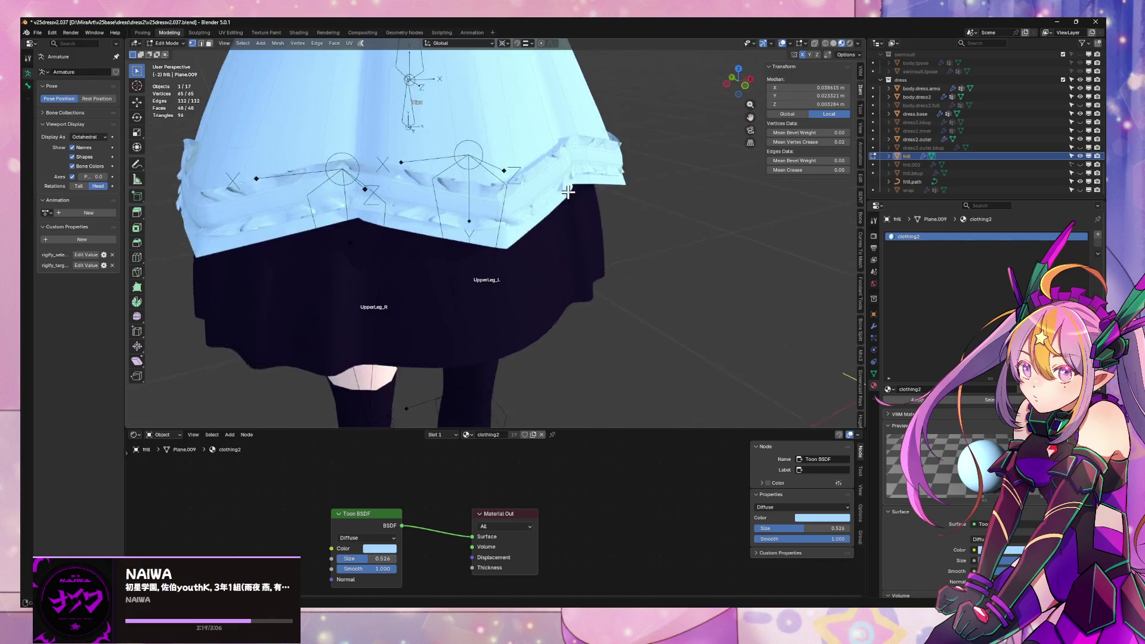
{"action": "scroll", "coordinate": [568, 191], "scroll_direction": "down", "scroll_amount": 3}
{"action": "key", "text": "Tab"}
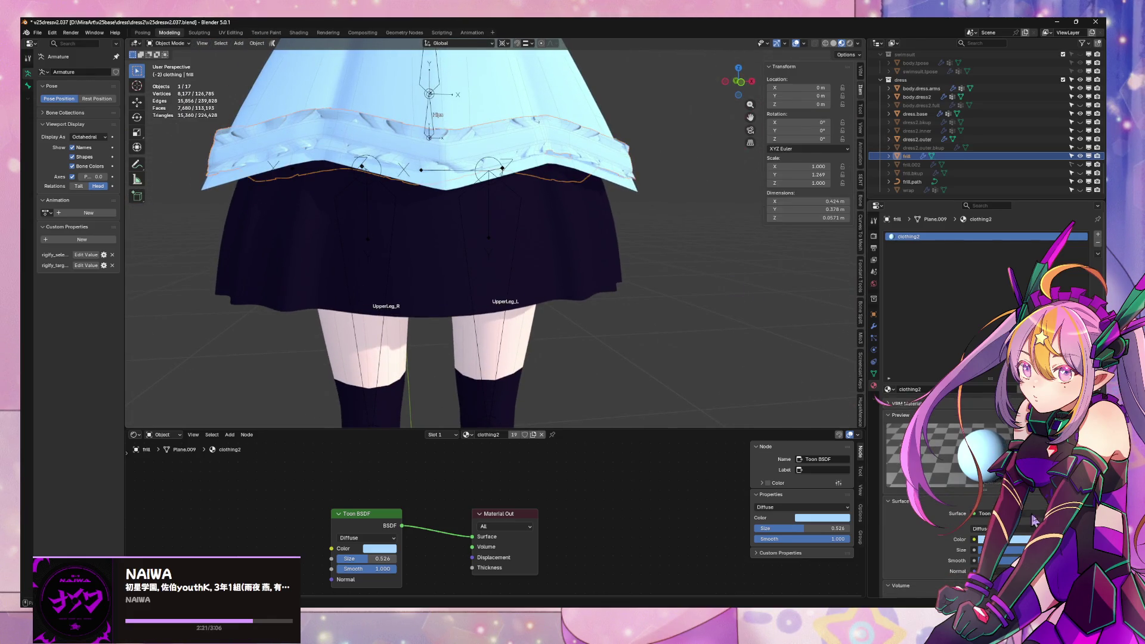
- Recheck the material list and switch the viewport back to Solid shading
{"action": "left_click", "coordinate": [971, 391]}
{"action": "left_click", "coordinate": [889, 390]}
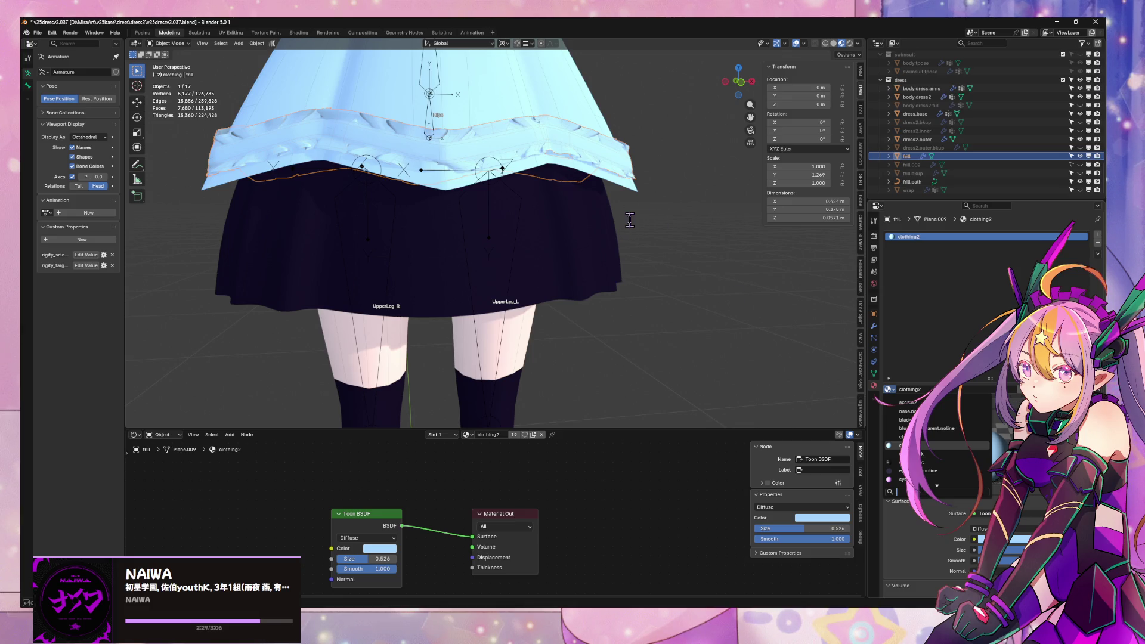
{"action": "middle_click_drag", "start_coordinate": [639, 242], "coordinate": [634, 210]}
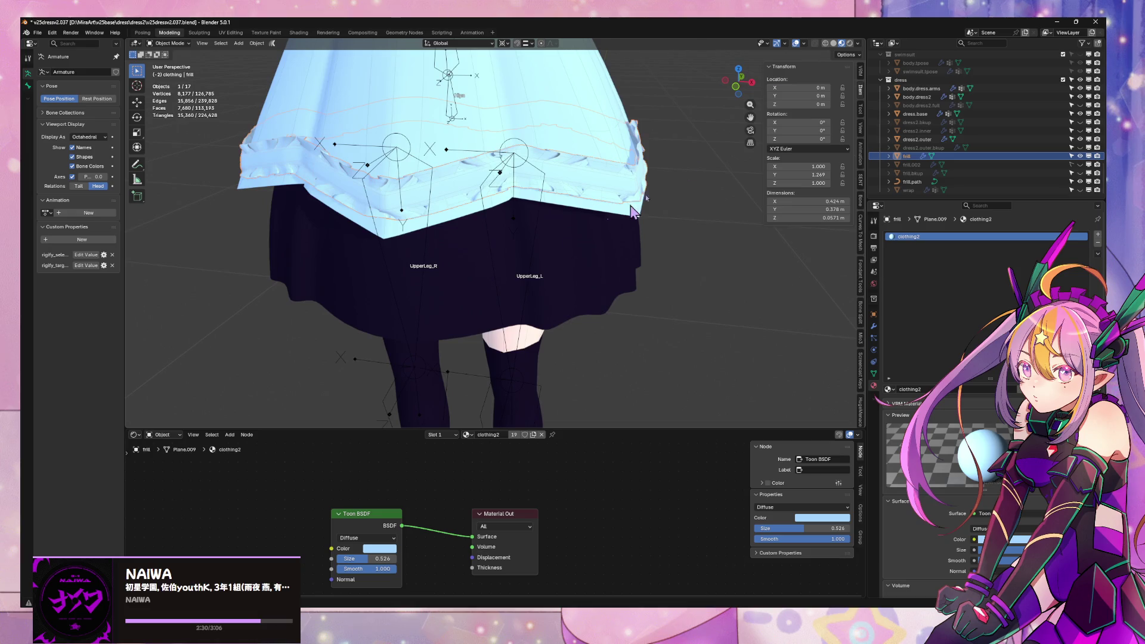
{"action": "left_click", "coordinate": [833, 44]}
{"action": "mouse_move", "coordinate": [602, 164]}
{"action": "middle_mouse_down"}
{"action": "mouse_move", "coordinate": [660, 155]}
{"action": "mouse_move", "coordinate": [621, 176]}
{"action": "middle_mouse_up"}
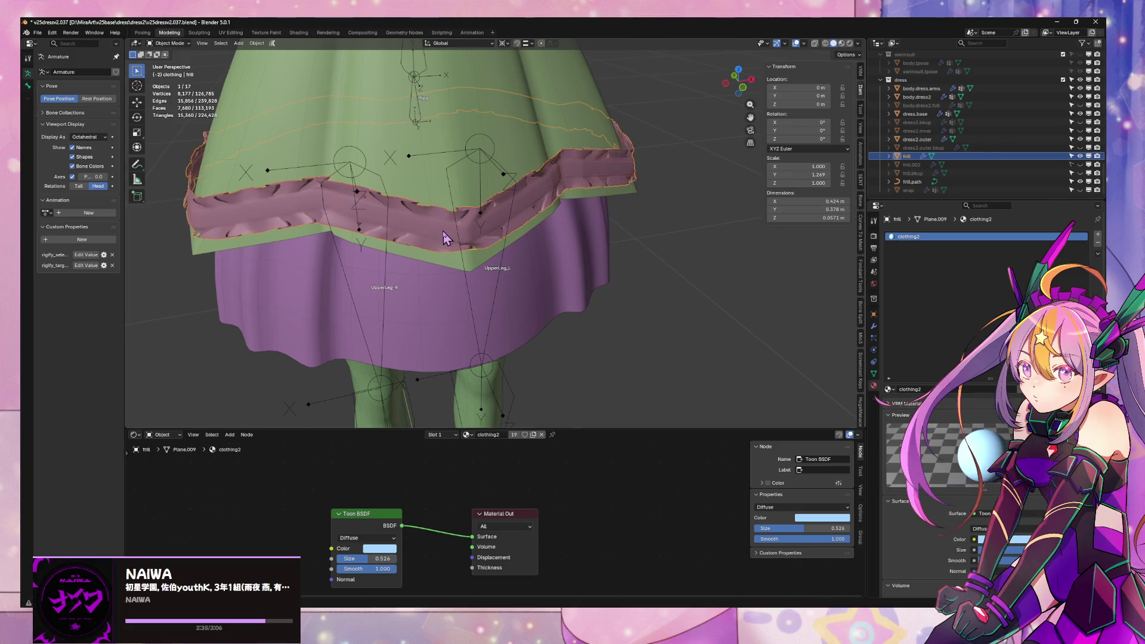
- Select the frill mesh in the Outliner and show its modifier stack
{"action": "scroll", "coordinate": [447, 237], "scroll_direction": "up", "scroll_amount": 3}
{"action": "middle_click_drag", "start_coordinate": [448, 230], "coordinate": [519, 222]}
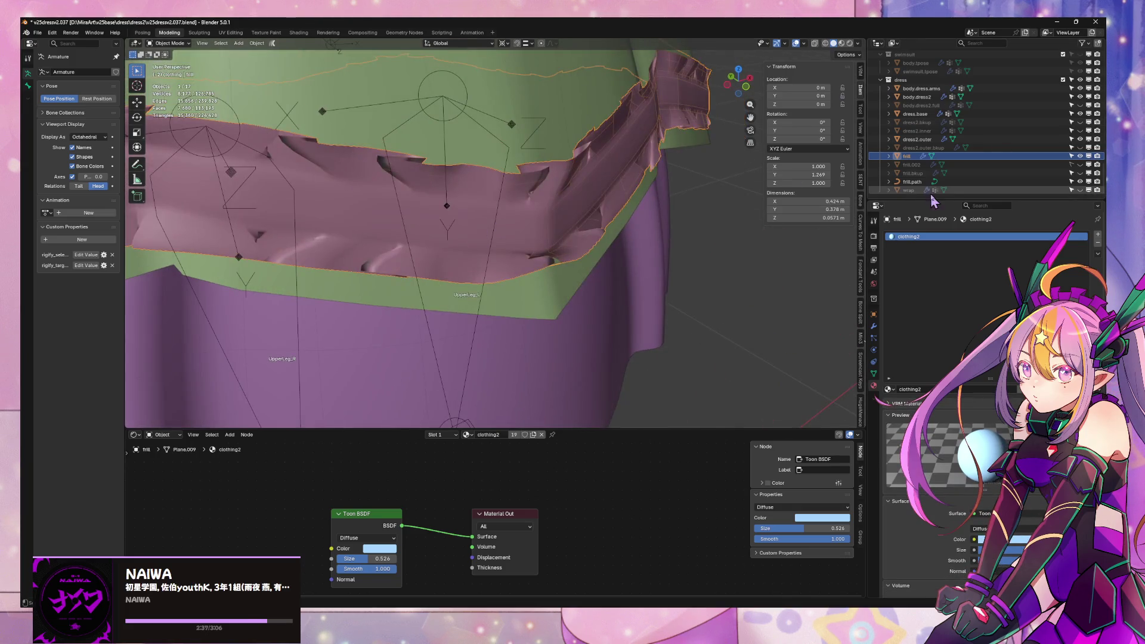
{"action": "left_click", "coordinate": [913, 181]}
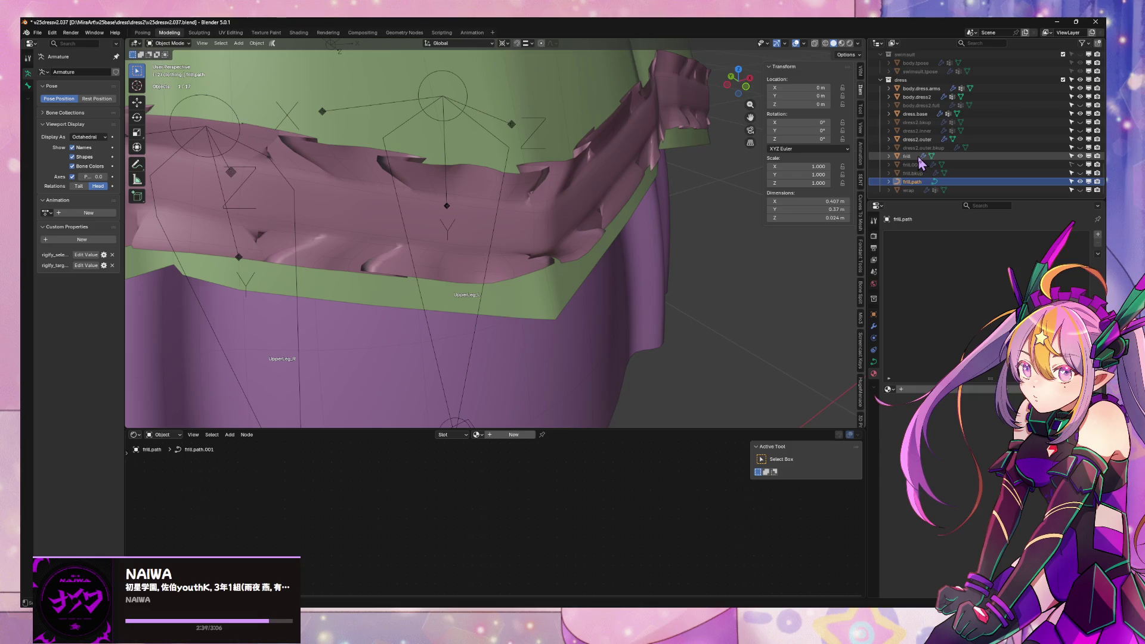
{"action": "left_click", "coordinate": [907, 156]}
{"action": "left_click", "coordinate": [873, 327]}
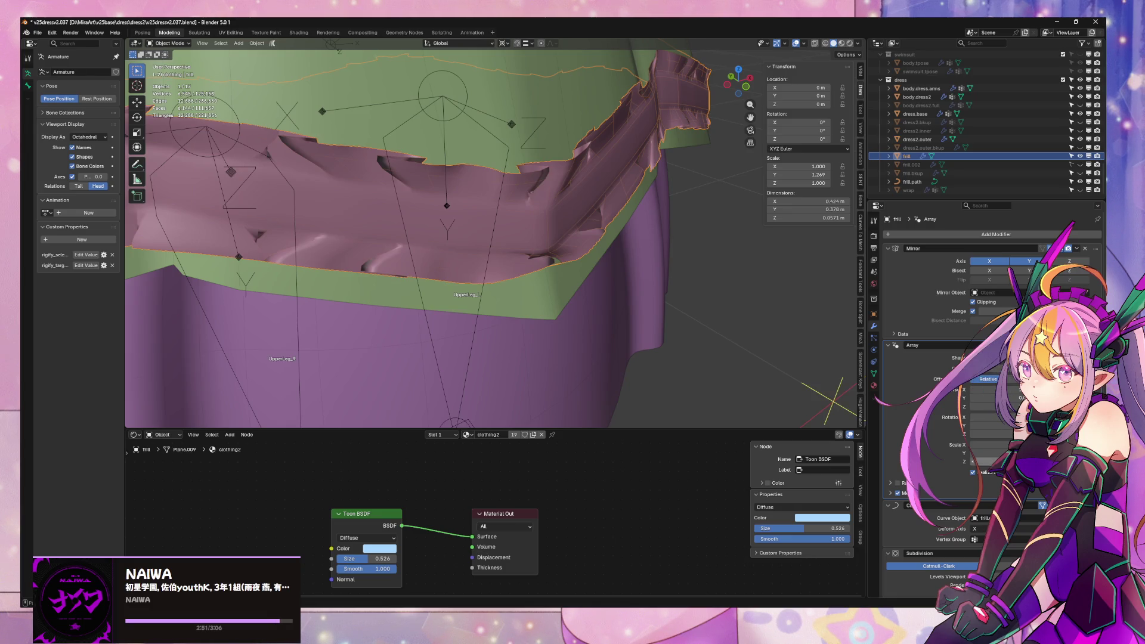
- Check the frill from both sides of the skirt, then save the blend file
{"action": "scroll", "coordinate": [638, 217], "scroll_direction": "down", "scroll_amount": 5}
{"action": "mouse_move", "coordinate": [600, 222]}
{"action": "middle_mouse_down"}
{"action": "mouse_move", "coordinate": [327, 212]}
{"action": "mouse_move", "coordinate": [546, 238]}
{"action": "middle_mouse_up"}
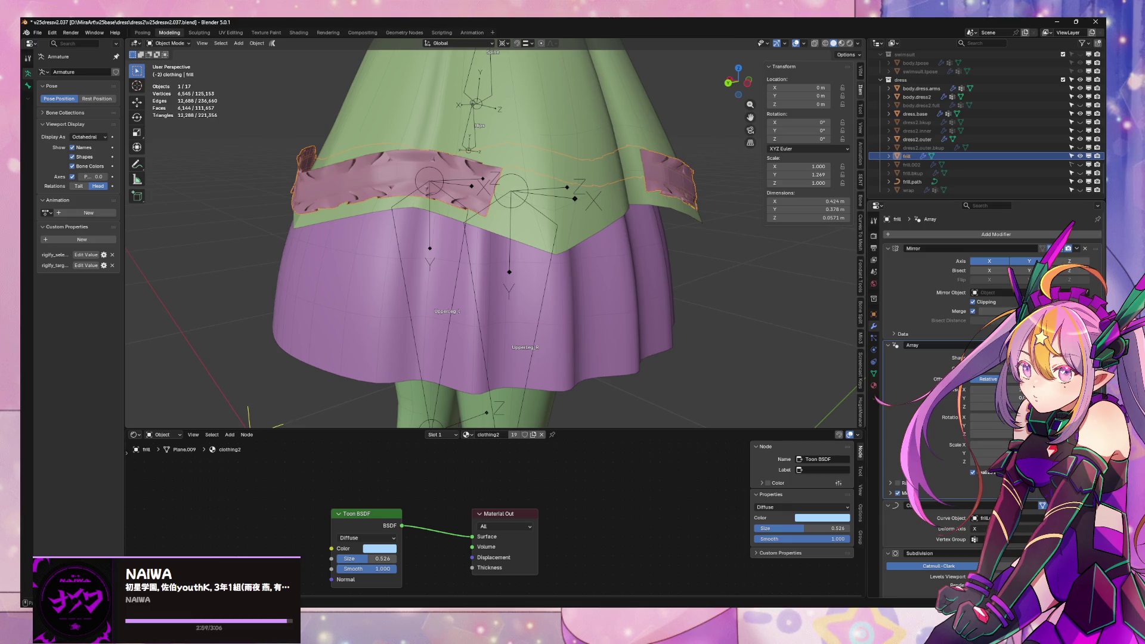
{"action": "scroll", "coordinate": [1013, 405], "scroll_direction": "down", "scroll_amount": 1}
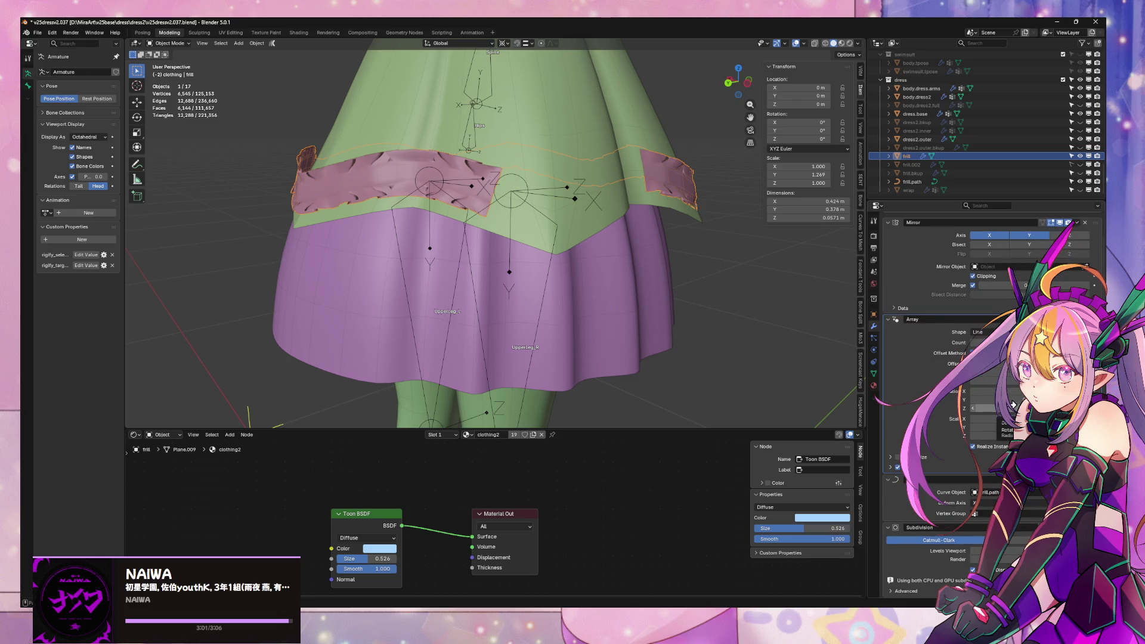
{"action": "mouse_move", "coordinate": [631, 270]}
{"action": "middle_mouse_down"}
{"action": "mouse_move", "coordinate": [606, 266]}
{"action": "mouse_move", "coordinate": [617, 278]}
{"action": "middle_mouse_up"}
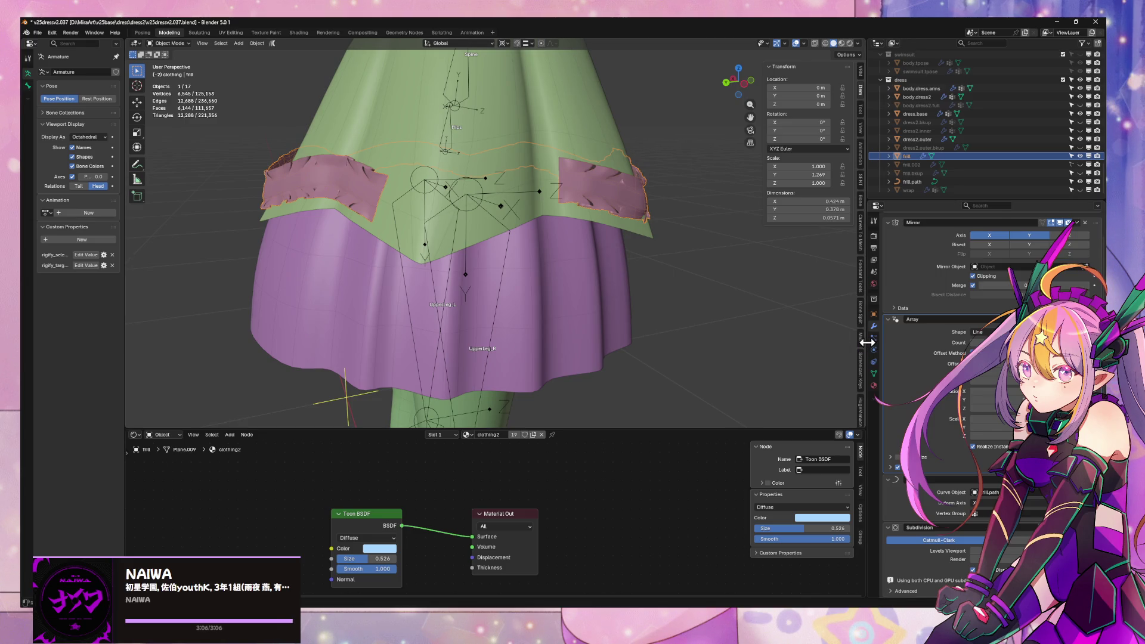
{"action": "key", "text": "ctrl+s"}
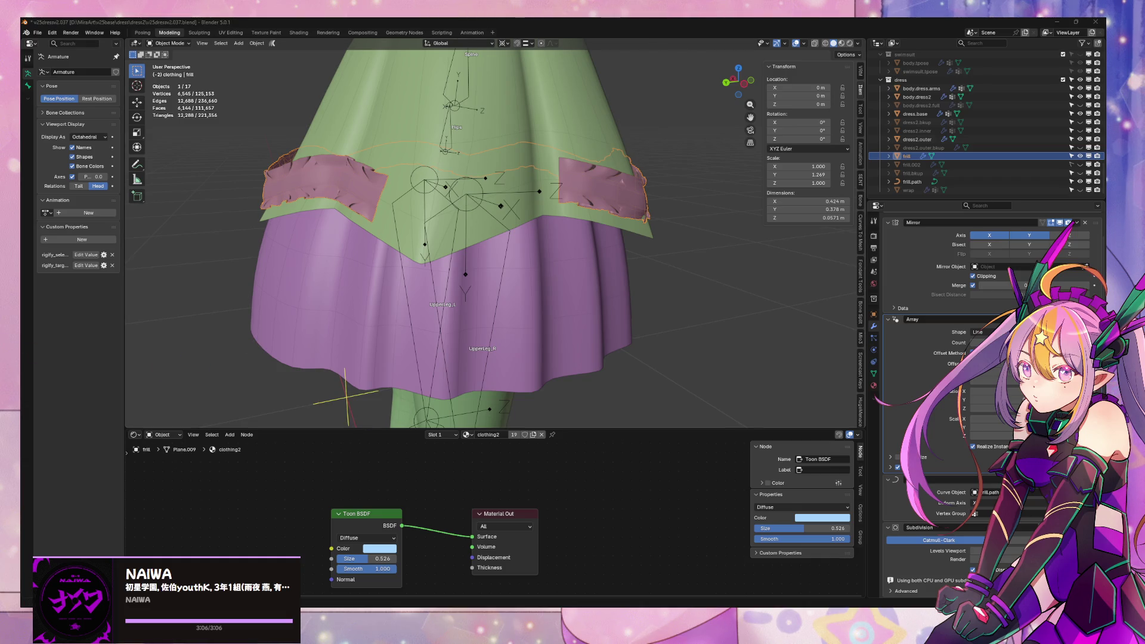